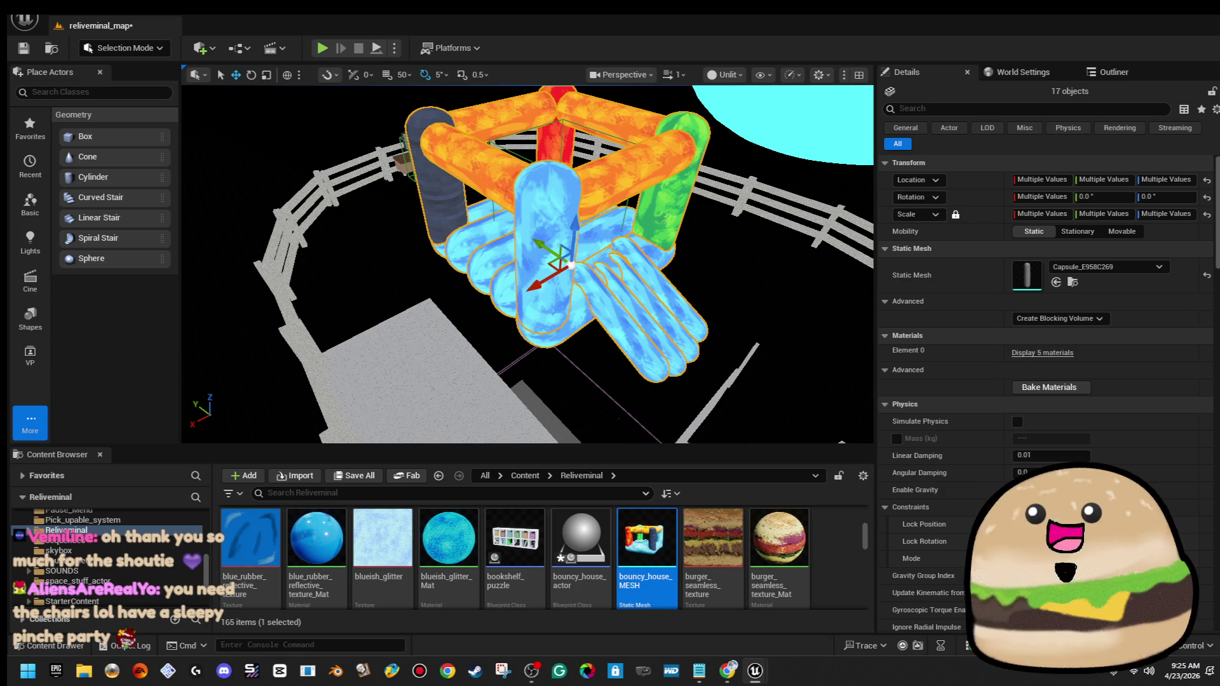
# Inspect the existing bouncy house, selecting its trigger box, a capsule pillar and the fence
pyautogui.scroll(-8, 707, 246)
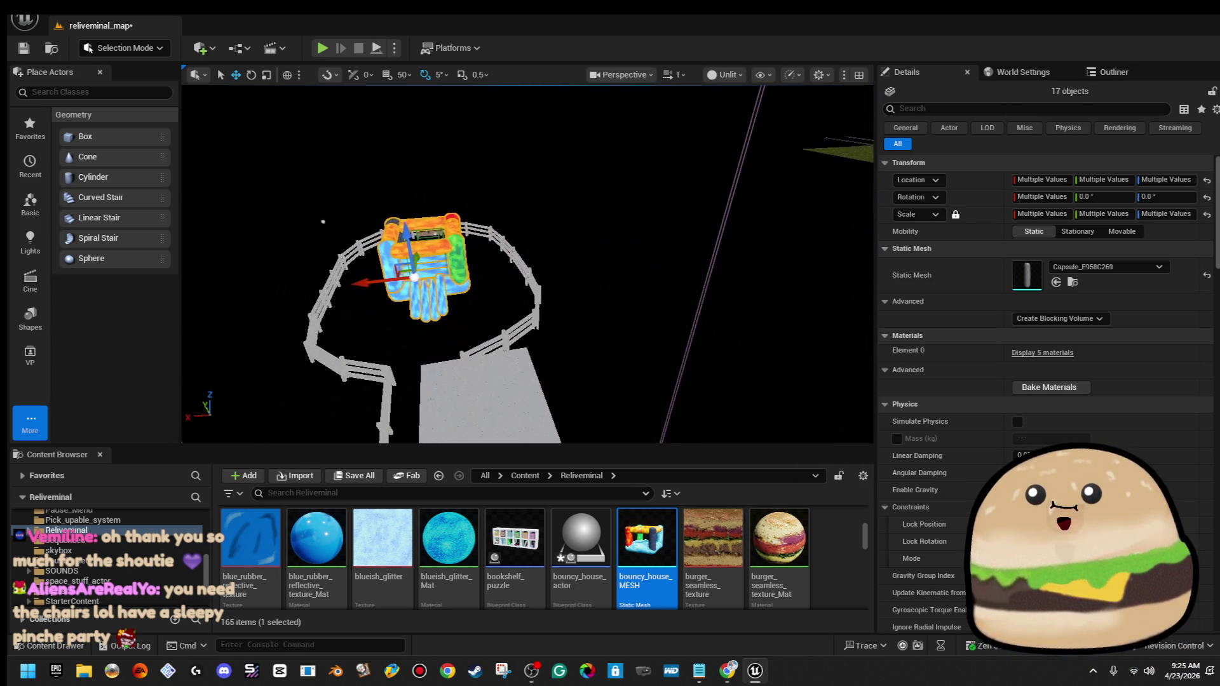
pyautogui.press('f')
pyautogui.scroll(5, 560, 242)
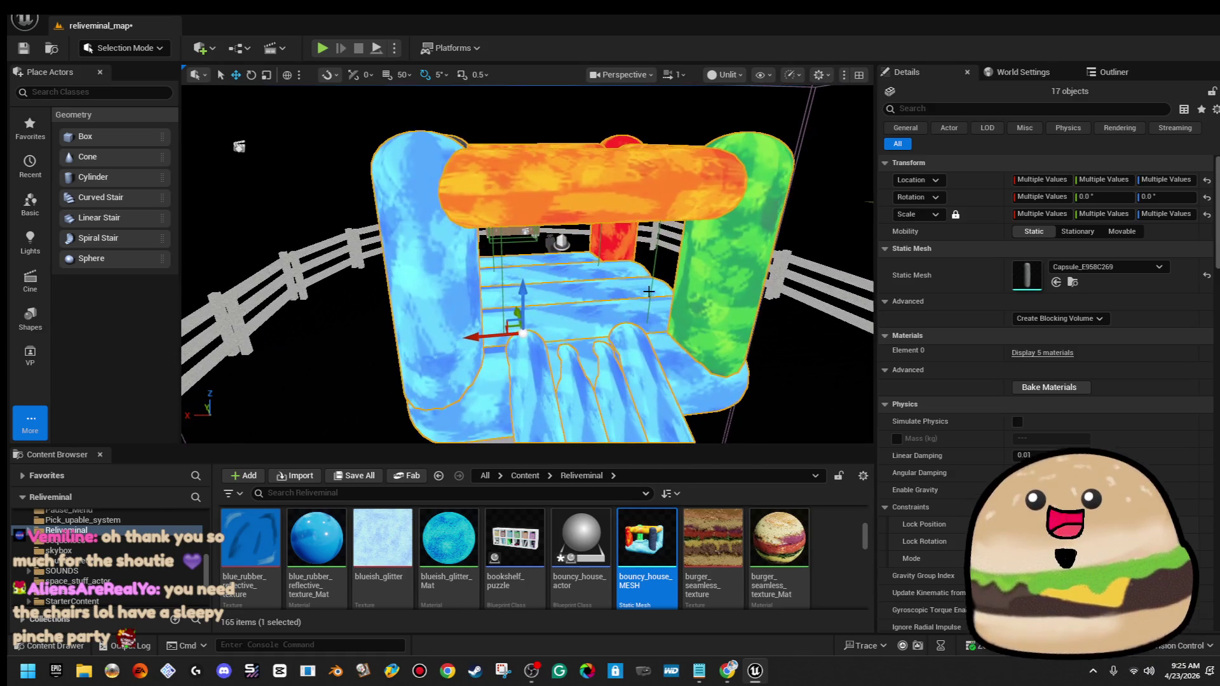
pyautogui.click(560, 242)
pyautogui.click(466, 275)
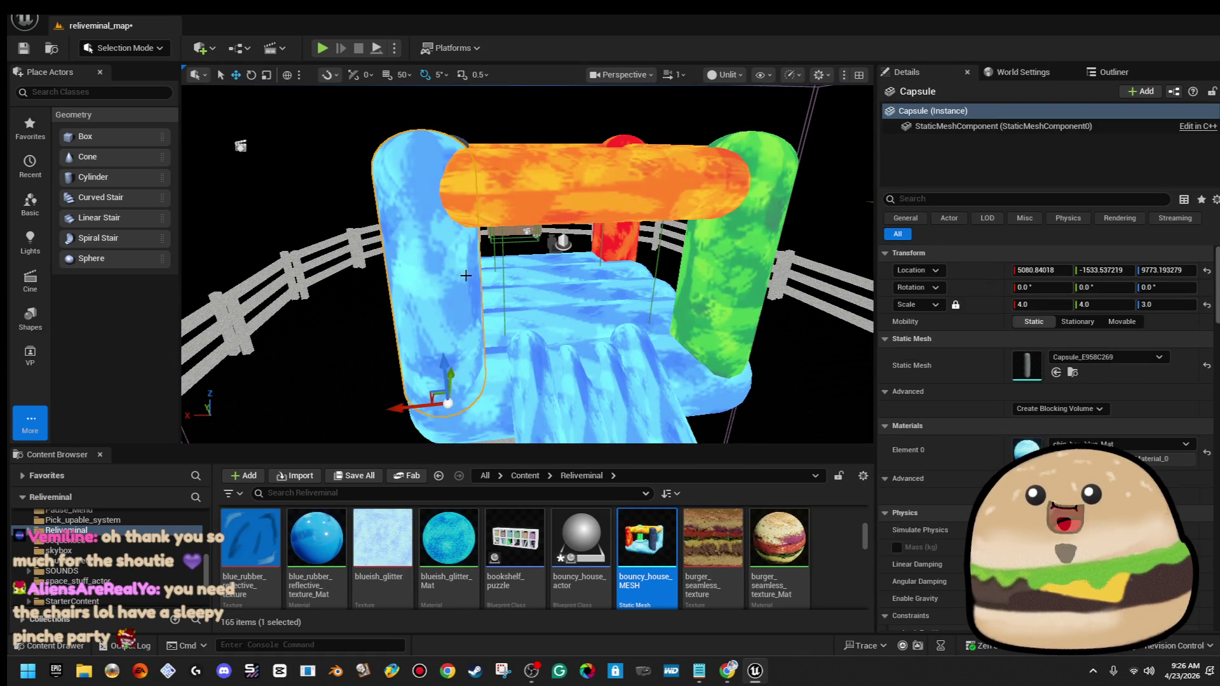
pyautogui.moveTo(466, 275)
pyautogui.mouseDown()
pyautogui.moveTo(473, 210)
pyautogui.moveTo(502, 165)
pyautogui.mouseUp()
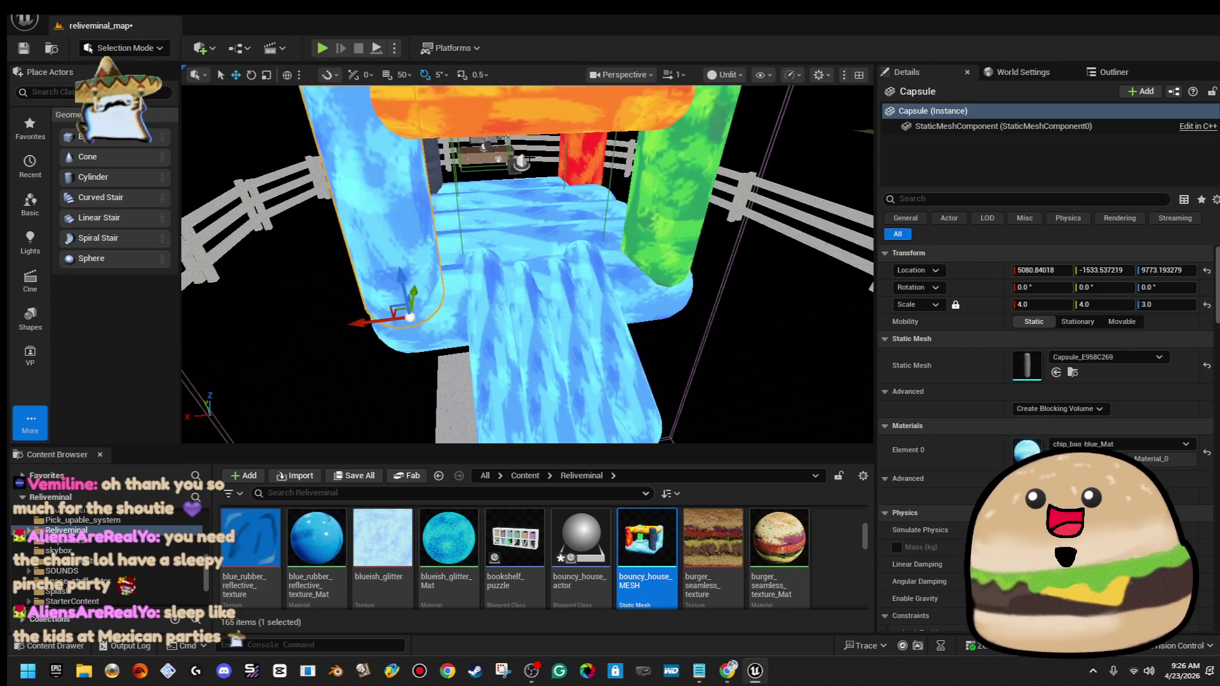
pyautogui.click(505, 162)
pyautogui.click(516, 162)
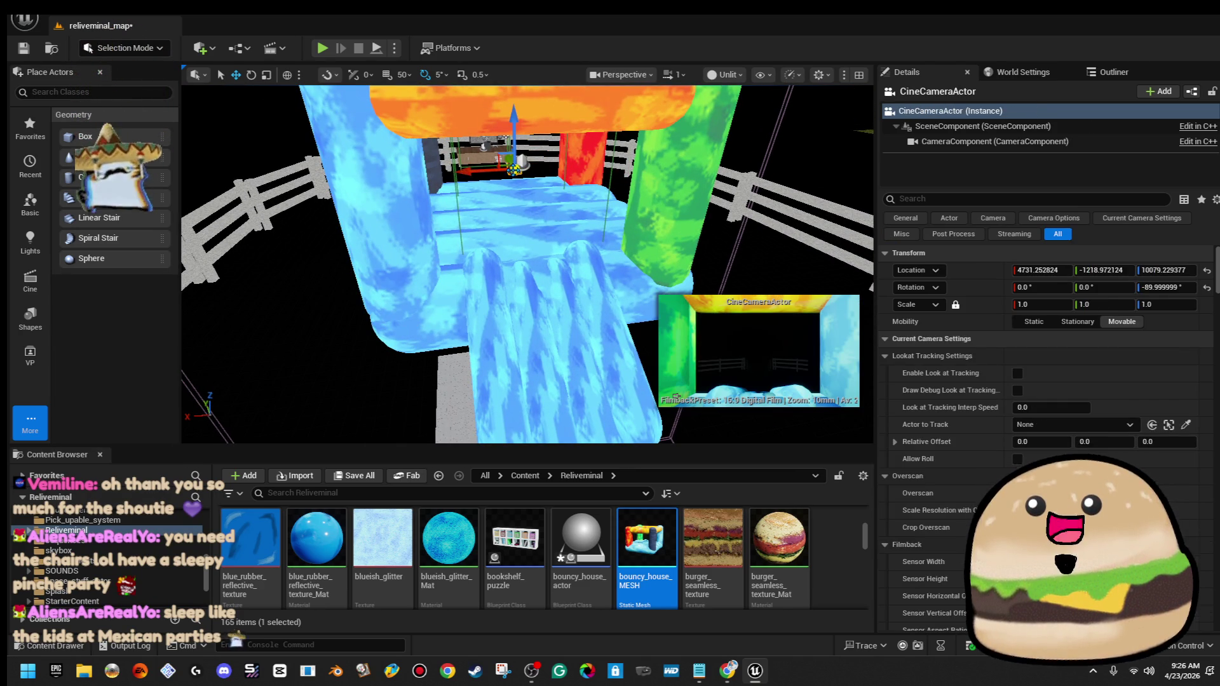
pyautogui.click(524, 163)
# Open the bouncy_house_actor Blueprint from the Content Browser in a maximized editor
pyautogui.click(580, 539)
pyautogui.doubleClick(581, 538)
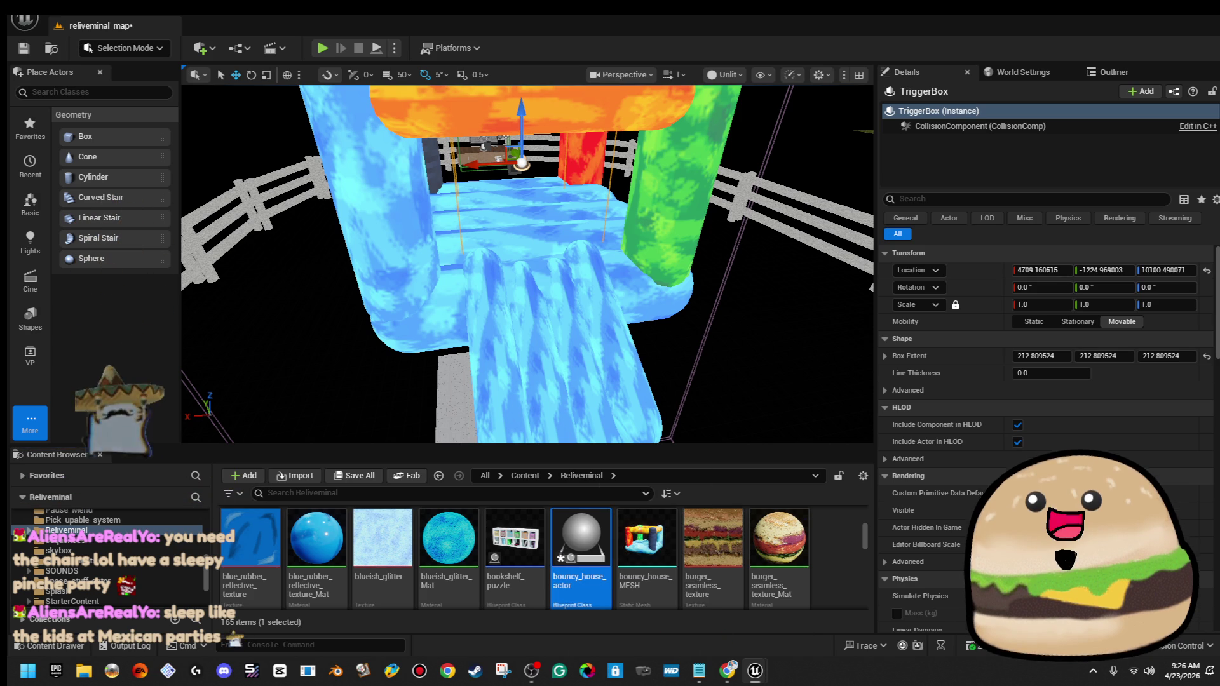
pyautogui.doubleClick(552, 200)
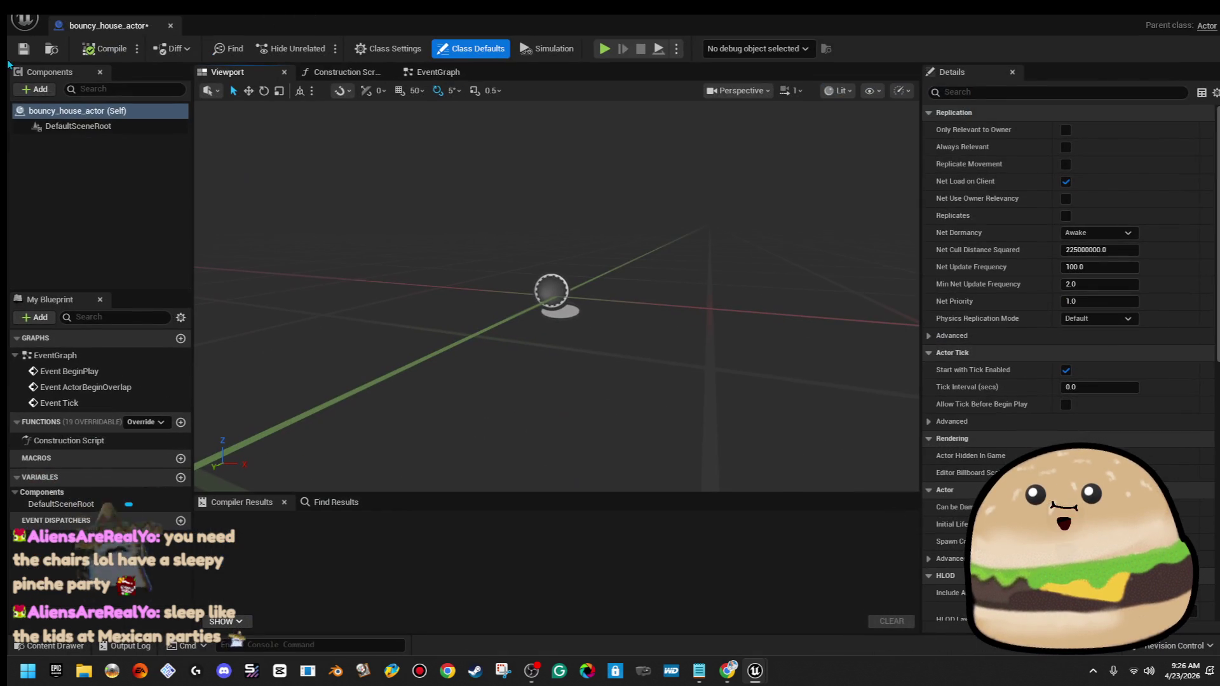
# Add a Cube component under DefaultSceneRoot
pyautogui.click(70, 125)
pyautogui.click(38, 90)
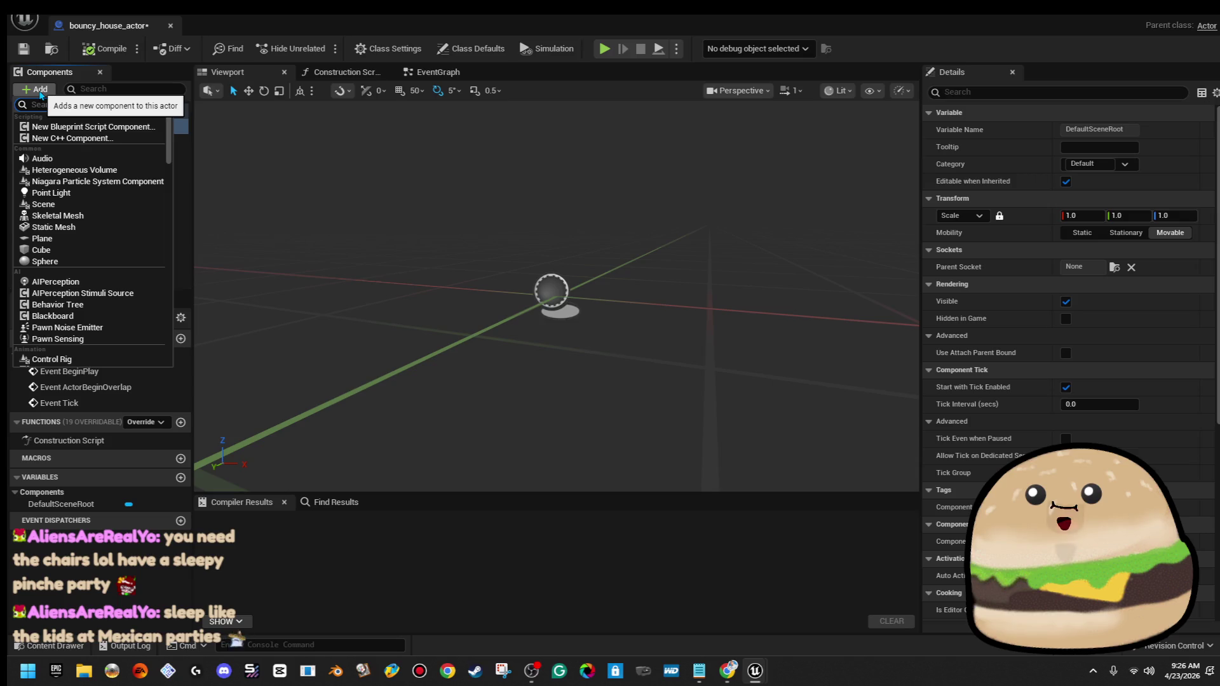
pyautogui.write('cube')
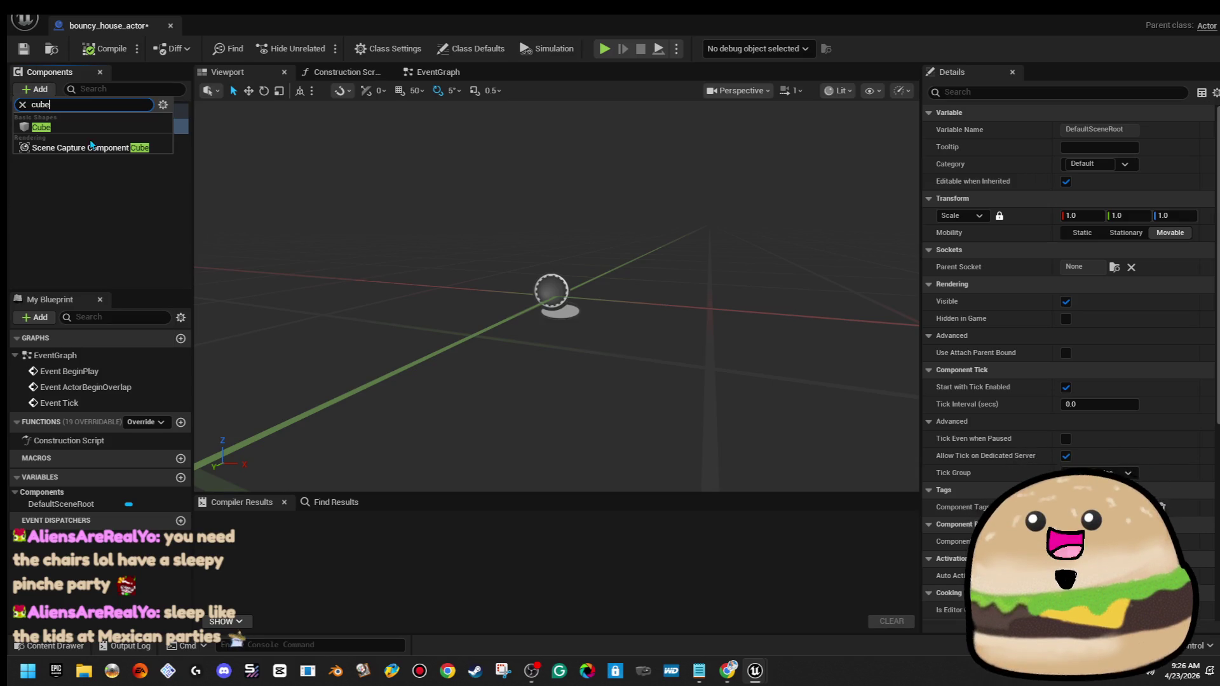
pyautogui.press('Return')
# Set the Cube's scale to 0.01 on all axes, after briefly trying 0.1
pyautogui.click(1080, 250)
pyautogui.write('.01')
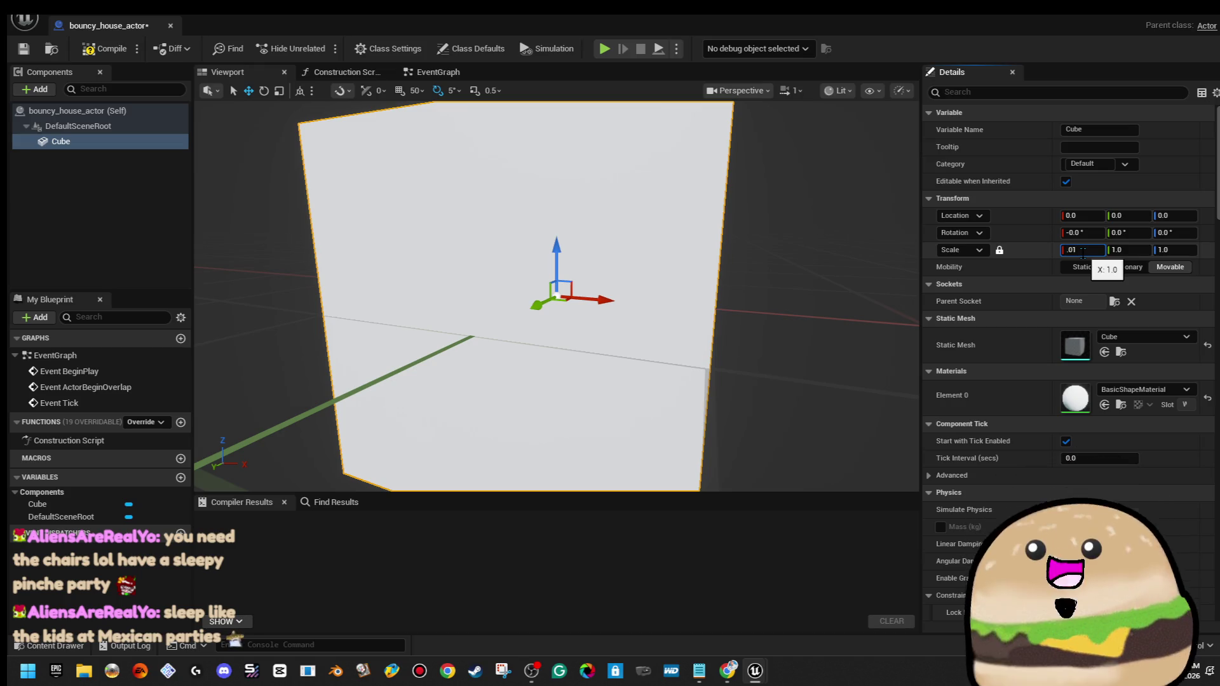
pyautogui.press('Return')
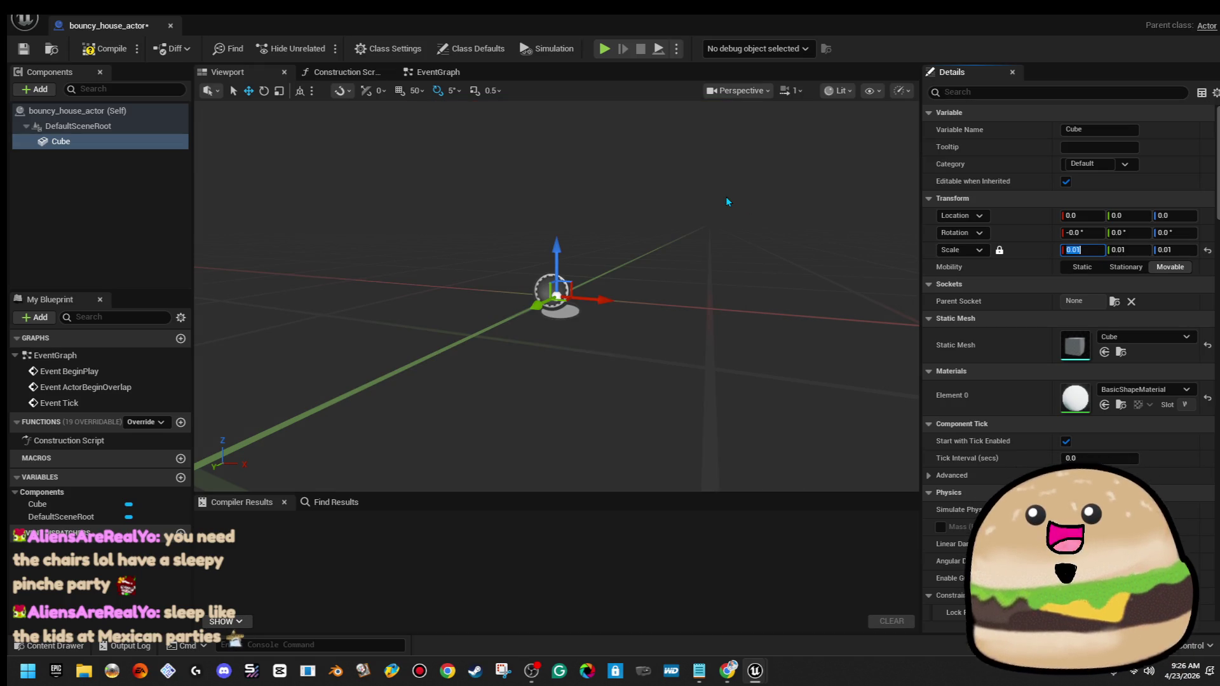
pyautogui.write('.1')
pyautogui.press('Return')
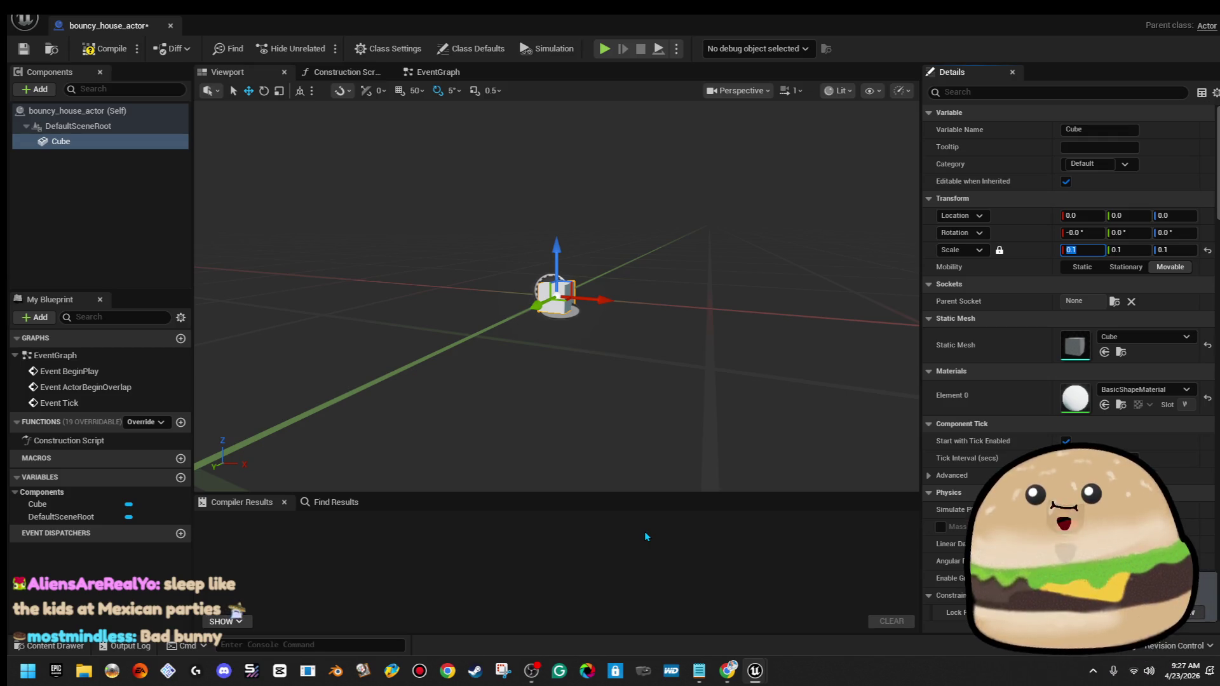
pyautogui.click(1094, 250)
pyautogui.write('0.01')
pyautogui.press('Return')
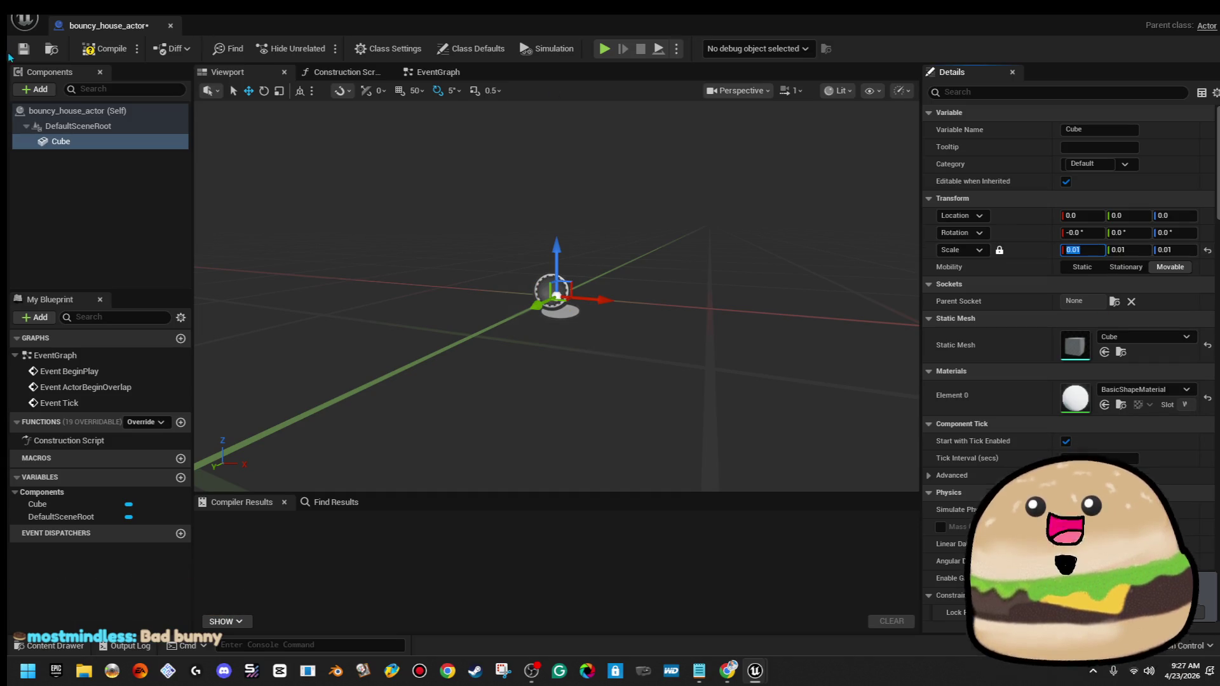
pyautogui.rightClick(76, 143)
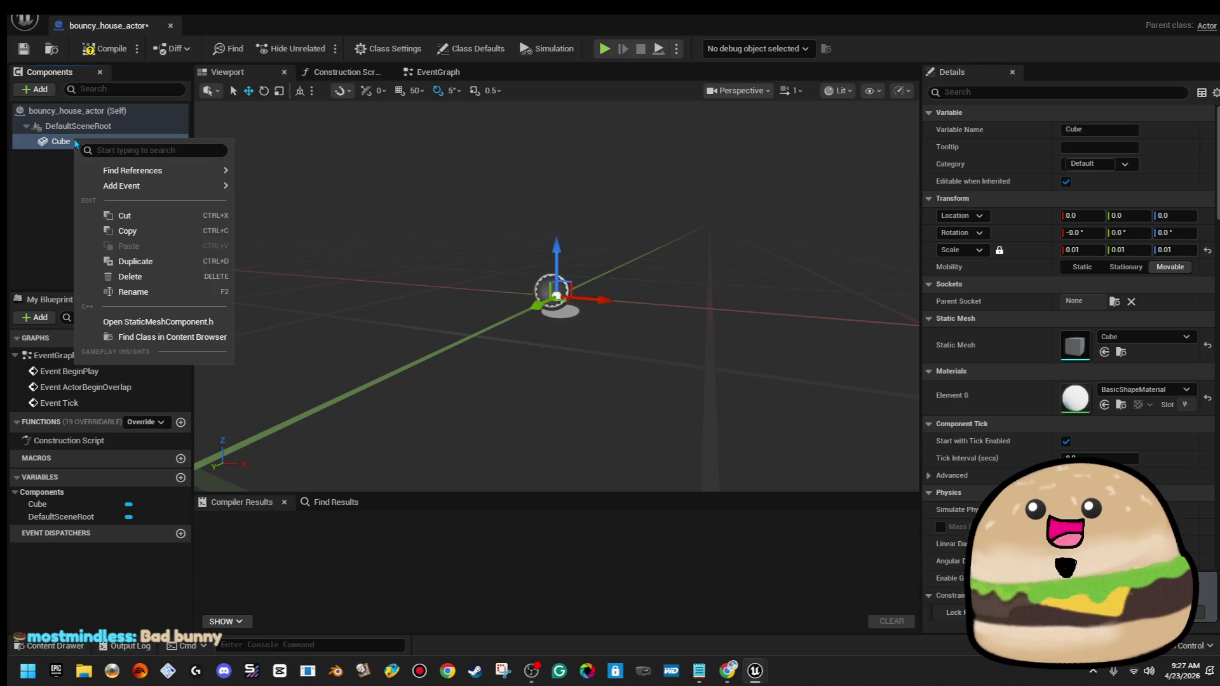
# Rename the Cube component to pivot
pyautogui.click(134, 292)
pyautogui.write('pivot')
pyautogui.press('Return')
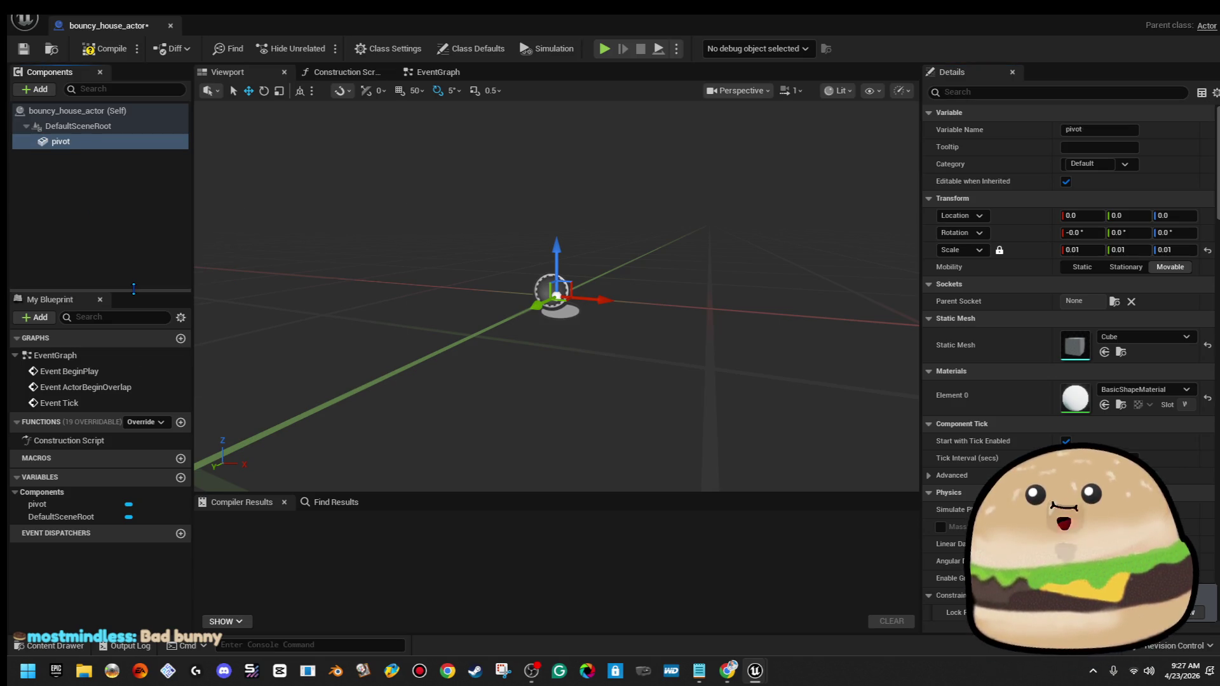
# Add a Static Mesh child named bouncy and assign it bouncy_house_MESH
pyautogui.click(54, 92)
pyautogui.write('stat')
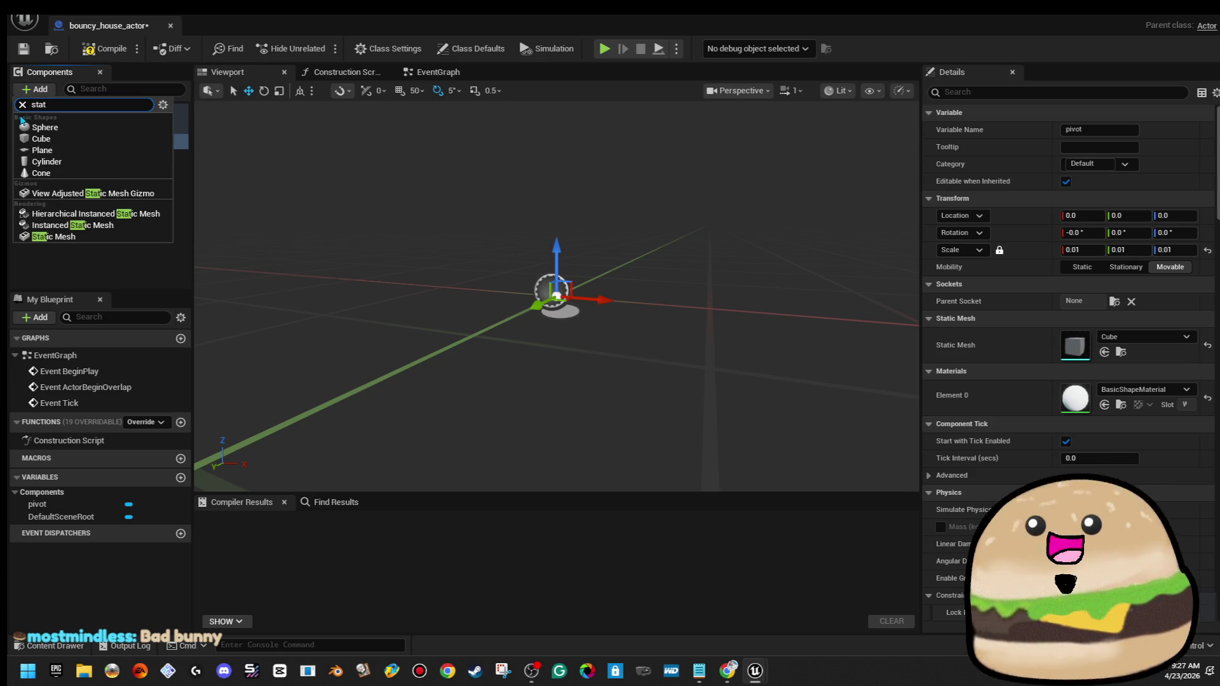
pyautogui.press('Return')
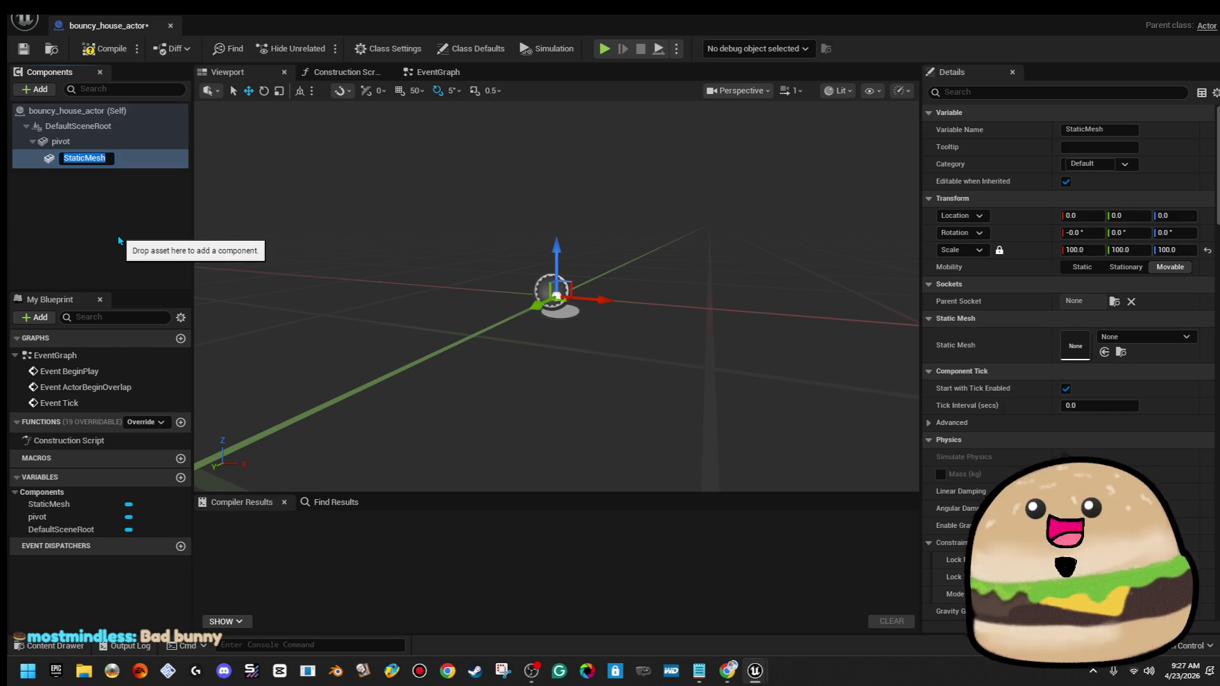
pyautogui.write('bouncy')
pyautogui.press('Return')
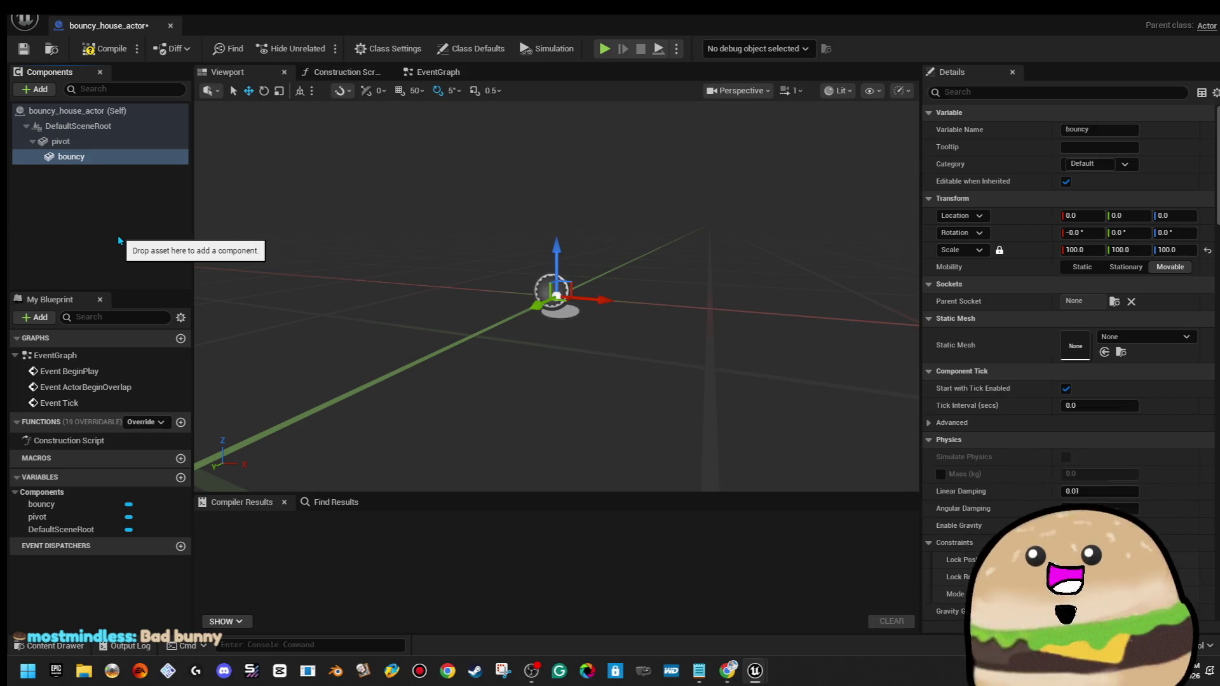
pyautogui.click(1177, 341)
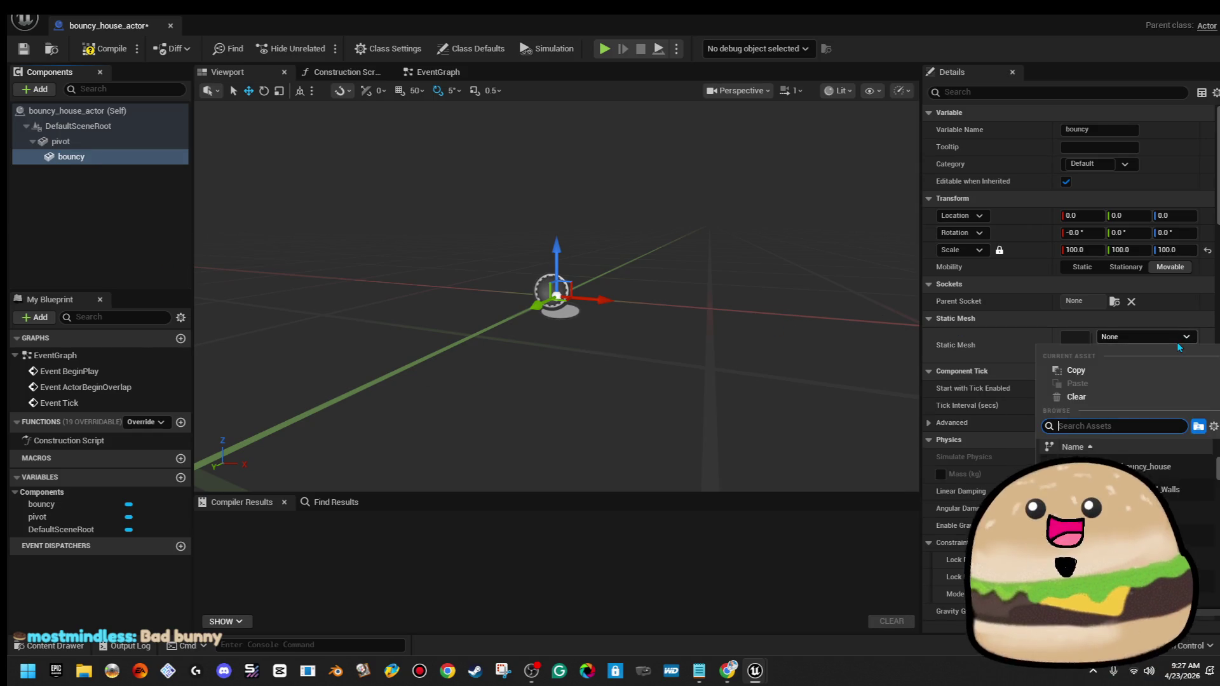
pyautogui.write('boun')
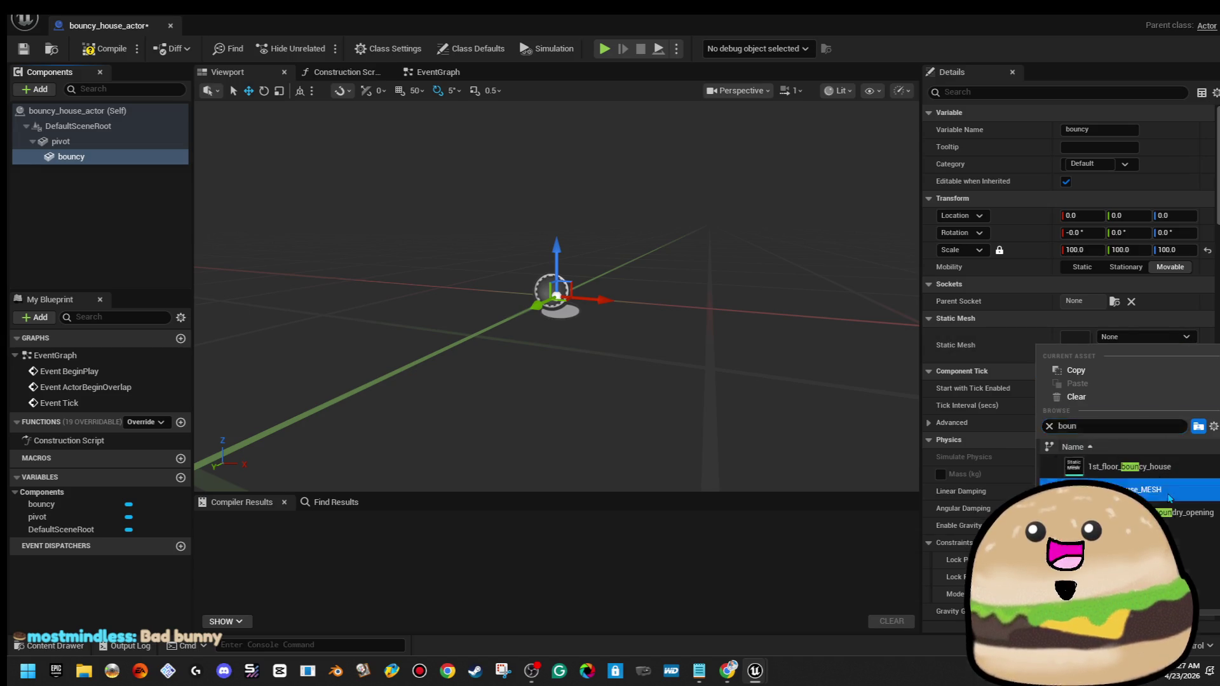
pyautogui.click(1168, 493)
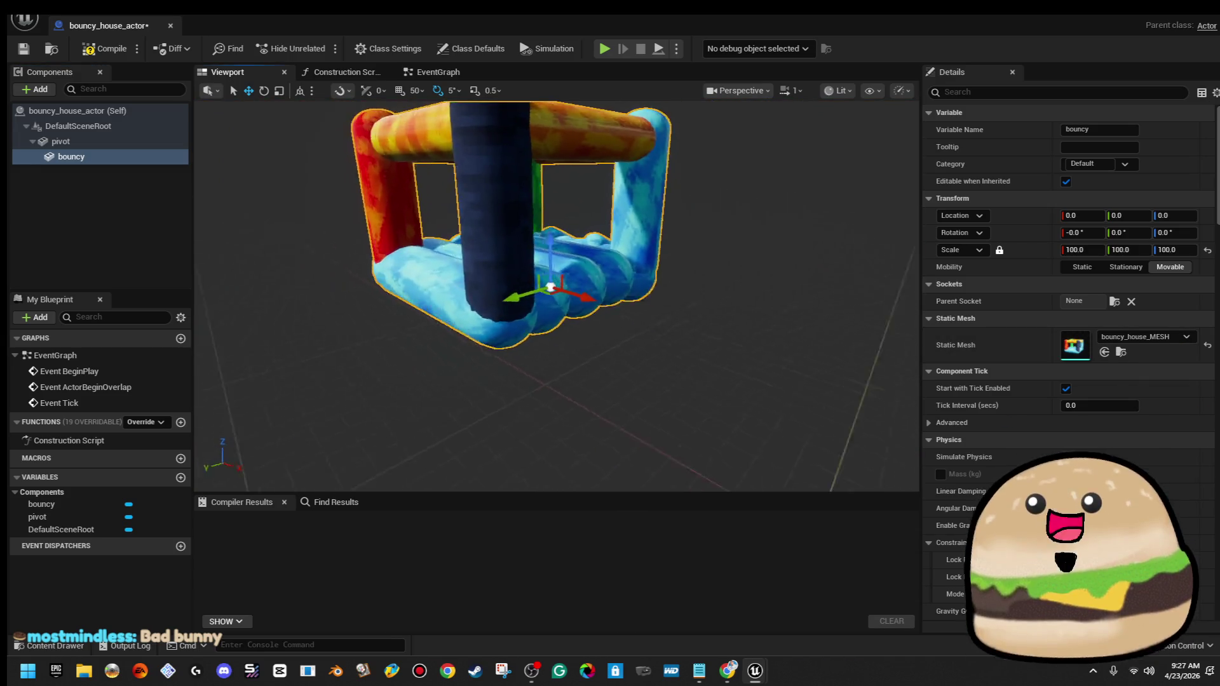
# Offset the bouncy mesh along X from the pivot and orbit to check it
pyautogui.moveTo(658, 296); pyautogui.dragTo(702, 296)
pyautogui.click(76, 126)
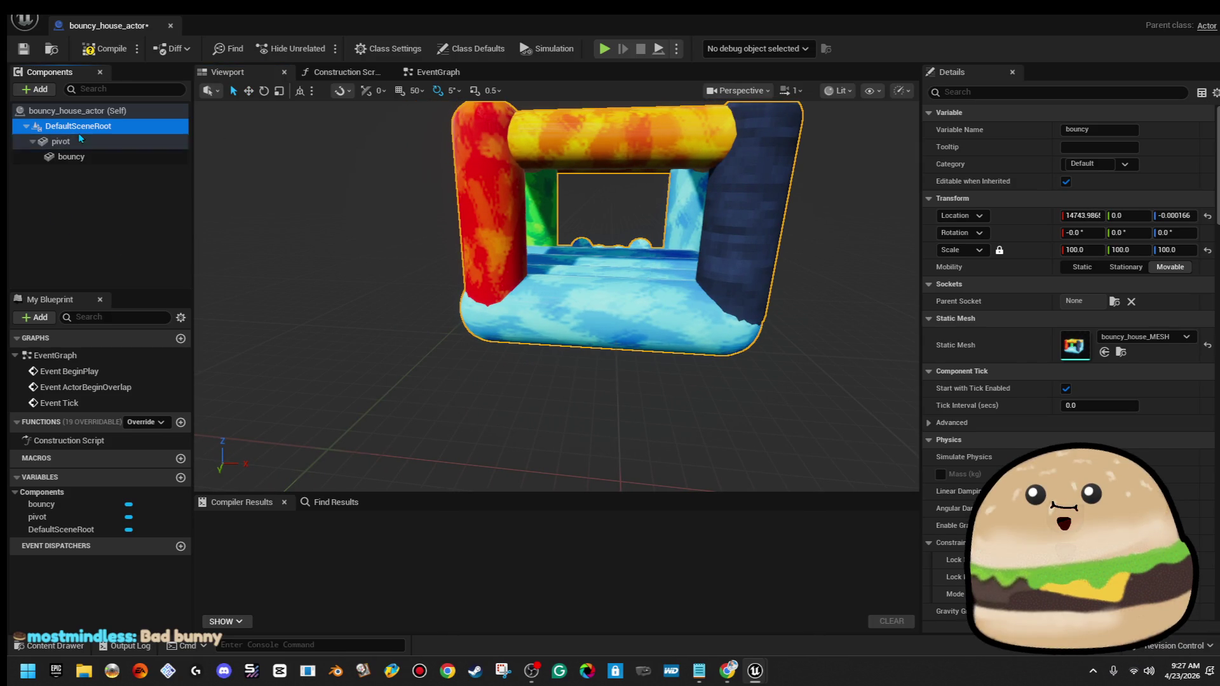
pyautogui.click(63, 141)
pyautogui.click(103, 155)
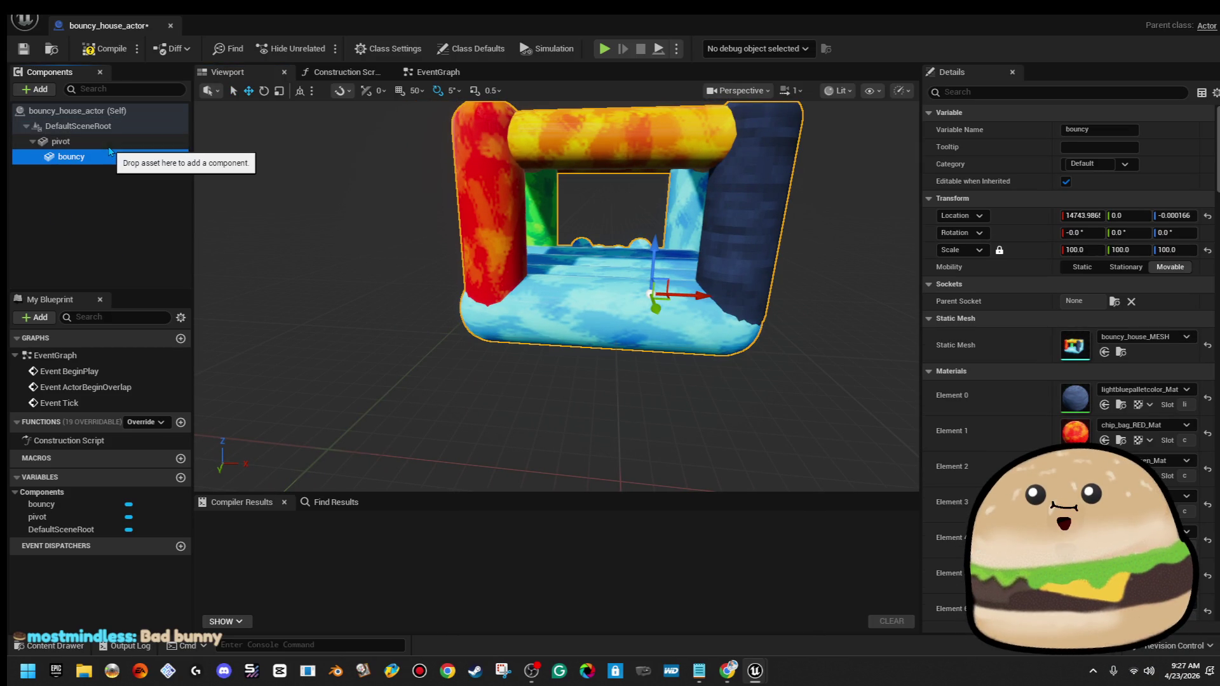
pyautogui.click(64, 141)
pyautogui.moveTo(515, 206); pyautogui.dragTo(382, 208)
pyautogui.moveTo(545, 208); pyautogui.dragTo(545, 254)
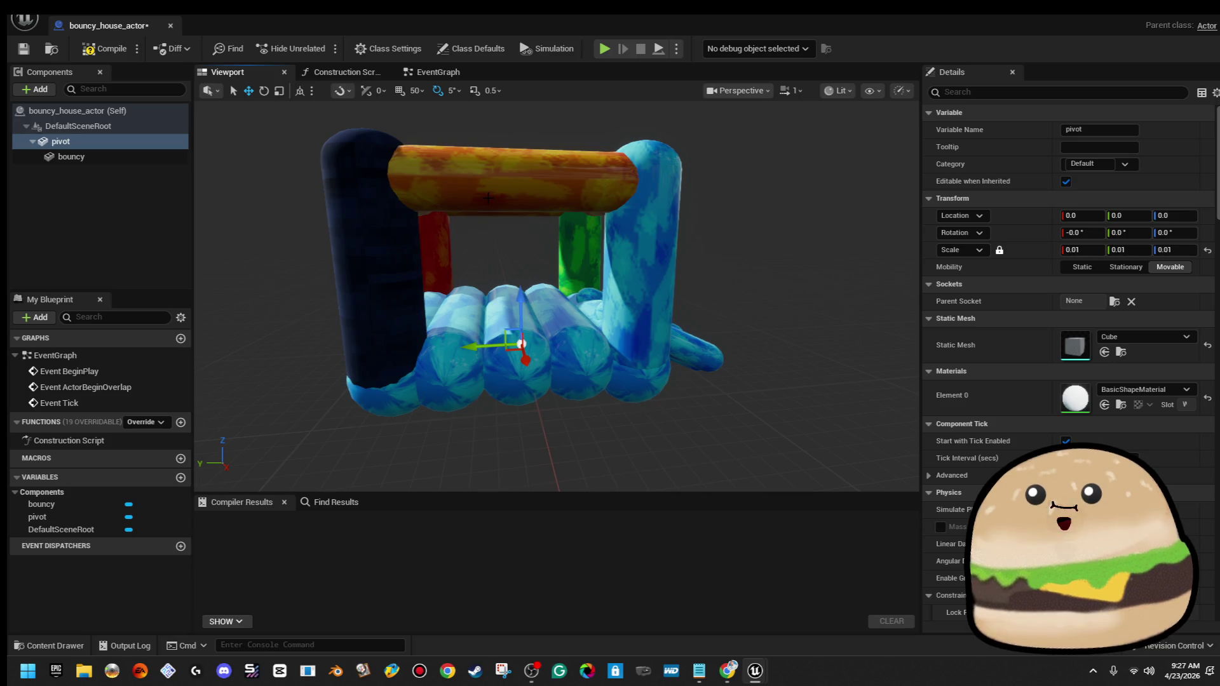
# Compile and save the Blueprint, then close its editor
pyautogui.click(105, 48)
pyautogui.click(22, 55)
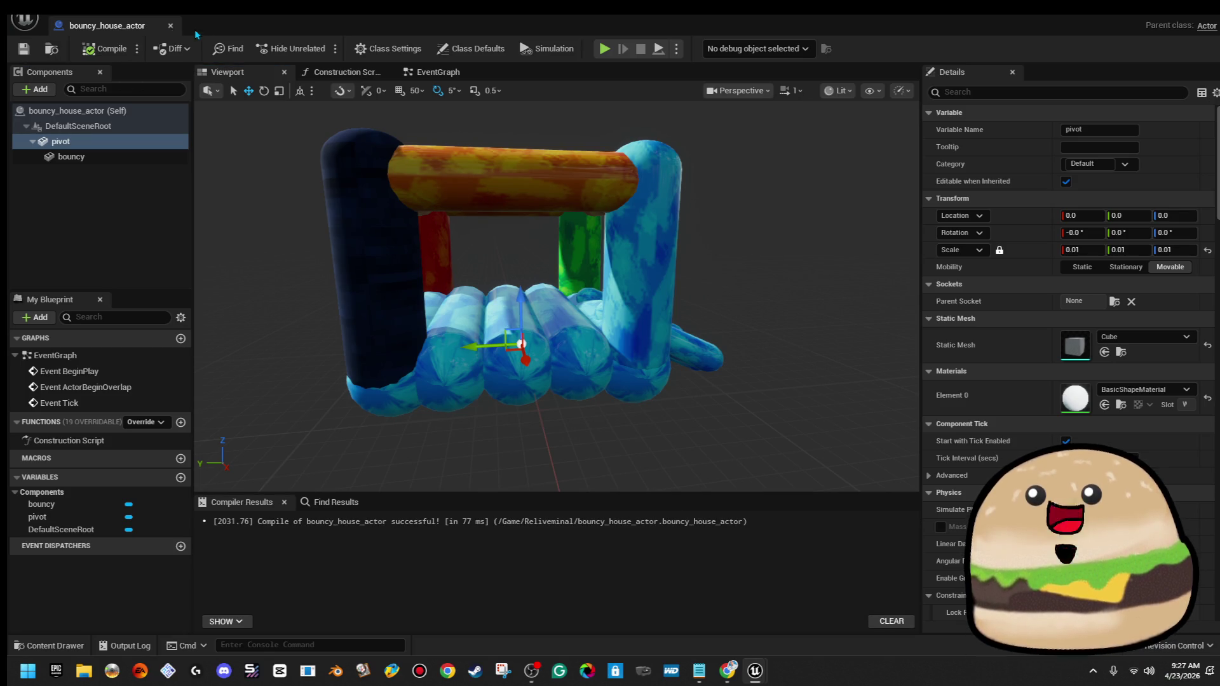
pyautogui.click(171, 28)
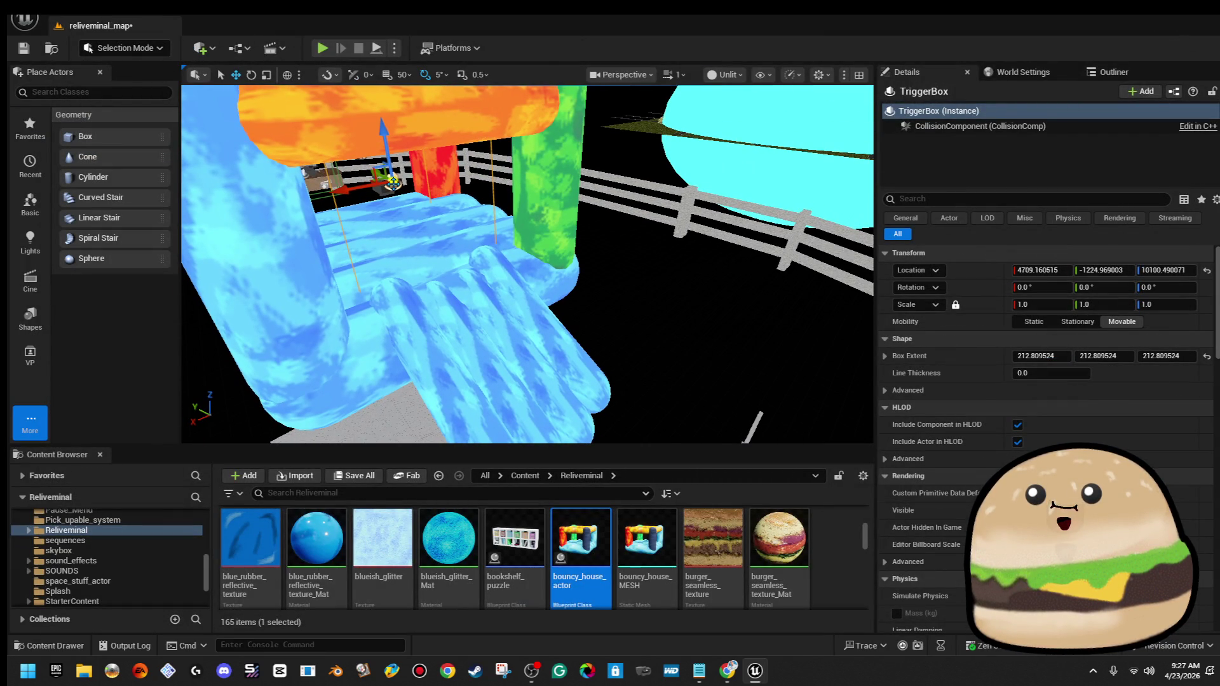
# Delete the old trigger box and the blue, green and front orange capsule pillars
pyautogui.press('Delete')
pyautogui.click(736, 360)
pyautogui.click(396, 230)
pyautogui.press('Escape')
pyautogui.click(490, 305)
pyautogui.press('Delete')
pyautogui.click(478, 315)
pyautogui.press('Delete')
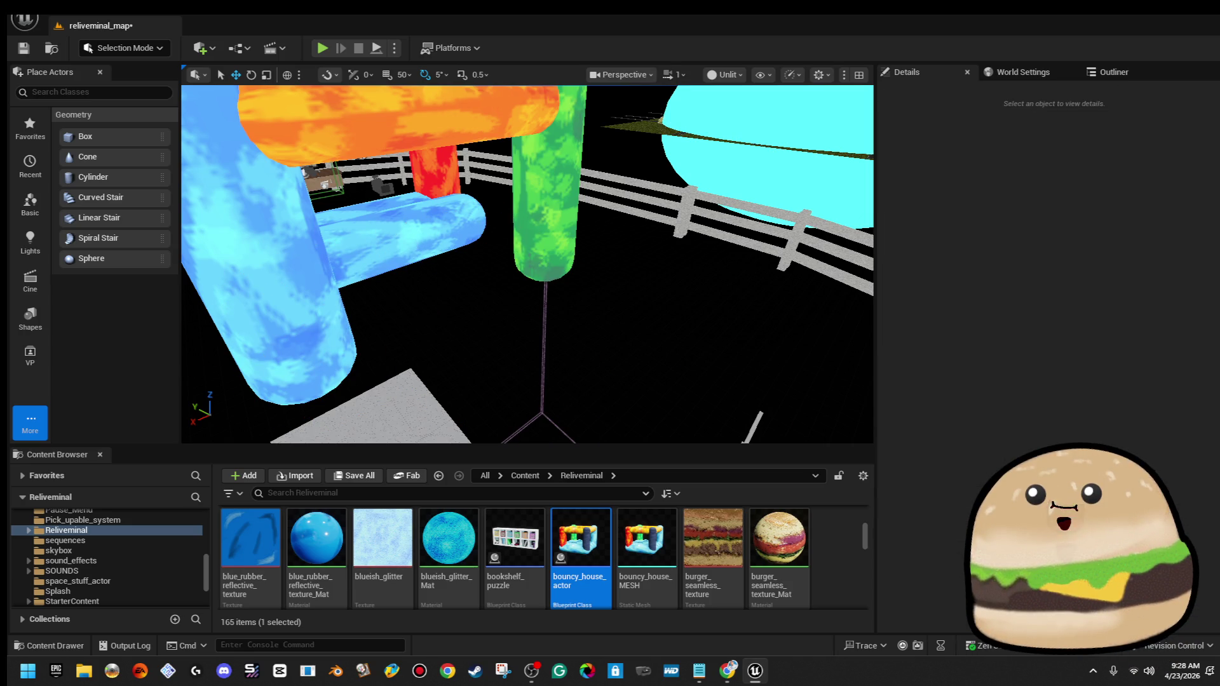
pyautogui.click(527, 207)
pyautogui.press('Delete')
pyautogui.click(394, 101)
pyautogui.press('Delete')
# Delete the remaining red, orange, dark and blue capsules of the old house
pyautogui.click(443, 159)
pyautogui.press('Delete')
pyautogui.click(402, 144)
pyautogui.press('Delete')
pyautogui.click(402, 145)
pyautogui.press('Delete')
pyautogui.click(409, 146)
pyautogui.press('Delete')
pyautogui.click(418, 147)
pyautogui.press('Delete')
pyautogui.click(484, 260)
pyautogui.press('Delete')
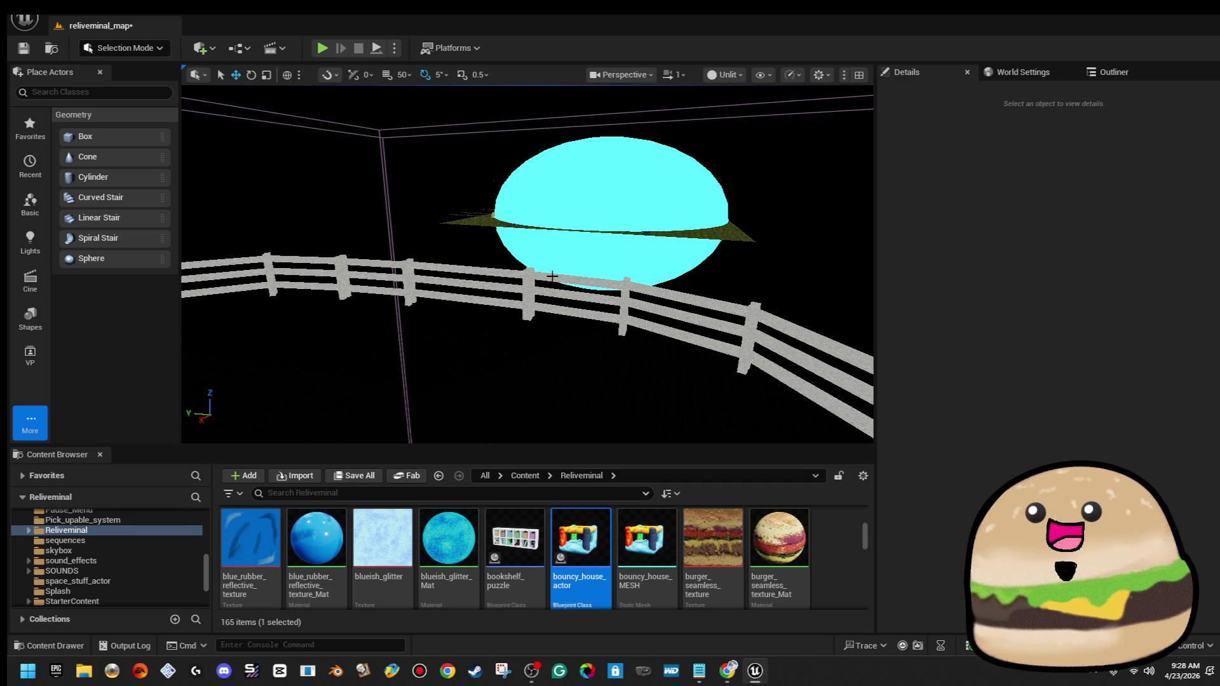
pyautogui.moveTo(548, 292)
pyautogui.mouseDown()
pyautogui.moveTo(542, 362)
pyautogui.moveTo(955, 150)
pyautogui.mouseUp()
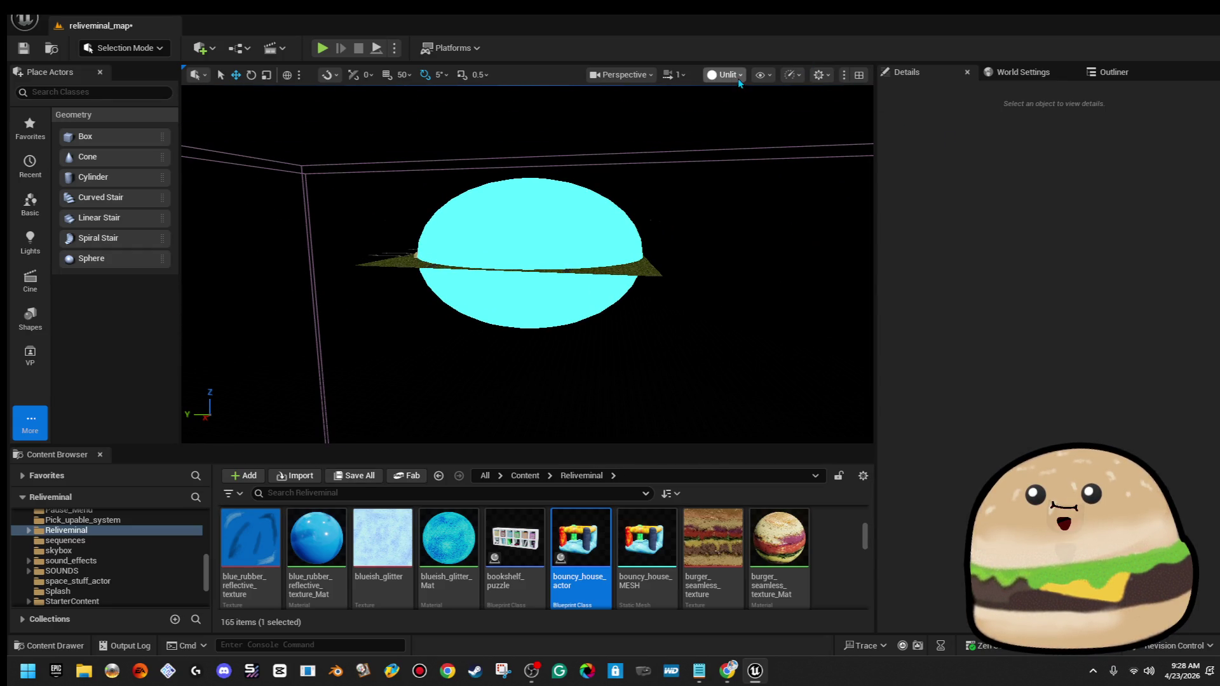
# Raise the viewport camera speed to 16
pyautogui.click(674, 74)
pyautogui.click(662, 116)
pyautogui.click(674, 75)
pyautogui.moveTo(650, 118); pyautogui.dragTo(672, 118)
# Fly to the lawn near the yellow balloons and place a bouncy_house_actor there
pyautogui.press('w')
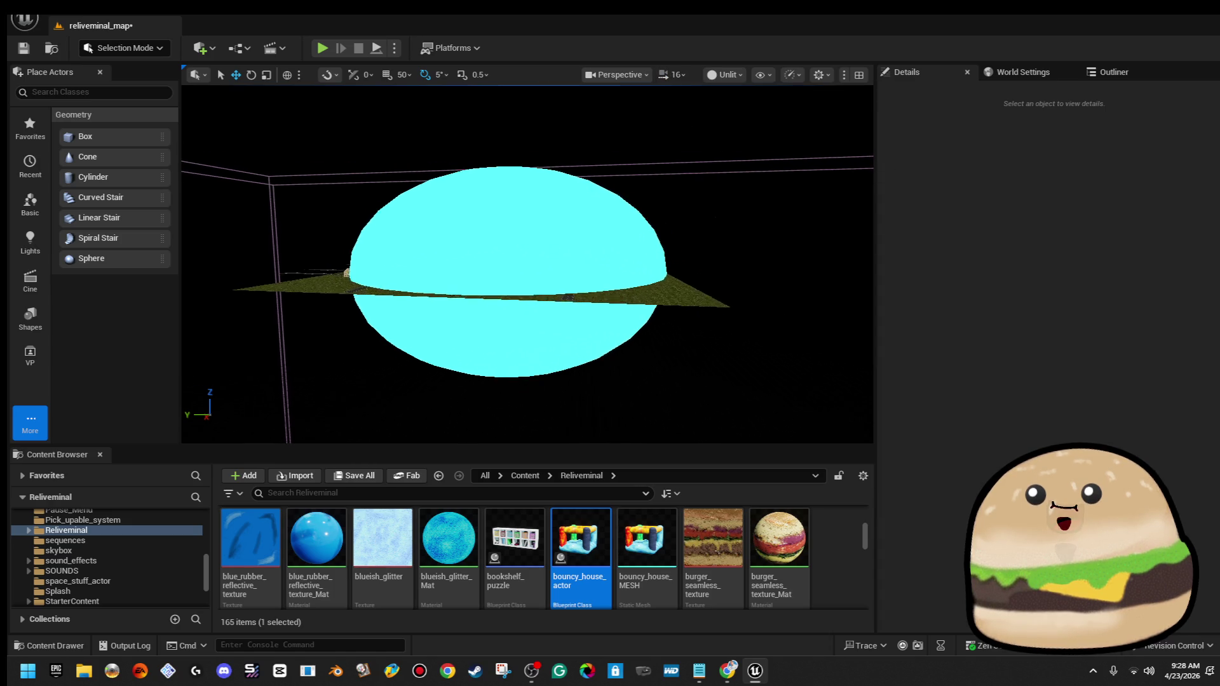
pyautogui.press('w')
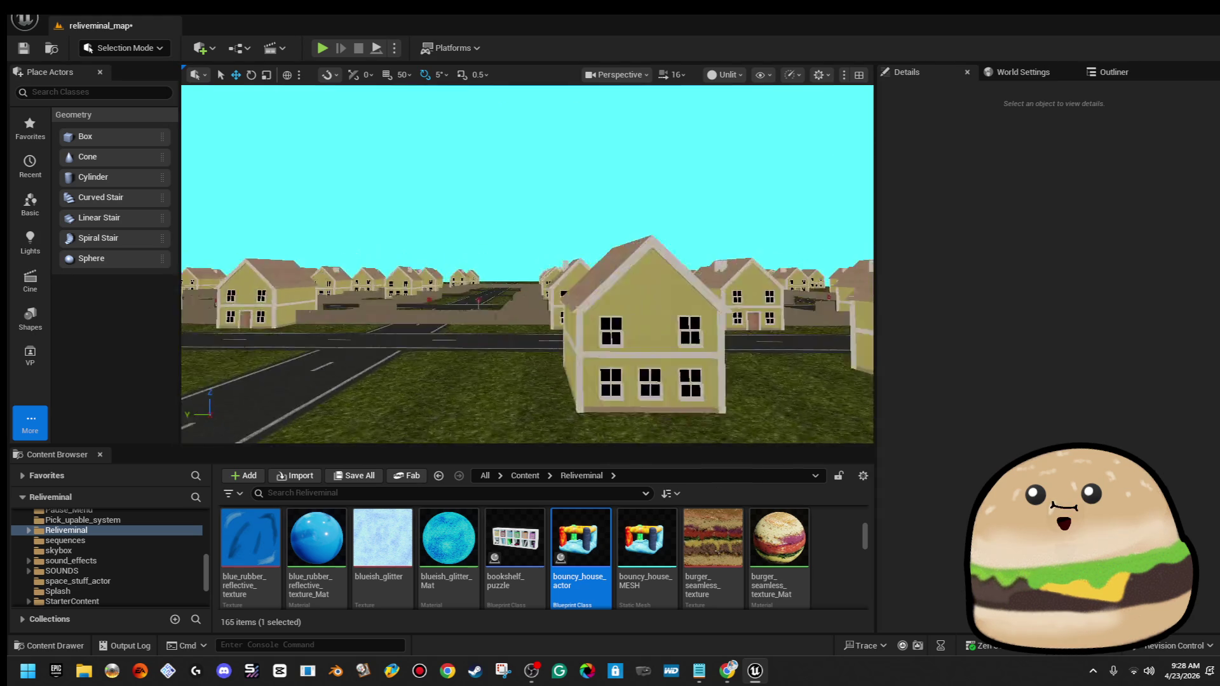
pyautogui.press('e')
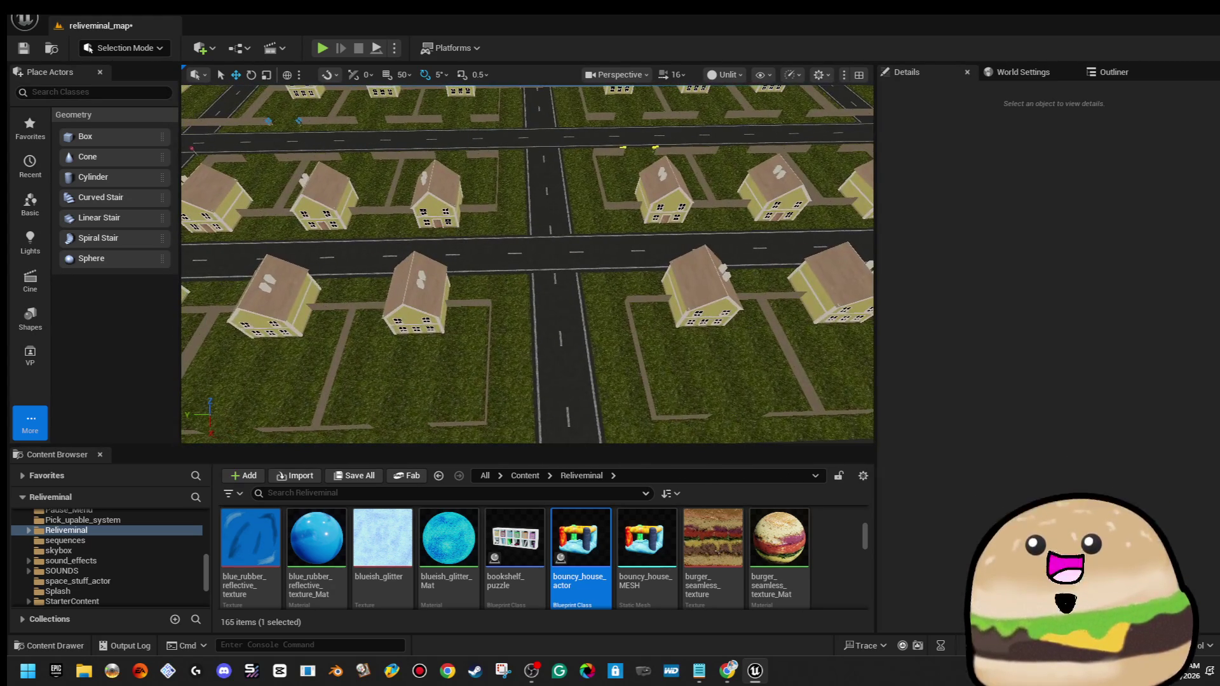
pyautogui.press('w')
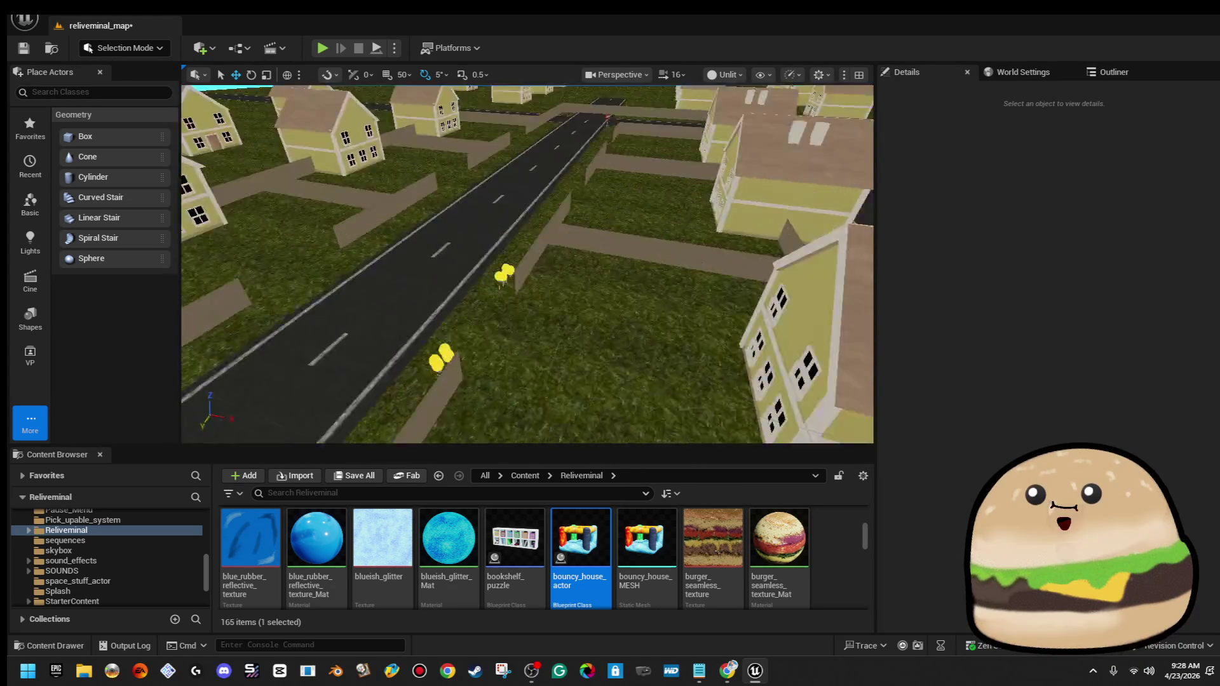
pyautogui.moveTo(578, 540)
pyautogui.mouseDown()
pyautogui.moveTo(572, 350)
pyautogui.moveTo(523, 190)
pyautogui.mouseUp()
# Rotate the bouncy house to about -85 degrees and slide it left along Y
pyautogui.press('e')
pyautogui.moveTo(594, 216)
pyautogui.mouseDown()
pyautogui.moveTo(571, 242)
pyautogui.moveTo(533, 251)
pyautogui.mouseUp()
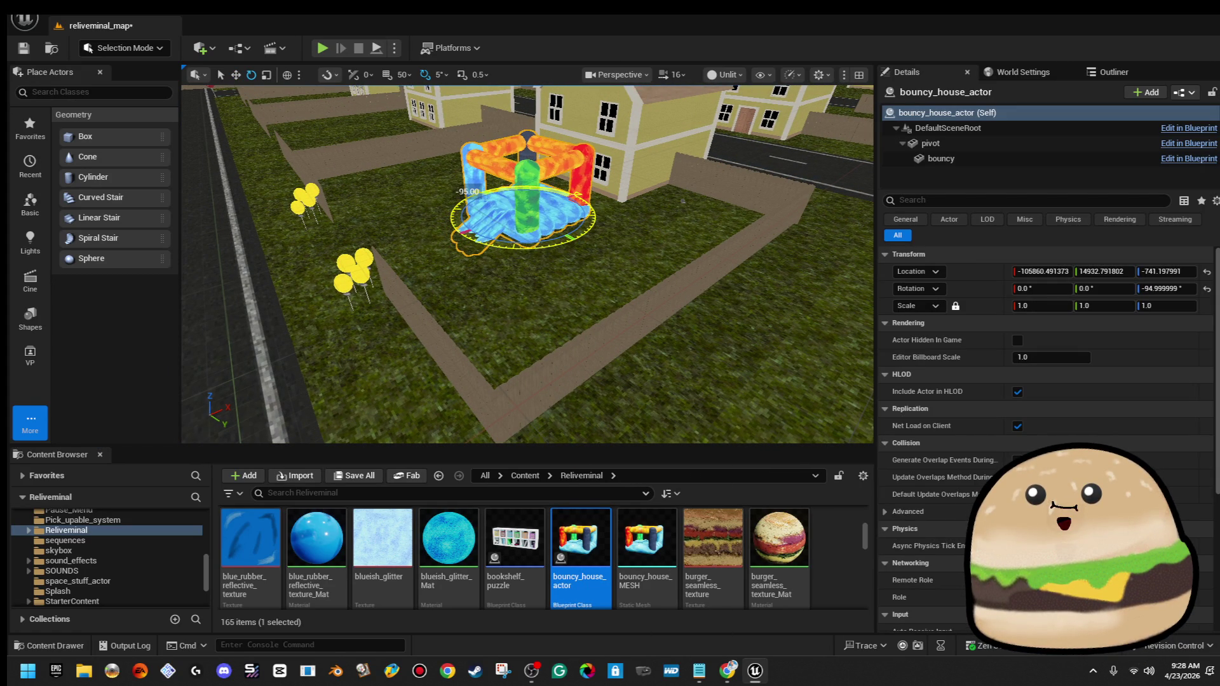
pyautogui.press('w')
pyautogui.press('w')
pyautogui.press('f')
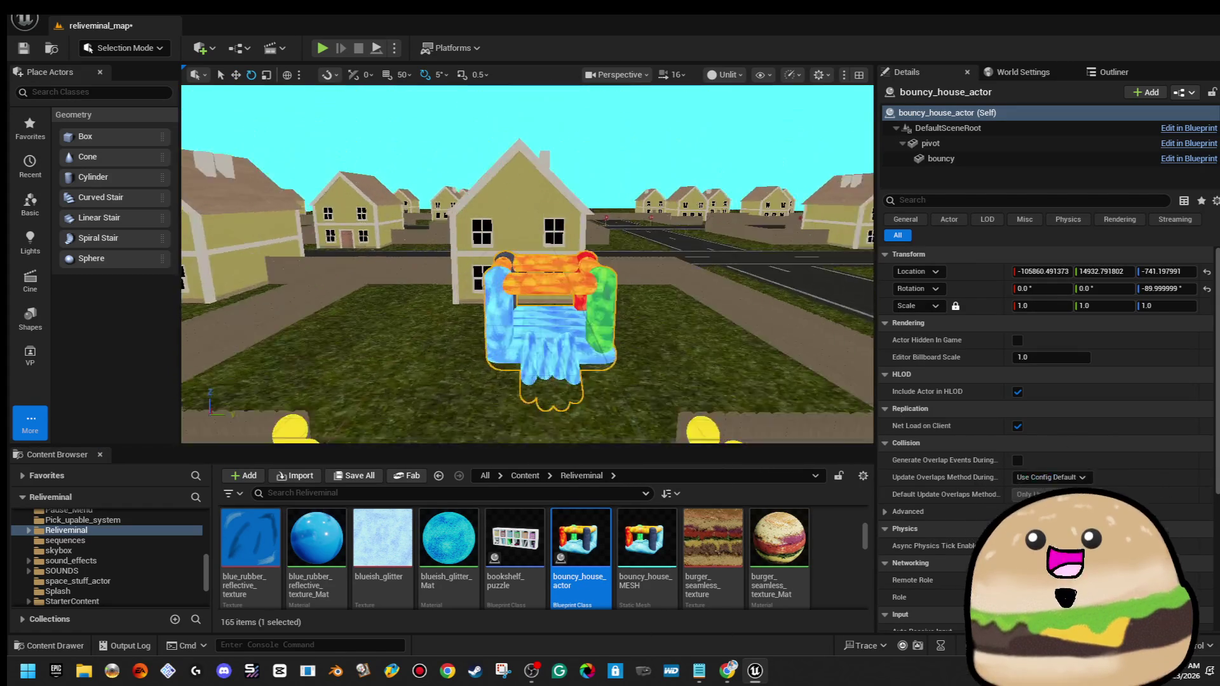
pyautogui.moveTo(583, 243); pyautogui.dragTo(495, 256)
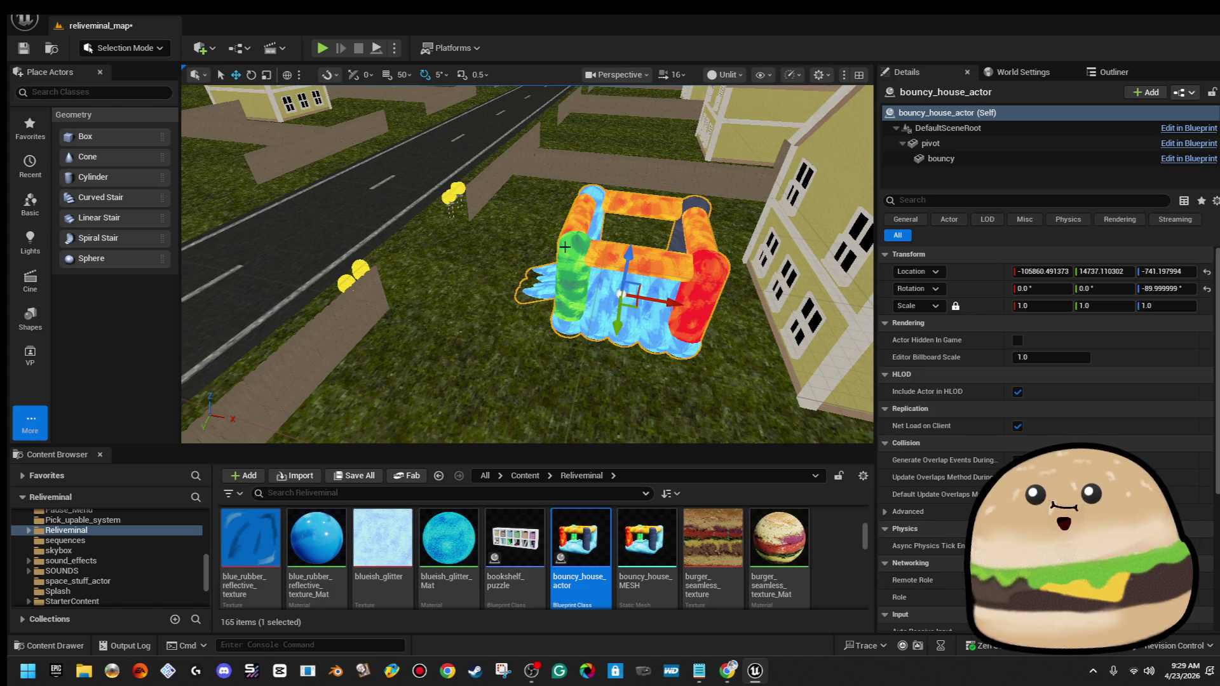
pyautogui.moveTo(604, 333); pyautogui.dragTo(591, 321)
pyautogui.scroll(-3, 528, 264)
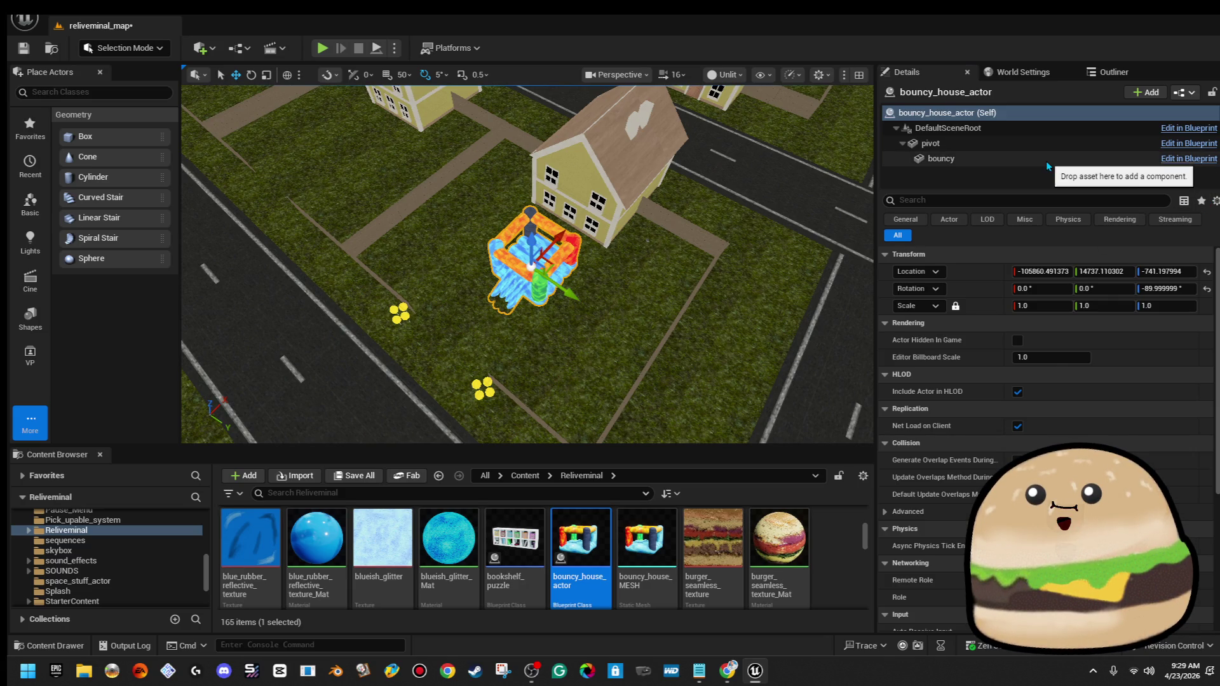
# Rotate the house a further -40 degrees, shift it along Y, then Play From Here on the road
pyautogui.click(1080, 158)
pyautogui.scroll(-2, 1048, 438)
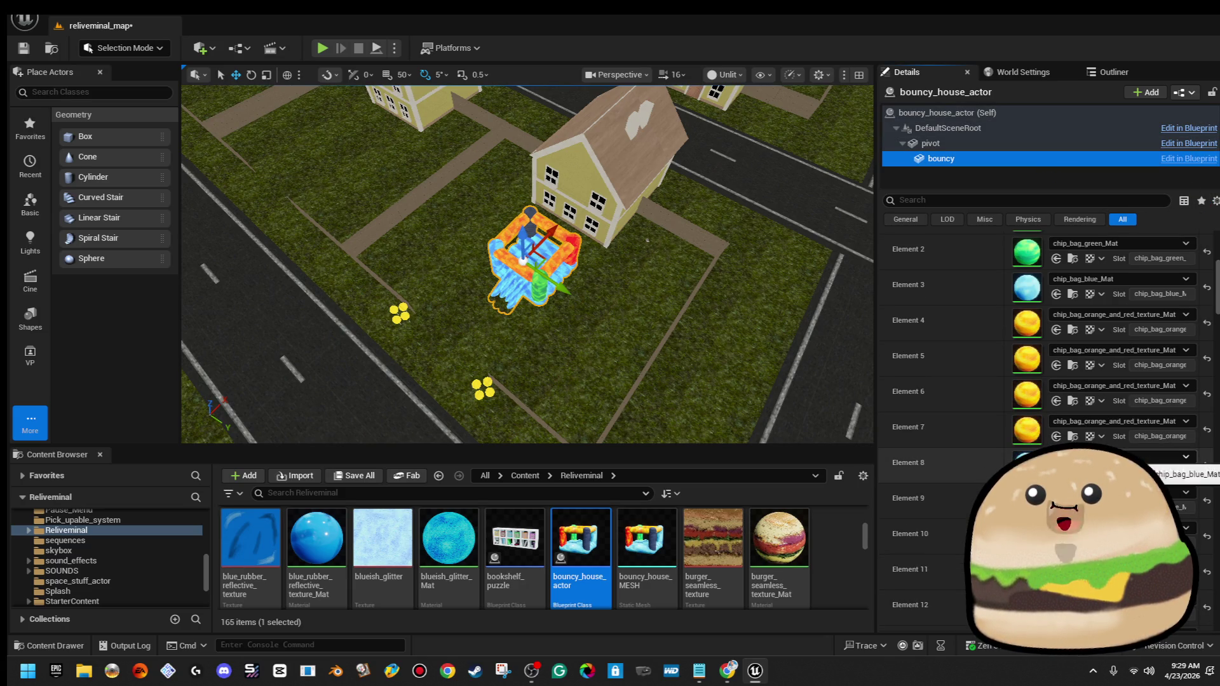
pyautogui.press('e')
pyautogui.scroll(5, 509, 378)
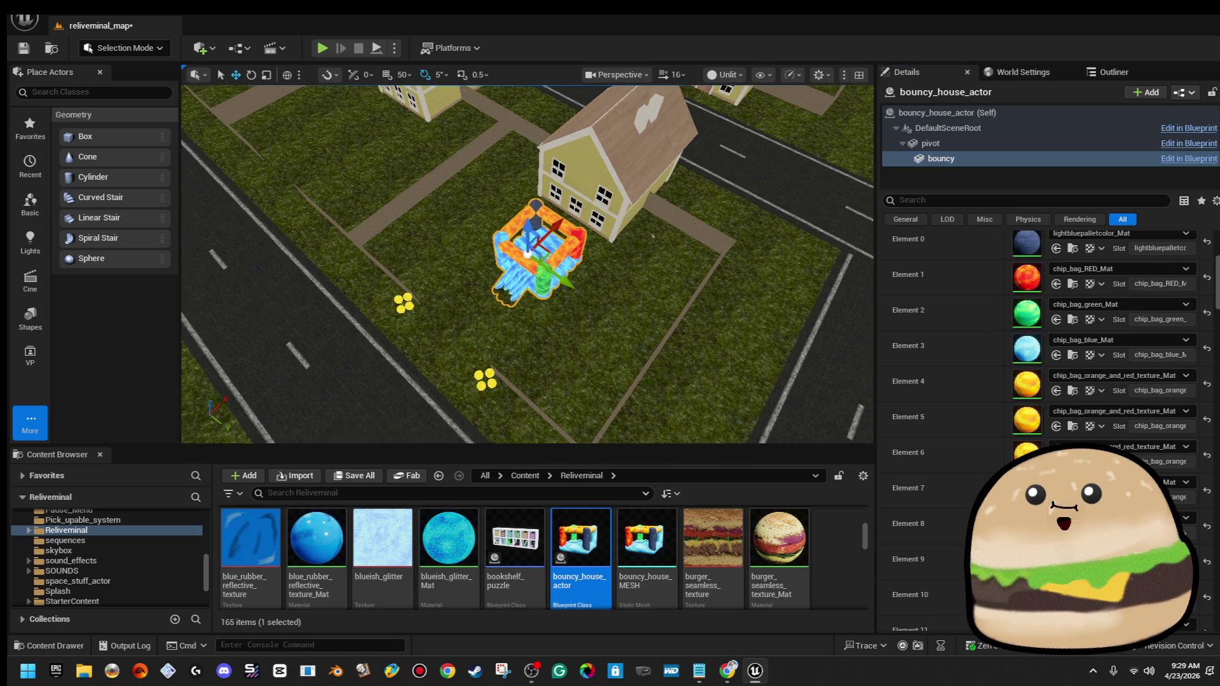
pyautogui.scroll(-4, 509, 379)
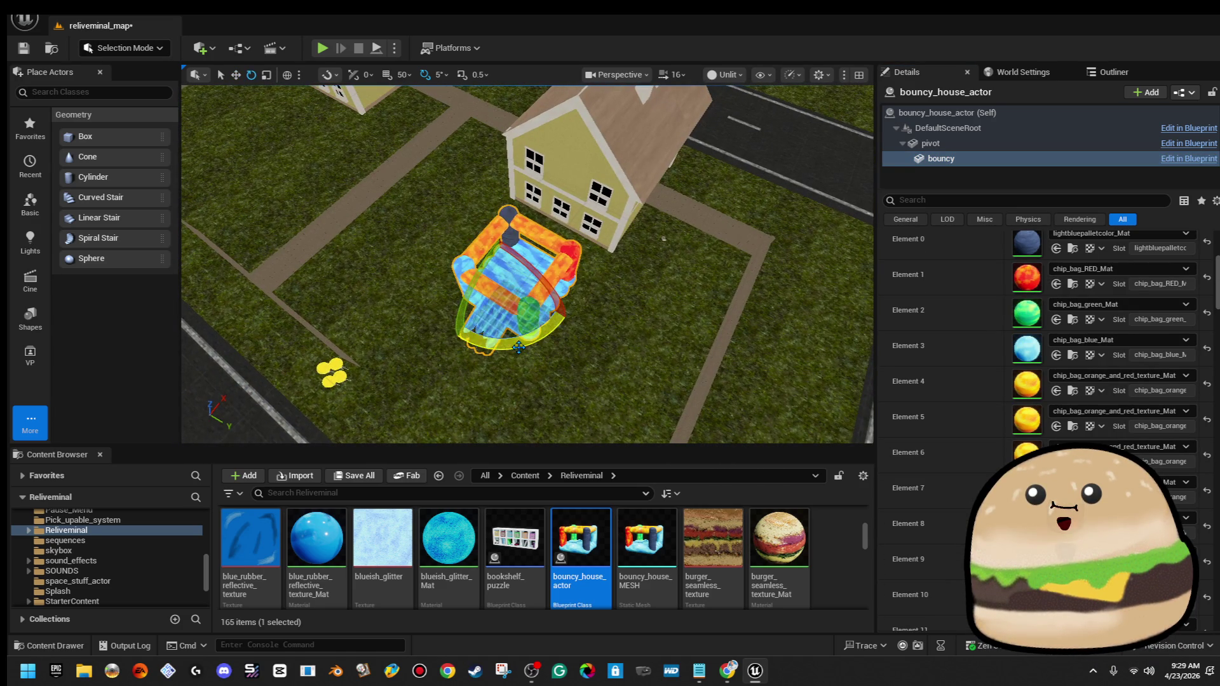
pyautogui.moveTo(502, 348); pyautogui.dragTo(467, 333)
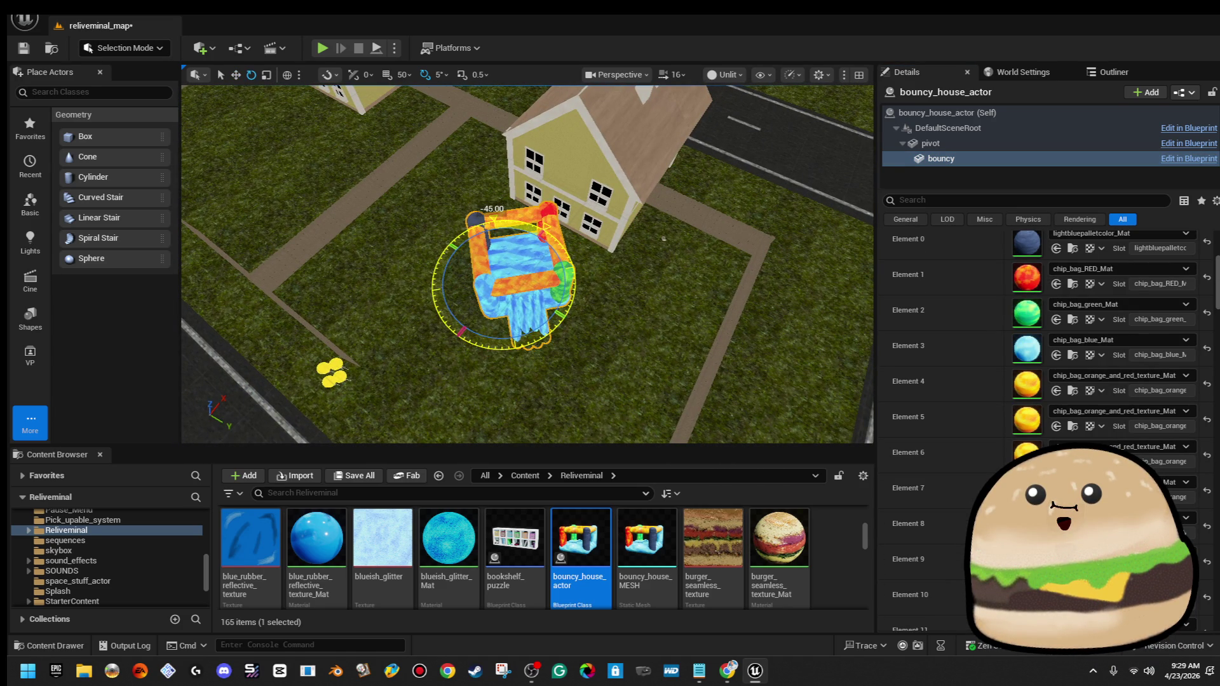
pyautogui.press('w')
pyautogui.moveTo(545, 306); pyautogui.dragTo(498, 273)
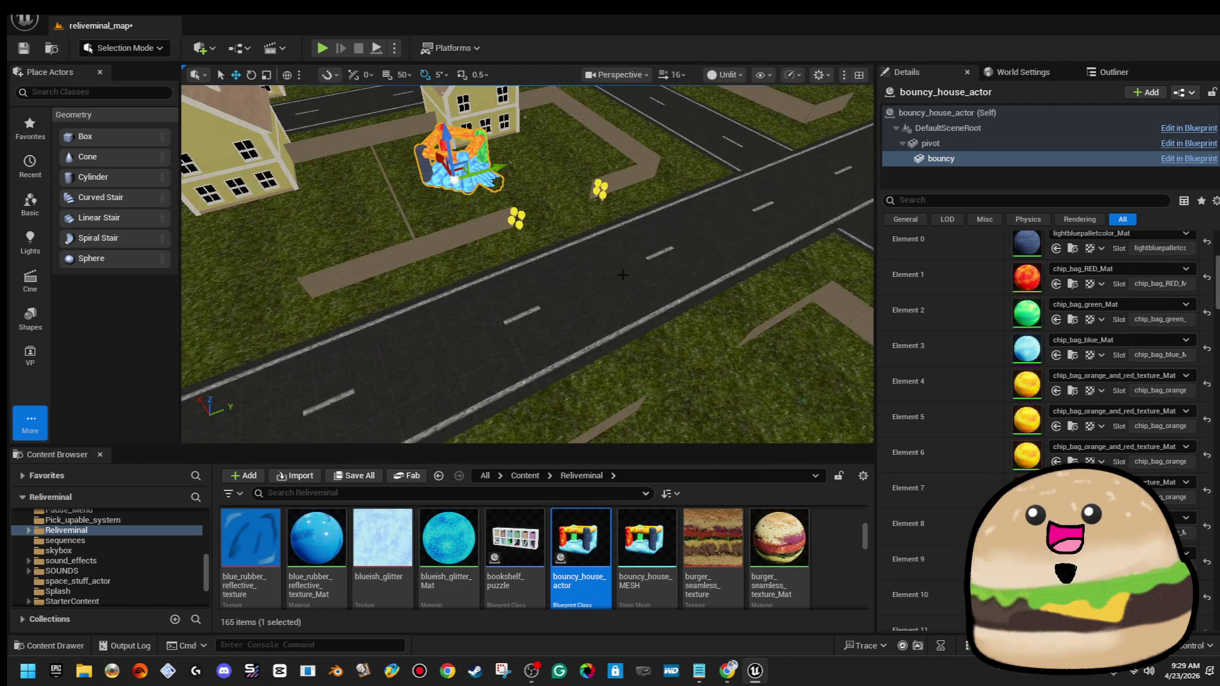
pyautogui.rightClick(625, 301)
pyautogui.click(686, 643)
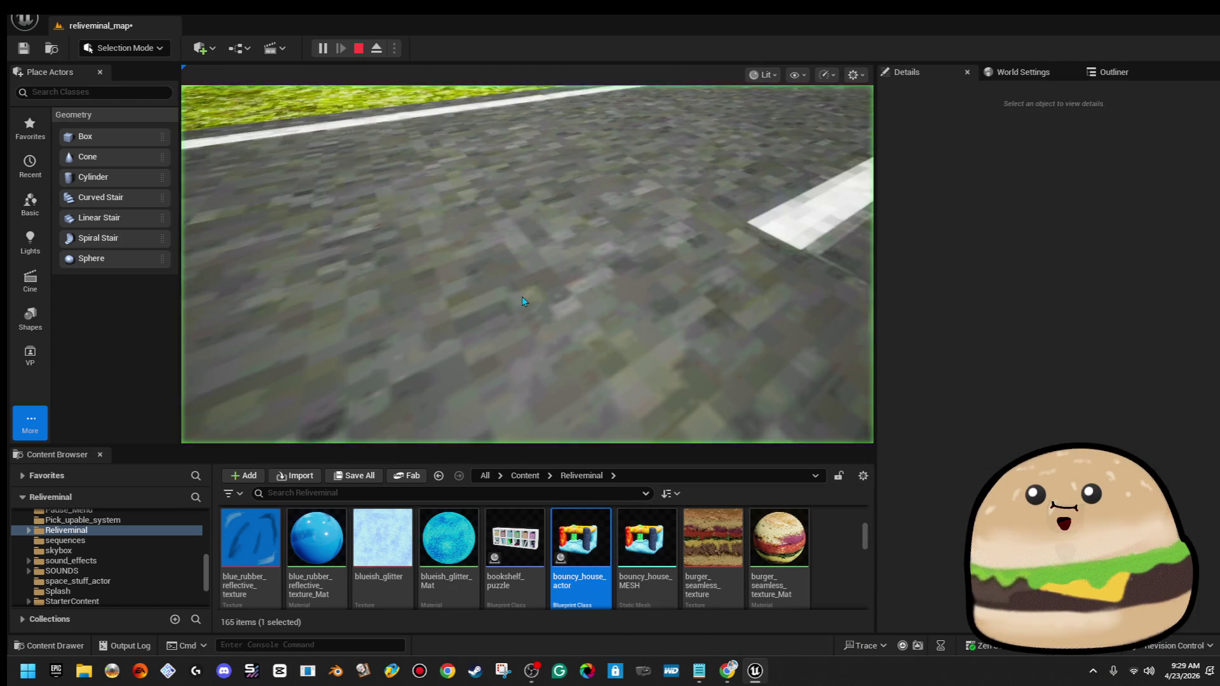
# Walk under the arch, bounce around inside the house, exit to the yard, then stop with Esc
pyautogui.press('w')
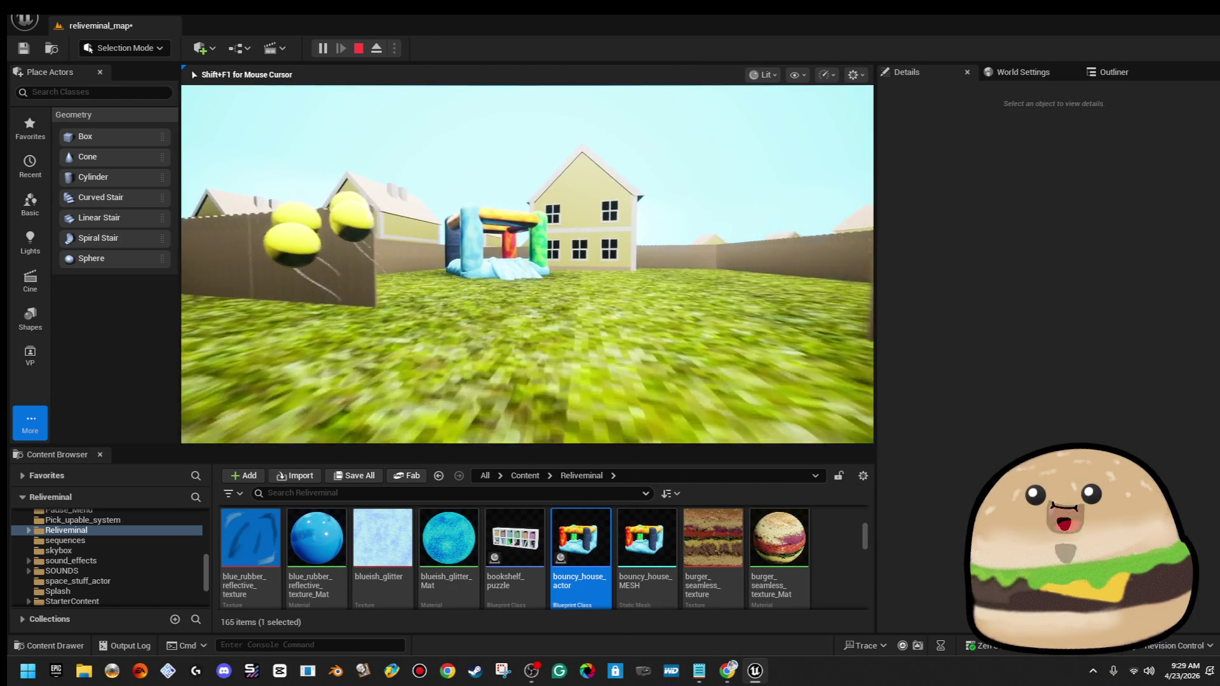
pyautogui.press('w')
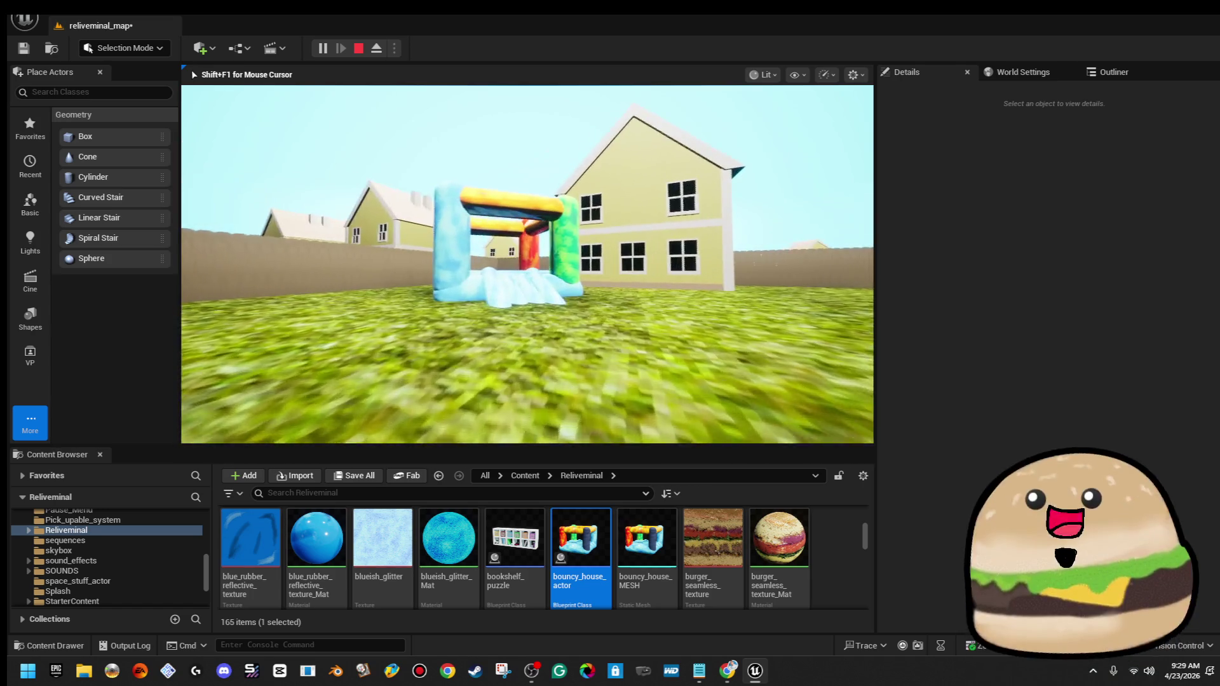
pyautogui.press('w')
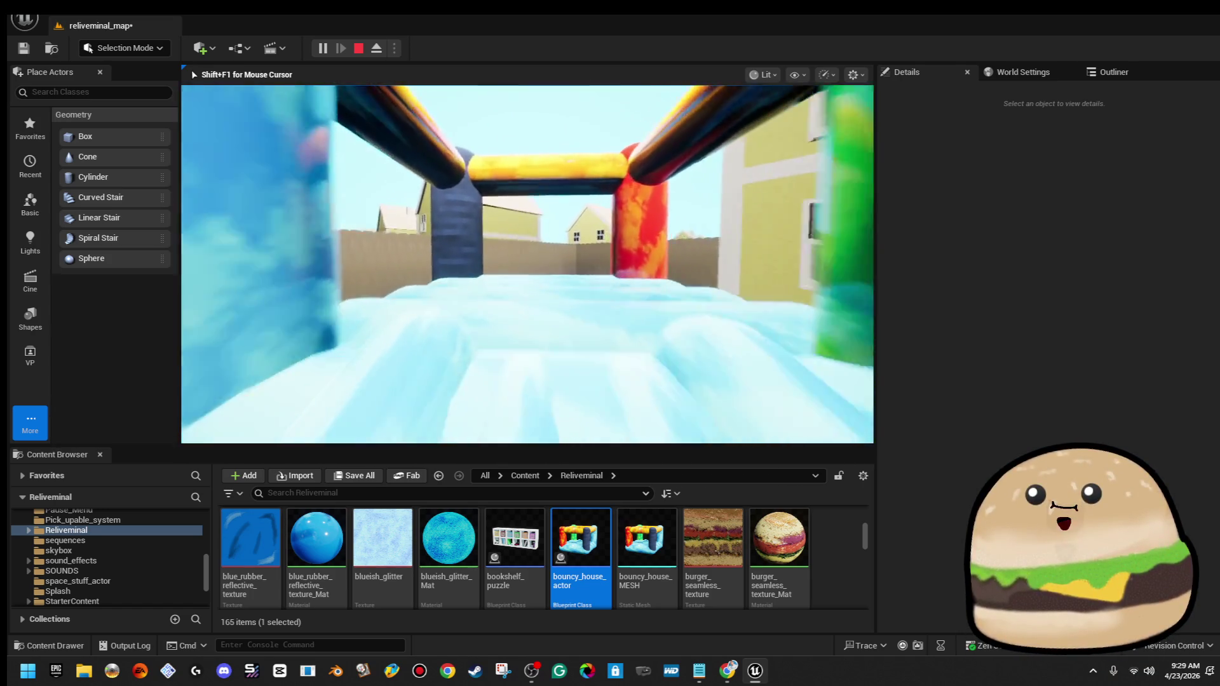
pyautogui.press('w')
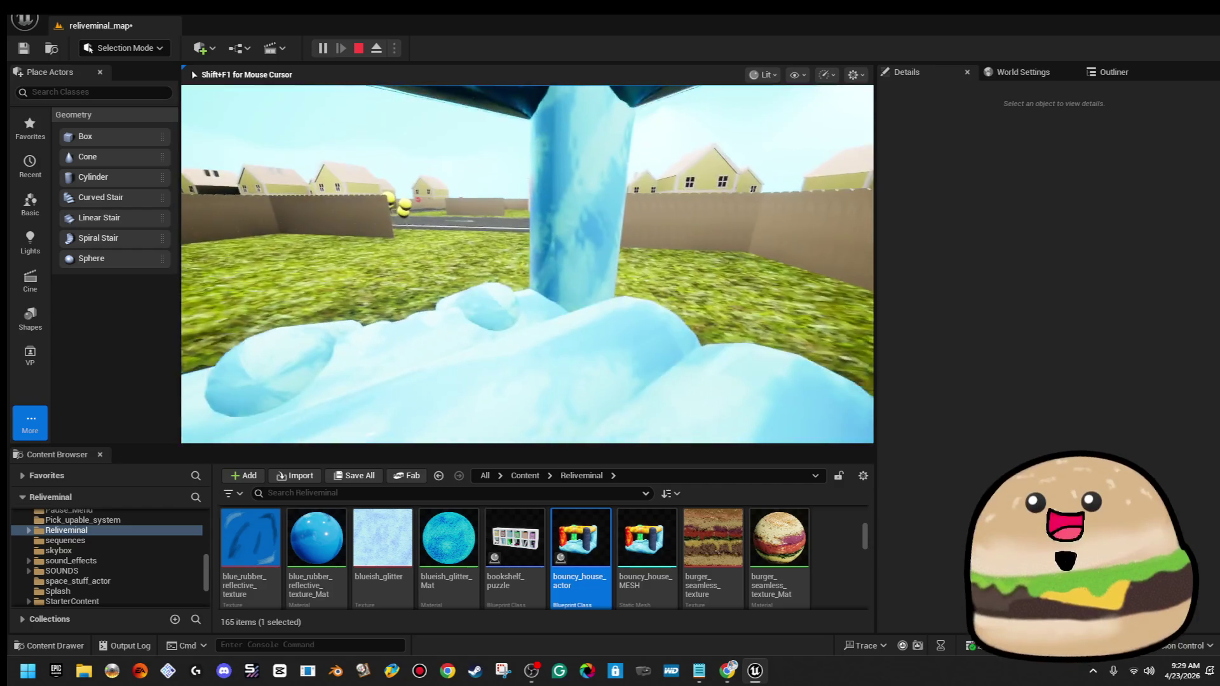
pyautogui.press('w')
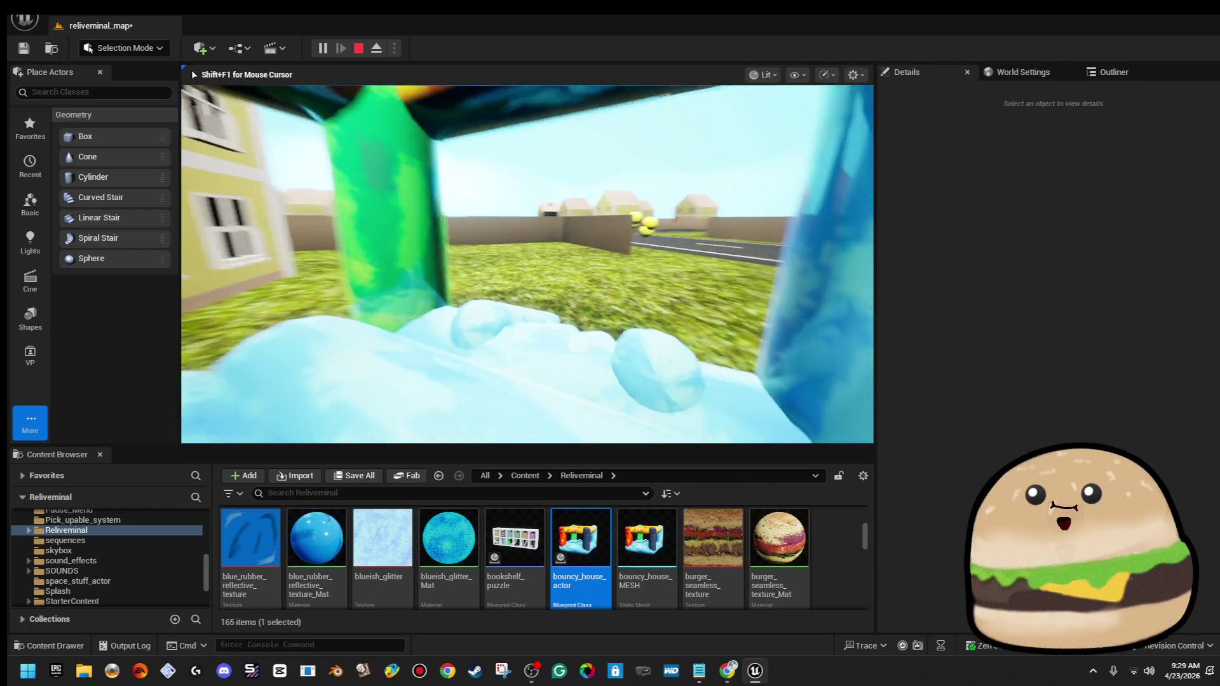
pyautogui.press('w')
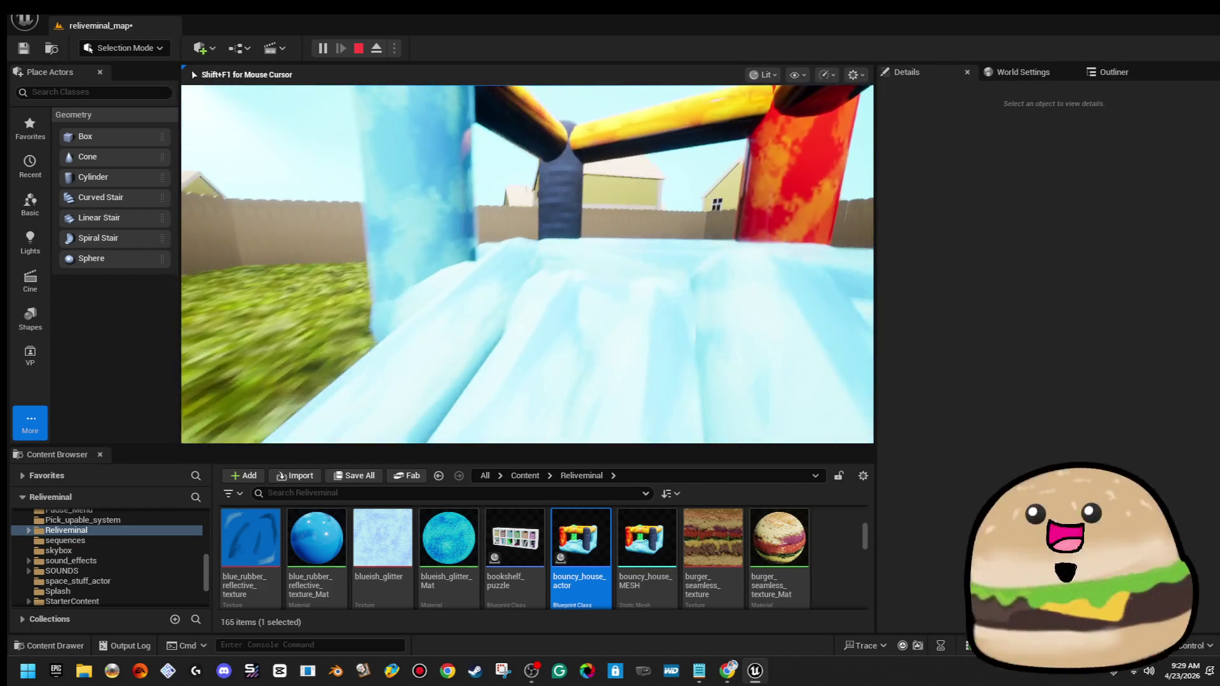
pyautogui.press('w')
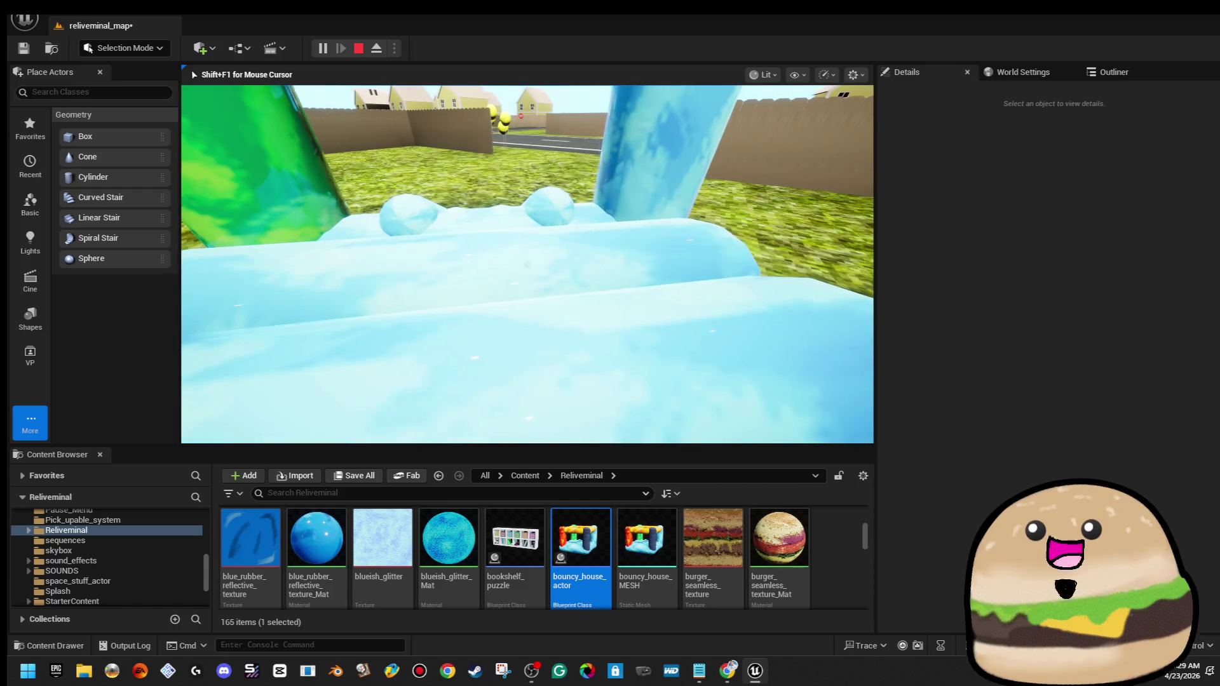
pyautogui.press('w')
pyautogui.press('w')
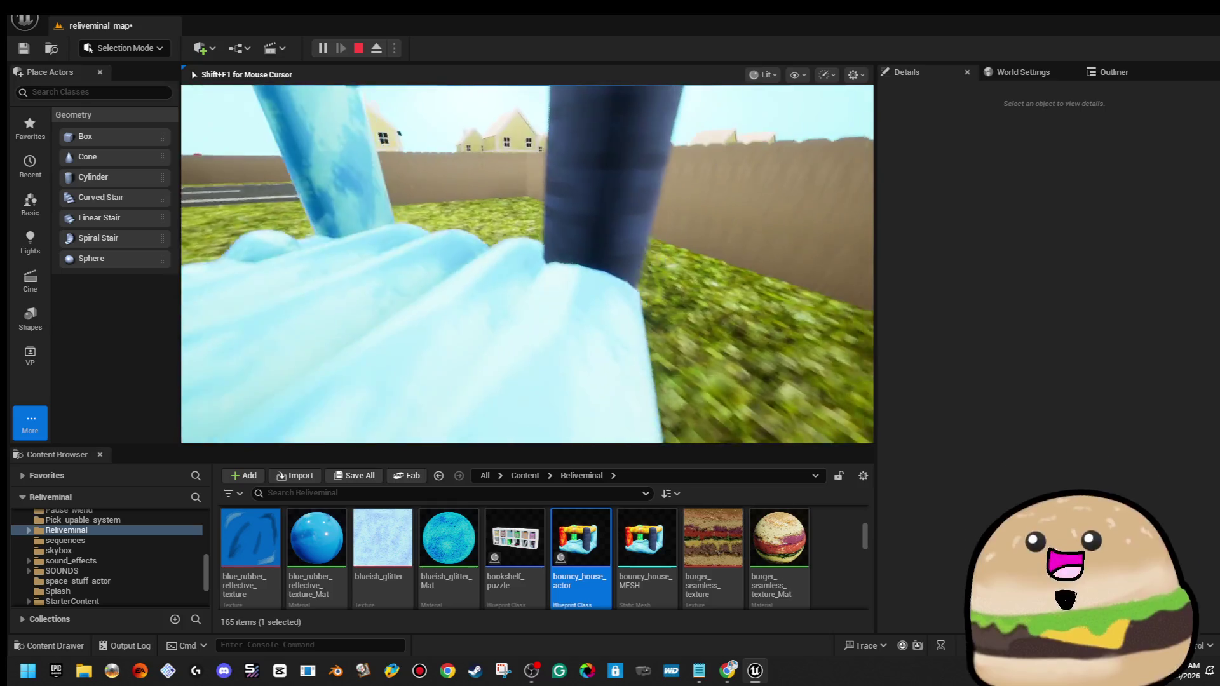
pyautogui.press('w')
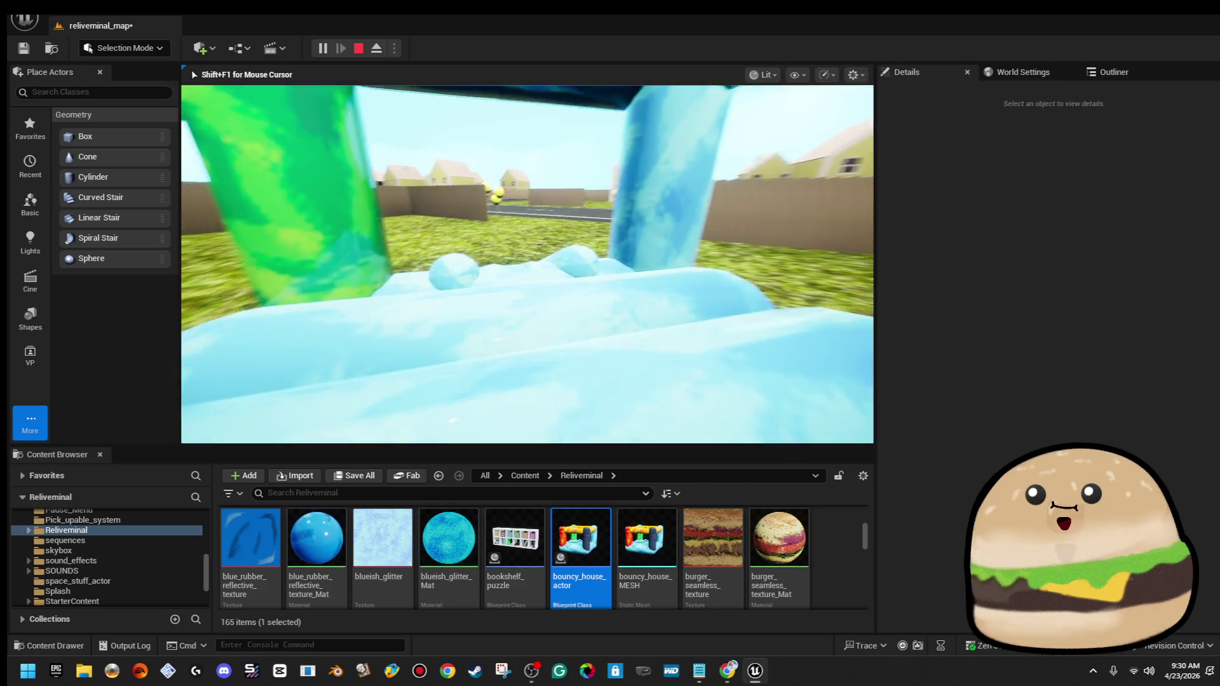
pyautogui.press('w')
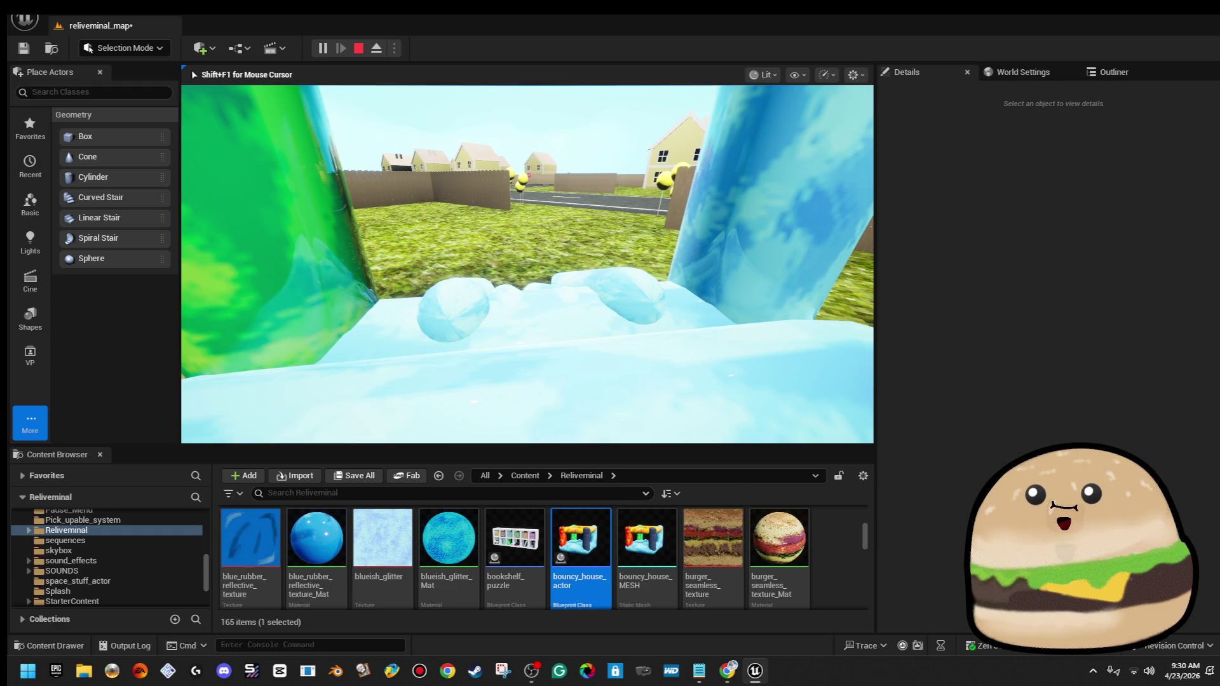
pyautogui.press('w')
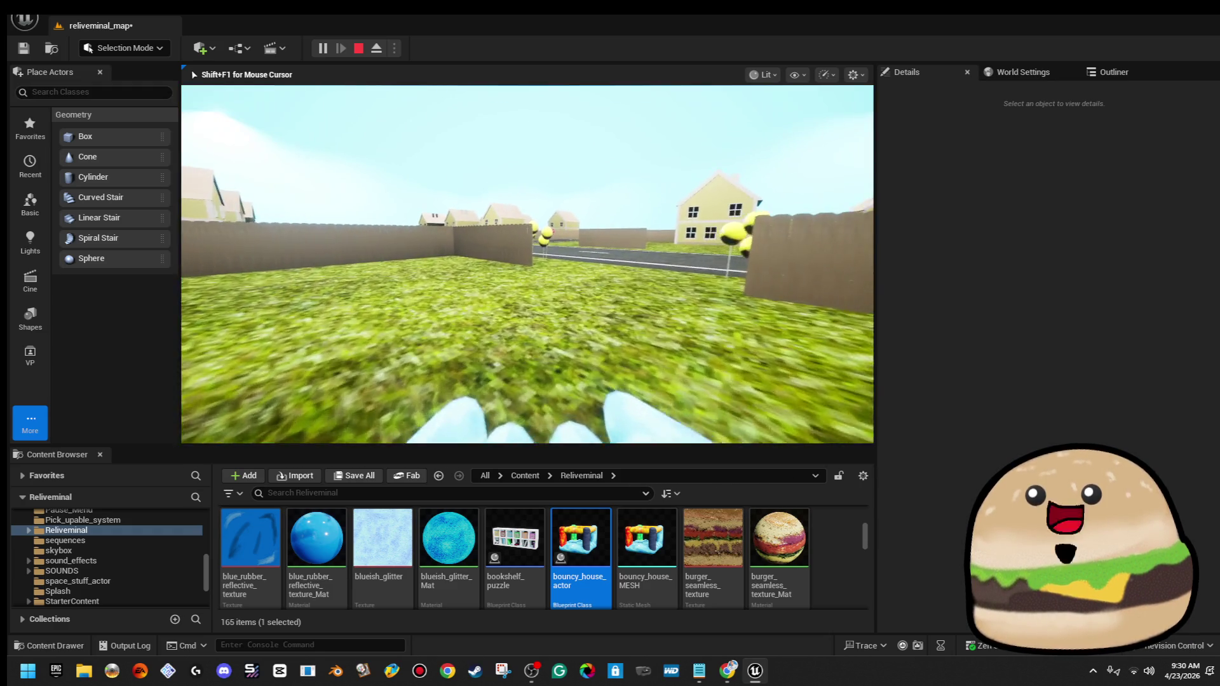
pyautogui.press('w')
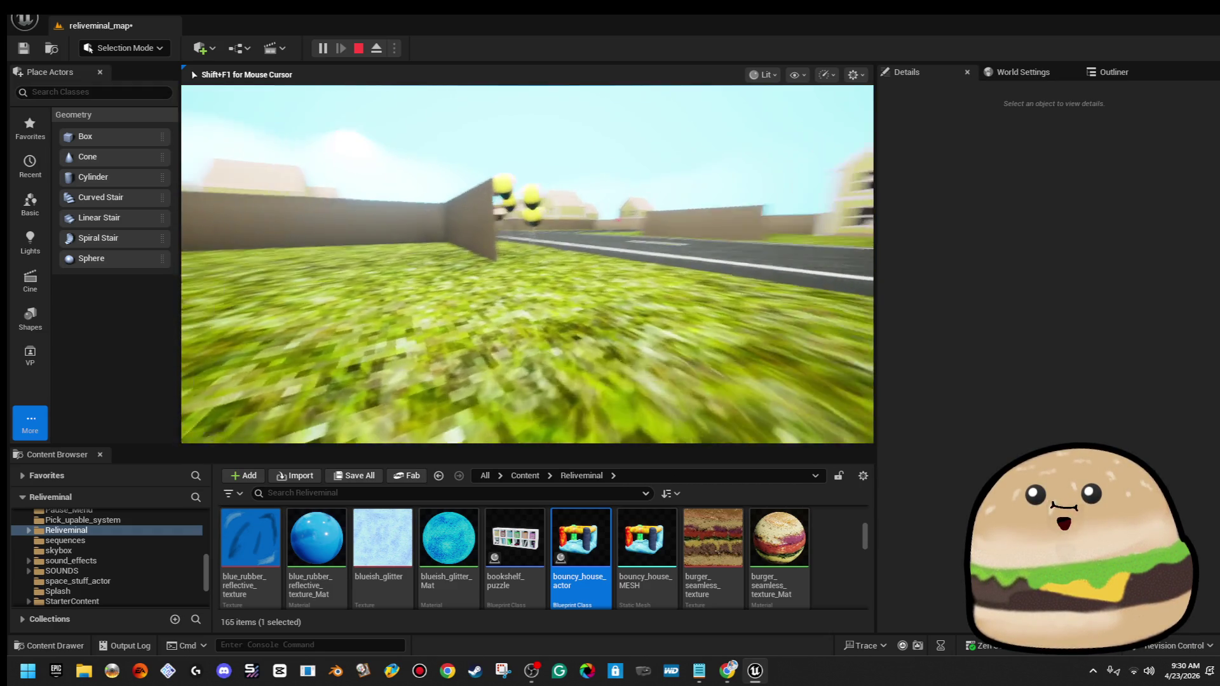
pyautogui.press('w')
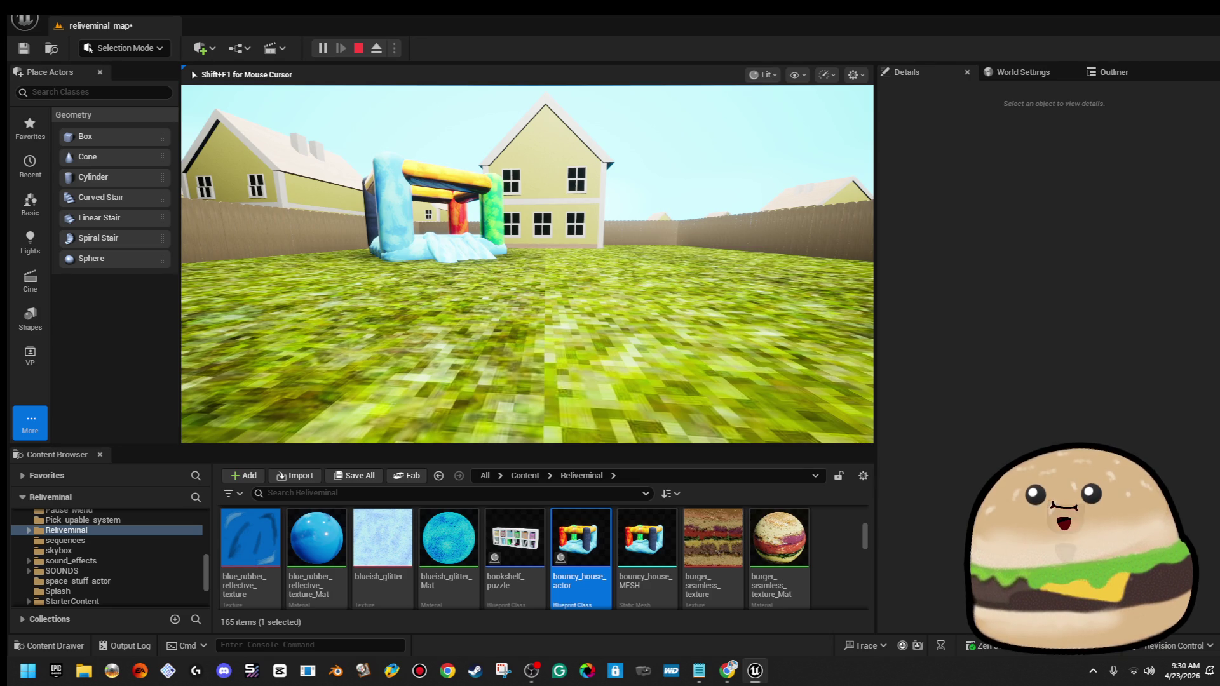
pyautogui.press('w')
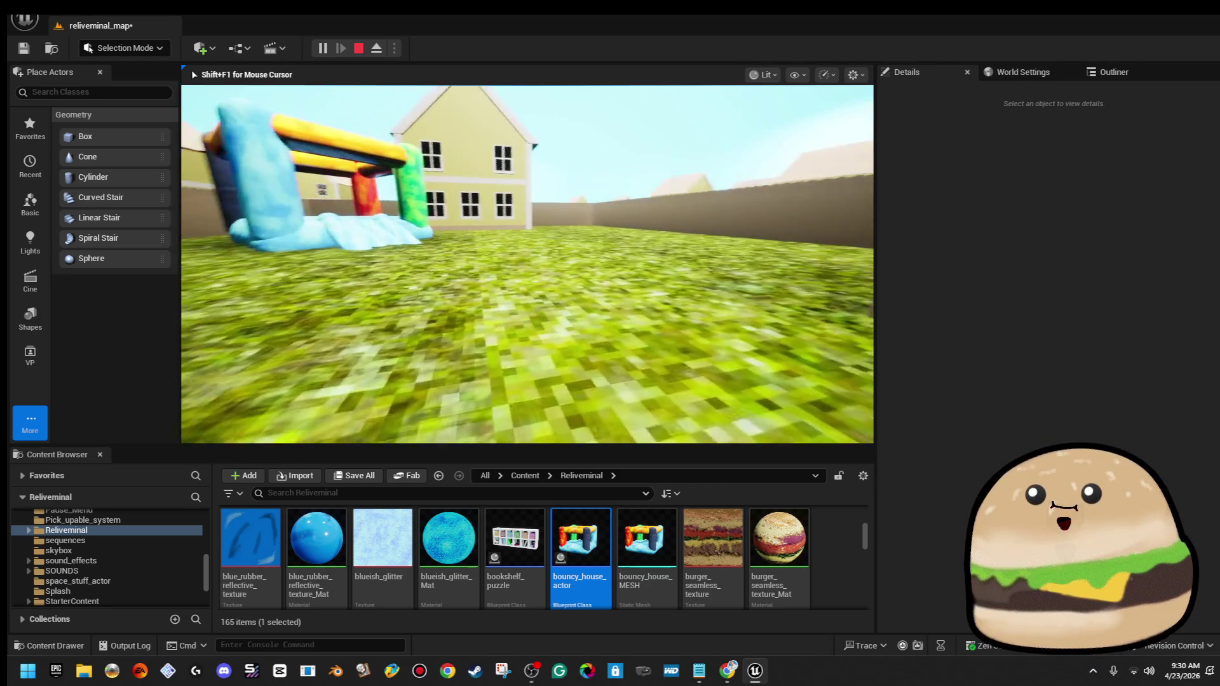
pyautogui.press('Escape')
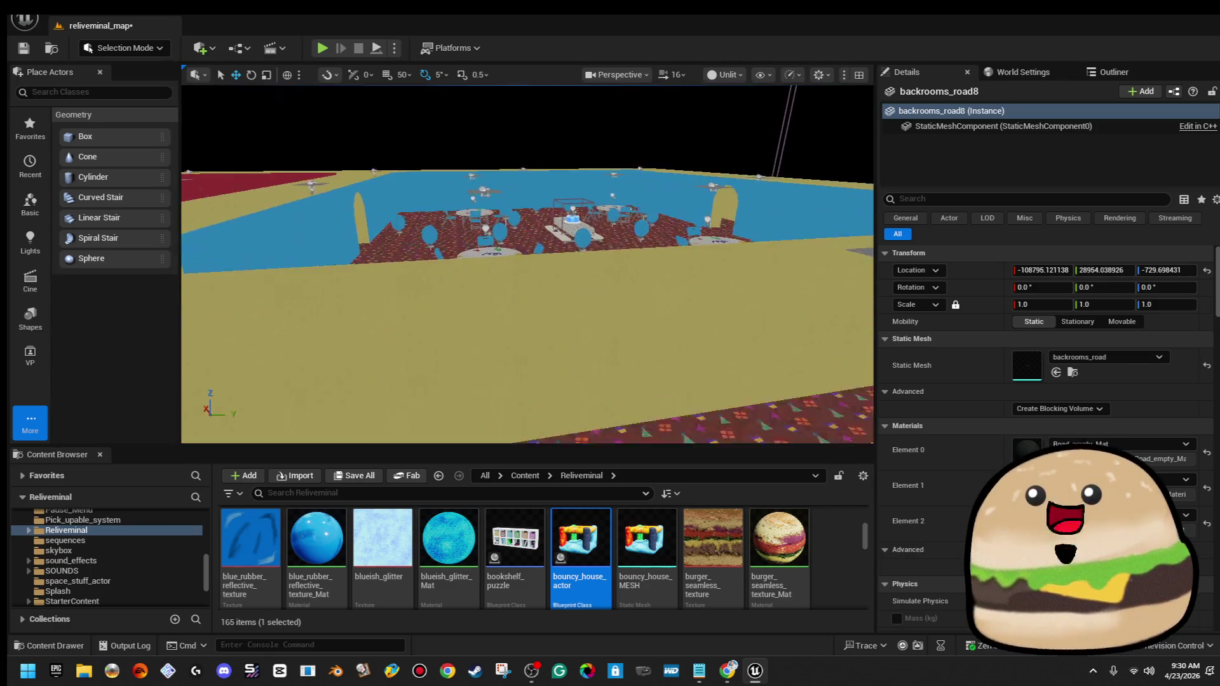
# Select two folding chairs in the party room and fly the view back toward them
pyautogui.click(575, 312)
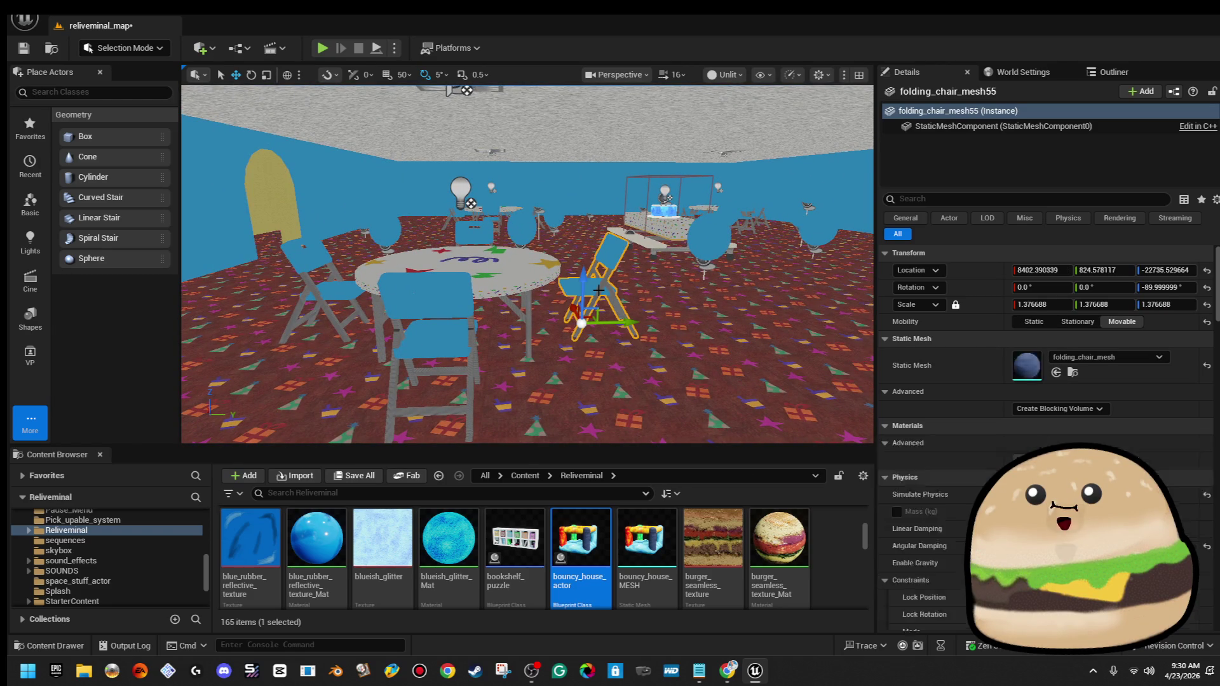
pyautogui.keyDown('ctrl'); pyautogui.click(422, 331); pyautogui.keyUp('ctrl')
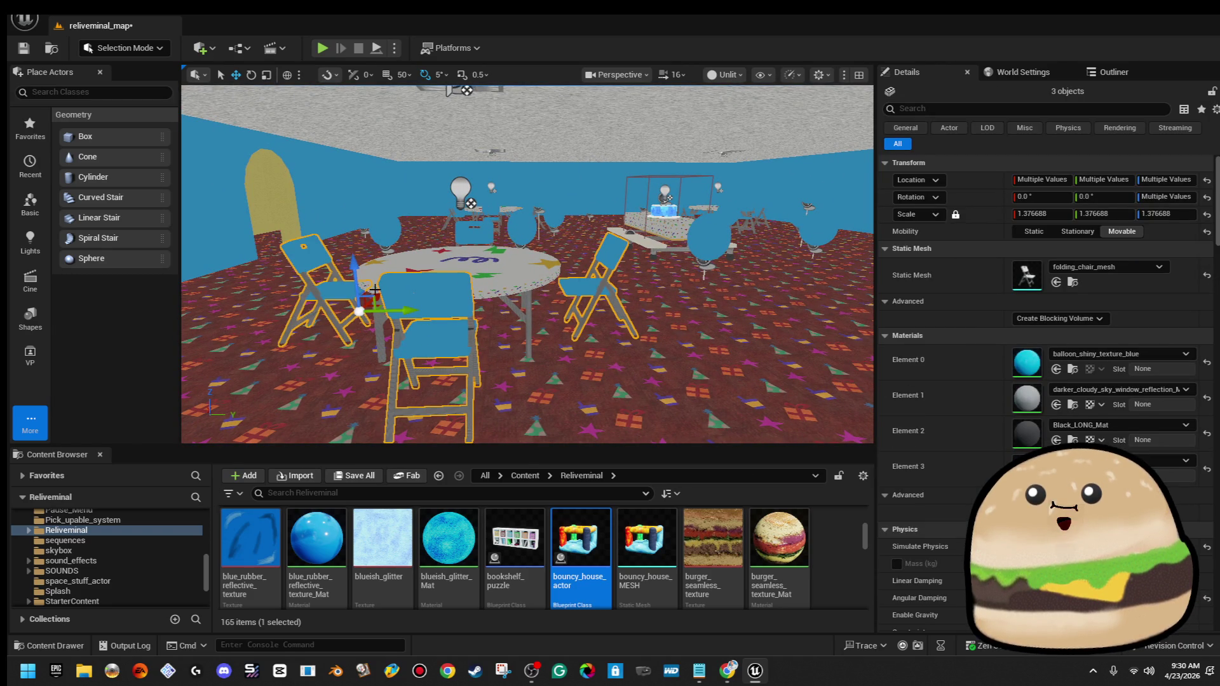
pyautogui.press('f')
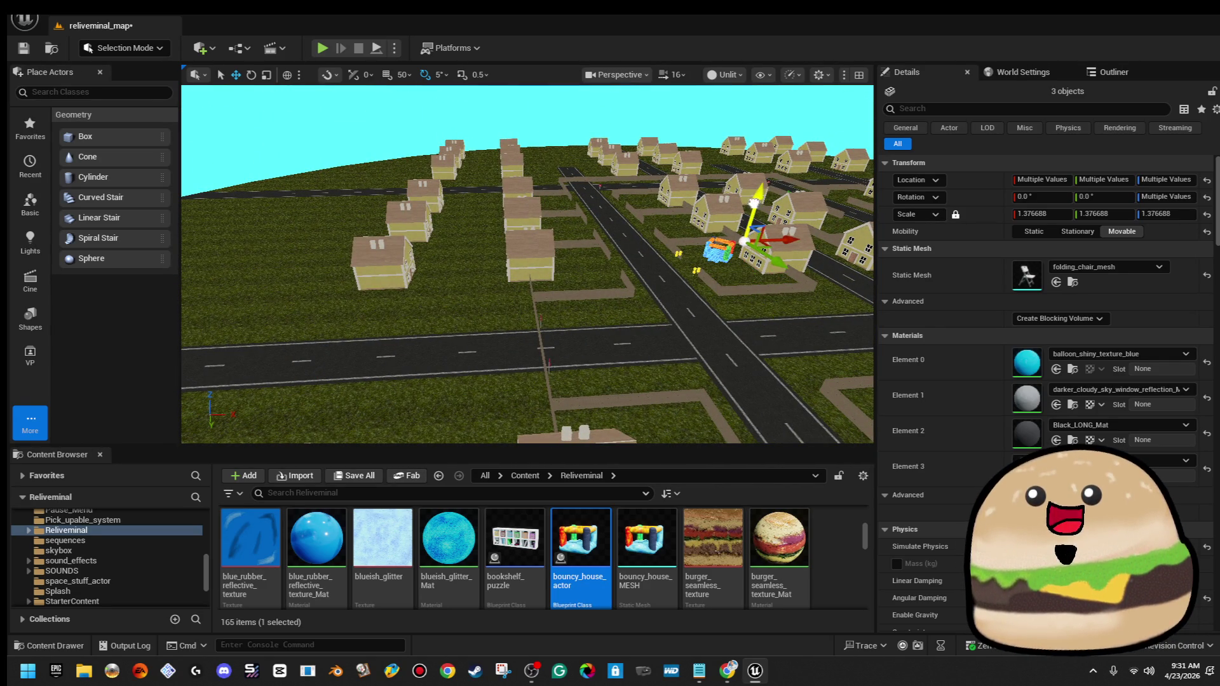
# Delete two of the chairs and place a rotated duplicate below the remaining one
pyautogui.press('f')
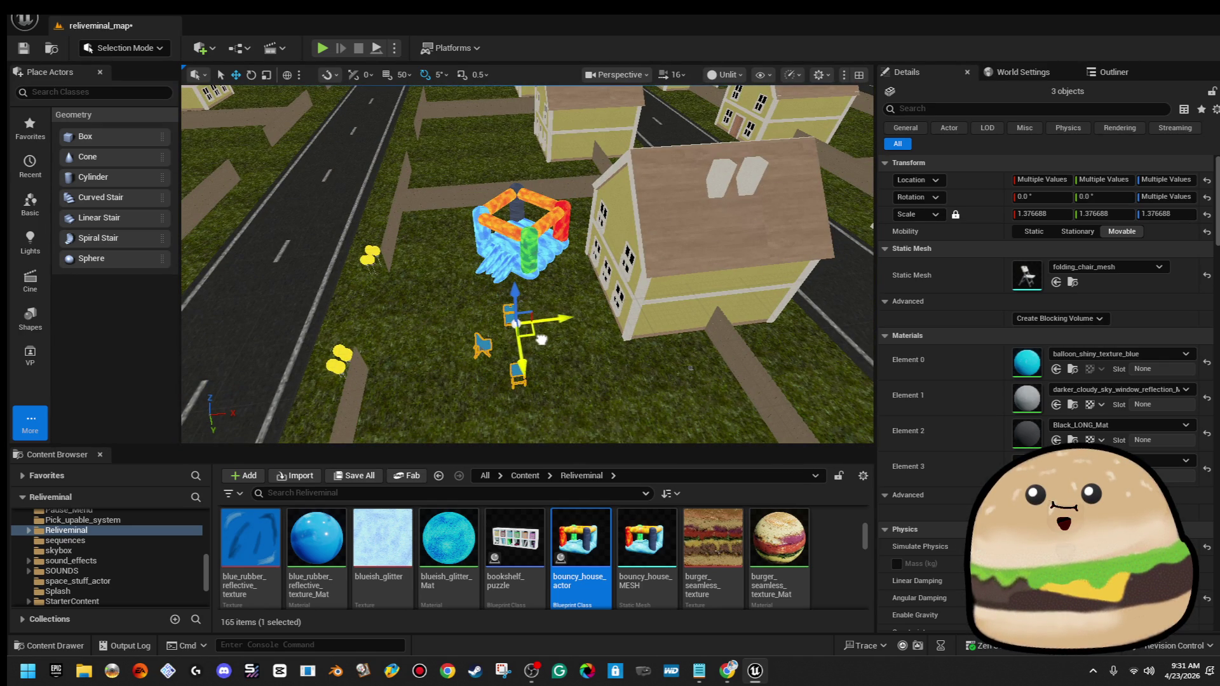
pyautogui.press('f')
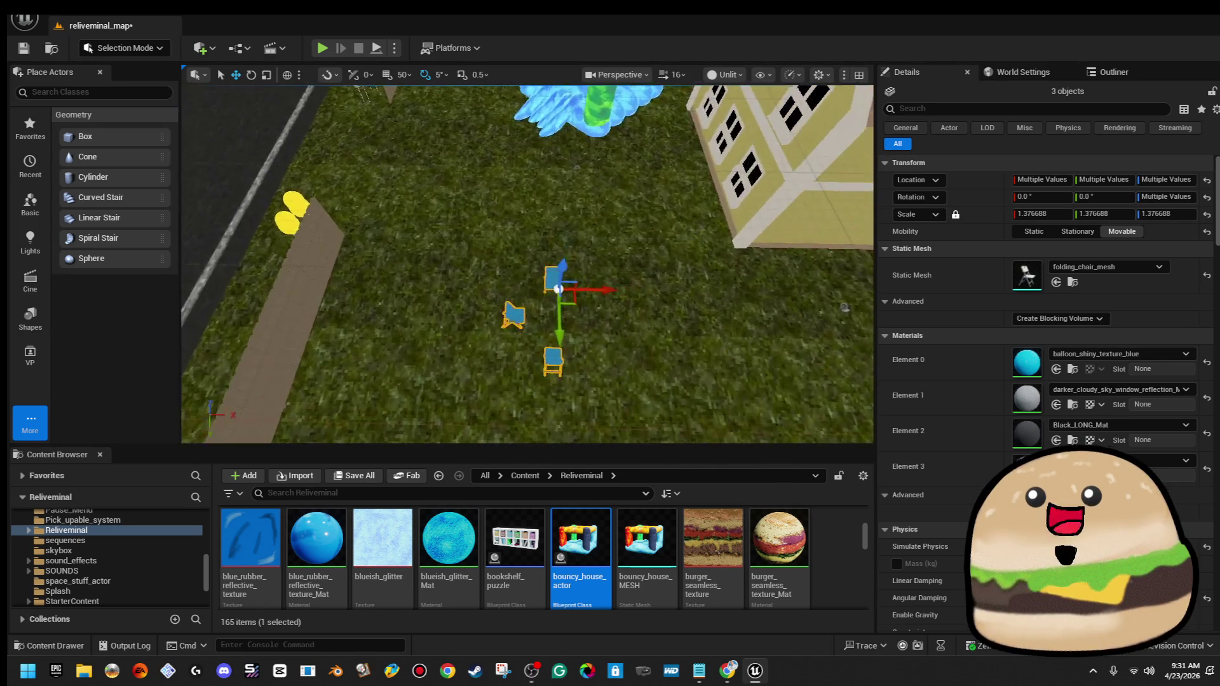
pyautogui.click(543, 318)
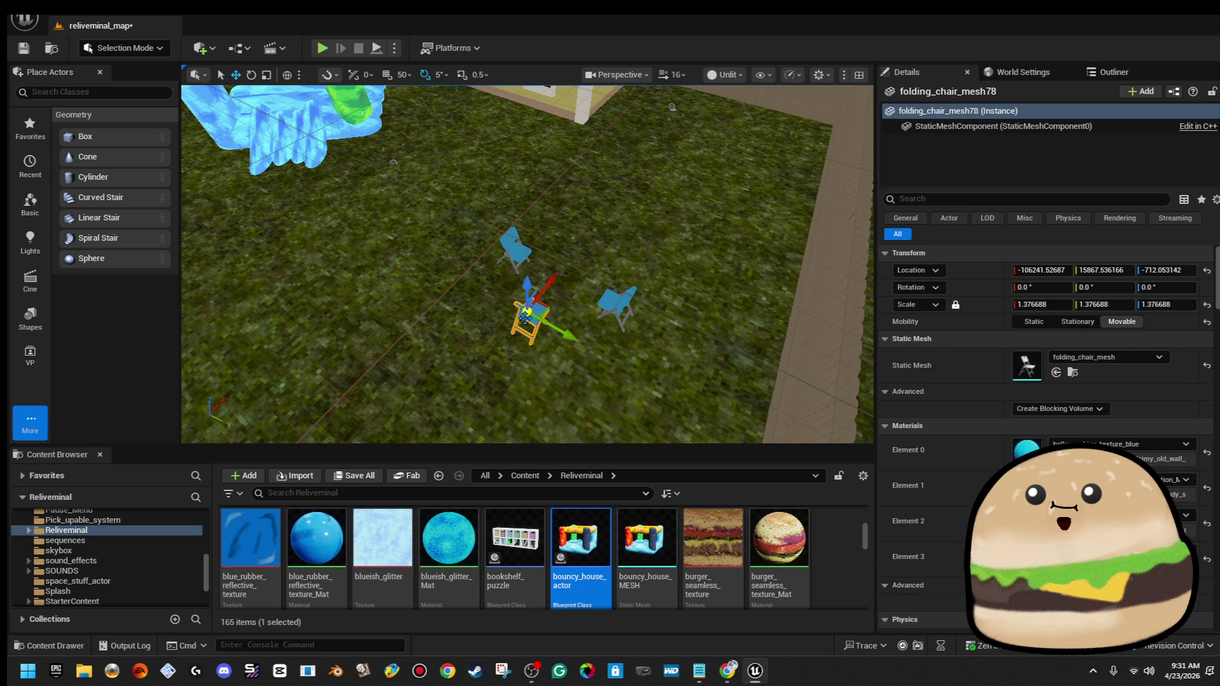
pyautogui.moveTo(547, 312)
pyautogui.mouseDown()
pyautogui.moveTo(621, 253)
pyautogui.moveTo(564, 346)
pyautogui.moveTo(607, 316)
pyautogui.mouseUp()
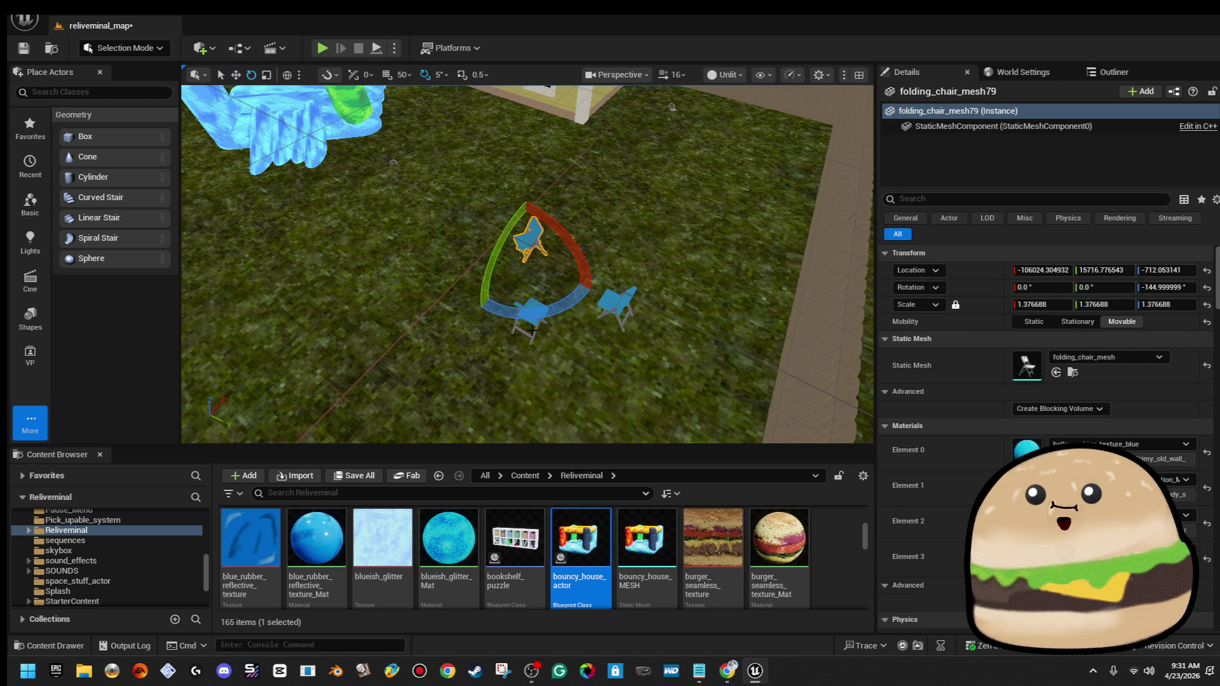
pyautogui.click(541, 369)
pyautogui.click(620, 306)
pyautogui.press('Delete')
pyautogui.click(531, 315)
pyautogui.press('Delete')
pyautogui.click(534, 251)
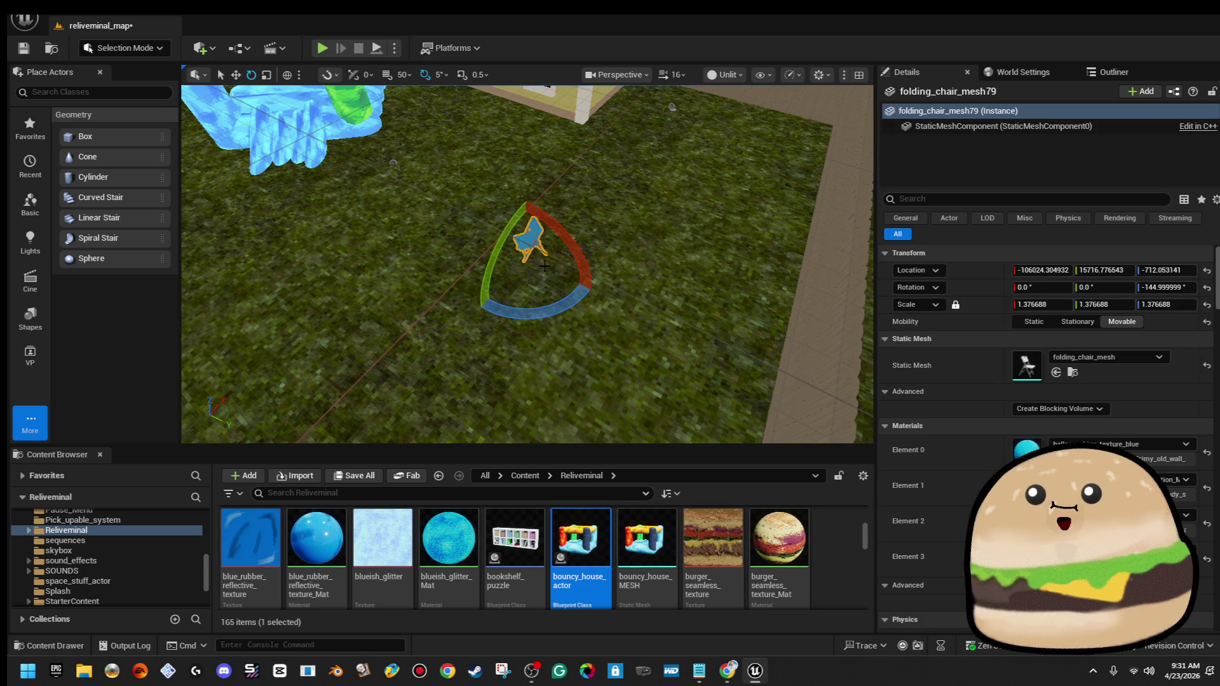
pyautogui.keyDown('alt'); pyautogui.moveTo(552, 280); pyautogui.dragTo(556, 303); pyautogui.keyUp('alt')
pyautogui.moveTo(566, 370); pyautogui.dragTo(553, 256)
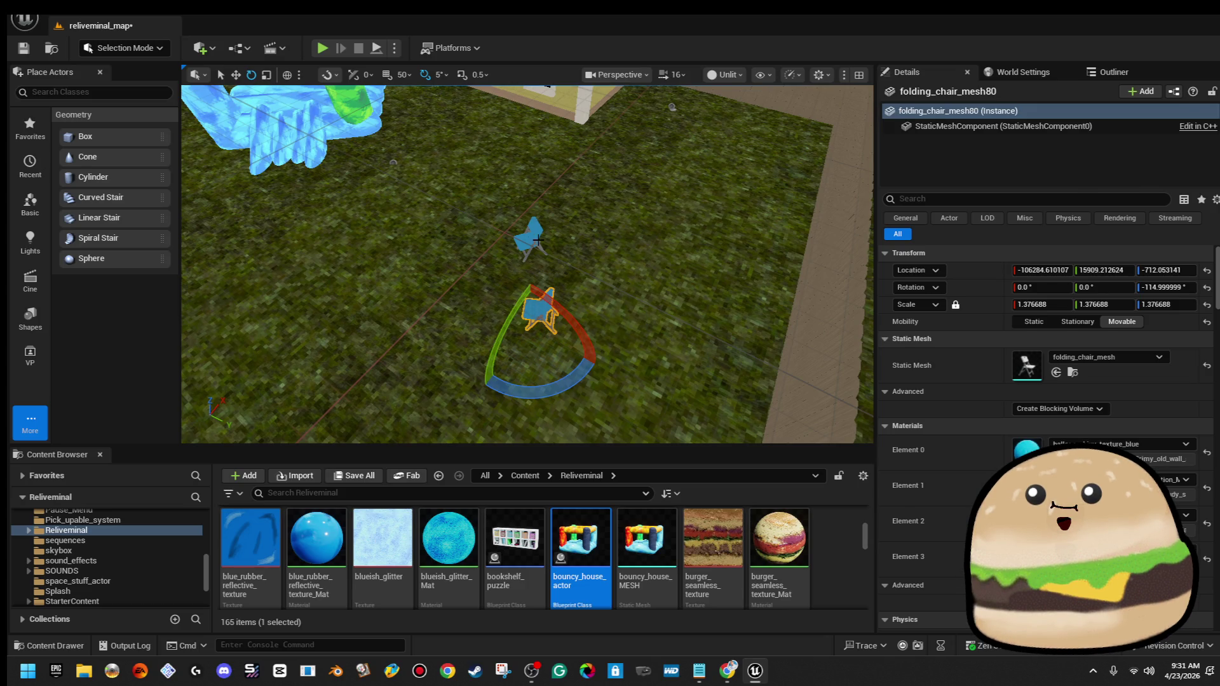
# Move the two chairs together to the right across the lawn
pyautogui.keyDown('ctrl'); pyautogui.click(529, 233); pyautogui.keyUp('ctrl')
pyautogui.scroll(-8, 575, 315)
pyautogui.press('w')
pyautogui.moveTo(607, 257)
pyautogui.mouseDown()
pyautogui.moveTo(589, 277)
pyautogui.moveTo(602, 236)
pyautogui.mouseUp()
pyautogui.scroll(5, 590, 277)
pyautogui.press('e')
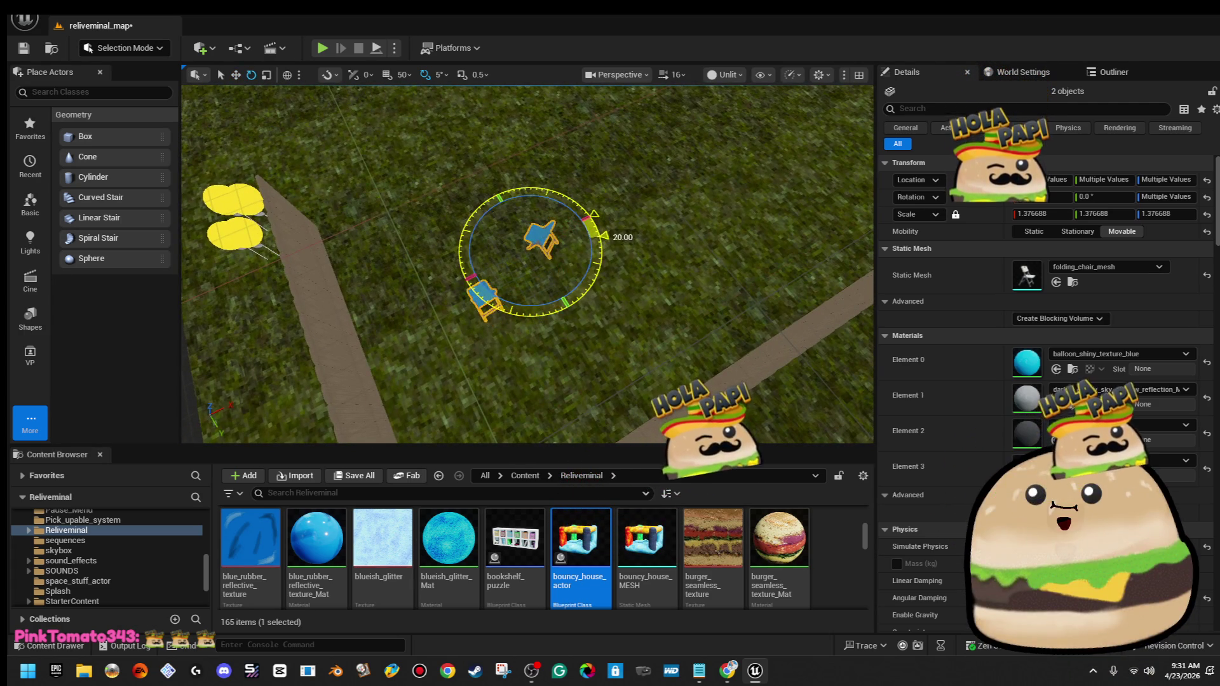
pyautogui.scroll(-8, 527, 263)
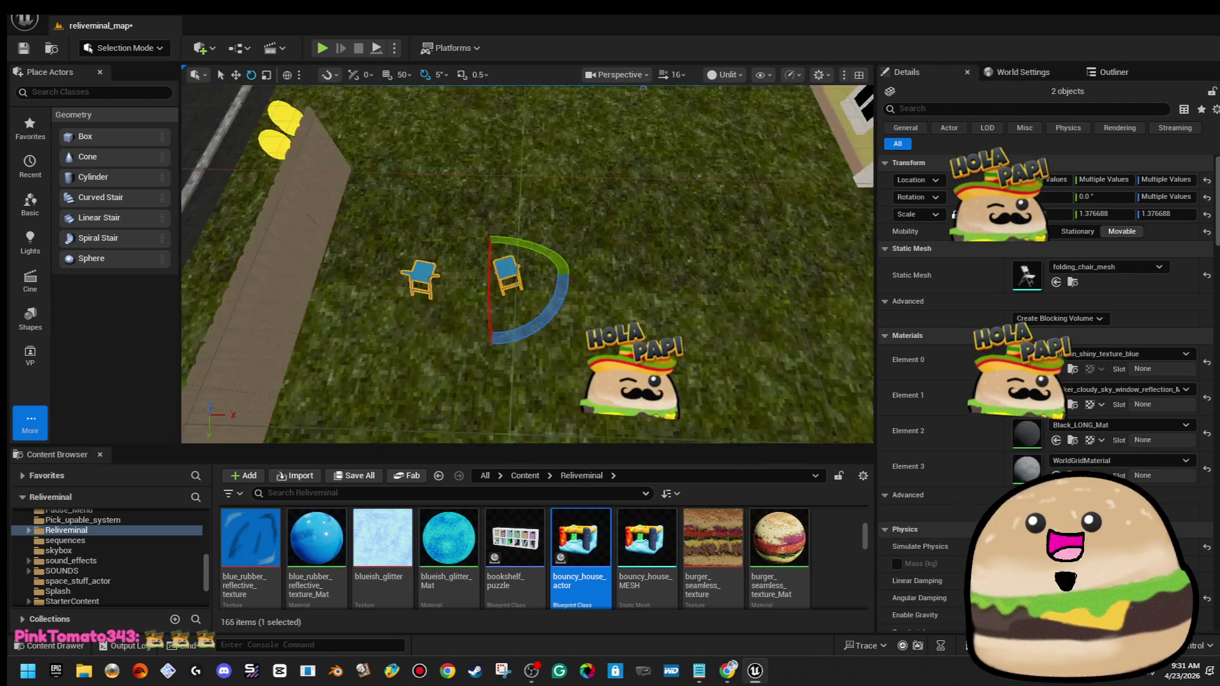
pyautogui.press('w')
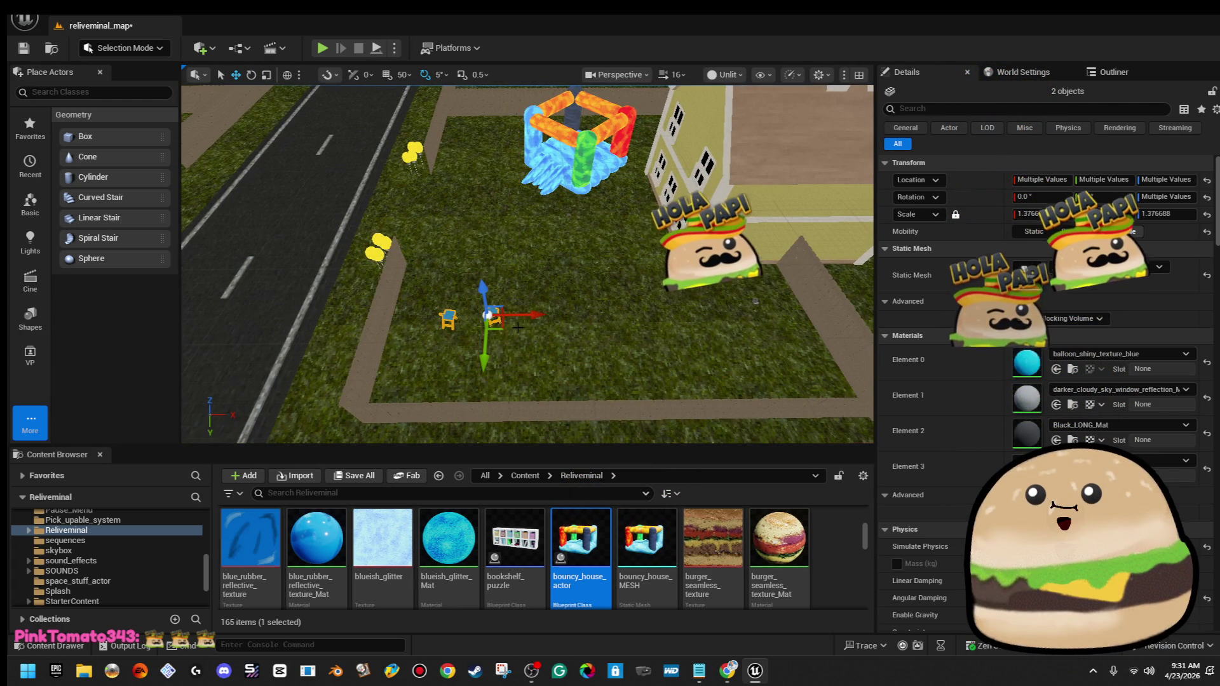
pyautogui.moveTo(501, 331); pyautogui.dragTo(600, 296)
# Duplicate the chair pair, turn the copies about 50 degrees, and nudge them right
pyautogui.press('e')
pyautogui.moveTo(573, 338); pyautogui.dragTo(614, 343)
pyautogui.press('w')
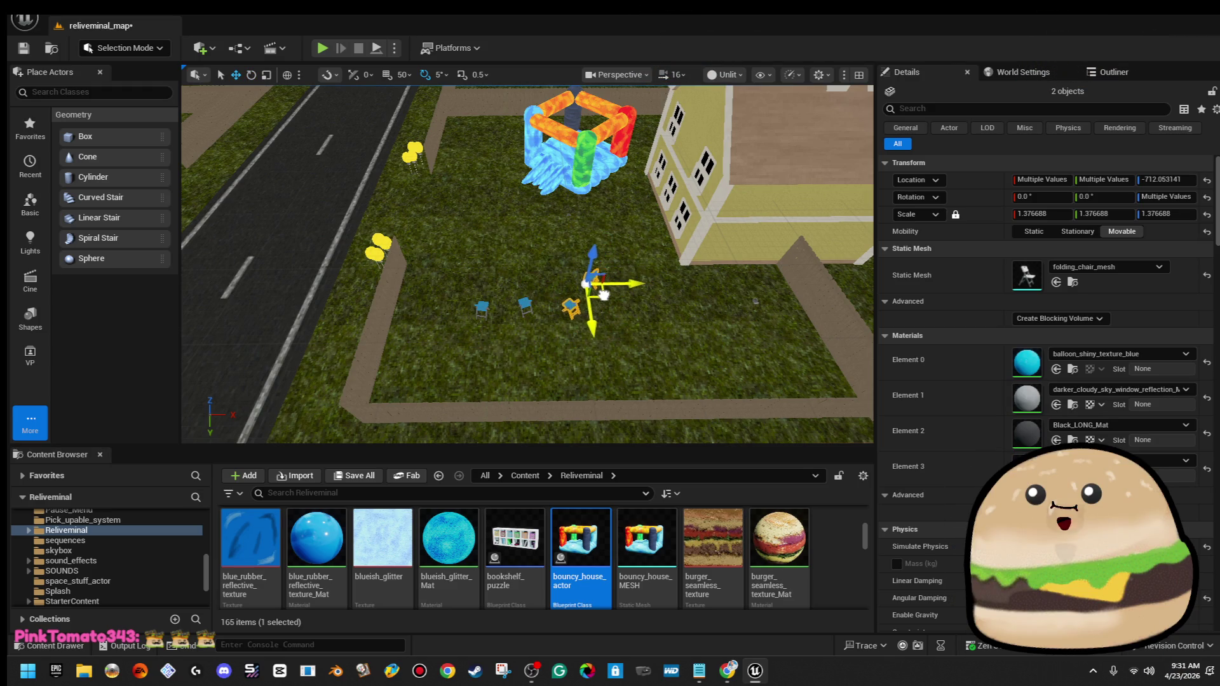
pyautogui.moveTo(592, 278); pyautogui.dragTo(596, 276)
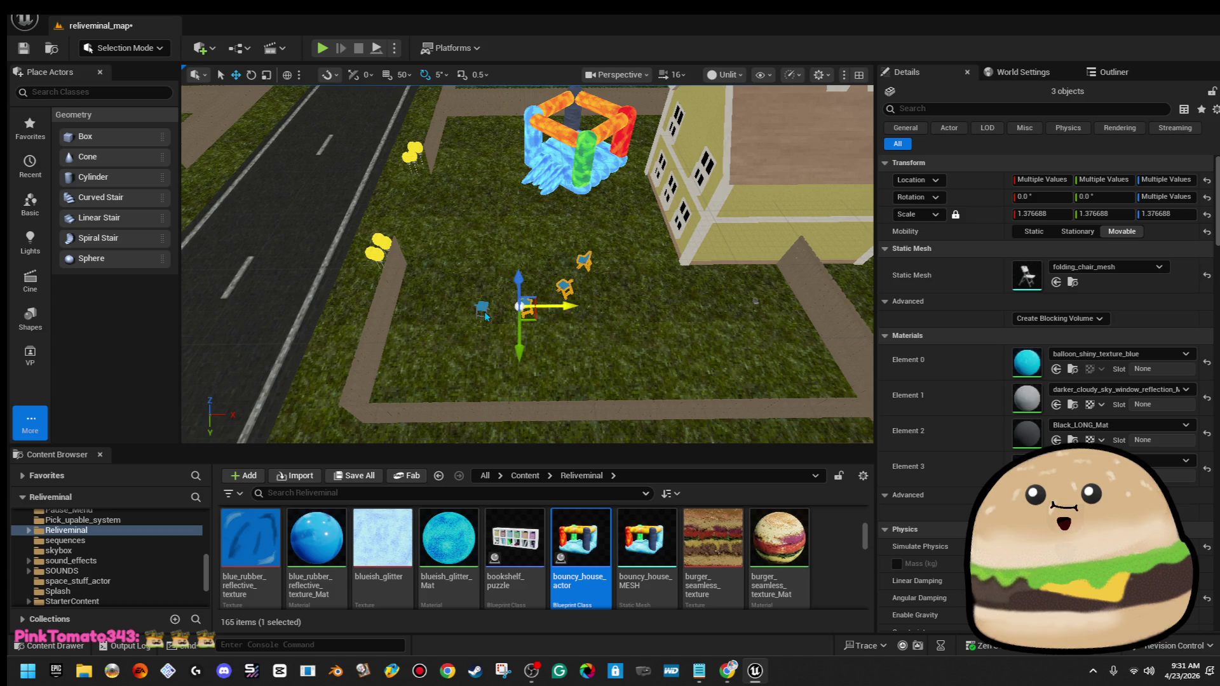
pyautogui.moveTo(483, 308); pyautogui.dragTo(609, 302)
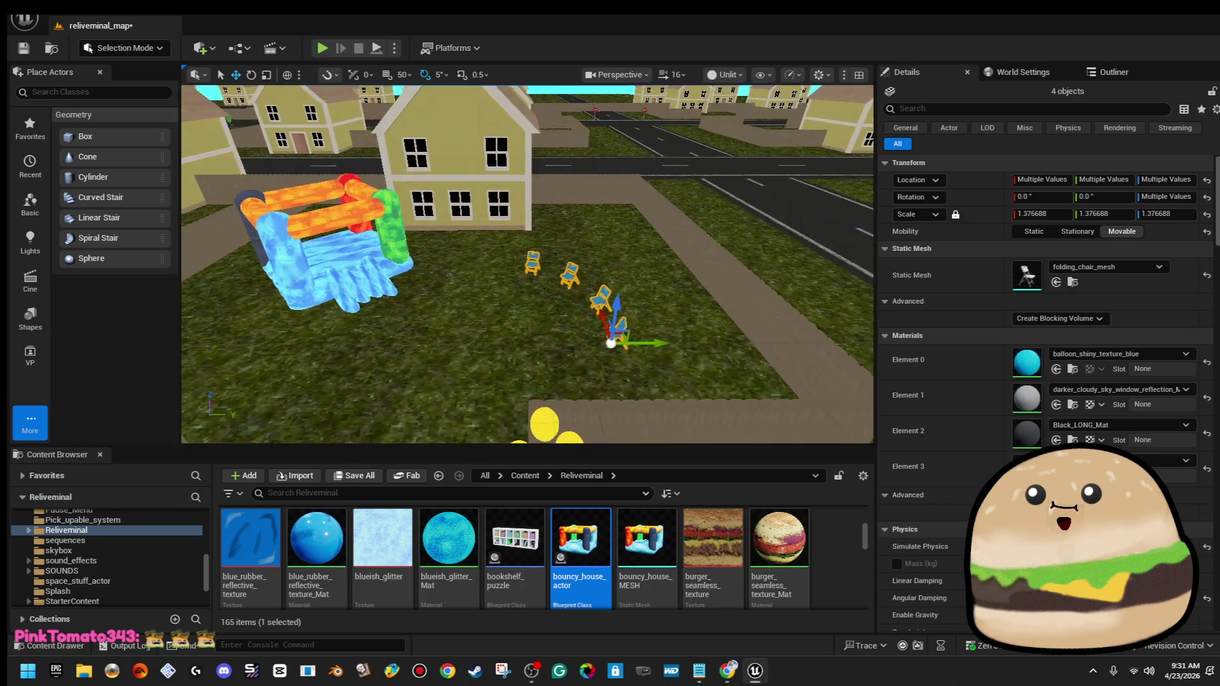
pyautogui.click(1122, 356)
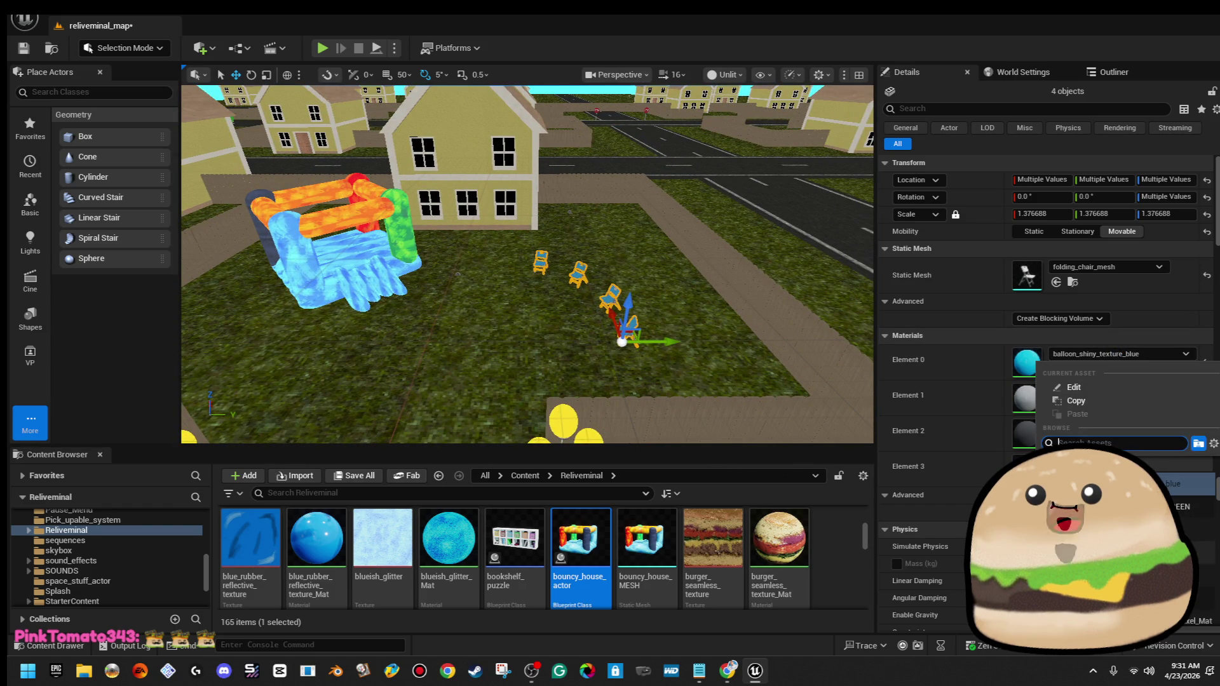
# Switch the four chairs' Element 0 material to balloon_shiny_texture_yellow and view the town from above
pyautogui.click(1112, 575)
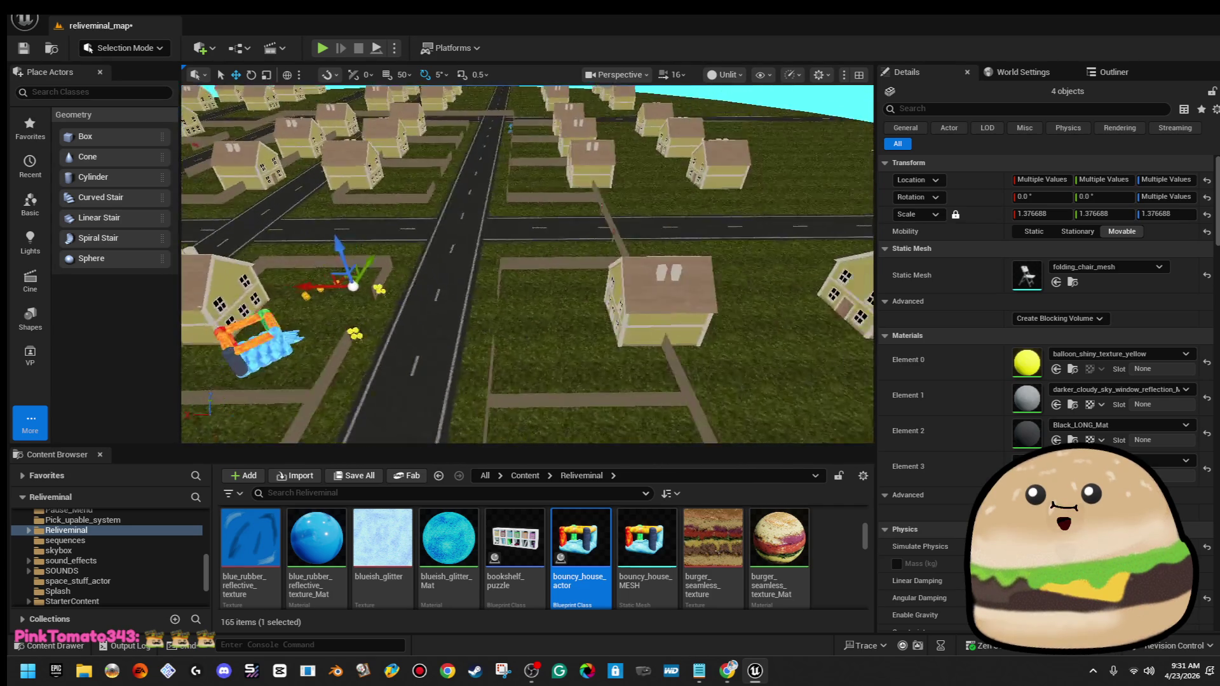
pyautogui.moveTo(527, 267); pyautogui.dragTo(609, 241)
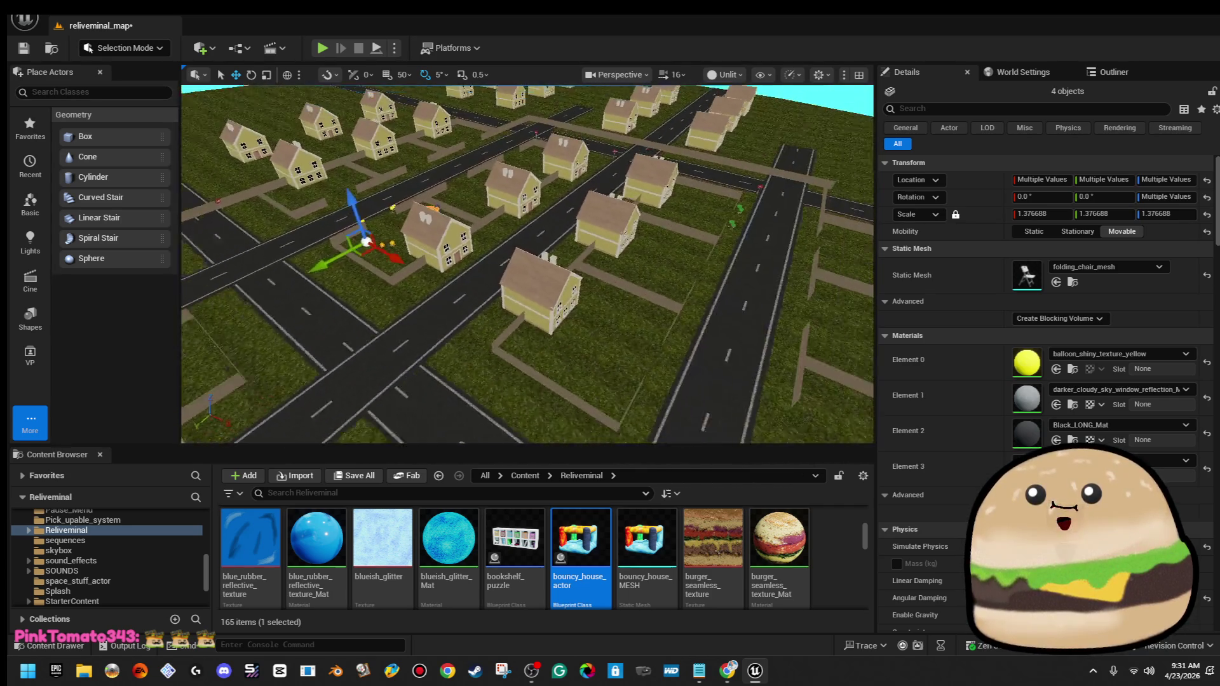
pyautogui.moveTo(528, 267)
pyautogui.mouseDown()
pyautogui.moveTo(527, 216)
pyautogui.moveTo(528, 292)
pyautogui.moveTo(528, 248)
pyautogui.moveTo(540, 266)
pyautogui.mouseUp()
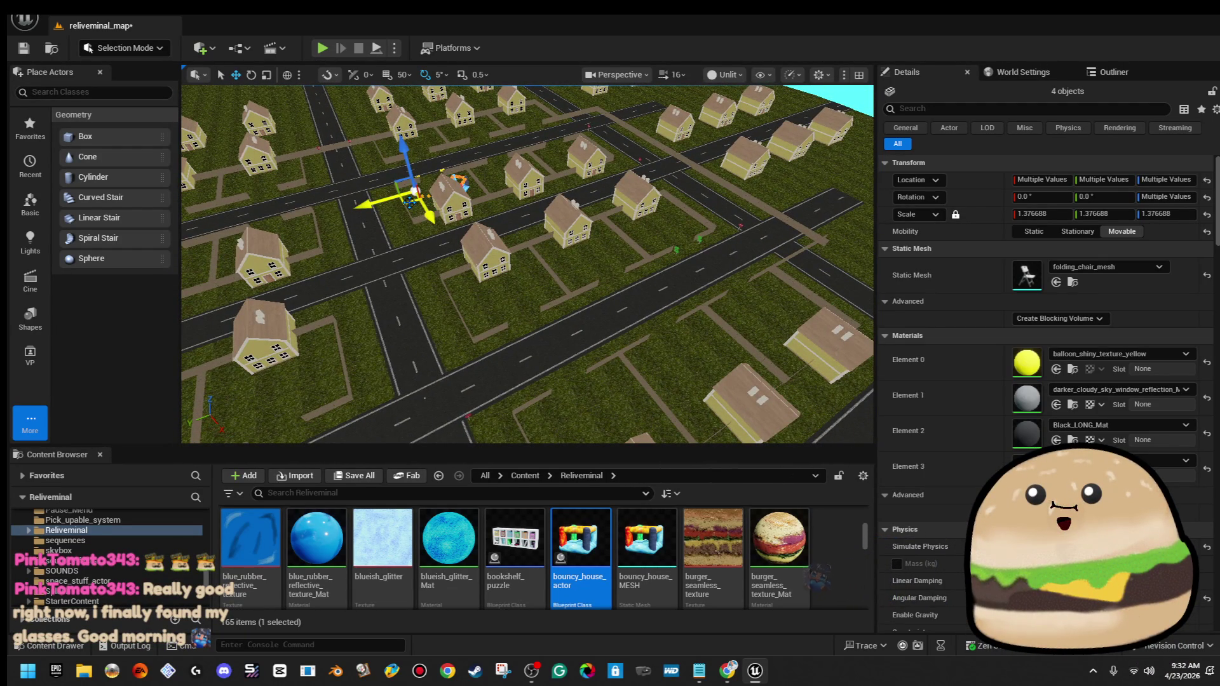
# Zoom in on the four chairs and rotate them about 20 degrees
pyautogui.moveTo(540, 267)
pyautogui.mouseDown()
pyautogui.moveTo(540, 254)
pyautogui.moveTo(540, 280)
pyautogui.mouseUp()
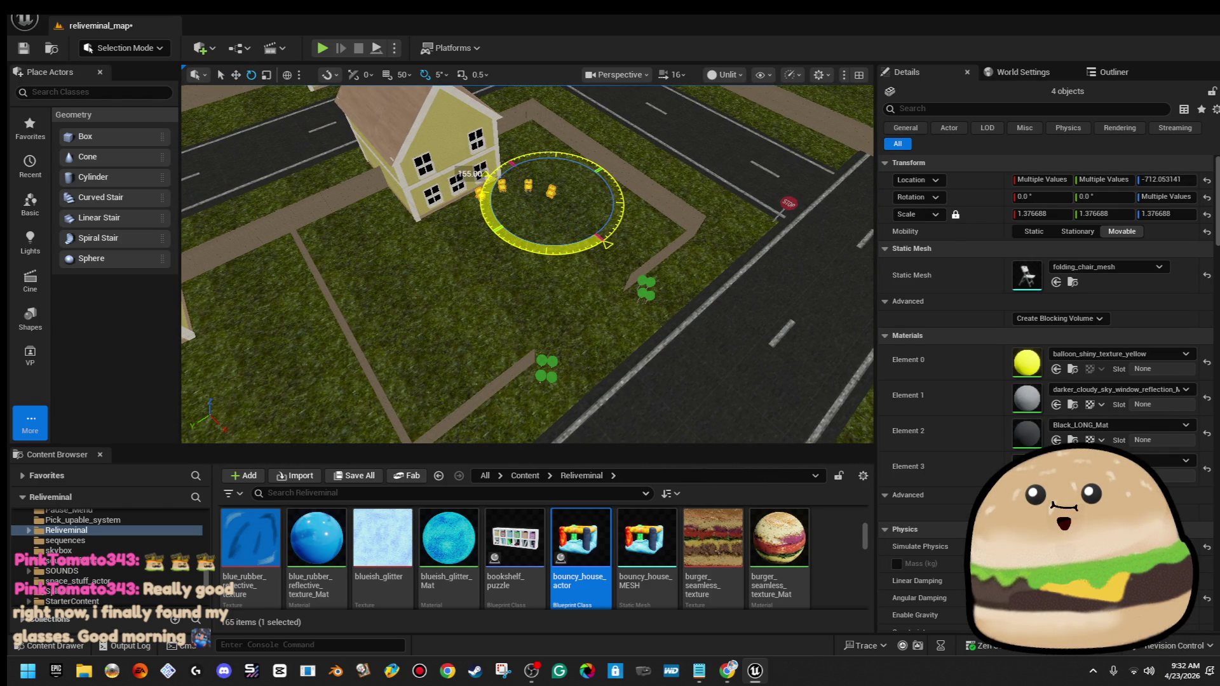
pyautogui.press('w')
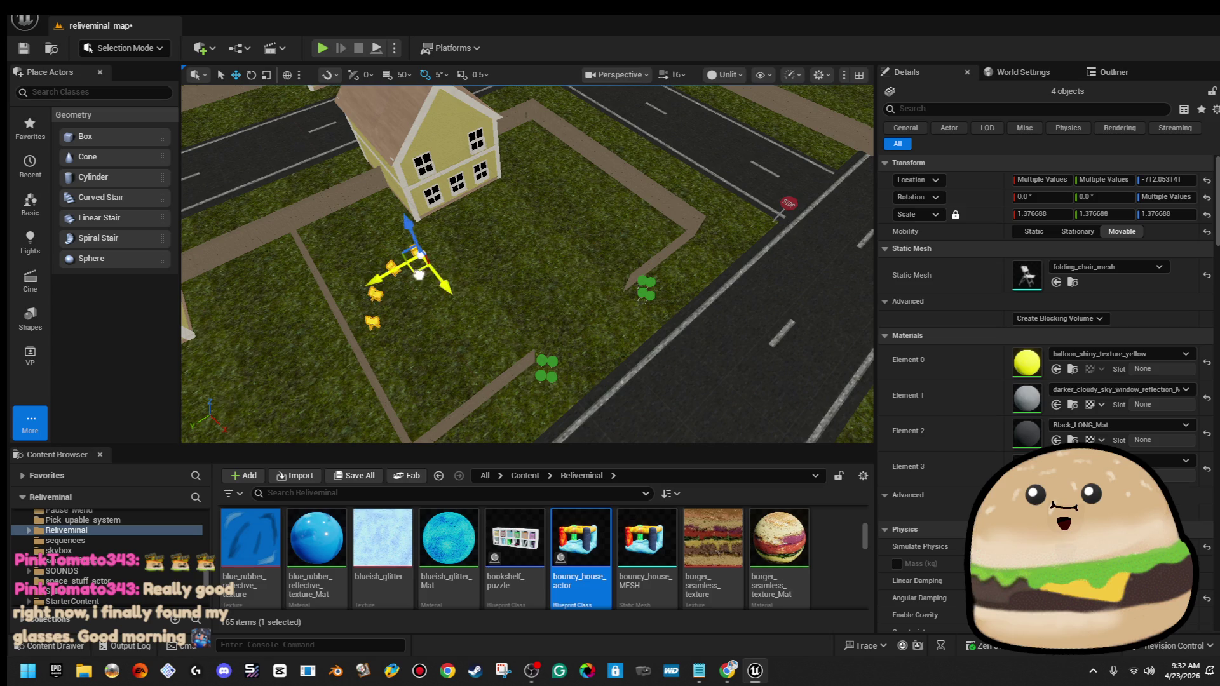
pyautogui.press('e')
pyautogui.moveTo(516, 287); pyautogui.dragTo(546, 289)
# Give the chairs the green balloon material and move them left into another yard
pyautogui.click(1162, 363)
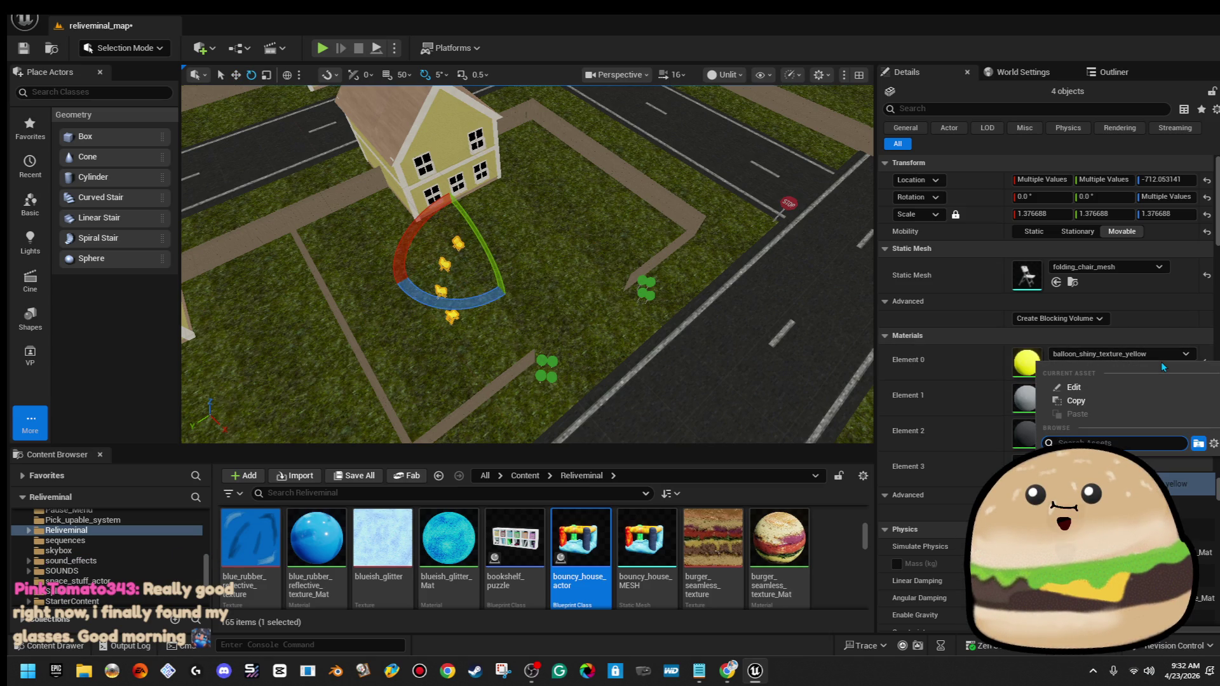
pyautogui.click(1080, 483)
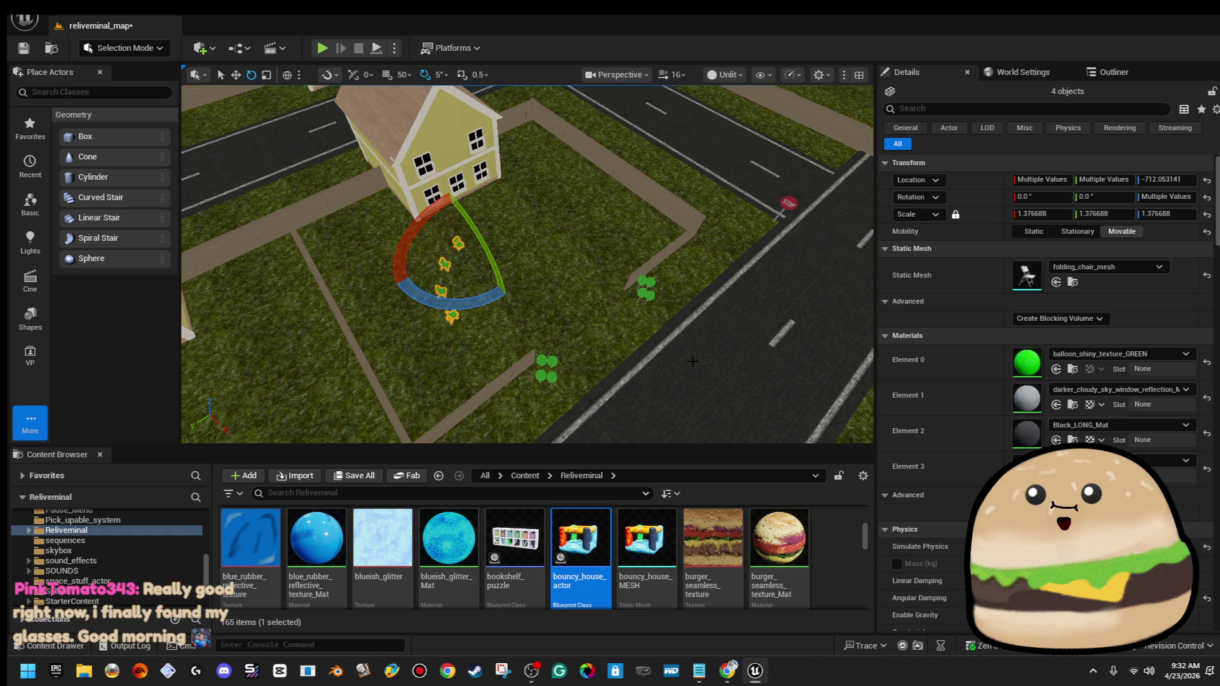
pyautogui.scroll(-10, 593, 271)
pyautogui.press('w')
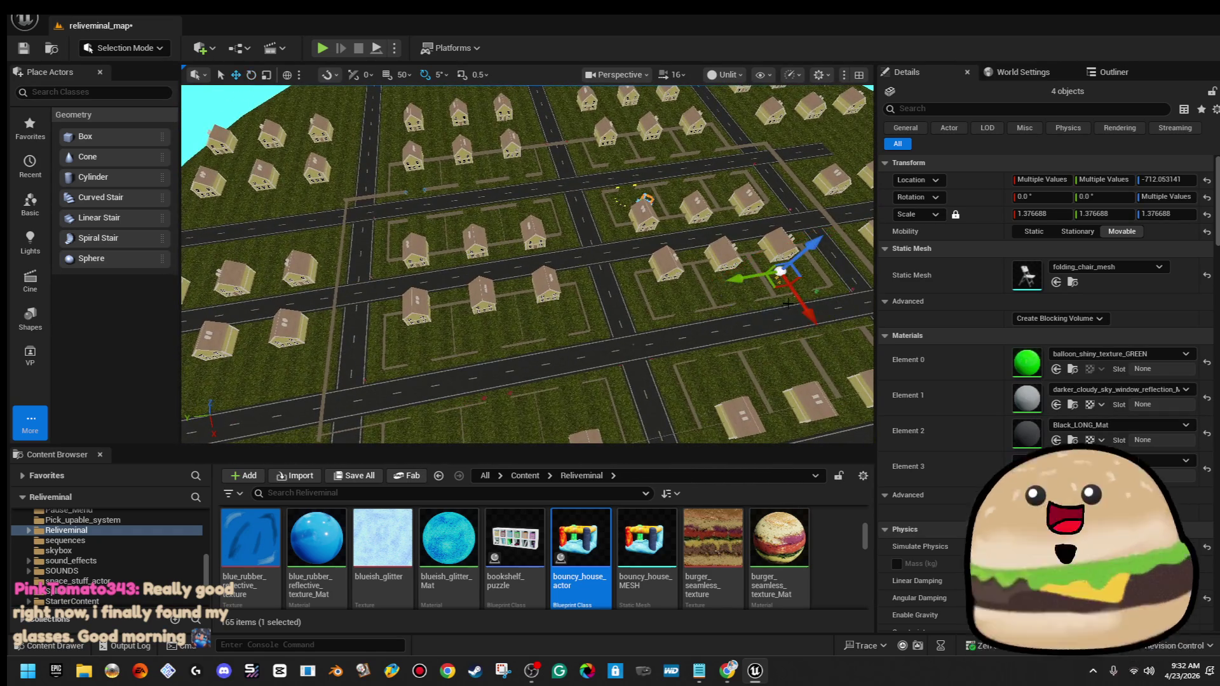
pyautogui.moveTo(772, 258)
pyautogui.mouseDown()
pyautogui.moveTo(272, 249)
pyautogui.moveTo(374, 241)
pyautogui.mouseUp()
pyautogui.scroll(10, 374, 241)
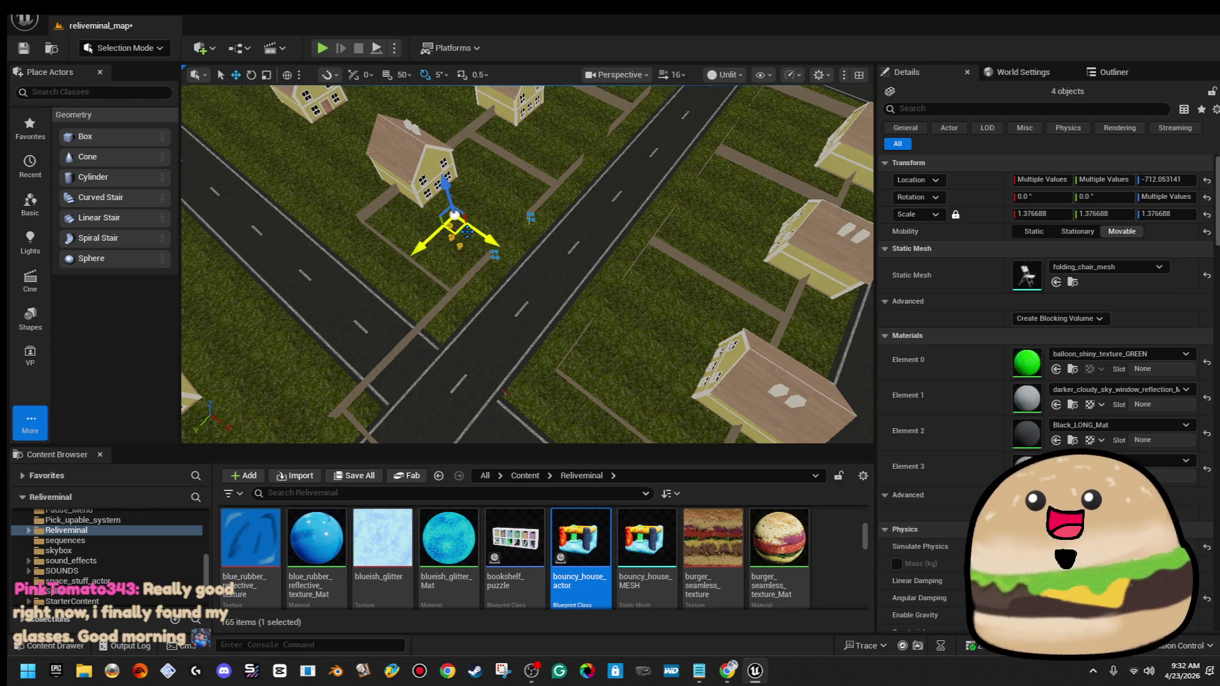
pyautogui.scroll(5, 527, 344)
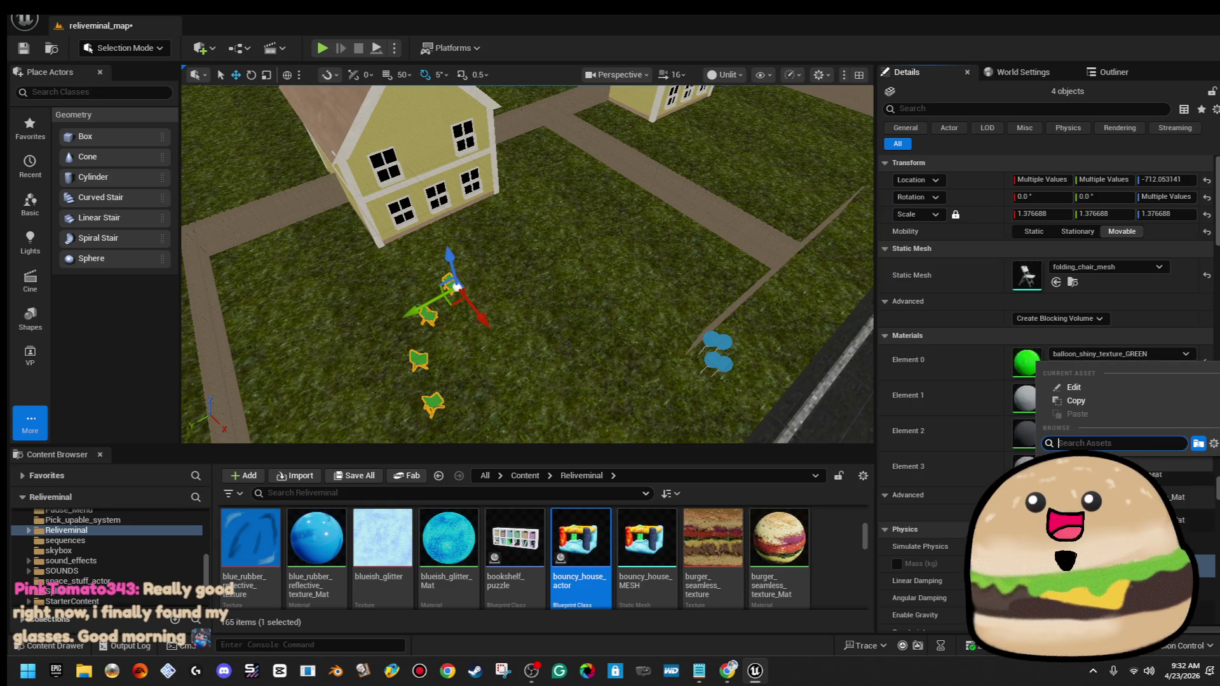
# Revert the chairs to the blue balloon material and return to the rotate tool
pyautogui.hotkey('ctrl', 'z')
pyautogui.scroll(-5, 528, 264)
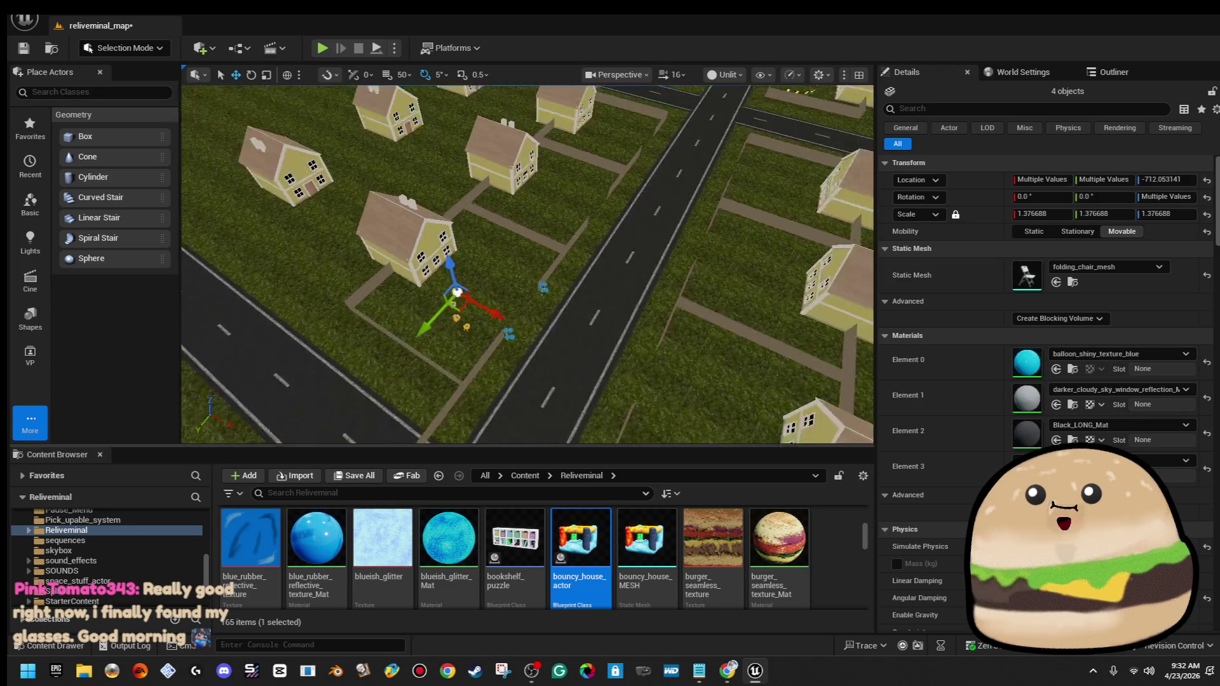
pyautogui.scroll(-5, 527, 264)
pyautogui.scroll(5, 527, 263)
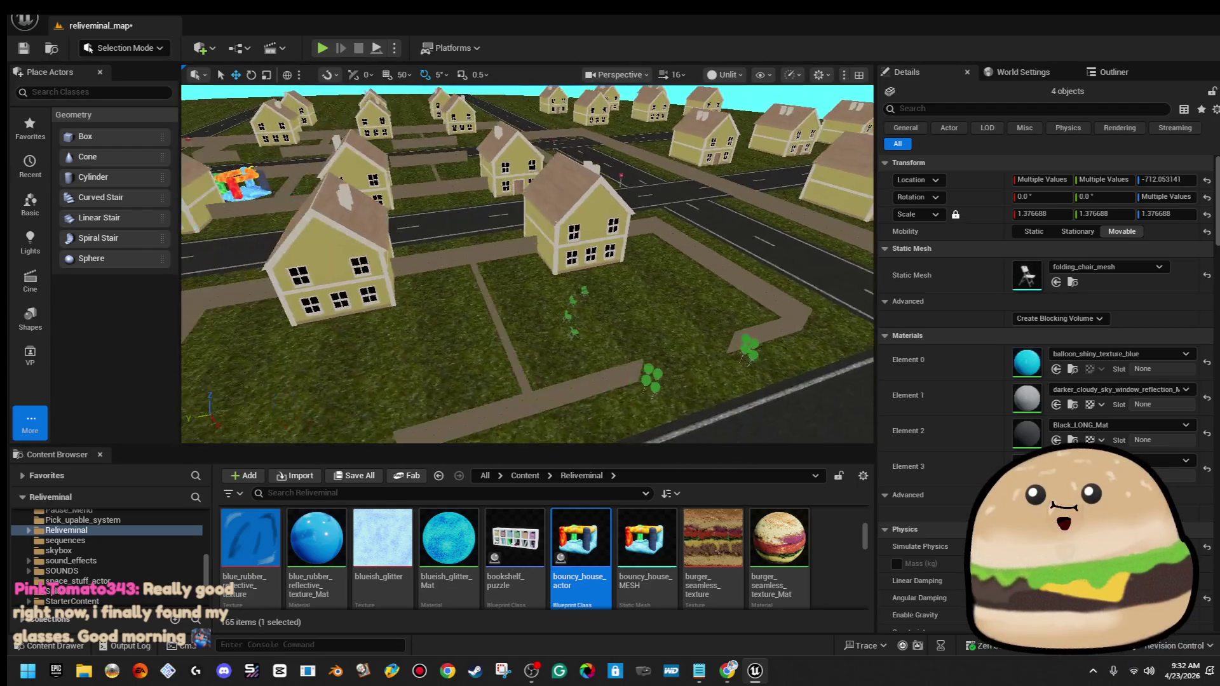
pyautogui.press('e')
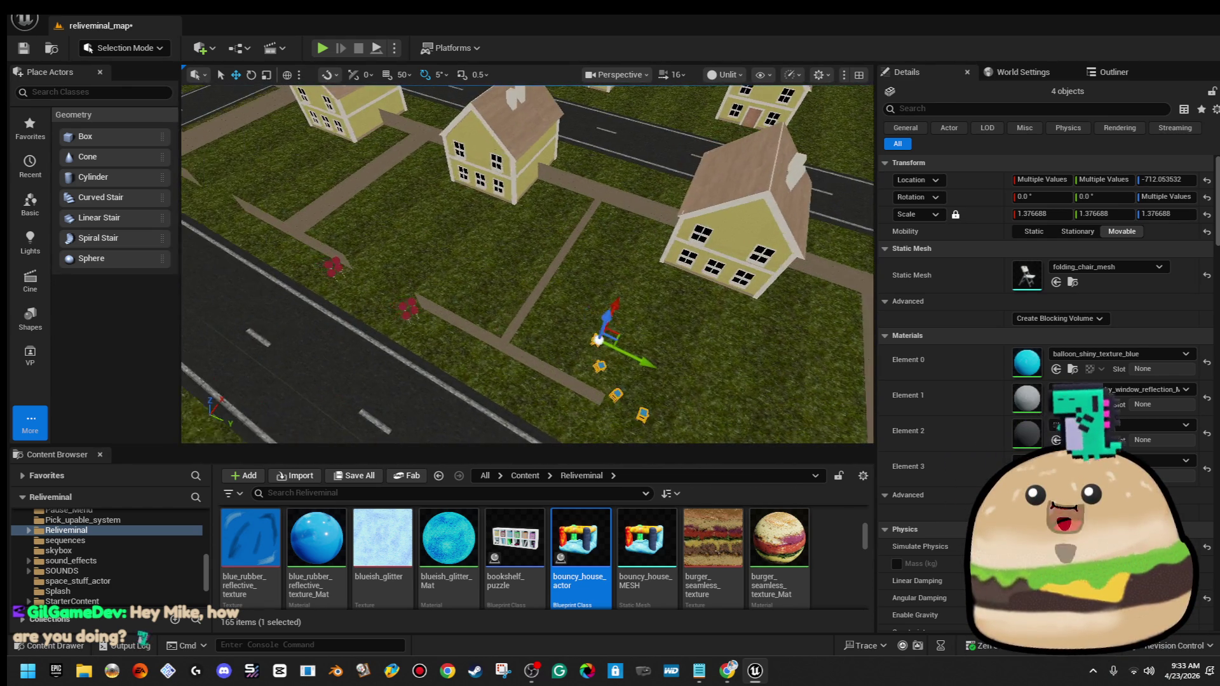
pyautogui.press('e')
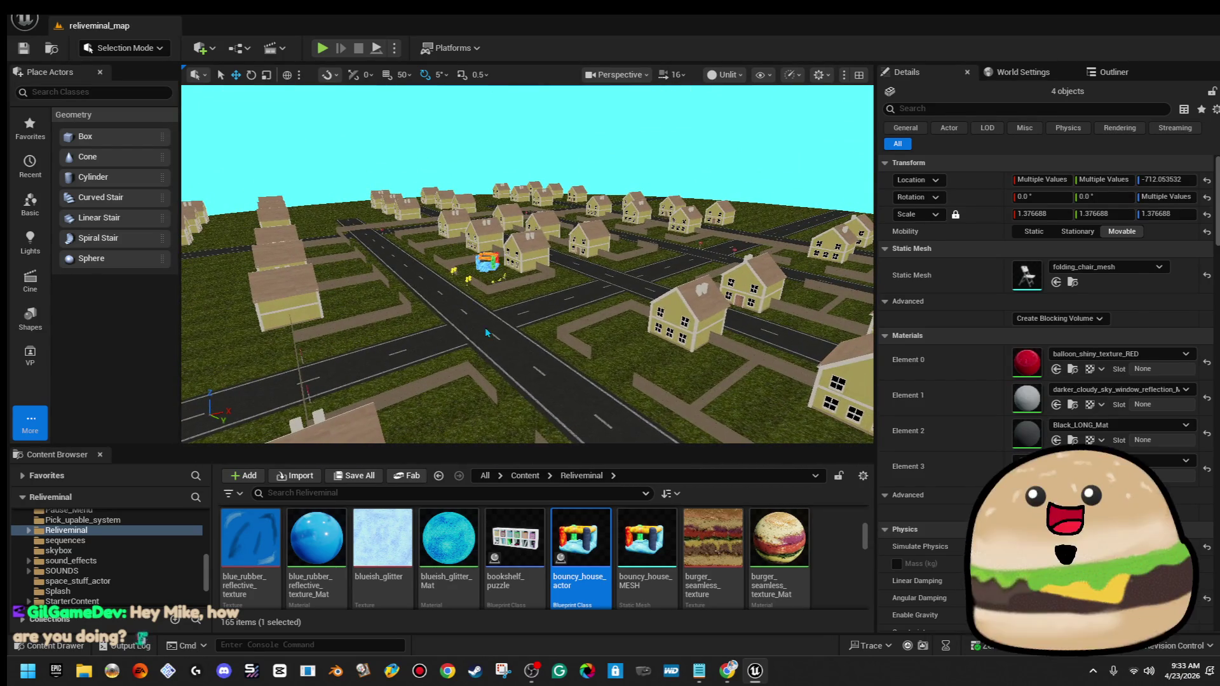
pyautogui.rightClick(488, 260)
# Play-test from the road, walking across the grass into the bouncy house and bouncing, then stop
pyautogui.click(595, 635)
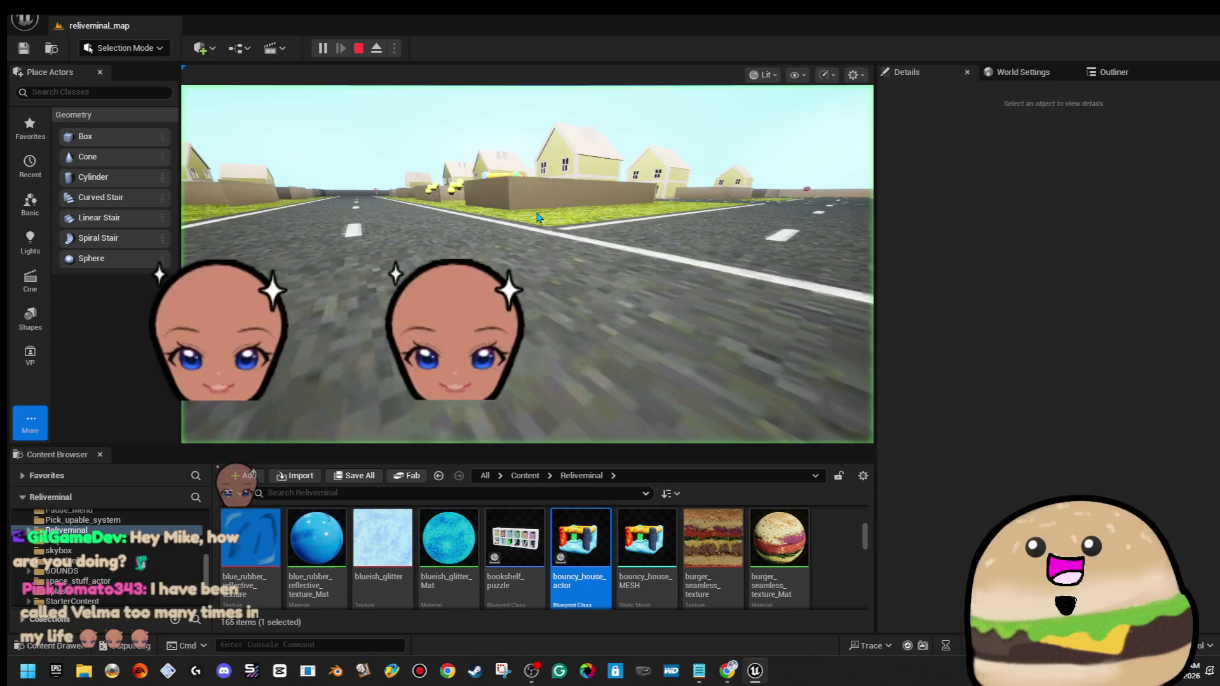
pyautogui.click(537, 217)
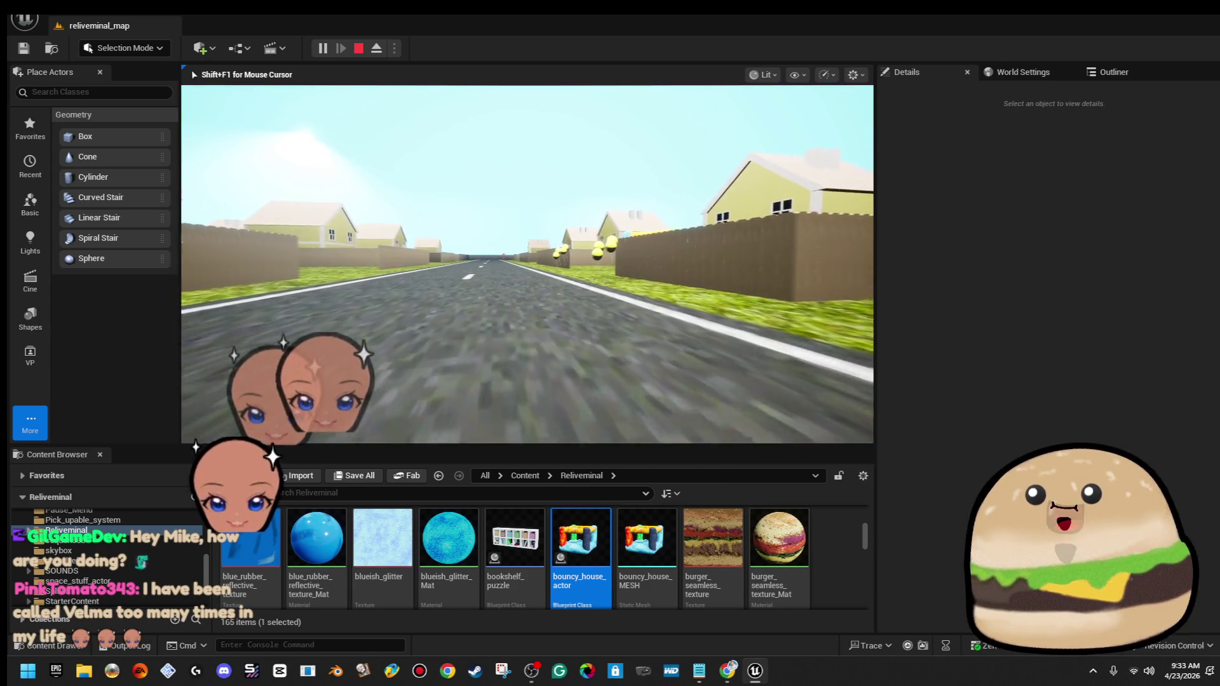
pyautogui.press('w')
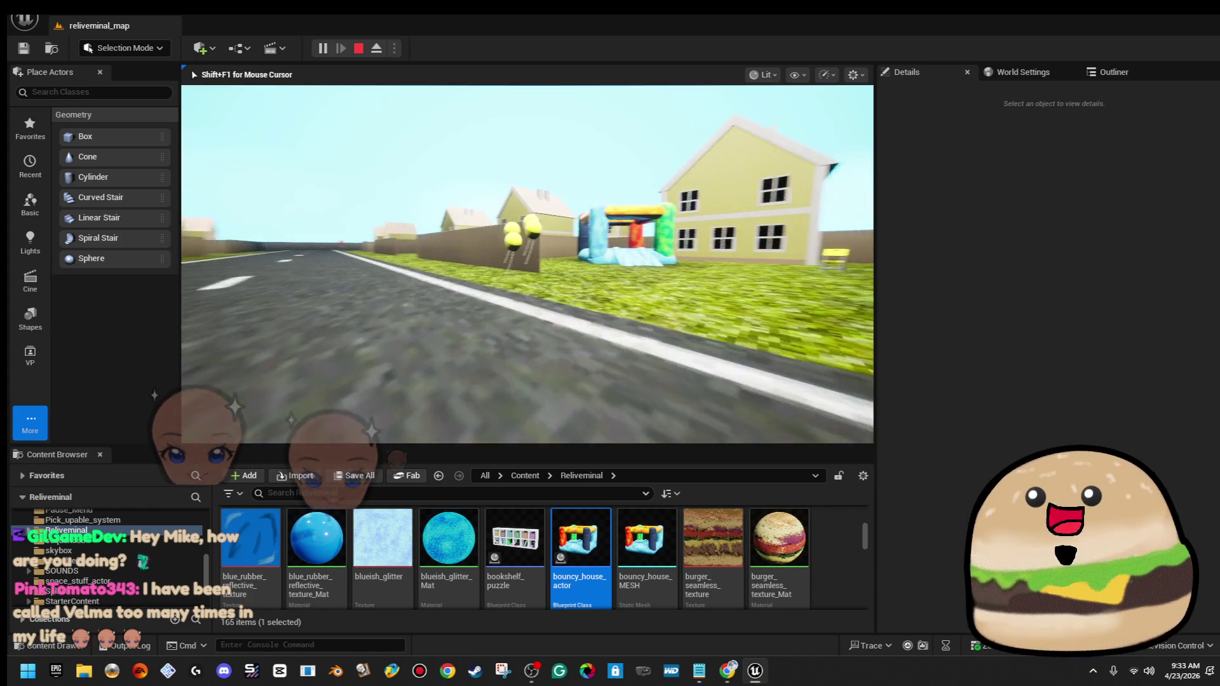
pyautogui.press('w')
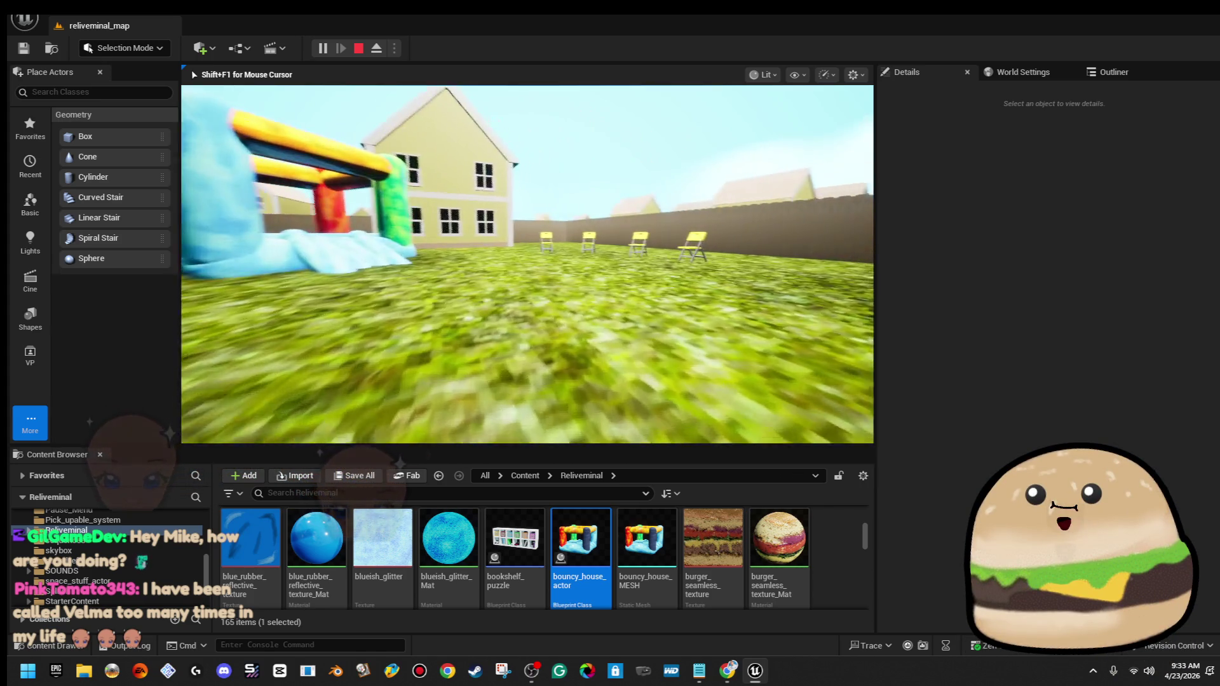
pyautogui.press('w')
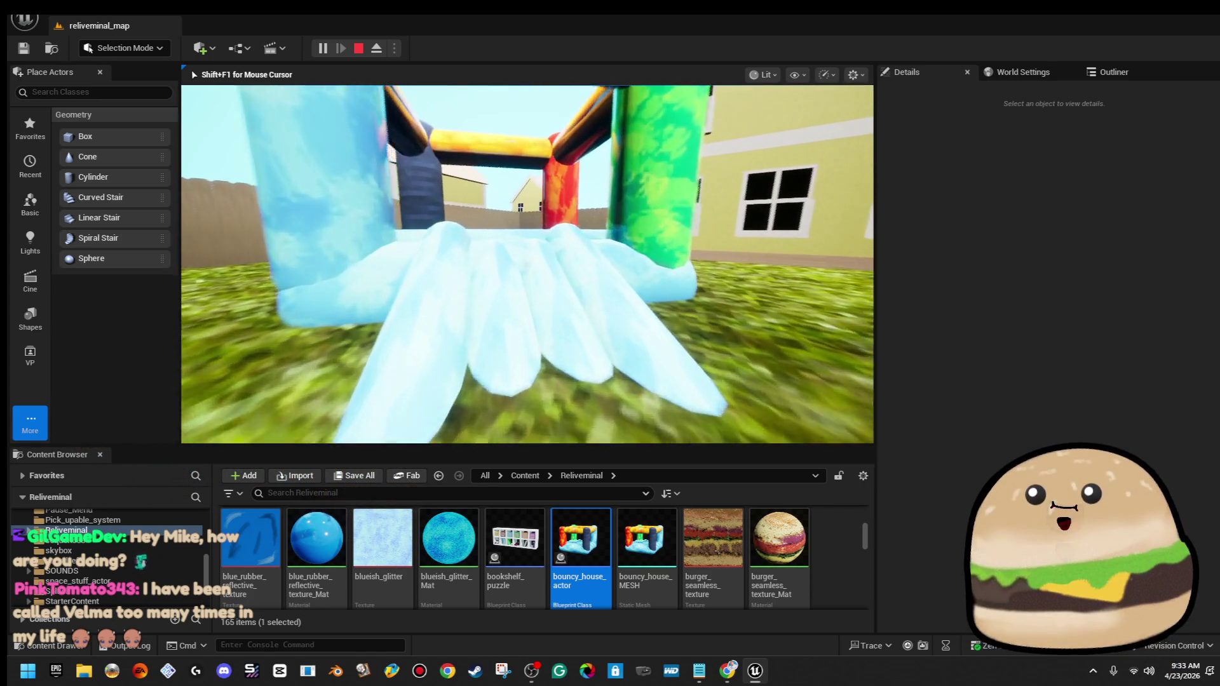
pyautogui.press('w')
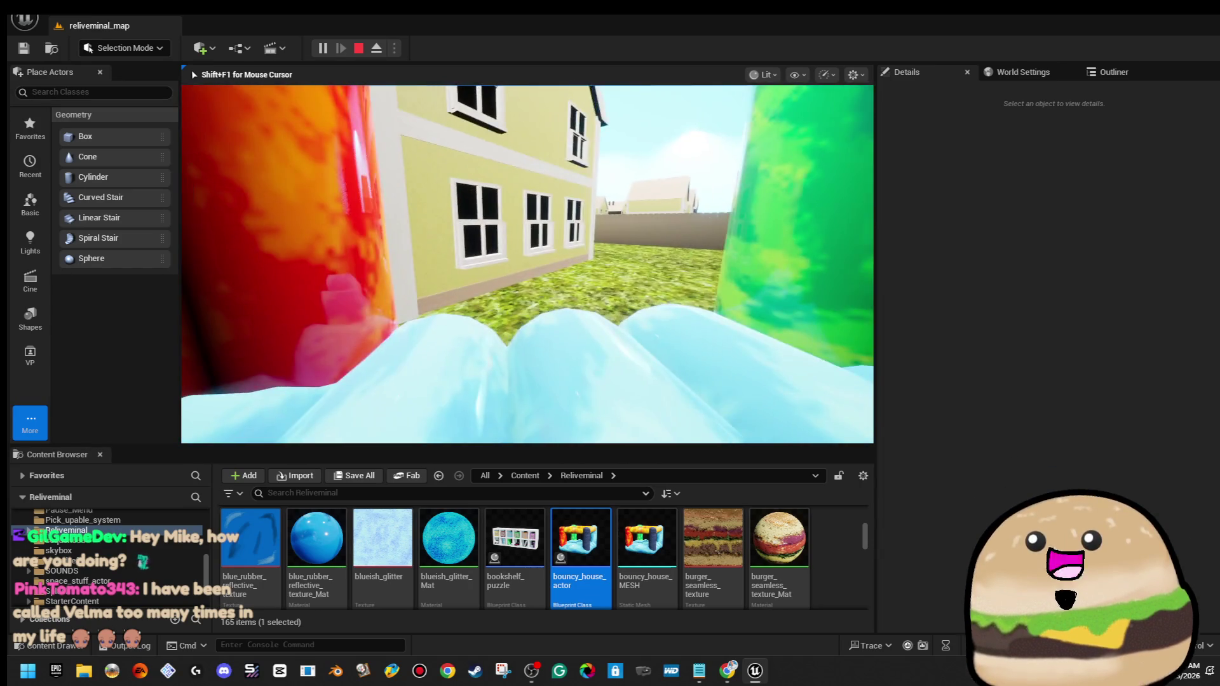
pyautogui.press('w')
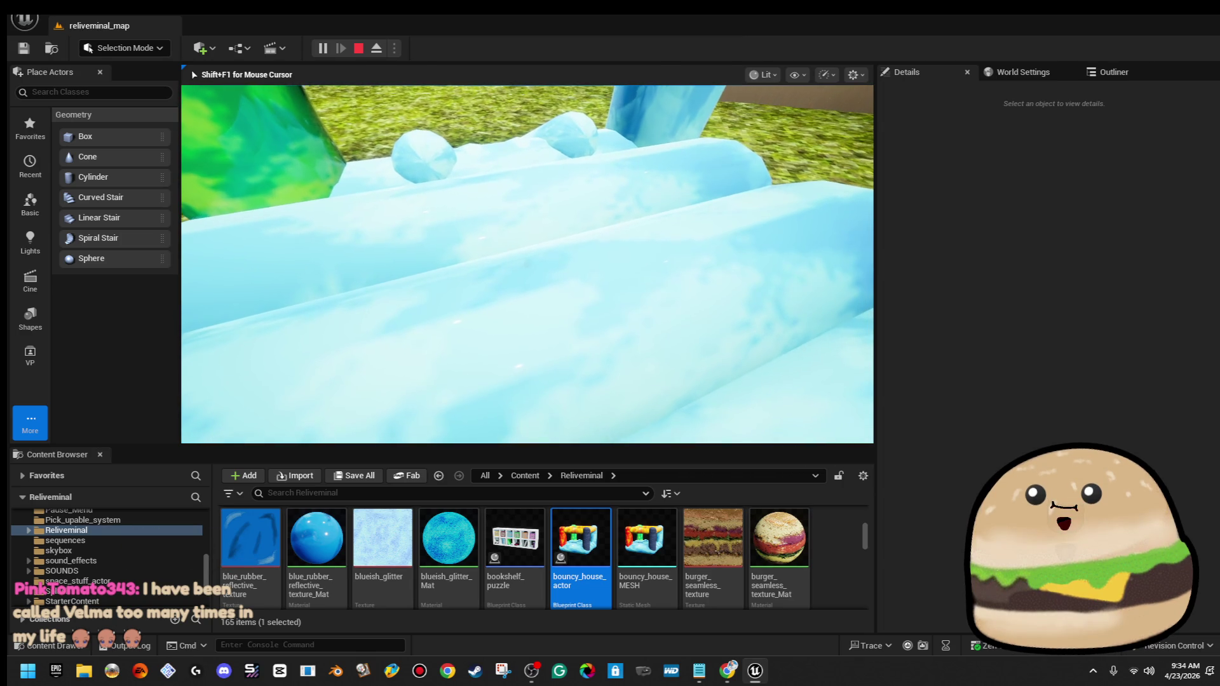
pyautogui.press('Escape')
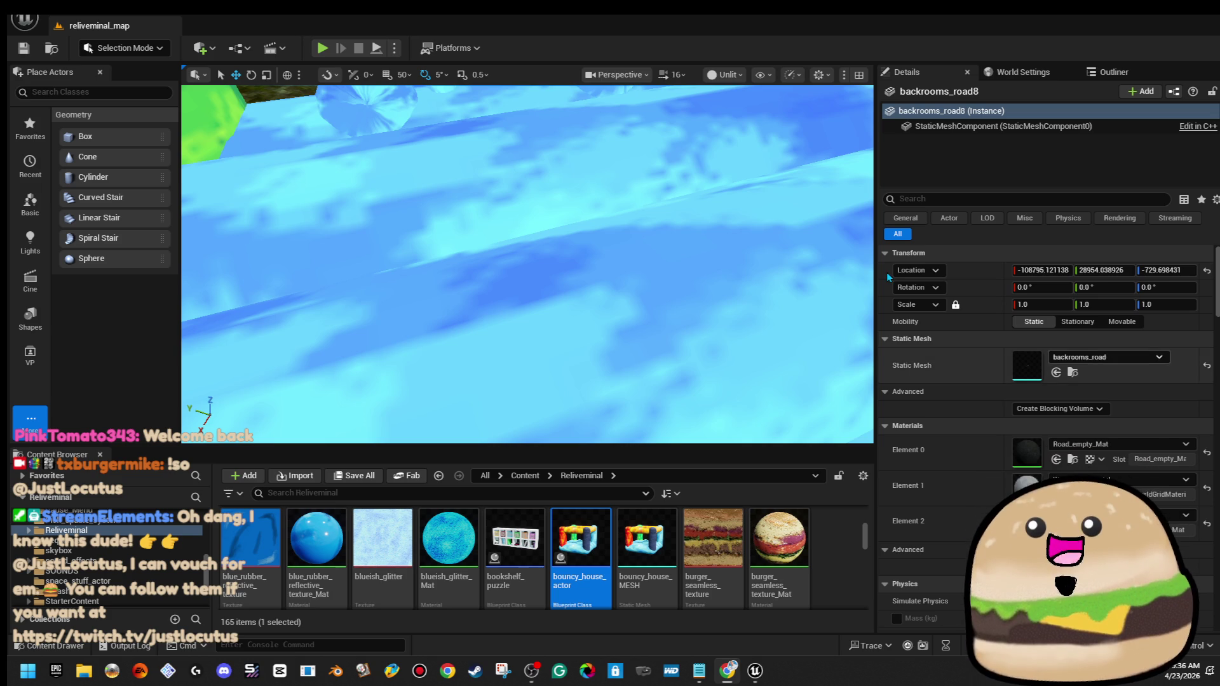
# Delete the old bouncy house and drag a fresh bouncy_house_actor into the level
pyautogui.scroll(-10, 527, 264)
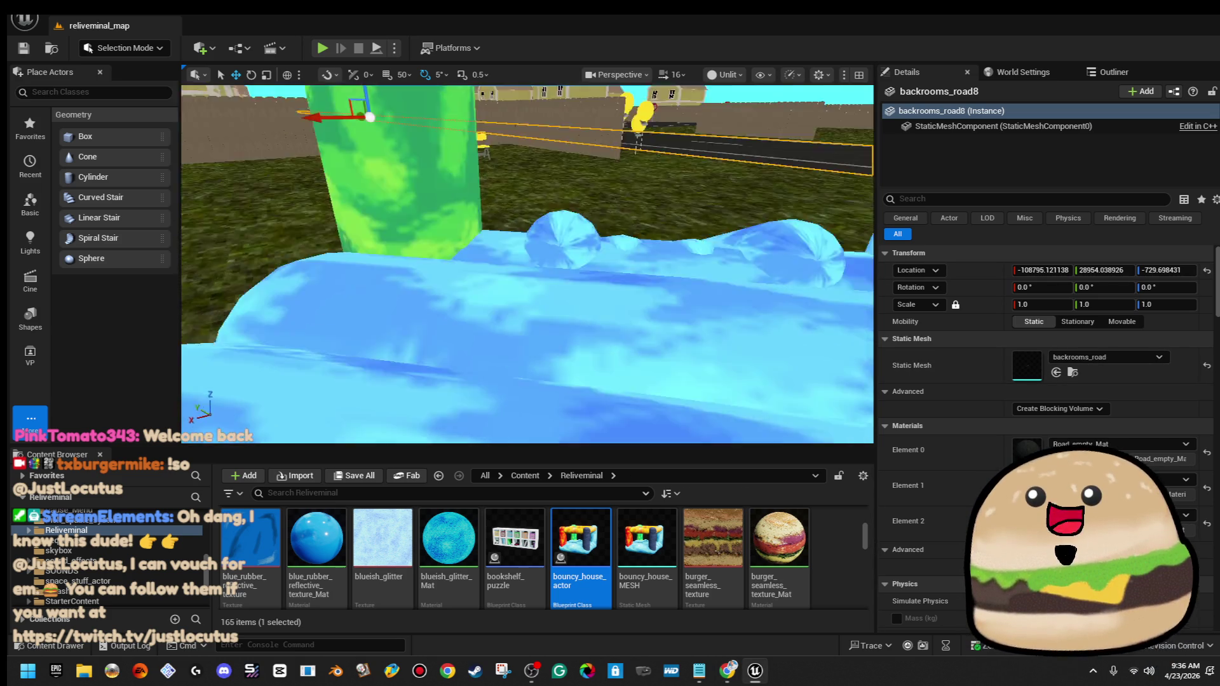
pyautogui.moveTo(635, 289); pyautogui.dragTo(851, 292)
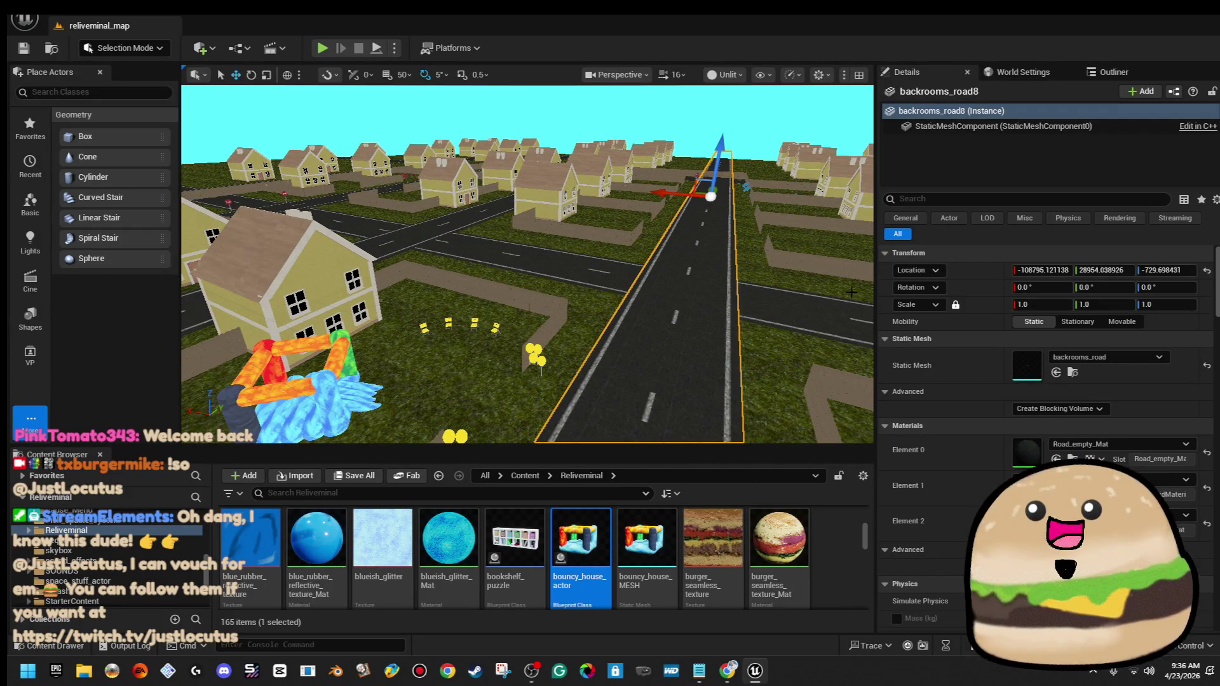
pyautogui.moveTo(692, 247); pyautogui.dragTo(571, 286)
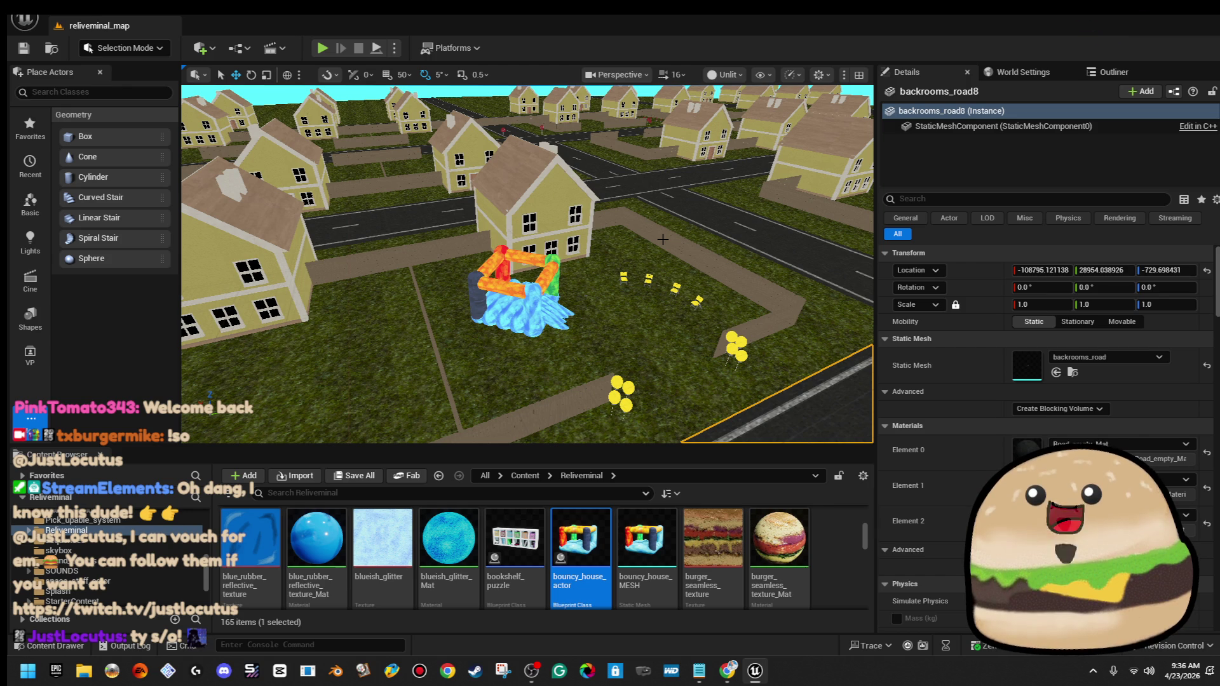
pyautogui.click(527, 319)
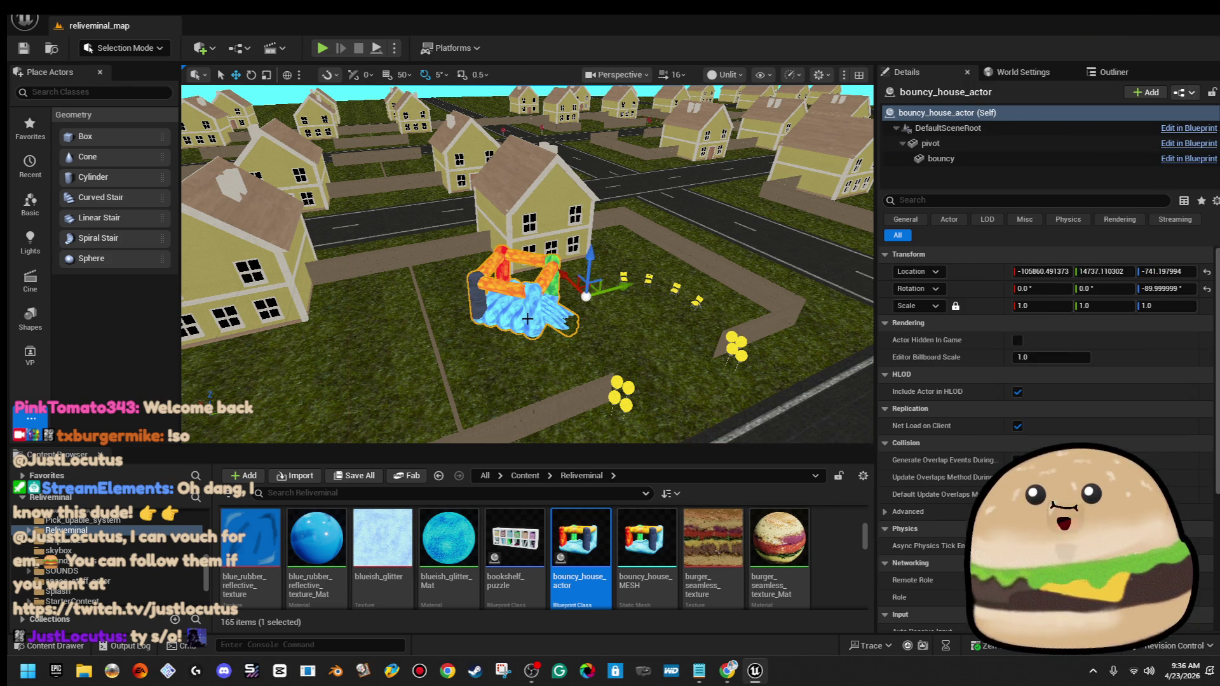
pyautogui.moveTo(586, 297)
pyautogui.mouseDown()
pyautogui.moveTo(667, 297)
pyautogui.moveTo(686, 284)
pyautogui.mouseUp()
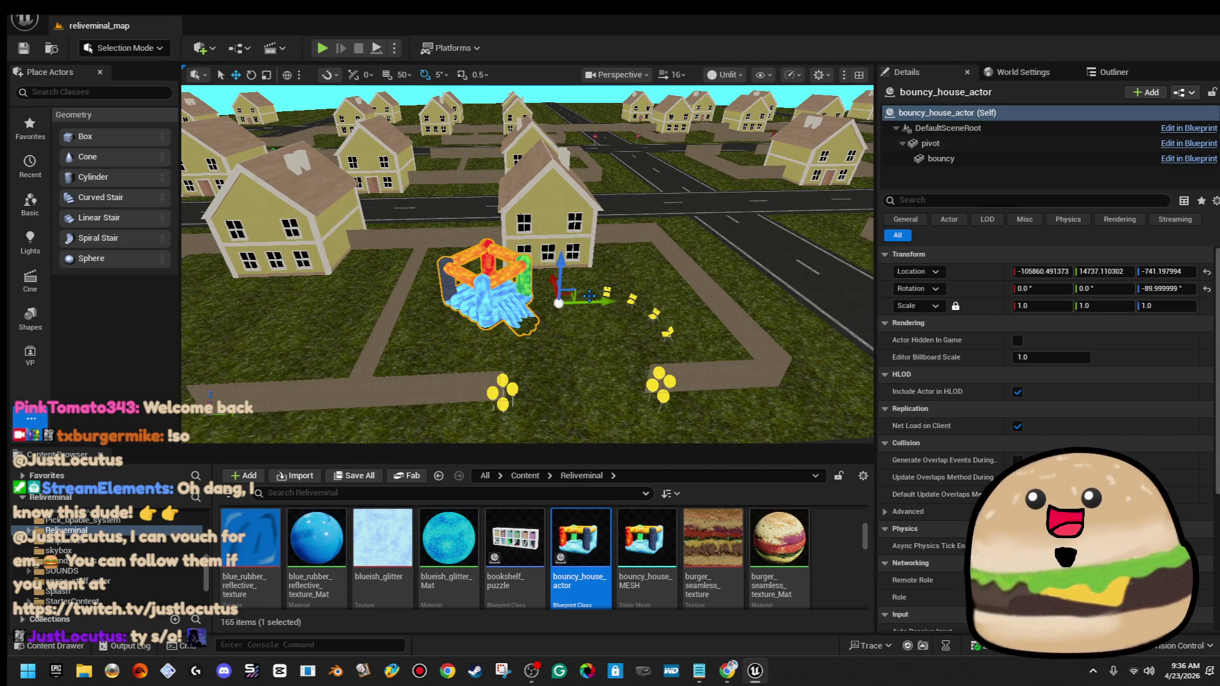
pyautogui.press('Delete')
pyautogui.moveTo(580, 540)
pyautogui.mouseDown()
pyautogui.moveTo(556, 287)
pyautogui.moveTo(547, 326)
pyautogui.moveTo(482, 335)
pyautogui.moveTo(489, 346)
pyautogui.mouseUp()
# Slide the new bouncy house along Y, play-test it from the ground, then edit its Blueprint
pyautogui.press('w')
pyautogui.moveTo(588, 310); pyautogui.dragTo(534, 318)
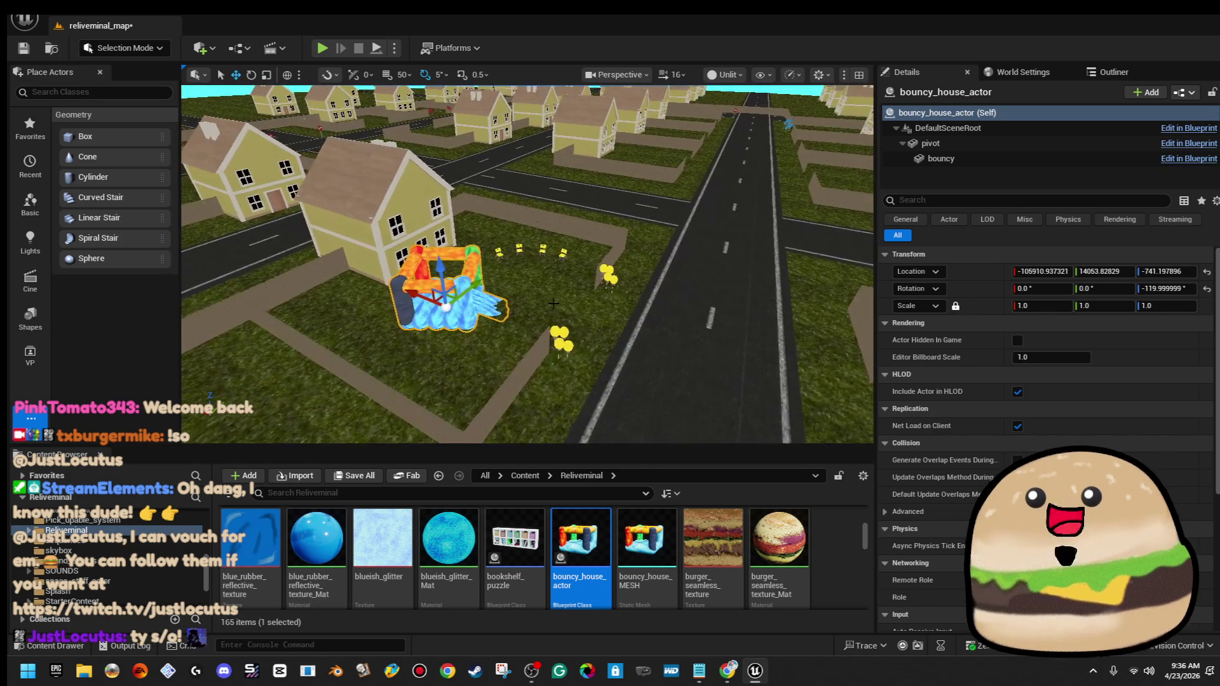
pyautogui.rightClick(580, 382)
pyautogui.click(695, 640)
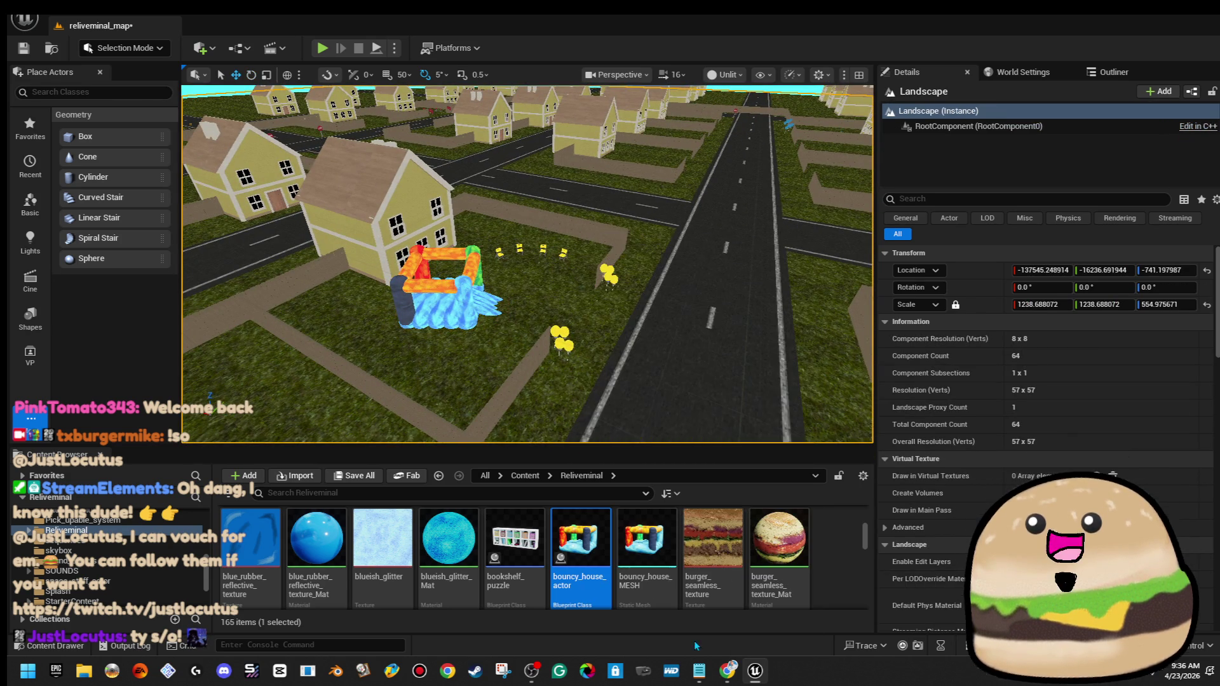
pyautogui.press('w')
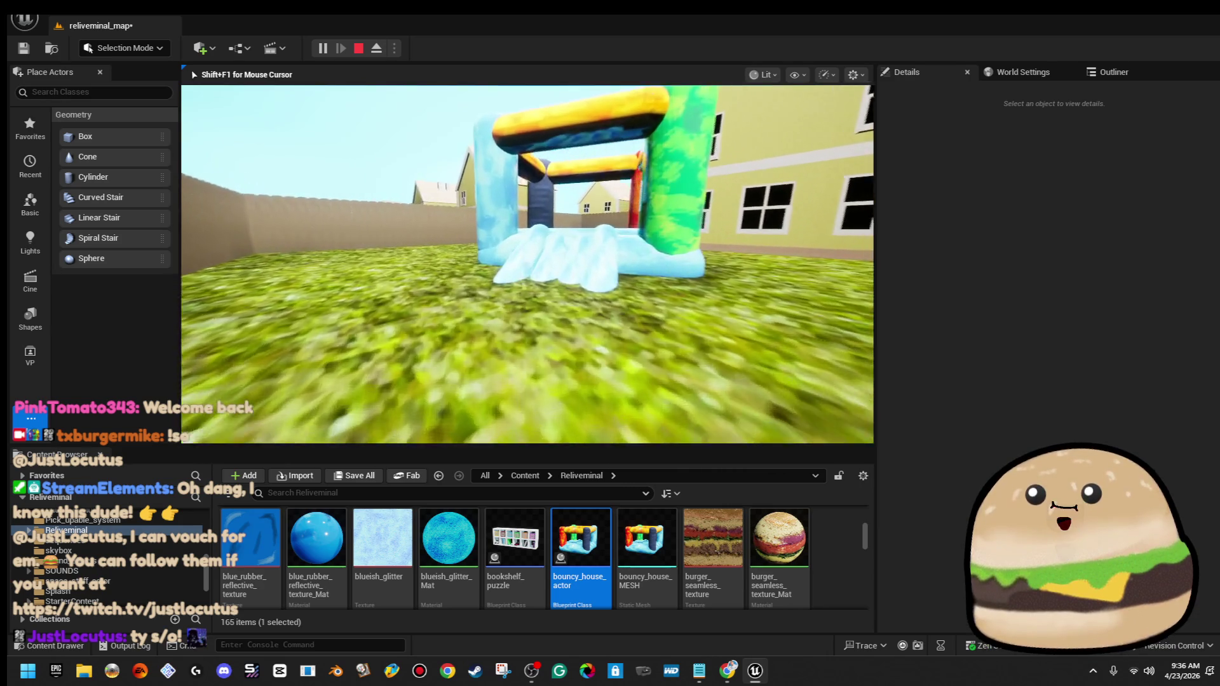
pyautogui.press('w')
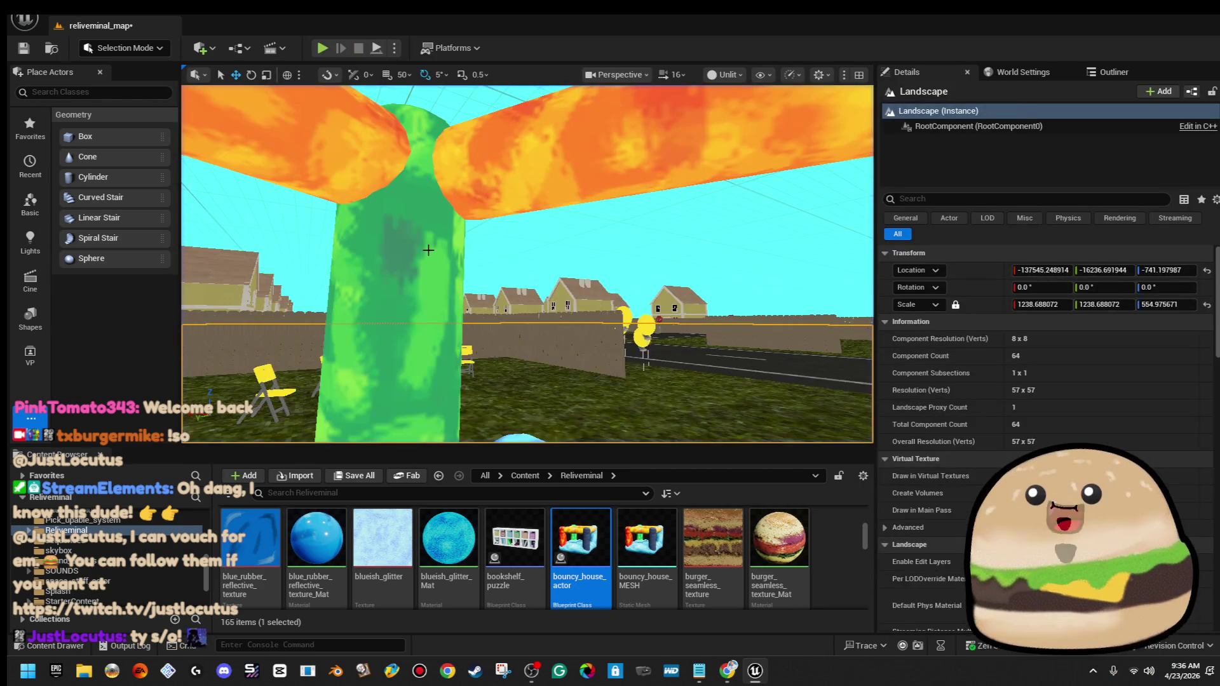
pyautogui.rightClick(422, 233)
pyautogui.click(490, 248)
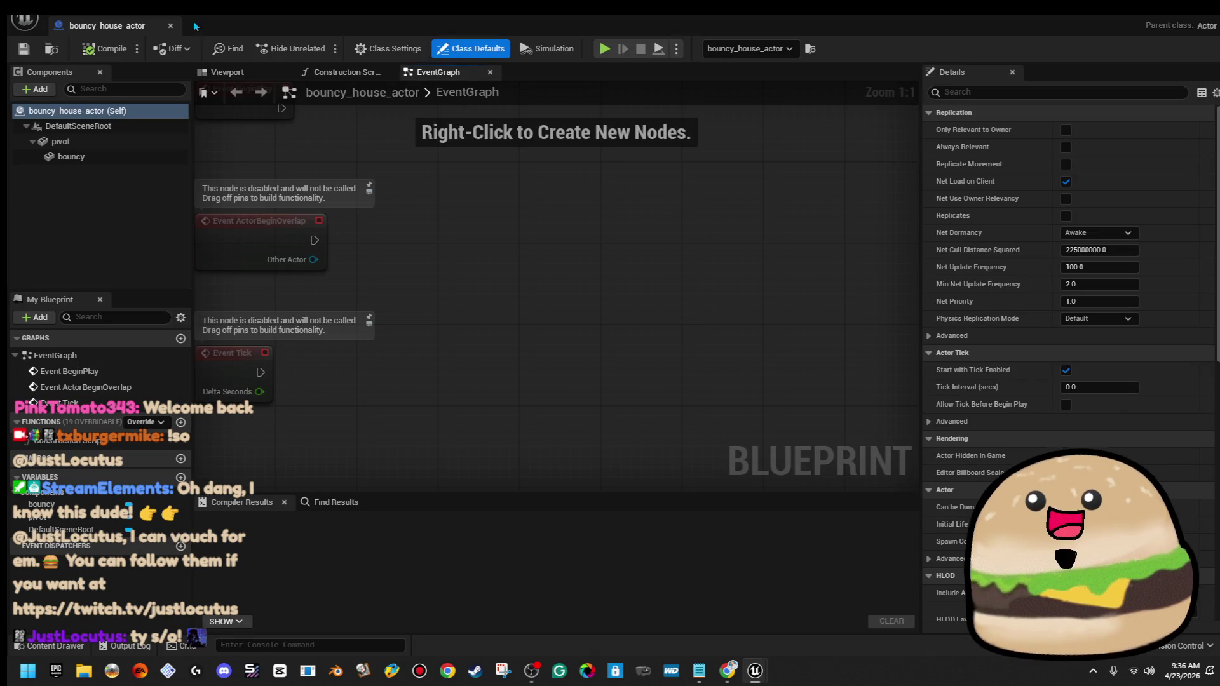
# Add a Point Light component to the bouncy house Blueprint, raised about 400 units
pyautogui.click(226, 72)
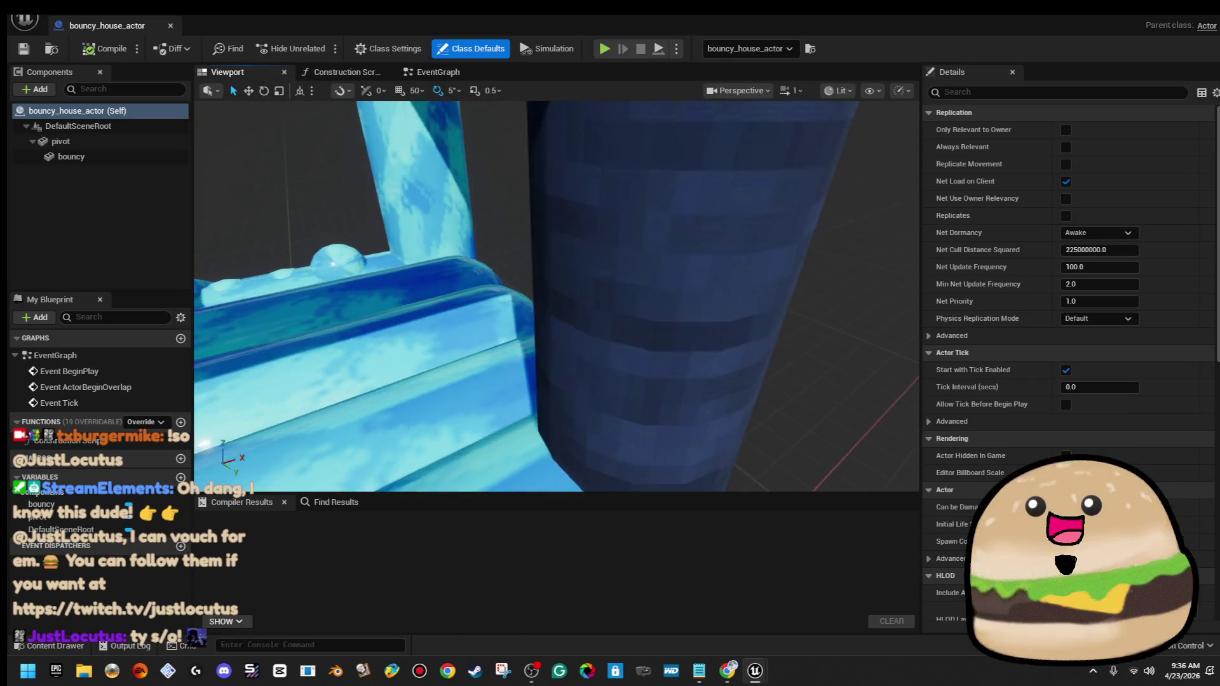
pyautogui.click(36, 89)
pyautogui.write('ht')
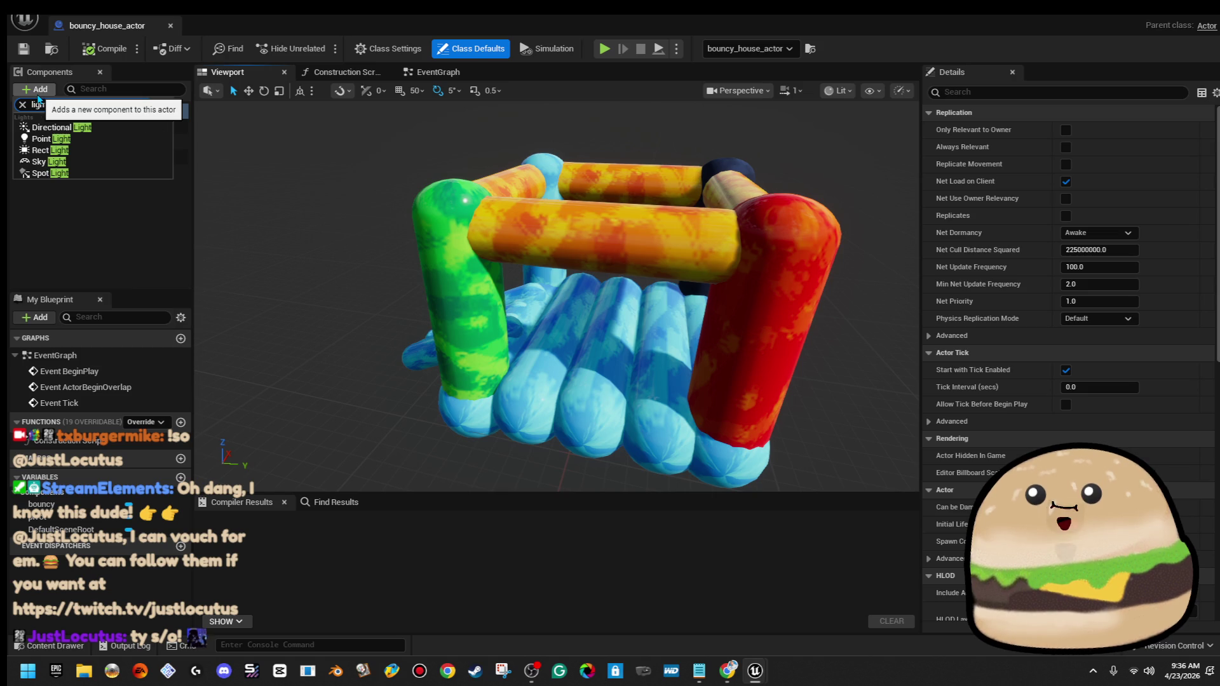
pyautogui.click(80, 144)
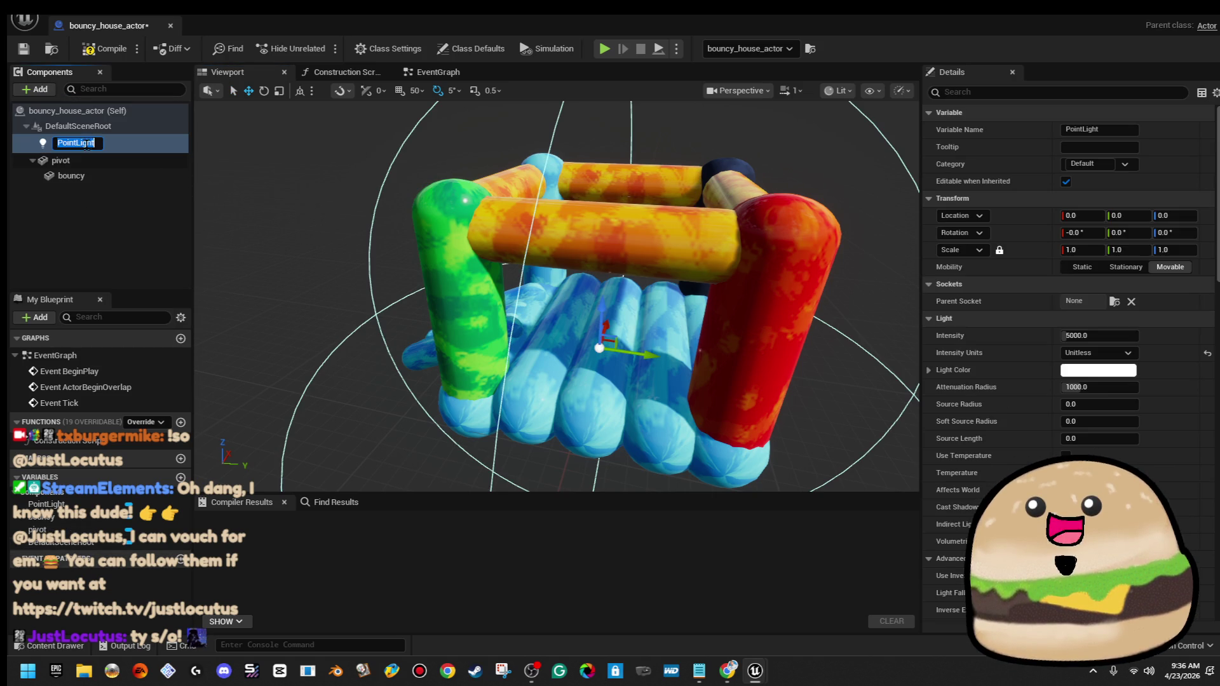
pyautogui.moveTo(600, 298); pyautogui.dragTo(609, 185)
pyautogui.press('f')
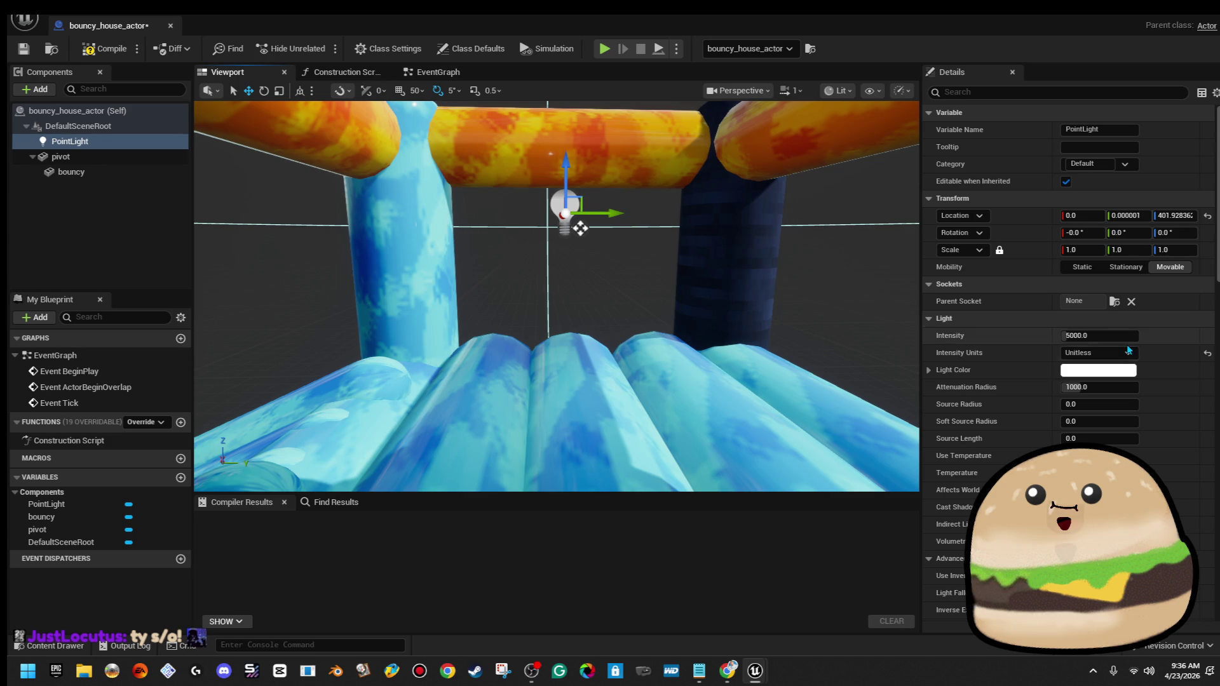
# Set the light's attenuation radius to 16384 and intensity to about 18606, then compile and save
pyautogui.moveTo(1071, 387); pyautogui.dragTo(1144, 387)
pyautogui.moveTo(1070, 335); pyautogui.dragTo(1137, 335)
pyautogui.moveTo(613, 213); pyautogui.dragTo(645, 214)
pyautogui.moveTo(341, 168)
pyautogui.mouseDown()
pyautogui.moveTo(424, 200)
pyautogui.moveTo(424, 221)
pyautogui.mouseUp()
pyautogui.click(105, 48)
pyautogui.click(23, 49)
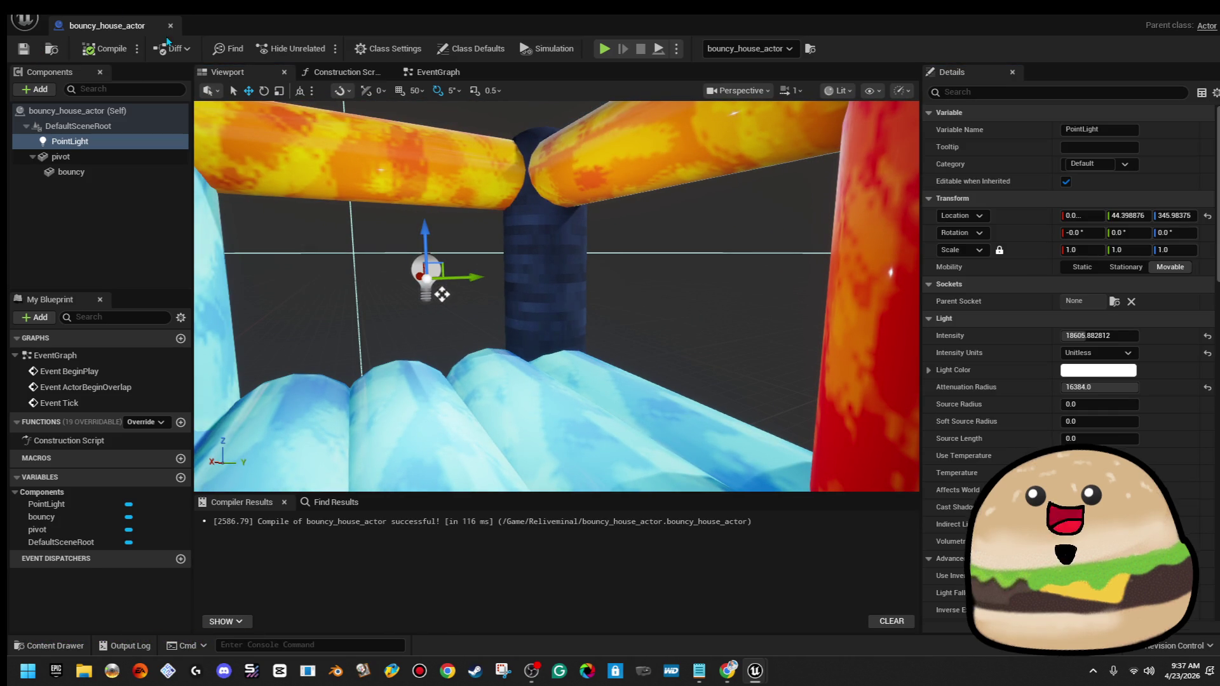
pyautogui.click(170, 25)
pyautogui.scroll(-5, 520, 254)
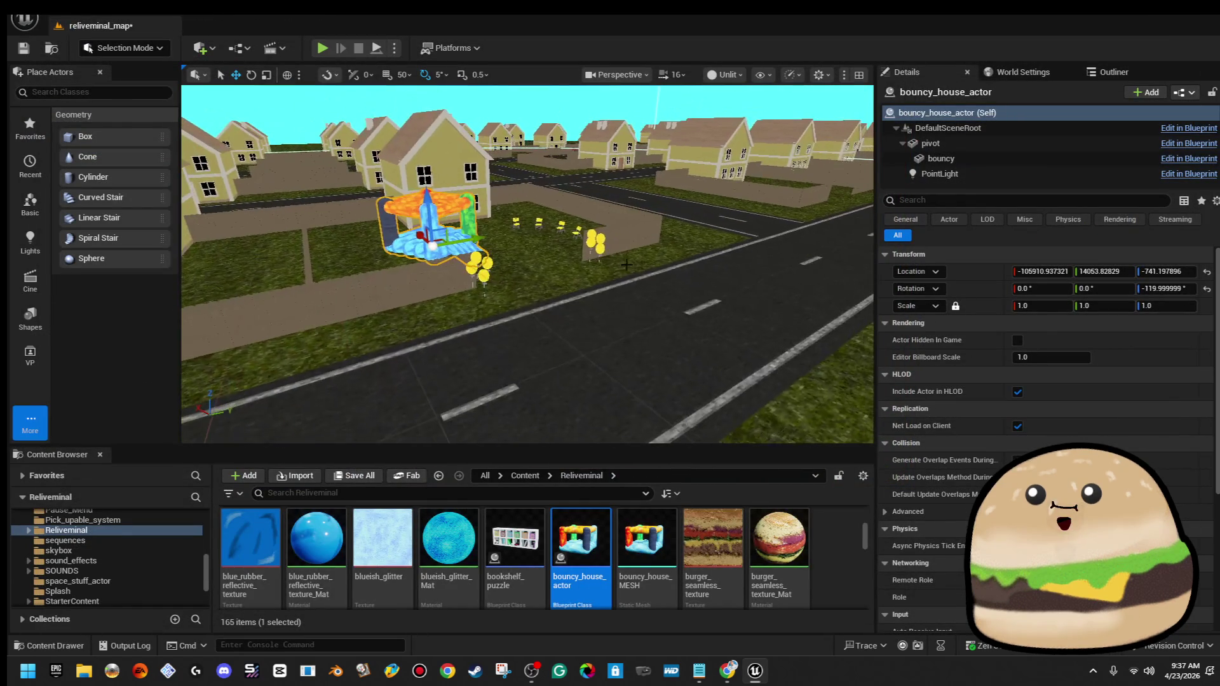
# Play from the ground beside the lit bouncy house, walk in and step back, then stop
pyautogui.rightClick(519, 236)
pyautogui.click(623, 643)
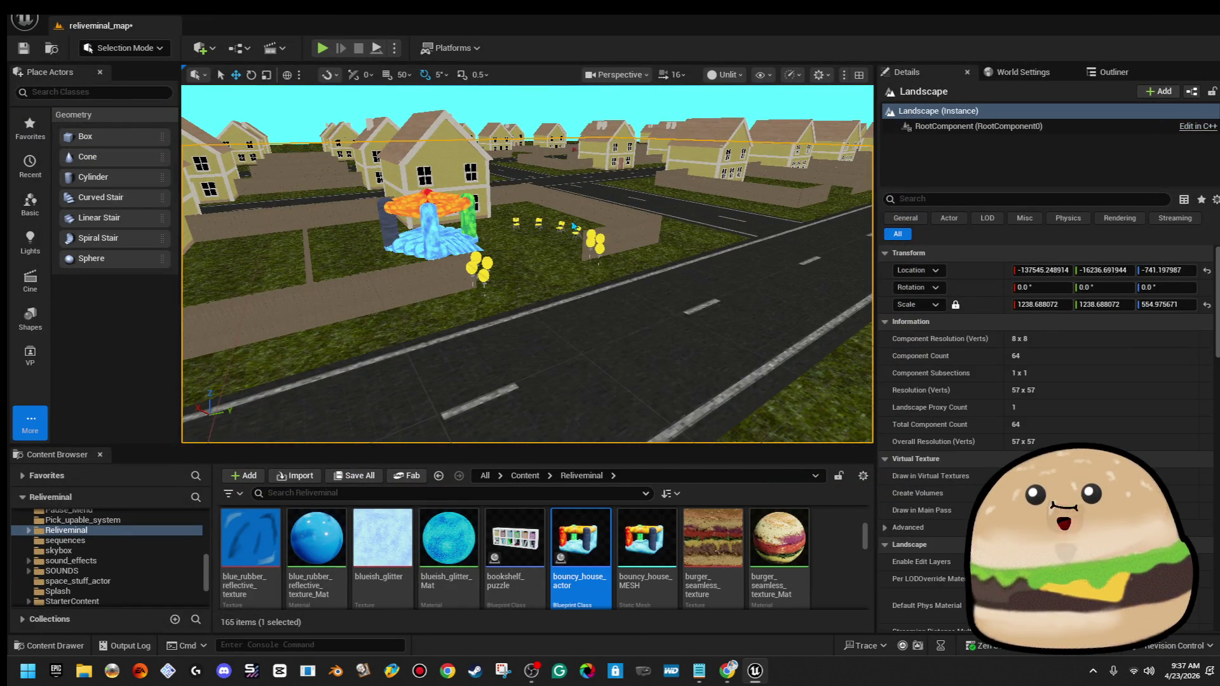
pyautogui.press('w')
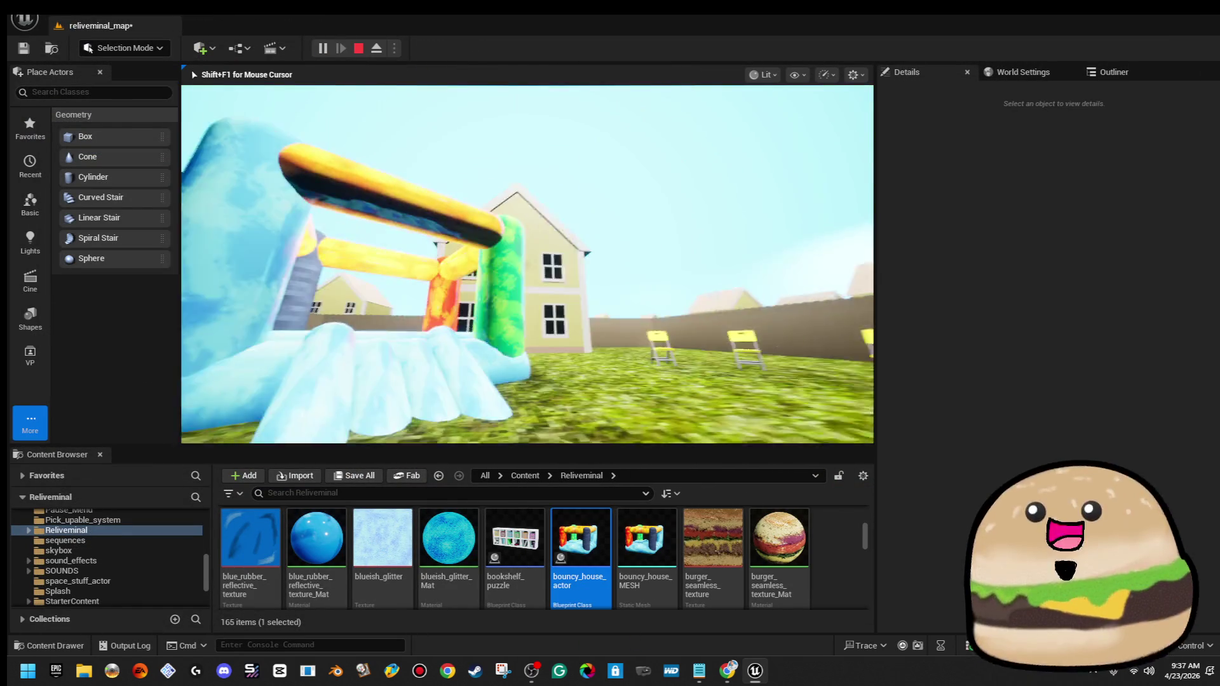
pyautogui.press('w')
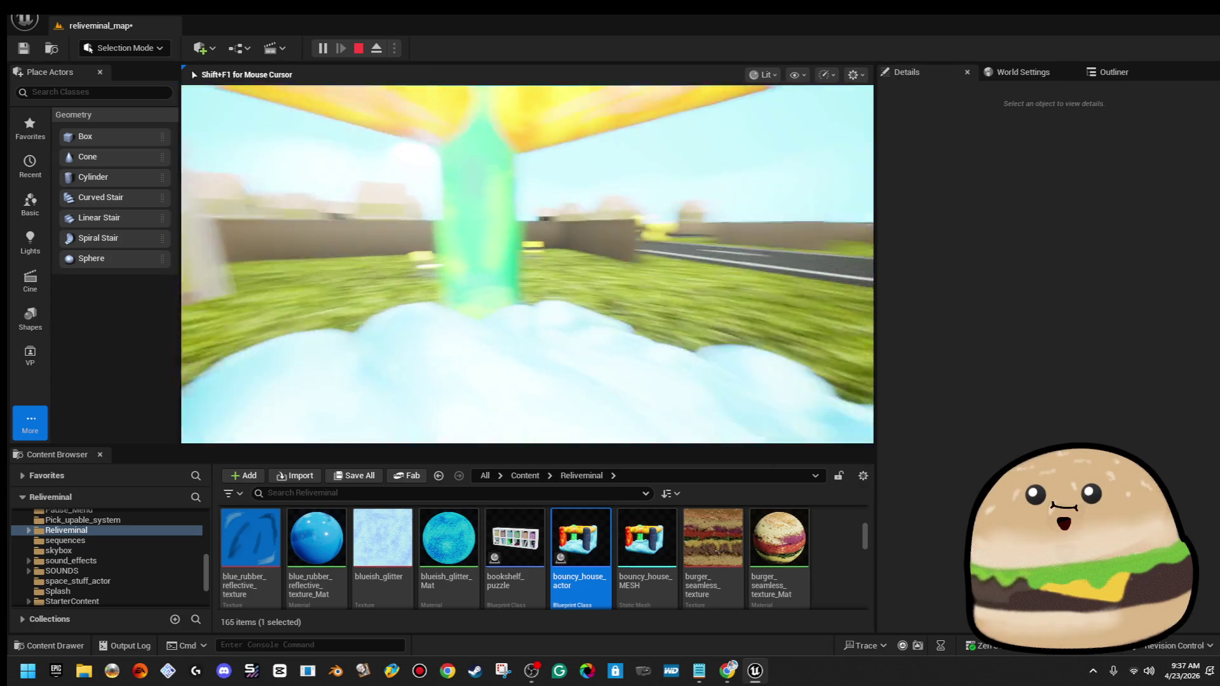
pyautogui.press('s')
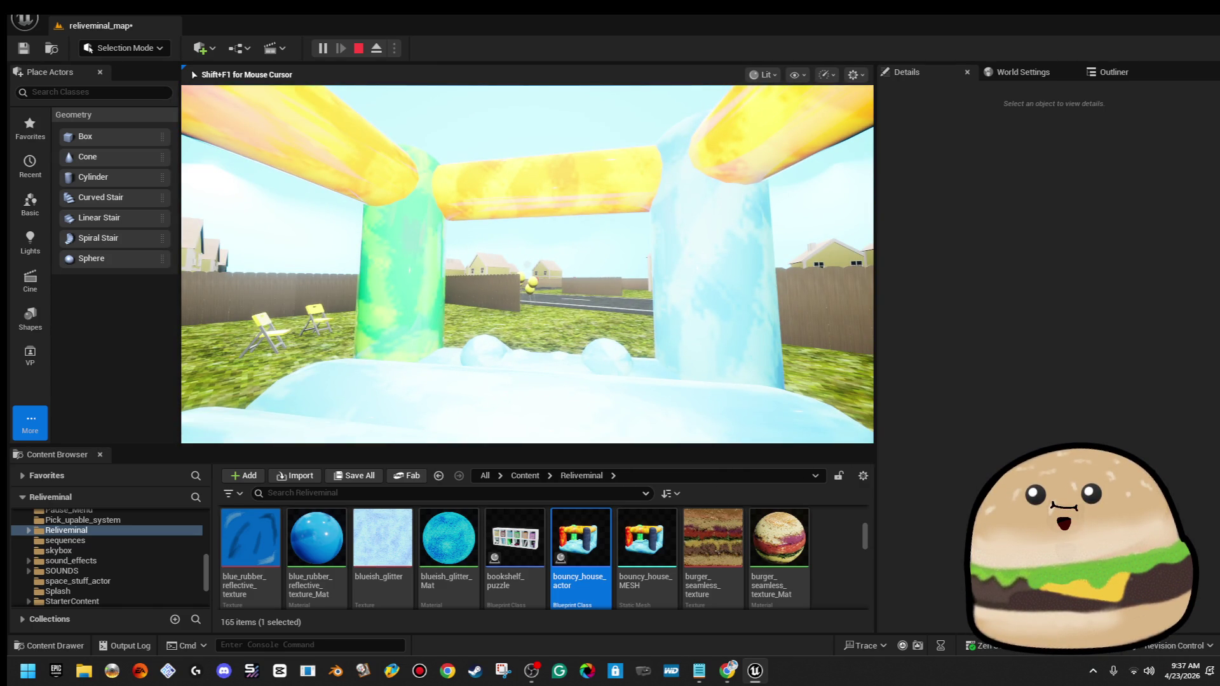
pyautogui.press('Escape')
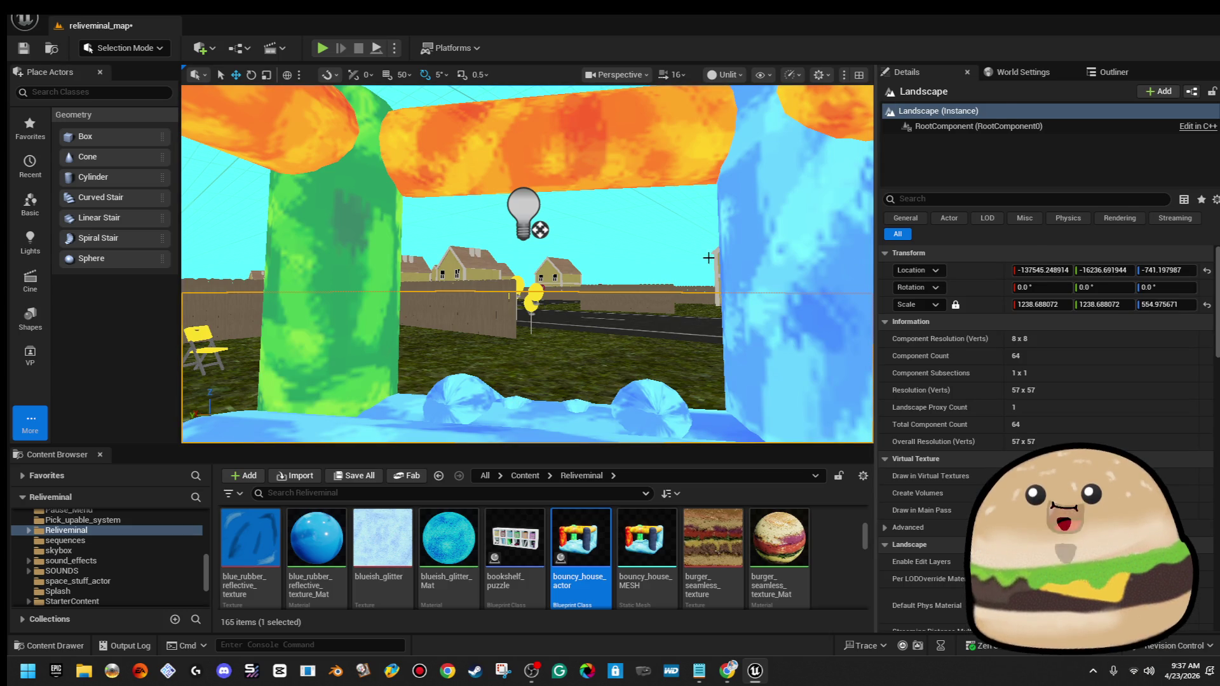
pyautogui.rightClick(805, 176)
pyautogui.press('Escape')
# Rebuild the level, then run Build Lighting Only
pyautogui.click(190, 6)
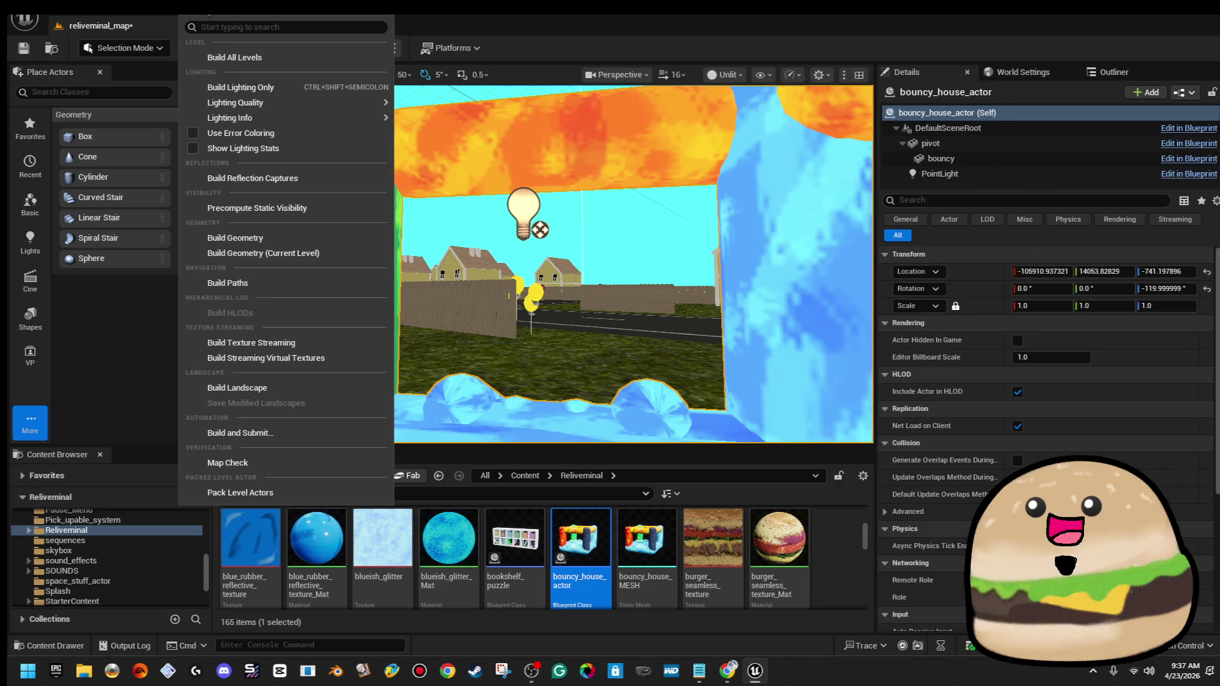
pyautogui.moveTo(278, 105)
pyautogui.click(235, 57)
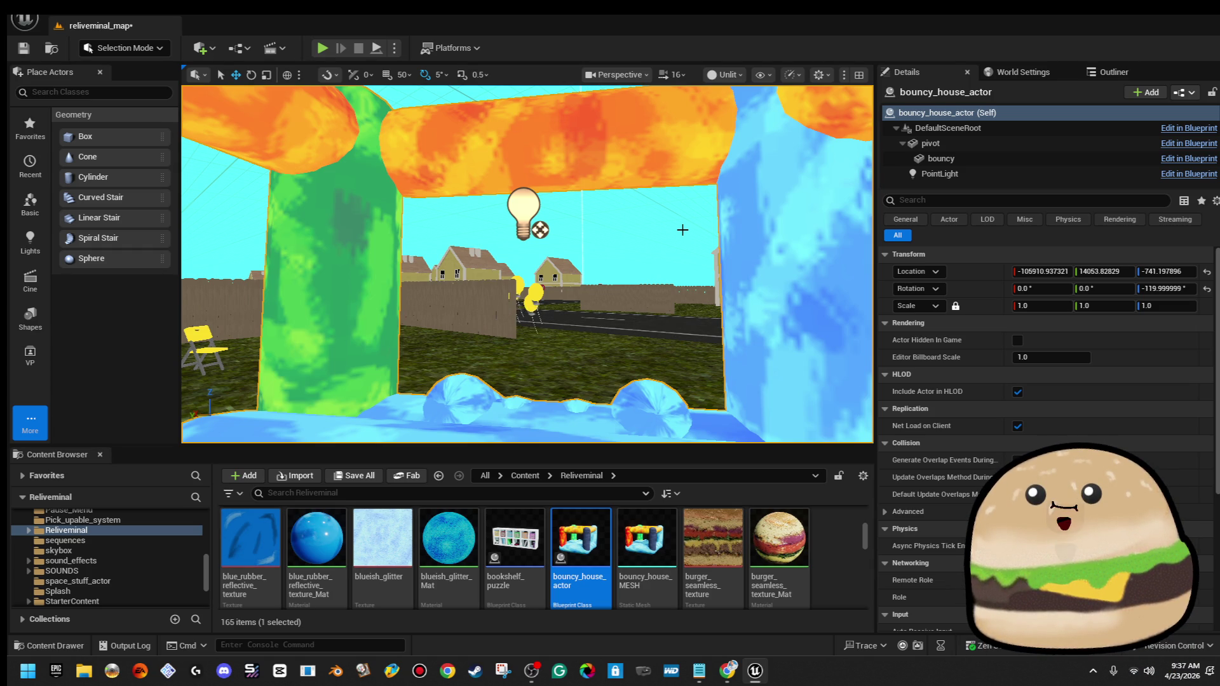
pyautogui.click(208, 21)
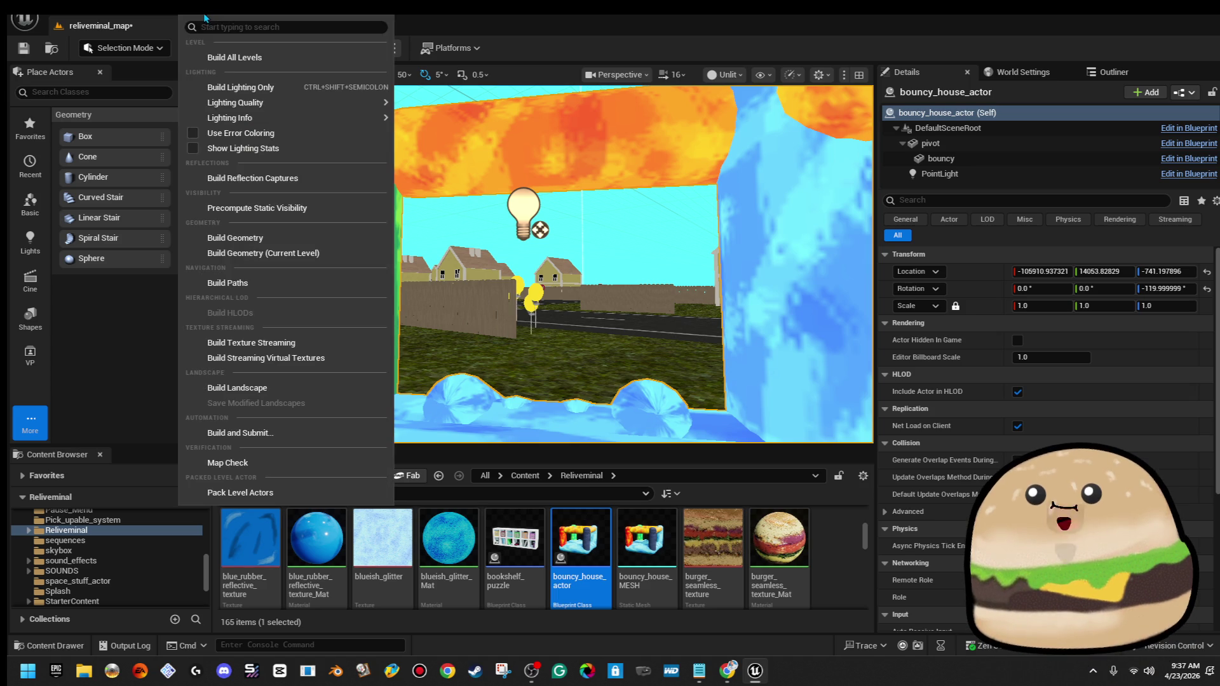
pyautogui.click(290, 86)
pyautogui.scroll(-10, 623, 251)
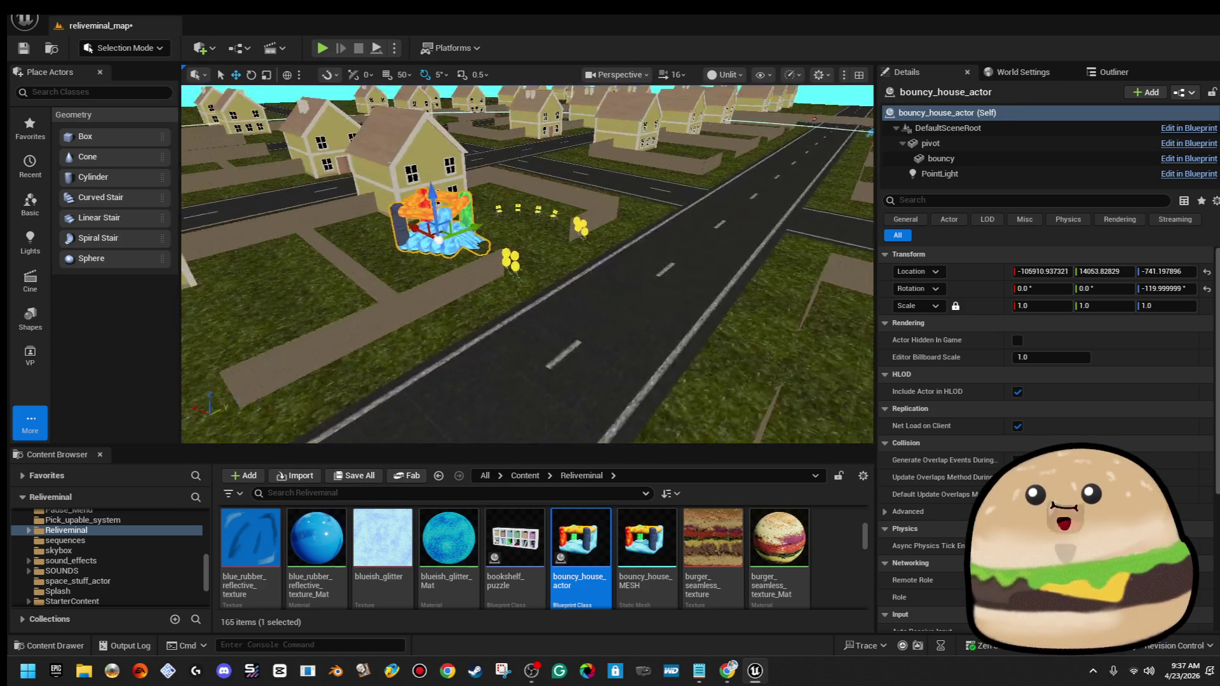
# Switch the viewport from Unlit to Lit and frame the bouncy house
pyautogui.click(704, 75)
pyautogui.click(758, 125)
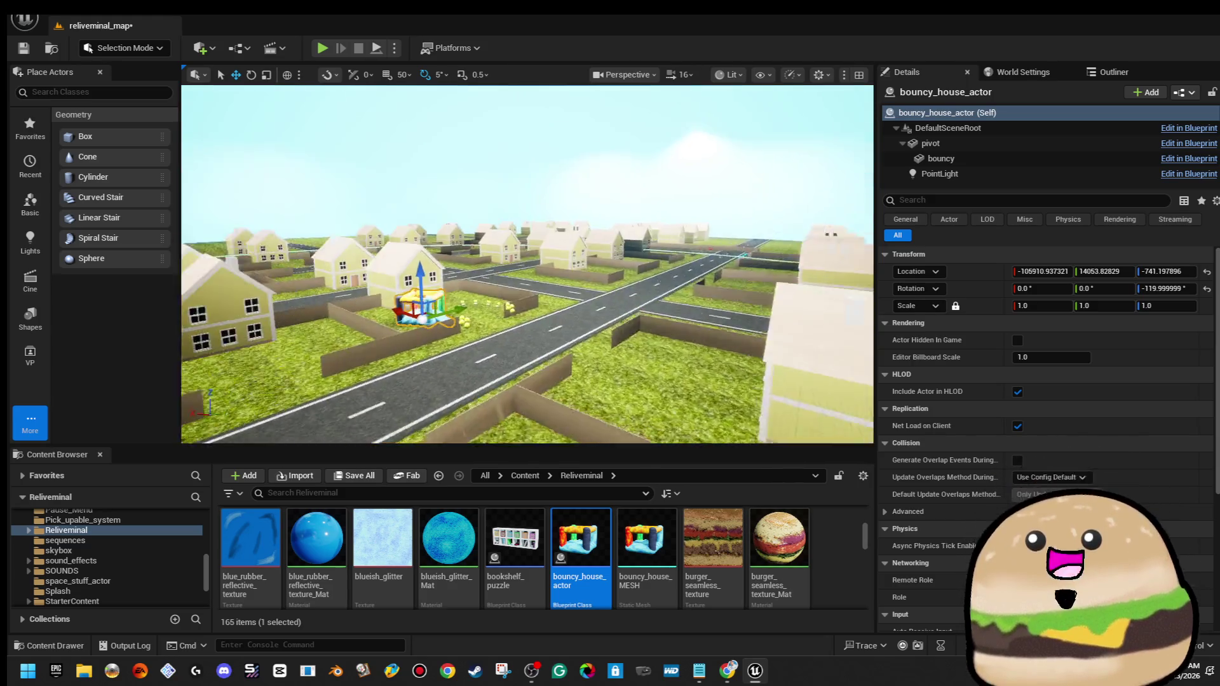
pyautogui.moveTo(636, 186); pyautogui.dragTo(636, 185)
pyautogui.press('f')
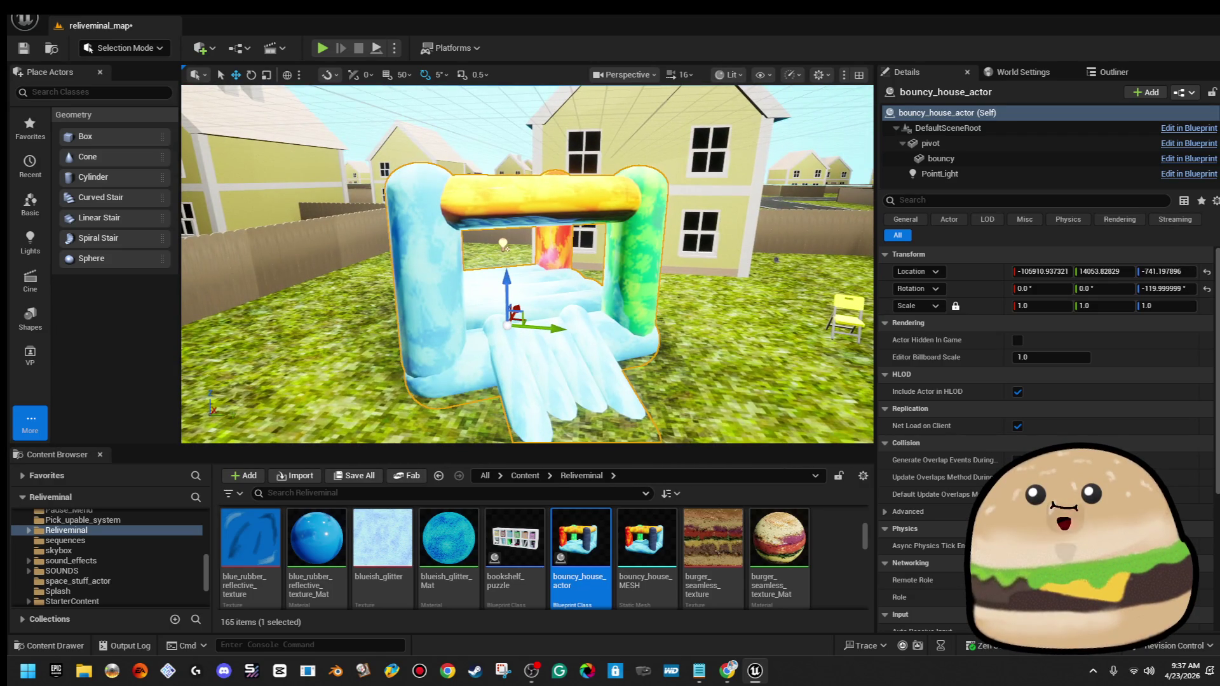
pyautogui.doubleClick(603, 537)
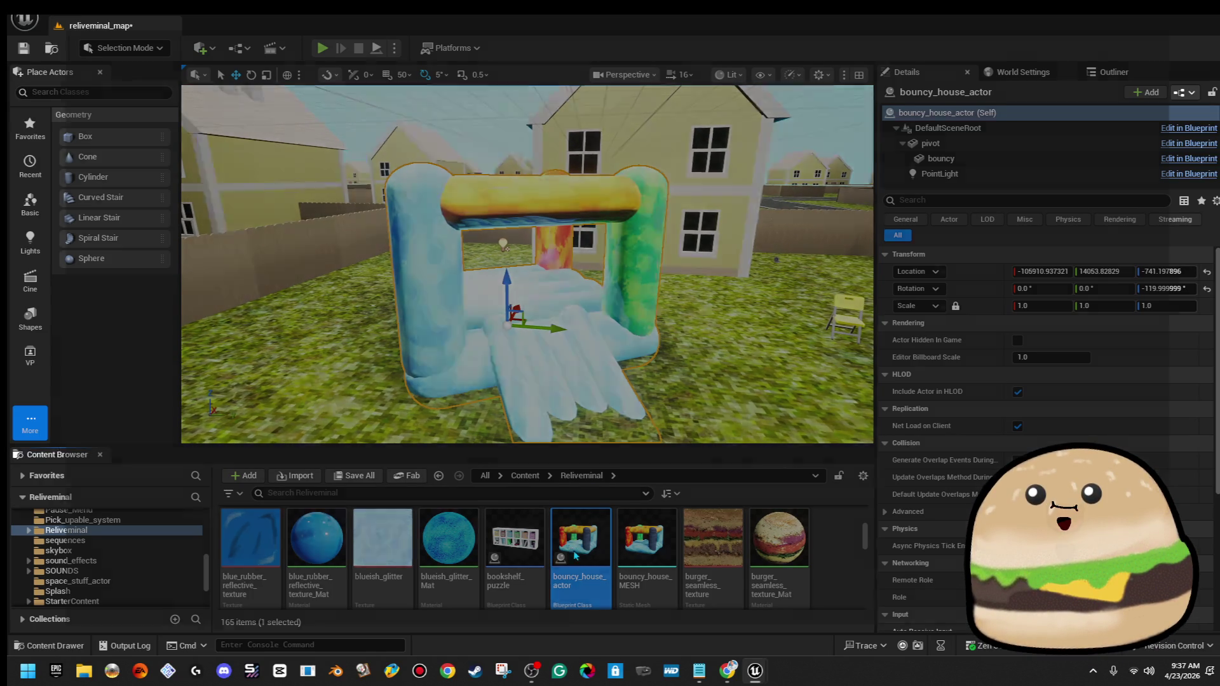
# Lower the bouncy house PointLight intensity to 7560.8, compile, and close the Blueprint
pyautogui.click(226, 71)
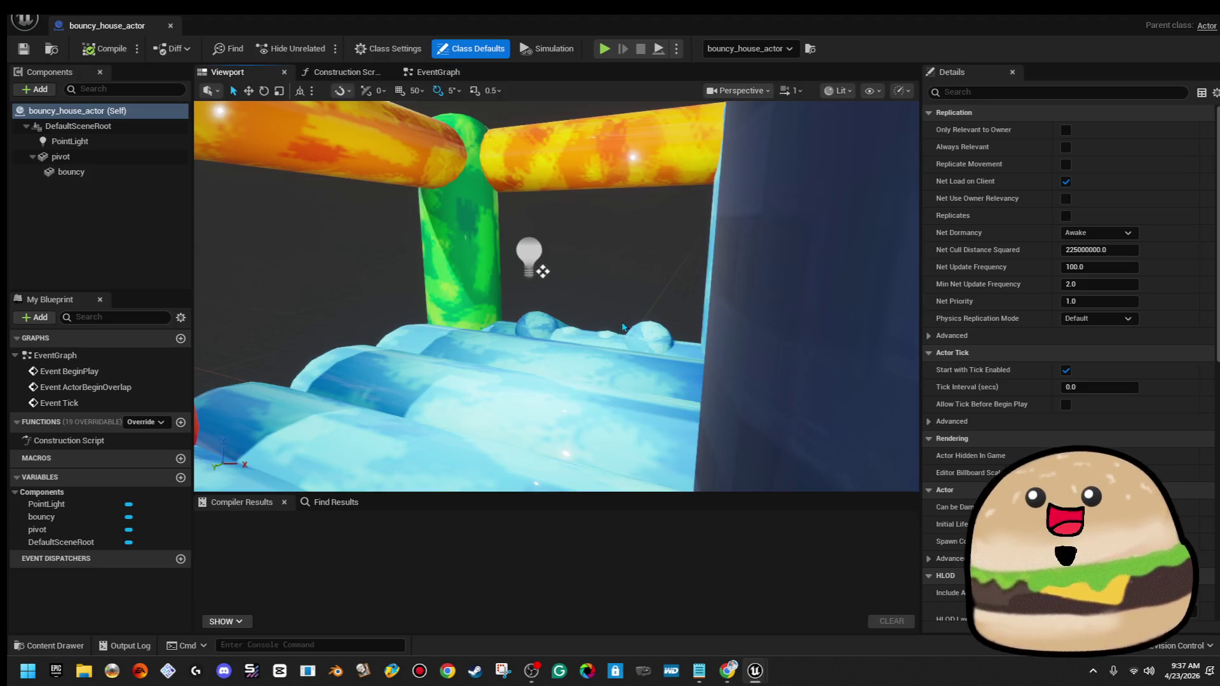
pyautogui.click(538, 251)
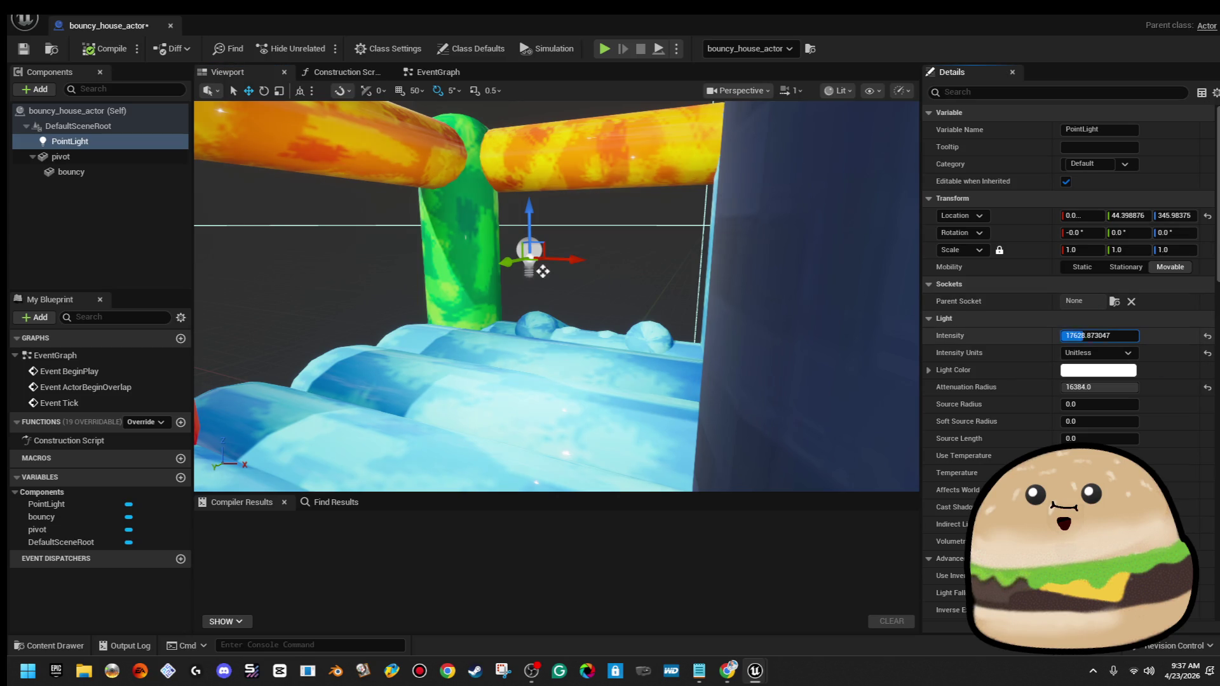
pyautogui.press('Return')
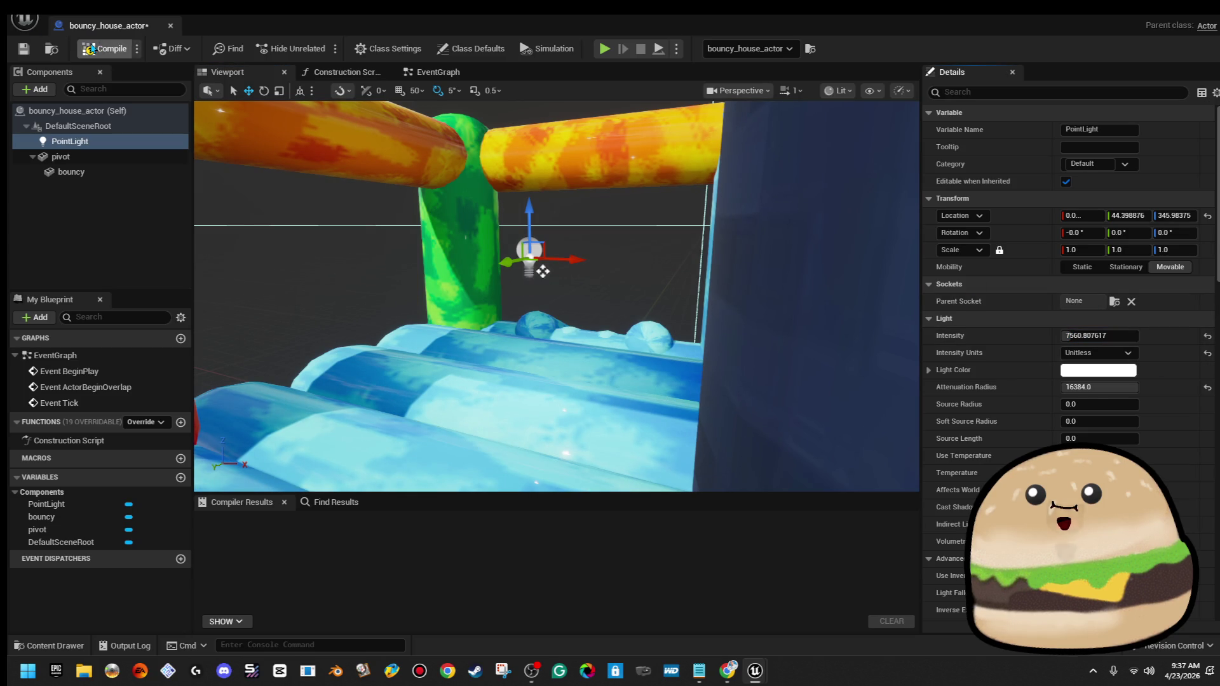
pyautogui.click(112, 51)
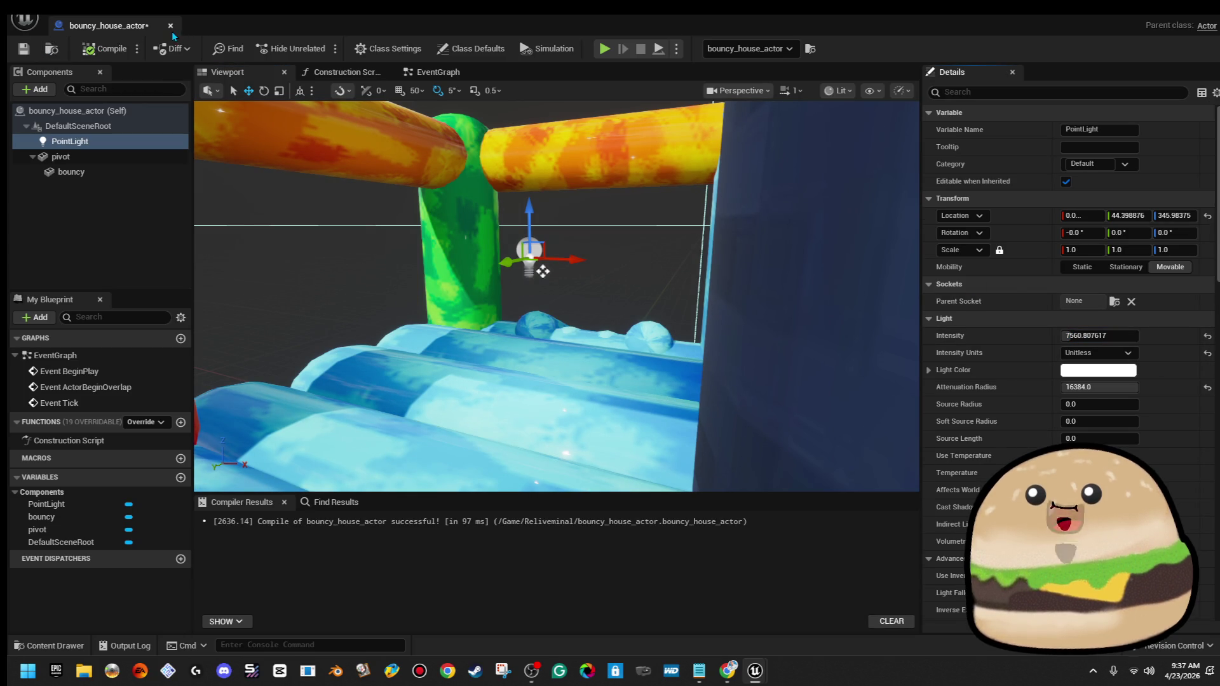
pyautogui.click(170, 26)
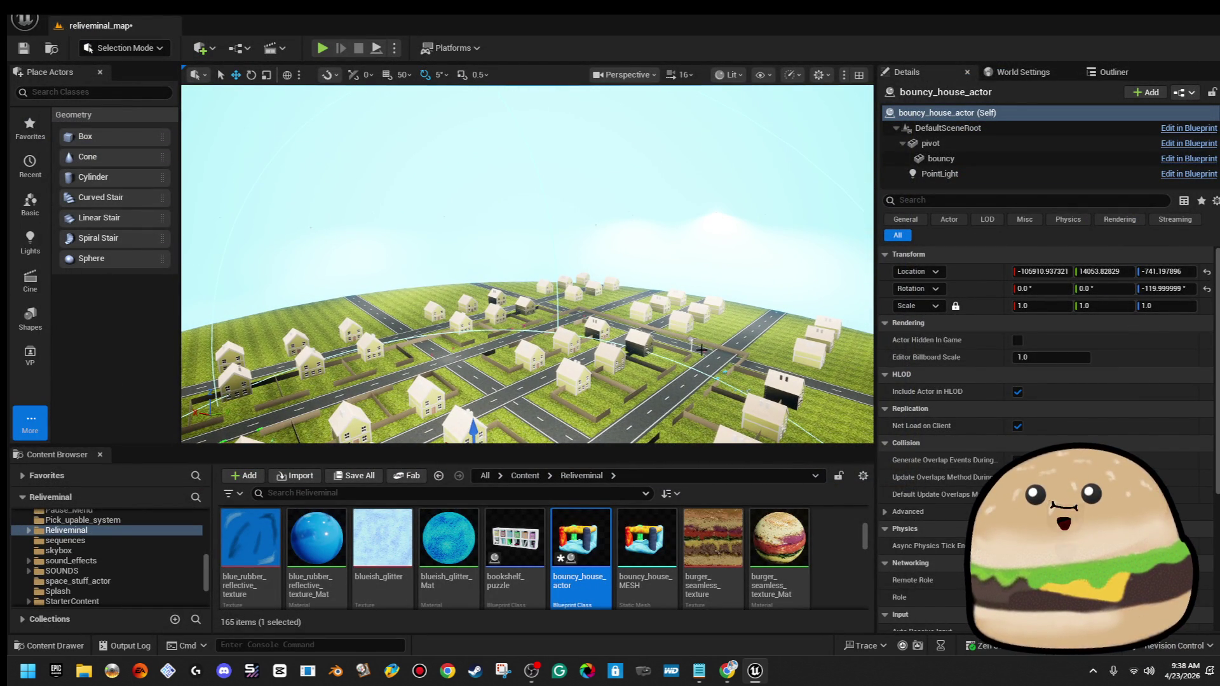
# Select SpotLight37 through SpotLight66 in the Outliner and show their shared Details
pyautogui.click(689, 337)
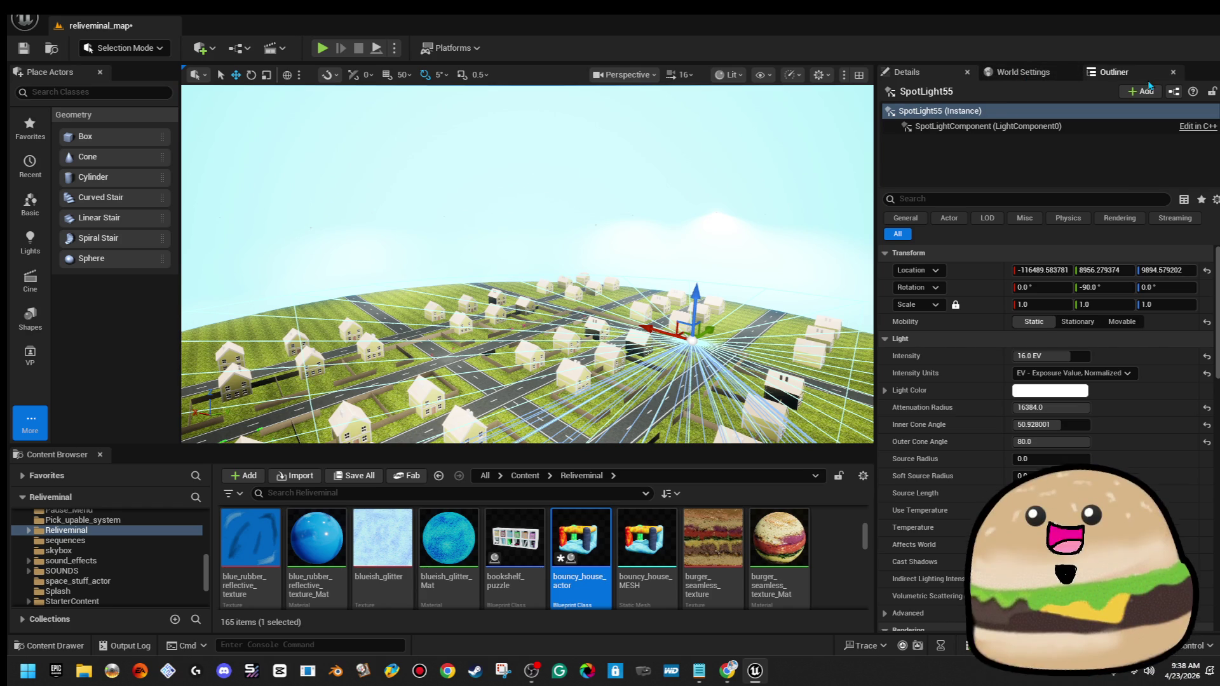
pyautogui.click(1131, 75)
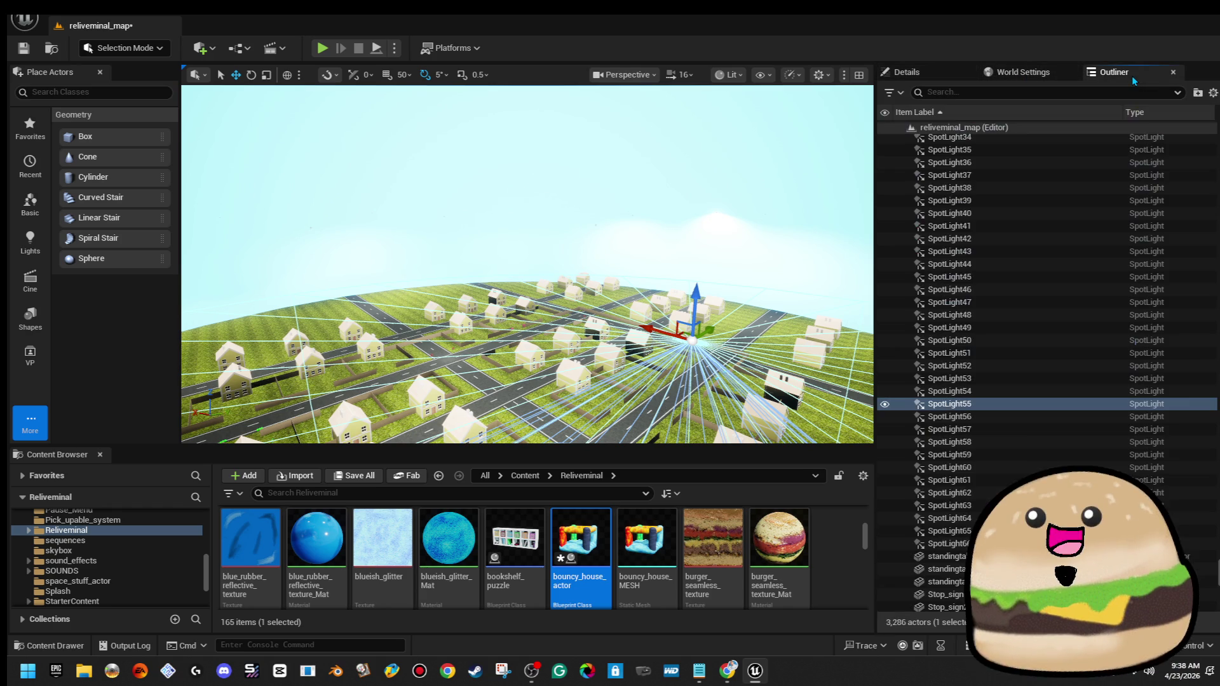
pyautogui.click(1004, 175)
pyautogui.press('Up')
pyautogui.scroll(-3, 582, 237)
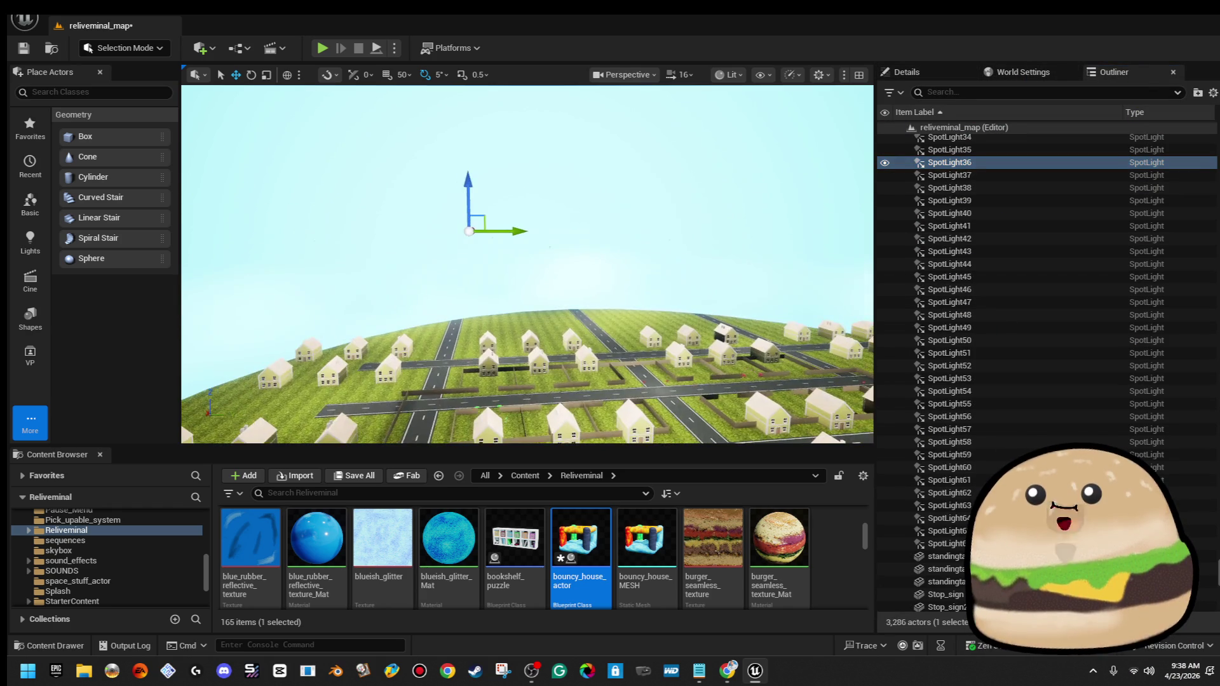
pyautogui.click(1006, 176)
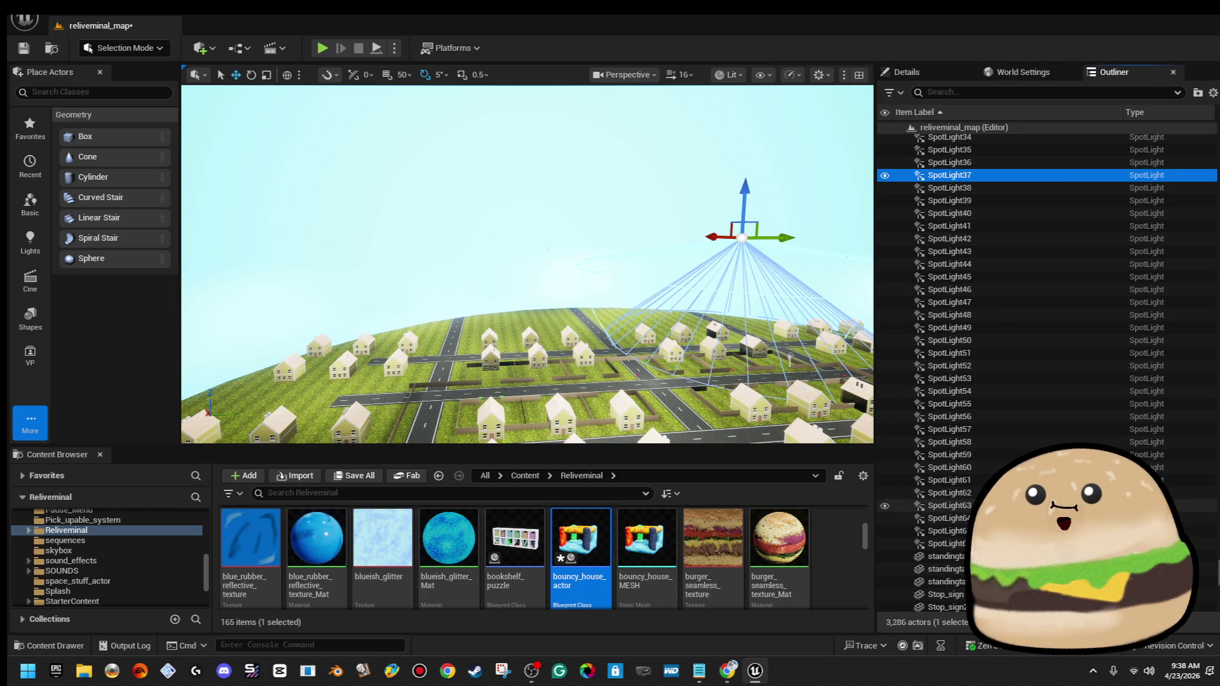
pyautogui.click(1003, 188)
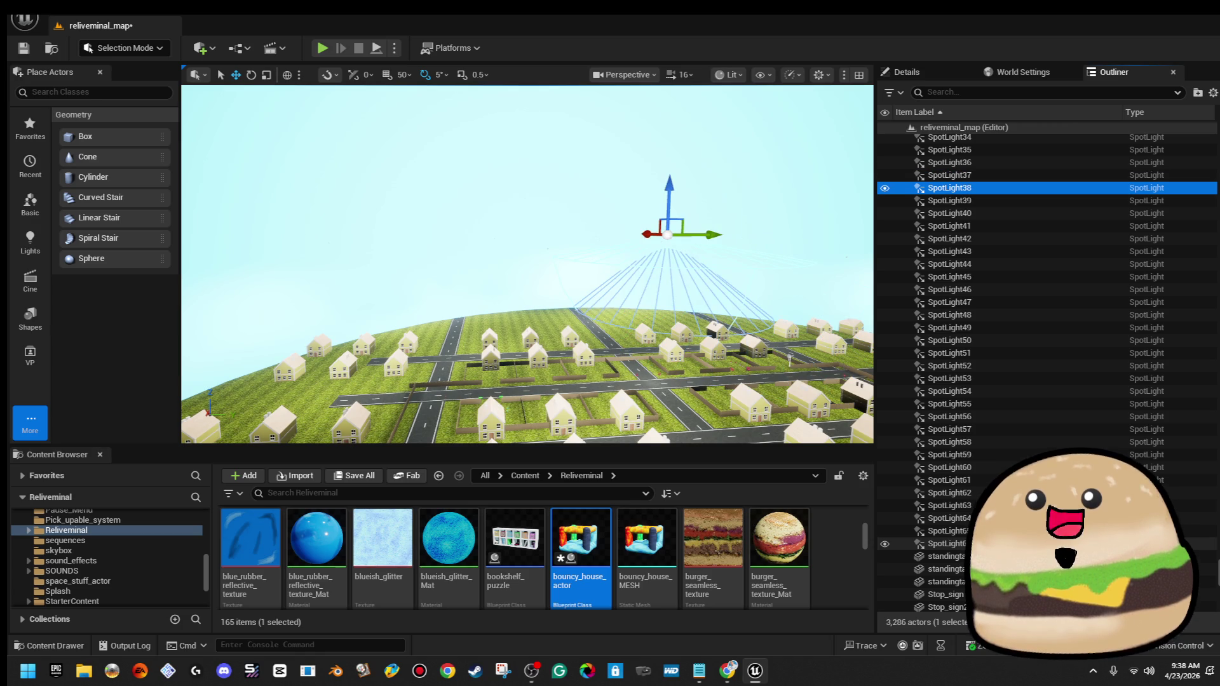
pyautogui.press('Up')
pyautogui.press('Up')
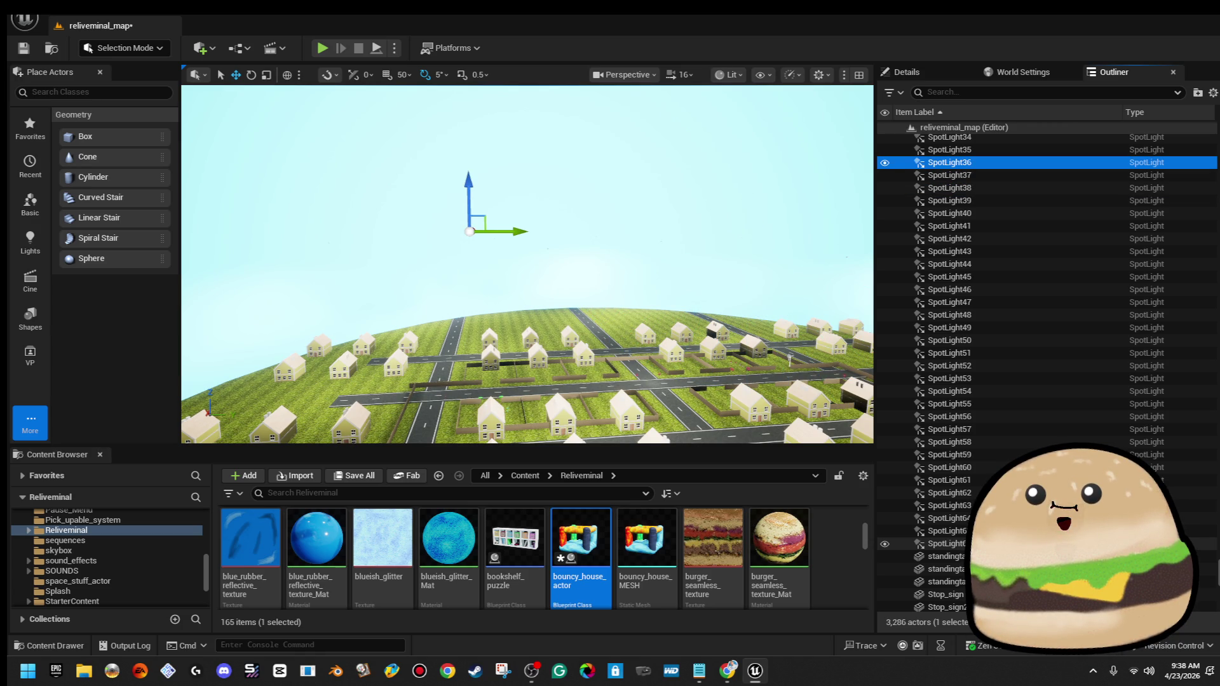
pyautogui.click(1006, 175)
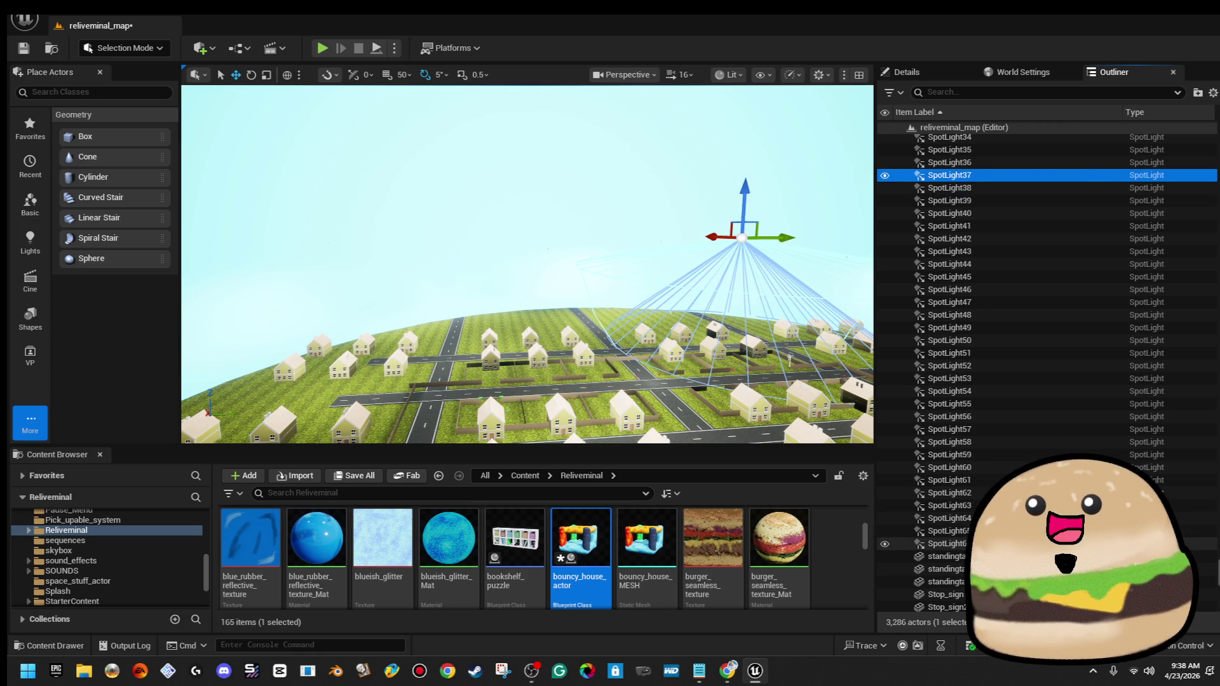
pyautogui.keyDown('shift'); pyautogui.click(953, 543); pyautogui.keyUp('shift')
pyautogui.click(909, 69)
pyautogui.click(921, 73)
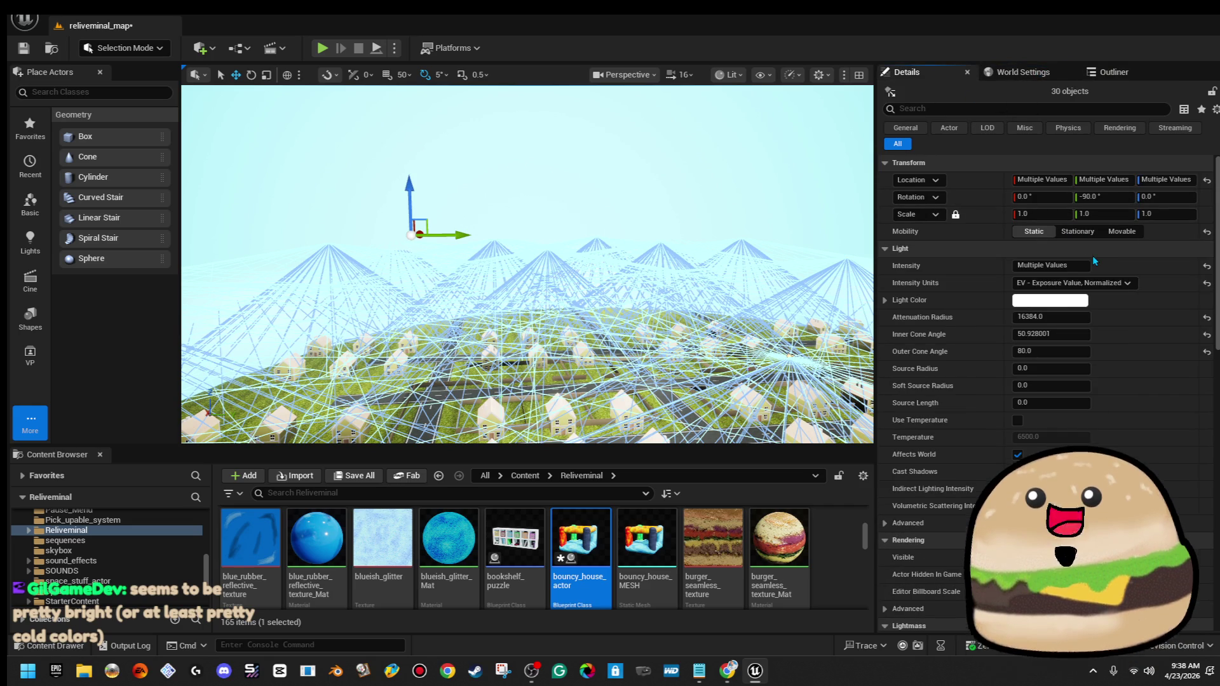
# Set all thirty spotlights' intensity to 15.0 EV, fly the camera toward the houses, and save
pyautogui.click(1080, 266)
pyautogui.write('15')
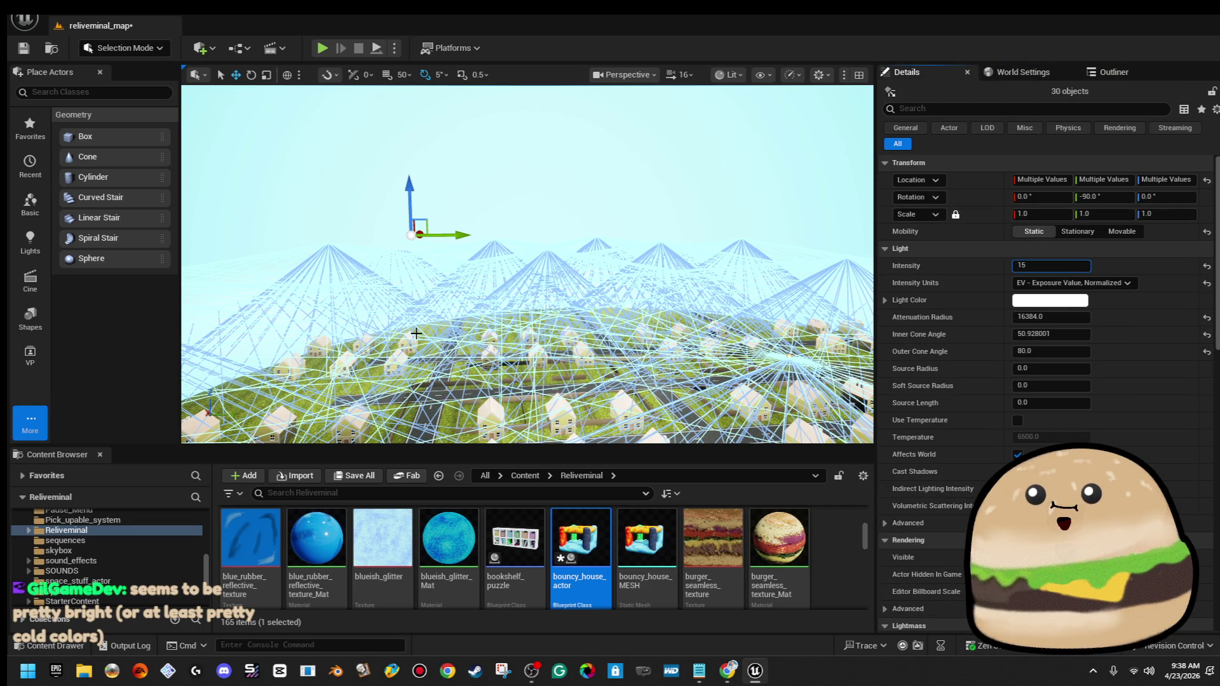
pyautogui.press('Return')
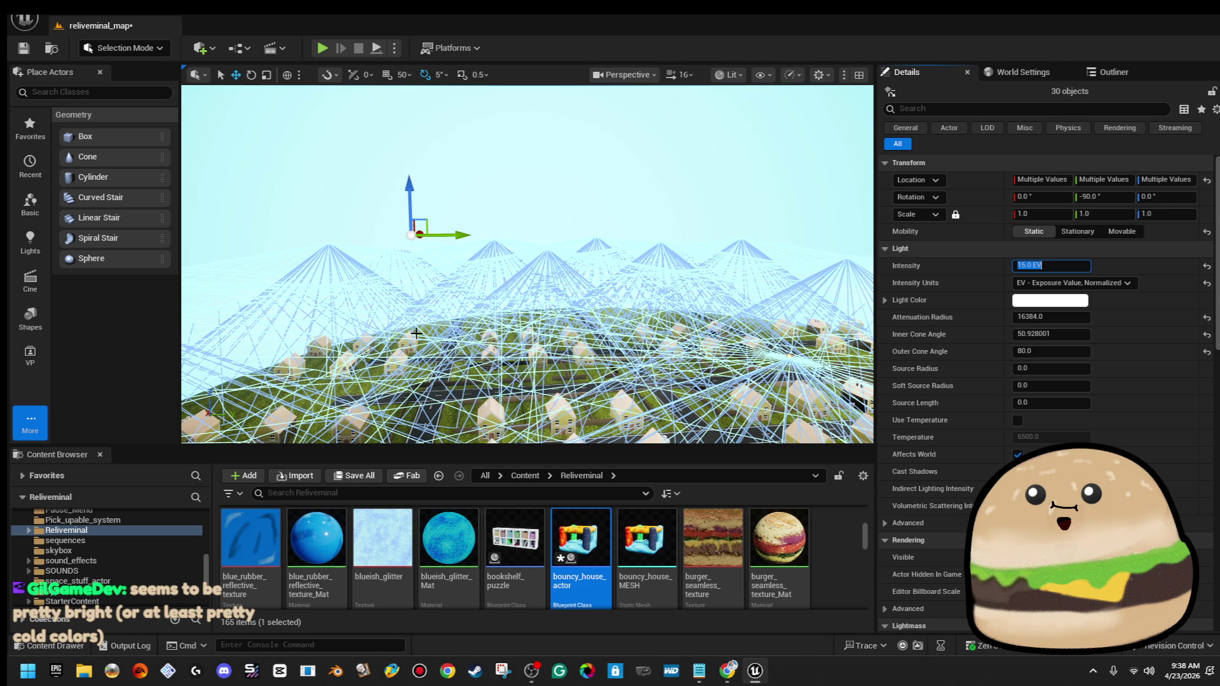
pyautogui.moveTo(563, 422)
pyautogui.mouseDown()
pyautogui.moveTo(562, 323)
pyautogui.moveTo(597, 307)
pyautogui.mouseUp()
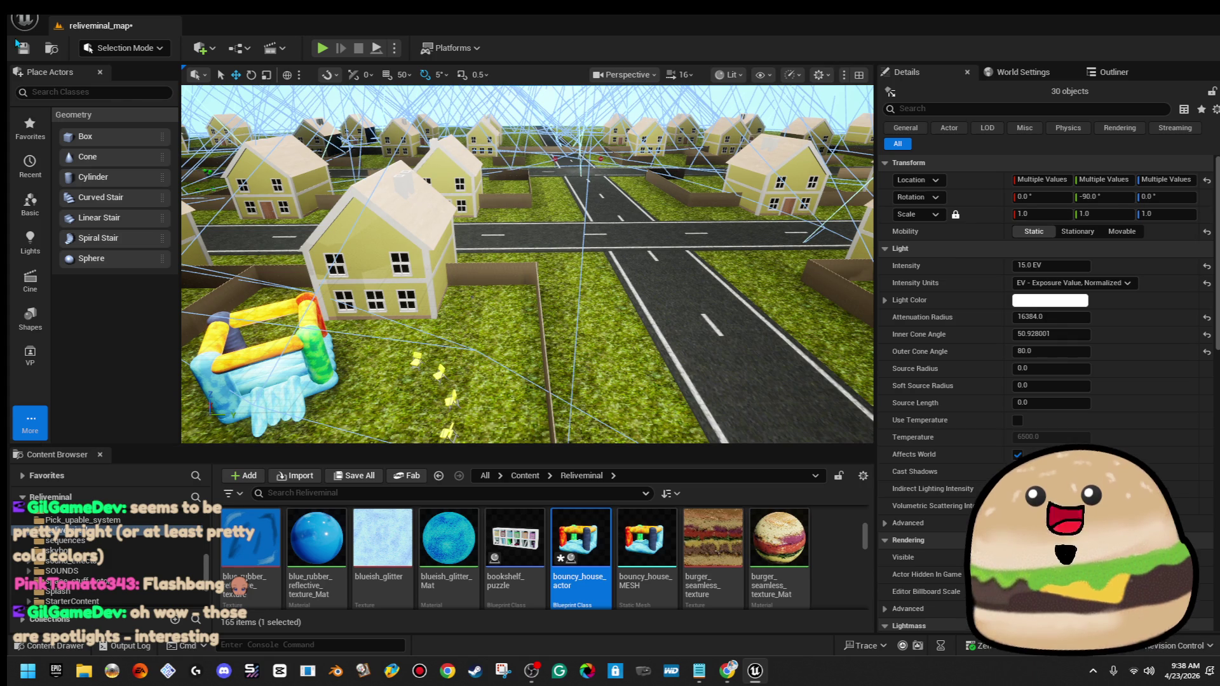
pyautogui.click(24, 48)
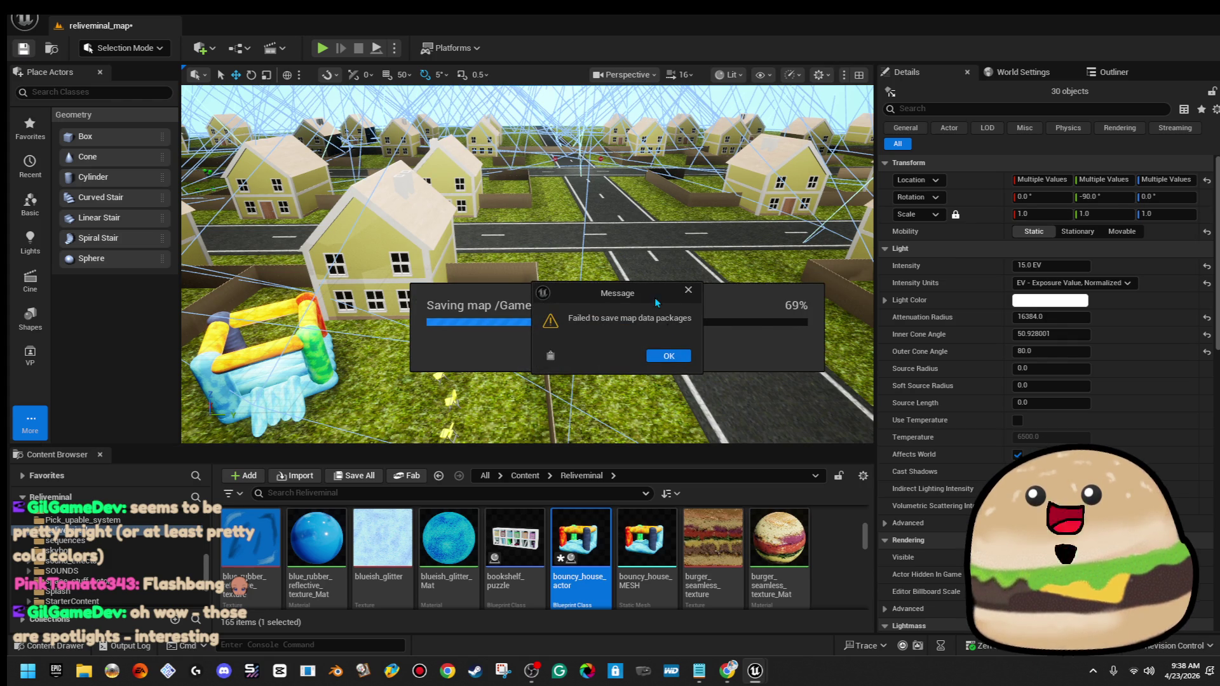
# Dismiss the failed-save messages and skip saving the map asset
pyautogui.click(674, 356)
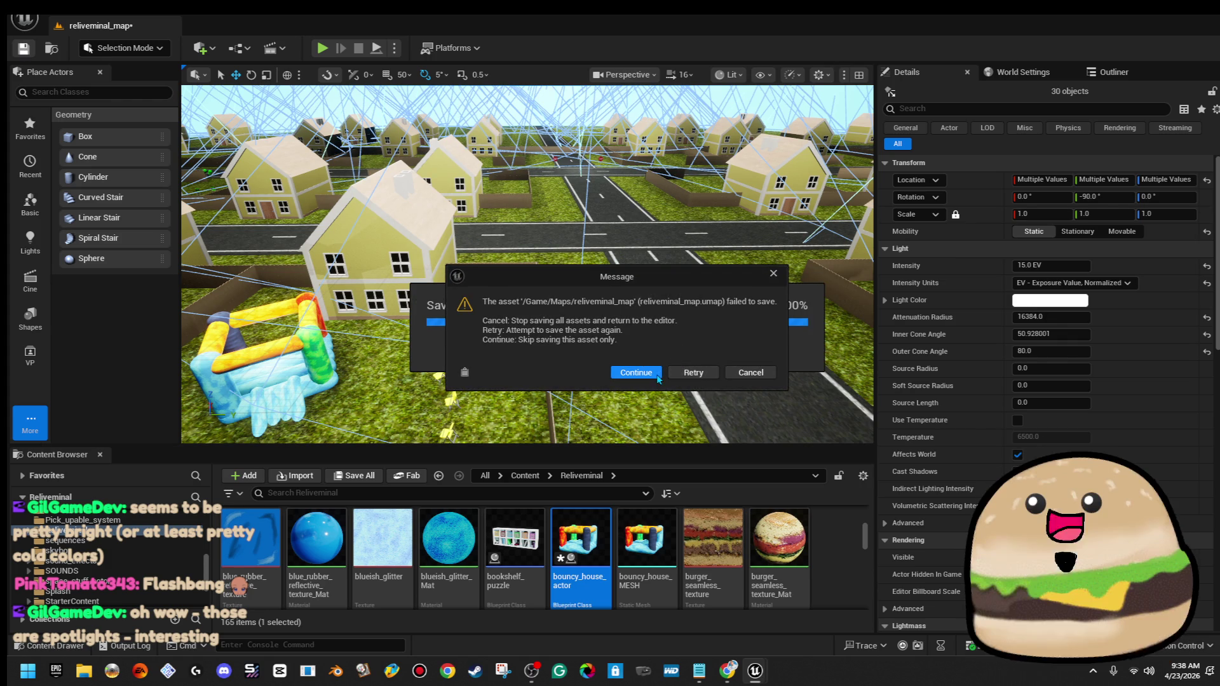
pyautogui.click(660, 373)
pyautogui.moveTo(756, 667)
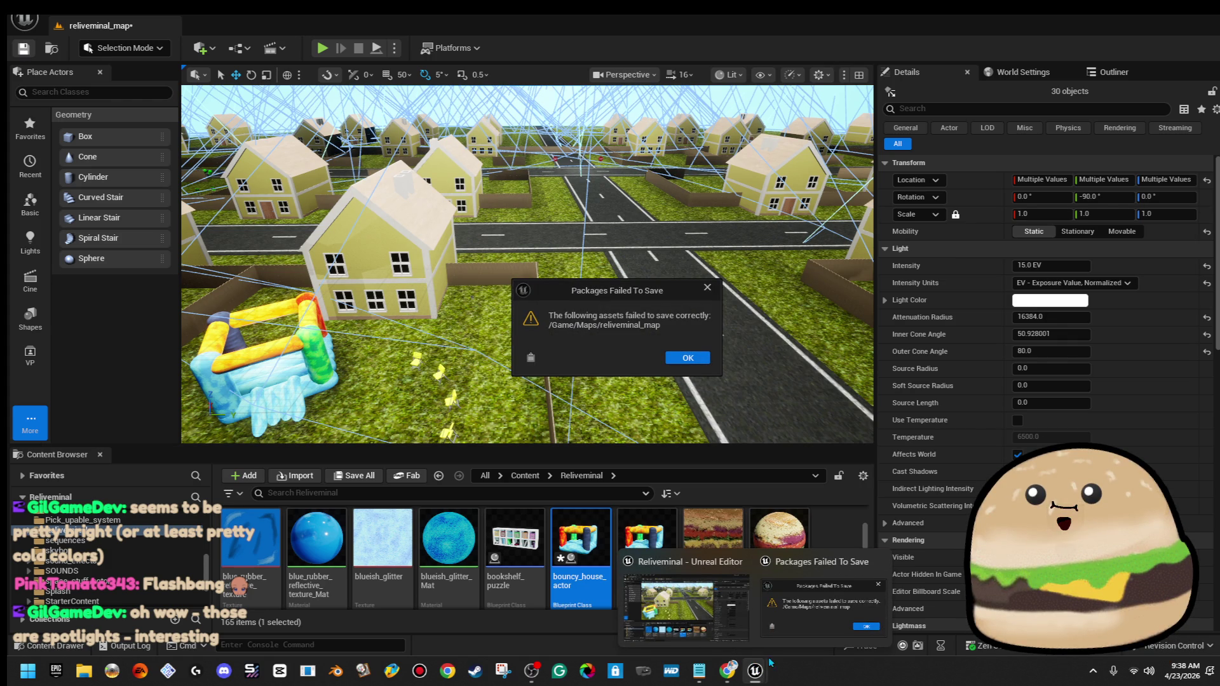
pyautogui.click(687, 358)
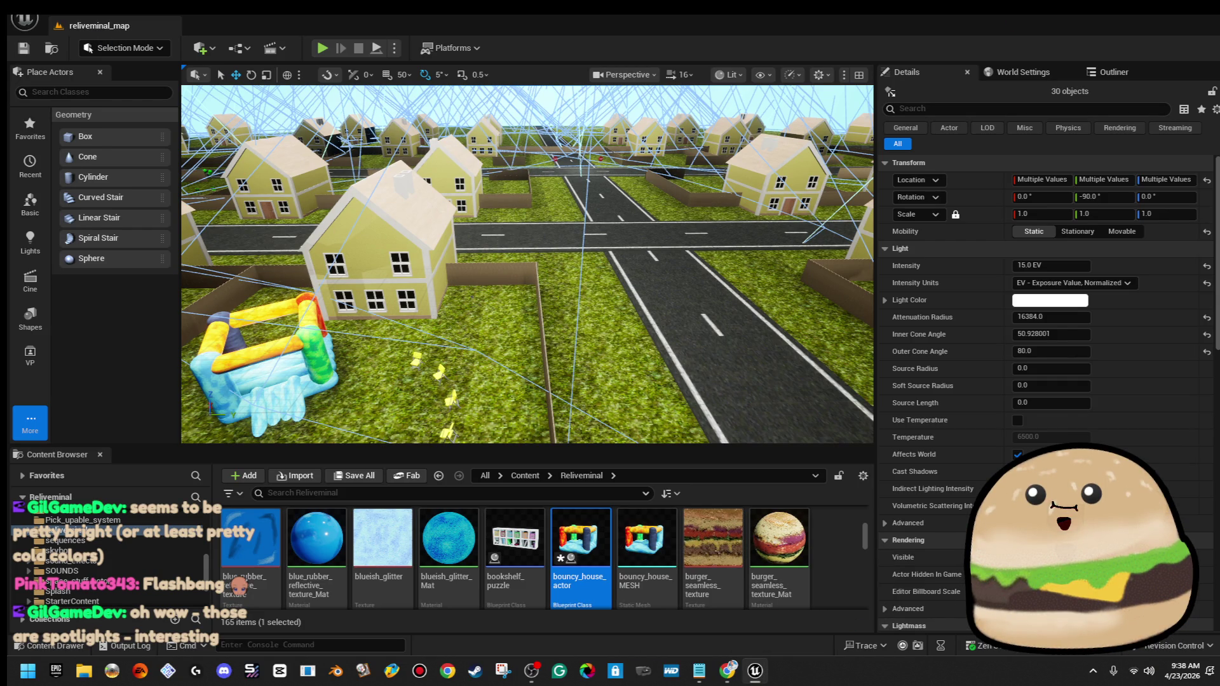
# Retry saving every unsaved asset with File > Save All
pyautogui.click(24, 19)
pyautogui.click(121, 192)
pyautogui.click(727, 376)
pyautogui.click(654, 379)
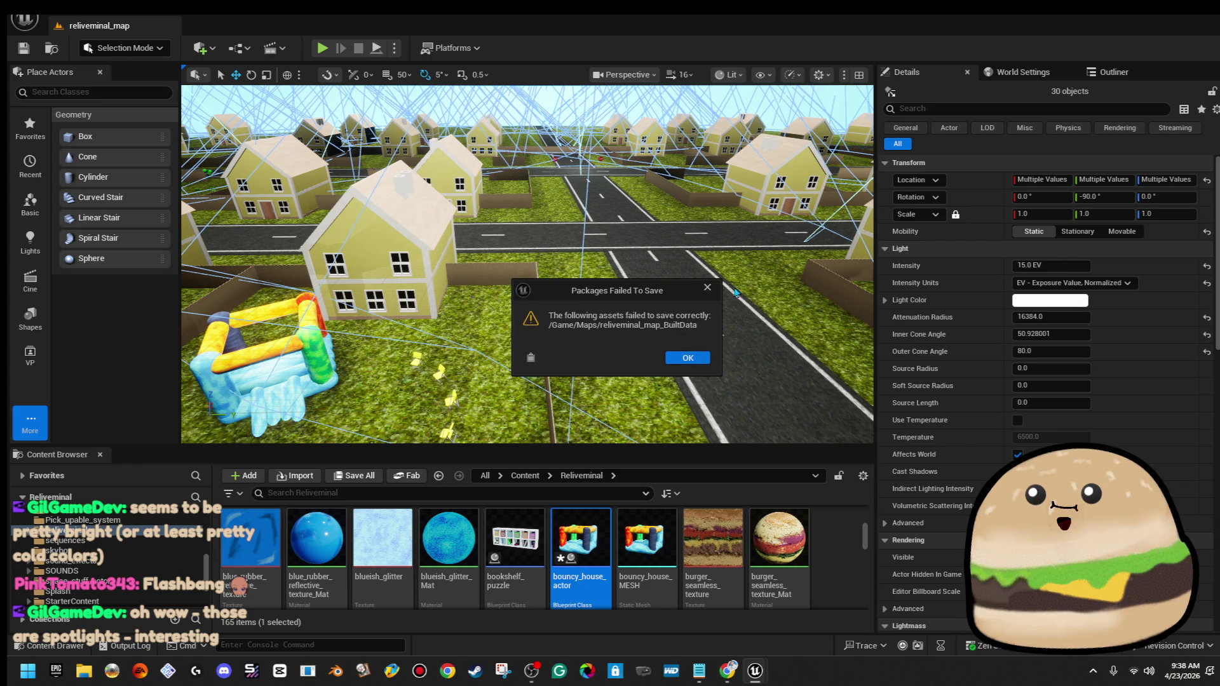
# Close Unreal Editor without saving the map's built data, then bring up File Explorer
pyautogui.press('super+Down')
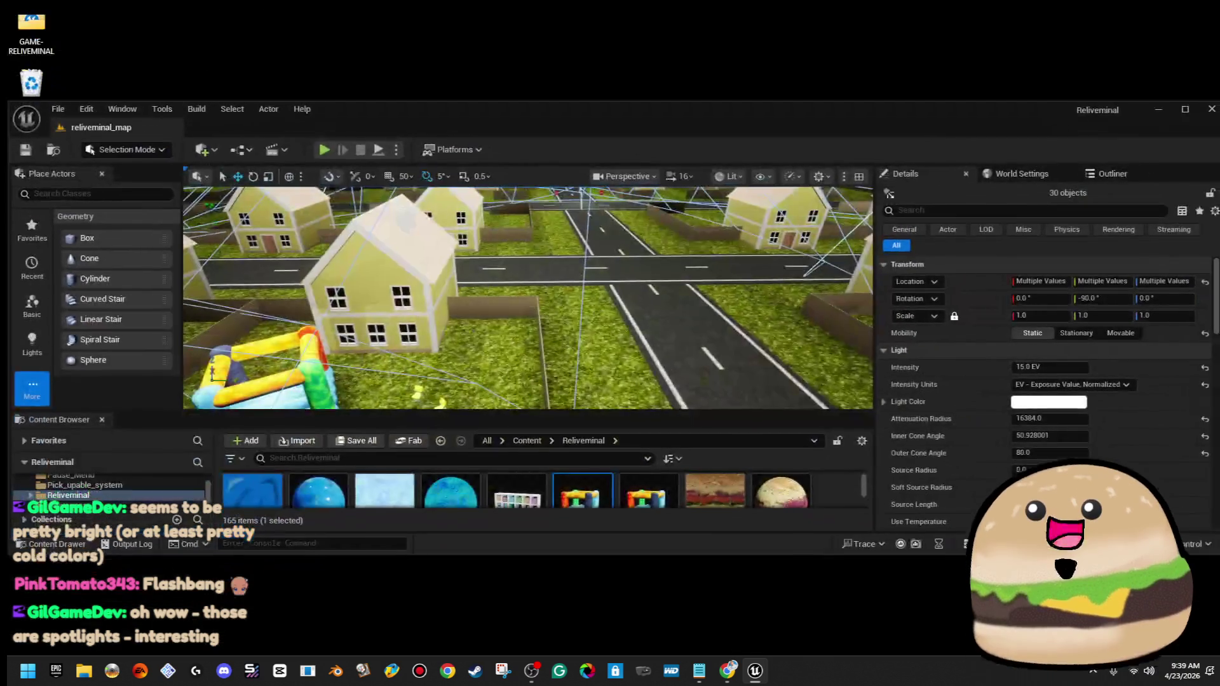
pyautogui.click(1204, 113)
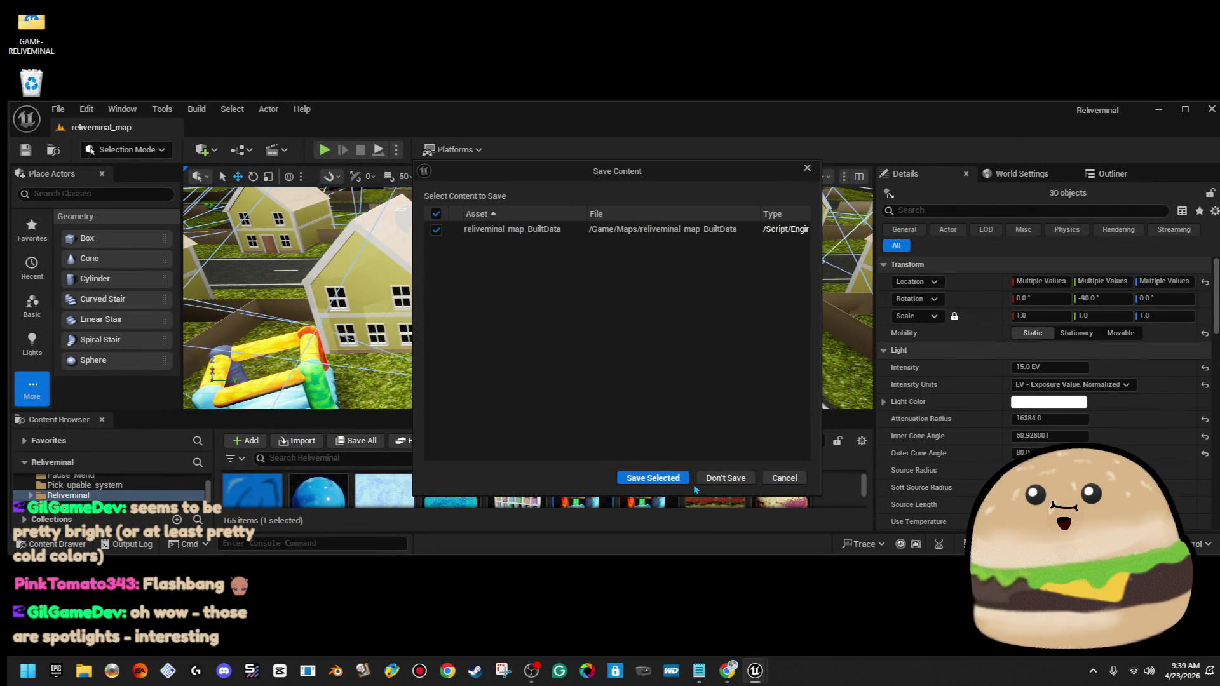
pyautogui.click(715, 483)
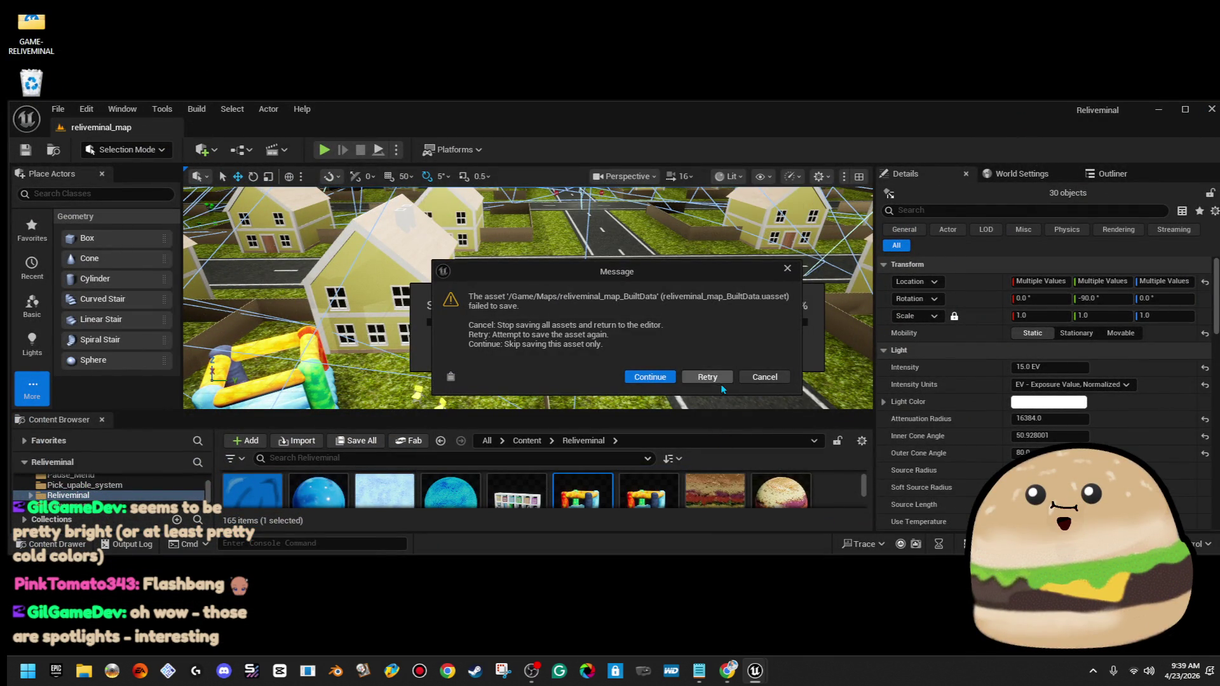
pyautogui.click(748, 379)
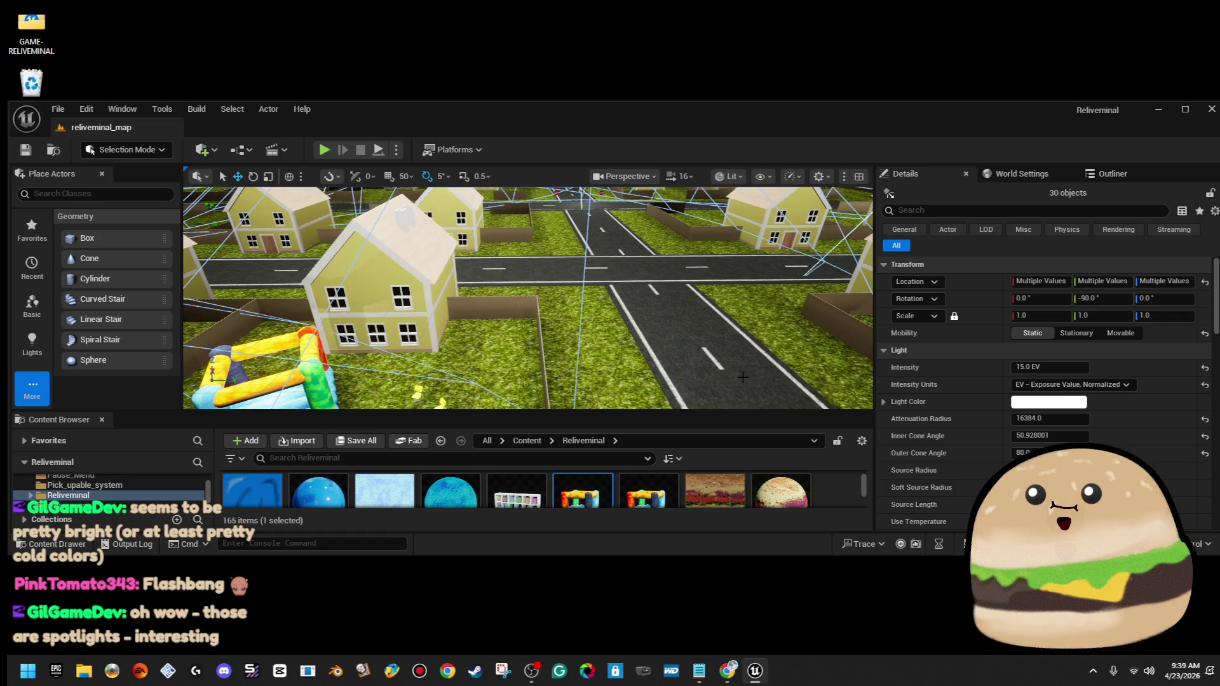
pyautogui.click(1210, 110)
pyautogui.click(716, 483)
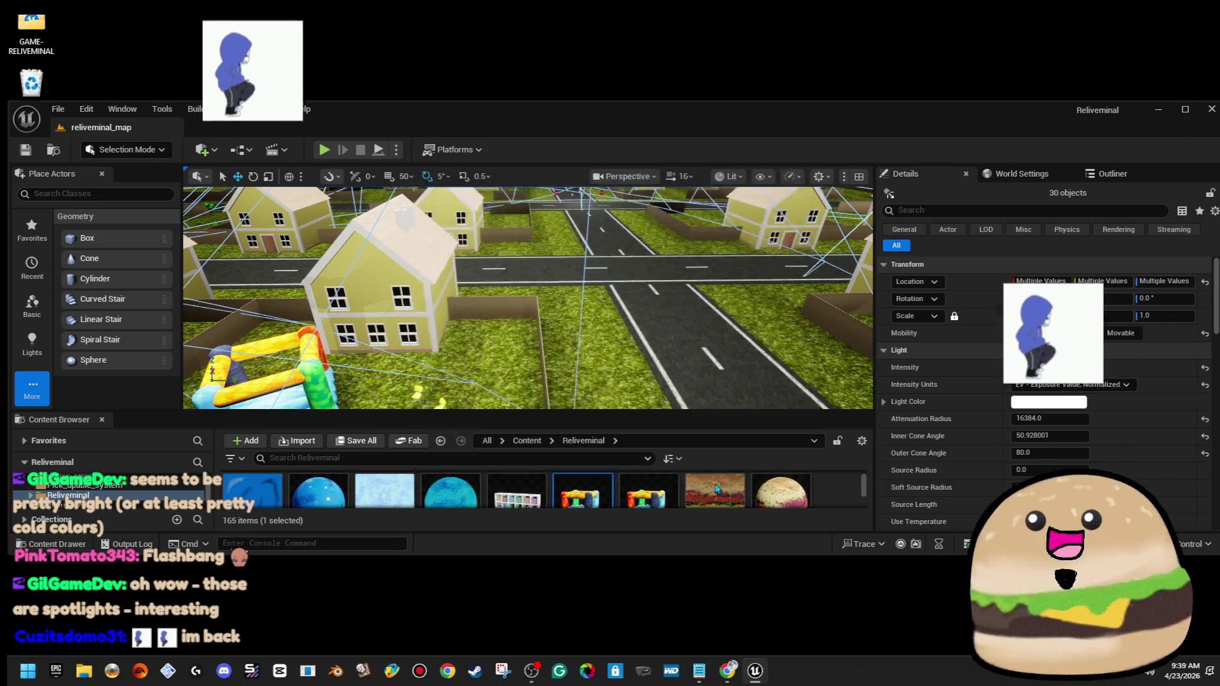
pyautogui.click(85, 671)
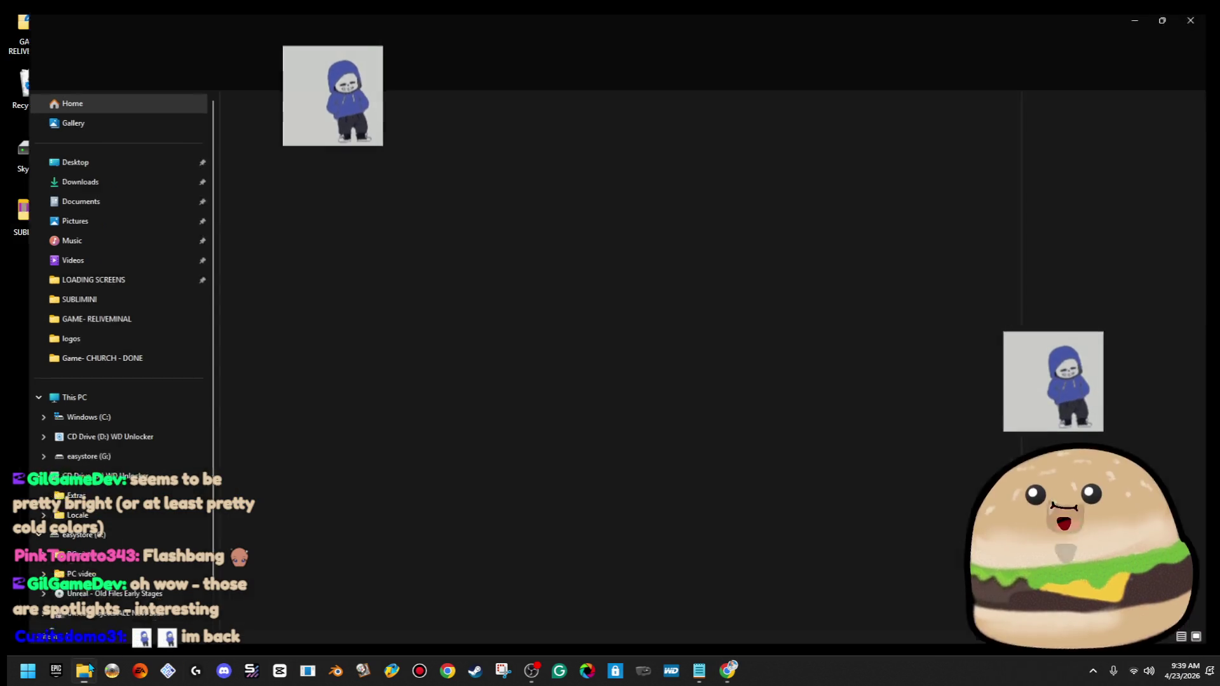
# Relaunch the Reliveminal project file from Home to reopen reliveminal_map
pyautogui.click(356, 299)
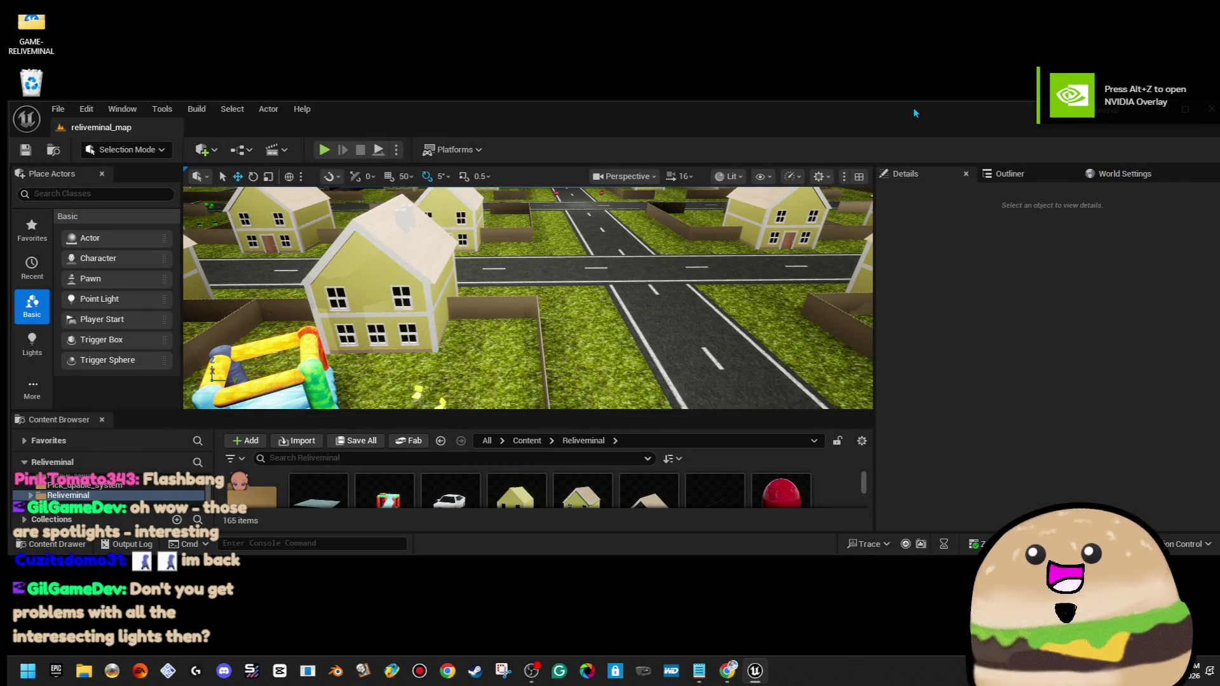
pyautogui.doubleClick(913, 108)
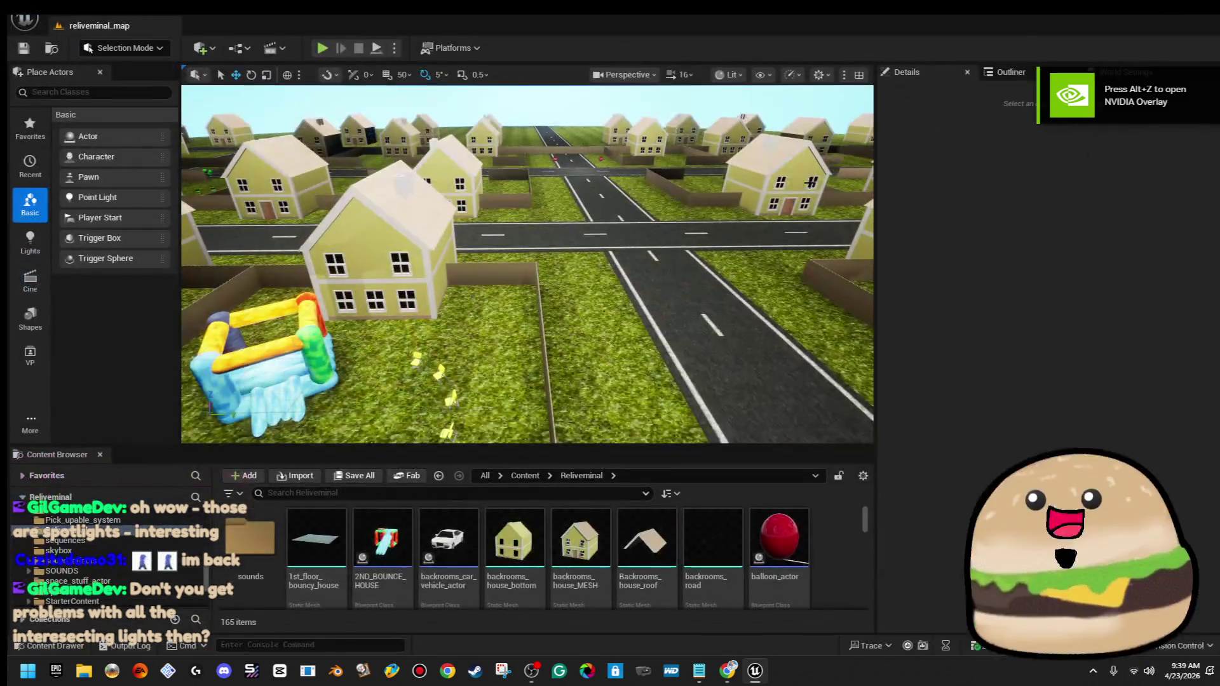
# Play the level from a spot on the road despite the Blueprint compile errors
pyautogui.rightClick(361, 398)
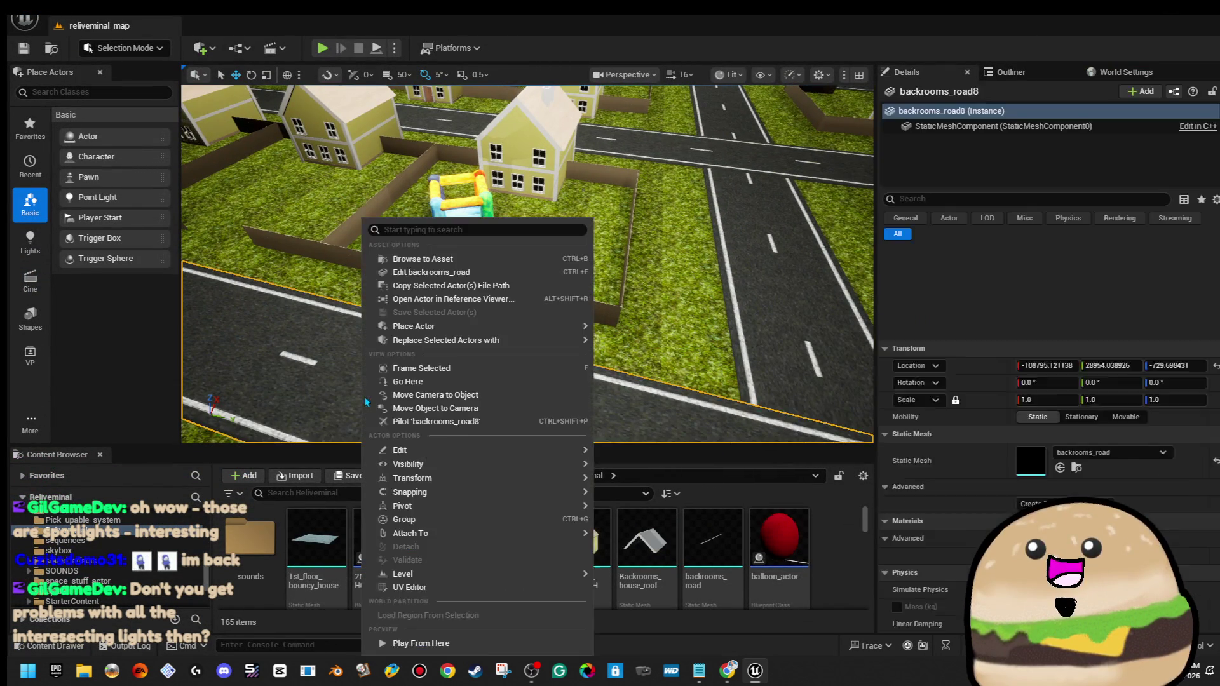
pyautogui.click(482, 643)
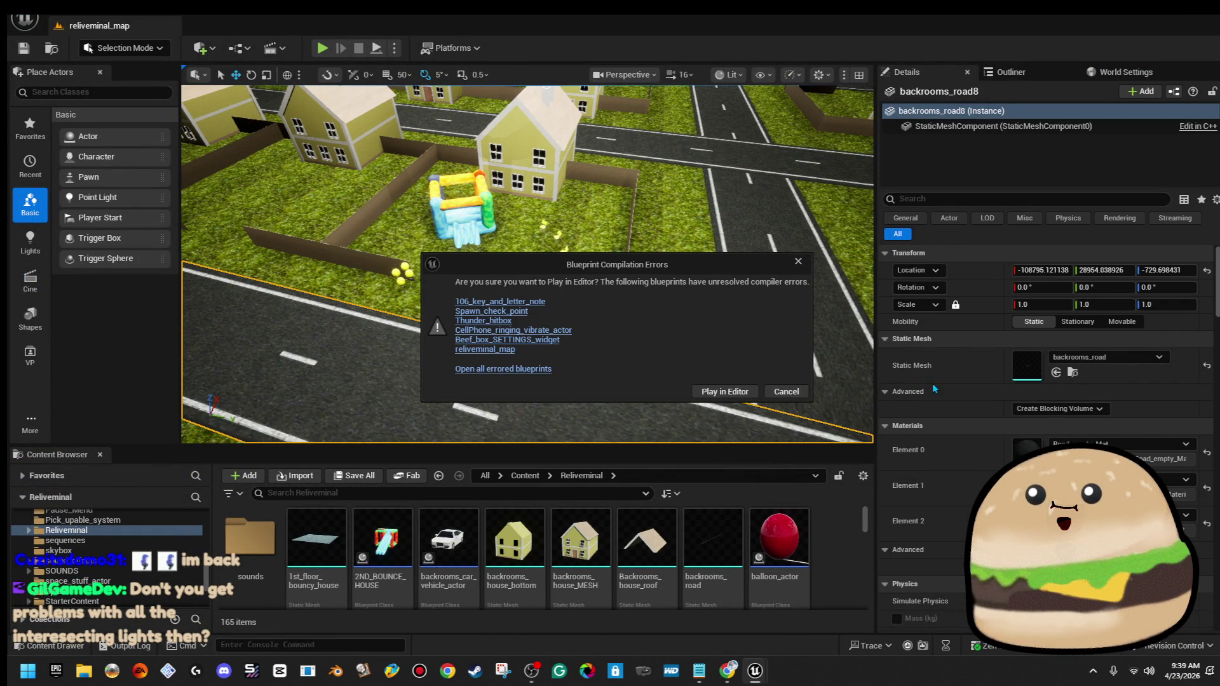
pyautogui.click(732, 395)
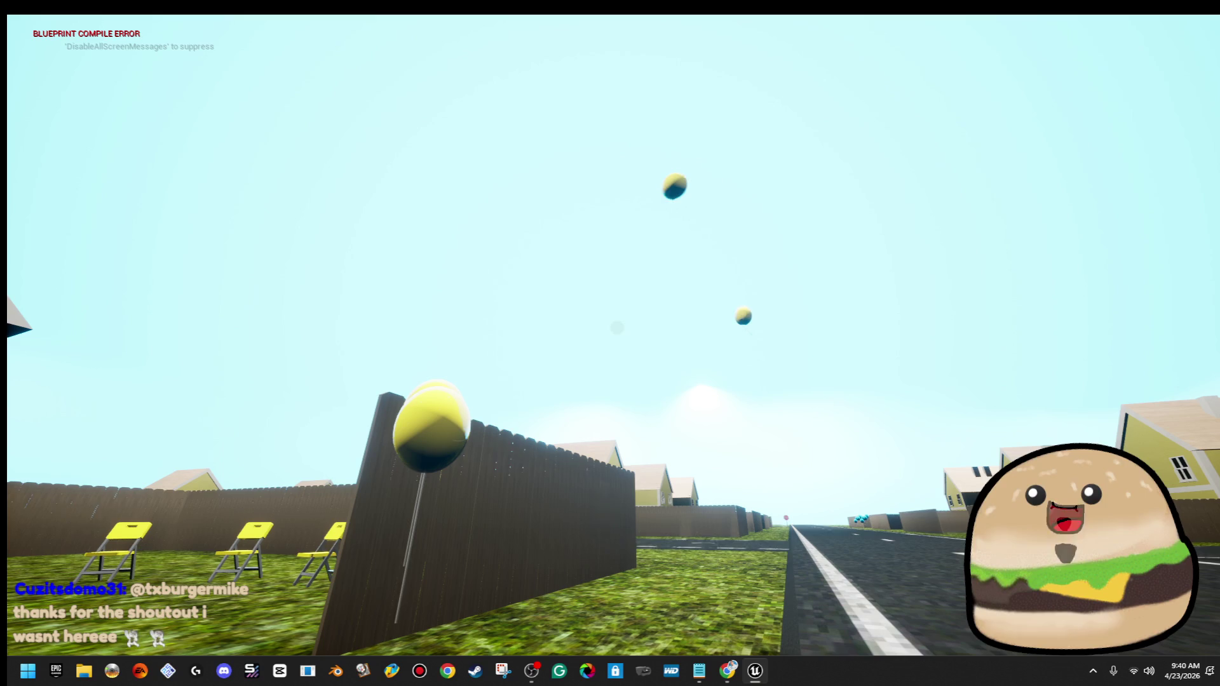
# Walk through the bounce castle, past the chairs and balloons, onto the road
pyautogui.press('s')
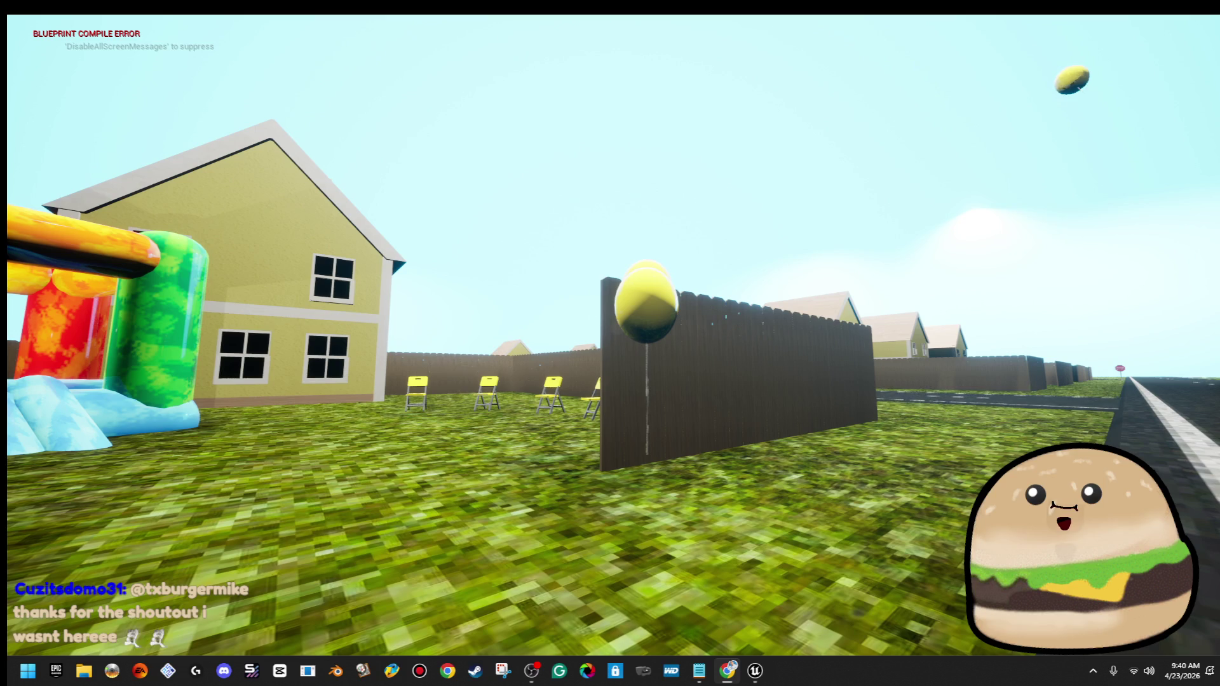
pyautogui.click(700, 372)
pyautogui.press('w')
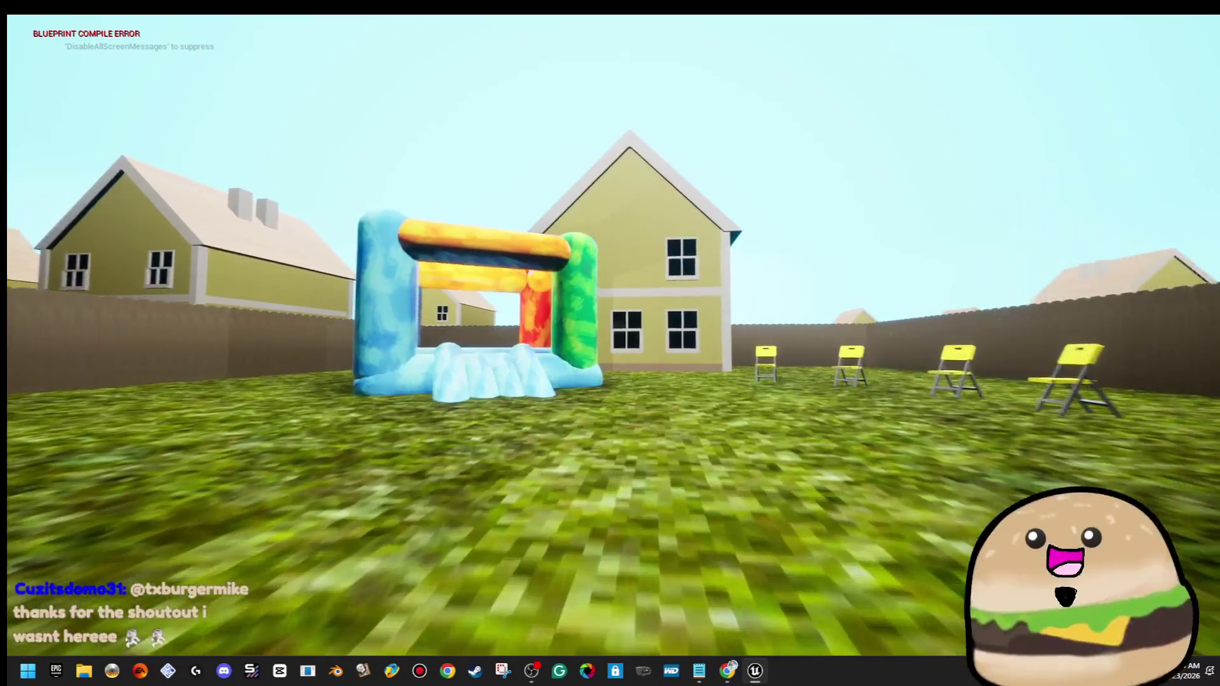
pyautogui.press('w')
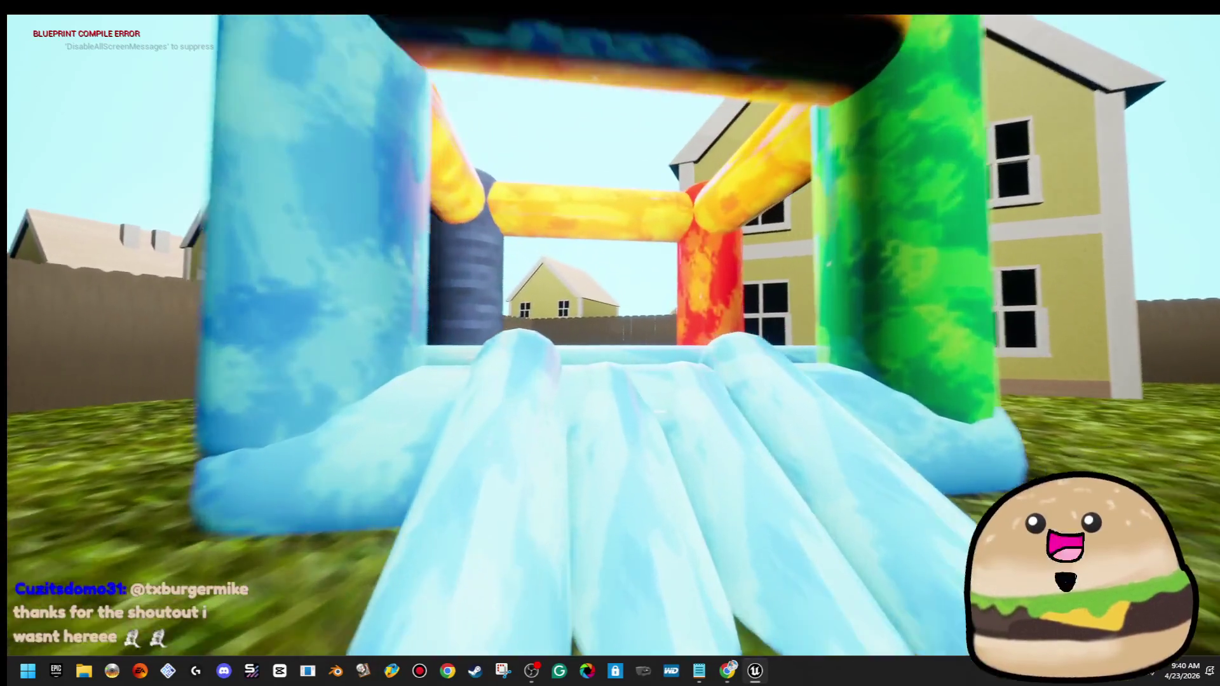
pyautogui.press('w')
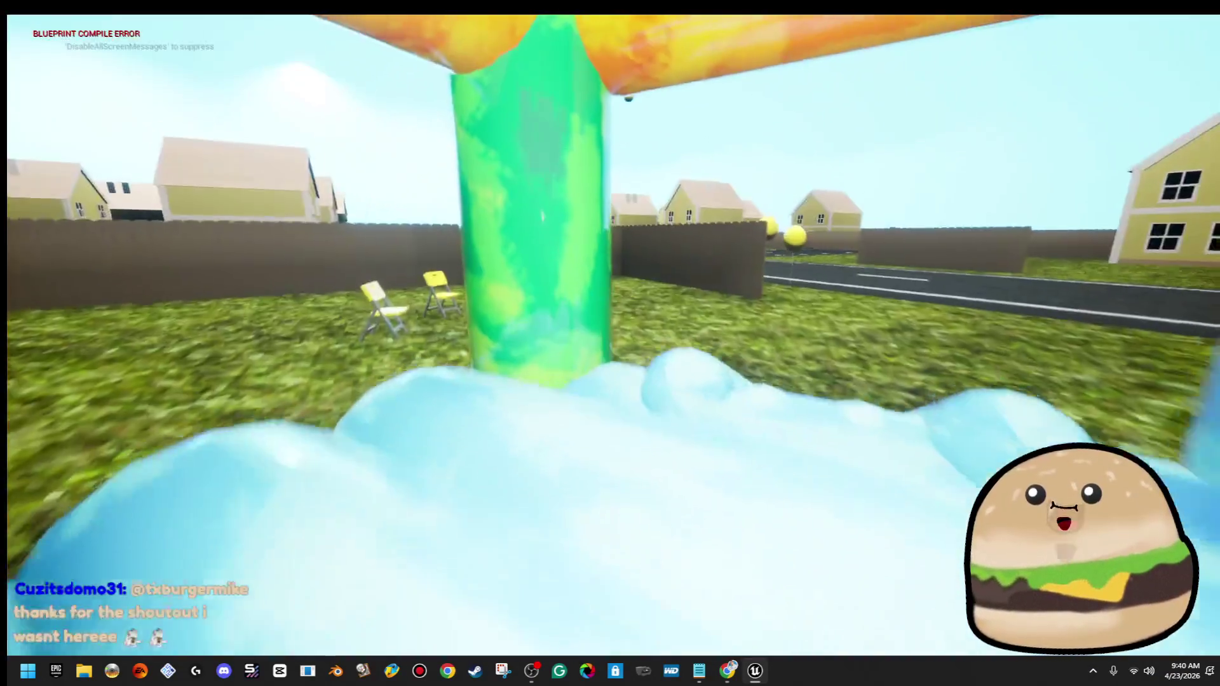
pyautogui.press('w')
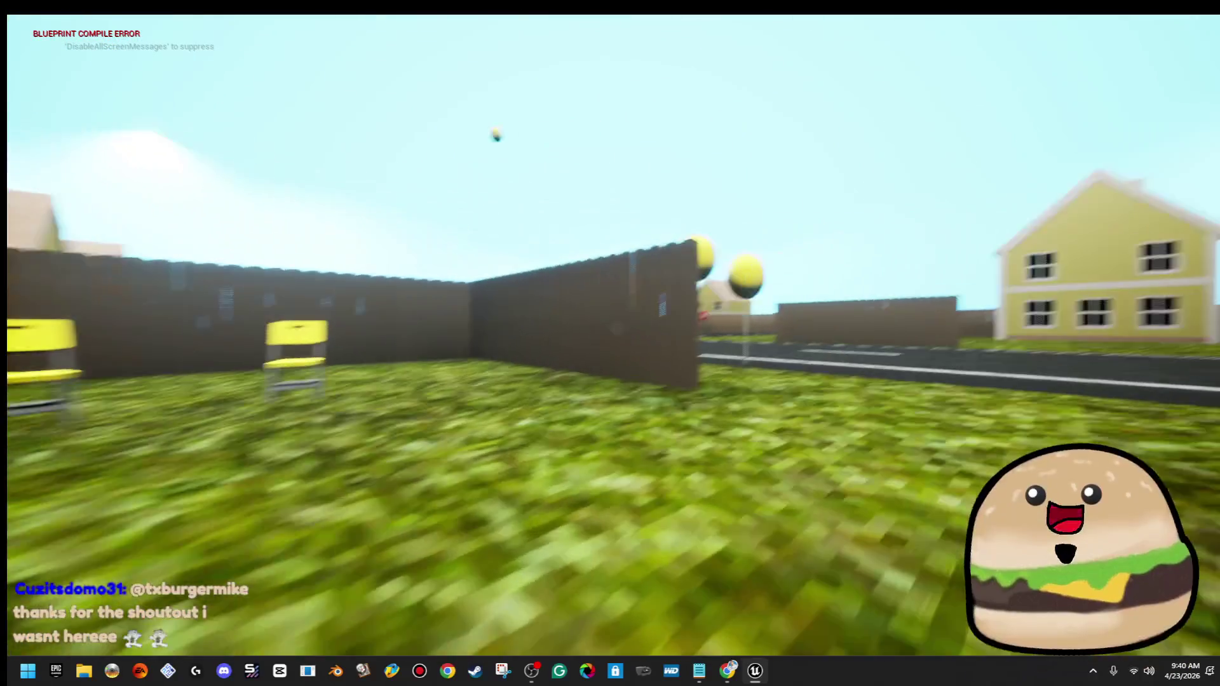
pyautogui.press('w')
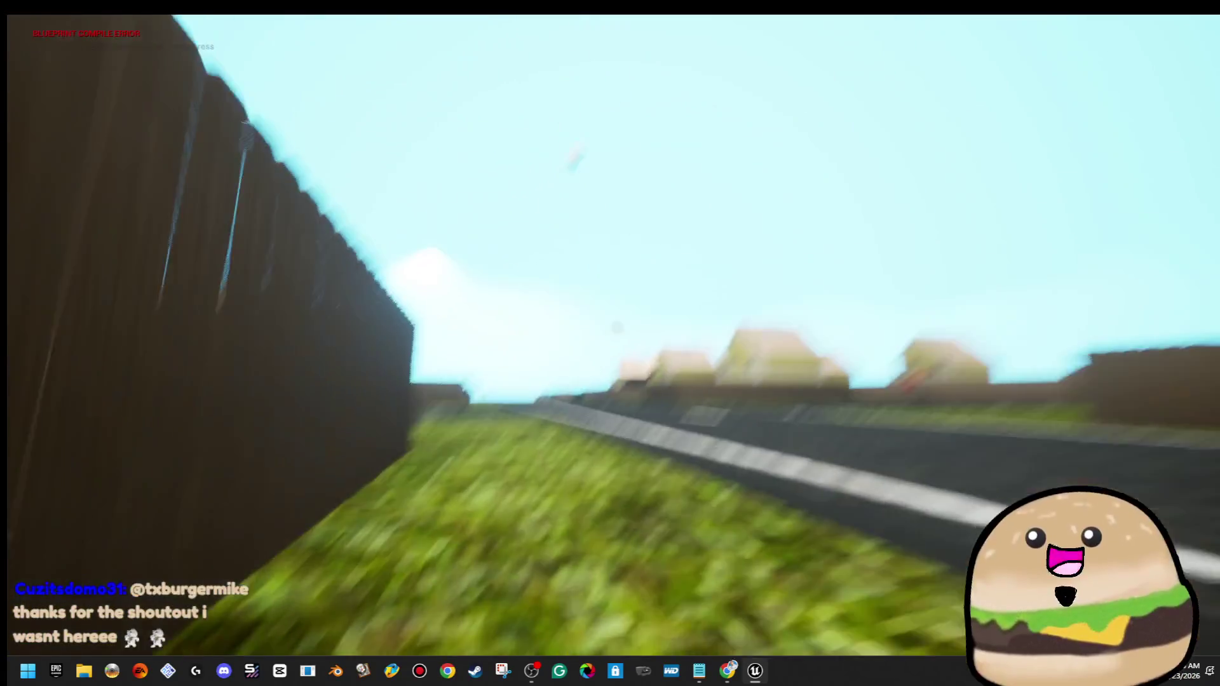
pyautogui.press('w')
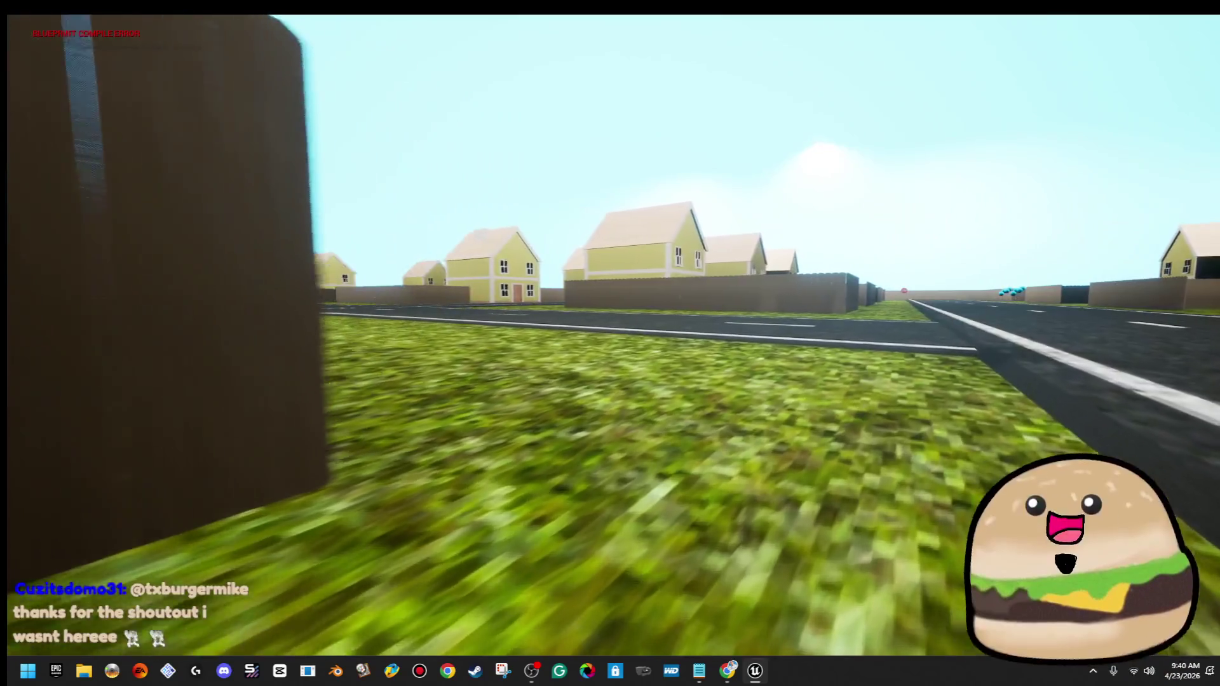
pyautogui.press('w')
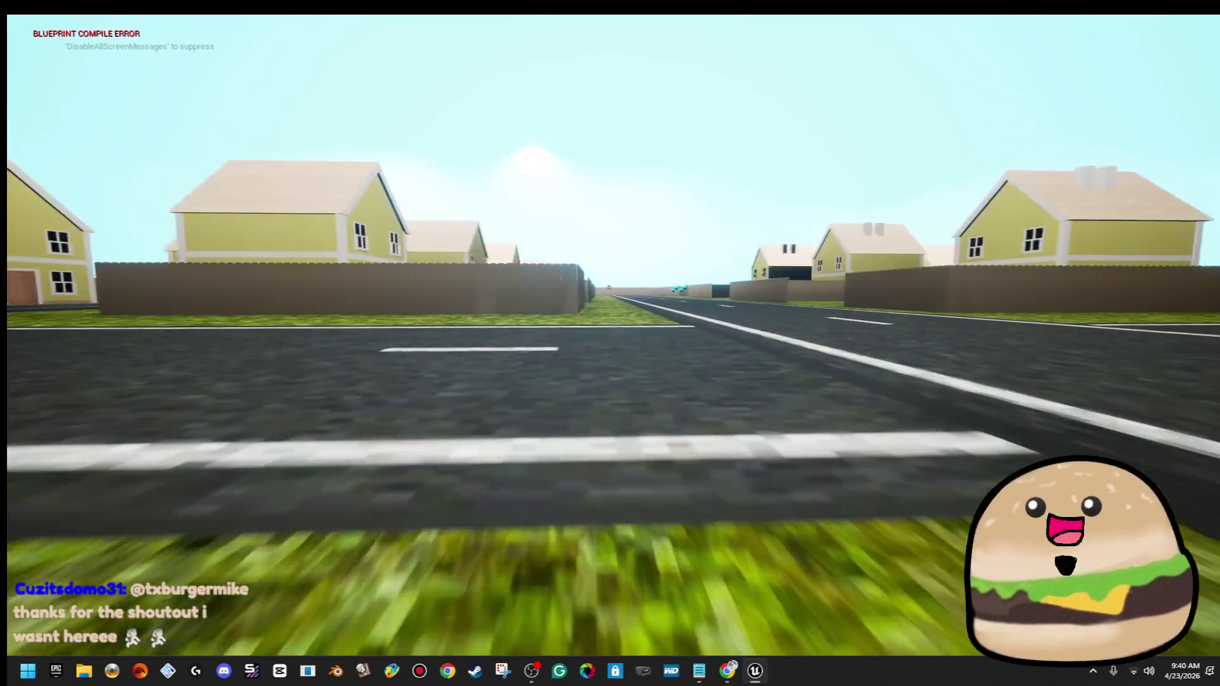
# Cross the road, follow the fence past its end, and stop the play preview
pyautogui.press('w')
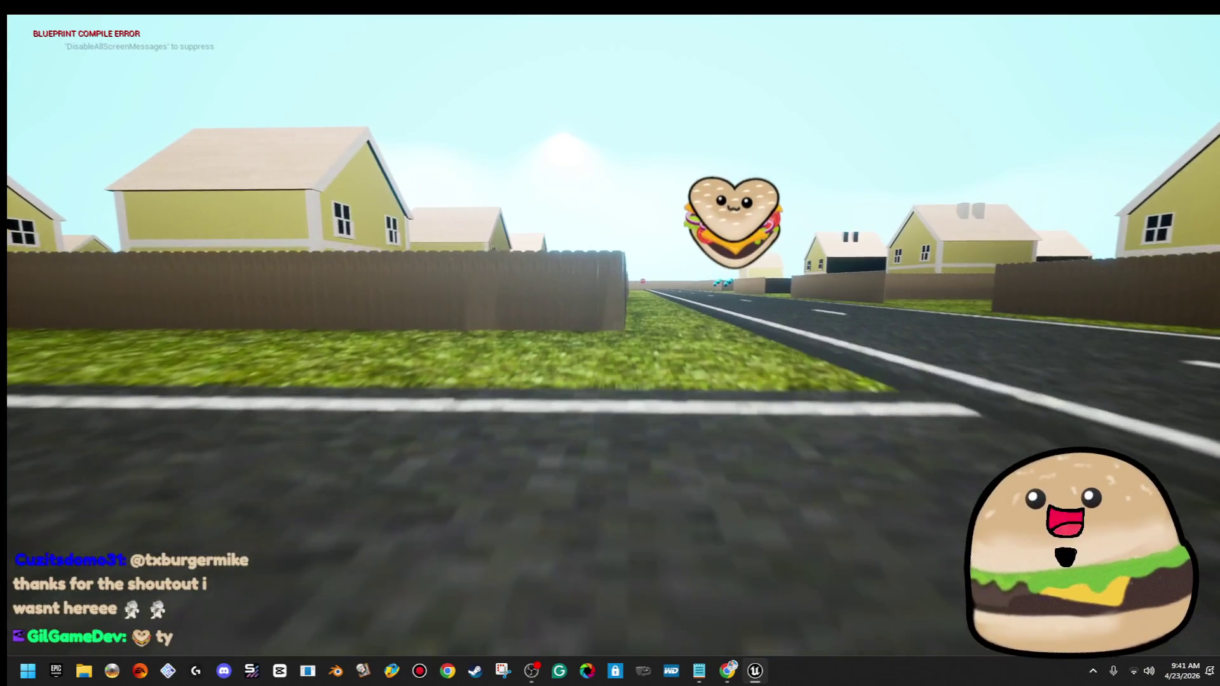
pyautogui.press('w')
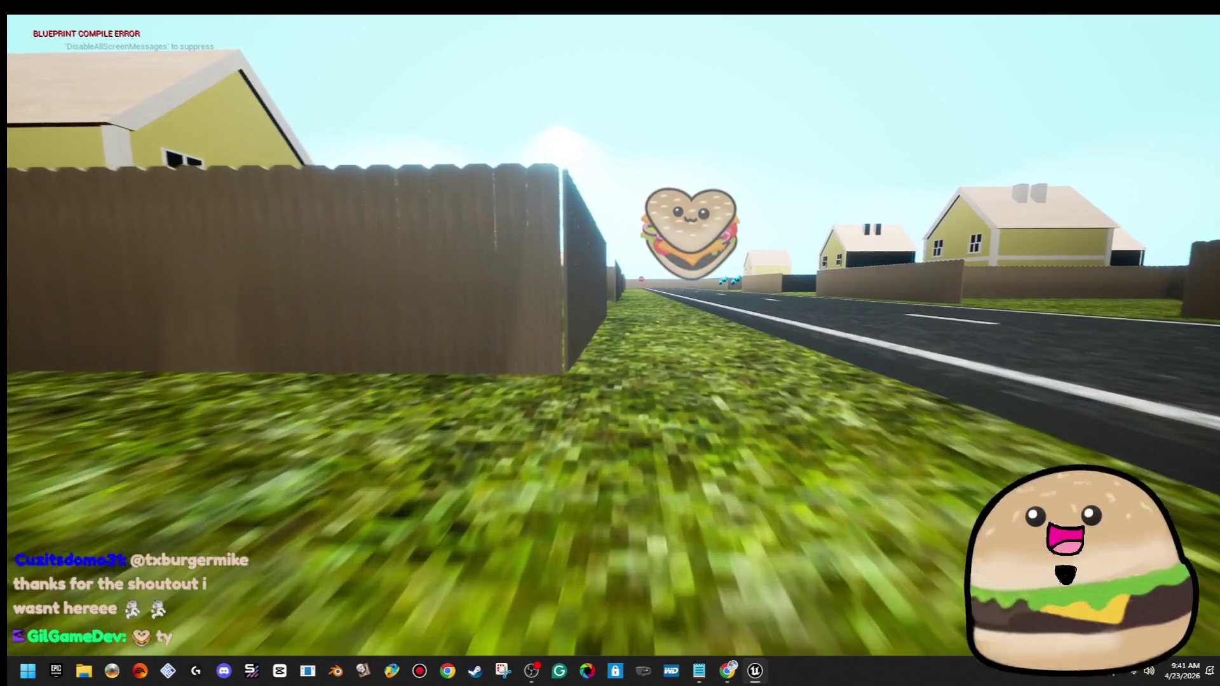
pyautogui.press('w')
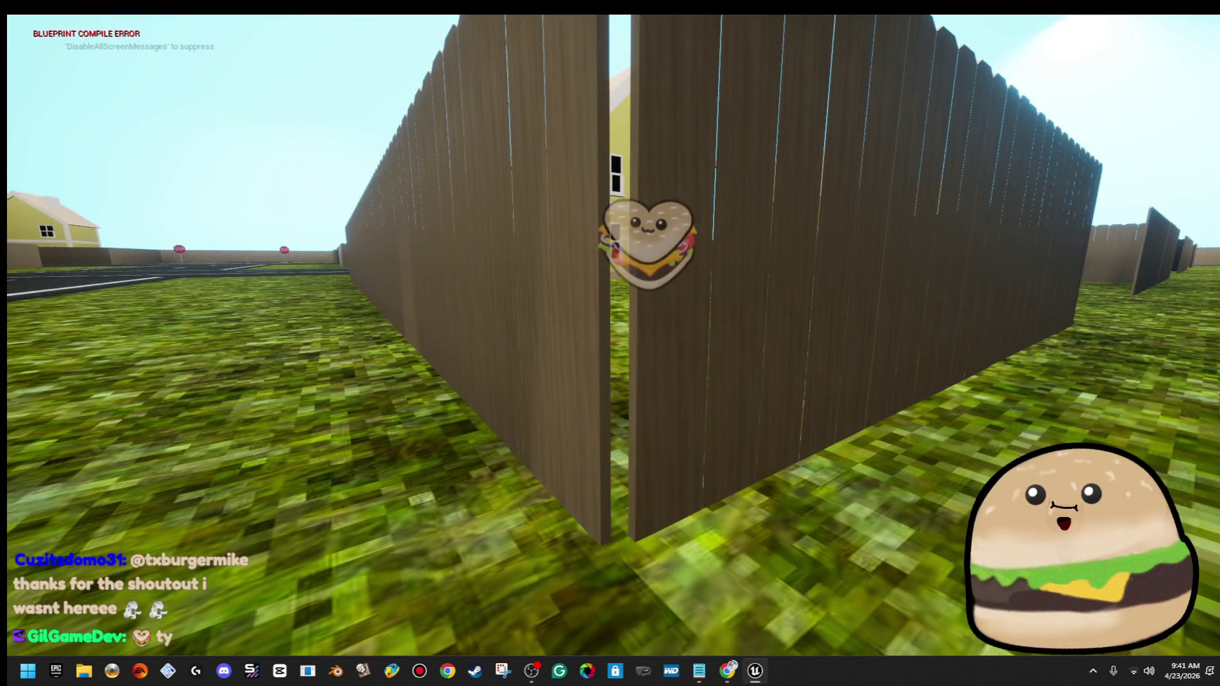
pyautogui.press('w')
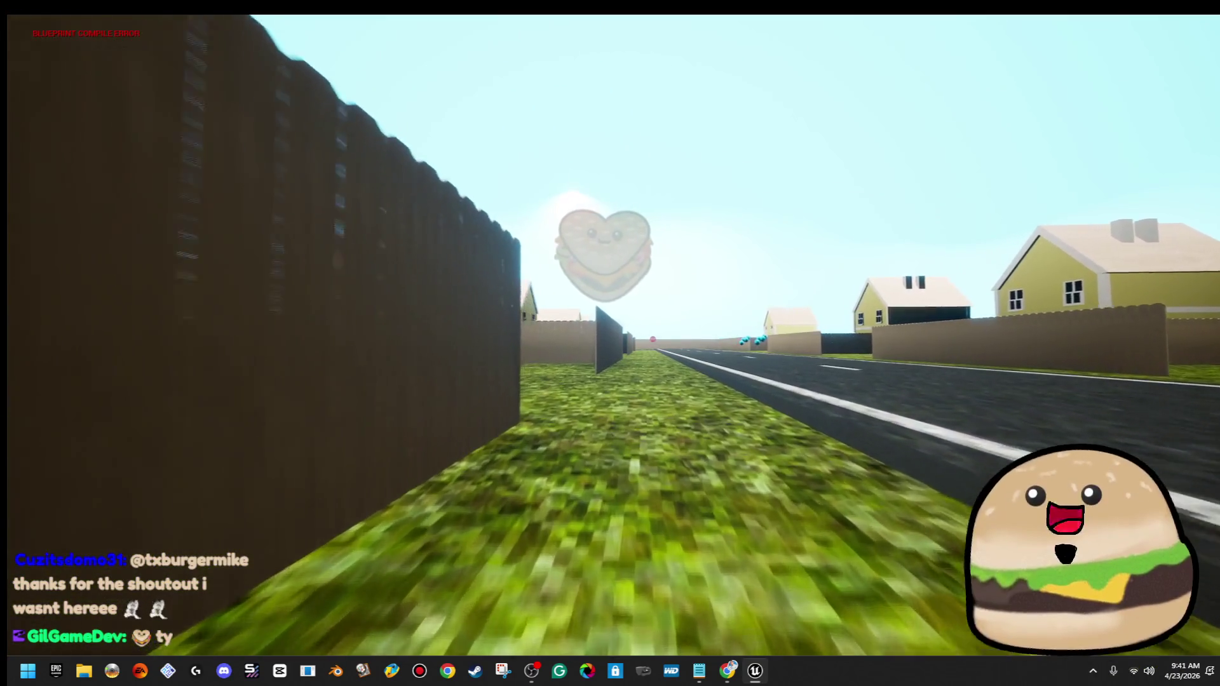
pyautogui.press('w')
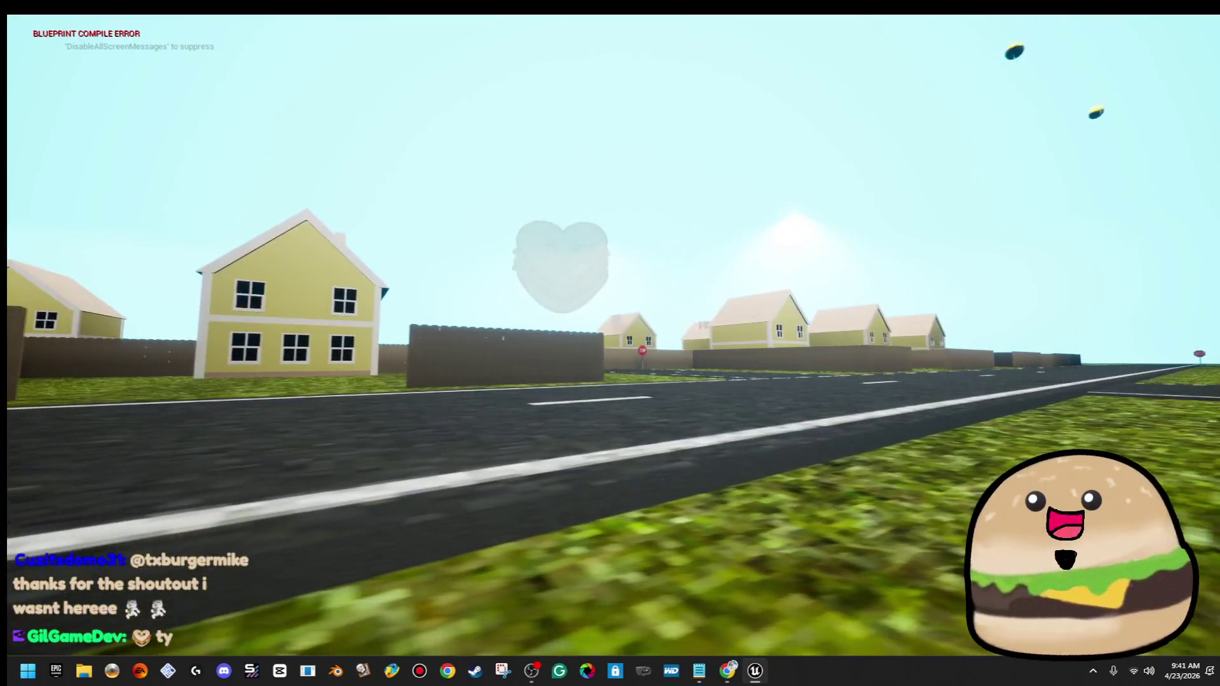
pyautogui.press('w')
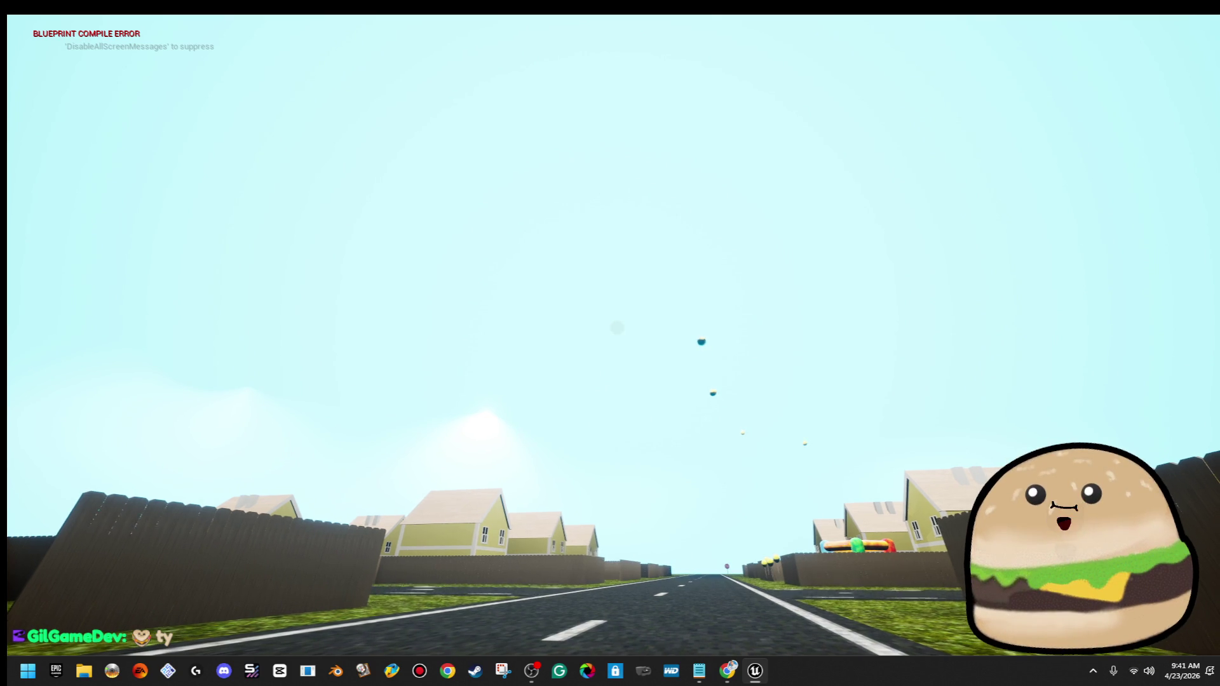
pyautogui.press('w')
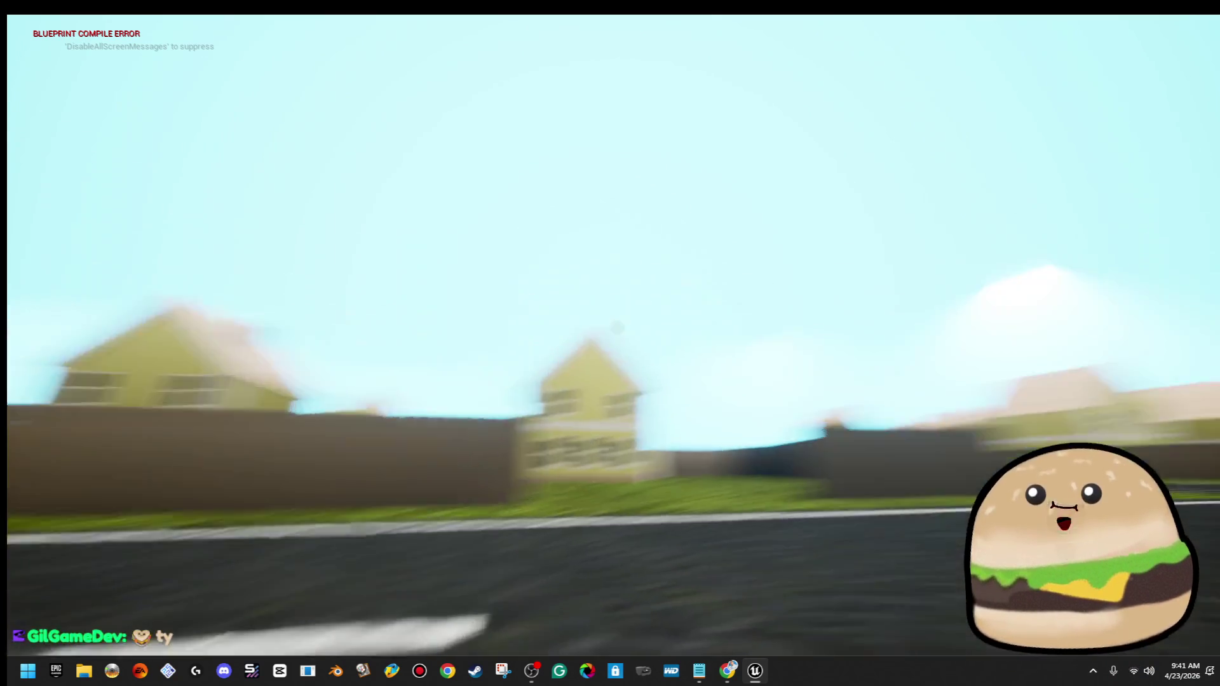
pyautogui.press('w')
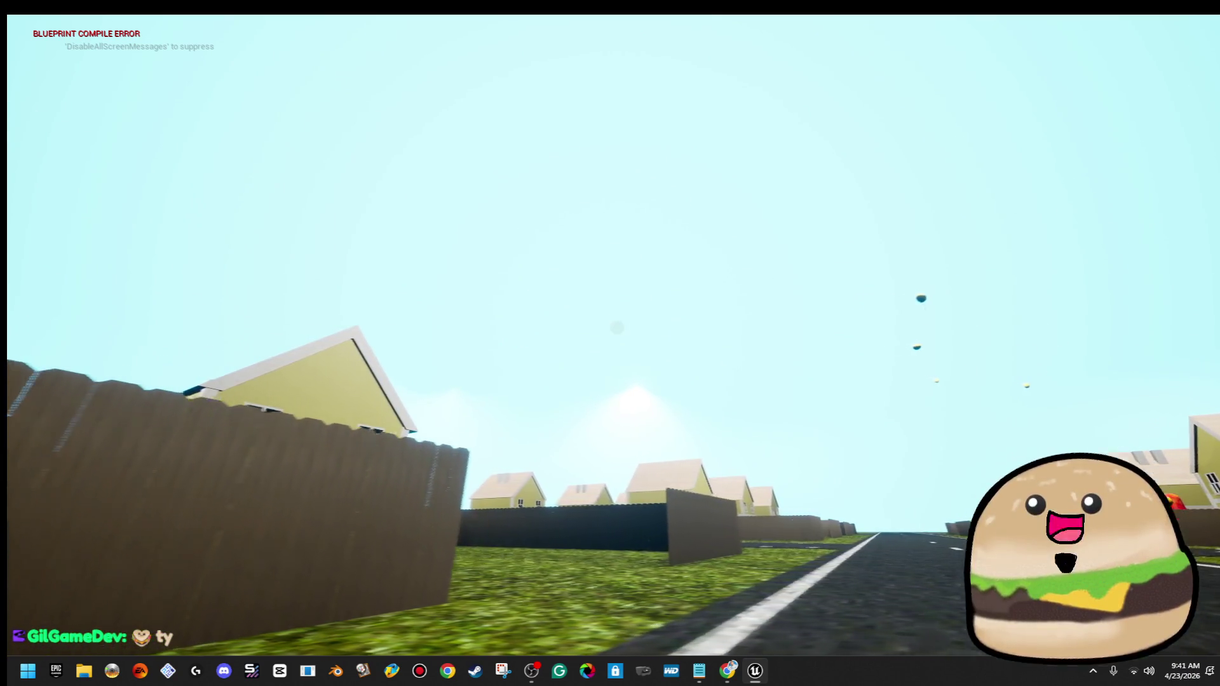
pyautogui.press('w')
pyautogui.press('Escape')
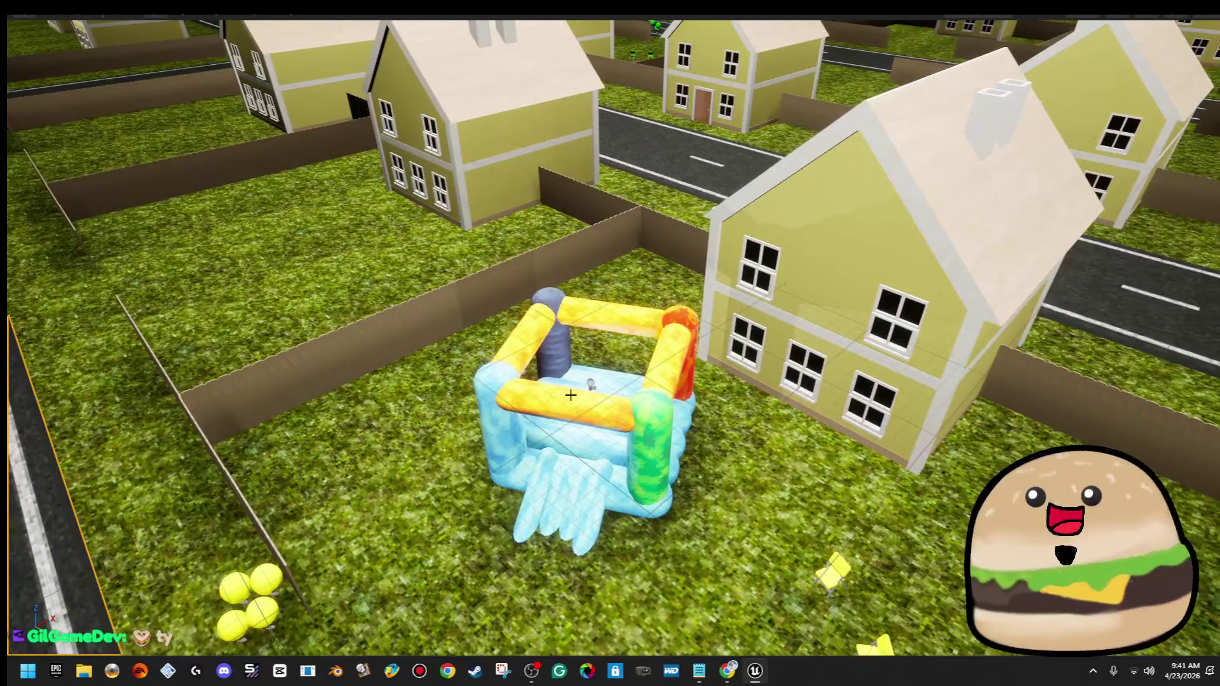
pyautogui.click(585, 393)
pyautogui.press('d')
pyautogui.press('F11')
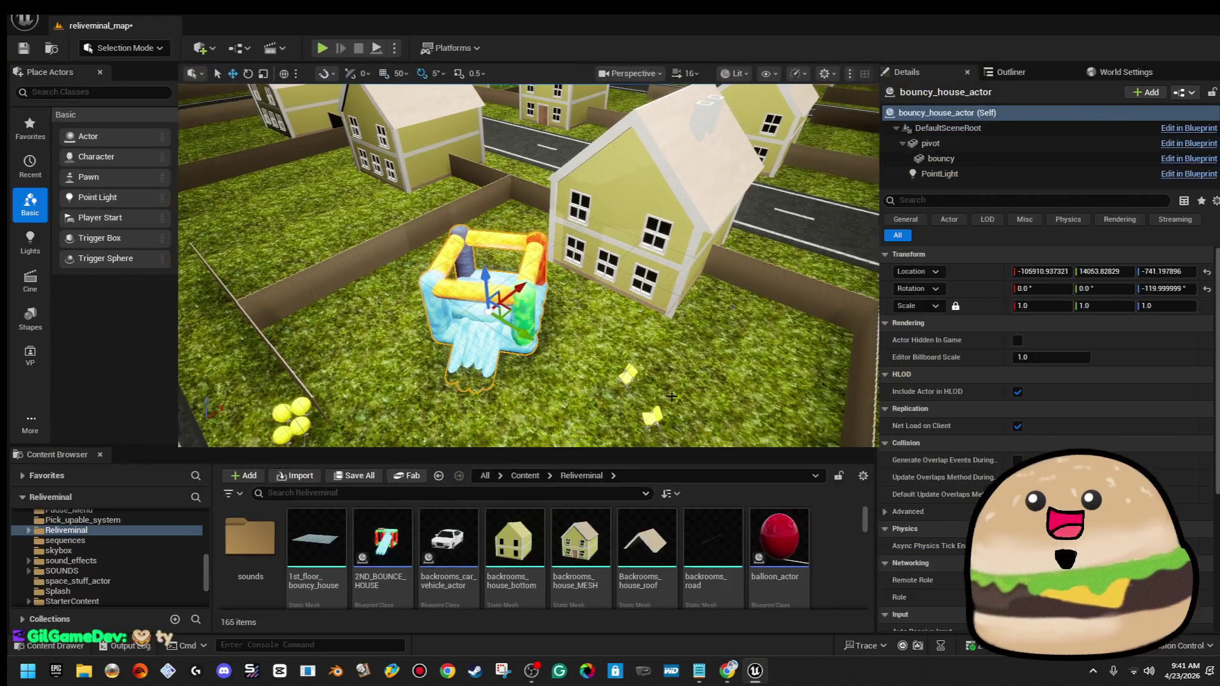
pyautogui.click(1061, 164)
pyautogui.click(1155, 397)
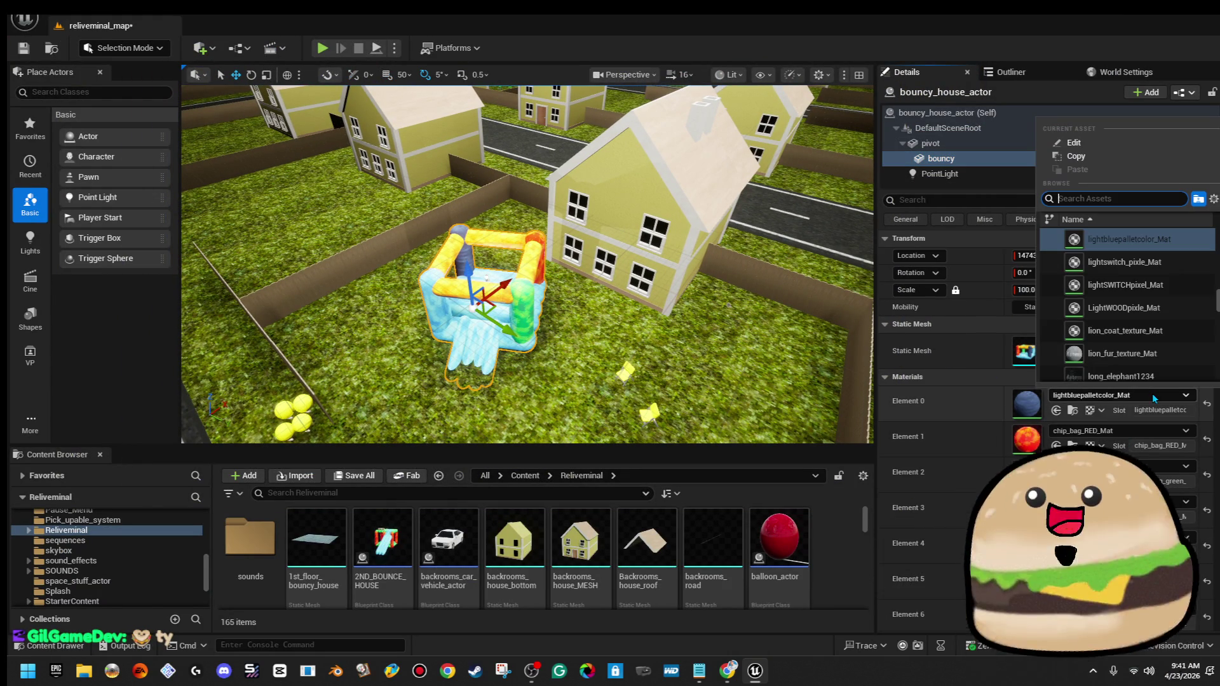
pyautogui.write('chip')
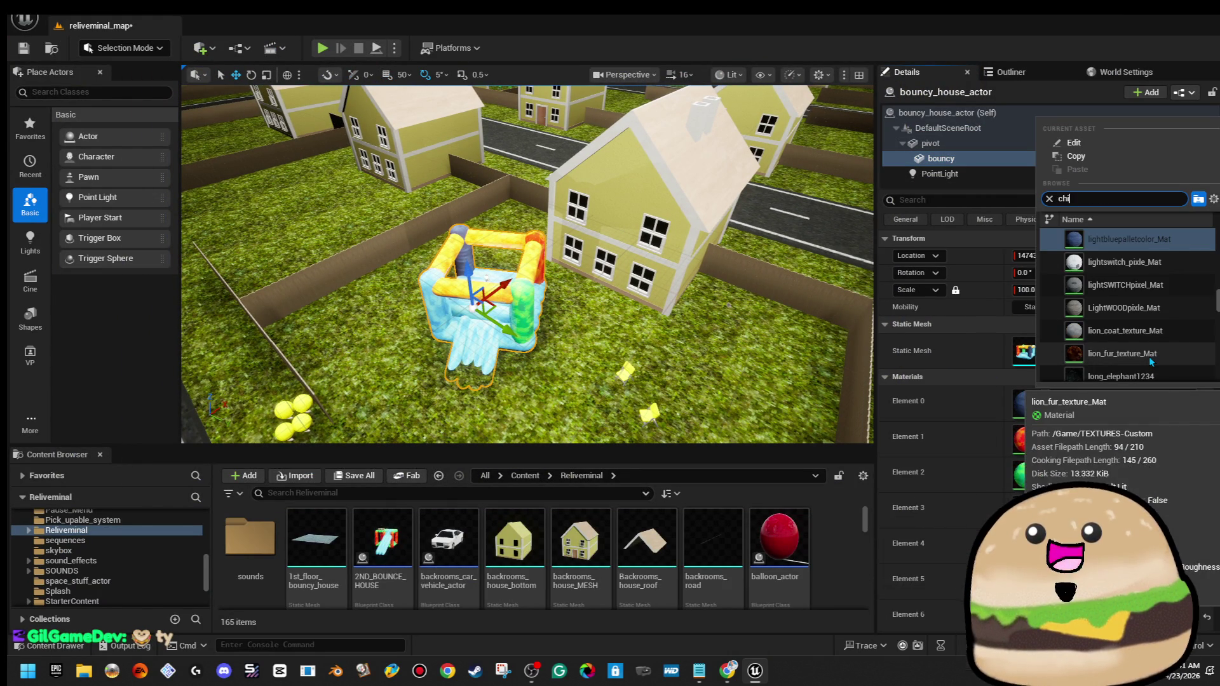
pyautogui.click(1124, 284)
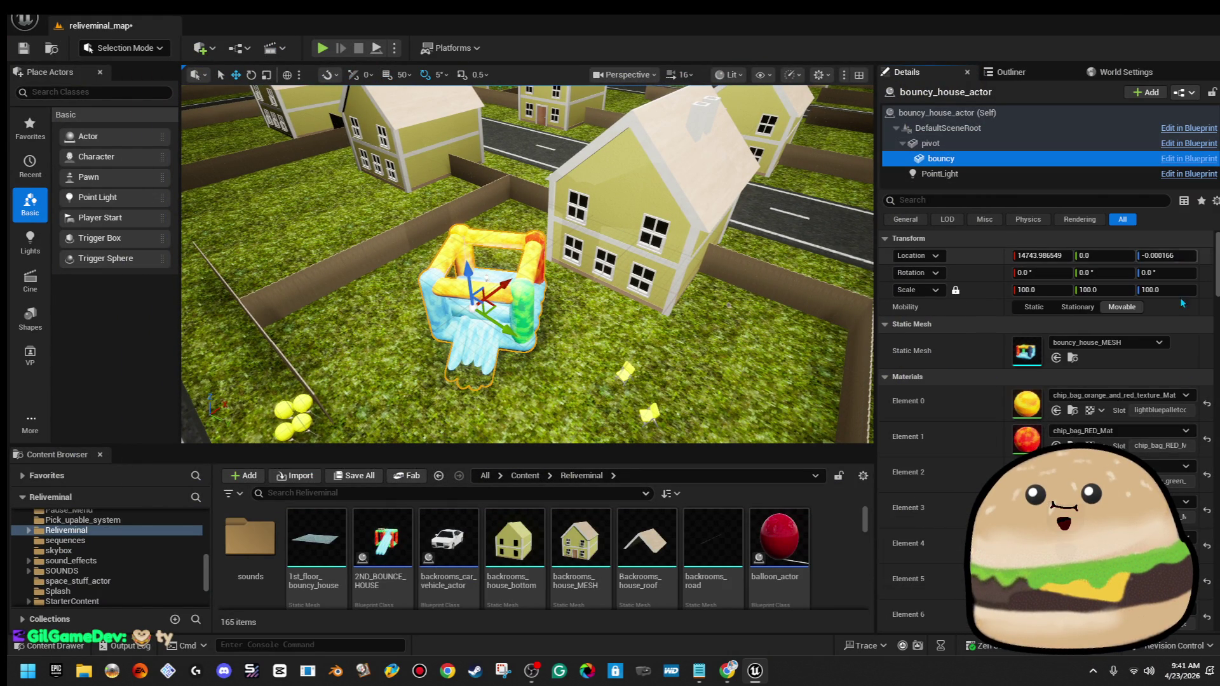
pyautogui.click(1148, 435)
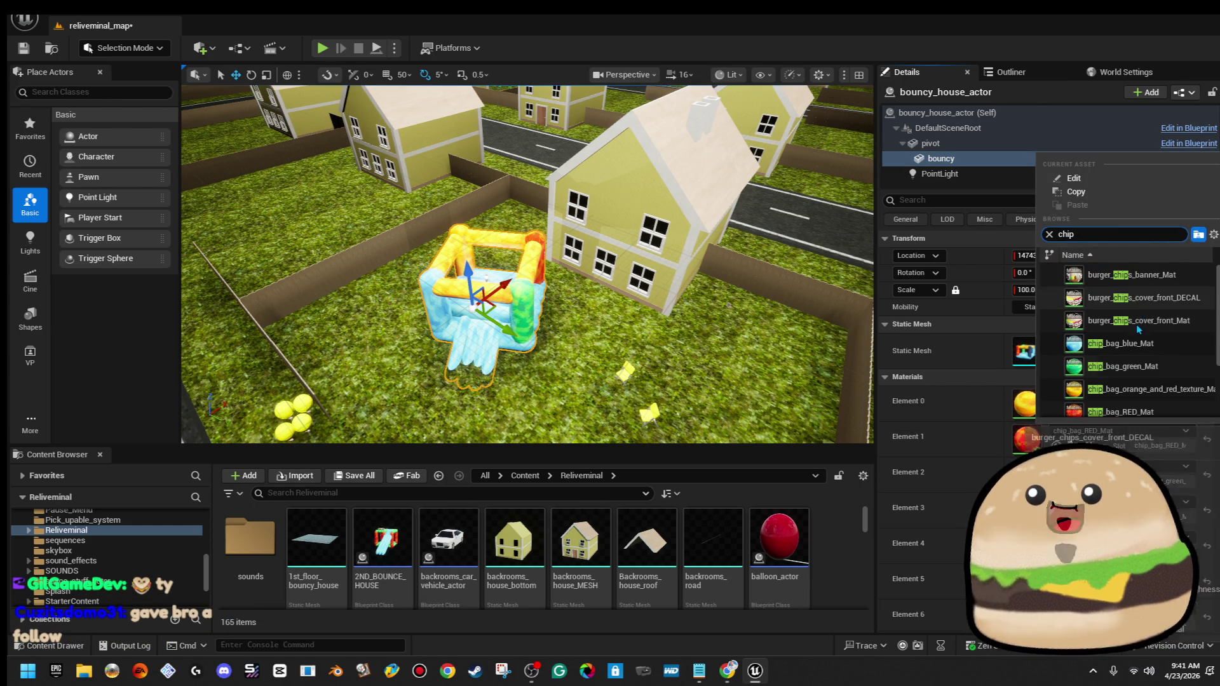
pyautogui.click(1143, 363)
pyautogui.click(1119, 465)
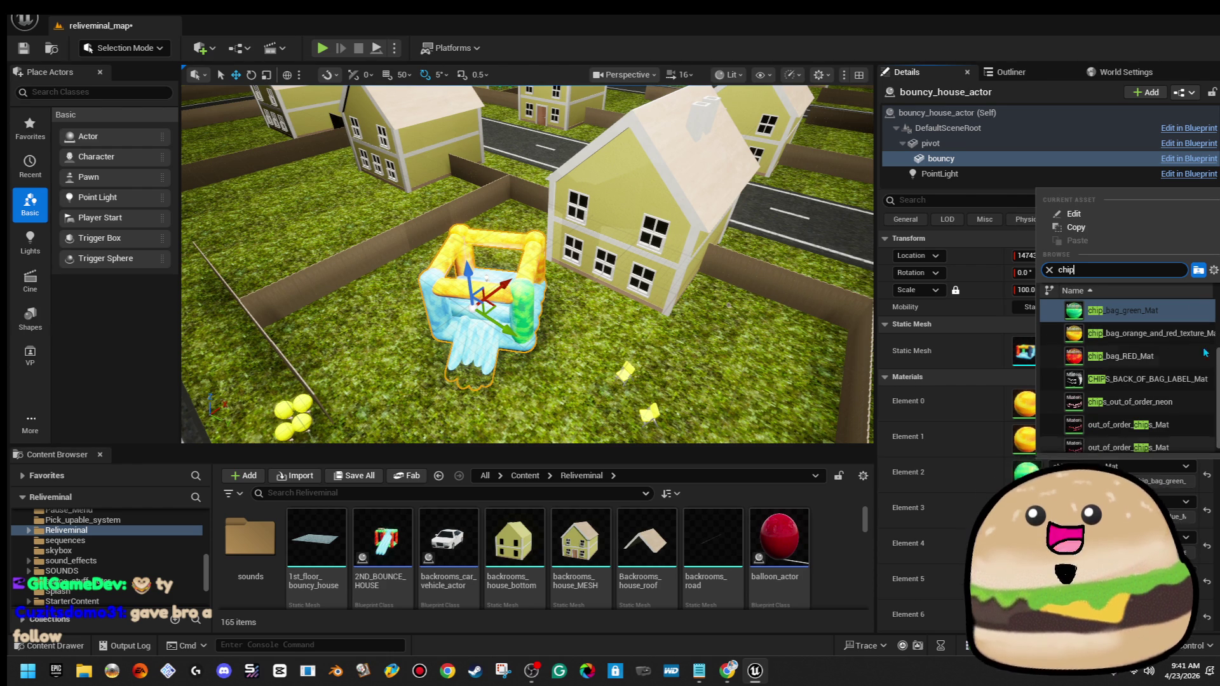
pyautogui.click(1143, 333)
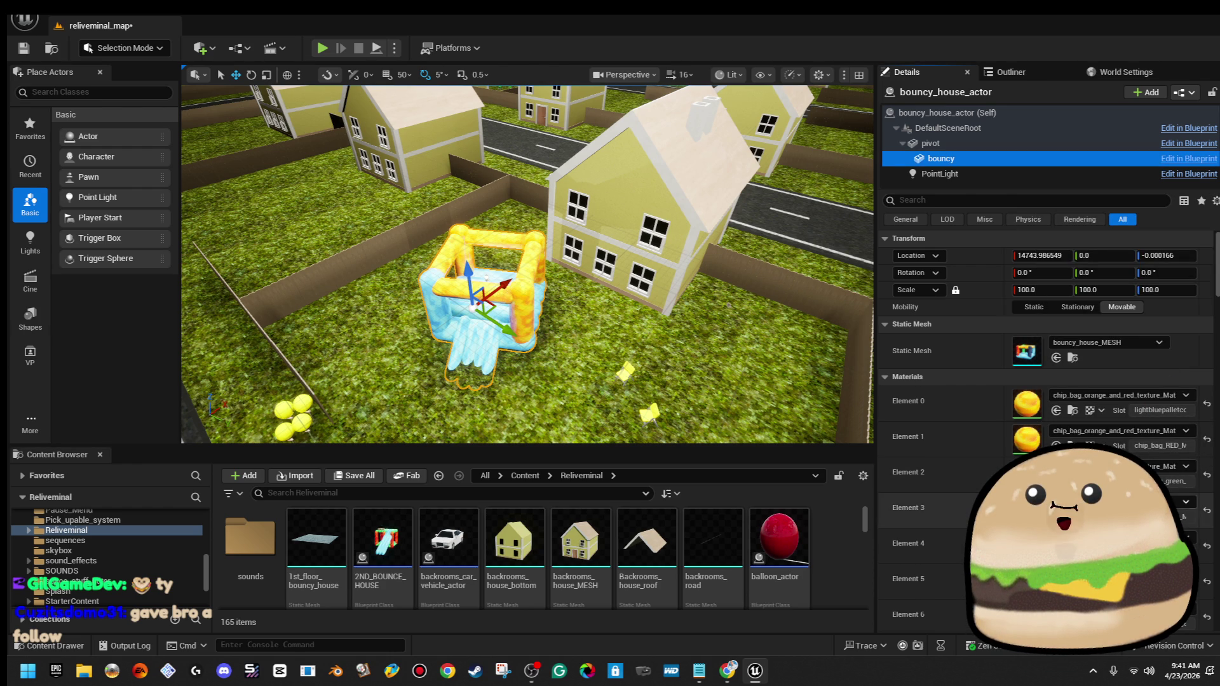
pyautogui.click(1162, 501)
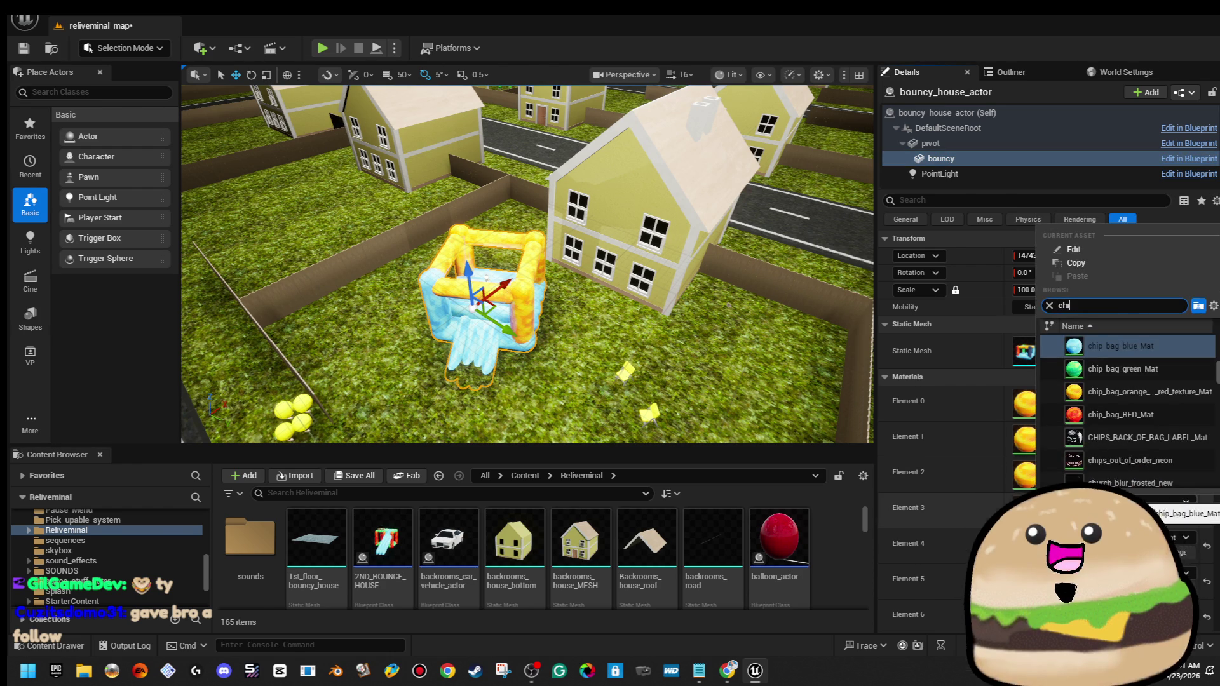
pyautogui.write('p')
pyautogui.click(1172, 394)
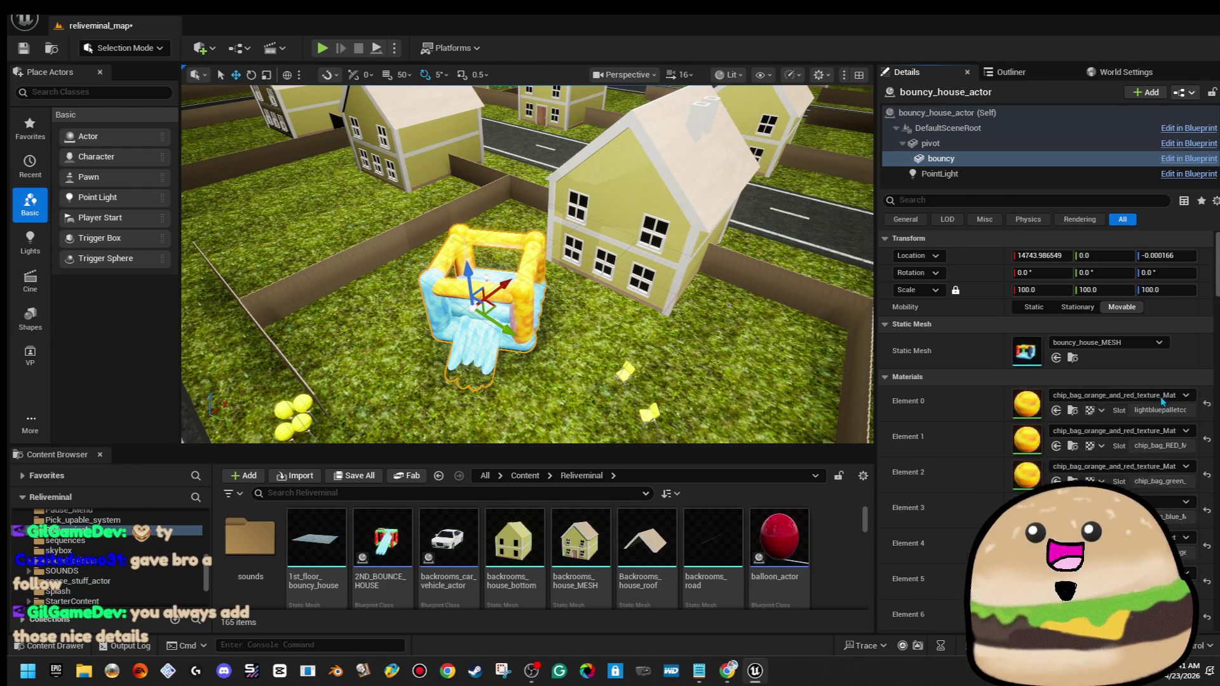
pyautogui.moveTo(607, 226); pyautogui.dragTo(592, 305)
pyautogui.scroll(-5, 1049, 382)
pyautogui.click(1118, 496)
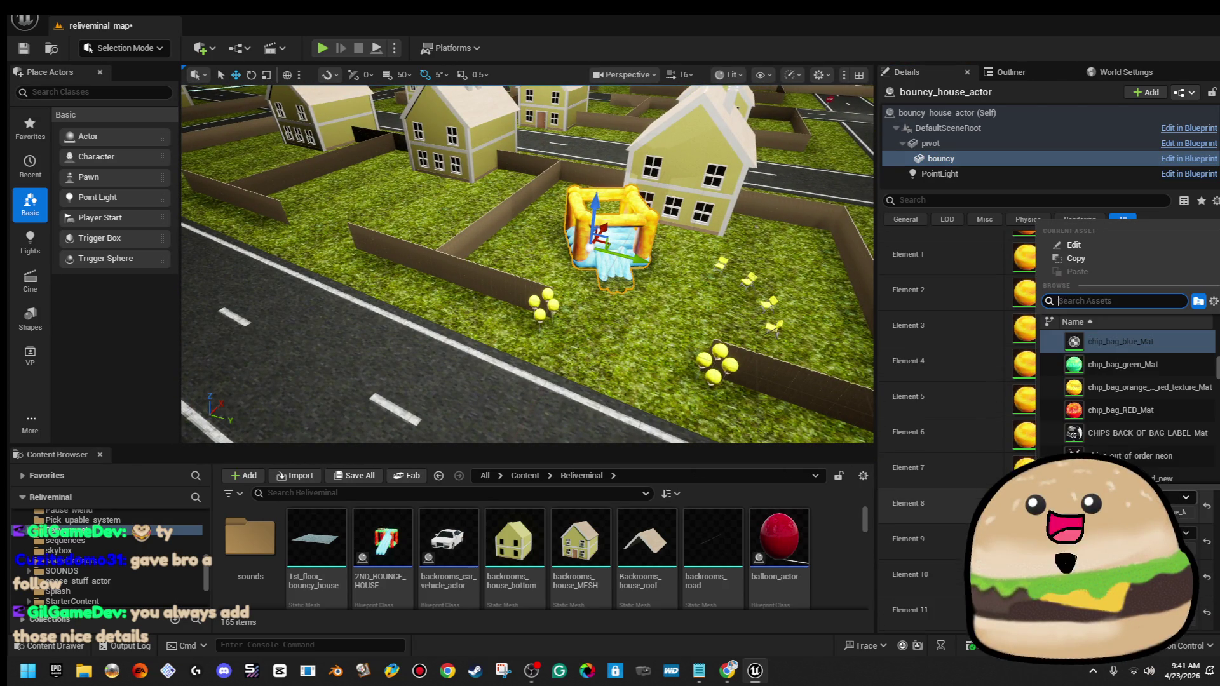
pyautogui.click(1140, 394)
pyautogui.click(1118, 248)
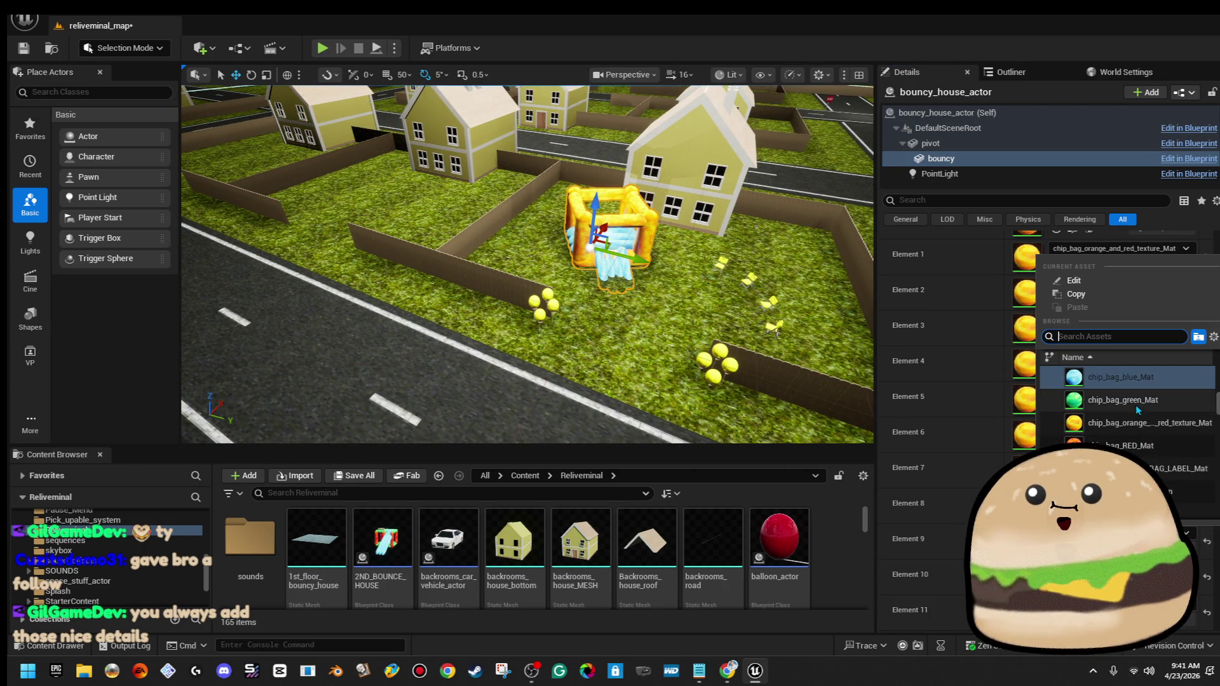
pyautogui.click(1139, 422)
pyautogui.click(1118, 284)
pyautogui.click(1141, 461)
pyautogui.scroll(-3, 1140, 463)
pyautogui.click(1140, 465)
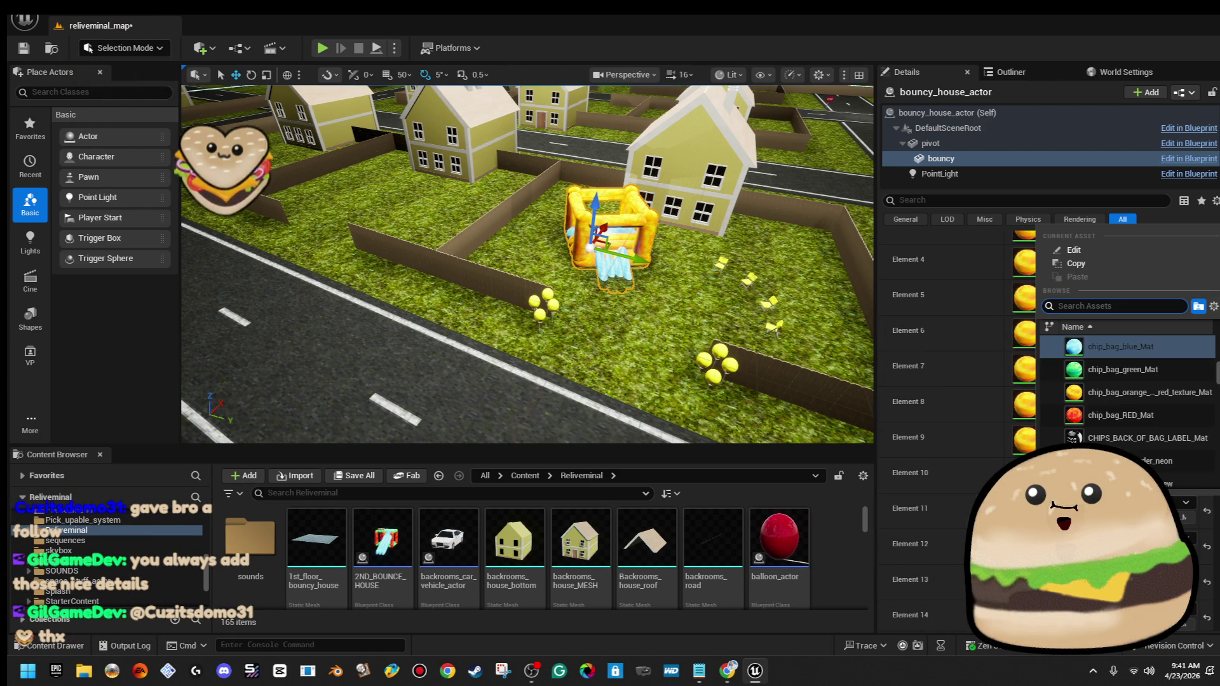
pyautogui.click(1137, 392)
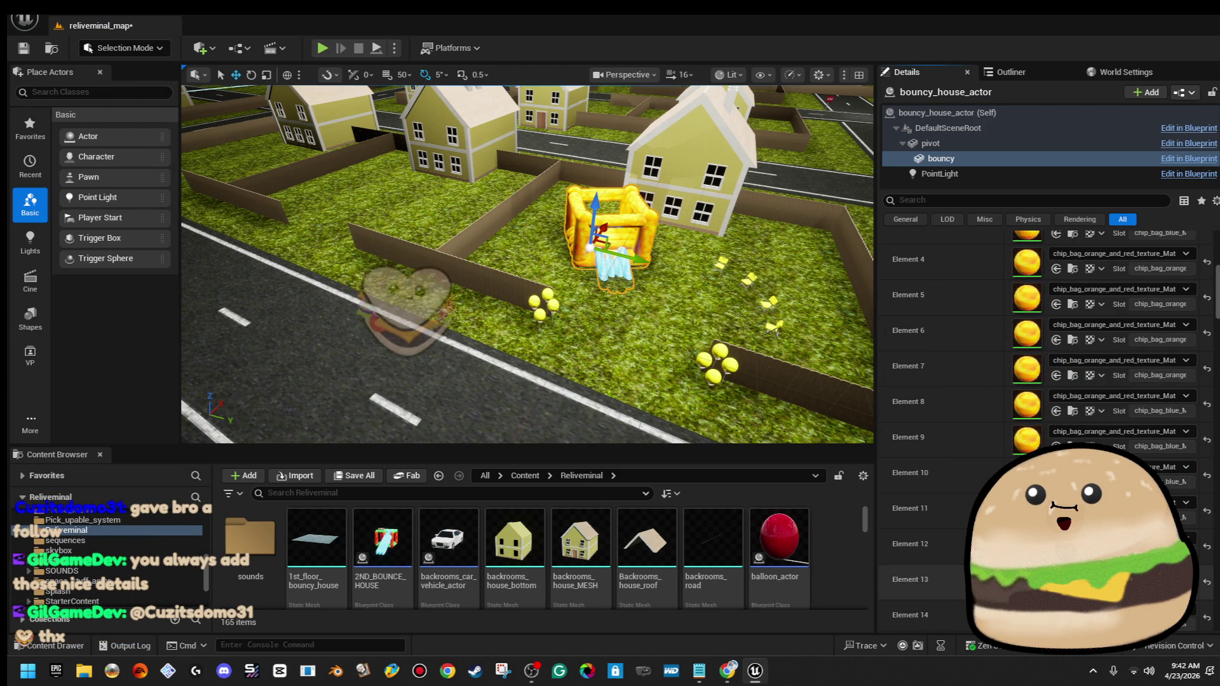
pyautogui.click(1118, 289)
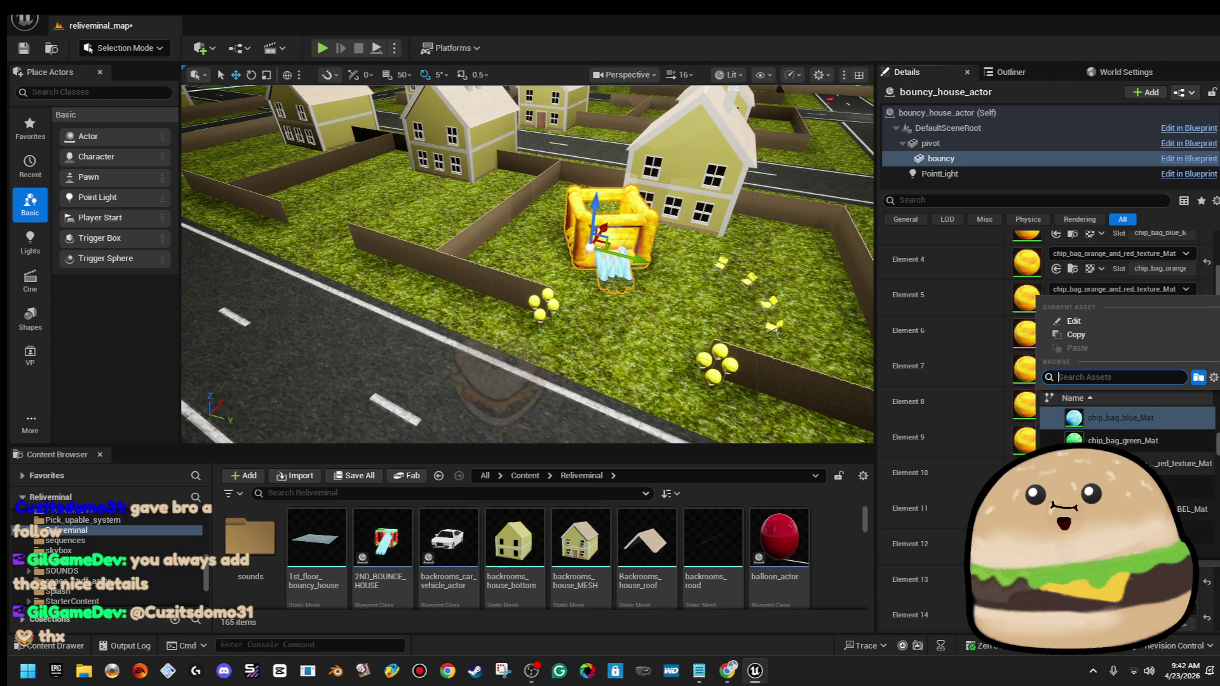
pyautogui.scroll(-2, 953, 381)
pyautogui.click(1118, 264)
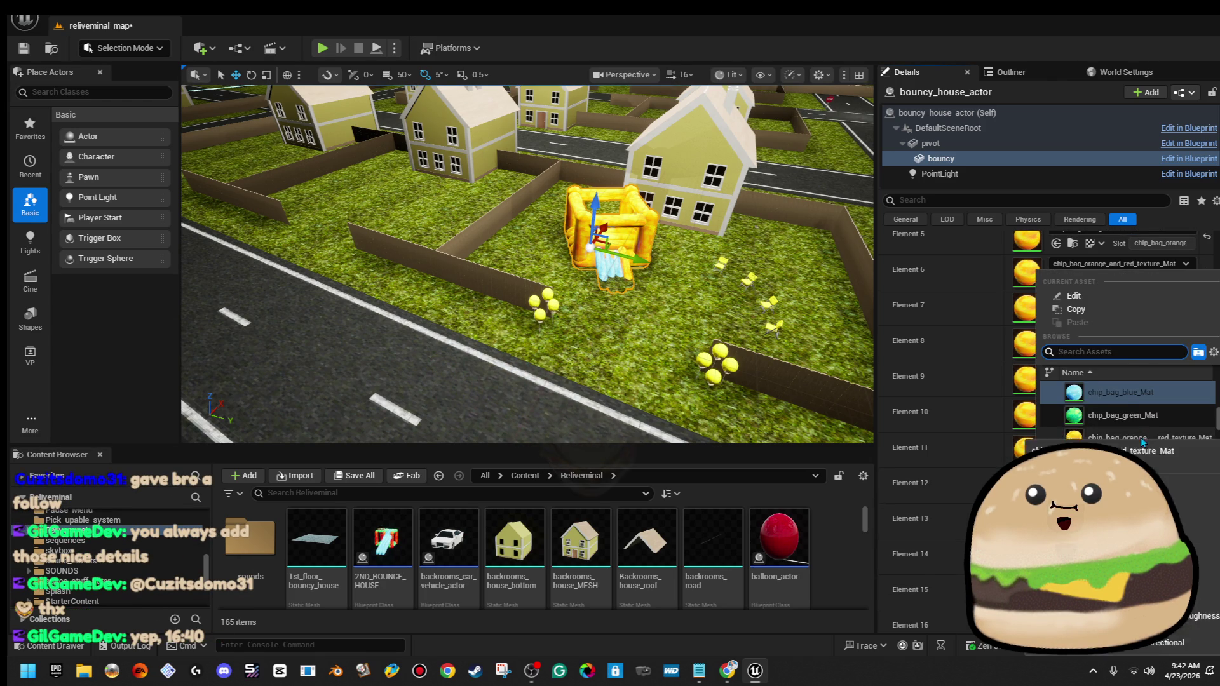
pyautogui.click(1118, 299)
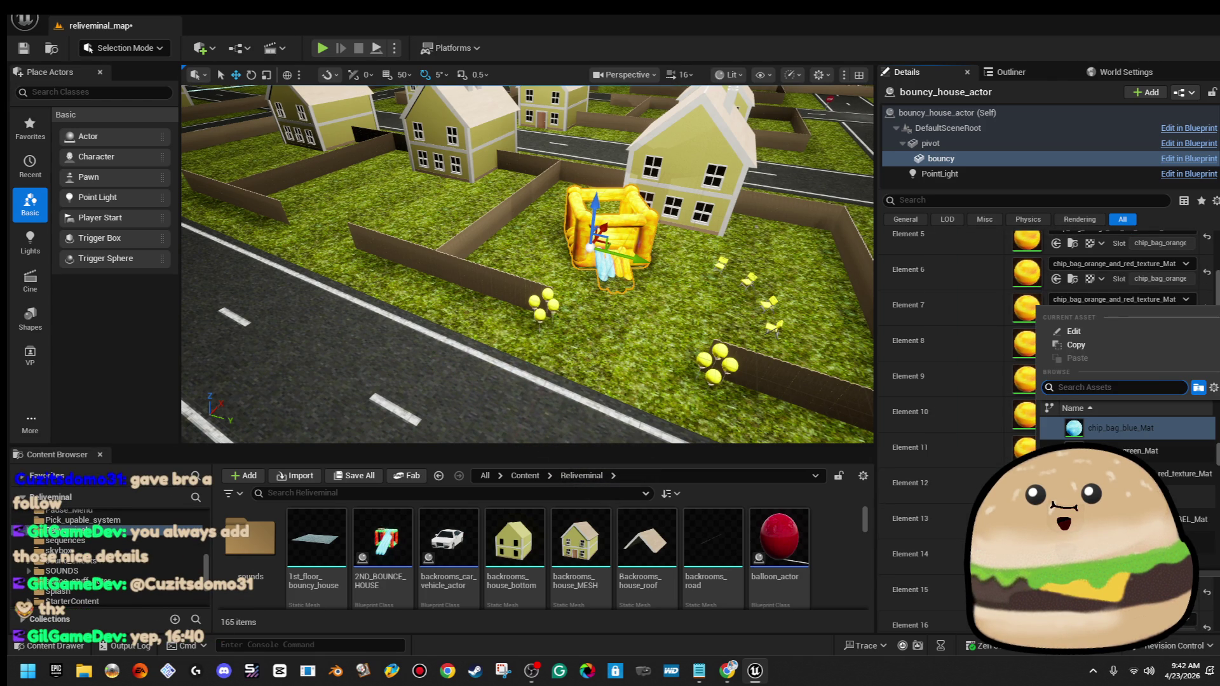
pyautogui.click(1118, 427)
pyautogui.scroll(-2, 1049, 413)
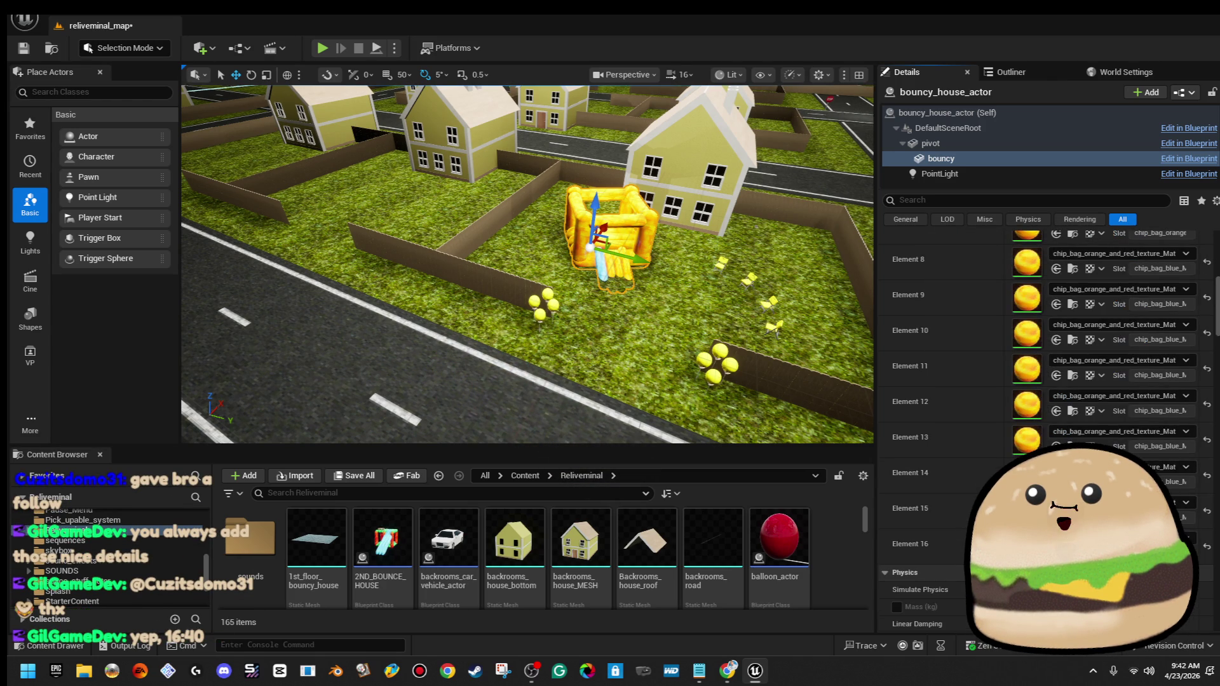
pyautogui.click(1118, 253)
pyautogui.click(1145, 427)
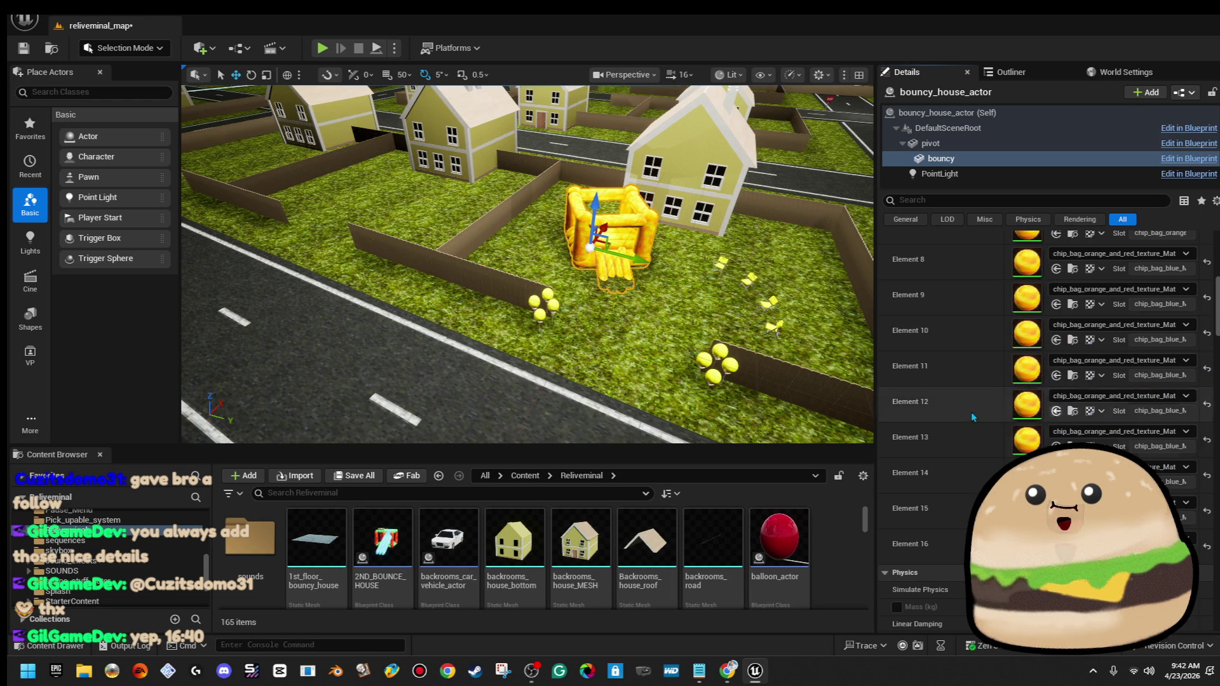
pyautogui.scroll(5, 527, 263)
pyautogui.scroll(-6, 527, 264)
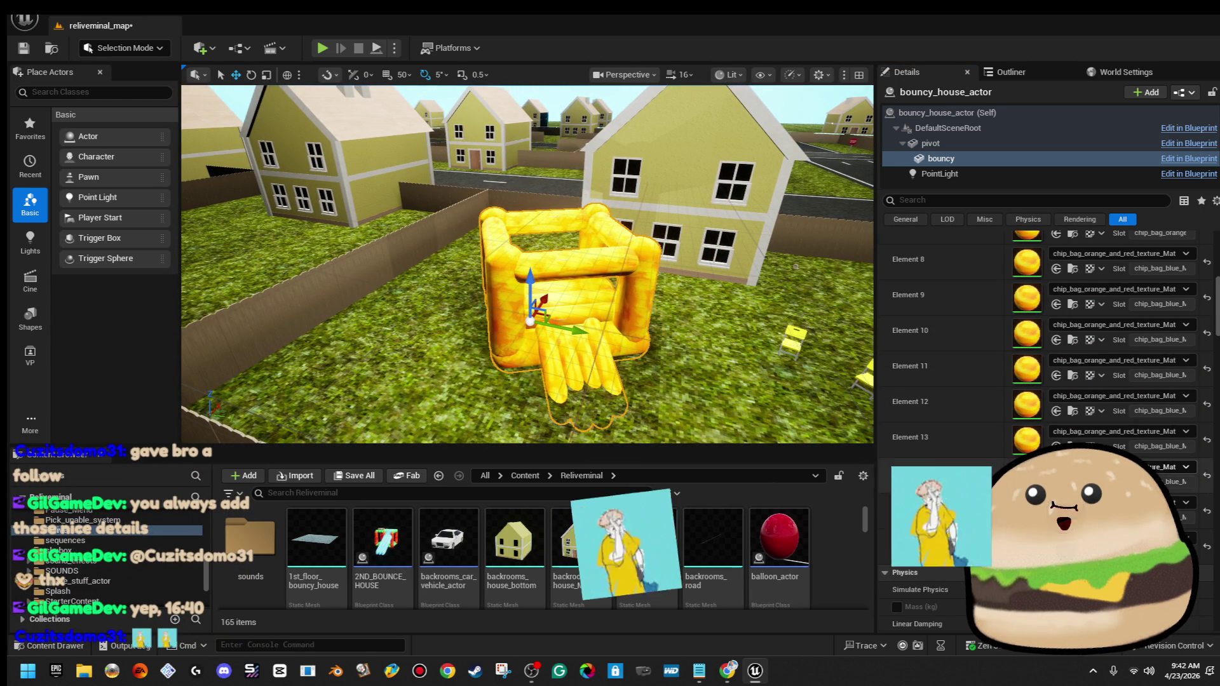
# Apply WallWHITE_Mat to the bouncy house's material Element 1
pyautogui.scroll(5, 1123, 407)
pyautogui.scroll(1, 1123, 407)
pyautogui.click(1118, 350)
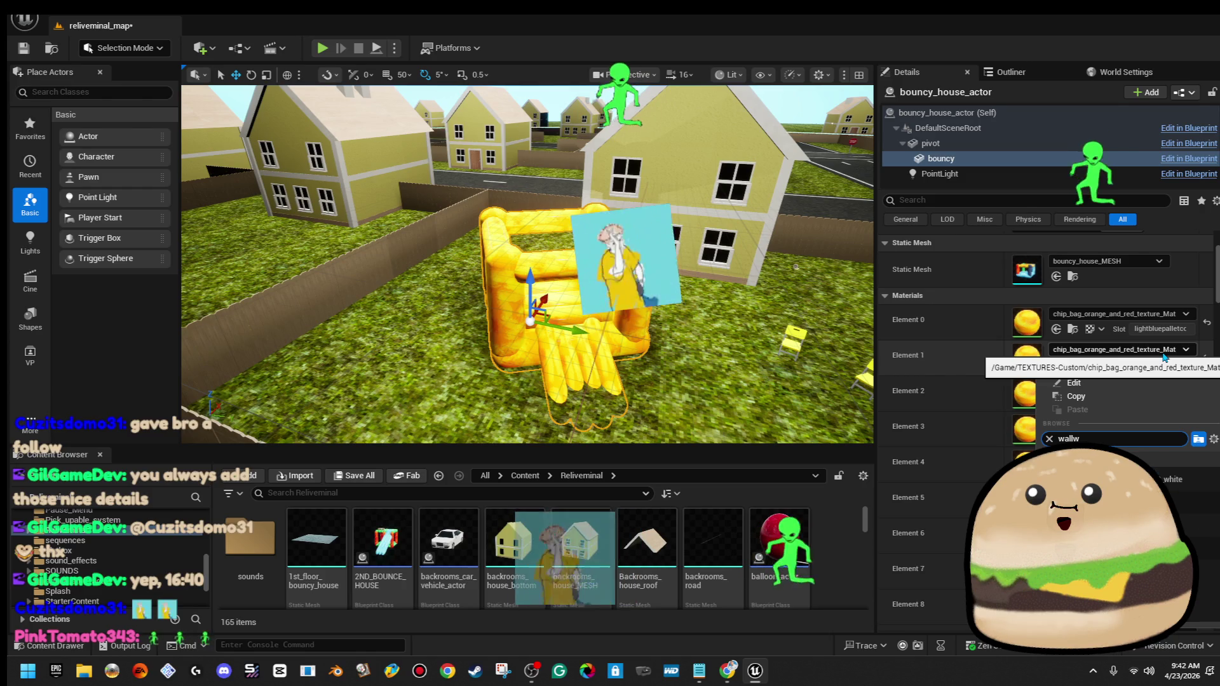
pyautogui.write('wallw')
pyautogui.press('Return')
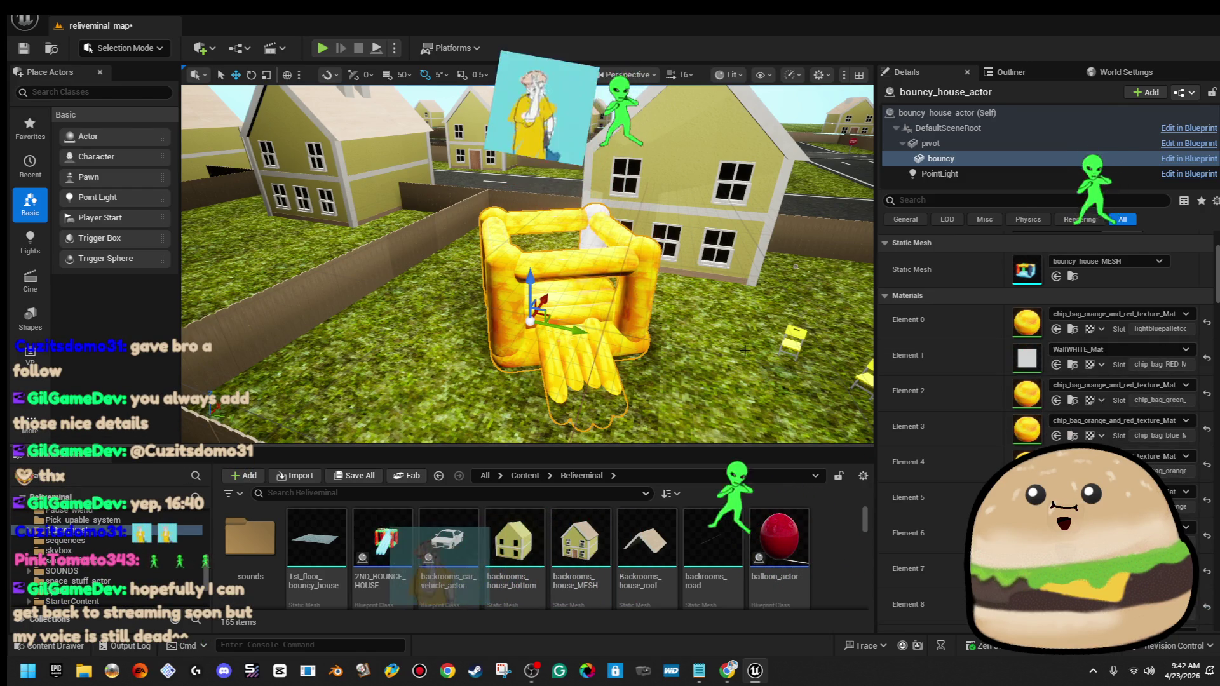
pyautogui.press('w')
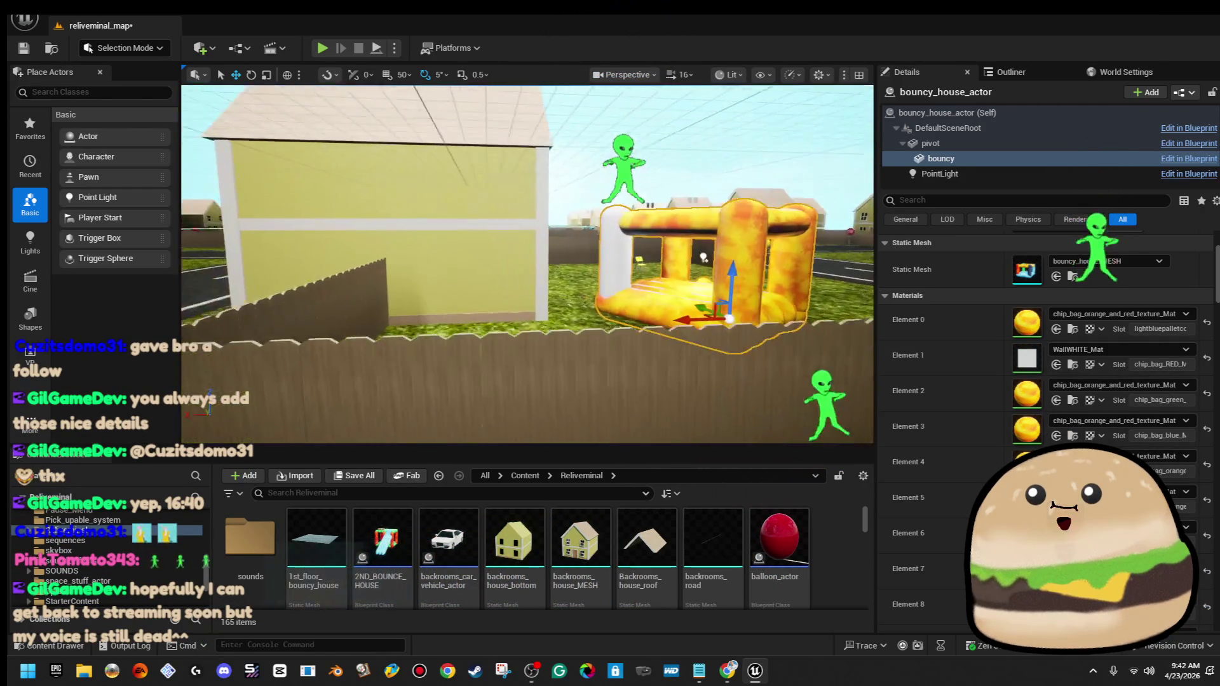
pyautogui.press('s')
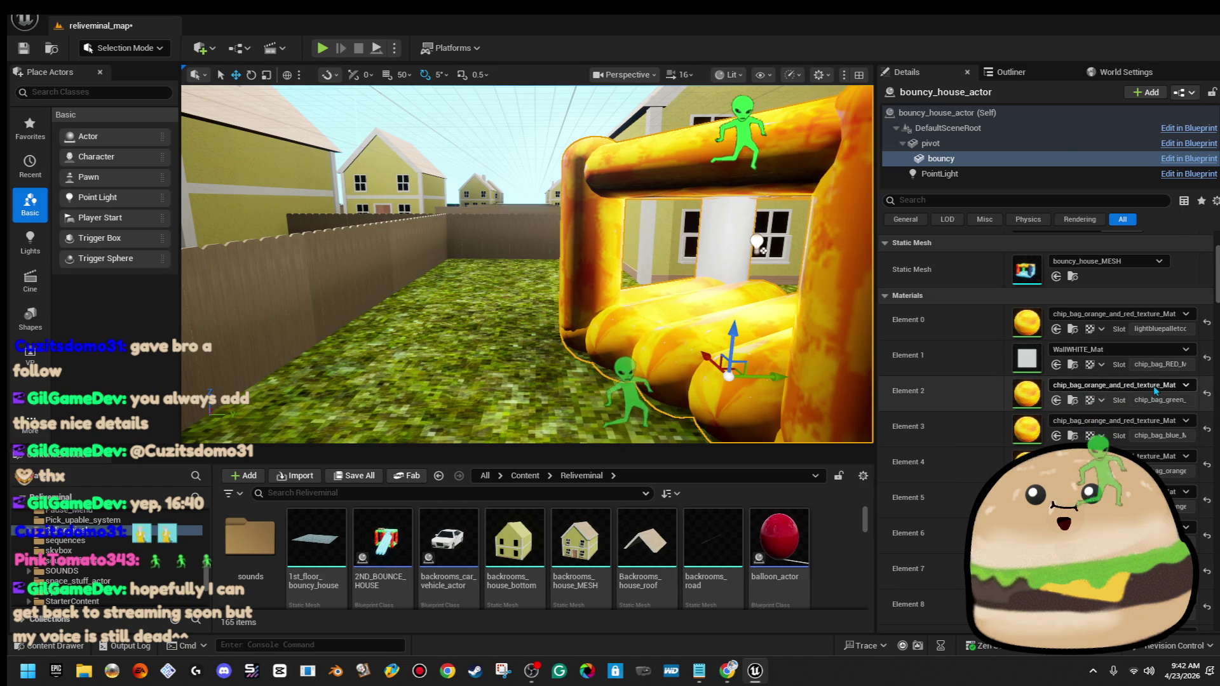
# Apply WallWHITE_Mat to Elements 2 and 3
pyautogui.click(1155, 386)
pyautogui.write('wallw')
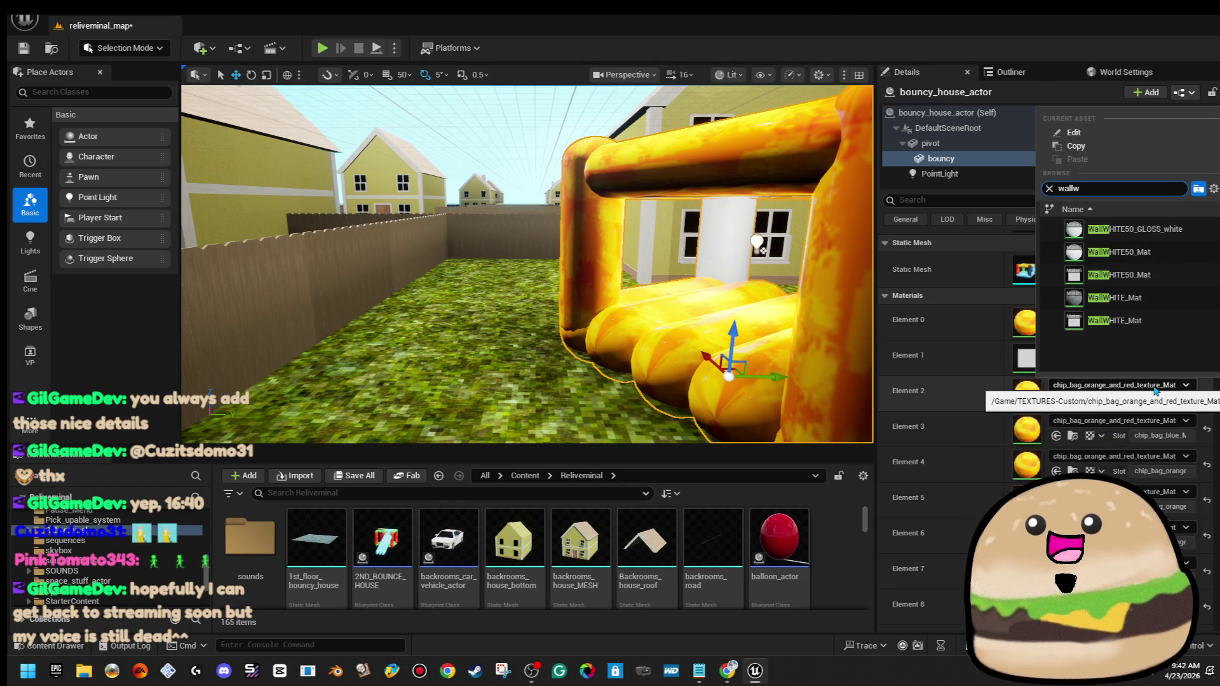
pyautogui.click(1157, 318)
pyautogui.moveTo(803, 268); pyautogui.dragTo(803, 268)
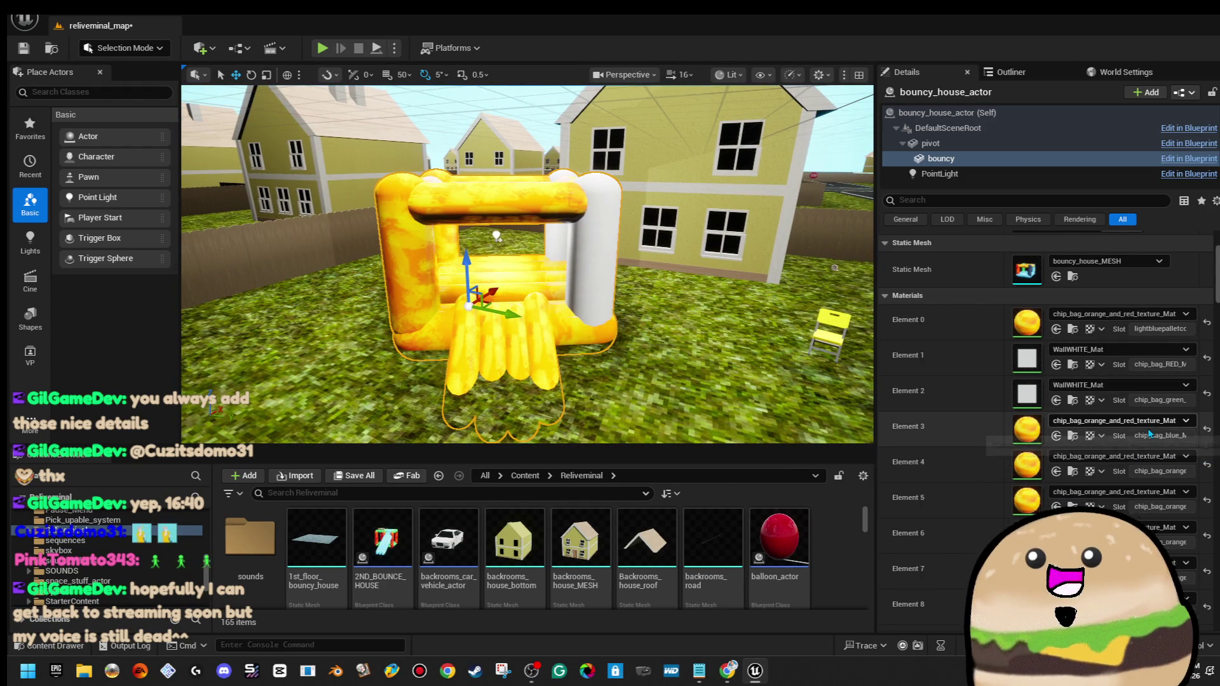
pyautogui.click(1149, 430)
pyautogui.write('wallw')
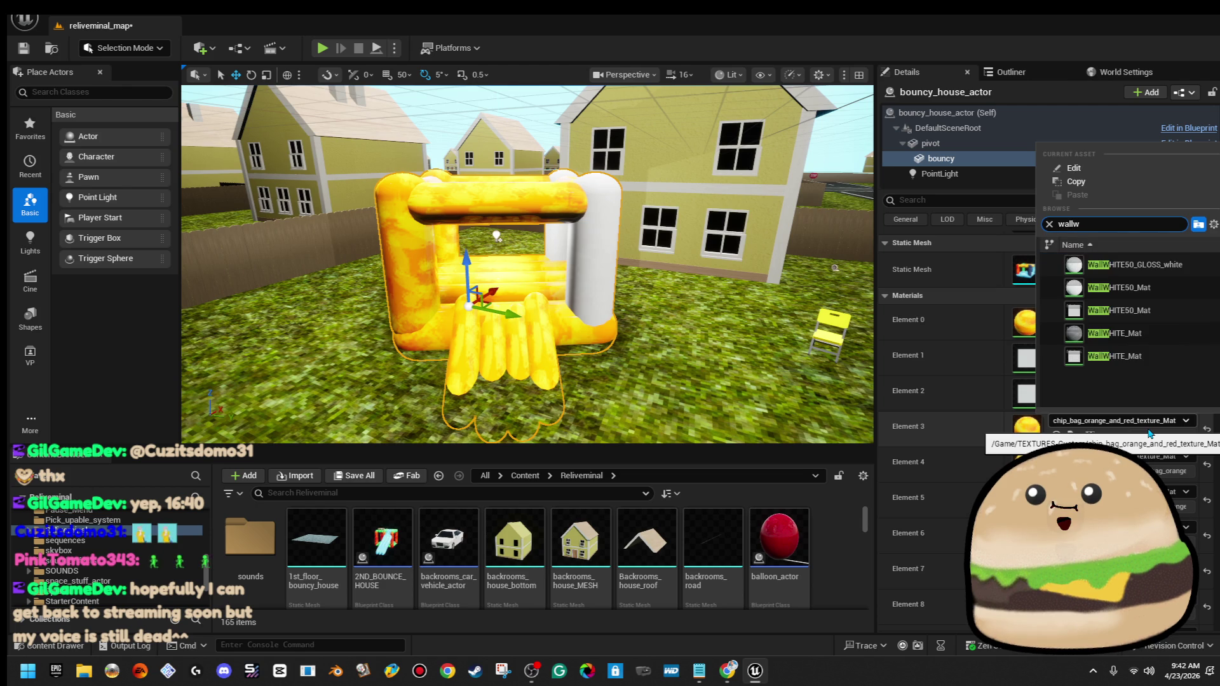
pyautogui.click(1124, 355)
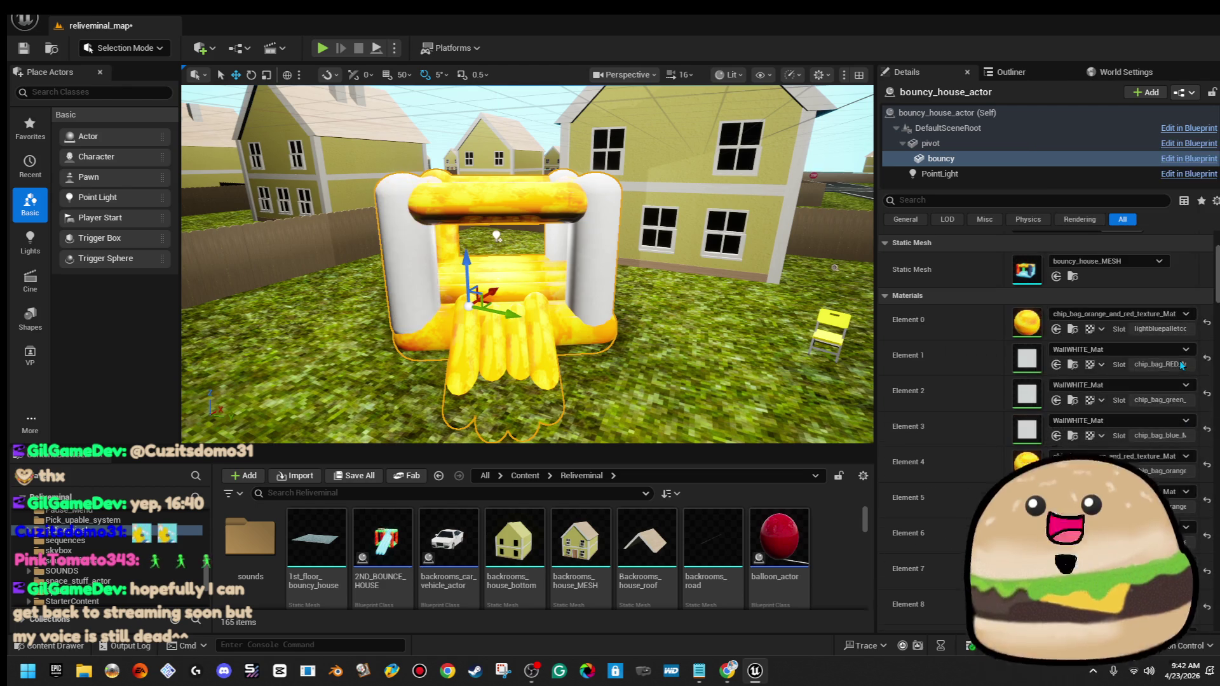
# Try WallWHITE_Mat on Element 4, then undo it to keep the top bar's colour
pyautogui.click(1151, 465)
pyautogui.write('wallw')
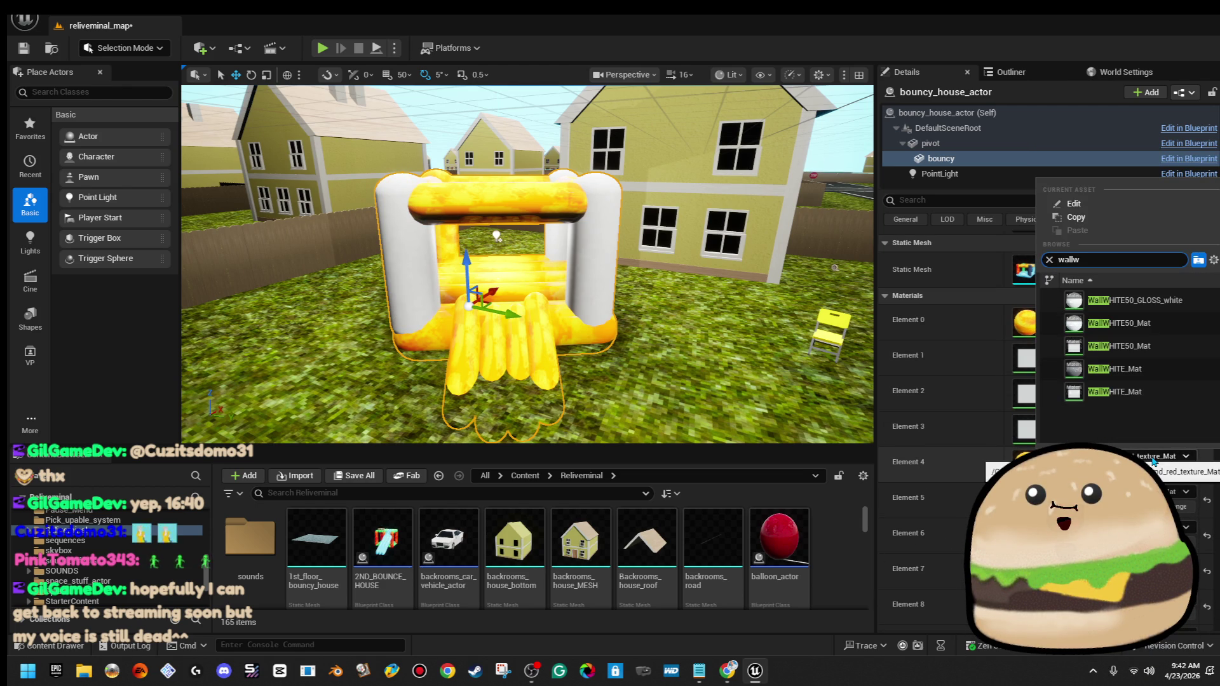
pyautogui.click(1164, 390)
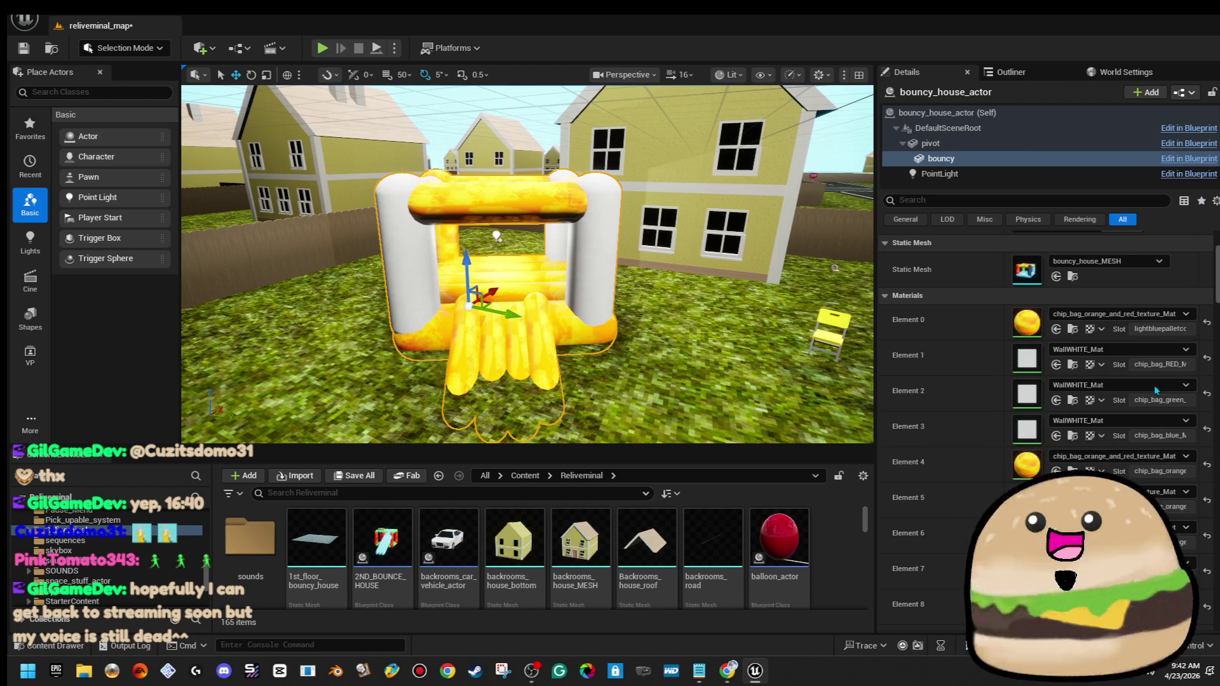
pyautogui.moveTo(527, 285); pyautogui.dragTo(508, 191)
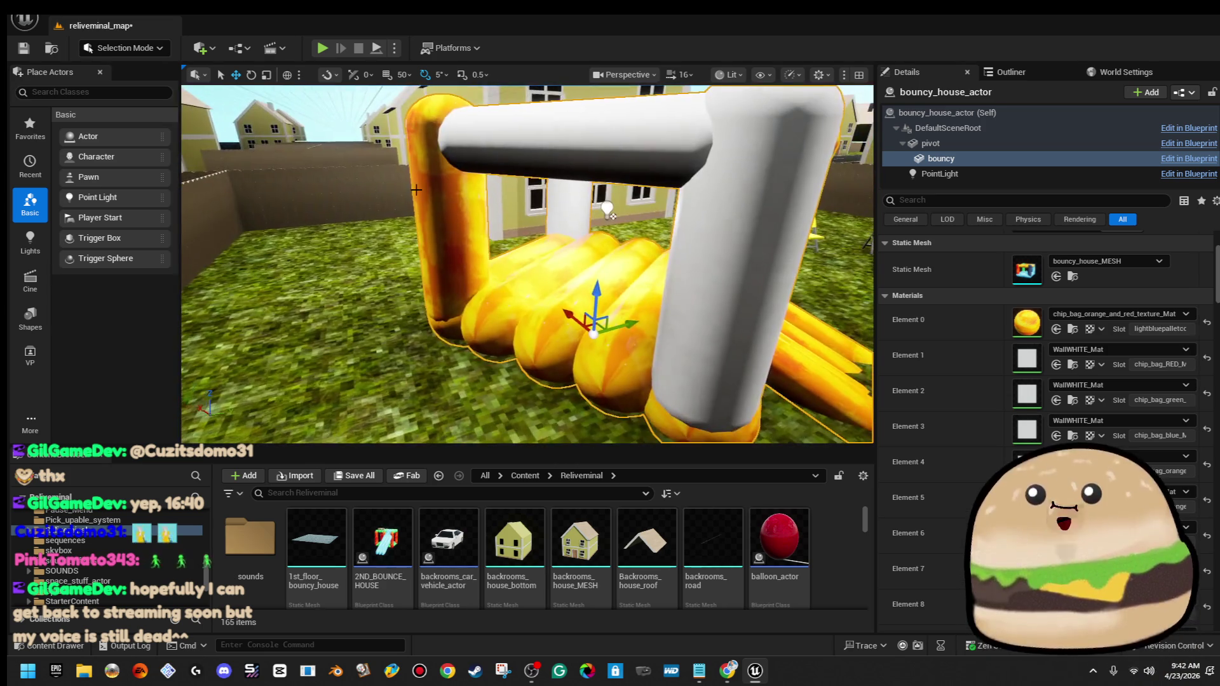
pyautogui.hotkey('ctrl', 'z')
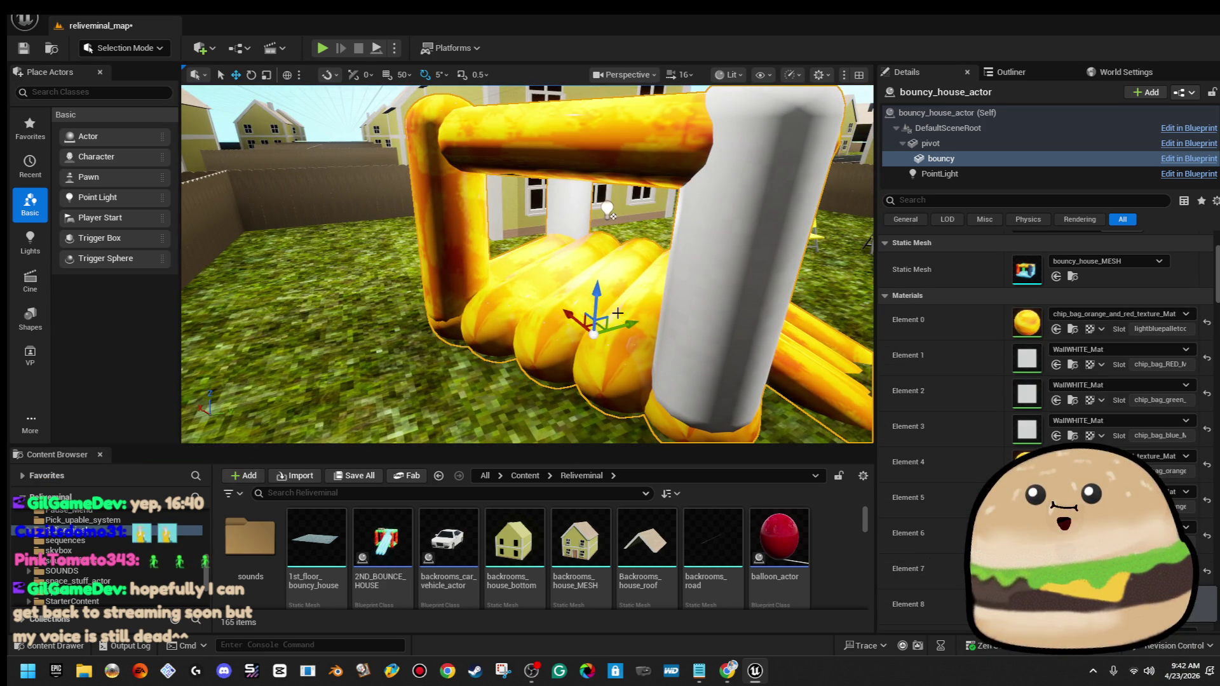
# Set Element 0 to WallWHITE_Mat to whiten the post, then Play From Here
pyautogui.click(1124, 313)
pyautogui.write('wallw')
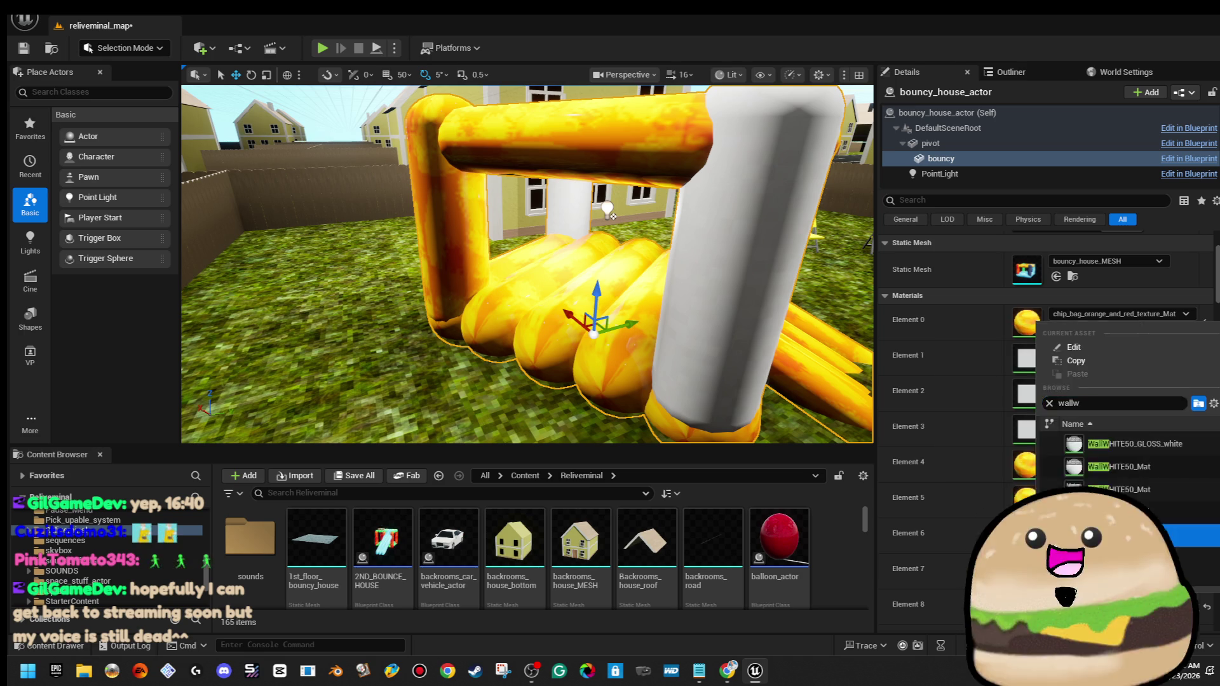
pyautogui.click(1118, 464)
pyautogui.scroll(-10, 612, 207)
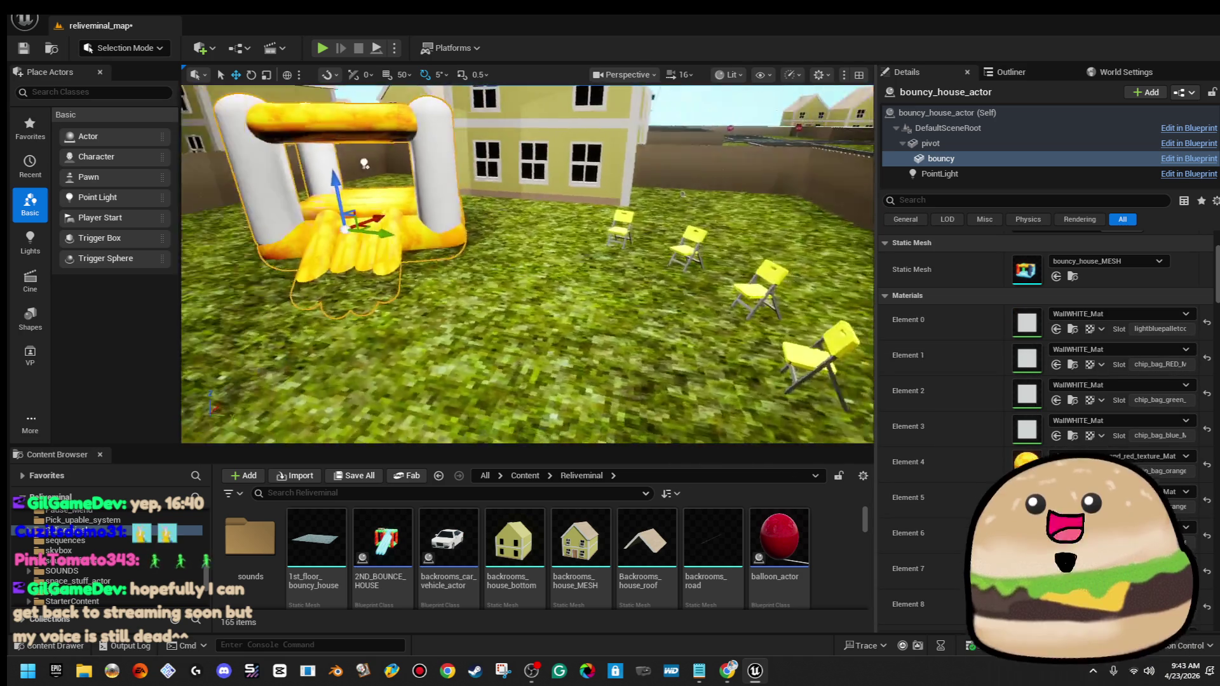
pyautogui.moveTo(643, 312); pyautogui.dragTo(707, 313)
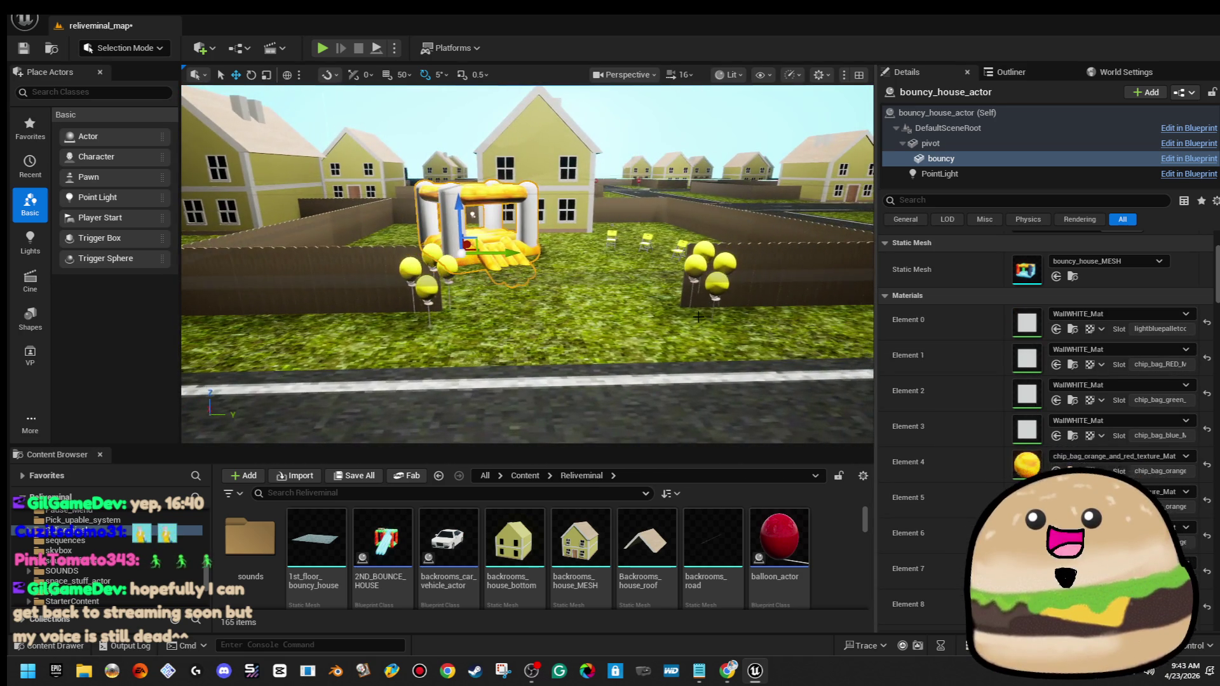
pyautogui.rightClick(559, 305)
pyautogui.click(669, 638)
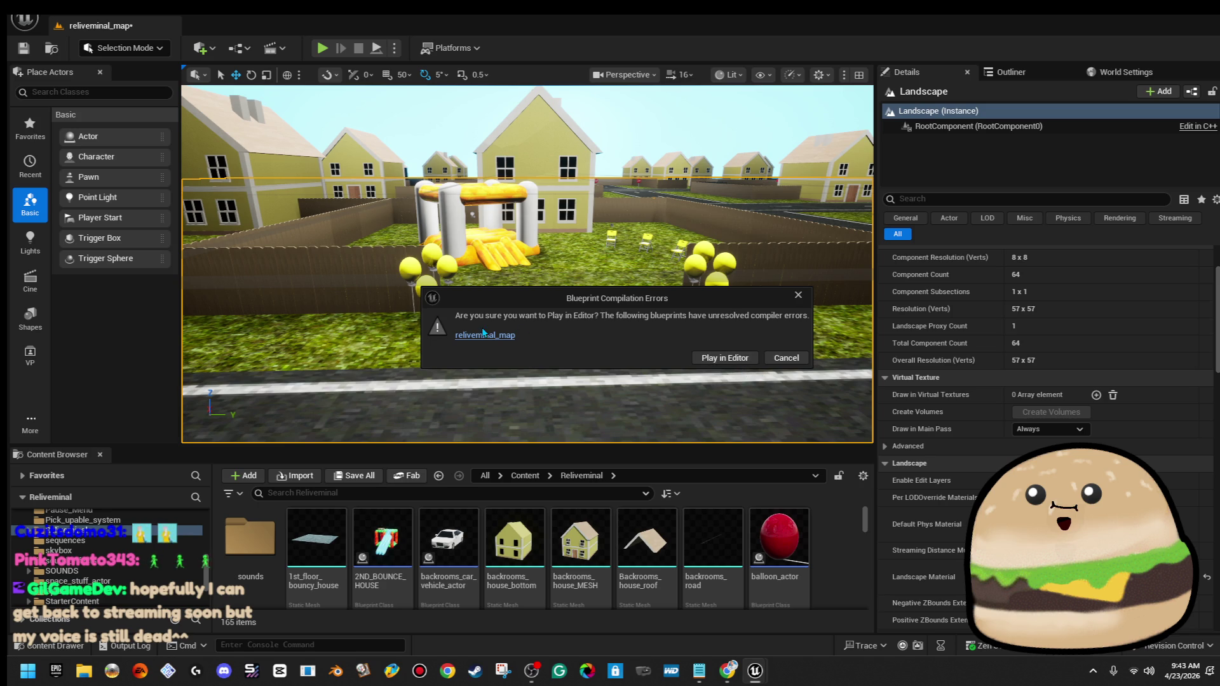
# Delete the two broken overlap event nodes in the level Blueprint
pyautogui.click(482, 335)
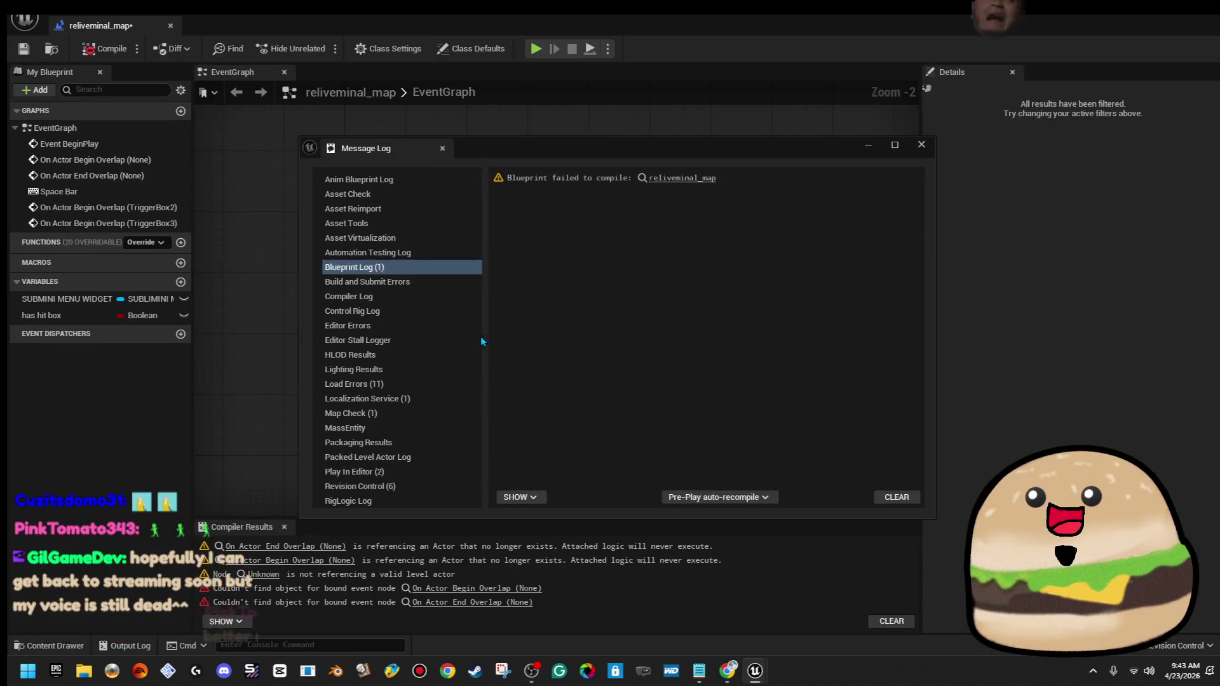
pyautogui.click(922, 145)
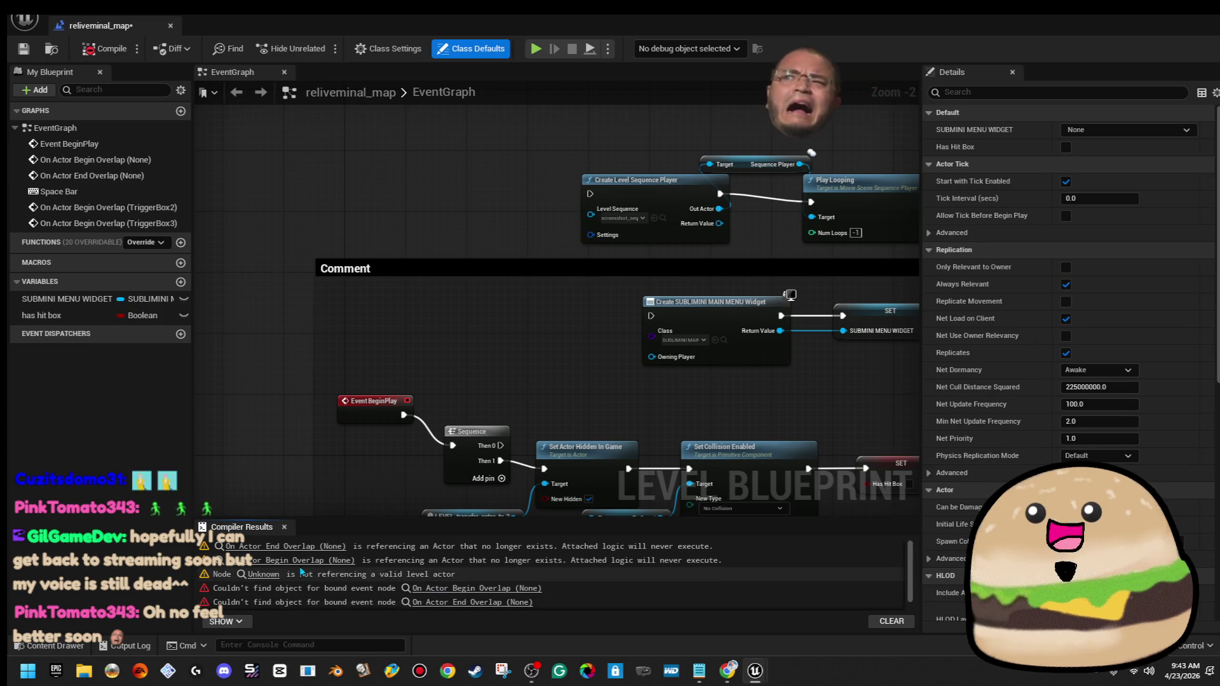
pyautogui.click(297, 547)
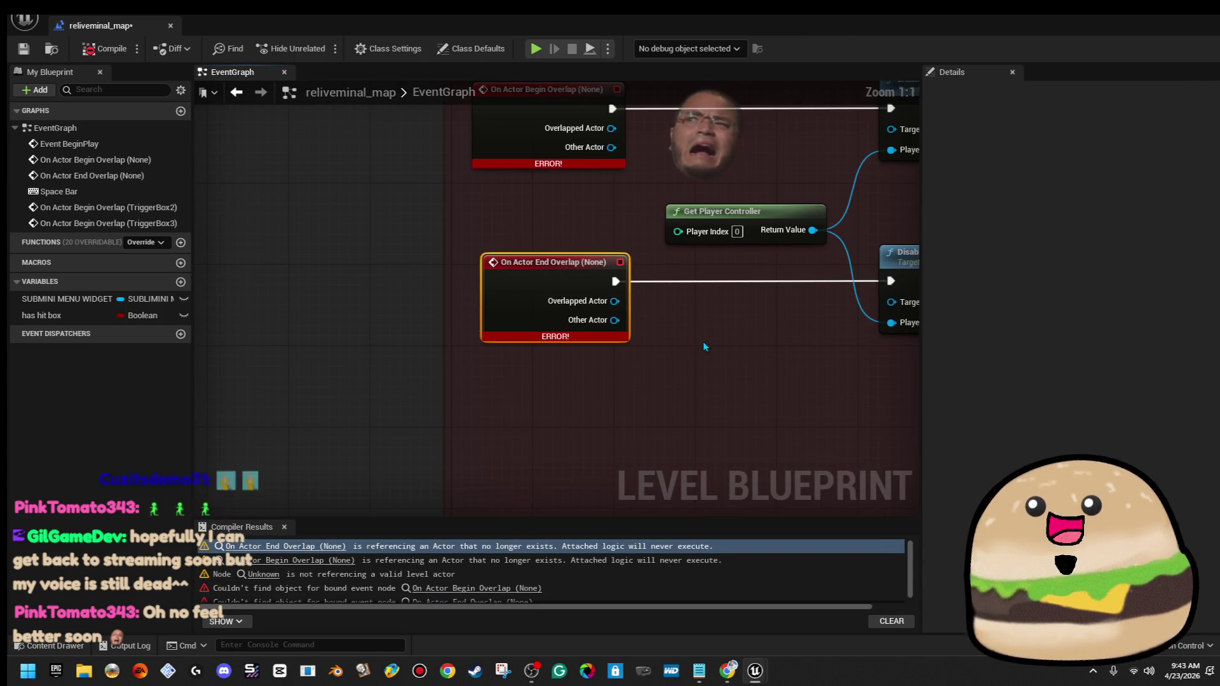
pyautogui.scroll(-2, 493, 413)
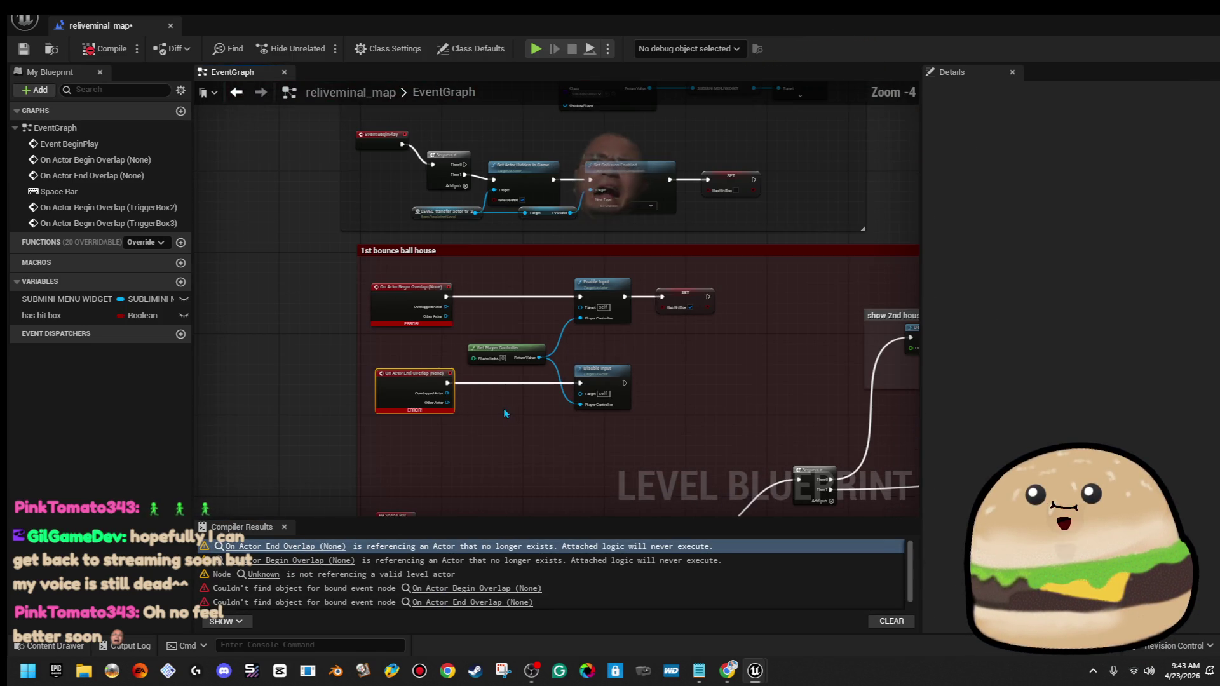
pyautogui.moveTo(647, 375)
pyautogui.mouseDown()
pyautogui.moveTo(615, 190)
pyautogui.moveTo(635, 278)
pyautogui.mouseUp()
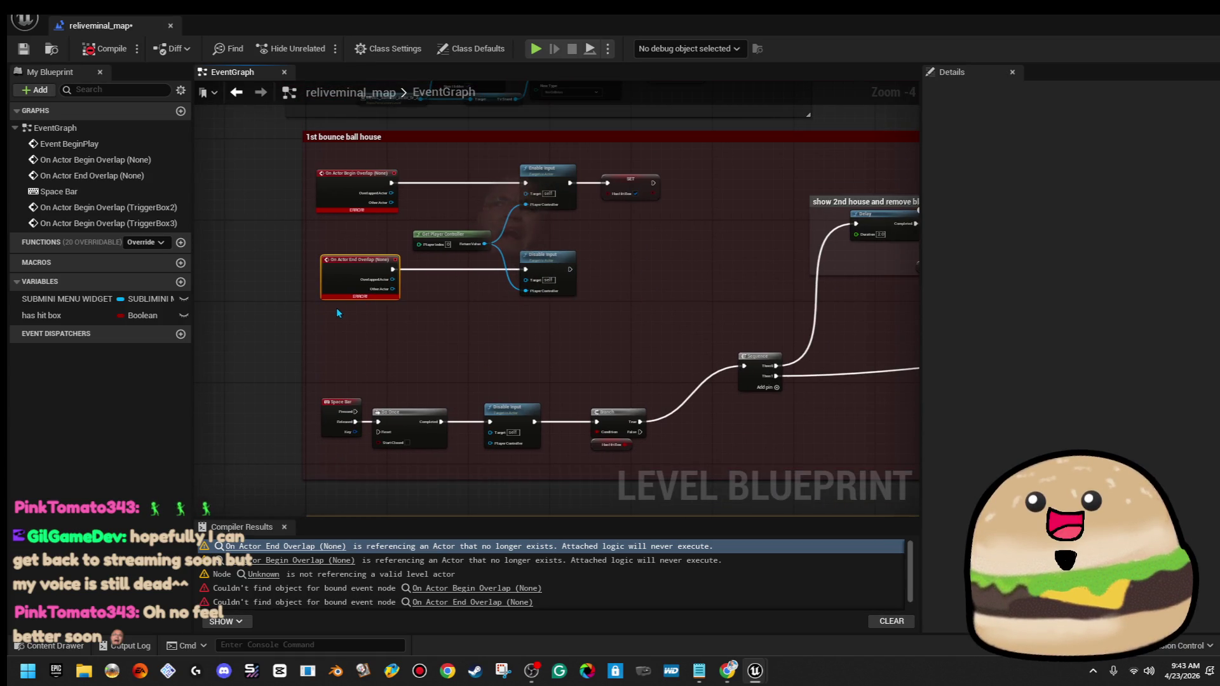
pyautogui.press('Delete')
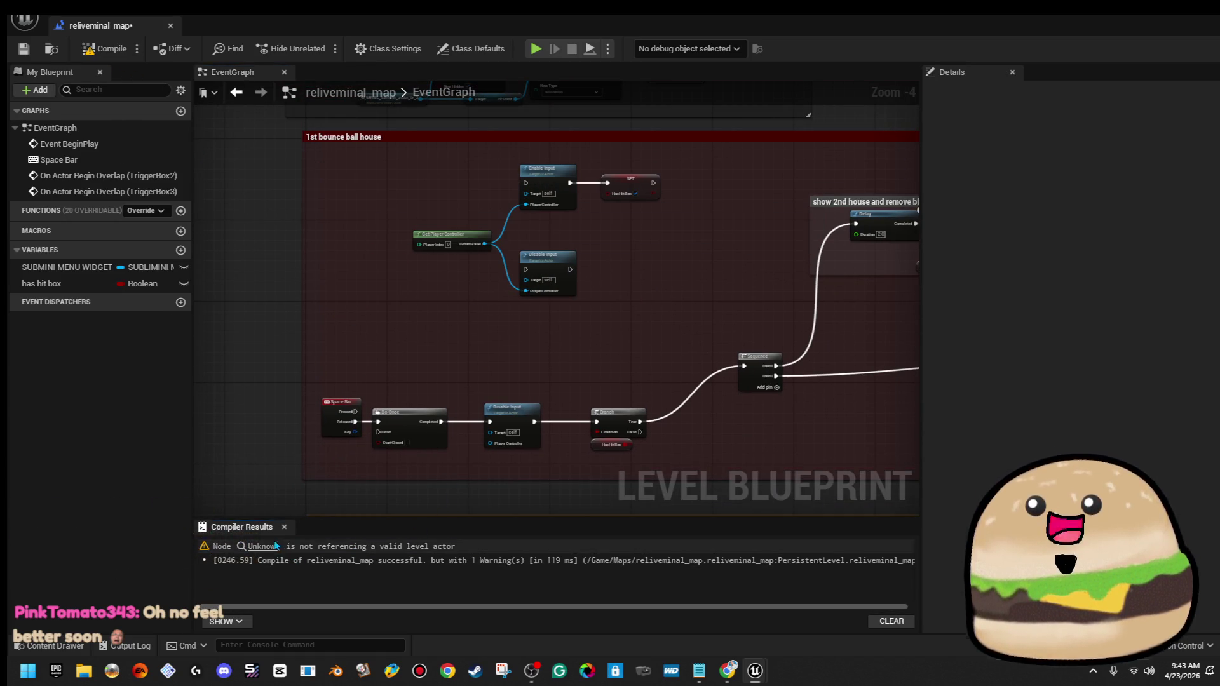
# Delete the Unknown node with its hide/collision calls, then compile, save and close
pyautogui.click(263, 546)
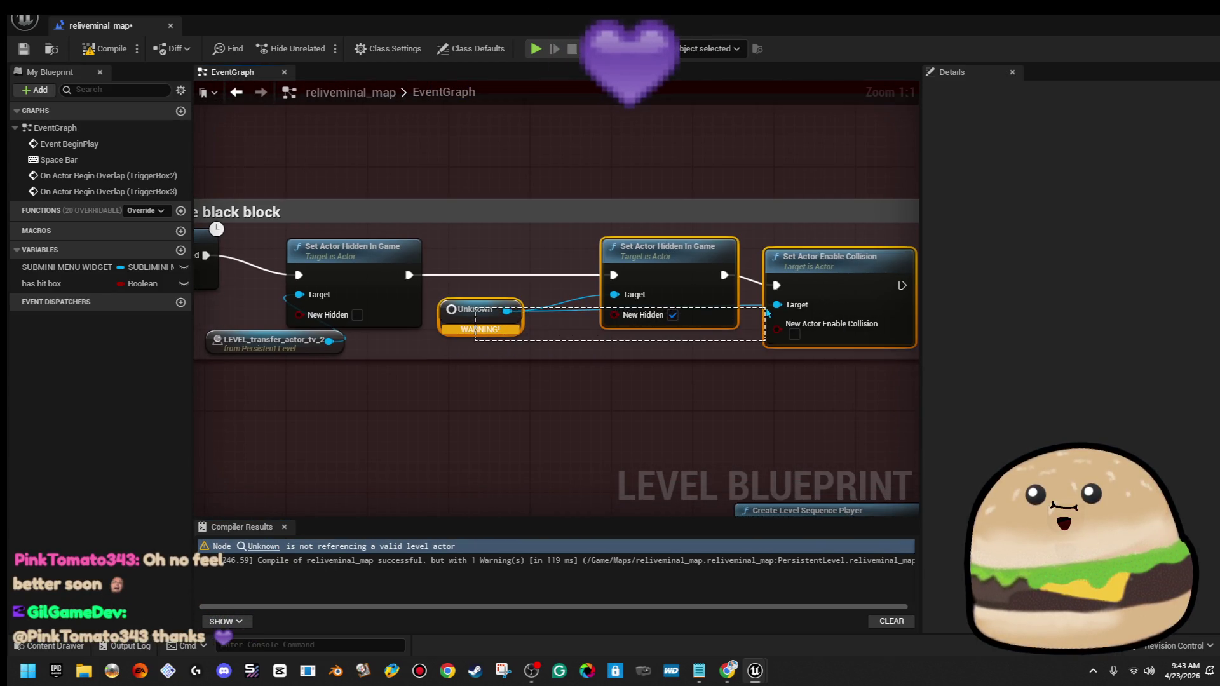
pyautogui.press('Delete')
pyautogui.click(113, 52)
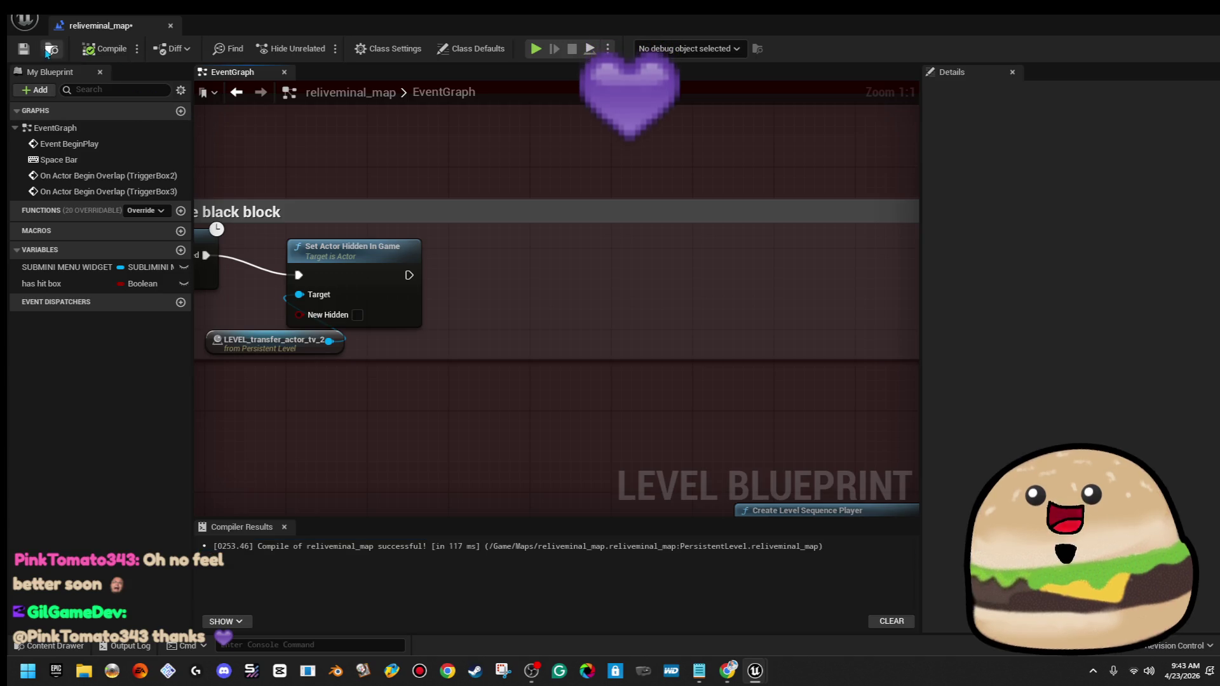
pyautogui.click(27, 51)
pyautogui.click(168, 26)
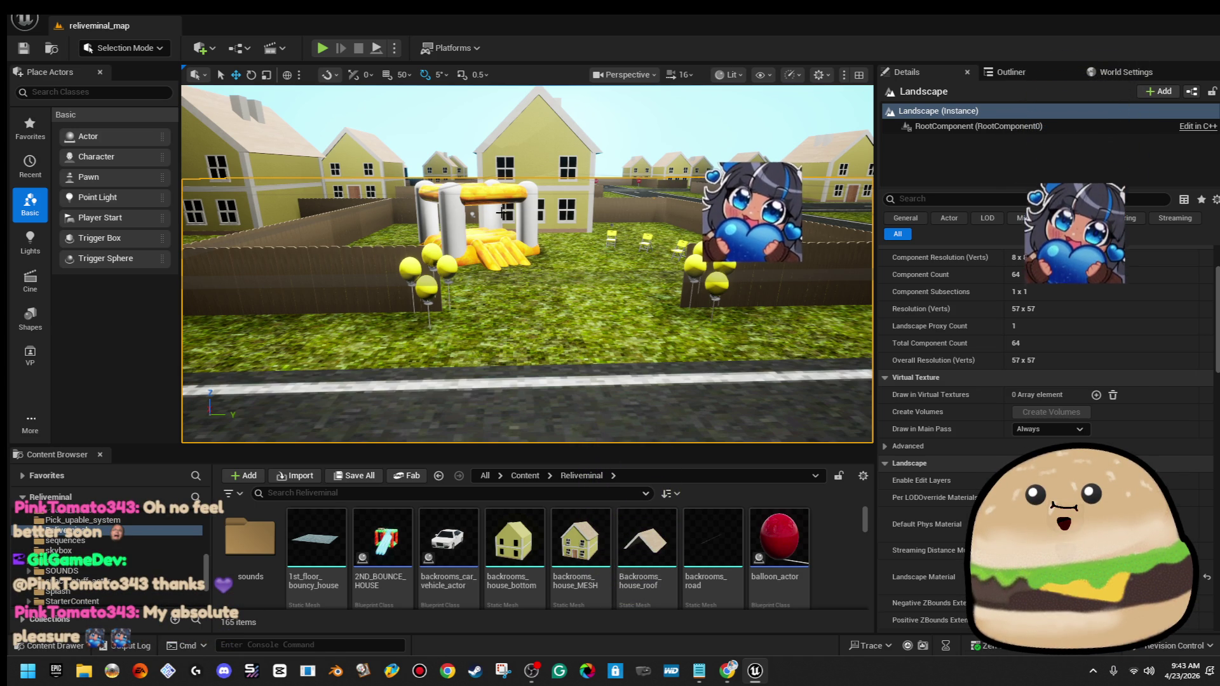
# Select bouncy_house_actor2 from above the town, focus it with F, and orbit in close
pyautogui.moveTo(549, 301)
pyautogui.mouseDown()
pyautogui.moveTo(549, 394)
pyautogui.moveTo(588, 454)
pyautogui.mouseUp()
pyautogui.moveTo(703, 337); pyautogui.dragTo(703, 316)
pyautogui.click(655, 267)
pyautogui.moveTo(654, 267); pyautogui.dragTo(644, 310)
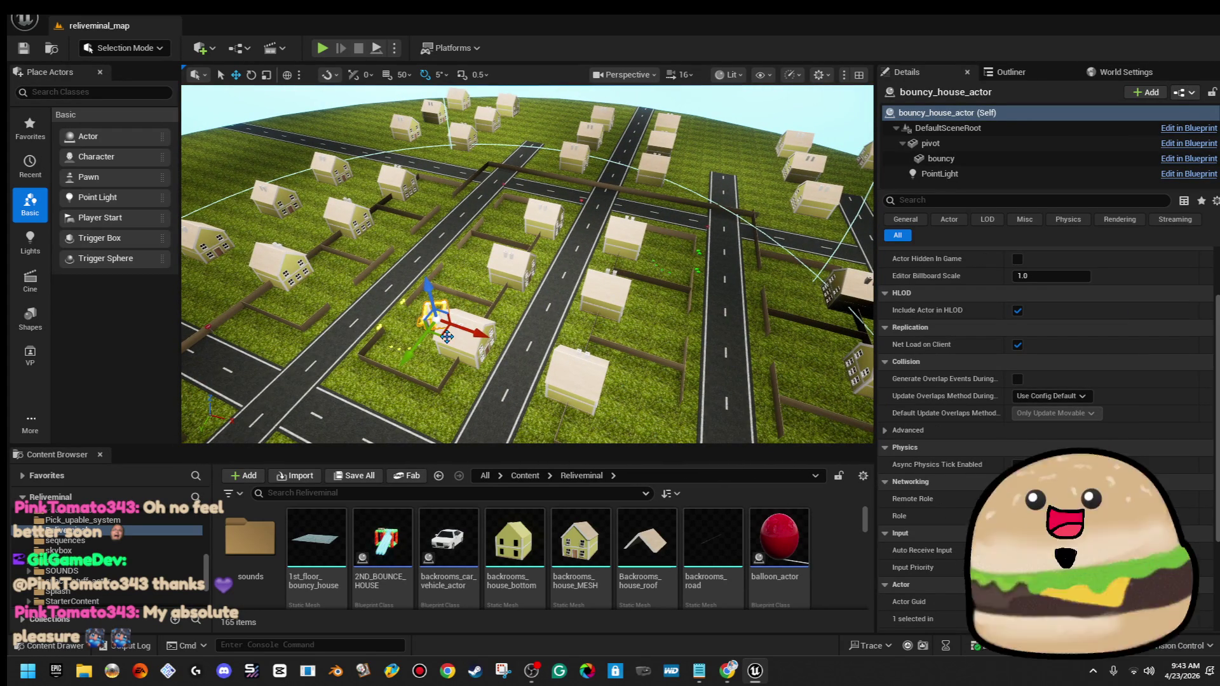
pyautogui.press('f')
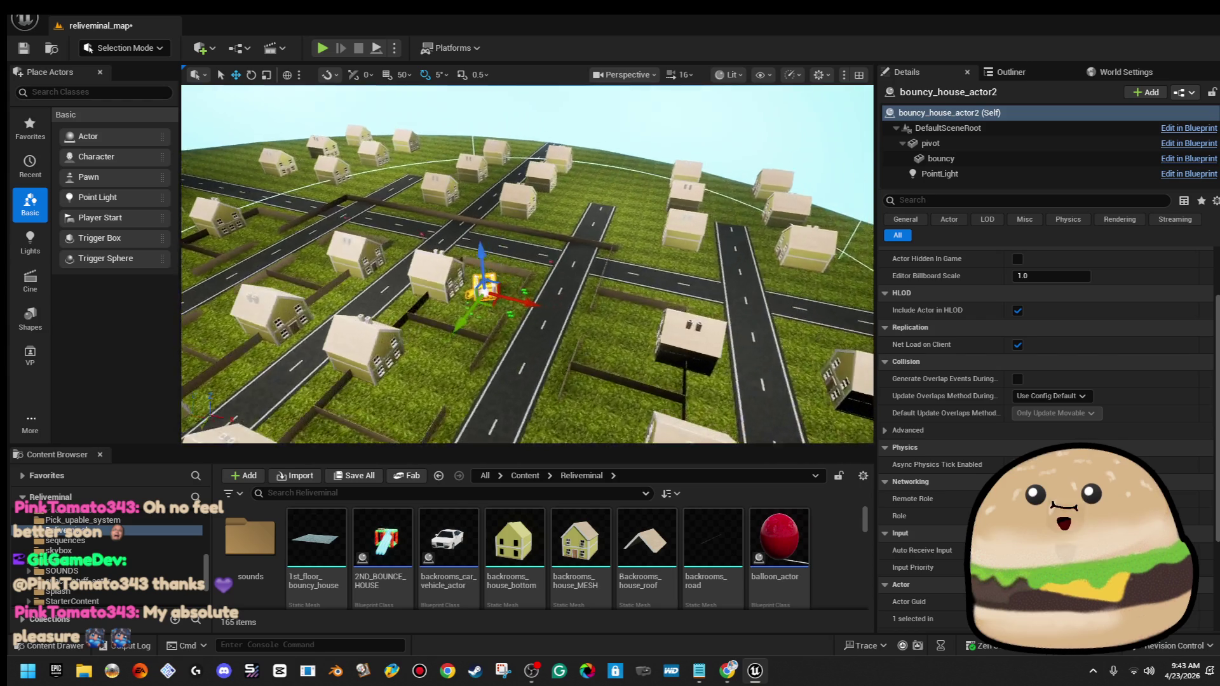
pyautogui.press('e')
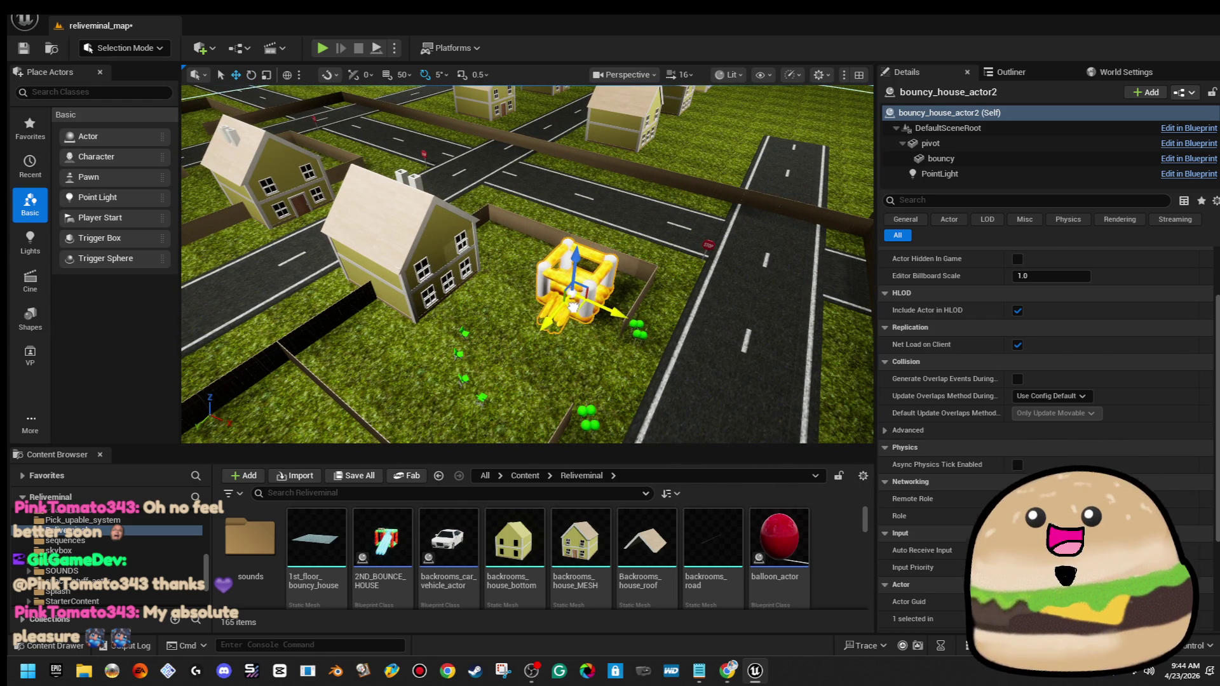
pyautogui.moveTo(570, 307); pyautogui.dragTo(485, 287)
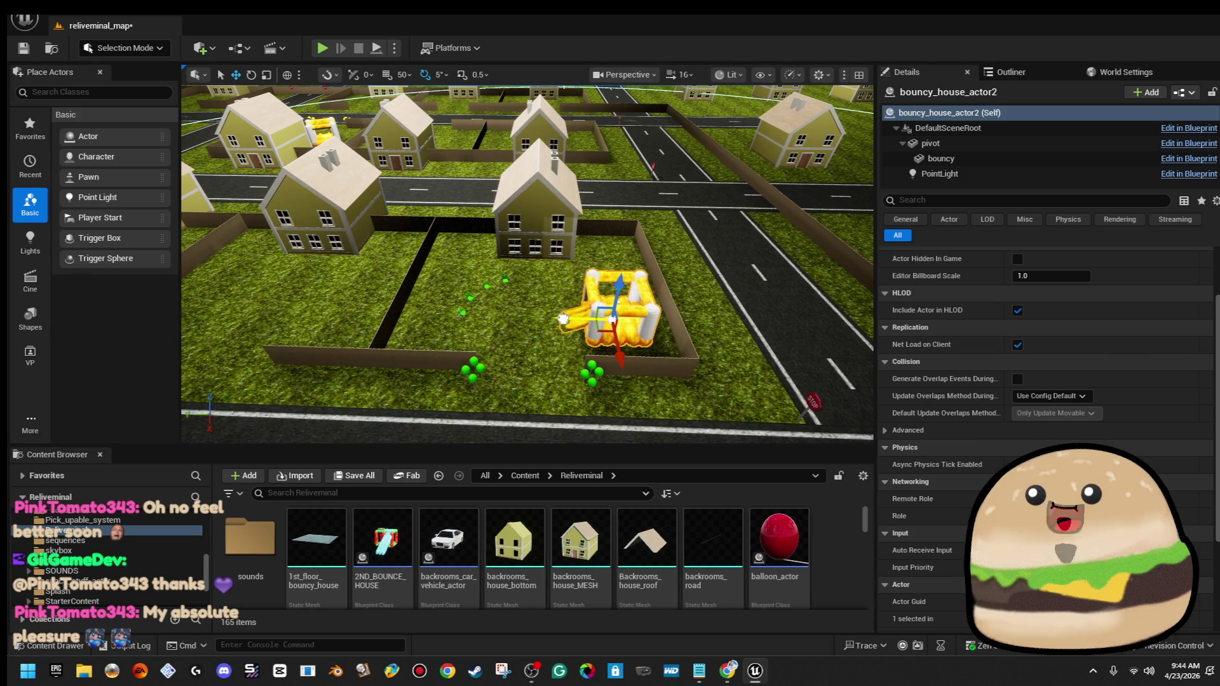
pyautogui.moveTo(530, 348)
pyautogui.mouseDown()
pyautogui.moveTo(554, 332)
pyautogui.moveTo(542, 250)
pyautogui.mouseUp()
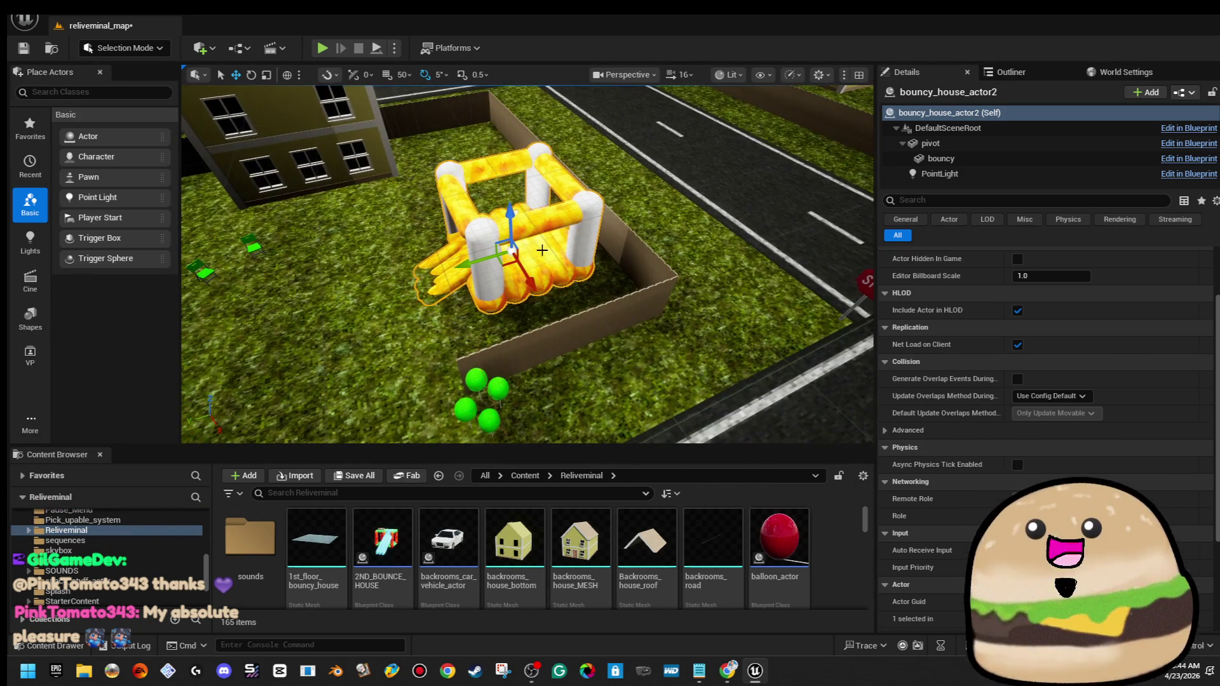
# Assign chip_bag_green_Mat to the bouncy mesh's Elements 4 and 5
pyautogui.click(1029, 158)
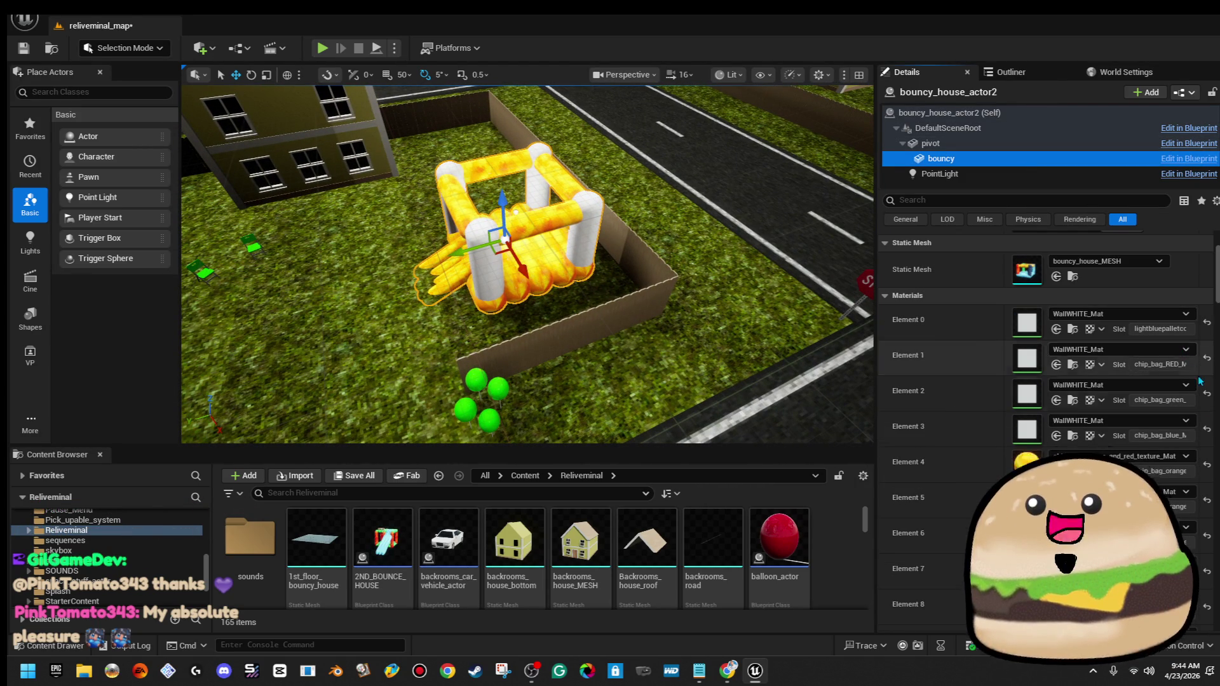
pyautogui.click(1176, 456)
pyautogui.scroll(1, 1166, 441)
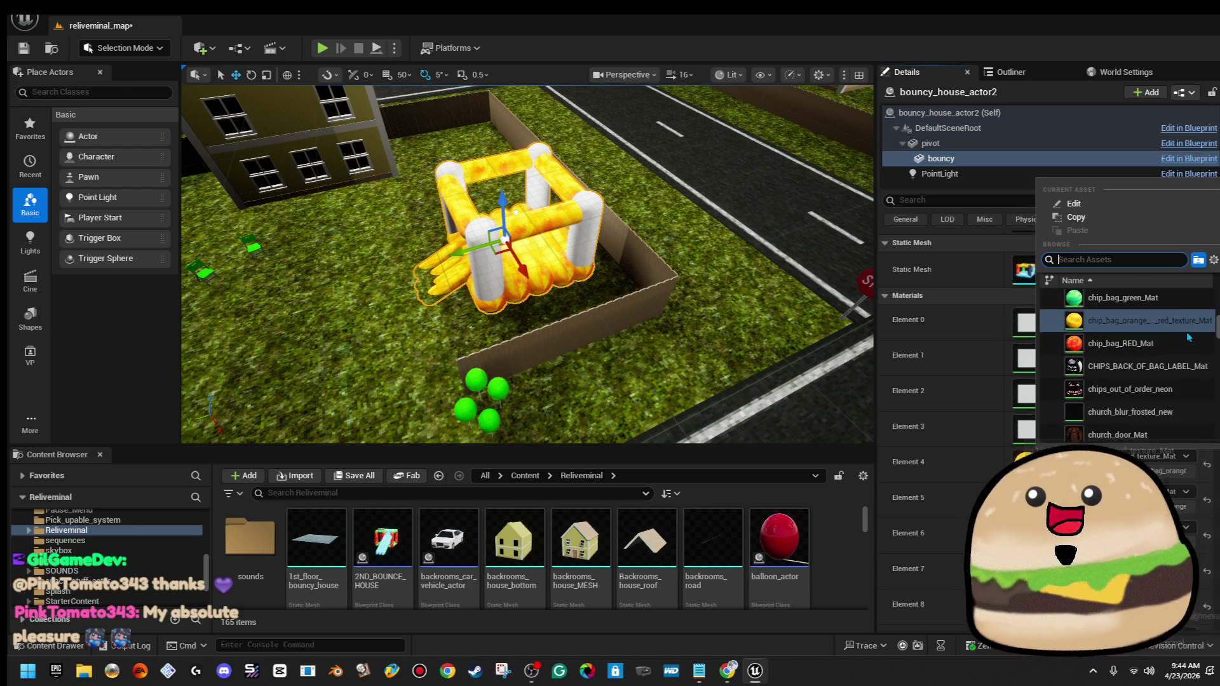
pyautogui.click(1174, 311)
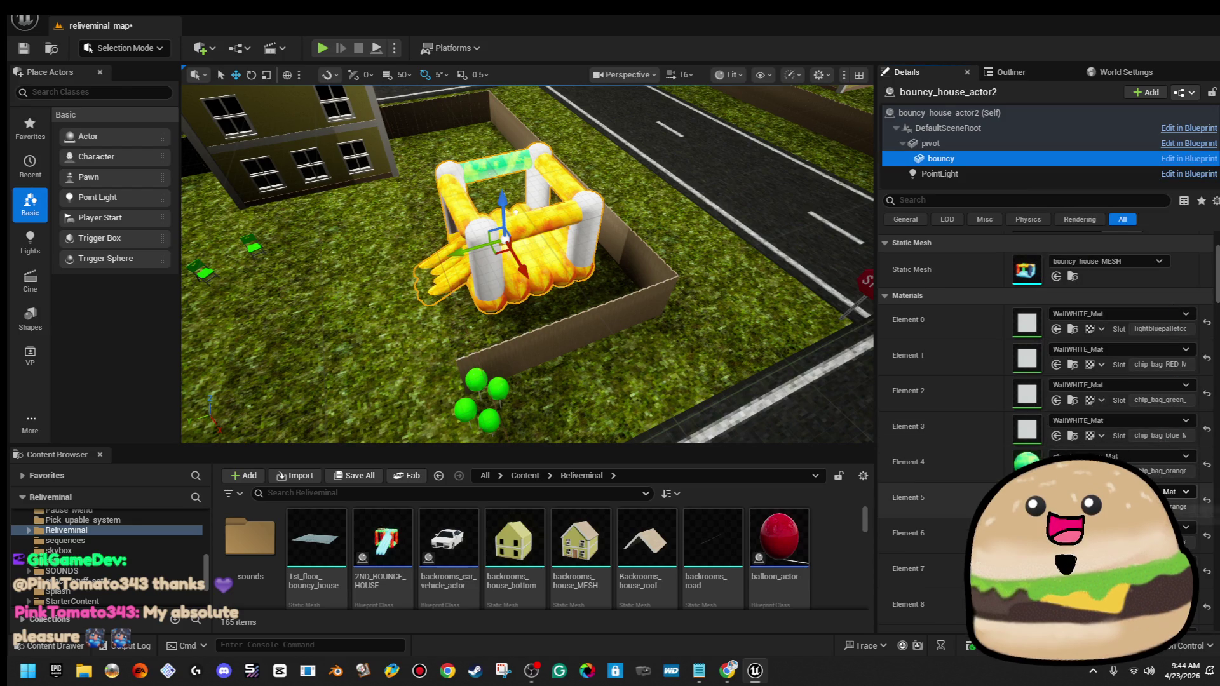
pyautogui.click(1160, 458)
pyautogui.click(1176, 493)
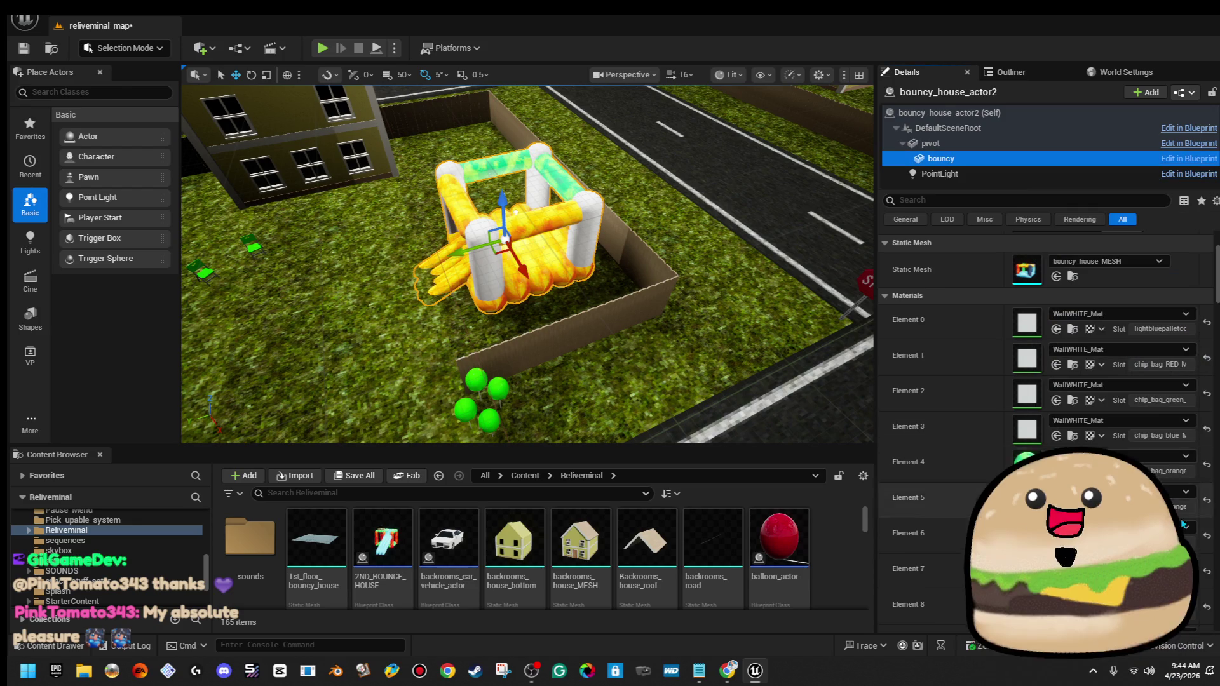
pyautogui.click(1176, 493)
pyautogui.scroll(-1, 1139, 378)
pyautogui.click(1137, 394)
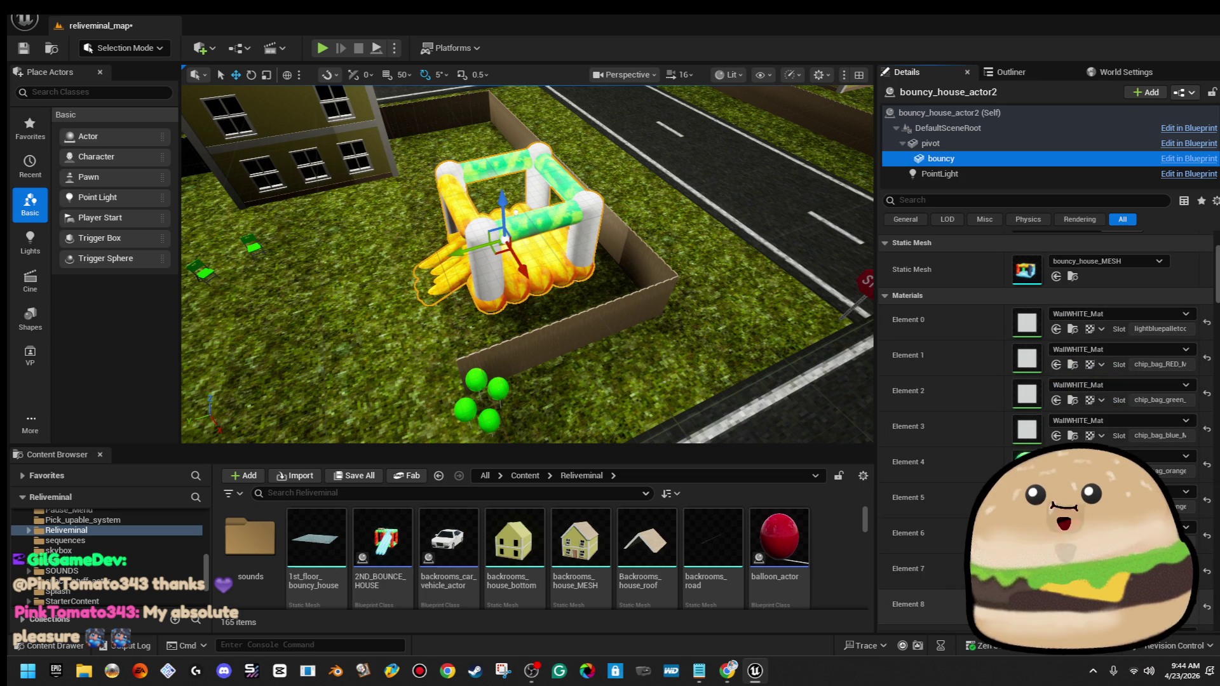
# Assign chip_bag_green_Mat to Element 6 and the element after it
pyautogui.click(1176, 528)
pyautogui.scroll(1, 1148, 438)
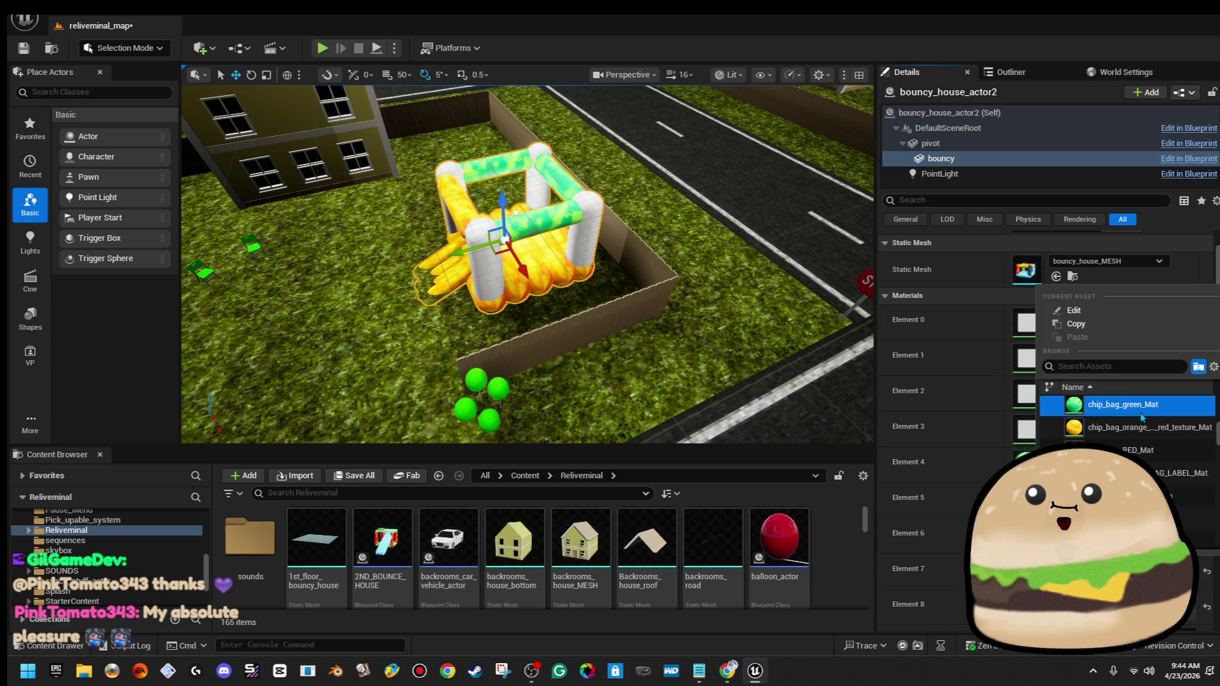
pyautogui.click(1141, 405)
pyautogui.click(1135, 430)
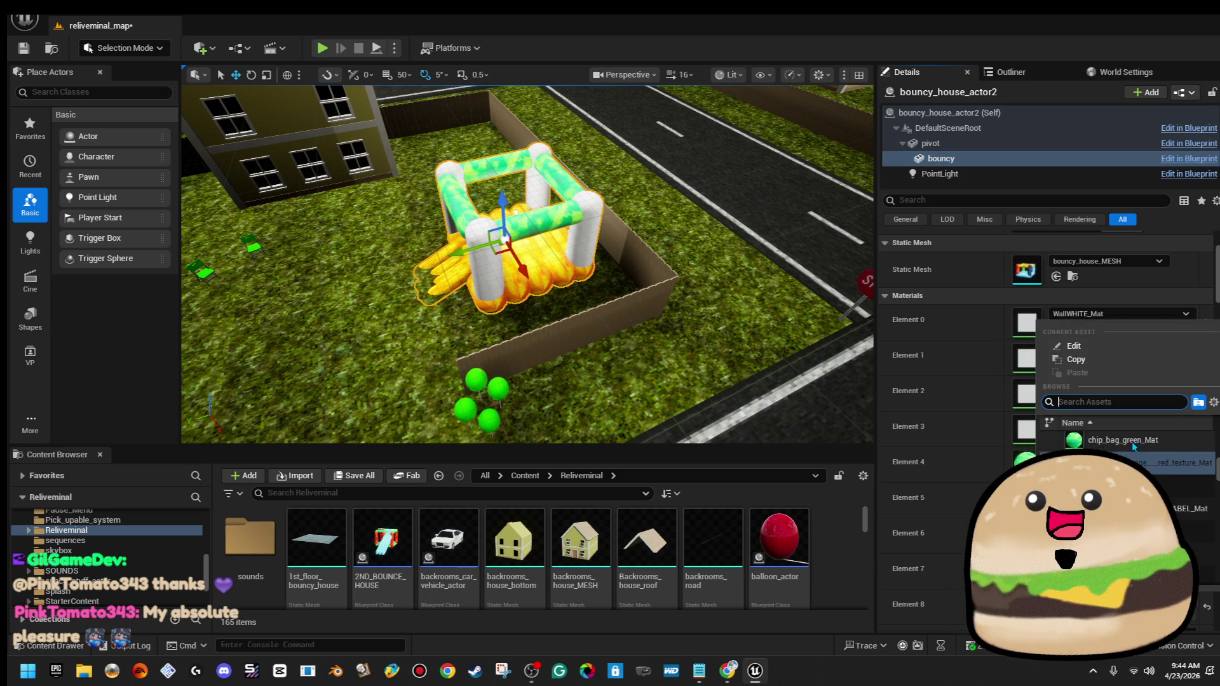
pyautogui.click(1131, 441)
pyautogui.scroll(-5, 1118, 444)
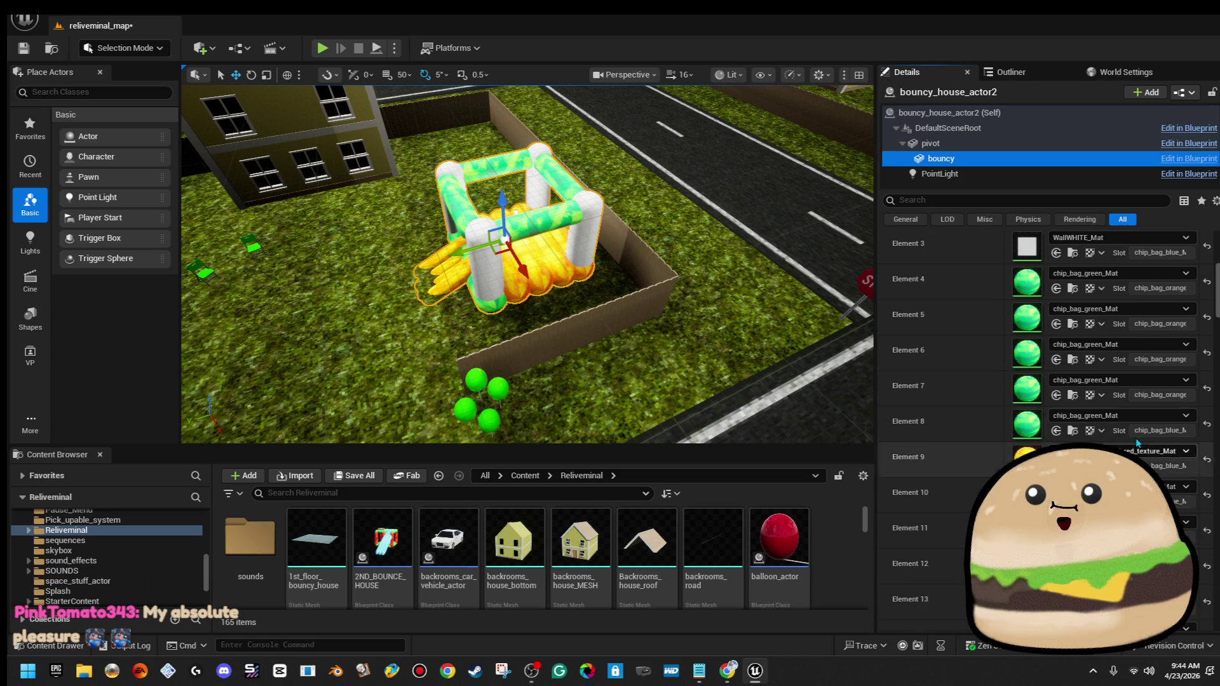
pyautogui.scroll(-1, 1153, 438)
# Assign chip_bag_green_Mat to Elements 9, 10, 11 and 12
pyautogui.click(1165, 414)
pyautogui.scroll(2, 1133, 257)
pyautogui.click(1134, 258)
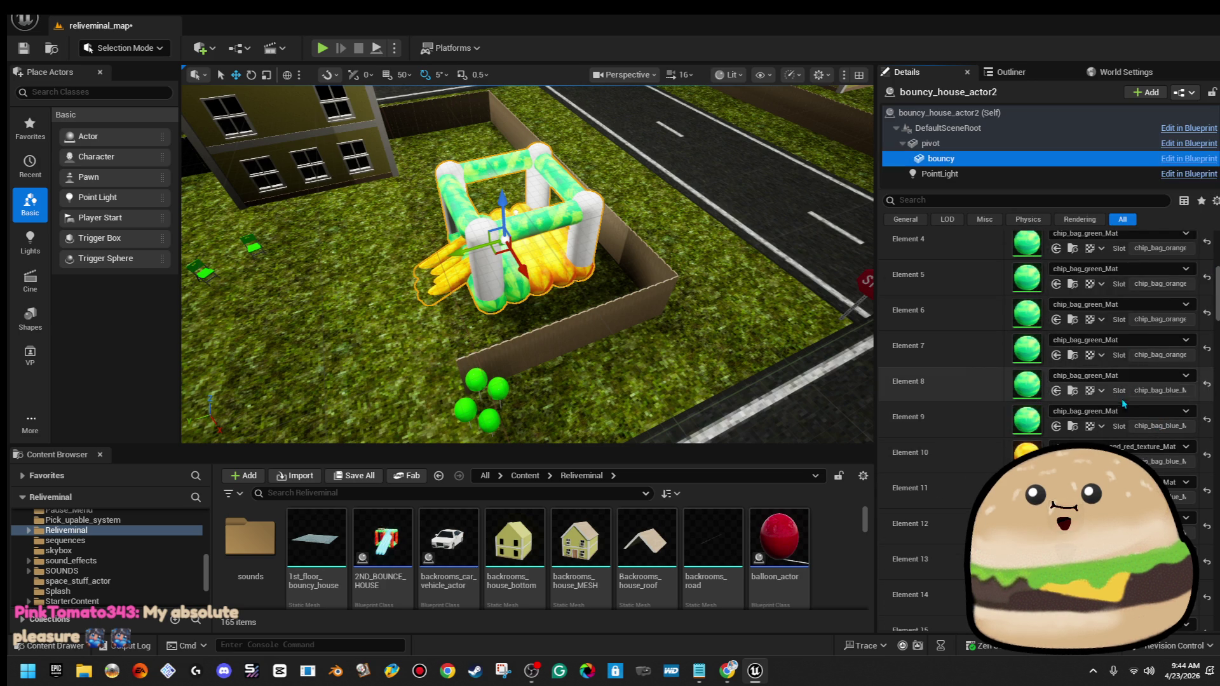
pyautogui.click(1124, 446)
pyautogui.click(1146, 294)
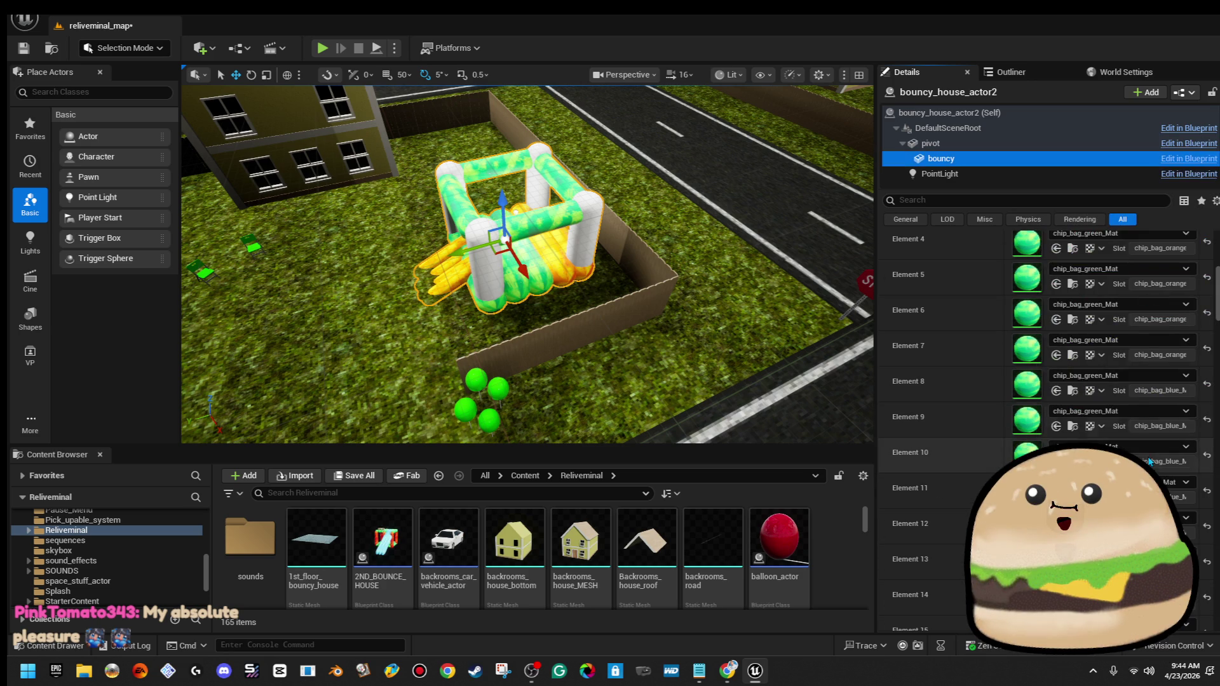
pyautogui.click(1144, 483)
pyautogui.click(1137, 343)
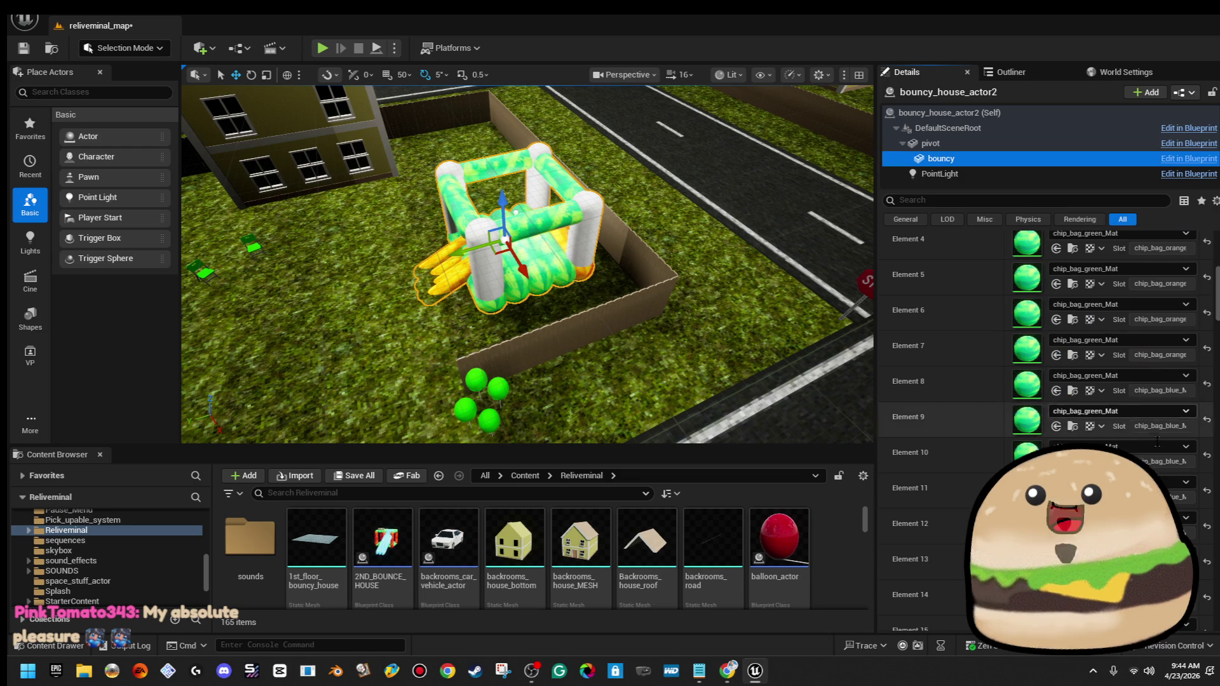
pyautogui.click(1172, 524)
pyautogui.scroll(1, 1143, 371)
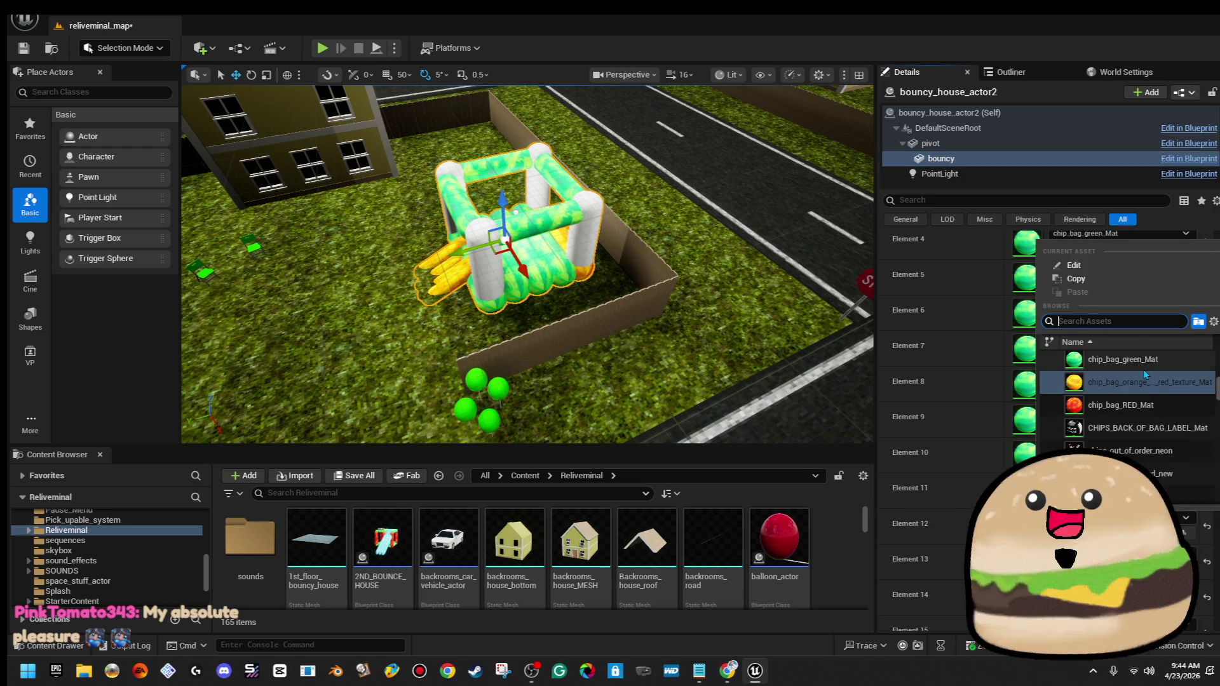
pyautogui.click(1142, 371)
# Recheck Elements 5 and 8 and fill the remaining slots with chip_bag_green_Mat
pyautogui.click(1121, 269)
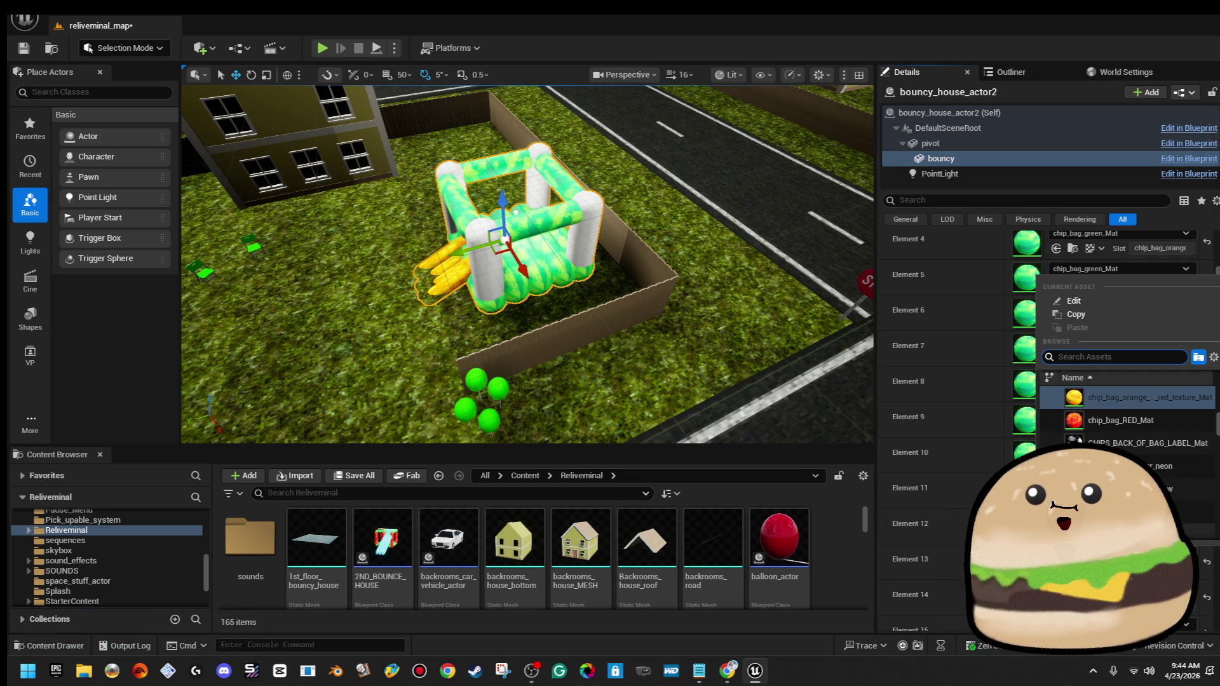
pyautogui.click(1141, 408)
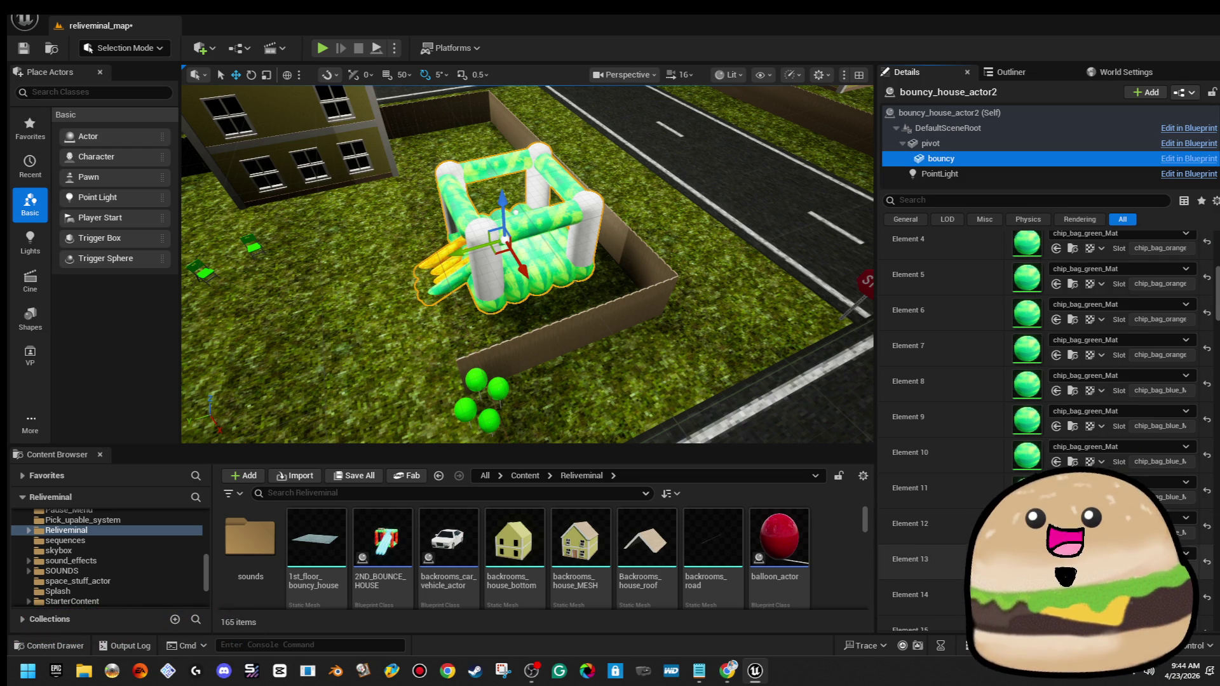
pyautogui.click(1121, 447)
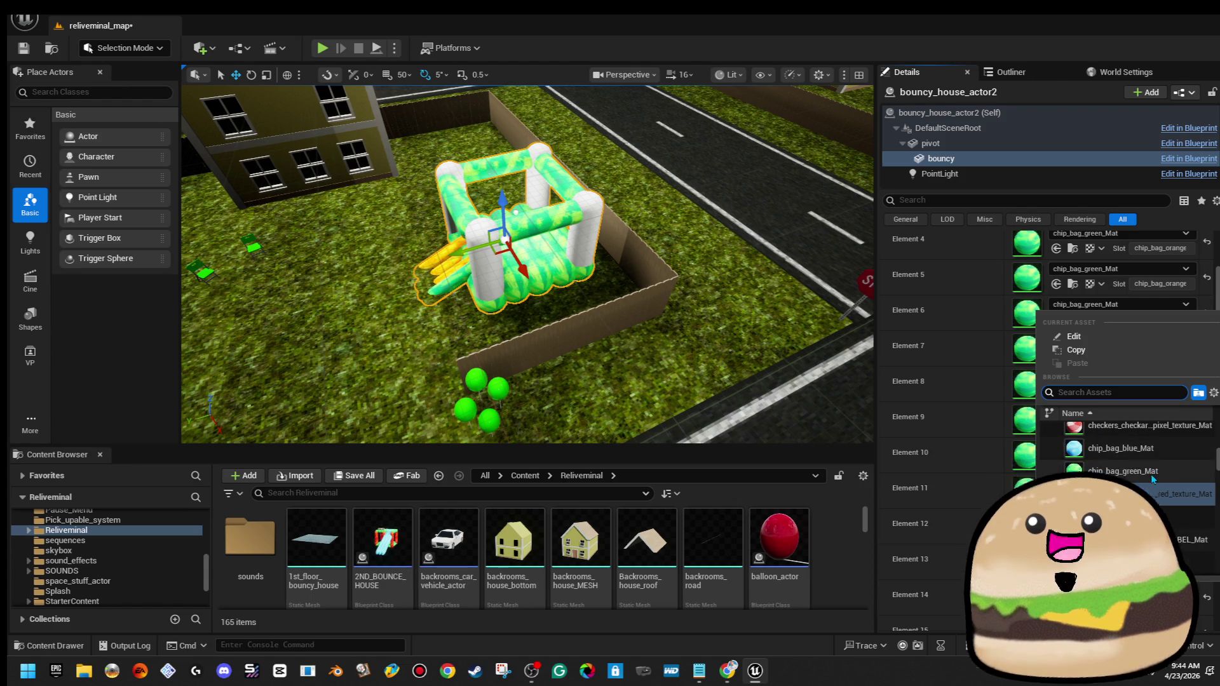
pyautogui.click(1163, 459)
pyautogui.scroll(-3, 1048, 381)
pyautogui.click(1119, 239)
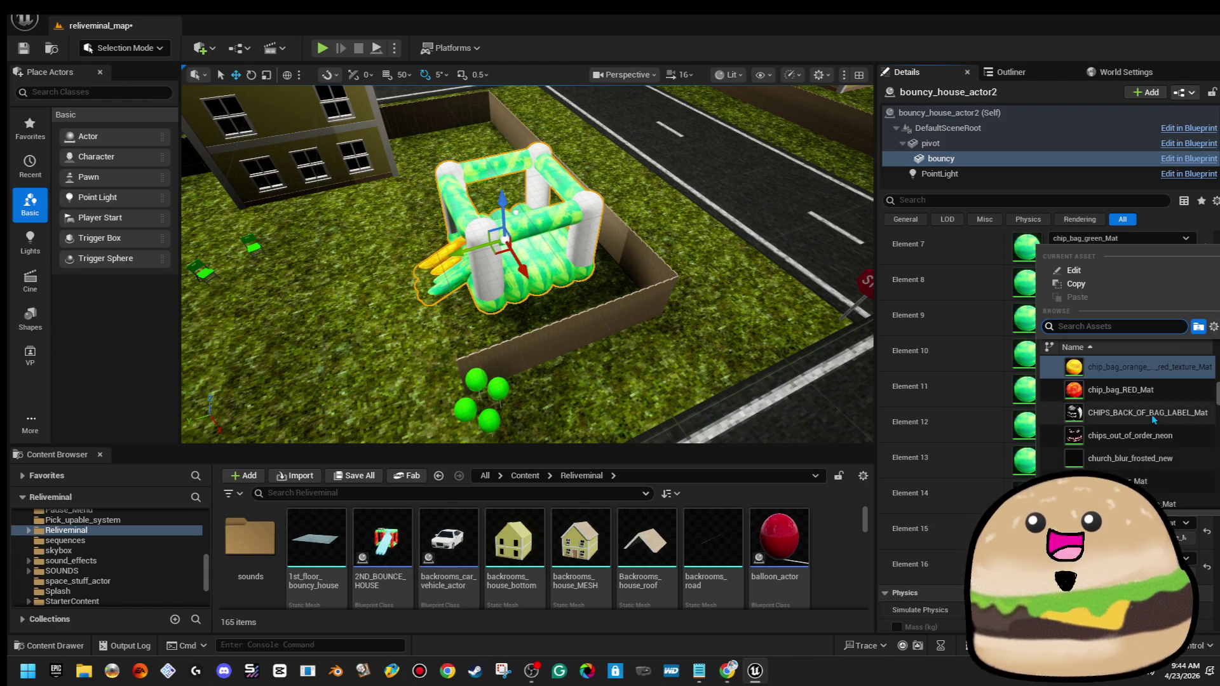
pyautogui.scroll(1, 1150, 394)
pyautogui.click(1143, 443)
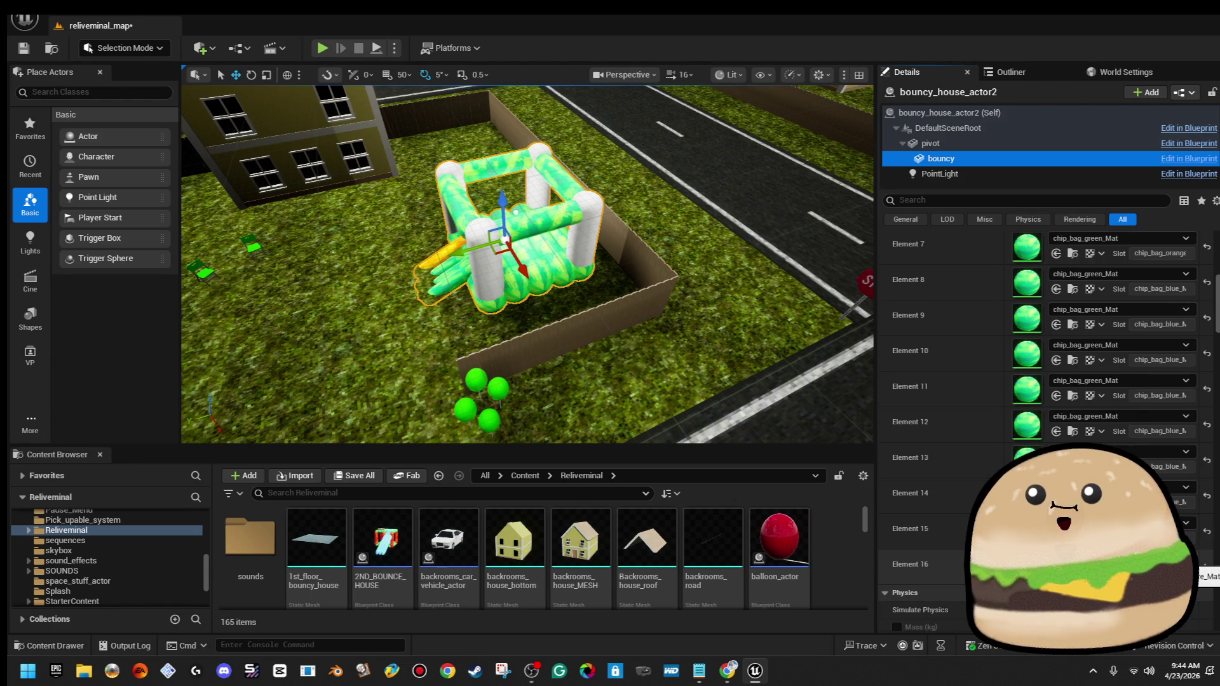
pyautogui.click(1118, 274)
pyautogui.scroll(1, 1124, 443)
pyautogui.click(1121, 421)
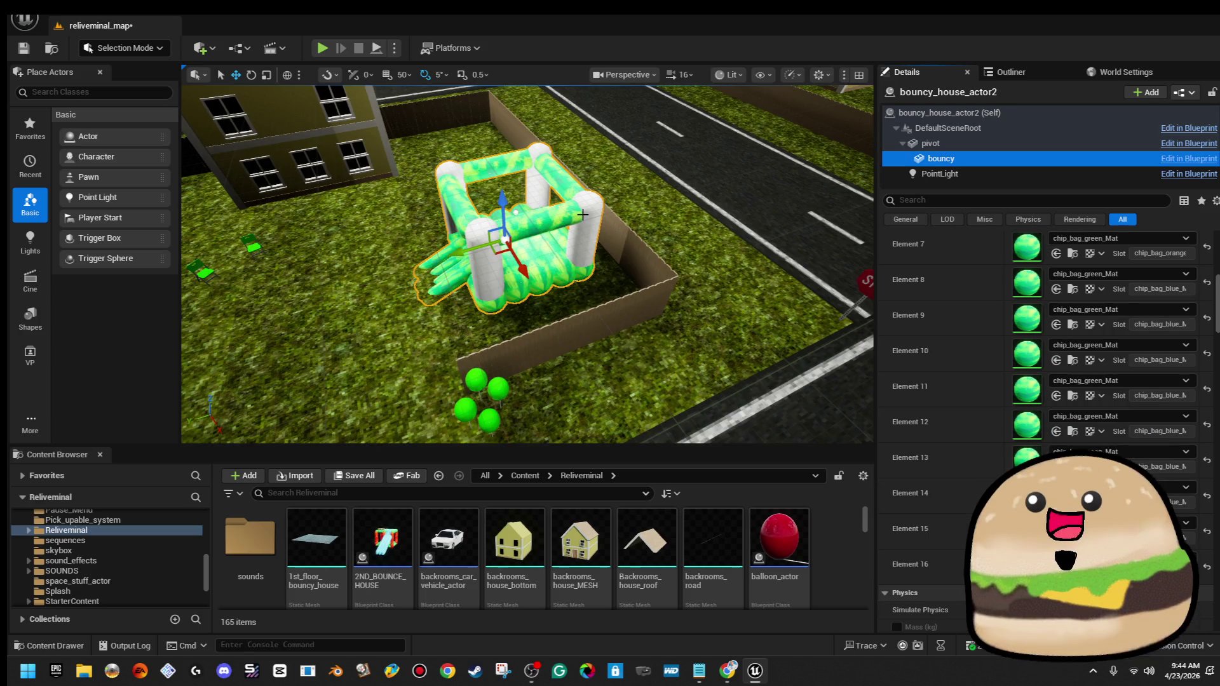
# Start Play mode with Alt+P and walk into the green bouncy house
pyautogui.rightClick(413, 287)
pyautogui.click(514, 641)
pyautogui.hotkey('alt', 'p')
pyautogui.press('w')
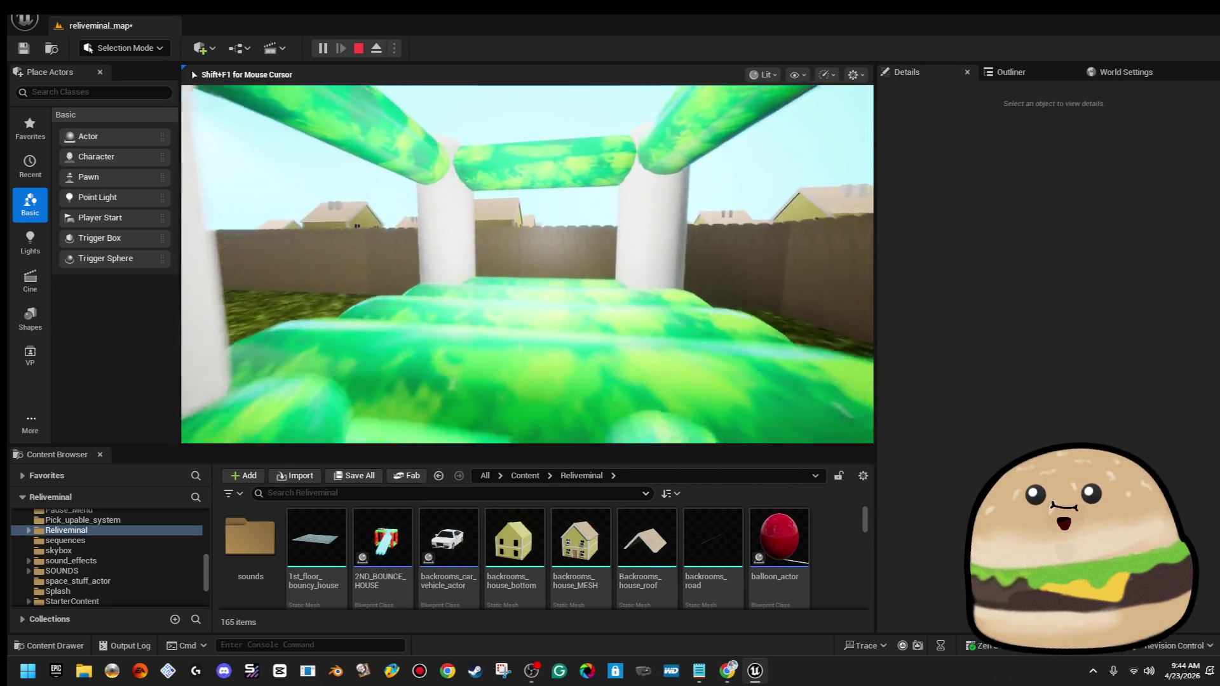
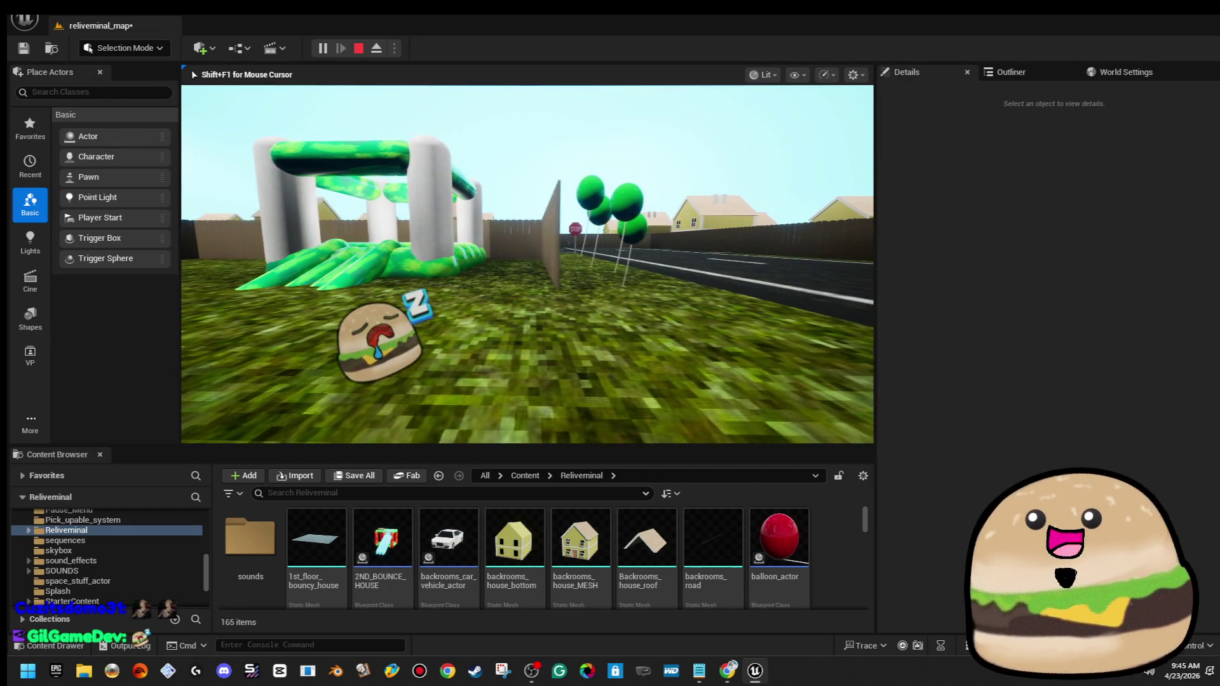
# Stop the play test, open the bouncy house actor's Blueprint, and return to the level
pyautogui.press('Escape')
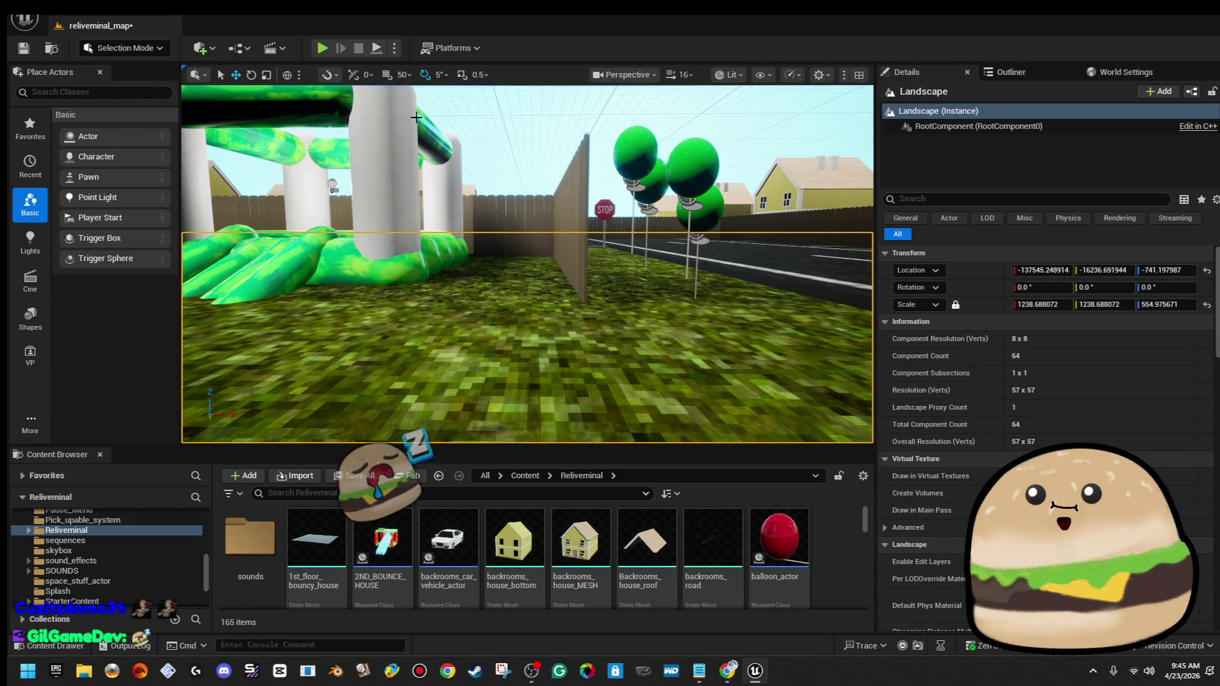
pyautogui.rightClick(409, 147)
pyautogui.click(476, 197)
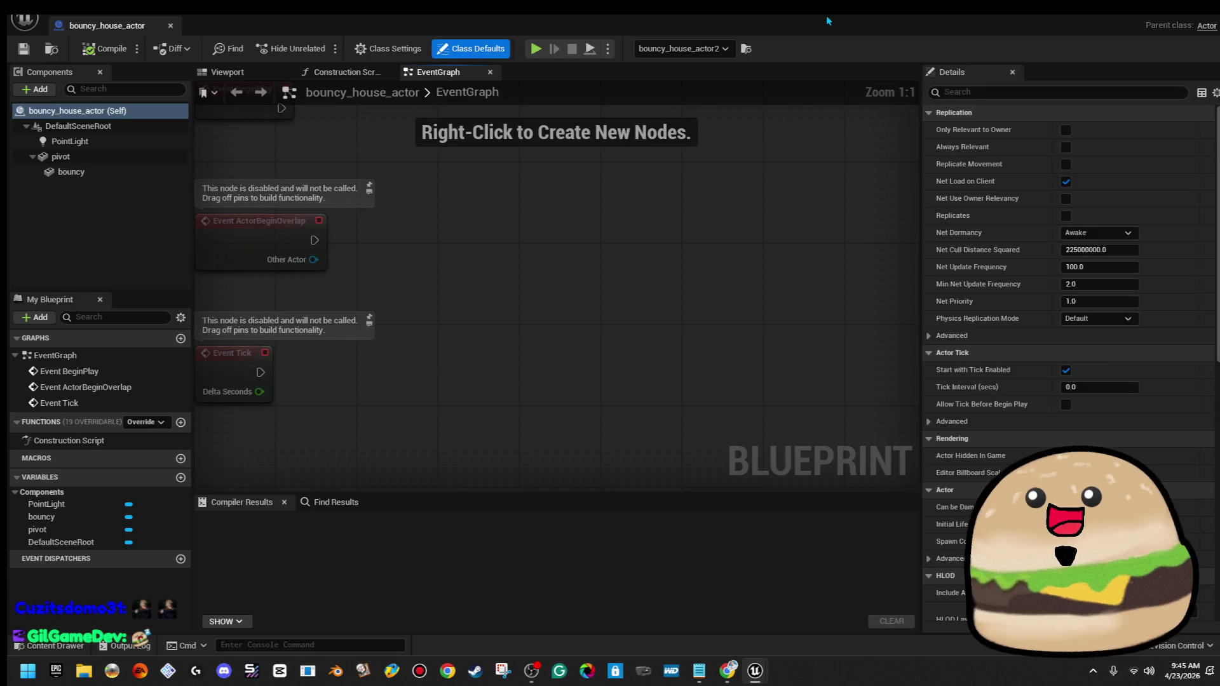
pyautogui.hotkey('alt', 'Tab')
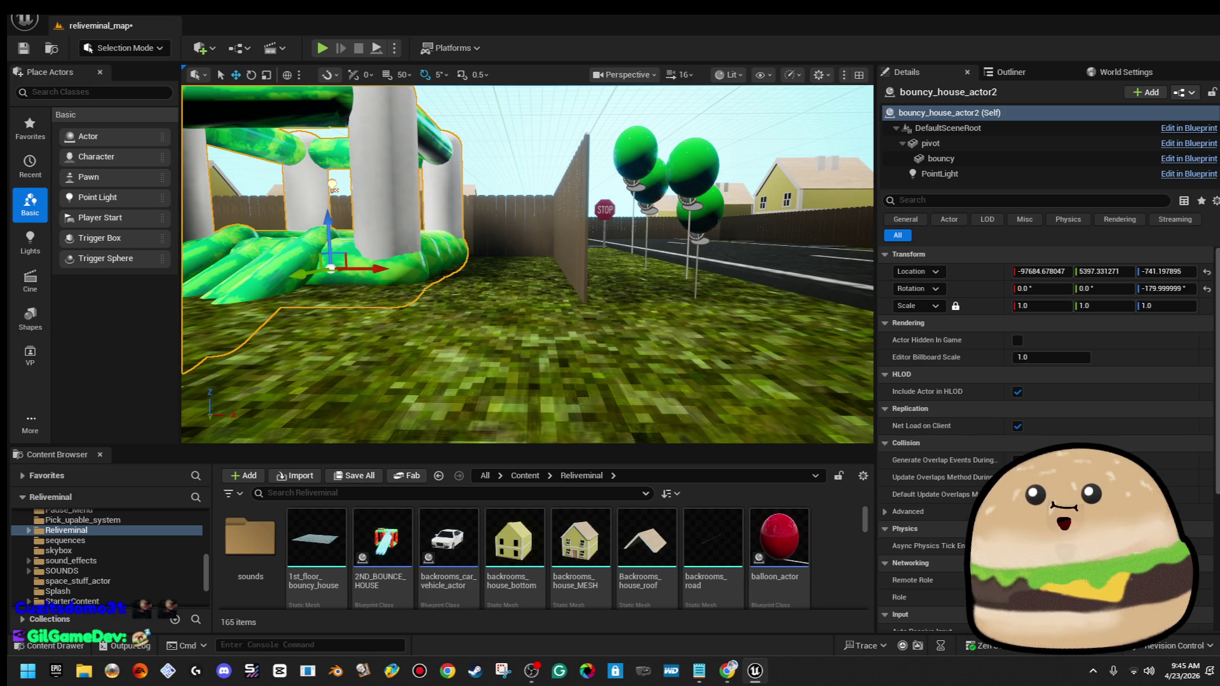
# Start a play test from the grass in front of the green bouncy house
pyautogui.moveTo(422, 249); pyautogui.dragTo(422, 249)
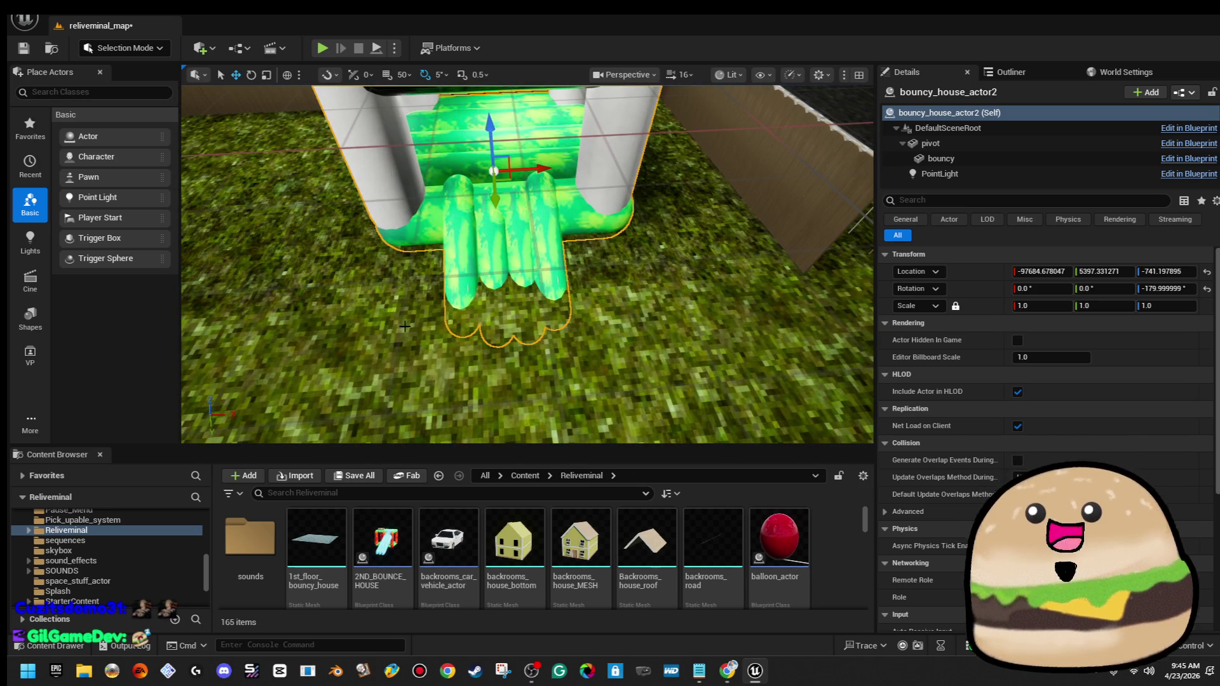
pyautogui.rightClick(715, 286)
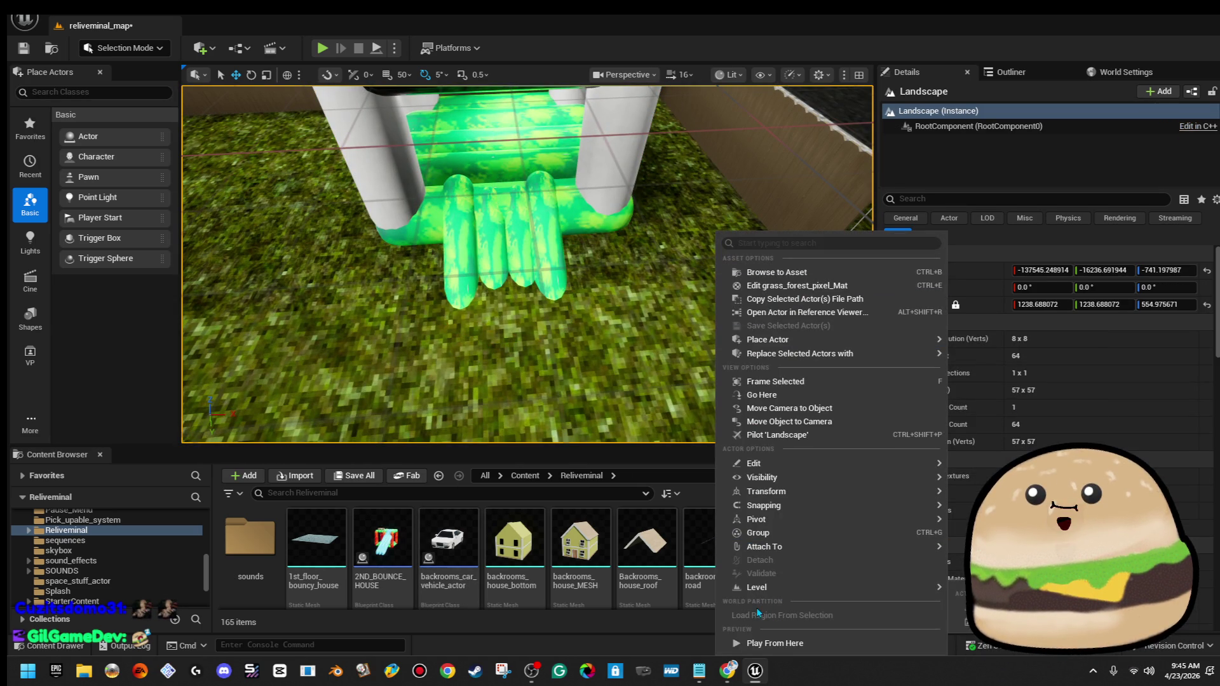
pyautogui.click(778, 642)
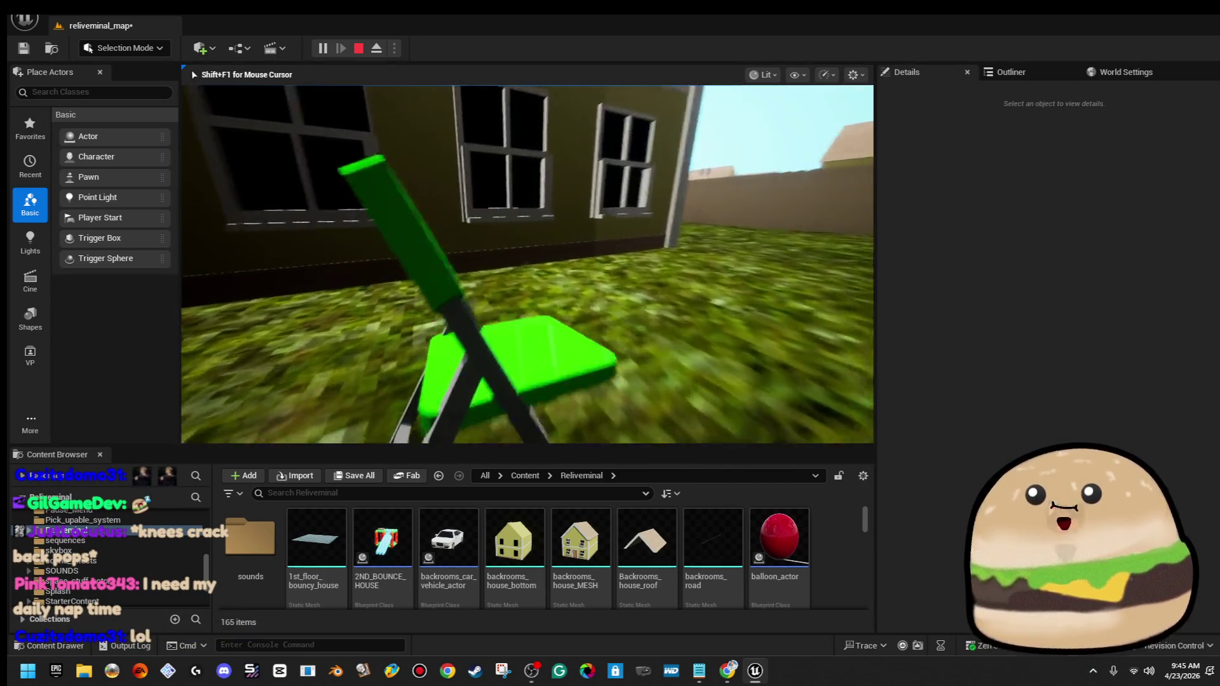
# End the play-in-editor session with Esc to edit reliveminal_map again
pyautogui.press('Escape')
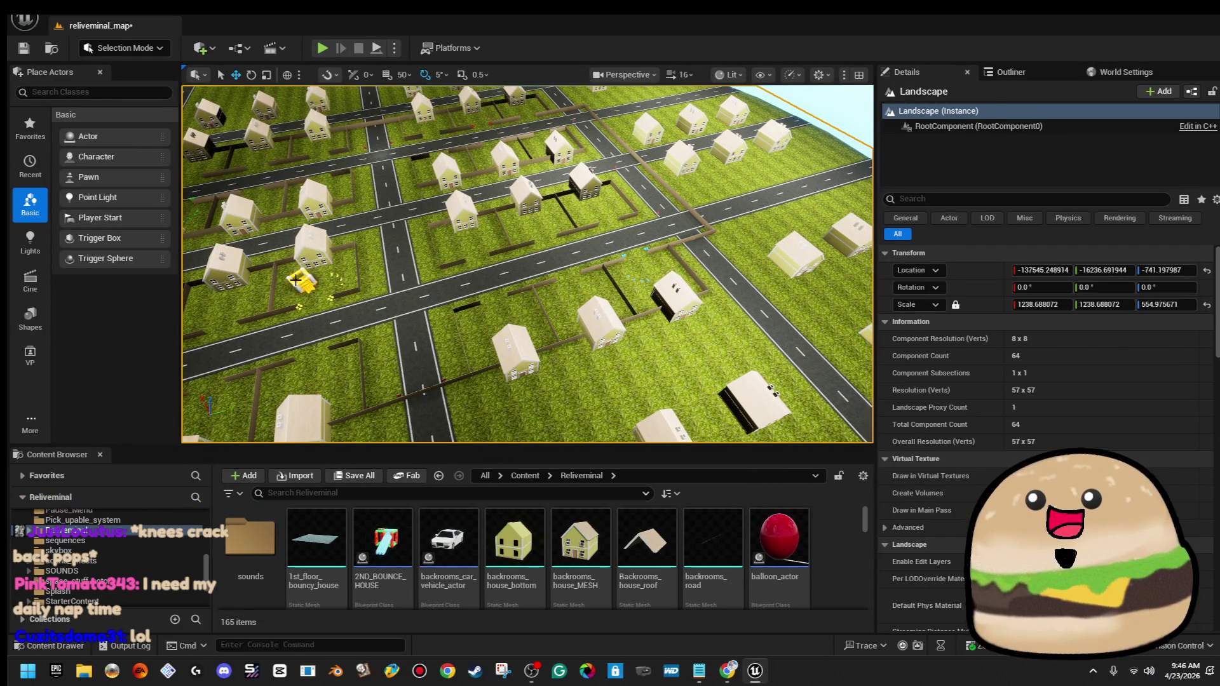
# Select the bouncy house and zoom the view around its fenced yard
pyautogui.click(298, 280)
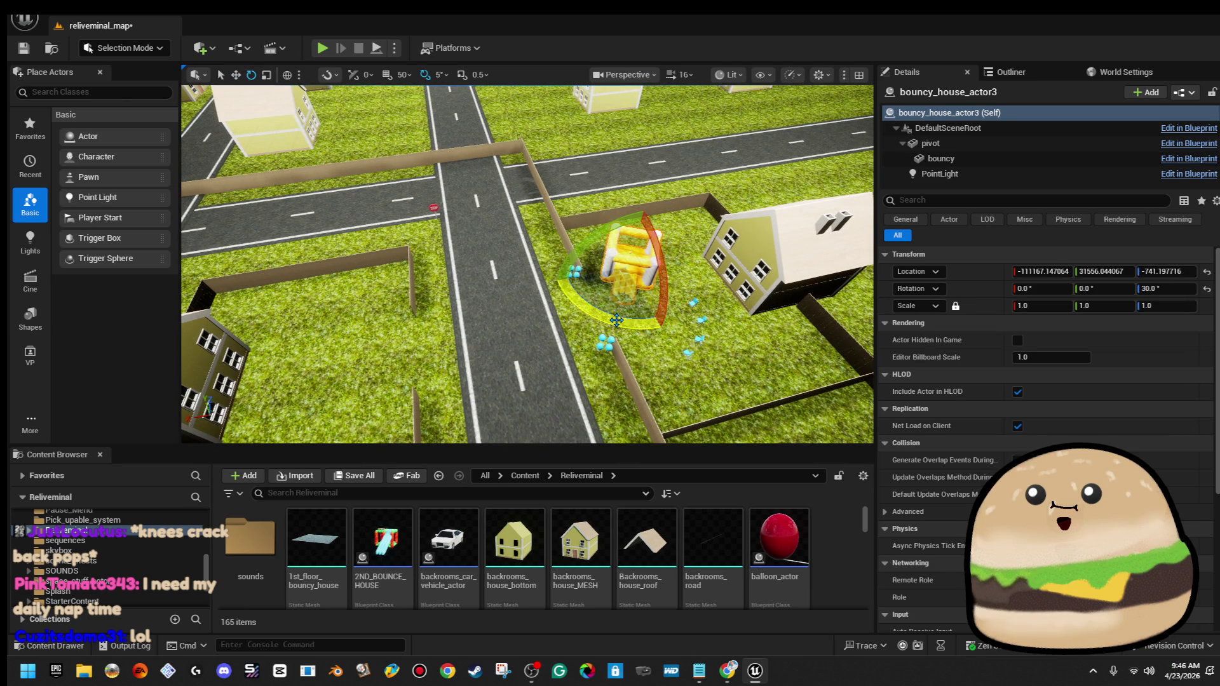
pyautogui.scroll(-5, 527, 264)
pyautogui.scroll(-5, 528, 264)
pyautogui.scroll(-3, 527, 264)
pyautogui.scroll(10, 527, 263)
pyautogui.scroll(8, 527, 264)
pyautogui.scroll(2, 730, 299)
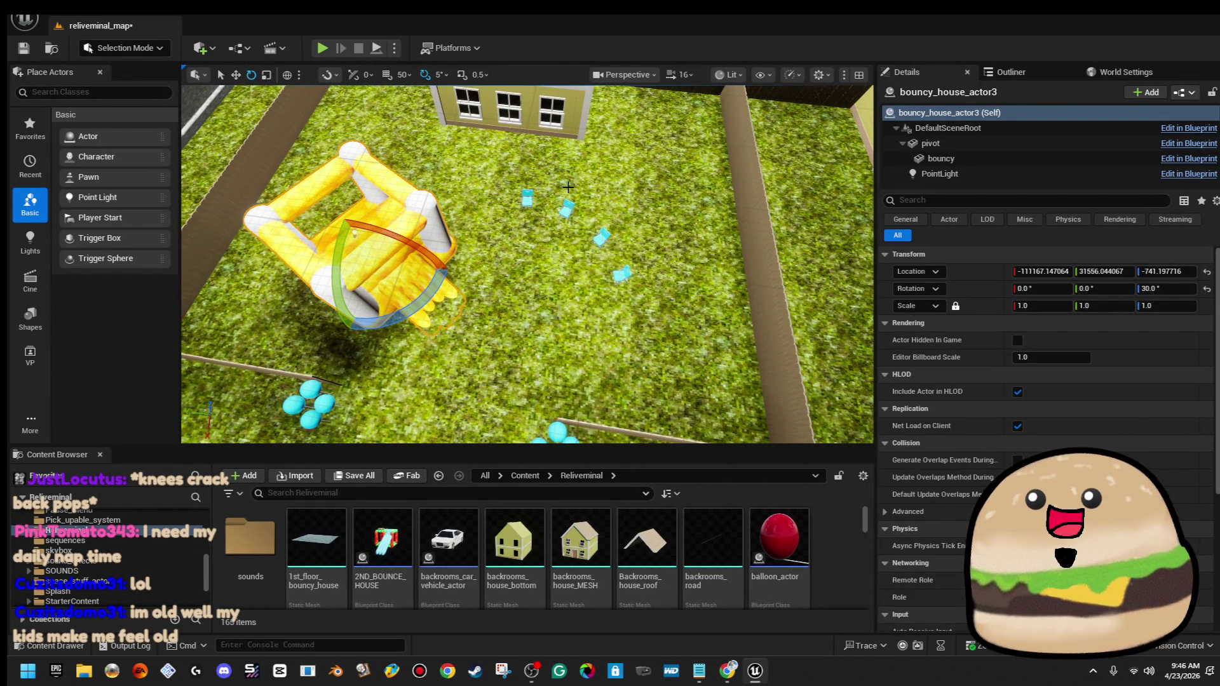
# Rotate the two small cyan chairs slightly, about -5 degrees
pyautogui.click(527, 198)
pyautogui.keyDown('ctrl'); pyautogui.click(556, 219); pyautogui.keyUp('ctrl')
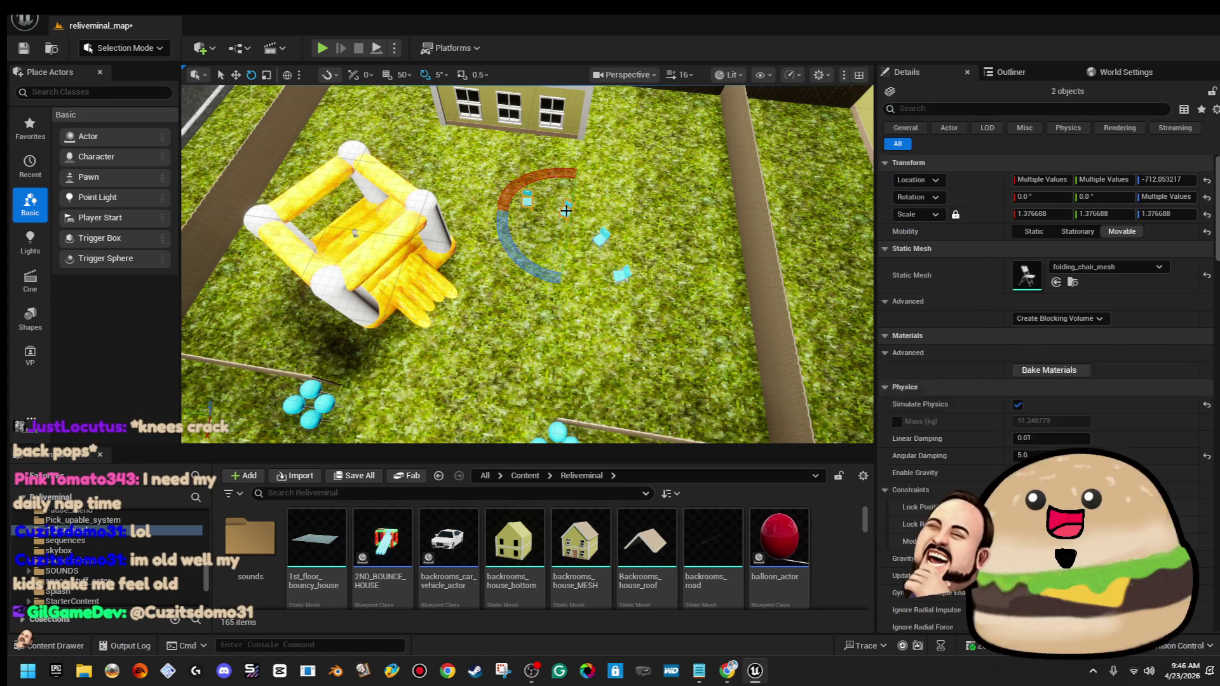
pyautogui.moveTo(592, 261)
pyautogui.mouseDown()
pyautogui.moveTo(555, 241)
pyautogui.moveTo(597, 311)
pyautogui.moveTo(629, 298)
pyautogui.moveTo(525, 235)
pyautogui.moveTo(377, 240)
pyautogui.mouseUp()
pyautogui.press('w')
pyautogui.press('e')
pyautogui.moveTo(376, 296); pyautogui.dragTo(375, 321)
# Turn bouncy_house_actor3 to 90° yaw and shift it up and right in the yard
pyautogui.click(392, 304)
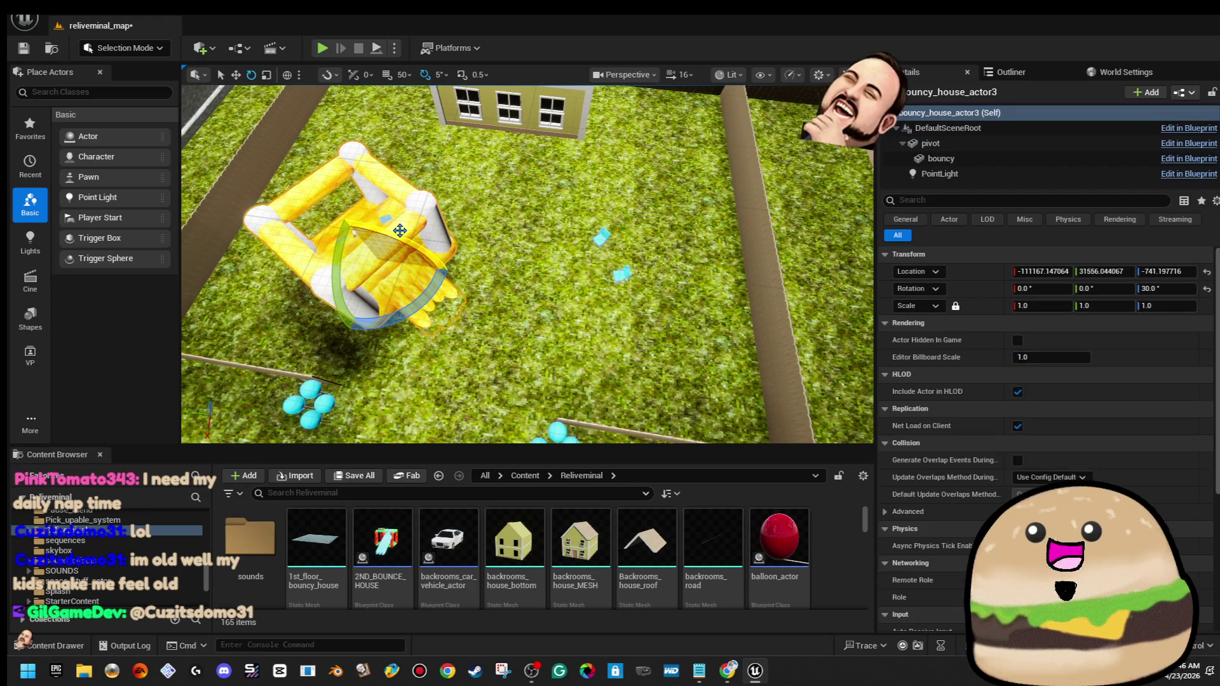
pyautogui.click(517, 257)
pyautogui.hotkey('ctrl', 'z')
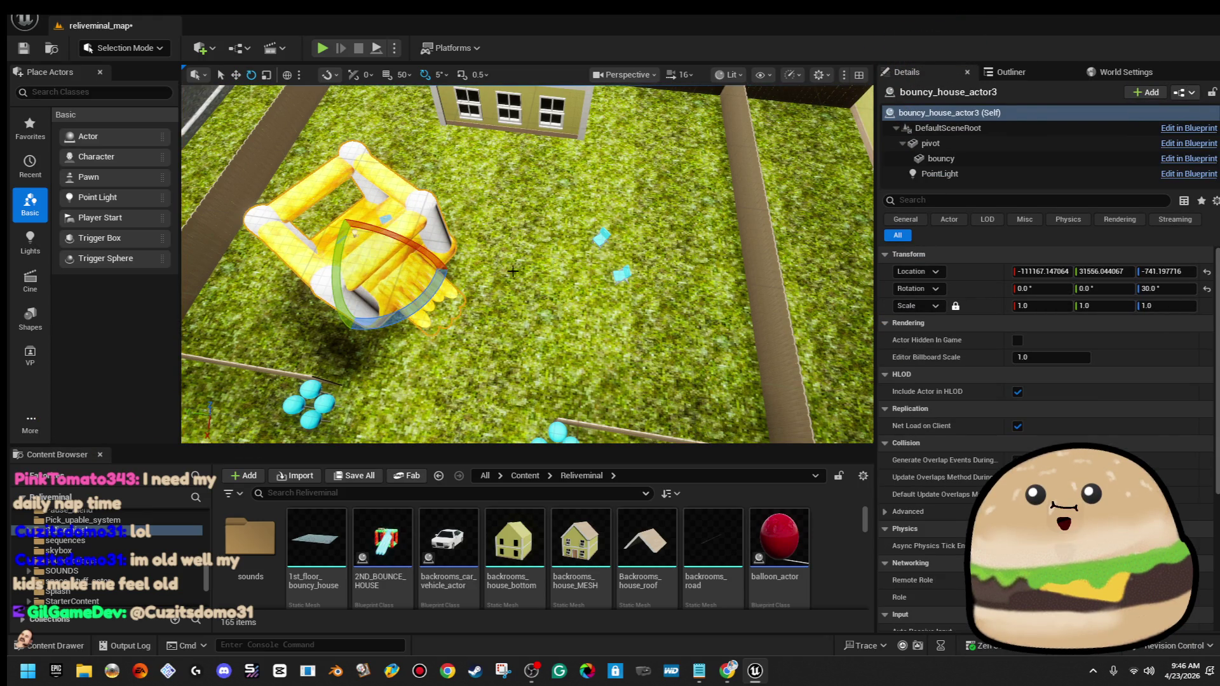
pyautogui.moveTo(420, 303); pyautogui.dragTo(375, 338)
pyautogui.press('w')
pyautogui.moveTo(361, 280)
pyautogui.mouseDown()
pyautogui.moveTo(463, 202)
pyautogui.moveTo(490, 198)
pyautogui.mouseUp()
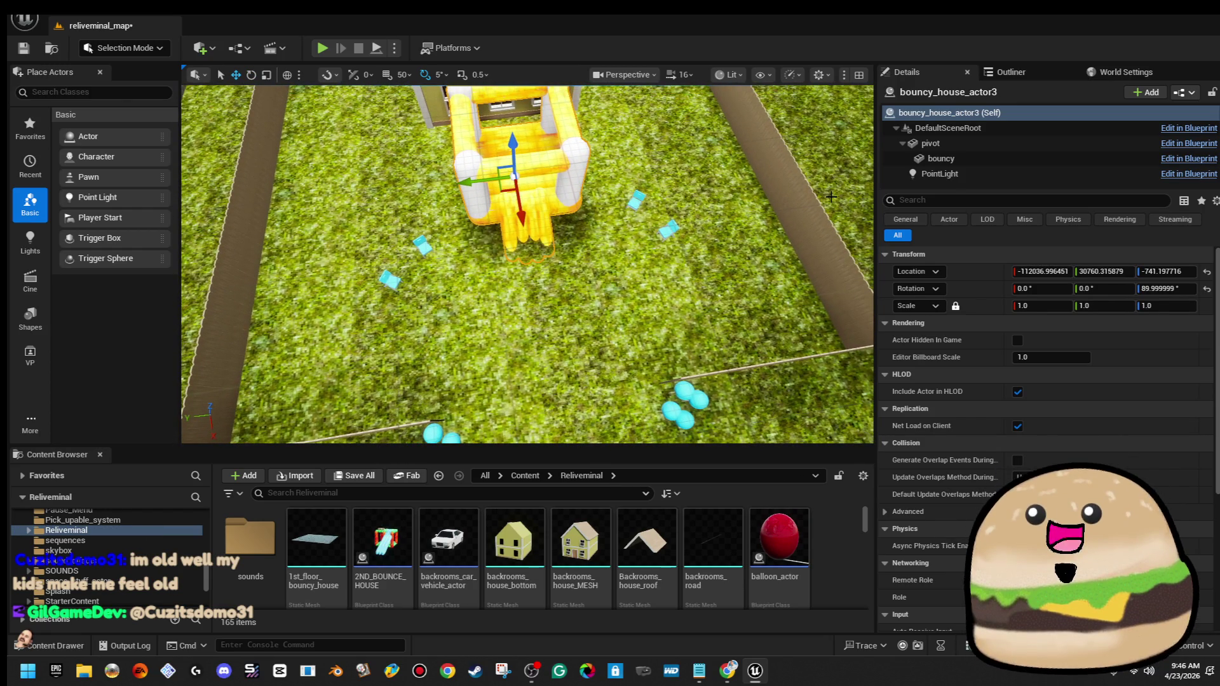
pyautogui.click(953, 159)
# Set material Elements 4 through 9 of the bouncy component to chip_bag_blue_Mat
pyautogui.scroll(-1, 1144, 483)
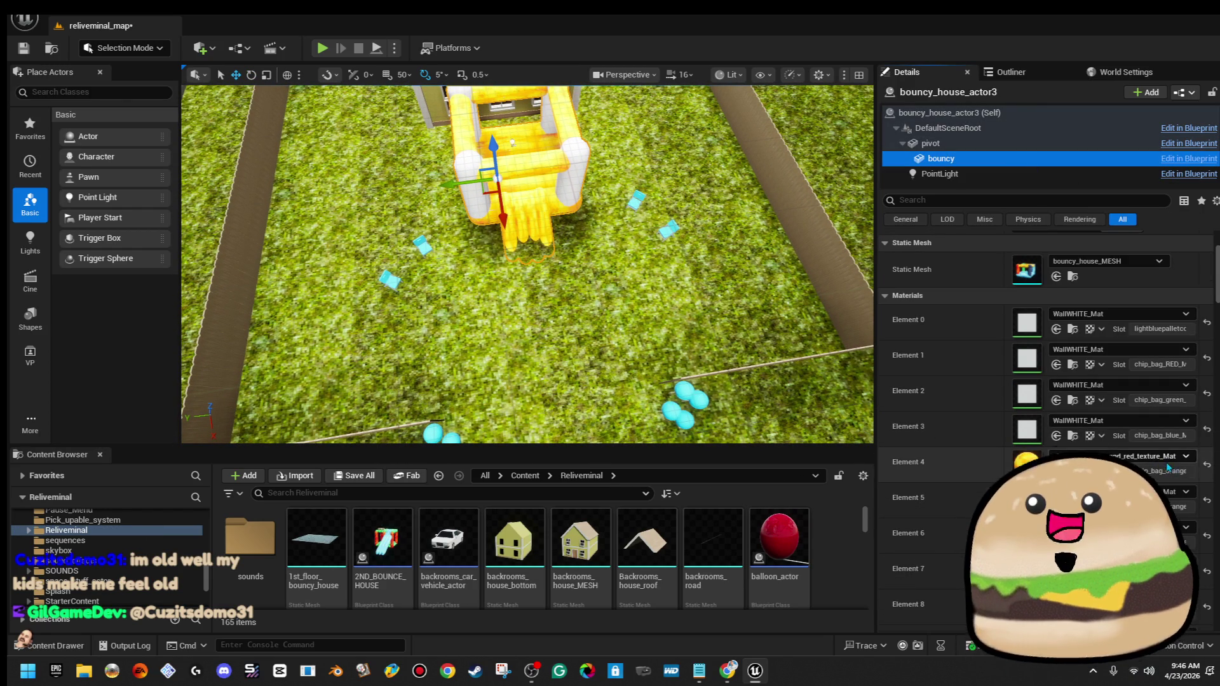
pyautogui.click(1173, 457)
pyautogui.scroll(-2, 1130, 368)
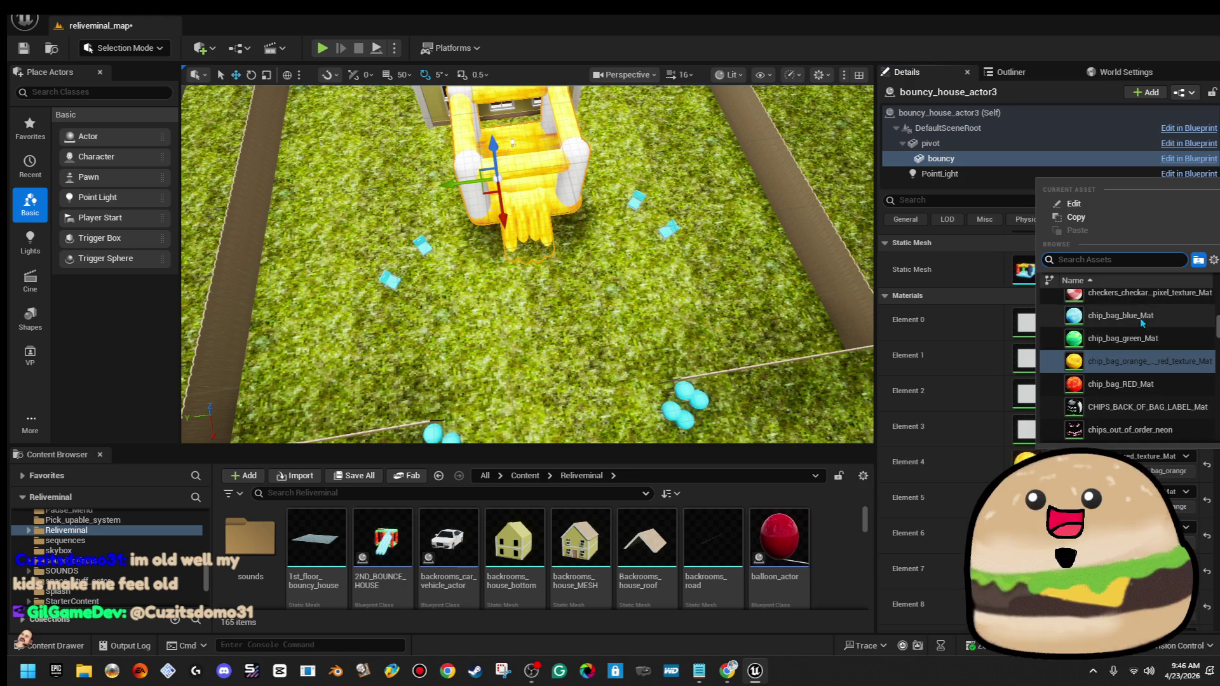
pyautogui.click(1131, 368)
pyautogui.click(1151, 493)
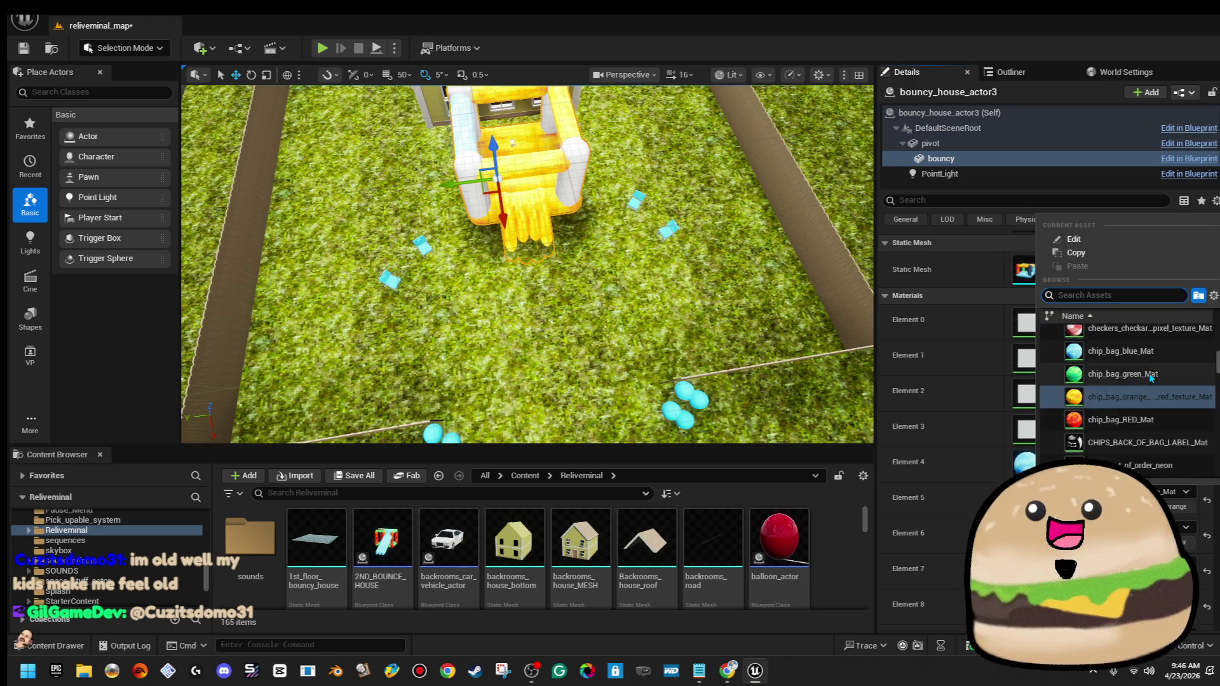
pyautogui.click(1153, 360)
pyautogui.click(1169, 527)
pyautogui.scroll(1, 1150, 443)
pyautogui.scroll(1, 1150, 443)
pyautogui.click(1131, 368)
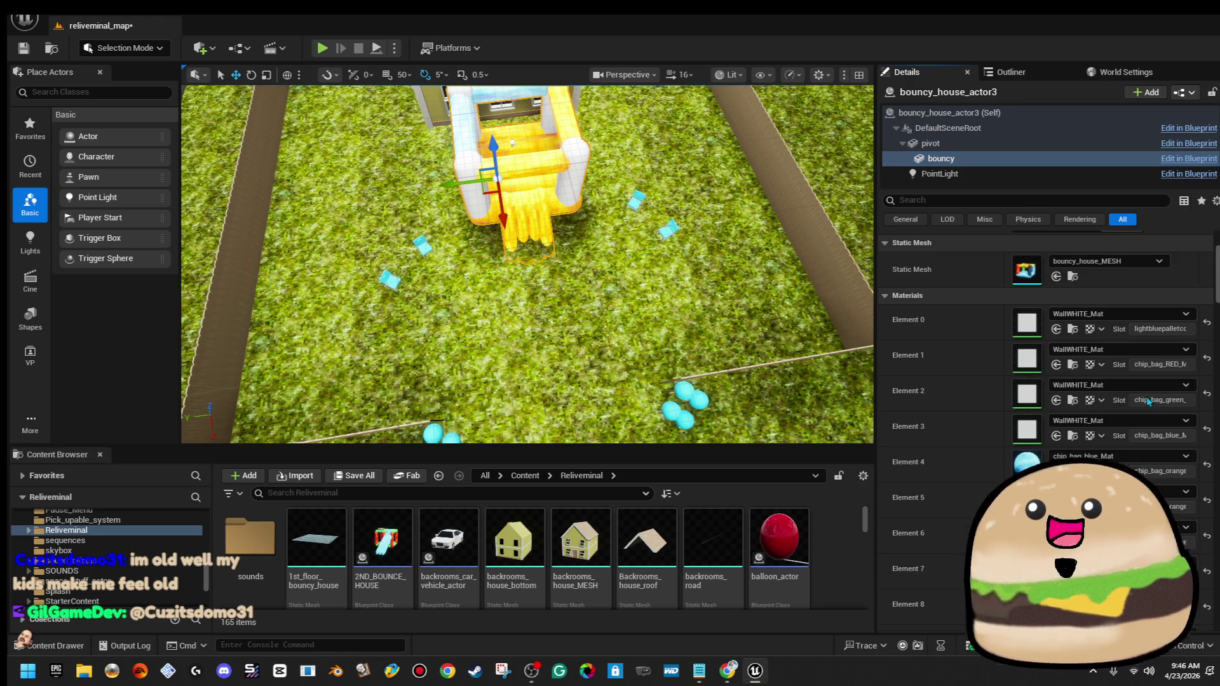
pyautogui.scroll(-3, 1080, 381)
pyautogui.click(1143, 462)
pyautogui.scroll(1, 1147, 368)
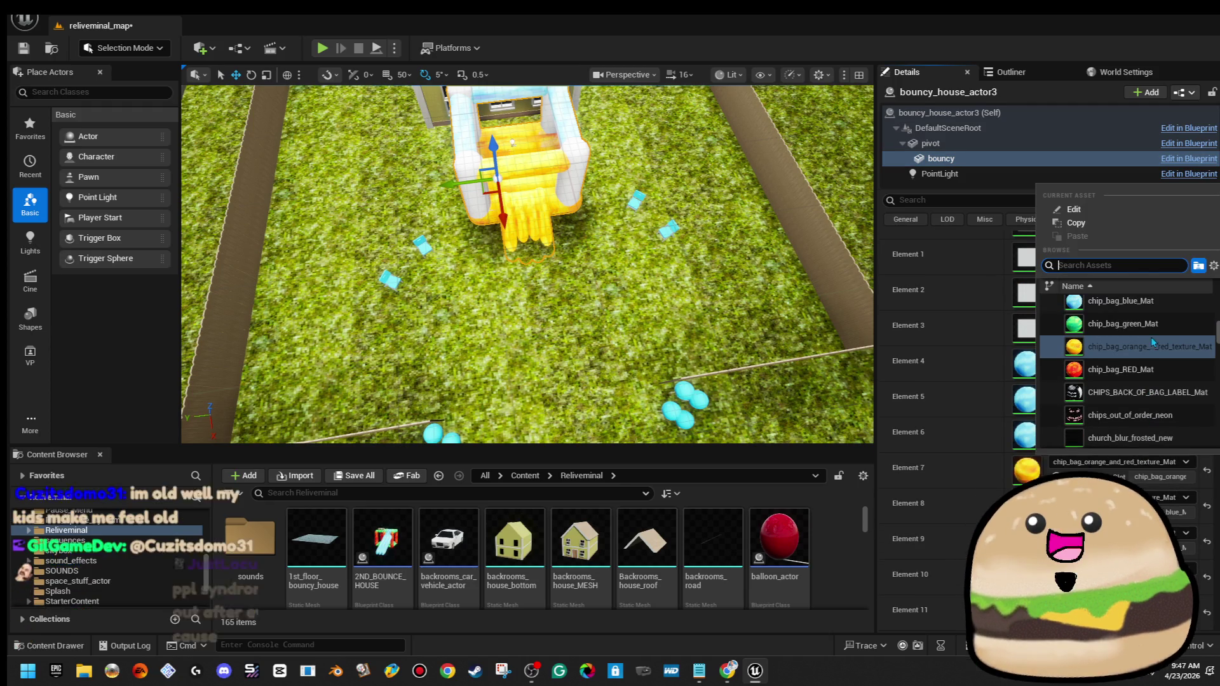
pyautogui.click(1137, 303)
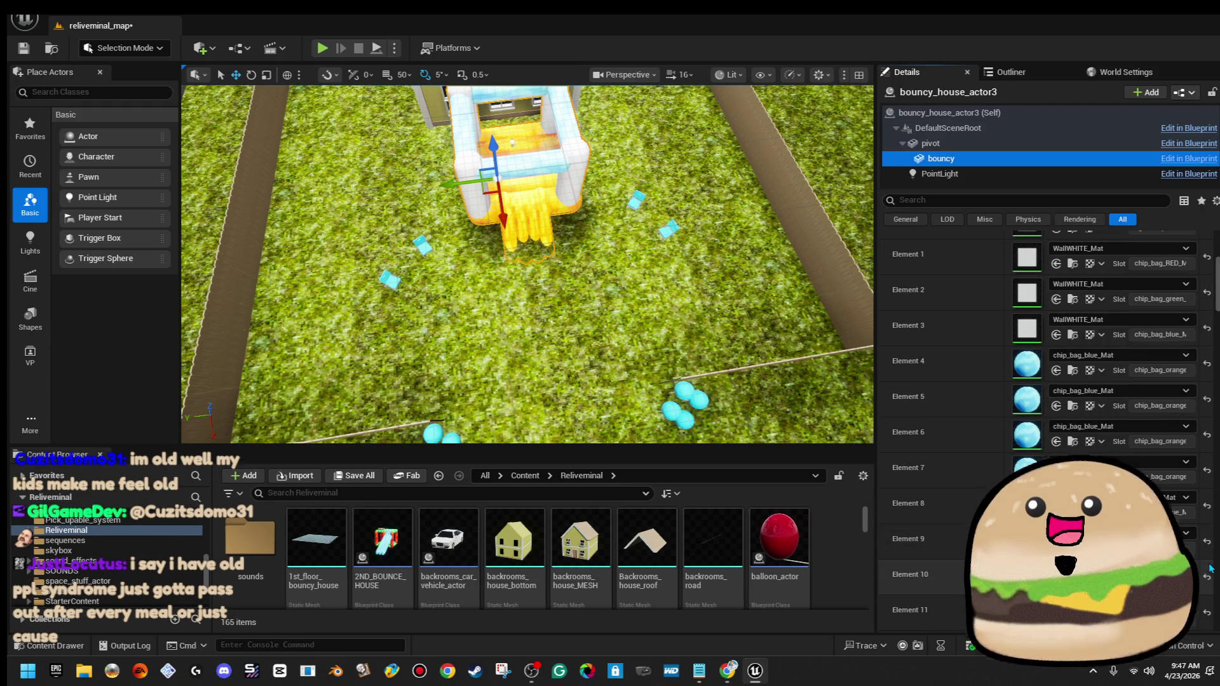
pyautogui.click(1174, 498)
pyautogui.scroll(1, 1144, 330)
pyautogui.click(1137, 364)
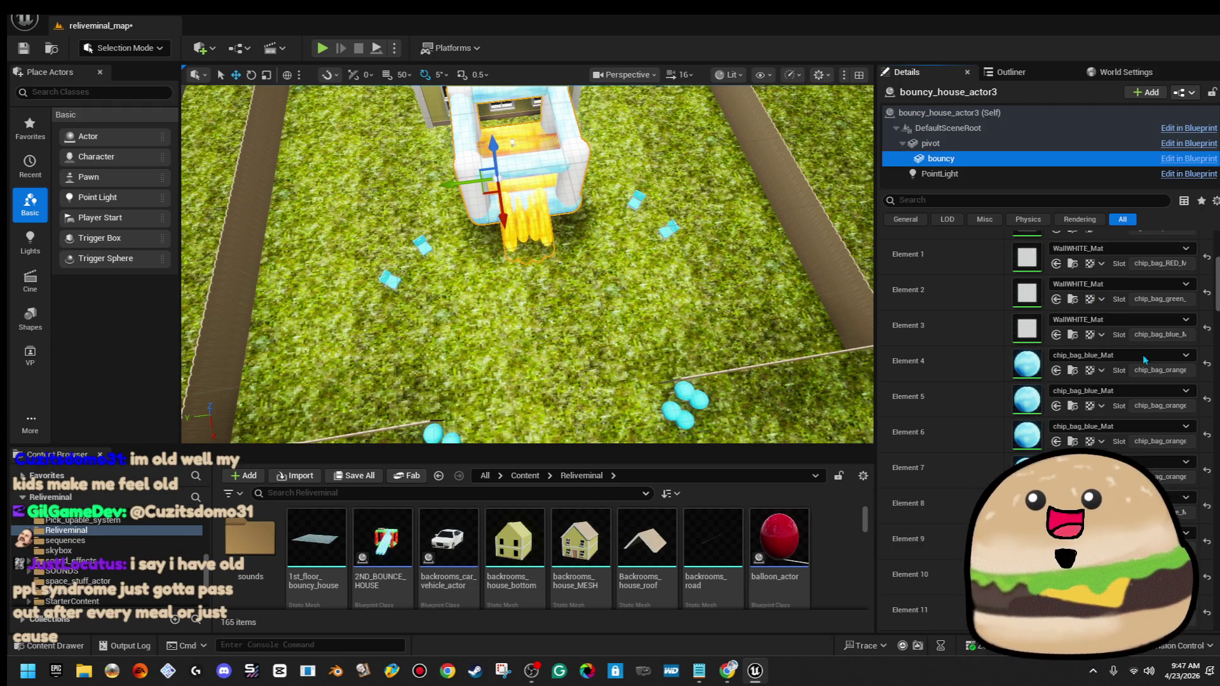
pyautogui.click(1174, 533)
pyautogui.scroll(1, 1137, 356)
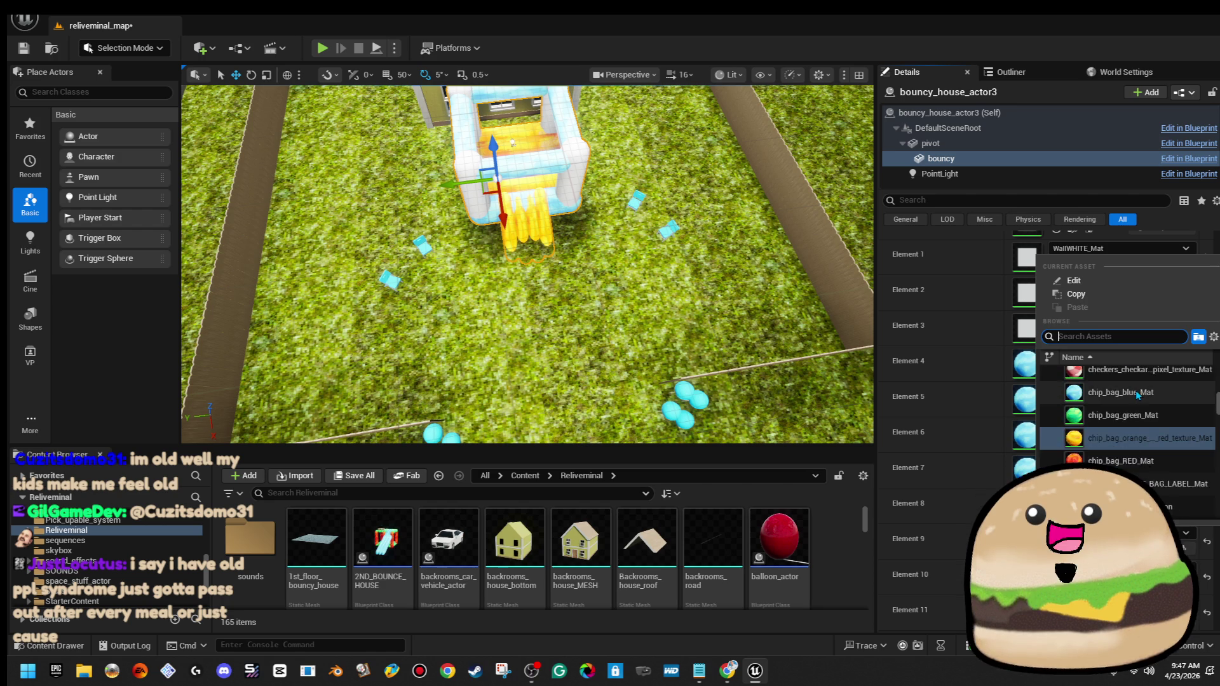
pyautogui.click(1137, 394)
# Set material Elements 10 through 16 to chip_bag_blue_Mat as well
pyautogui.click(1174, 568)
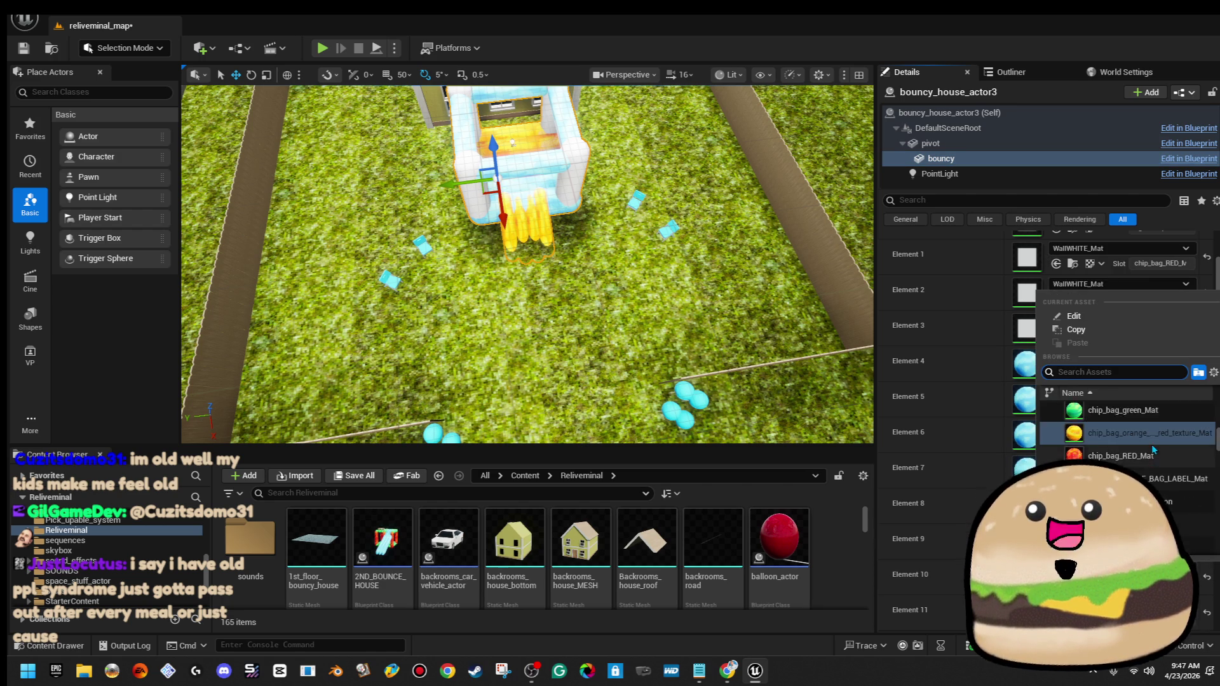
pyautogui.click(1151, 448)
pyautogui.click(1174, 498)
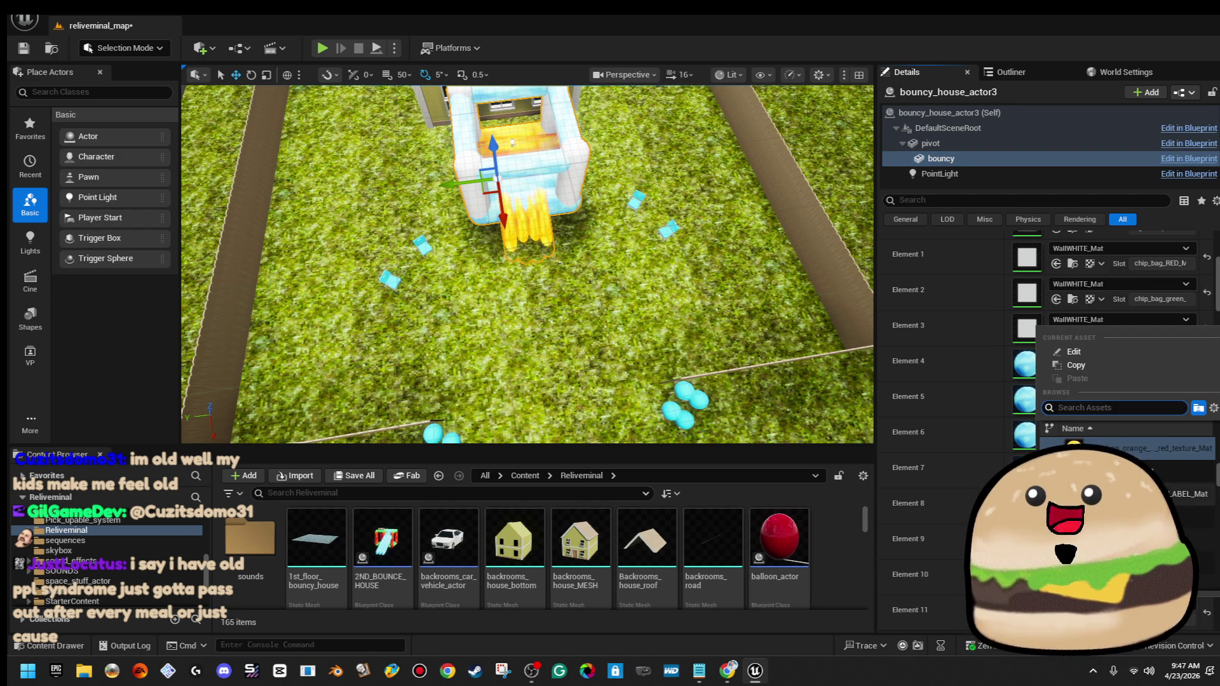
pyautogui.click(1143, 464)
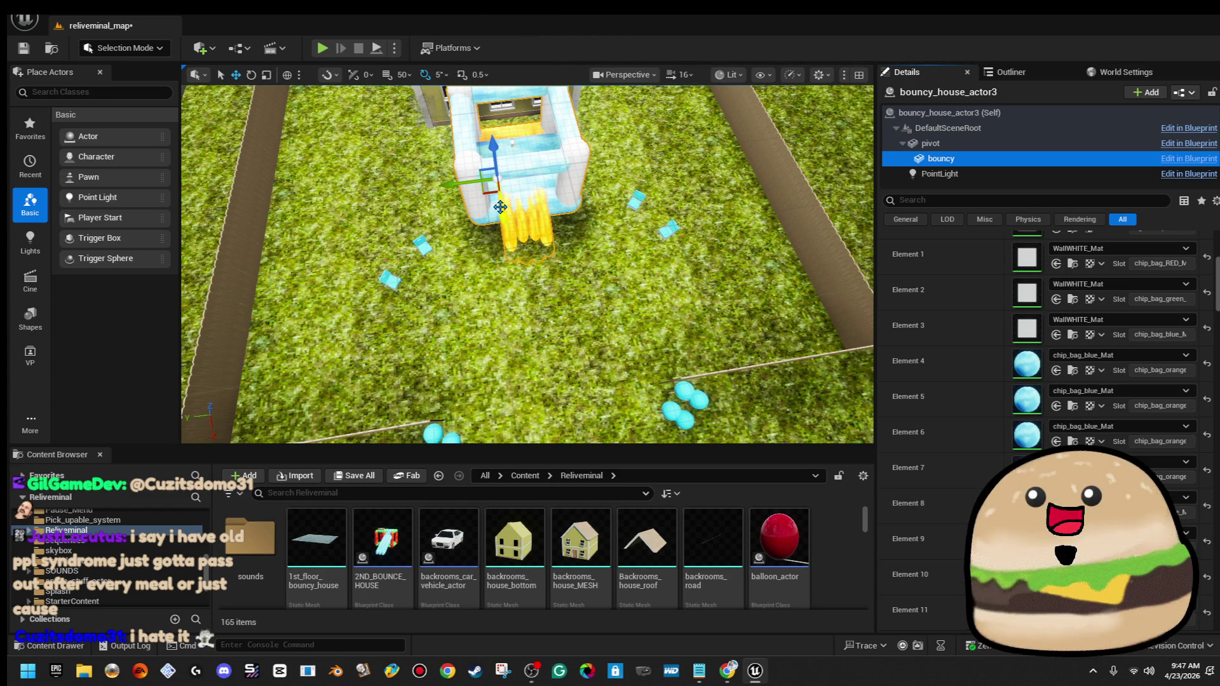
pyautogui.scroll(-4, 1174, 487)
pyautogui.scroll(-3, 1174, 488)
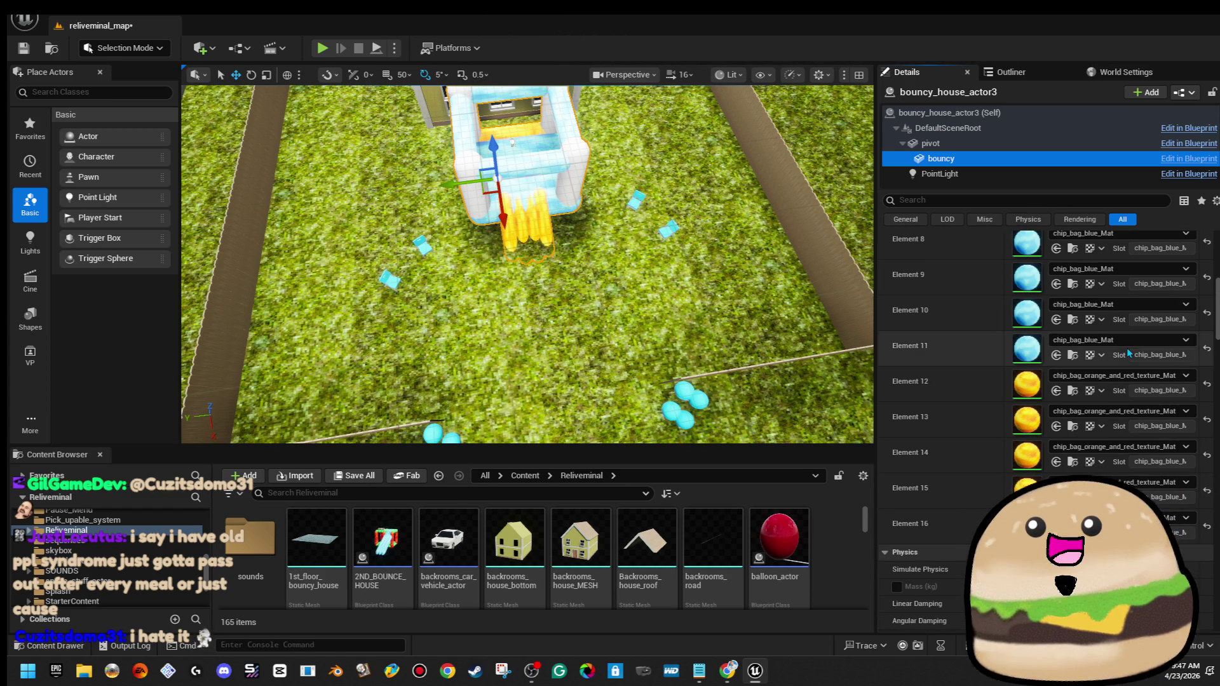
pyautogui.click(1149, 398)
pyautogui.scroll(2, 1124, 286)
pyautogui.click(1124, 267)
pyautogui.click(1144, 432)
pyautogui.scroll(2, 1125, 331)
pyautogui.click(1125, 291)
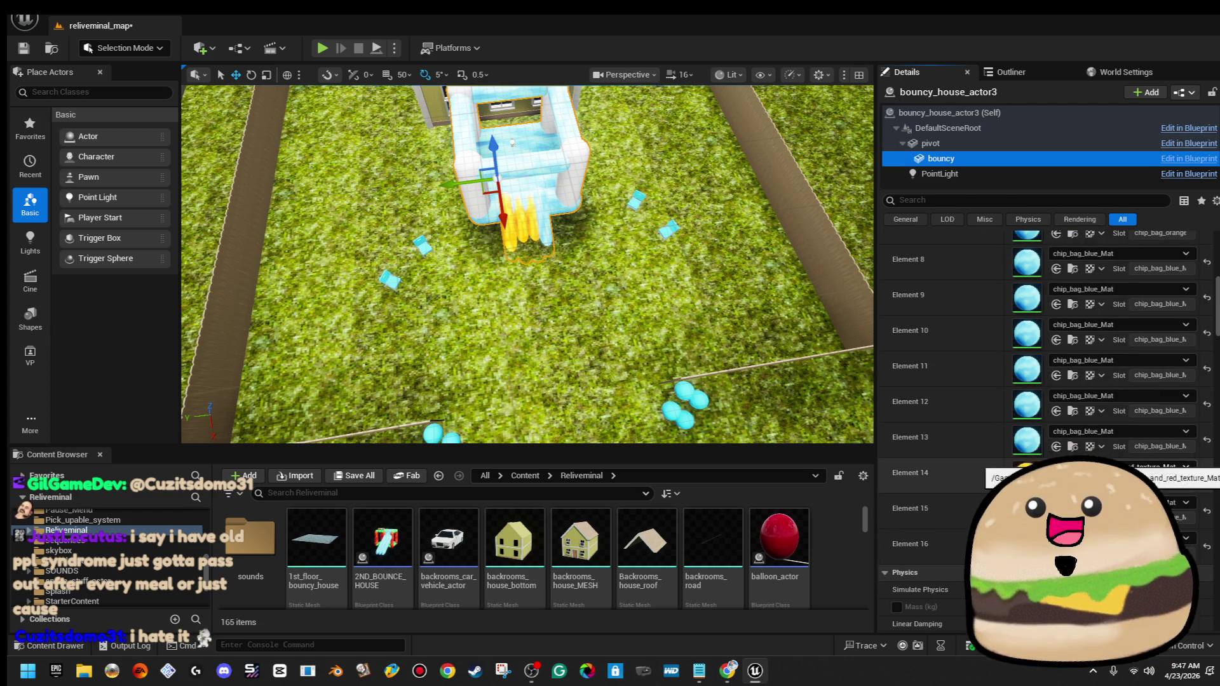
pyautogui.click(1144, 467)
pyautogui.scroll(2, 1123, 299)
pyautogui.click(1123, 311)
pyautogui.click(1144, 502)
pyautogui.scroll(2, 1124, 382)
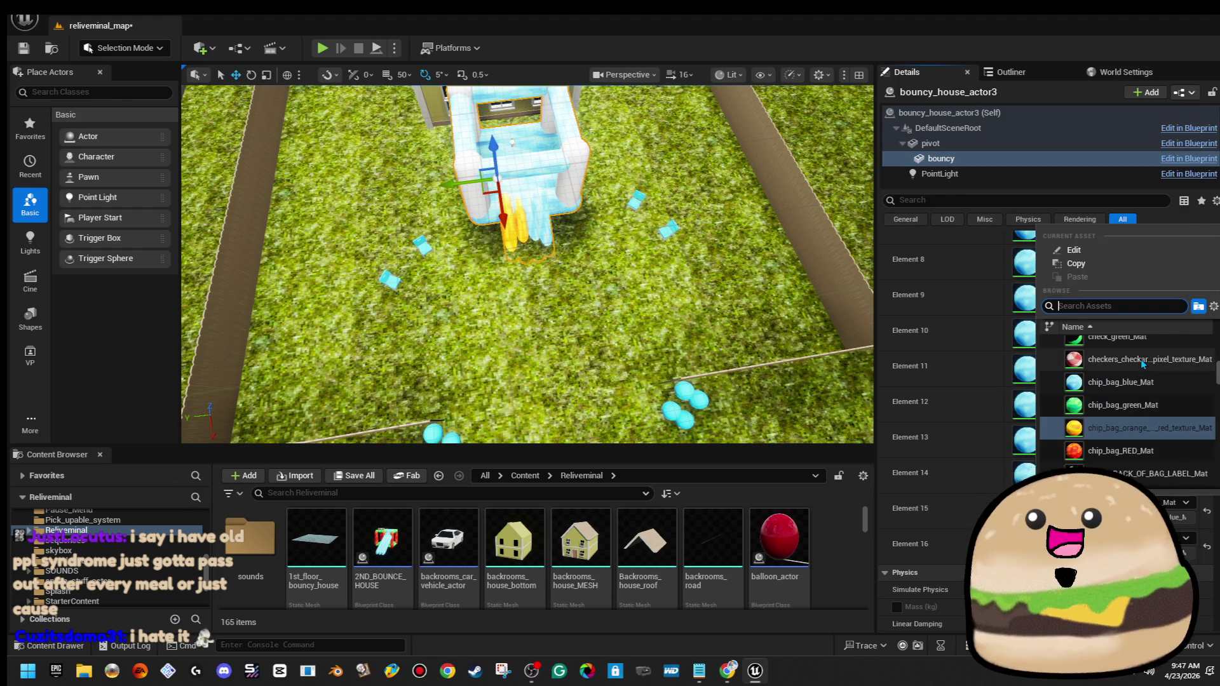
pyautogui.click(1137, 383)
pyautogui.click(1137, 538)
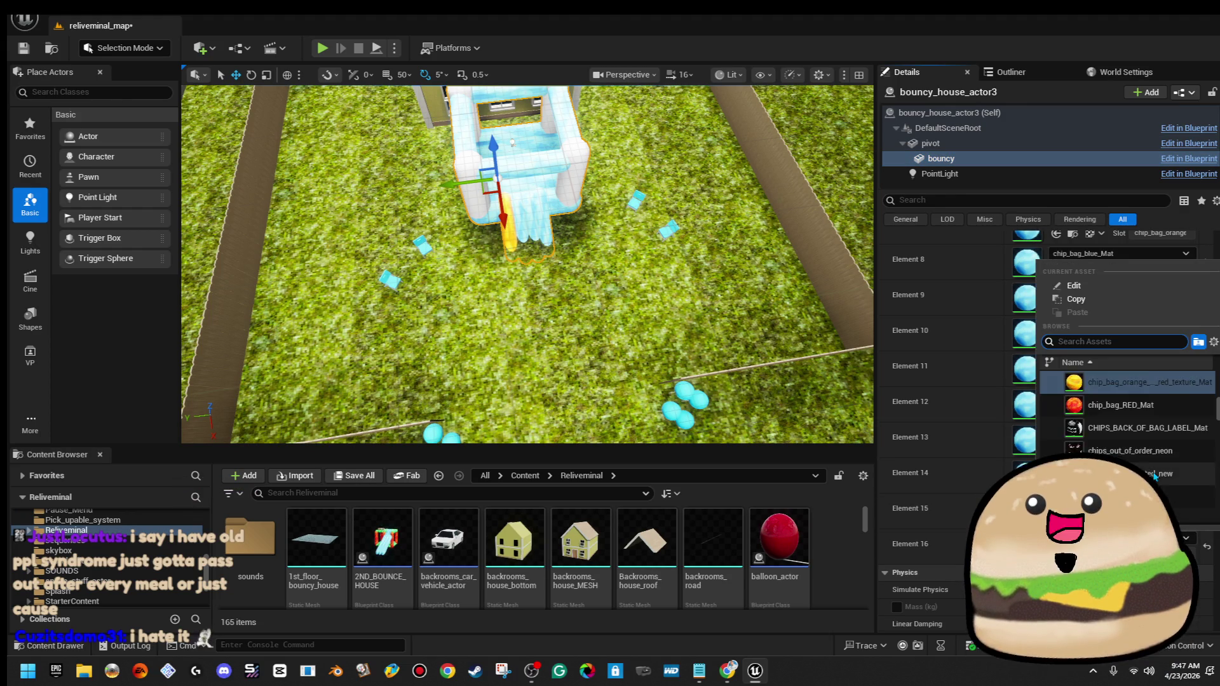
pyautogui.click(1164, 383)
pyautogui.scroll(-5, 527, 264)
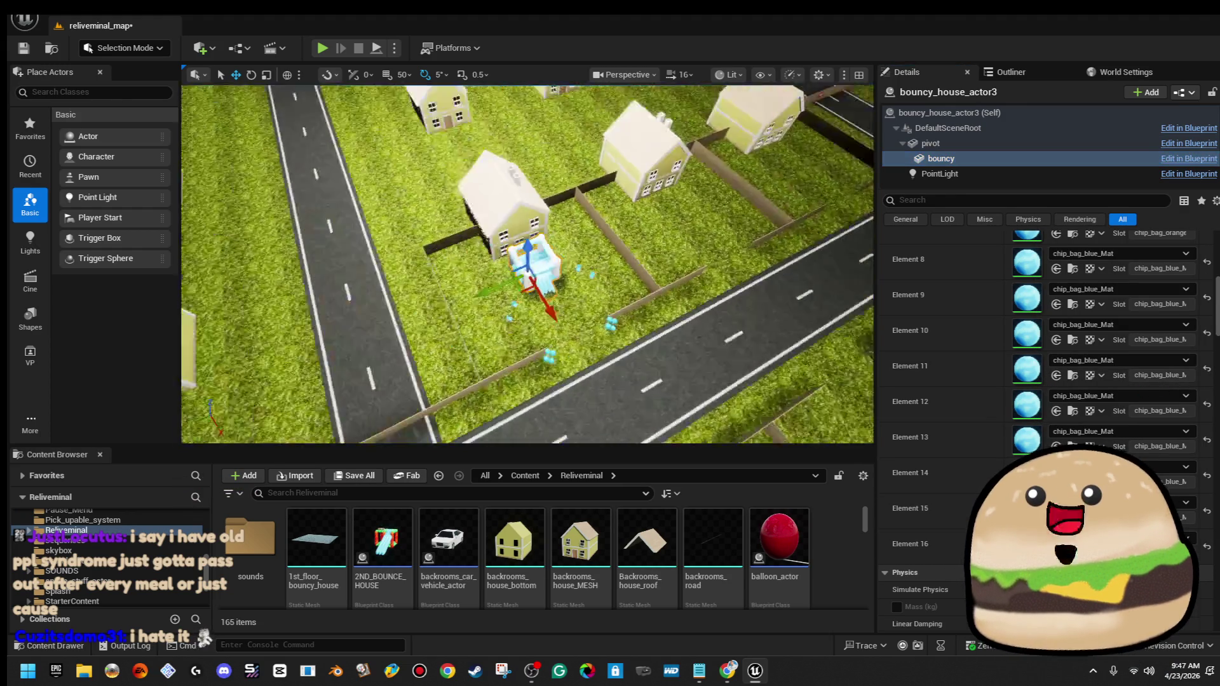
# Delete an accidental sideways copy of the bouncy mesh component
pyautogui.scroll(-10, 338, 294)
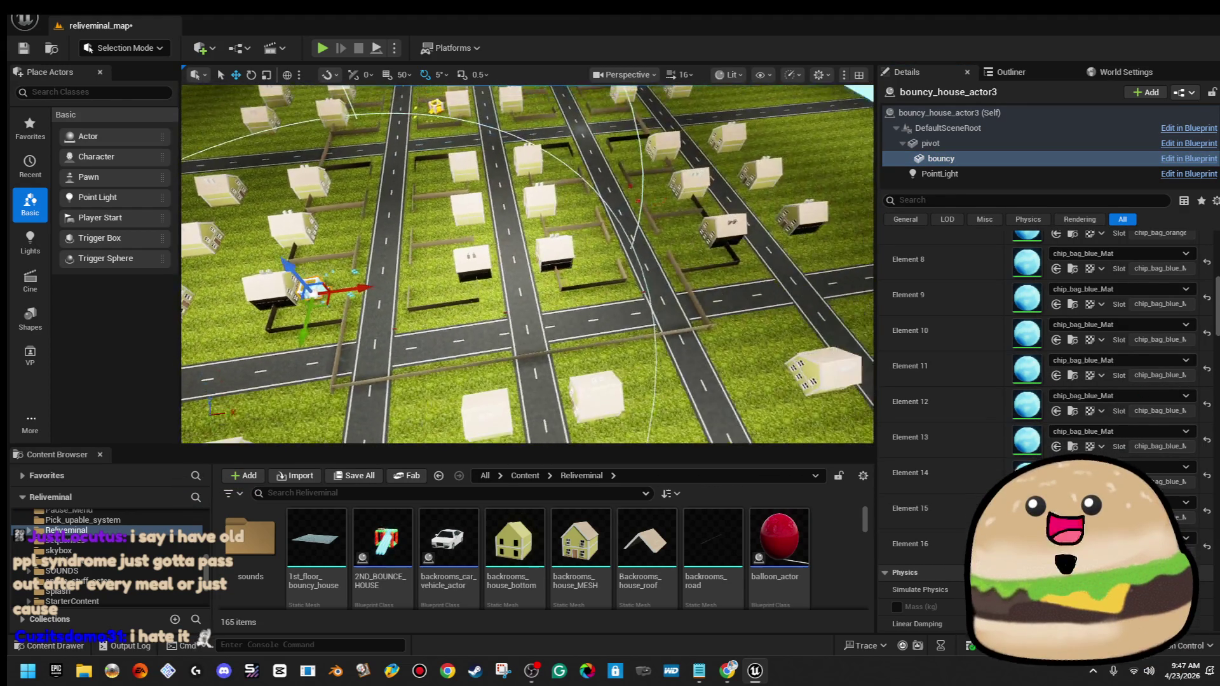
pyautogui.moveTo(360, 289)
pyautogui.mouseDown()
pyautogui.moveTo(483, 267)
pyautogui.moveTo(675, 272)
pyautogui.mouseUp()
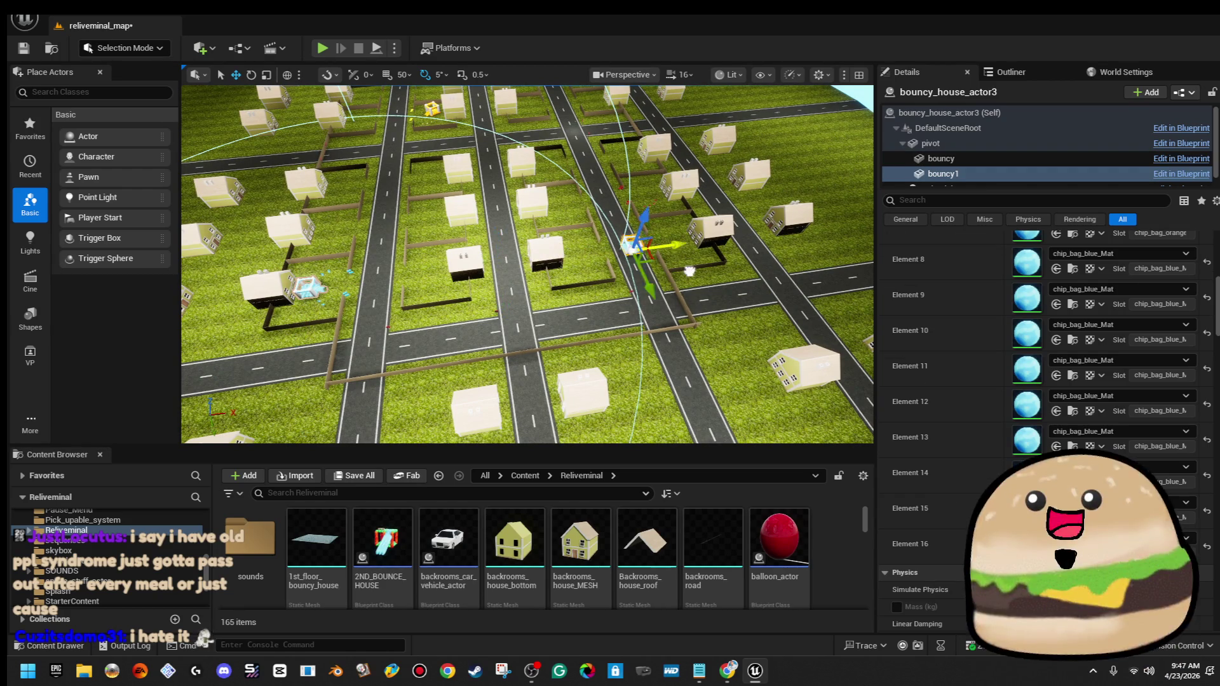
pyautogui.scroll(-5, 742, 257)
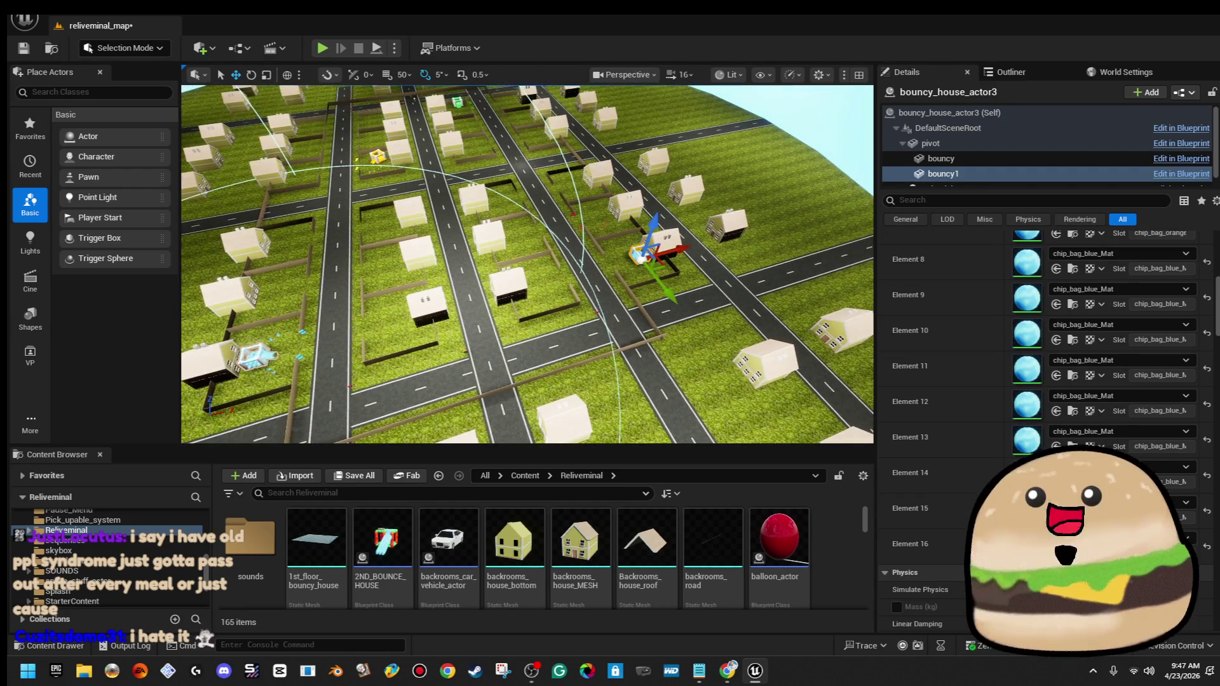
pyautogui.press('Delete')
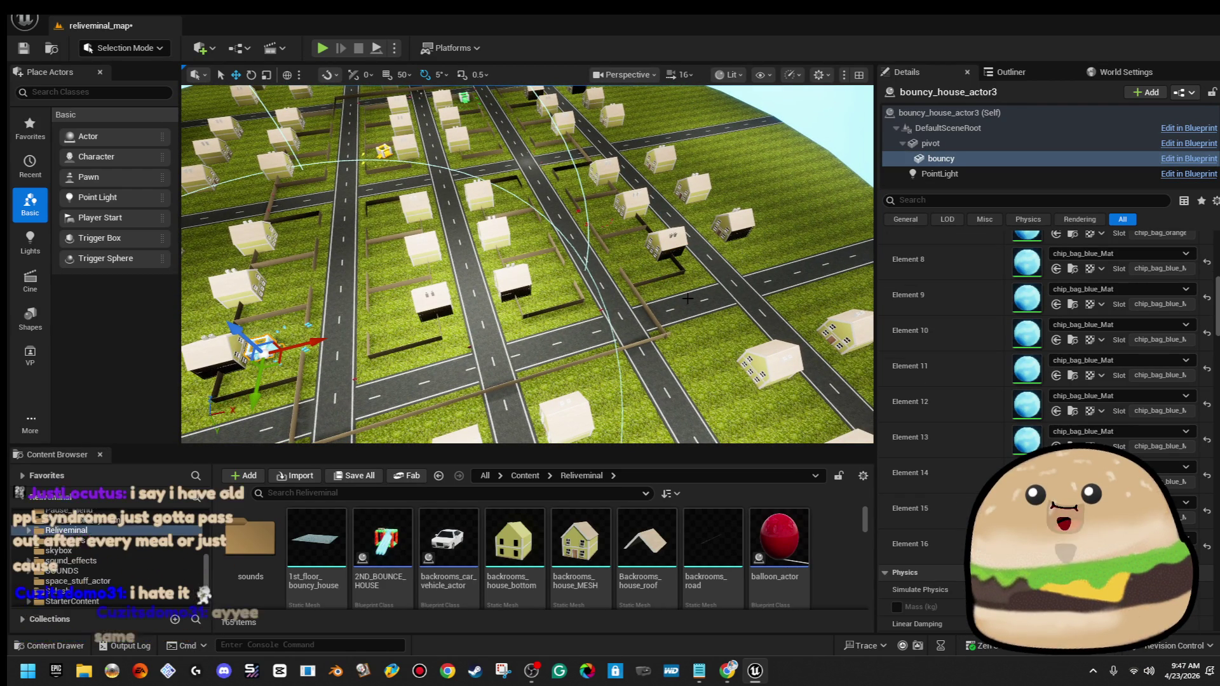
# Duplicate the whole bouncy house actor to the right and frame the new copy
pyautogui.click(387, 317)
pyautogui.click(288, 348)
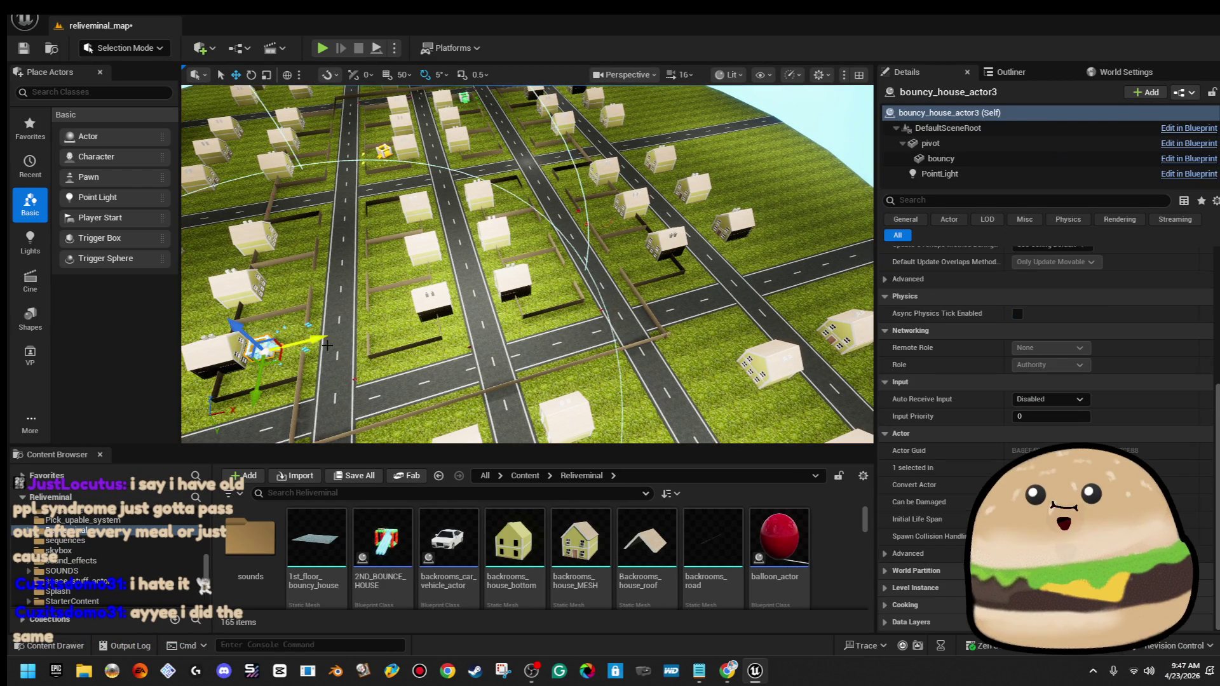
pyautogui.moveTo(320, 337); pyautogui.dragTo(629, 262)
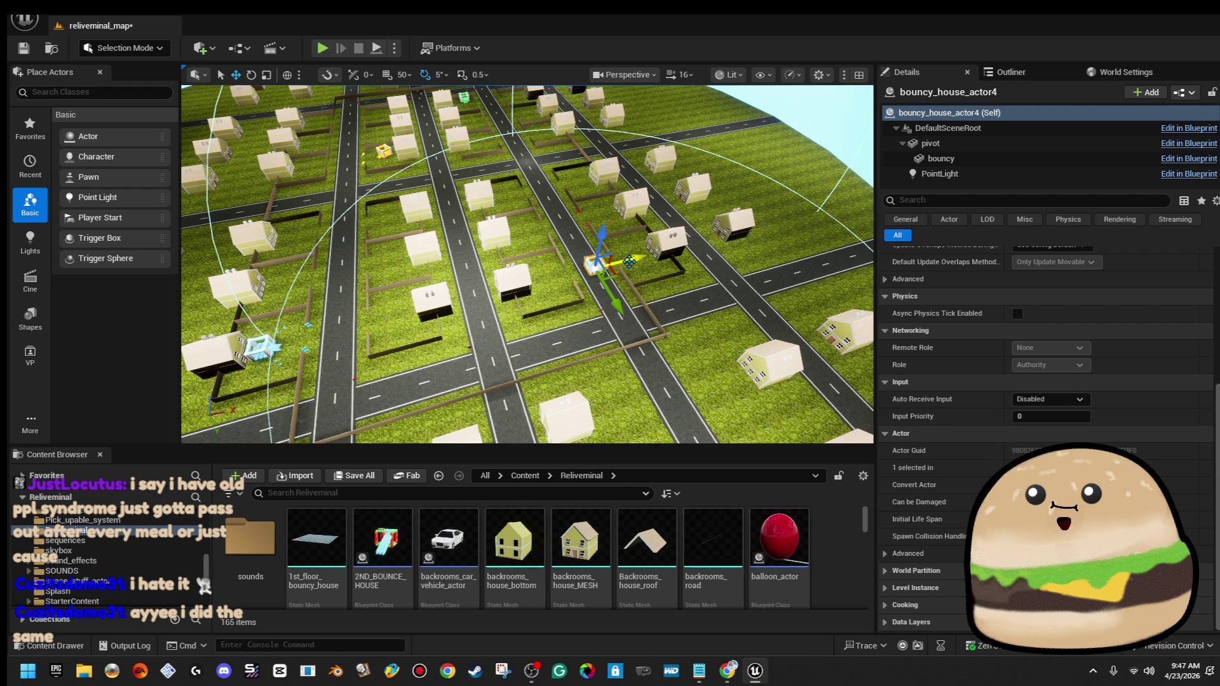
pyautogui.press('f')
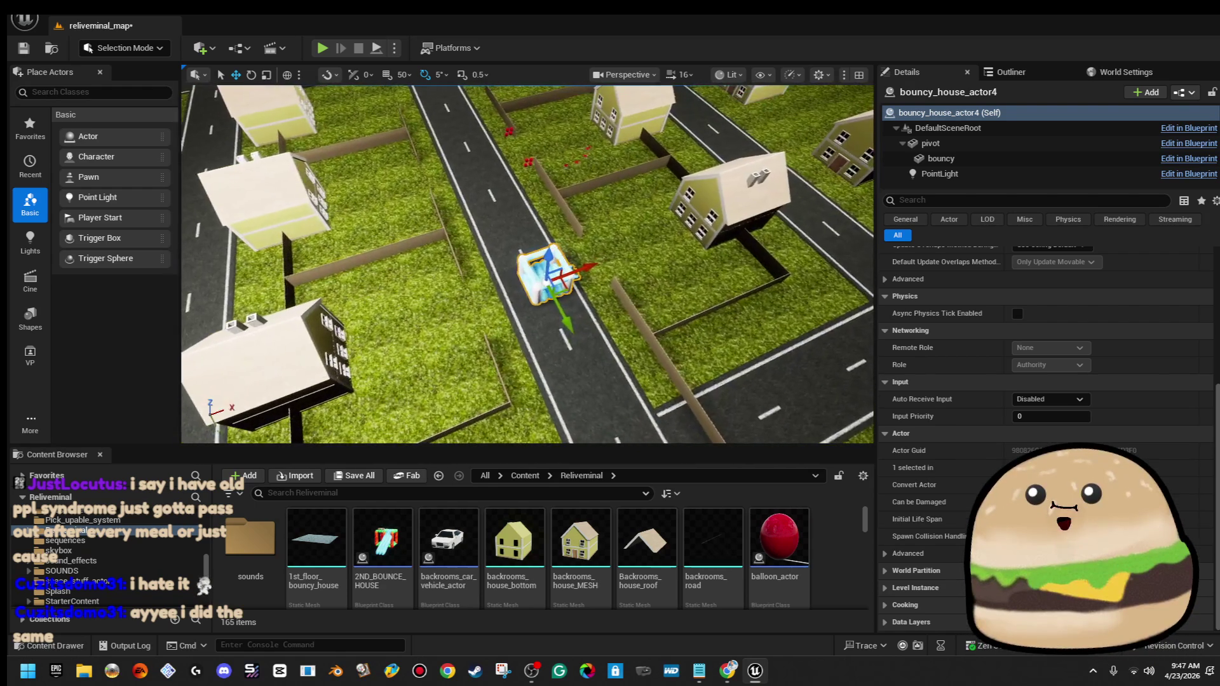
# Rotate bouncy_house_actor4 to face its new fenced yard
pyautogui.press('e')
pyautogui.moveTo(509, 293); pyautogui.dragTo(495, 322)
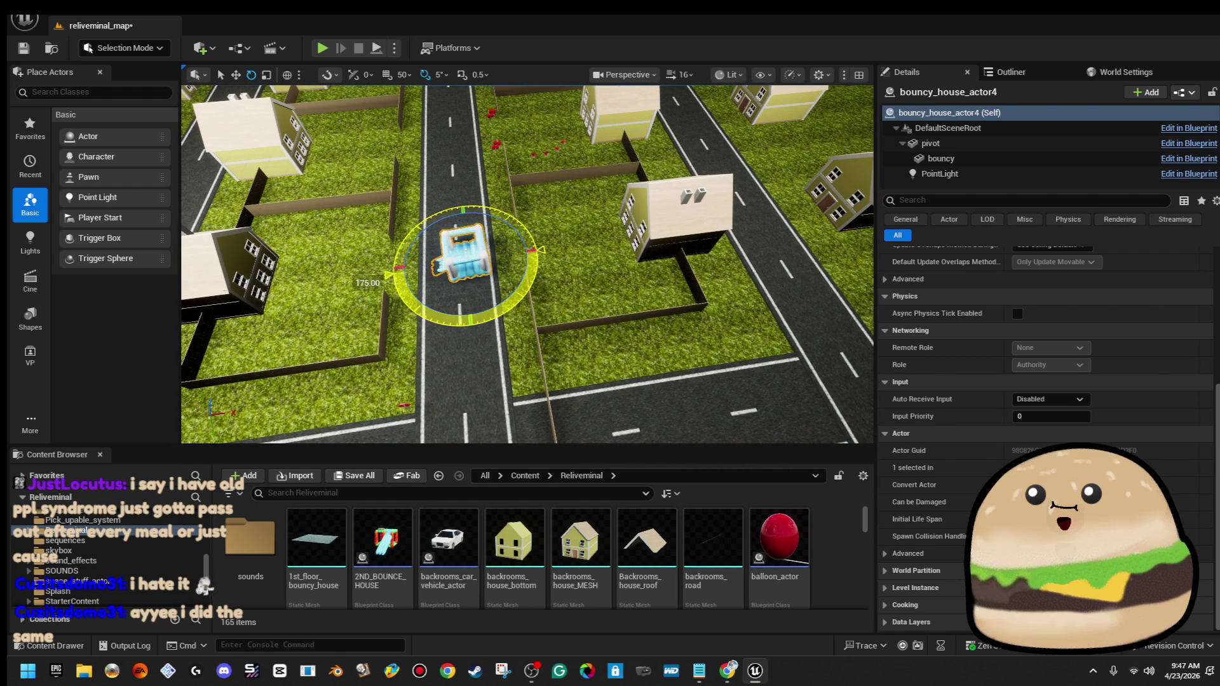
pyautogui.moveTo(510, 299)
pyautogui.mouseDown()
pyautogui.moveTo(537, 249)
pyautogui.moveTo(525, 289)
pyautogui.moveTo(604, 225)
pyautogui.mouseUp()
pyautogui.press('w')
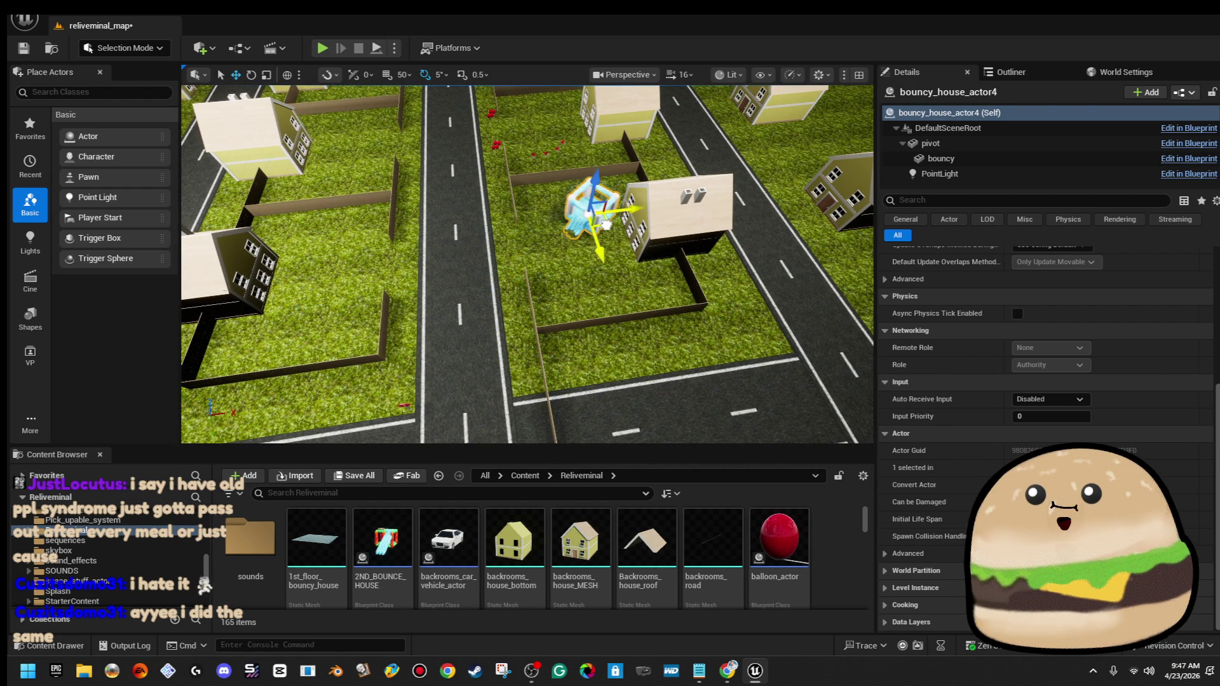
pyautogui.press('f')
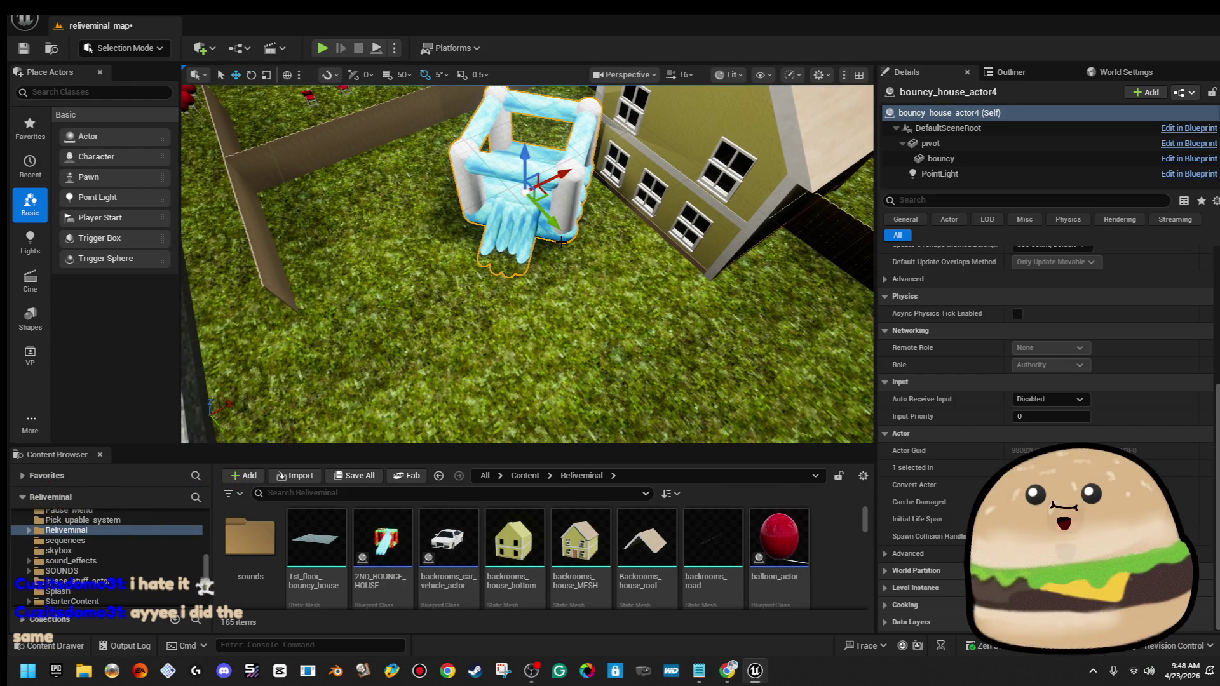
# Turn the copy about 40°, then place 2ND_BOUNCE_HOUSE from a bounce-house asset search and delete it
pyautogui.press('e')
pyautogui.moveTo(557, 230); pyautogui.dragTo(604, 203)
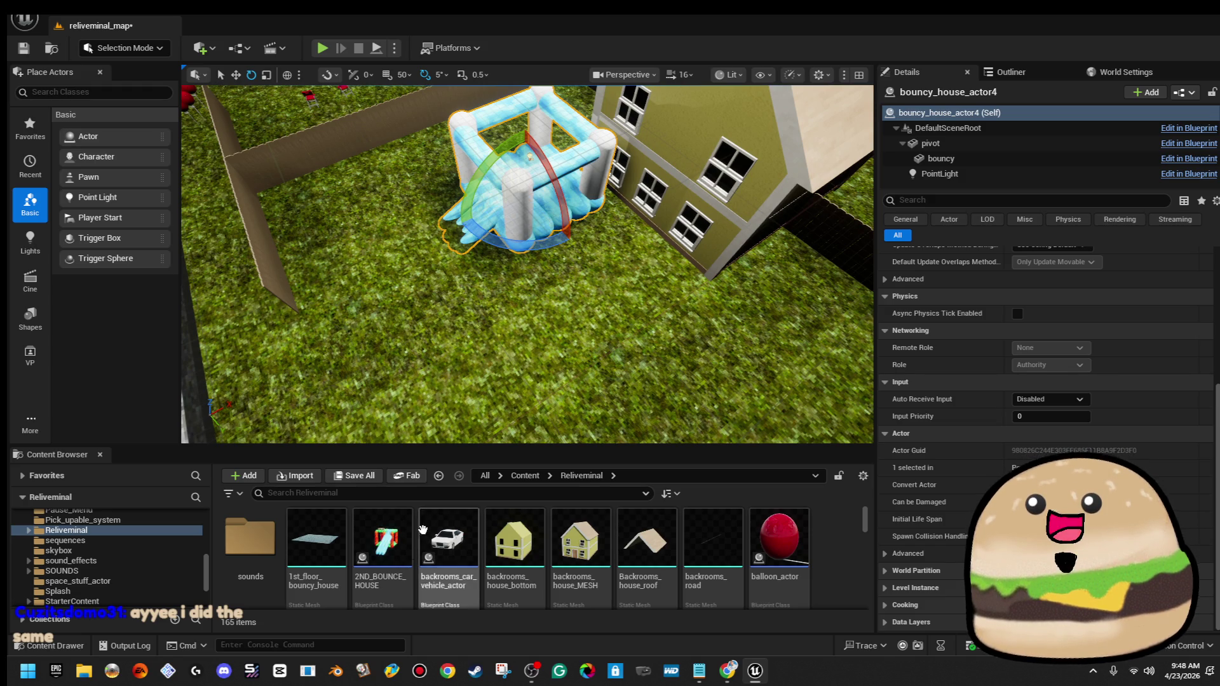
pyautogui.click(423, 498)
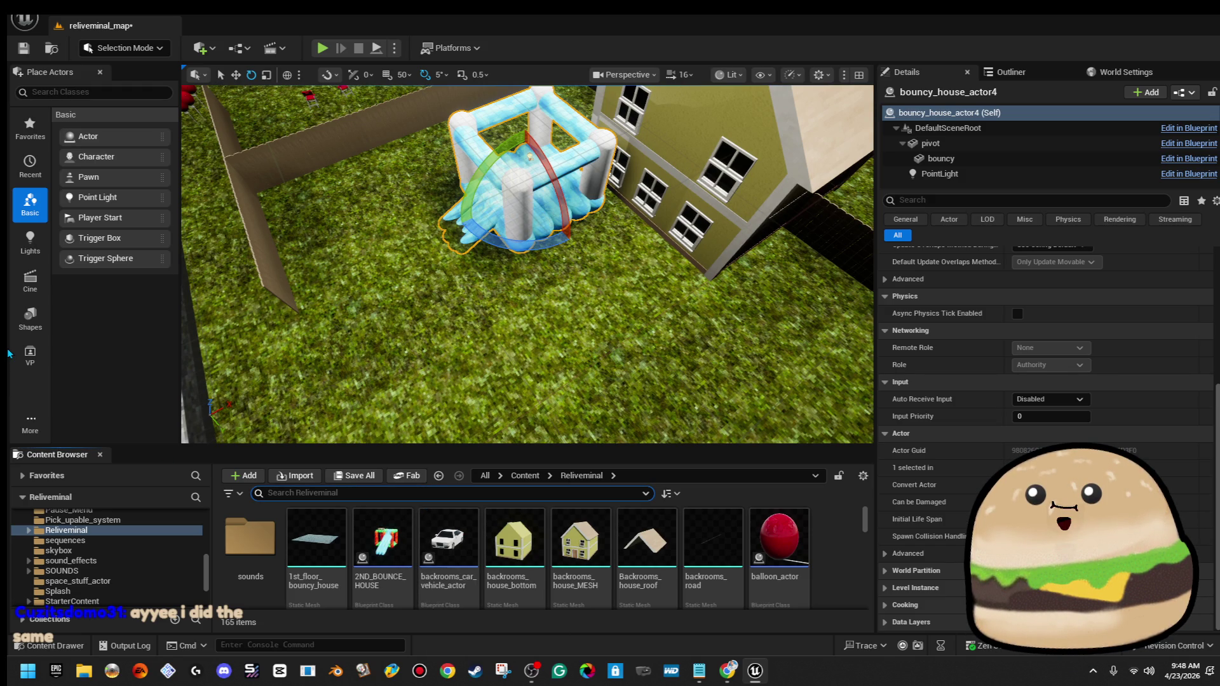
pyautogui.write('boun')
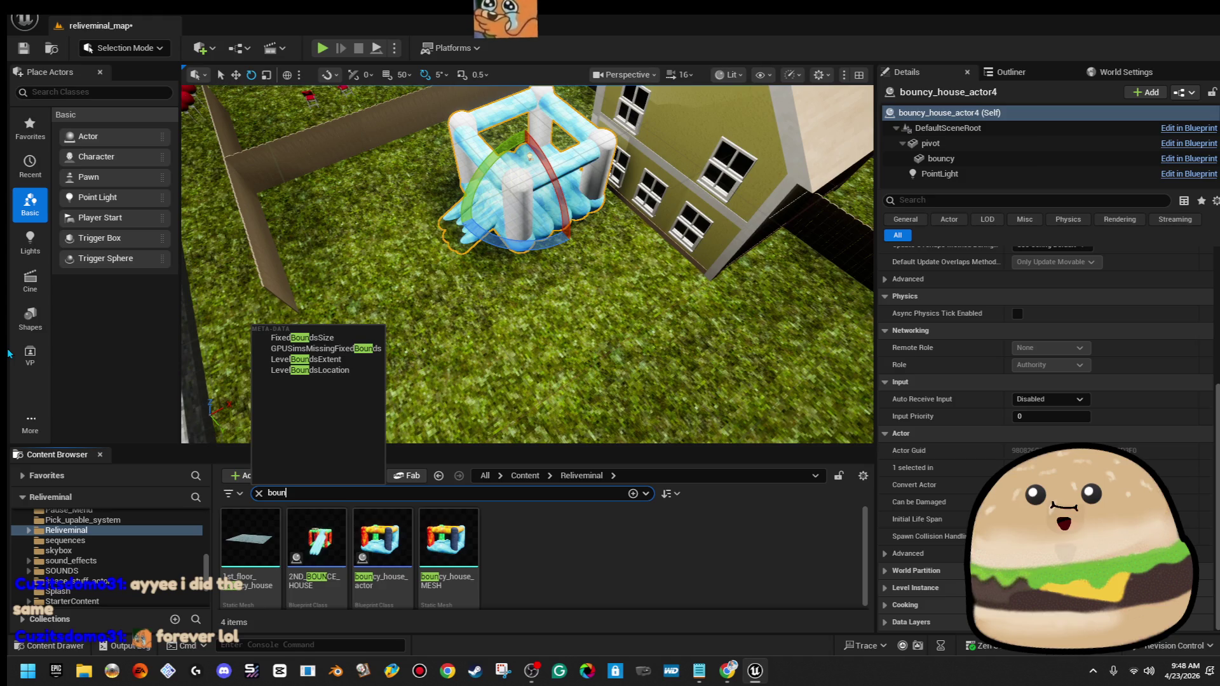
pyautogui.scroll(-10, 527, 264)
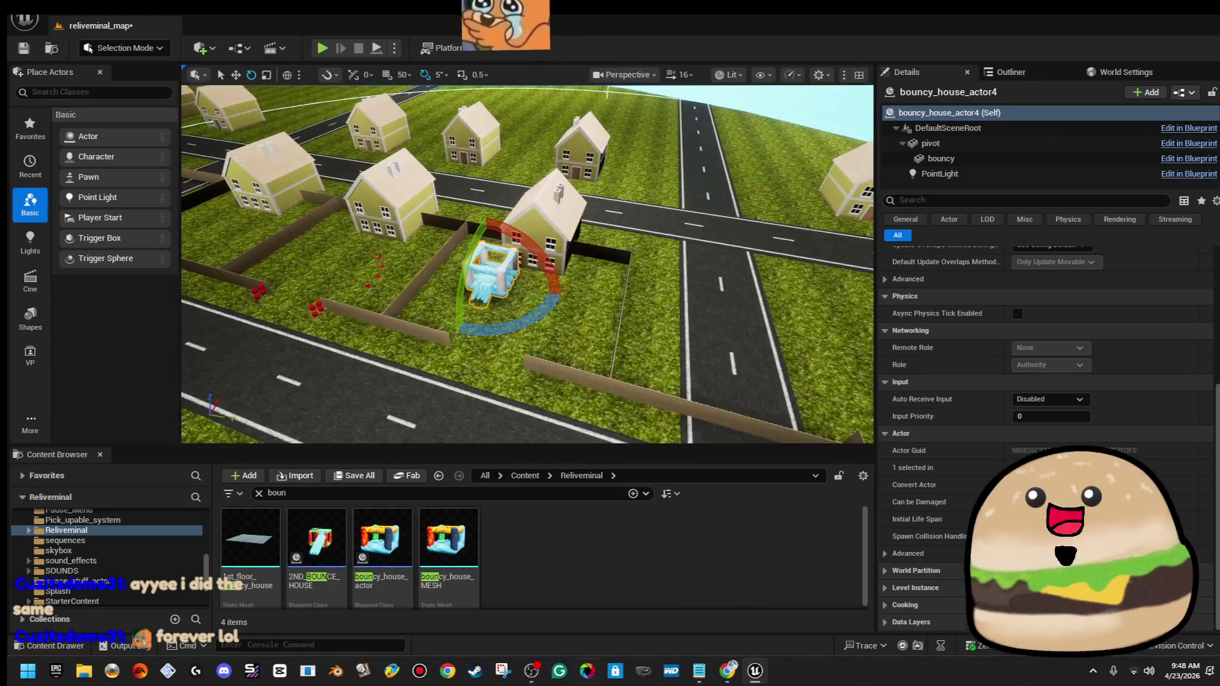
pyautogui.moveTo(314, 576)
pyautogui.mouseDown()
pyautogui.moveTo(496, 483)
pyautogui.moveTo(565, 305)
pyautogui.moveTo(607, 317)
pyautogui.mouseUp()
pyautogui.scroll(10, 606, 318)
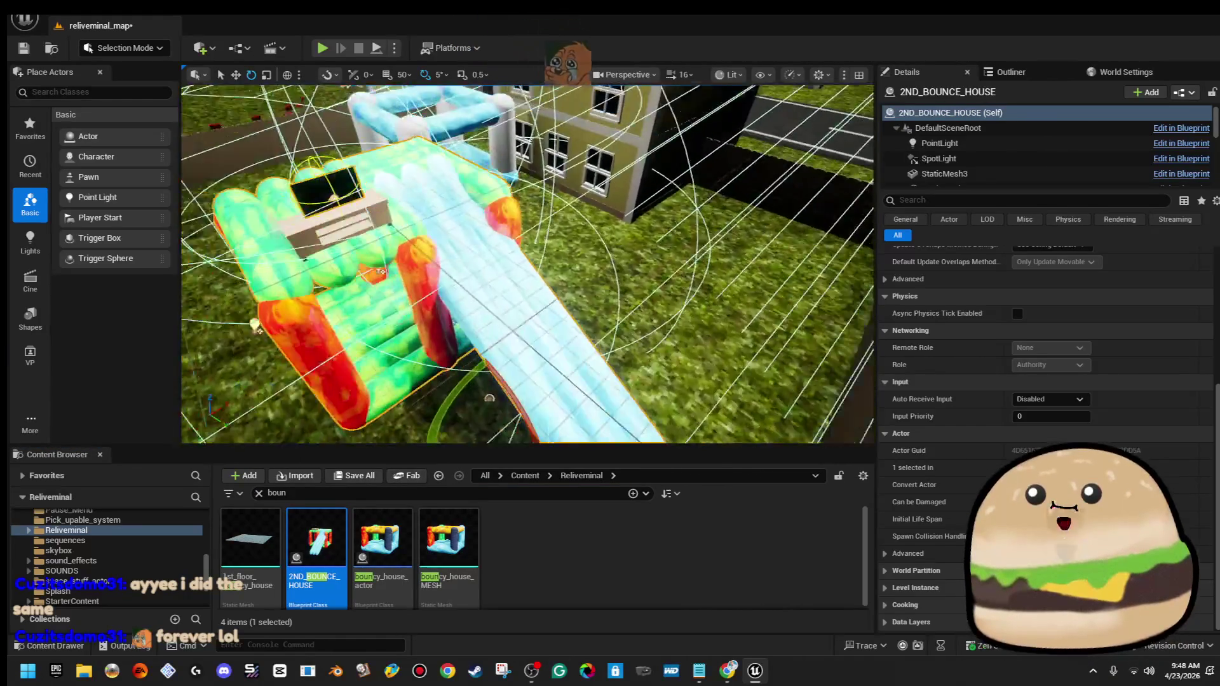
pyautogui.moveTo(607, 318); pyautogui.dragTo(608, 316)
pyautogui.press('Delete')
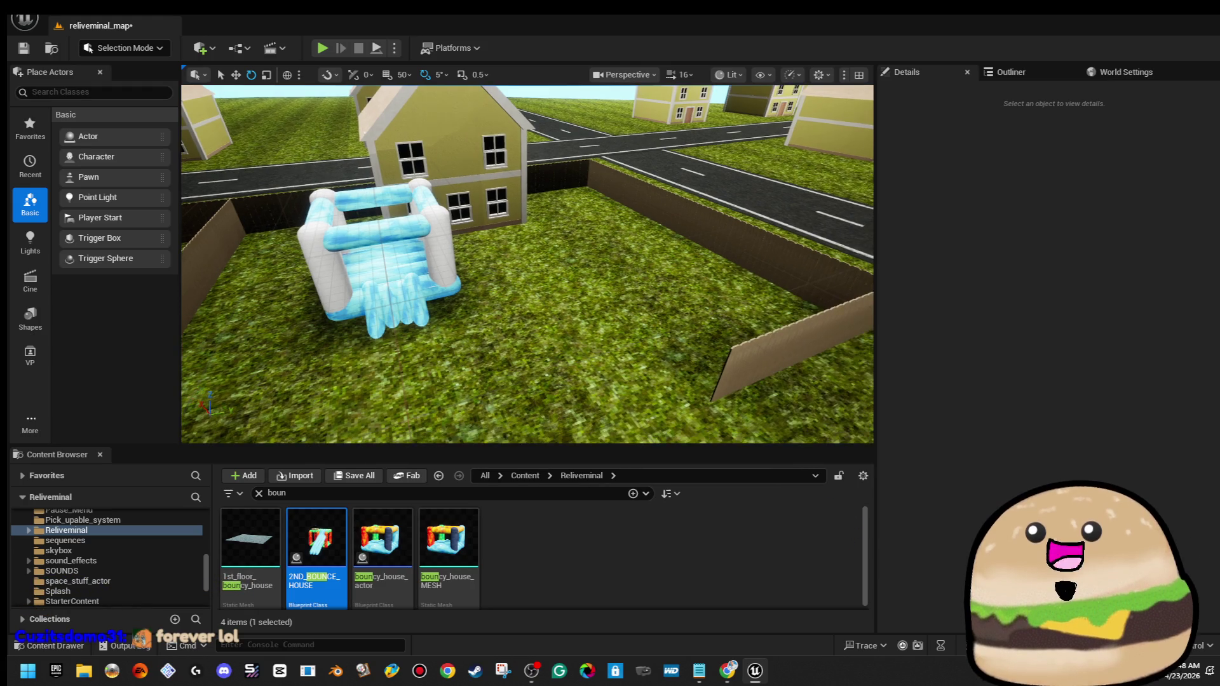
# Rotate bouncy_house_actor4 to -50° yaw and slide it left within its yard
pyautogui.click(443, 308)
pyautogui.moveTo(462, 296)
pyautogui.mouseDown()
pyautogui.moveTo(453, 300)
pyautogui.moveTo(502, 267)
pyautogui.moveTo(611, 277)
pyautogui.moveTo(598, 280)
pyautogui.mouseUp()
pyautogui.press('w')
pyautogui.press('e')
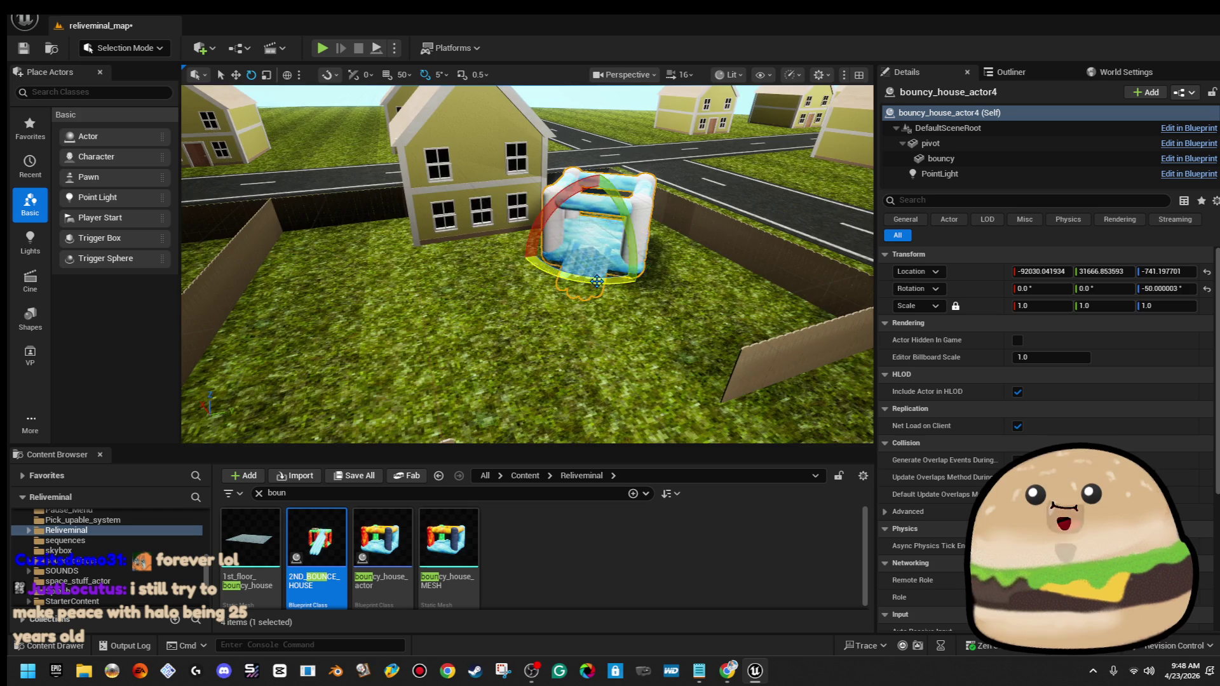
pyautogui.scroll(-5, 598, 280)
pyautogui.scroll(2, 559, 373)
pyautogui.moveTo(672, 238); pyautogui.dragTo(564, 265)
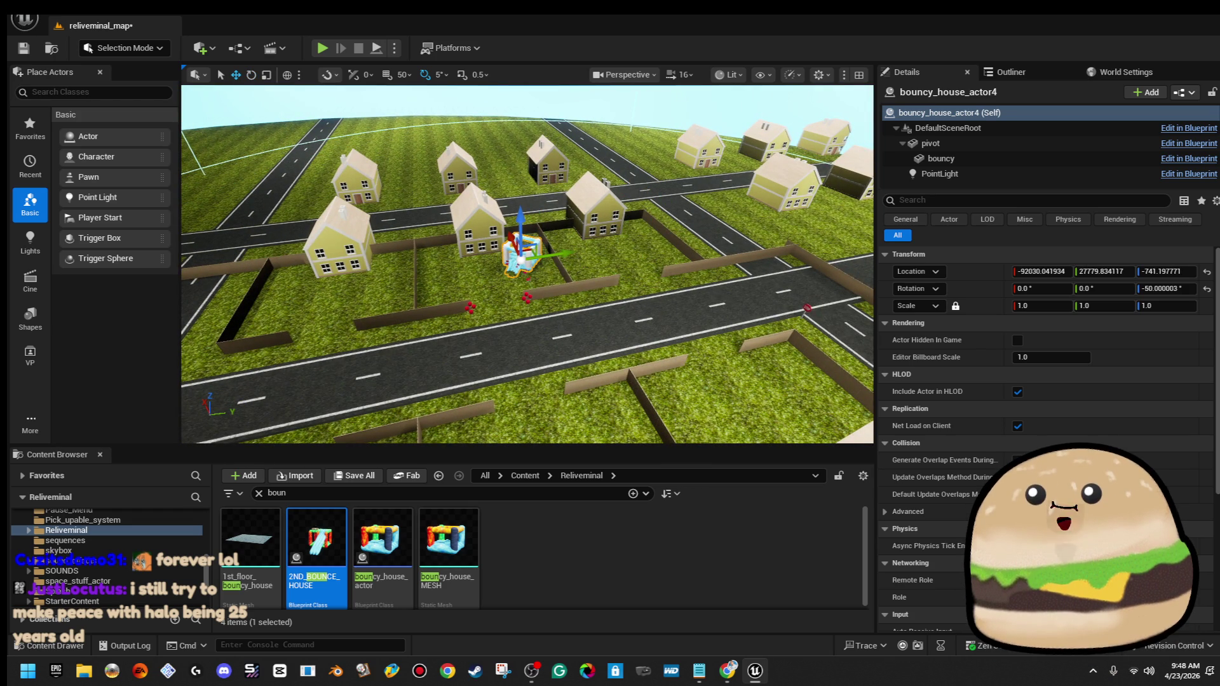
pyautogui.scroll(5, 527, 267)
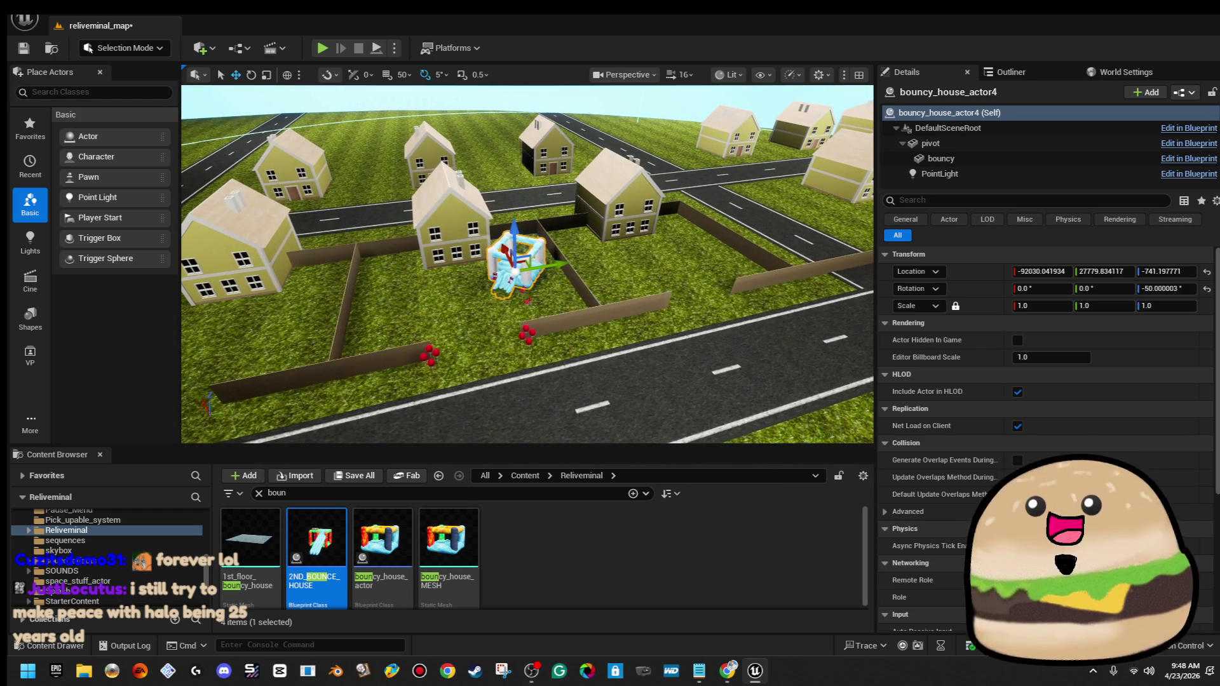
pyautogui.scroll(6, 624, 294)
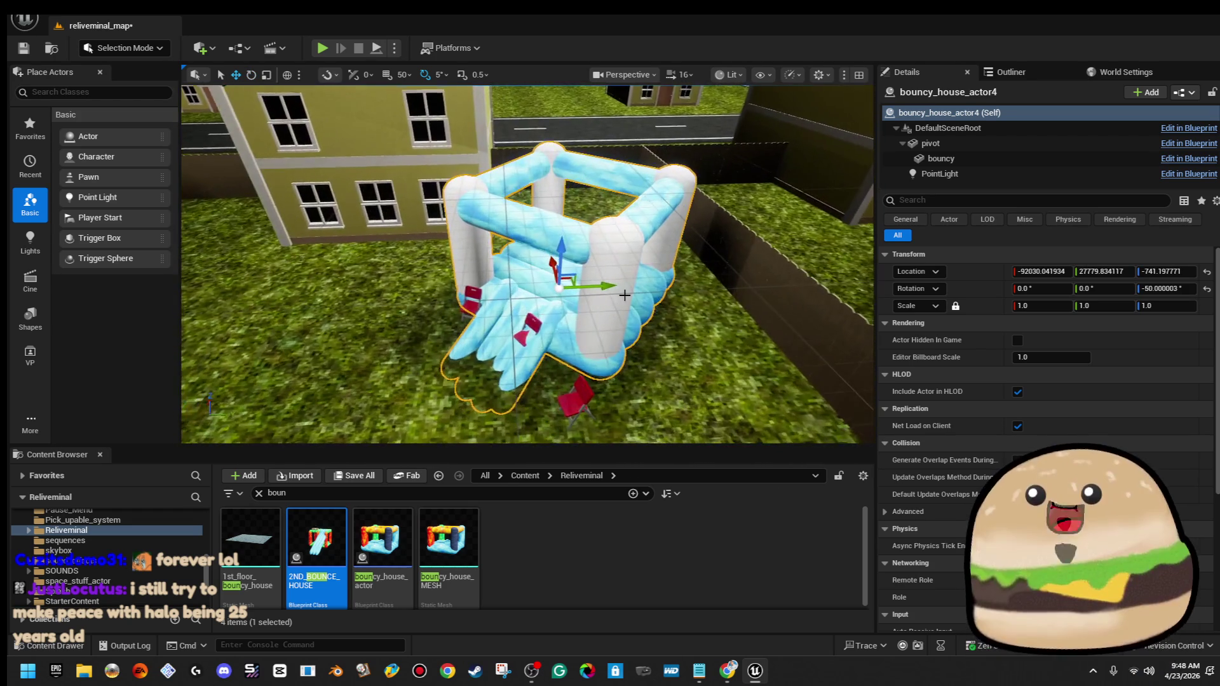
pyautogui.click(469, 297)
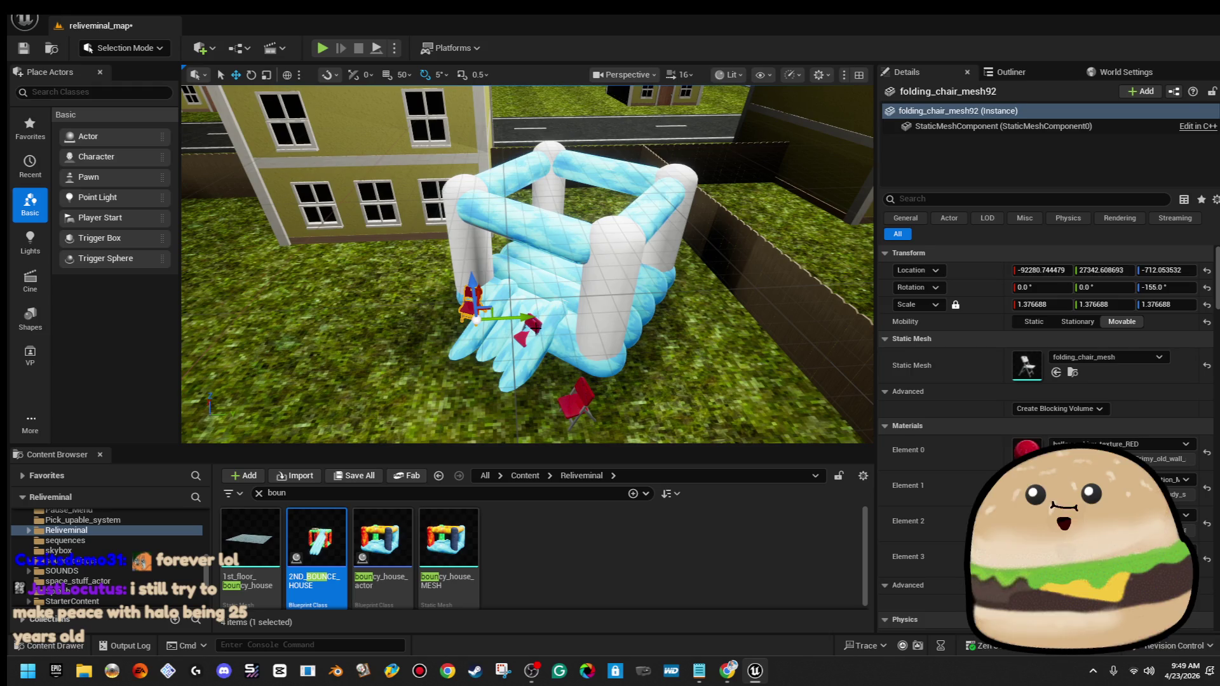
# Select four red folding chairs, rotate them into an arc, and move them left and back
pyautogui.keyDown('ctrl'); pyautogui.click(535, 328); pyautogui.keyUp('ctrl')
pyautogui.keyDown('ctrl'); pyautogui.click(586, 407); pyautogui.keyUp('ctrl')
pyautogui.scroll(-5, 586, 407)
pyautogui.press('e')
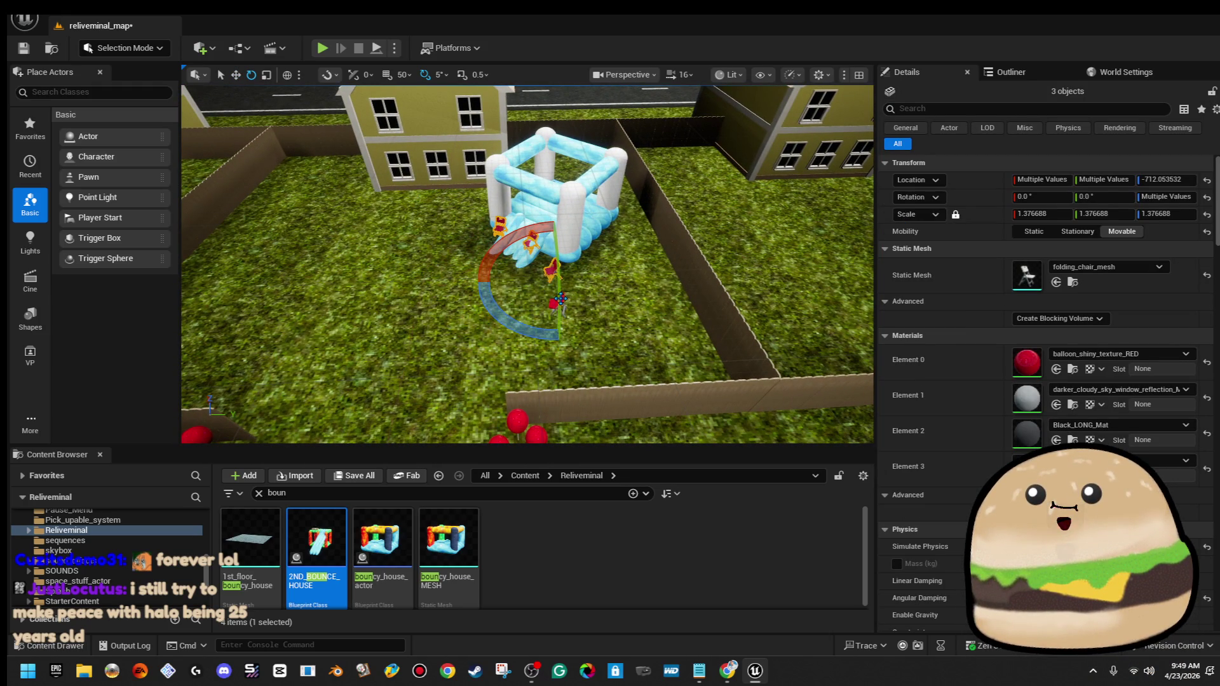
pyautogui.keyDown('ctrl'); pyautogui.click(556, 304); pyautogui.keyUp('ctrl')
pyautogui.moveTo(540, 357); pyautogui.dragTo(520, 372)
pyautogui.press('w')
pyautogui.moveTo(589, 315); pyautogui.dragTo(399, 327)
pyautogui.moveTo(361, 287); pyautogui.dragTo(404, 225)
pyautogui.click(515, 225)
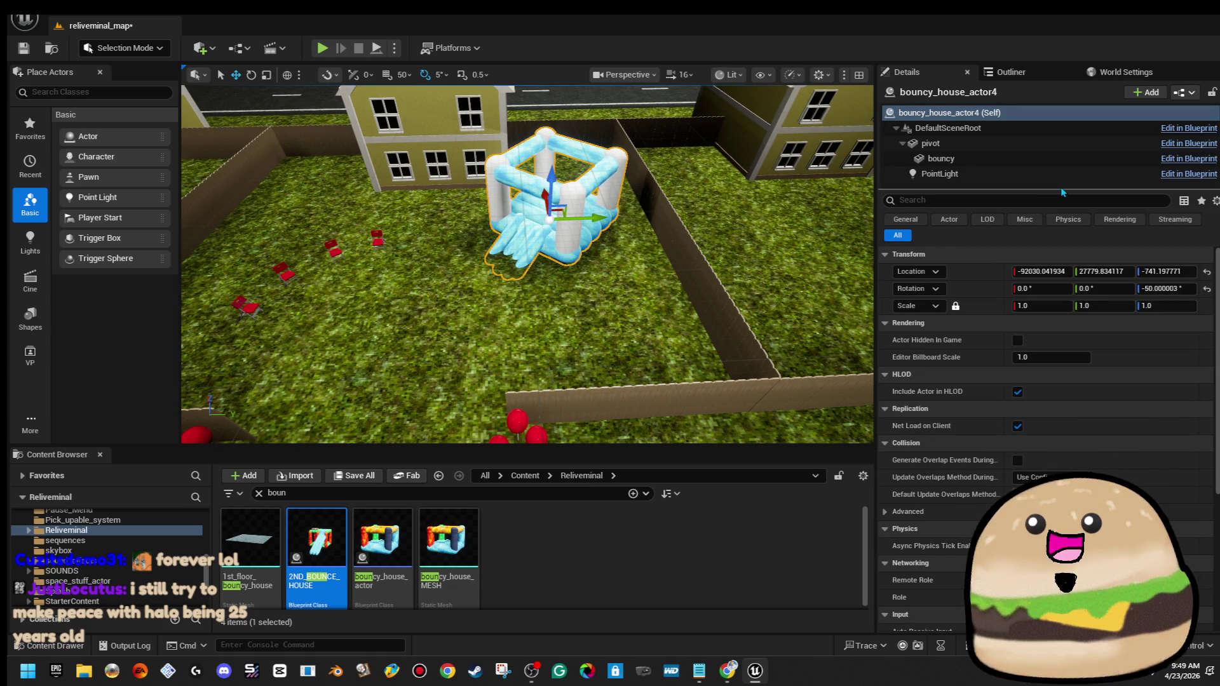
pyautogui.click(1030, 159)
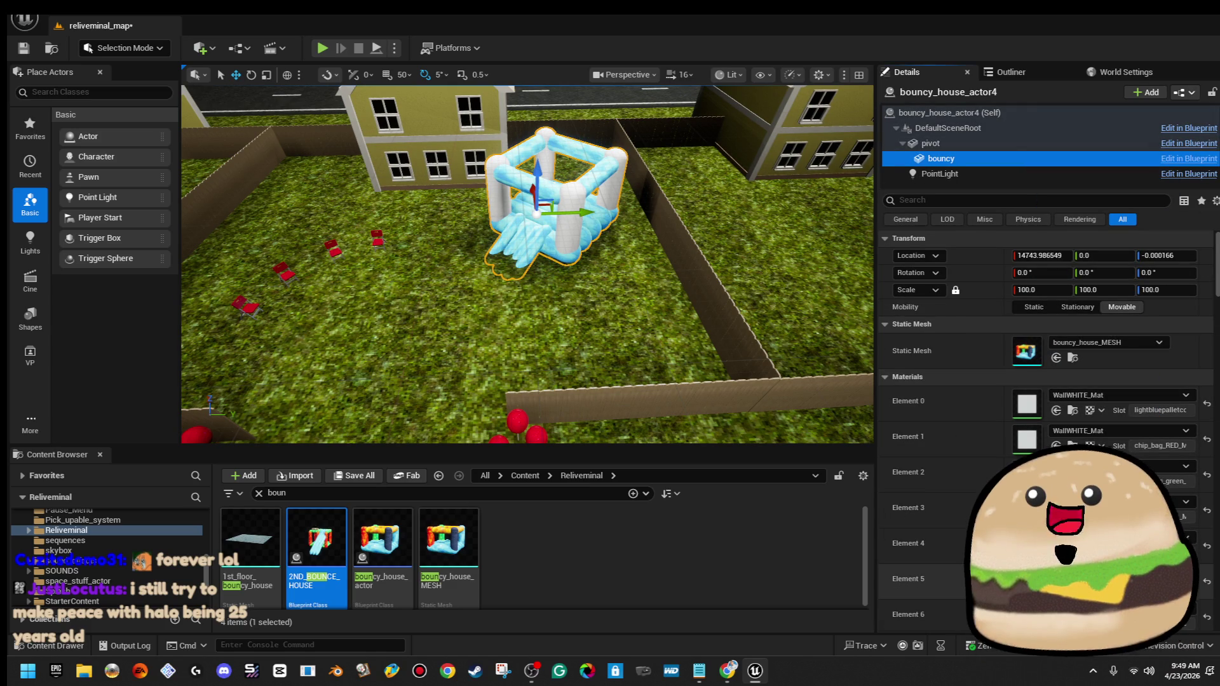
# Give Element 4 a red material and the top bar the yellow balloon material
pyautogui.click(1185, 537)
pyautogui.click(1074, 379)
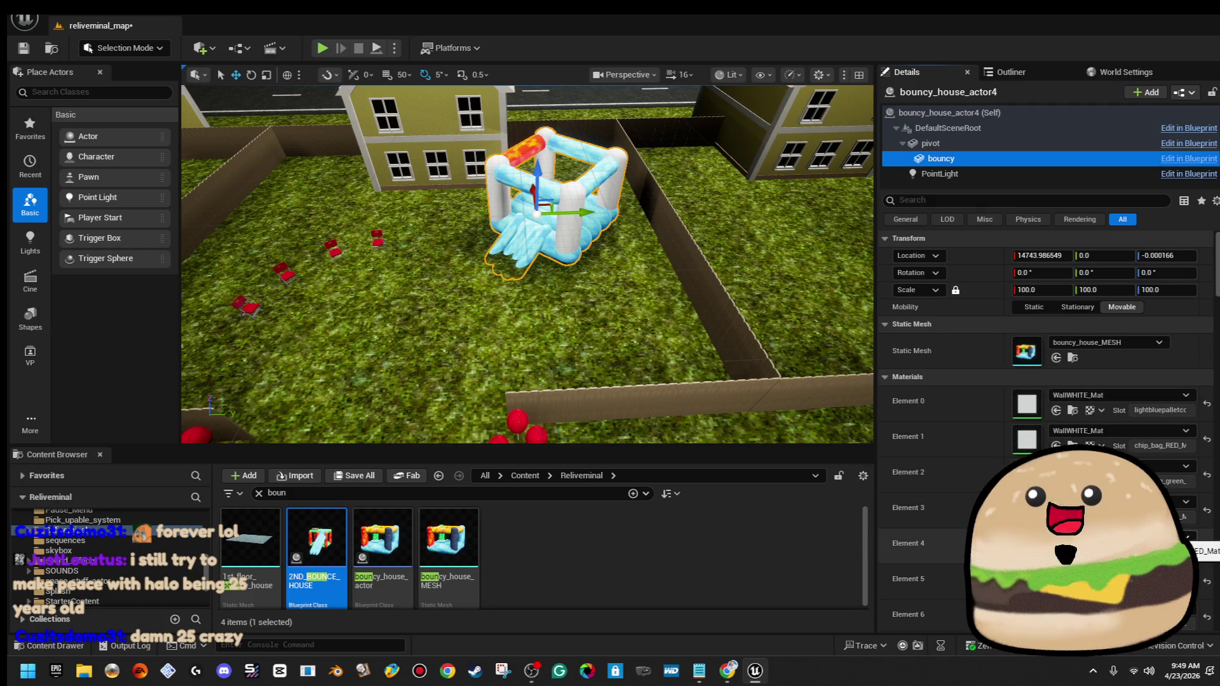
pyautogui.click(1186, 537)
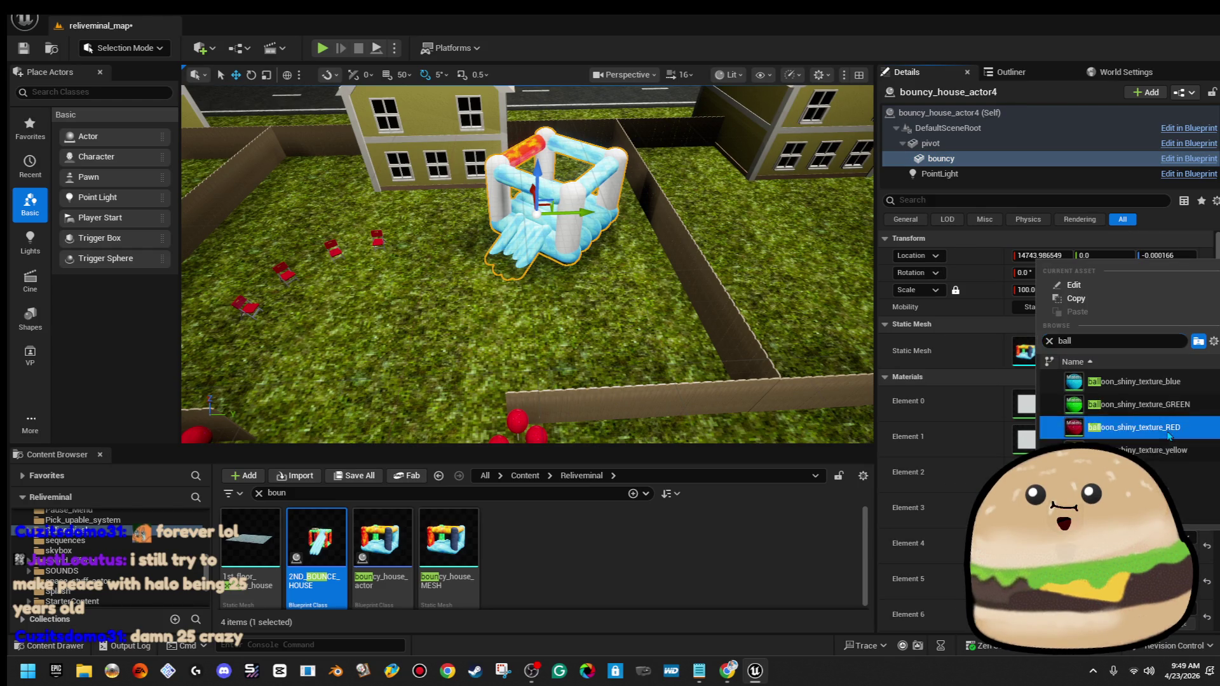
pyautogui.click(1161, 450)
pyautogui.press('Up')
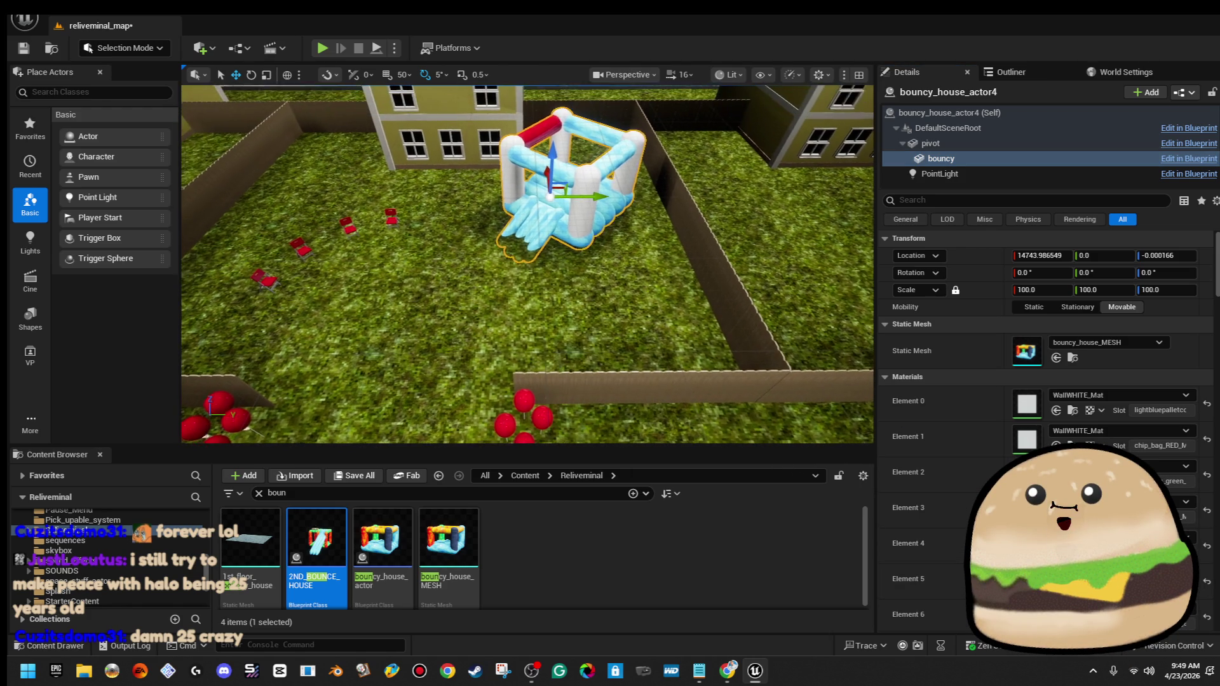
# Apply a red-orange chip bag material, found by searching 'ch', to another top-rail slot
pyautogui.click(1169, 466)
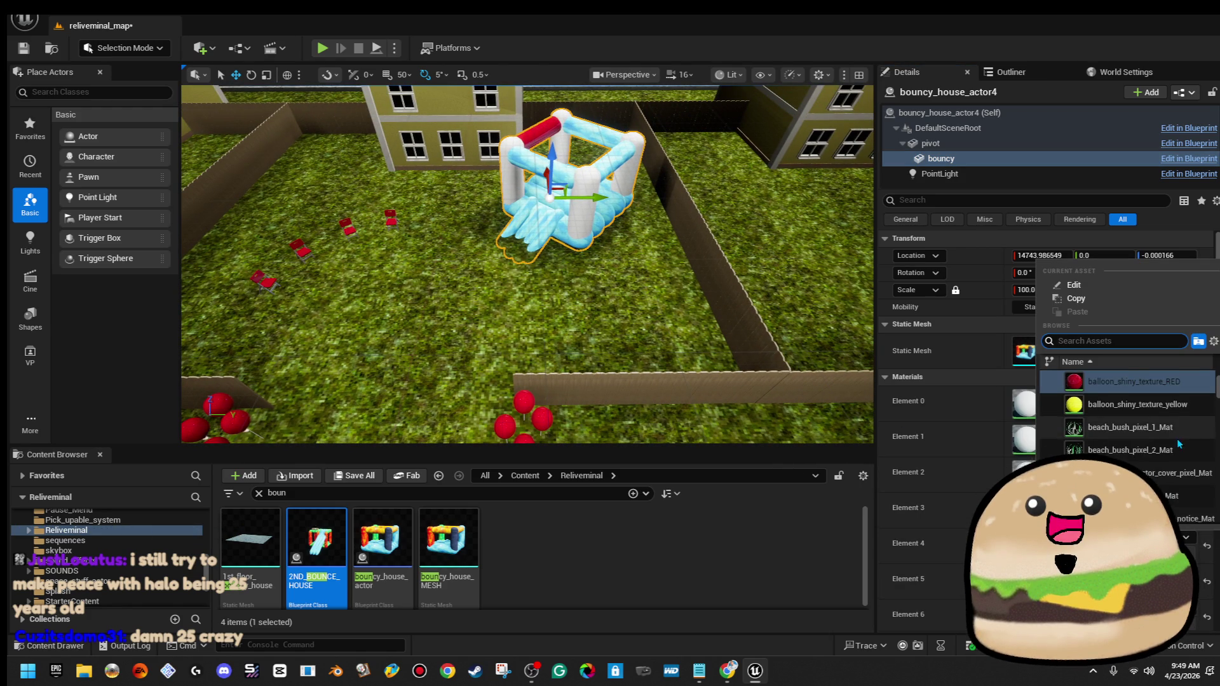
pyautogui.write('chip')
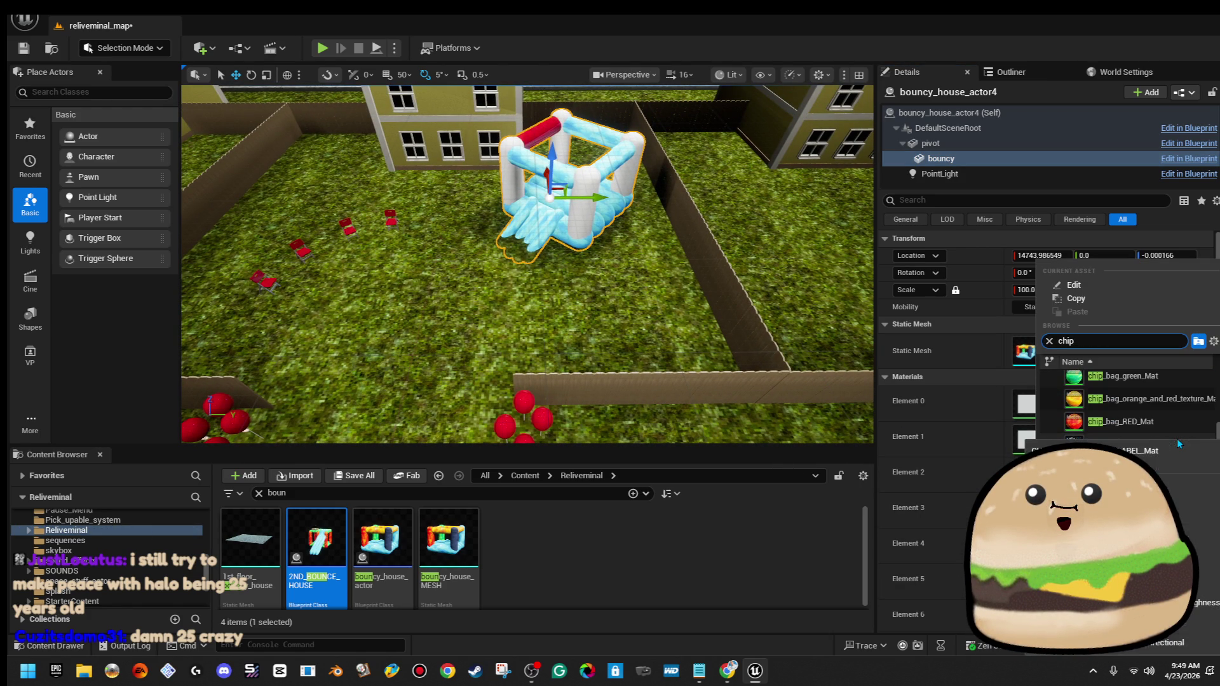
pyautogui.click(1169, 419)
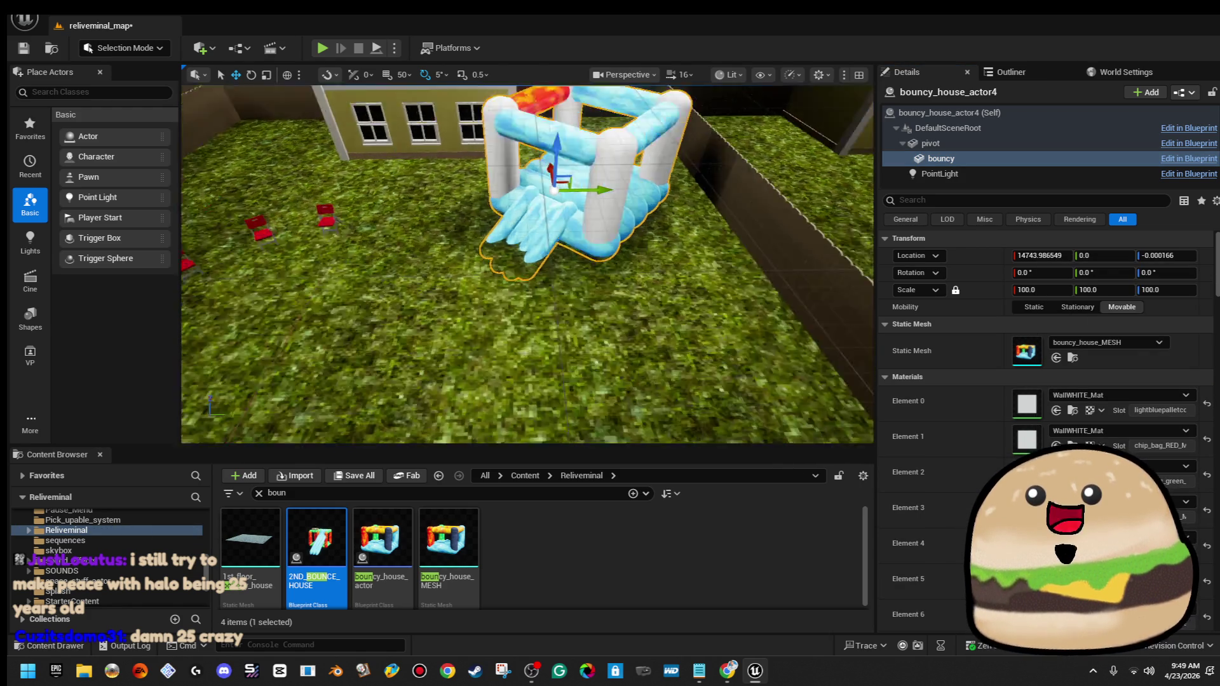
pyautogui.press('f')
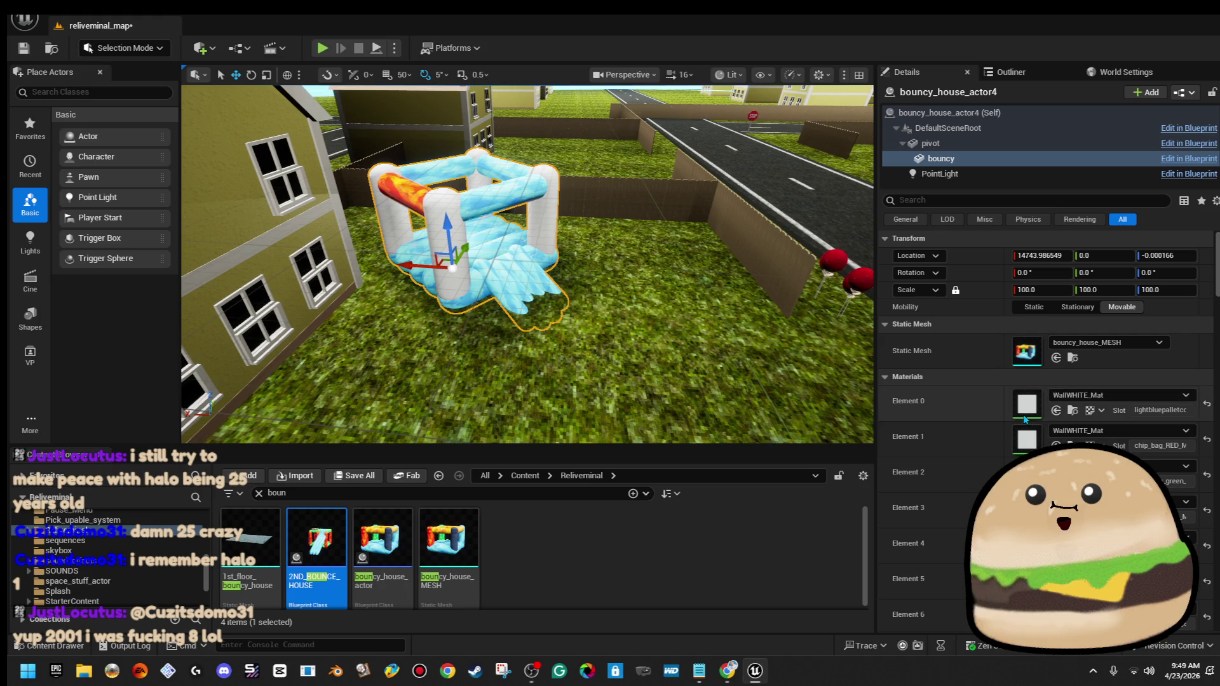
pyautogui.click(1122, 573)
# Apply chip_bag_RED_Mat to both top bars of the bouncy house
pyautogui.click(1122, 463)
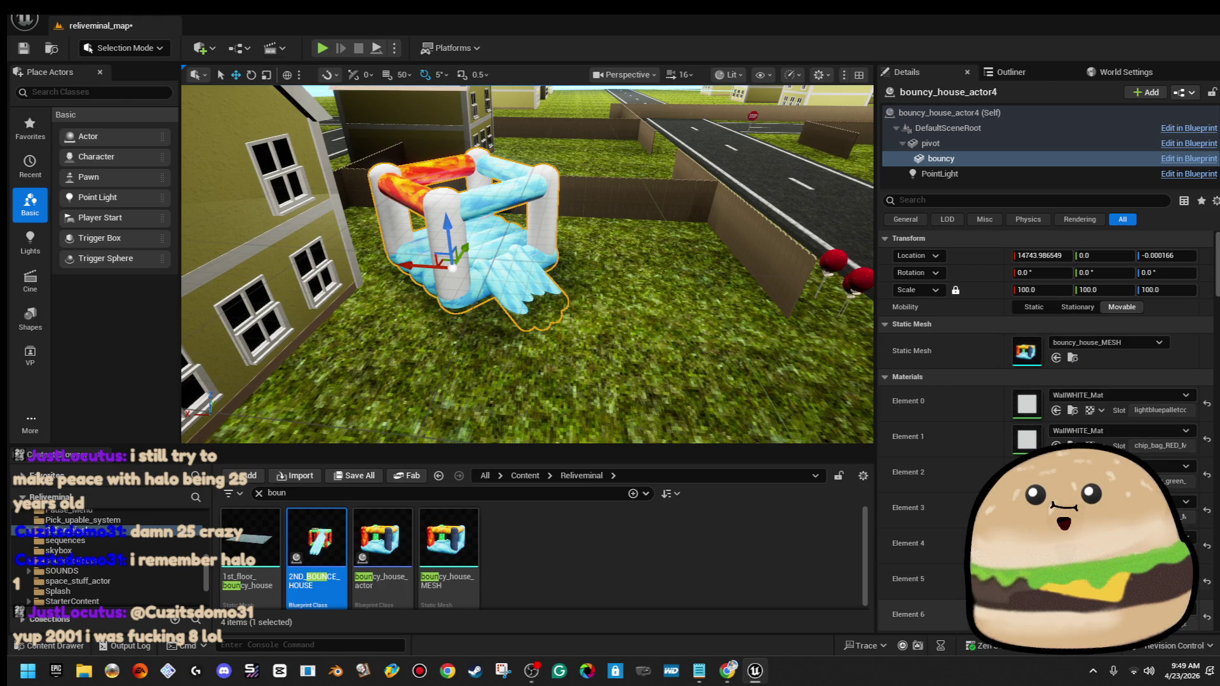
pyautogui.click(1122, 609)
pyautogui.click(1121, 498)
pyautogui.scroll(-5, 1138, 432)
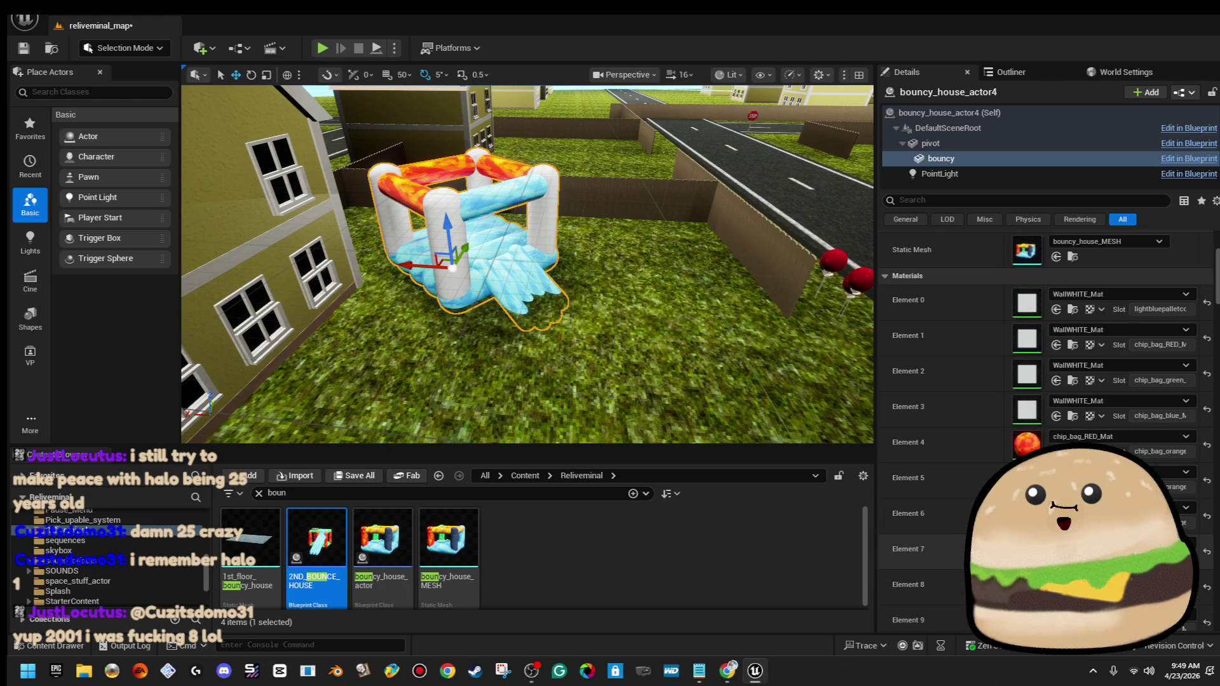
# Swap Elements 7 through 12 from chip_bag_blue_Mat to chip_bag_RED_Mat
pyautogui.click(1138, 423)
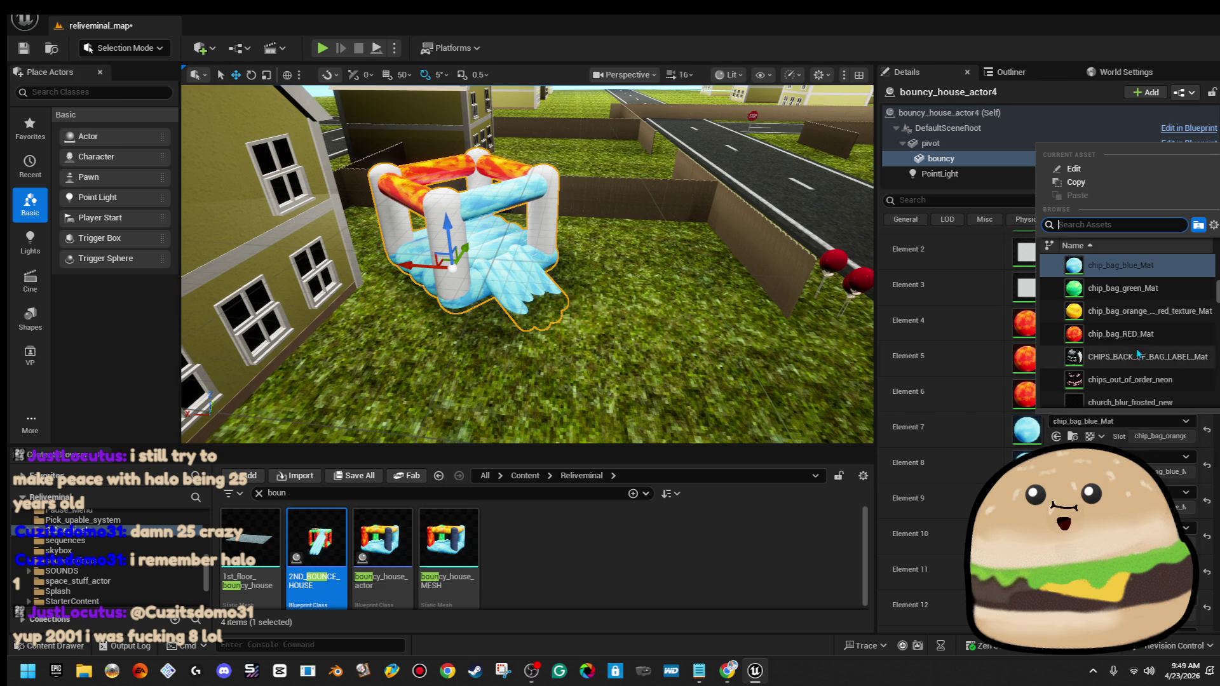
pyautogui.click(1120, 333)
pyautogui.click(1161, 464)
pyautogui.click(1120, 369)
pyautogui.click(1168, 493)
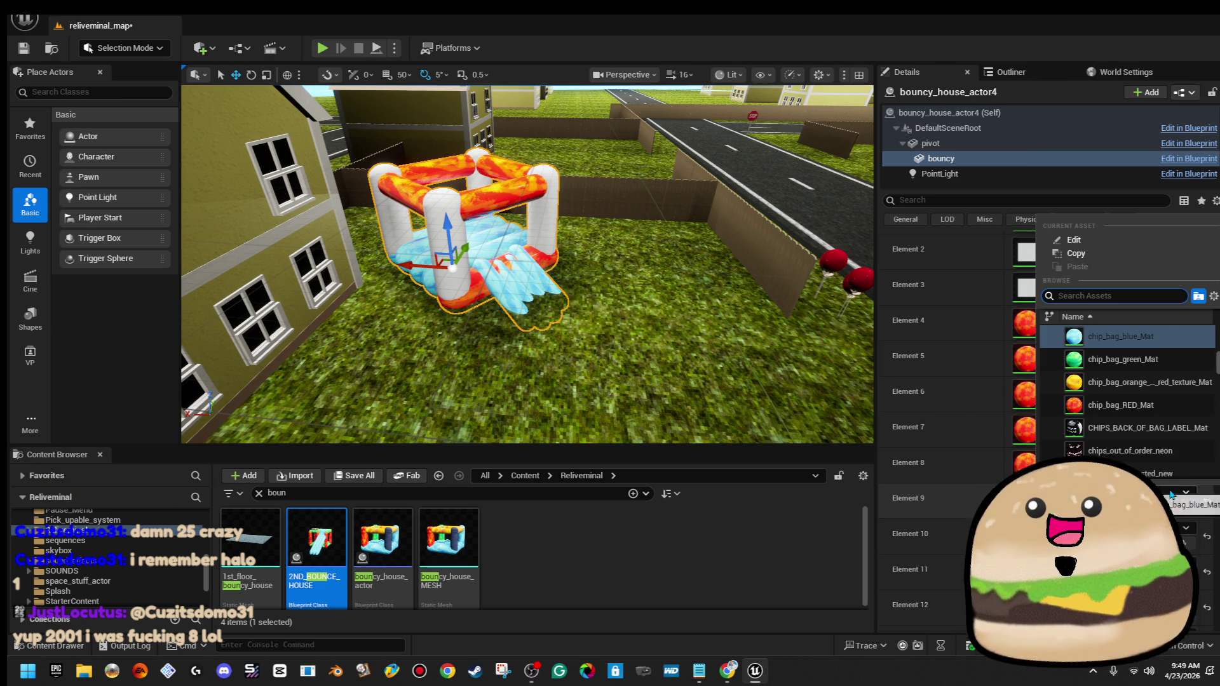
pyautogui.click(1112, 404)
pyautogui.click(1169, 528)
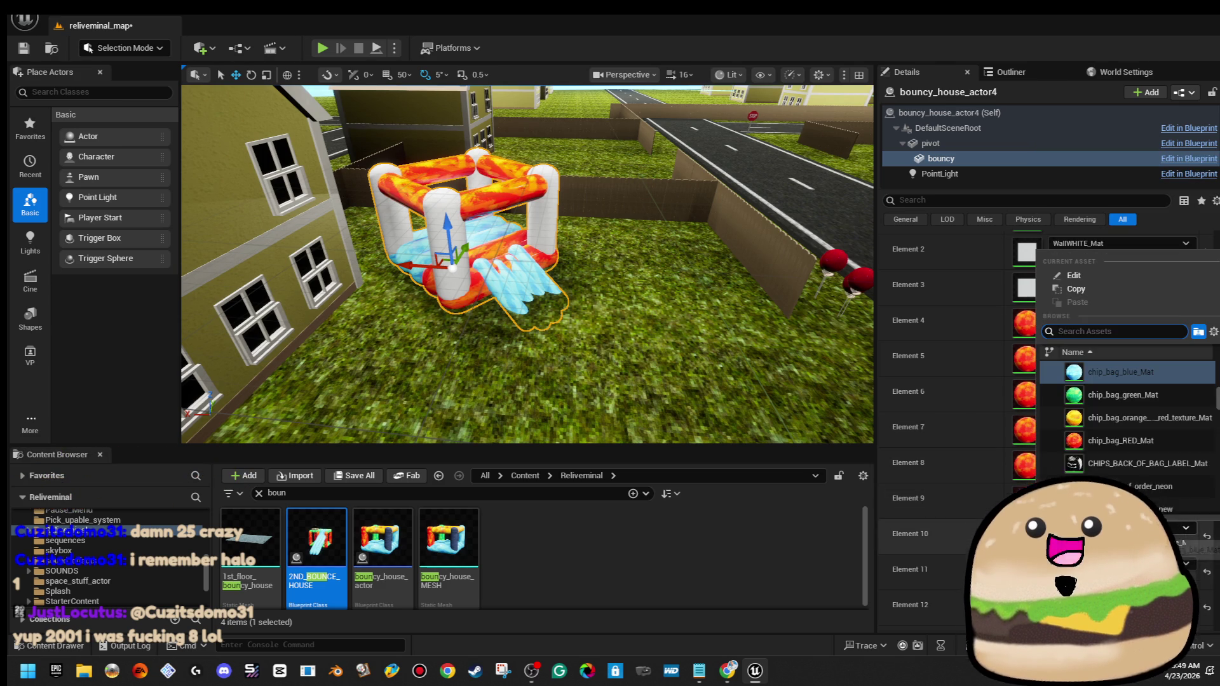
pyautogui.click(1143, 445)
pyautogui.click(1169, 564)
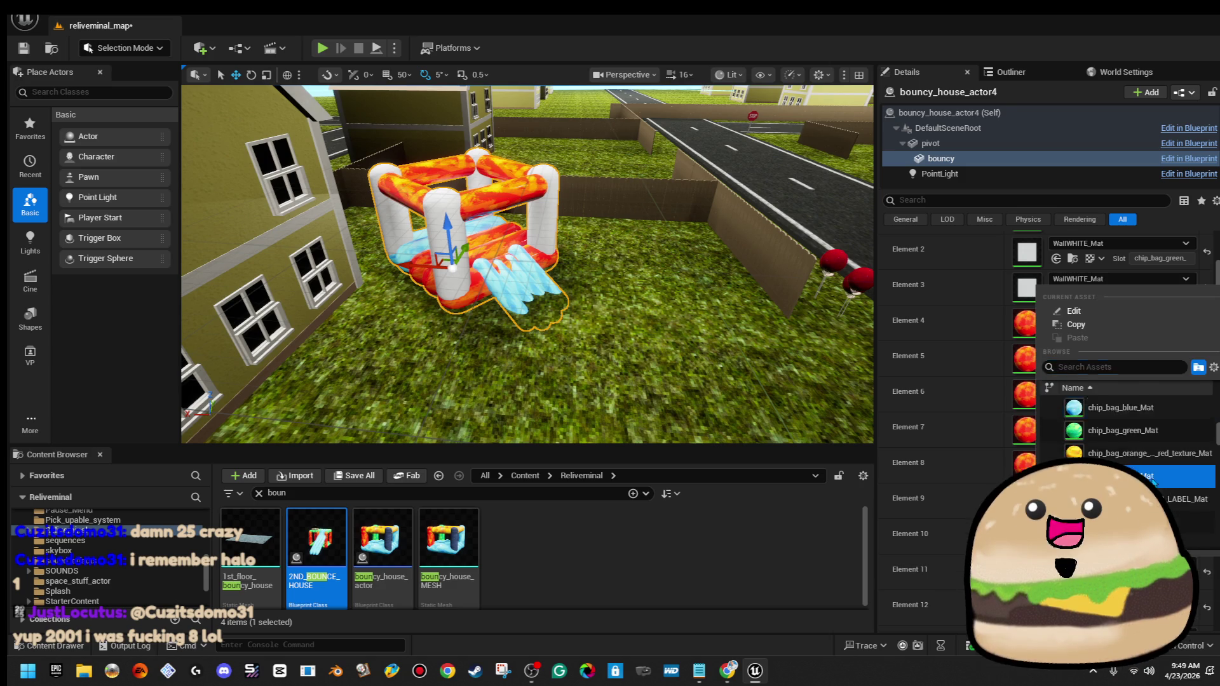
pyautogui.click(1168, 315)
pyautogui.click(1169, 315)
pyautogui.click(1118, 443)
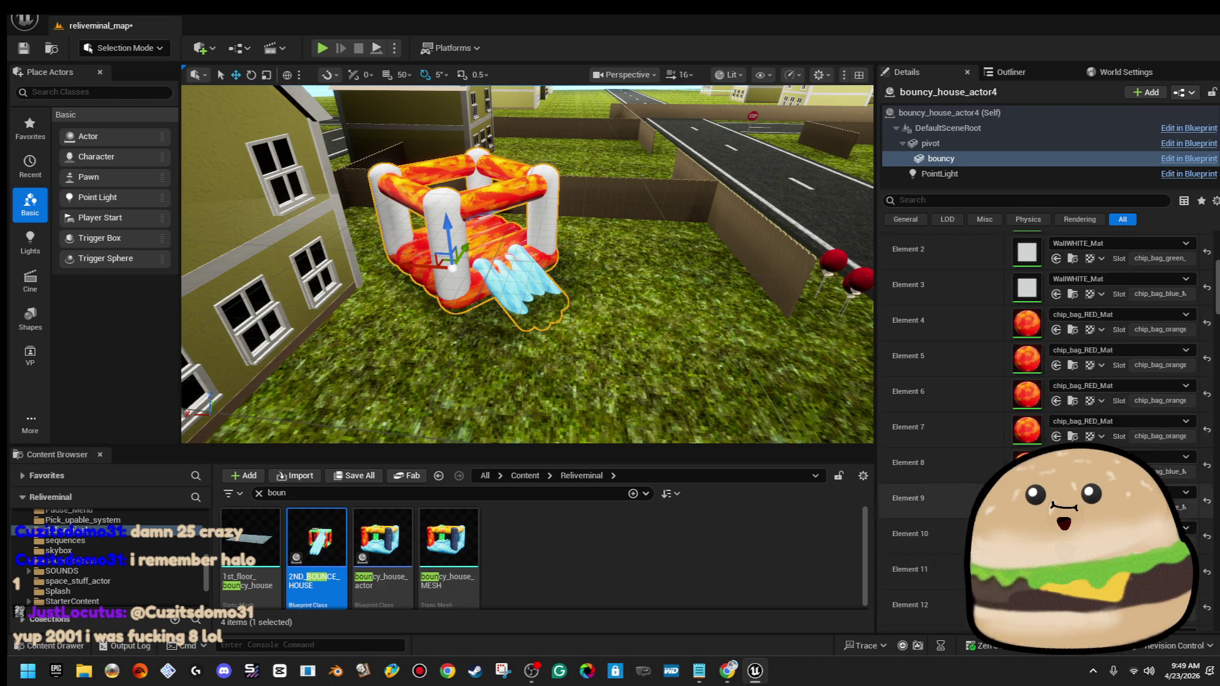
# Set Elements 13–16, including the slide, to chip_bag_RED_Mat
pyautogui.scroll(-5, 1152, 367)
pyautogui.click(1152, 368)
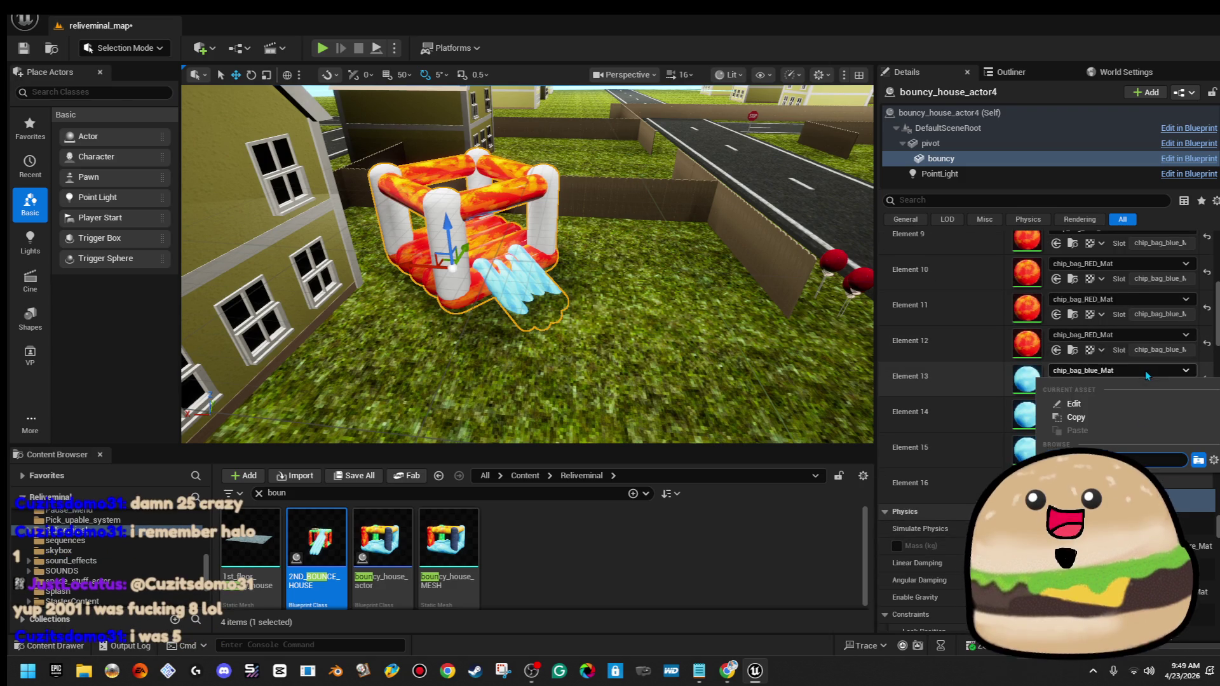
pyautogui.click(1140, 438)
pyautogui.click(1136, 413)
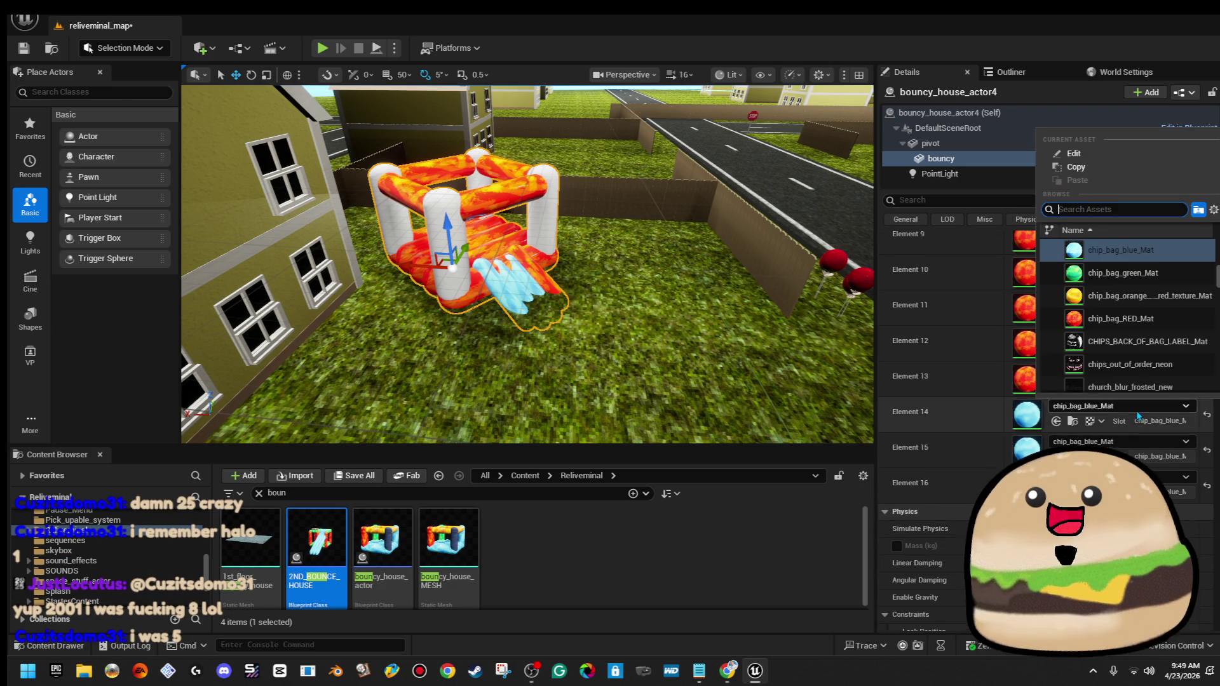
pyautogui.click(1137, 318)
pyautogui.click(1139, 443)
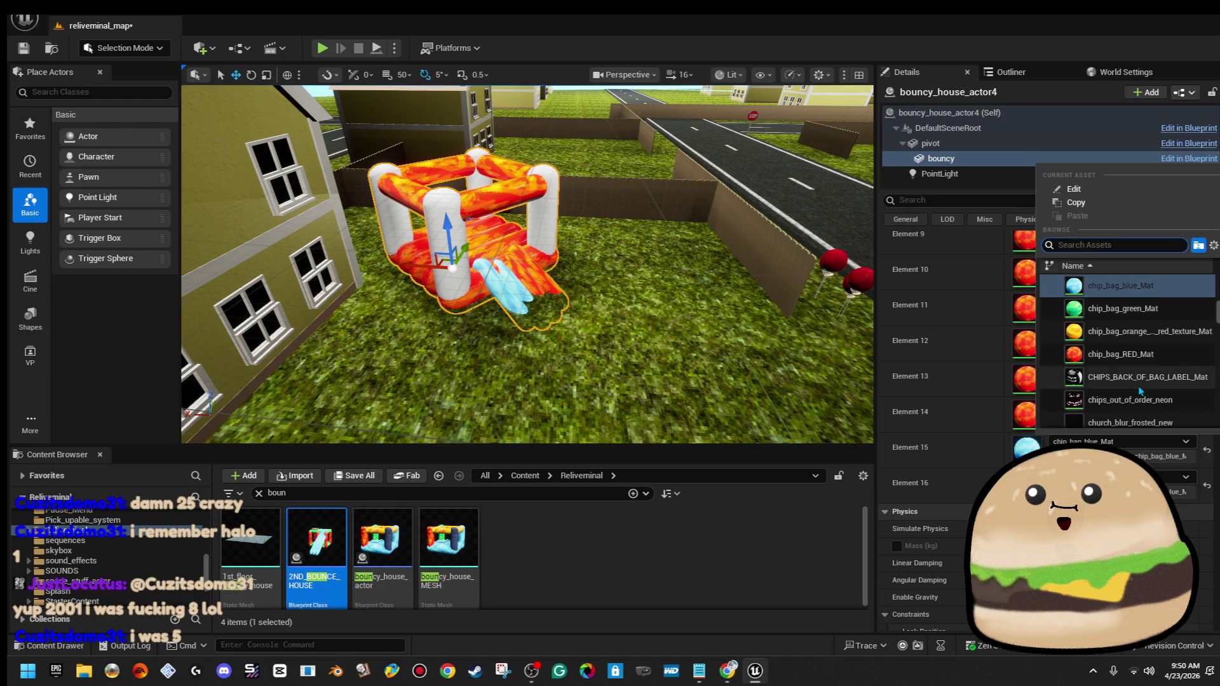
pyautogui.click(1138, 360)
pyautogui.click(1140, 476)
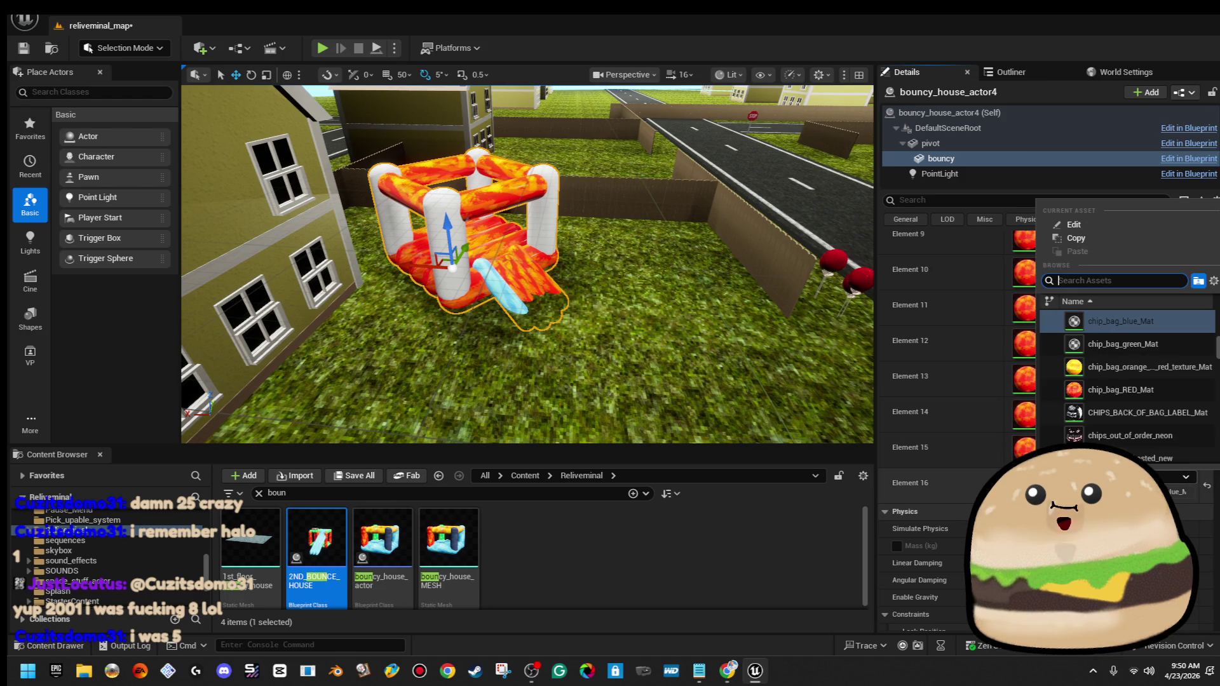
pyautogui.click(1145, 399)
pyautogui.scroll(-5, 528, 264)
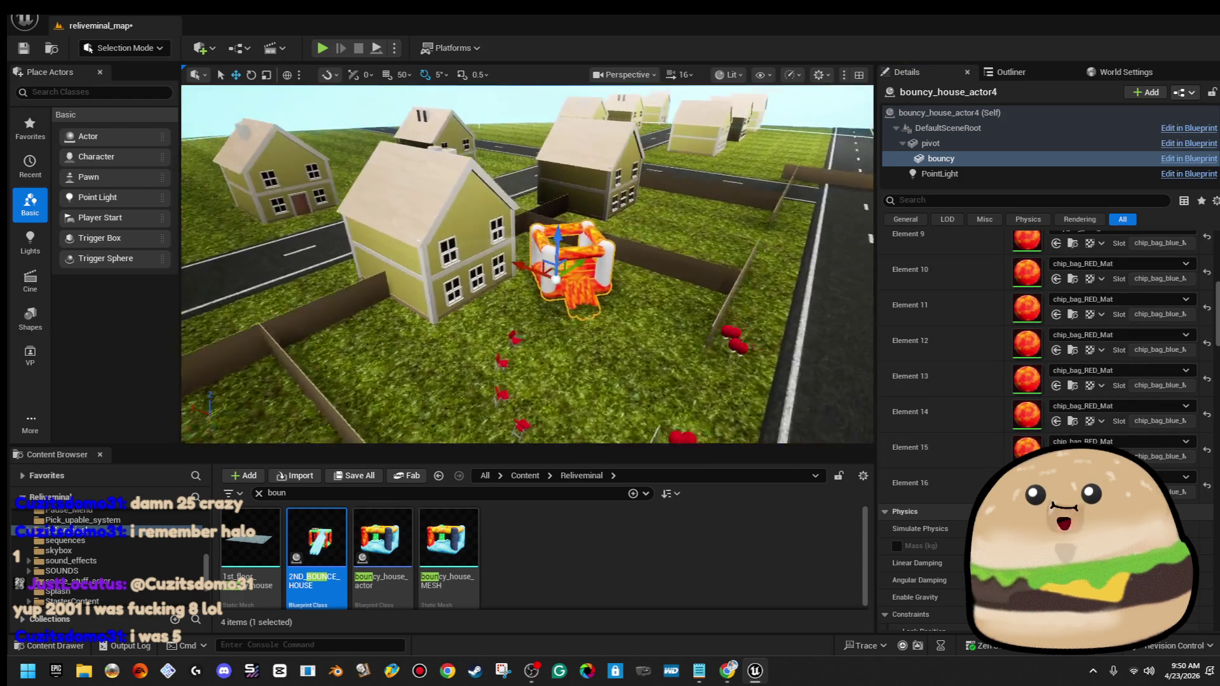
pyautogui.moveTo(527, 264); pyautogui.dragTo(483, 263)
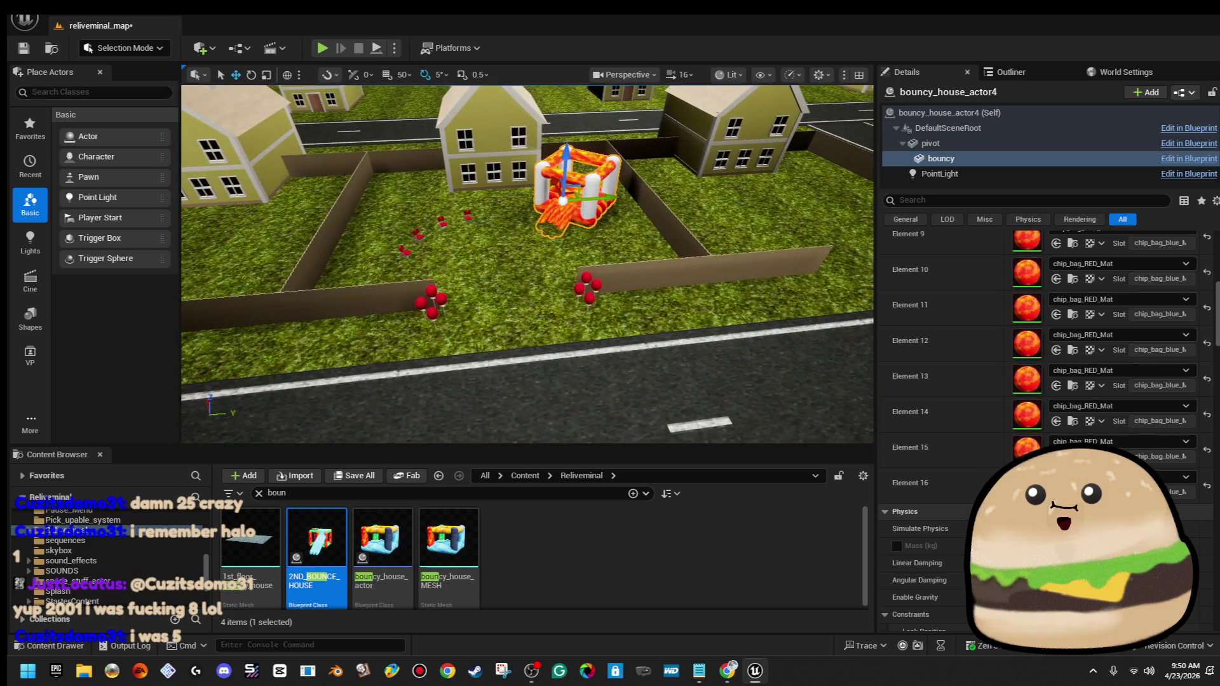
# Play the level from a lawn spot facing the red bouncy house and walk forward
pyautogui.rightClick(436, 341)
pyautogui.moveTo(436, 341); pyautogui.dragTo(394, 343)
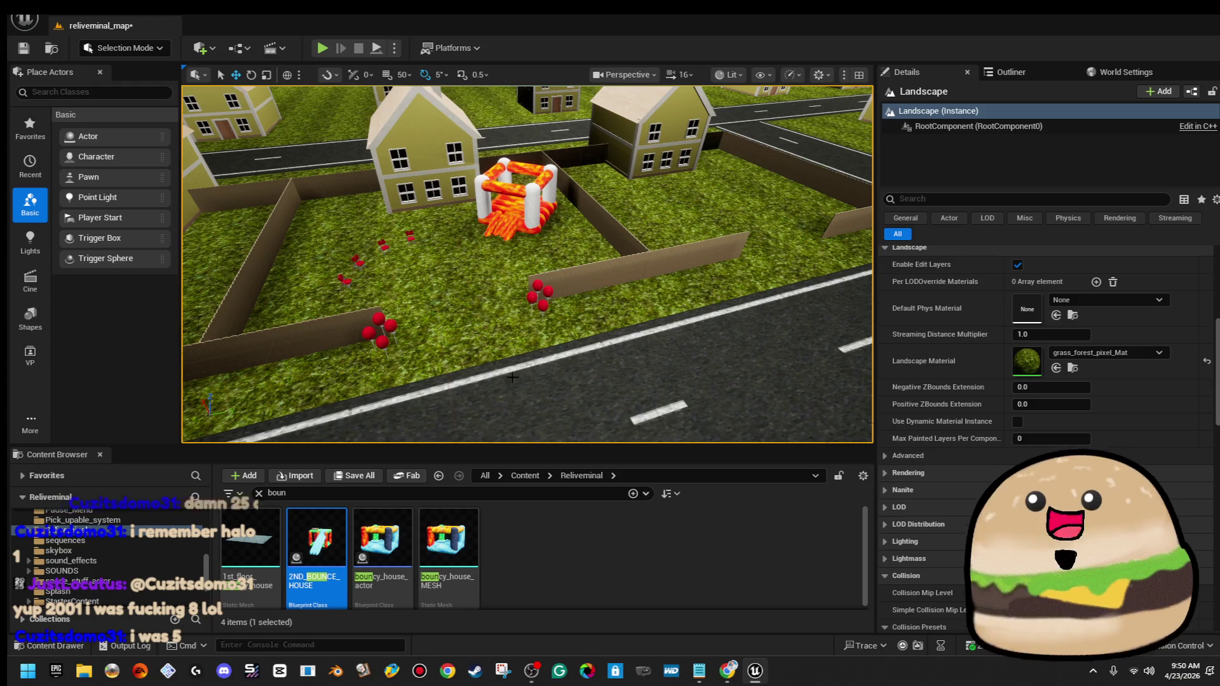
pyautogui.rightClick(494, 356)
pyautogui.click(571, 645)
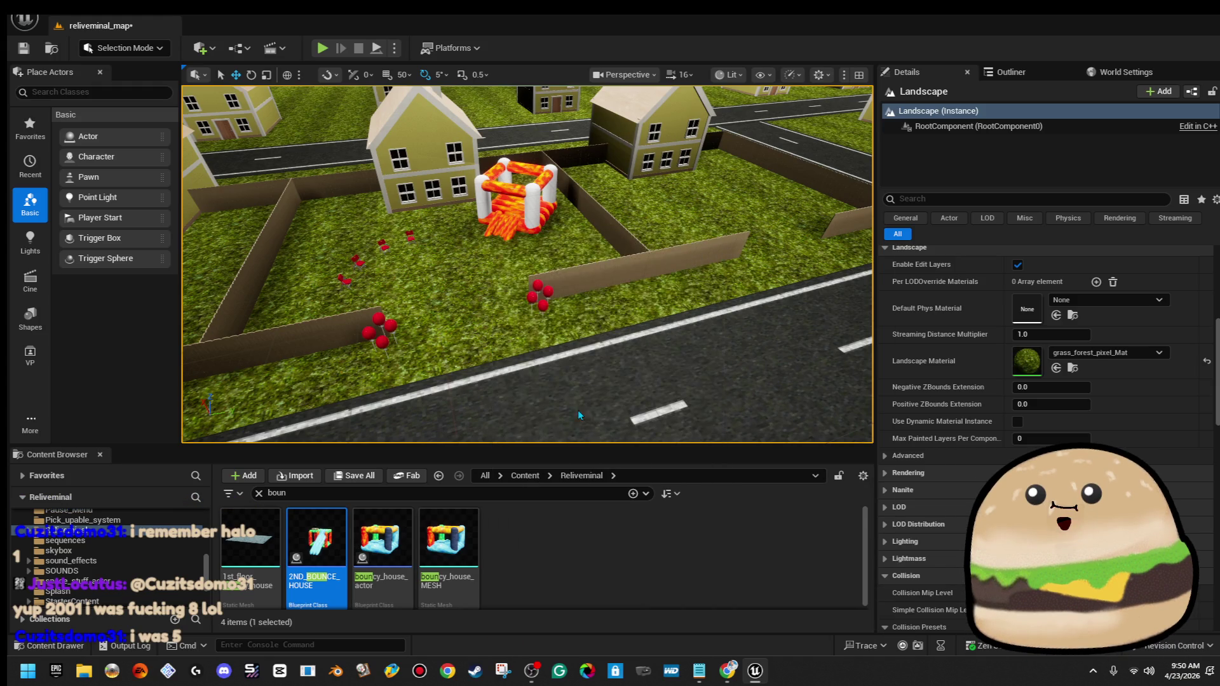
pyautogui.press('w')
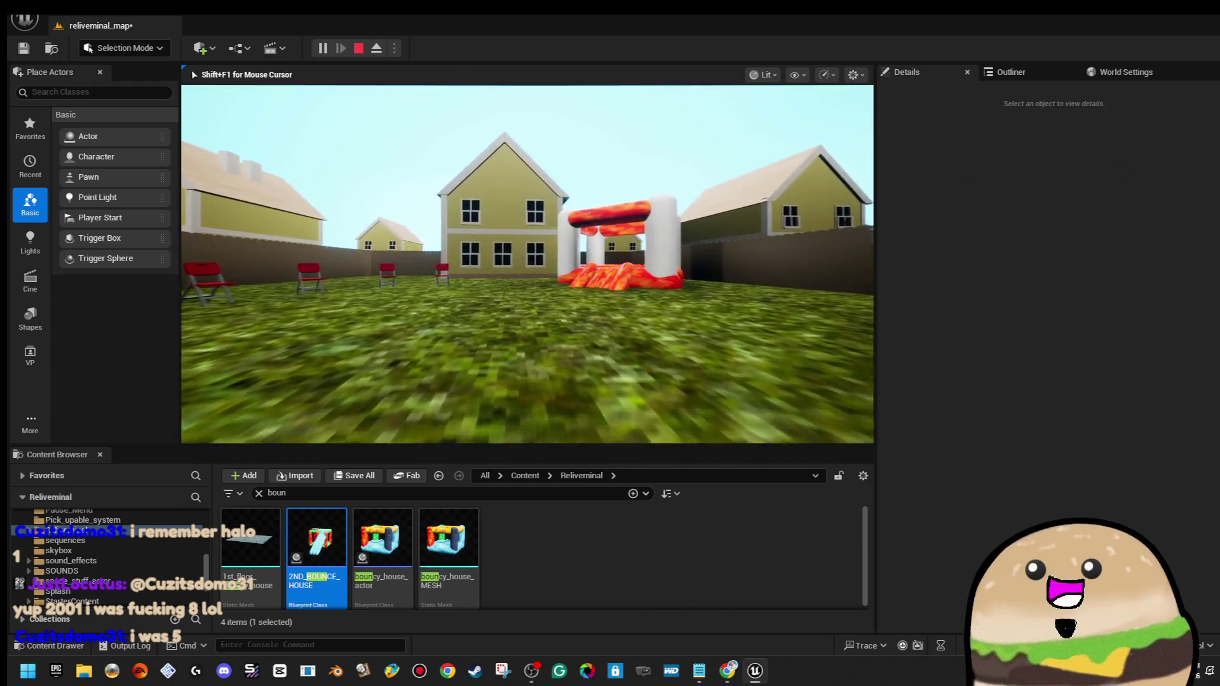
# Walk and bounce through the red bouncy house, then end the play session
pyautogui.press('w')
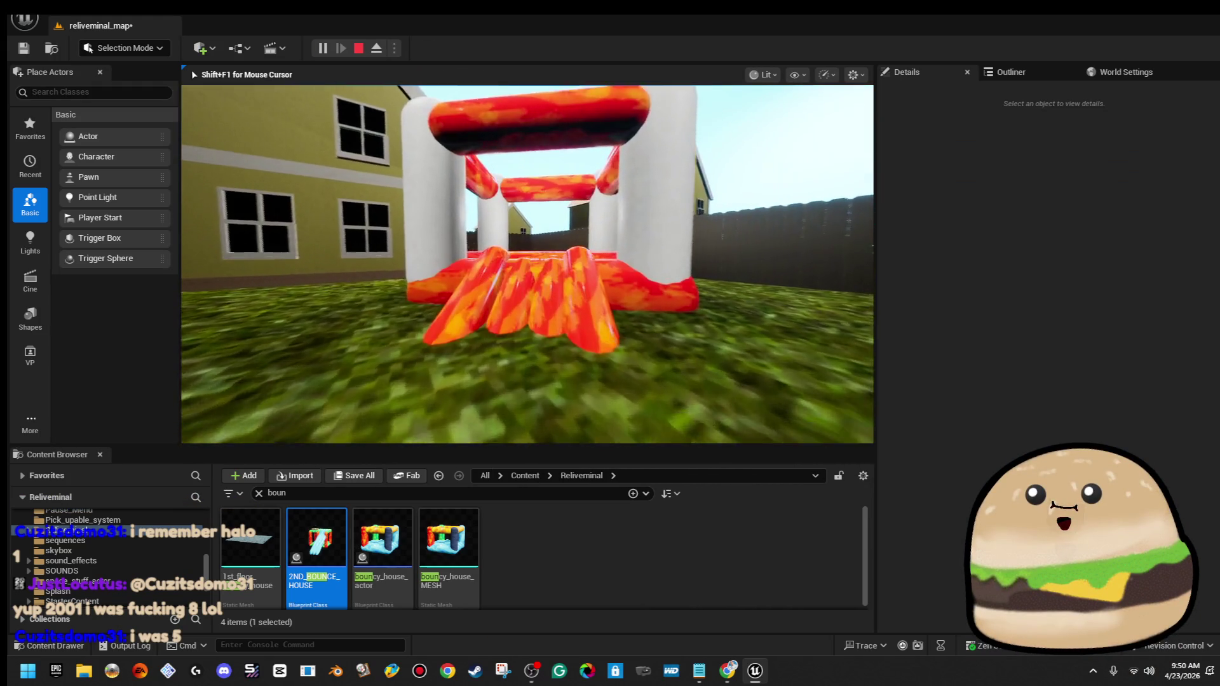
pyautogui.press('w')
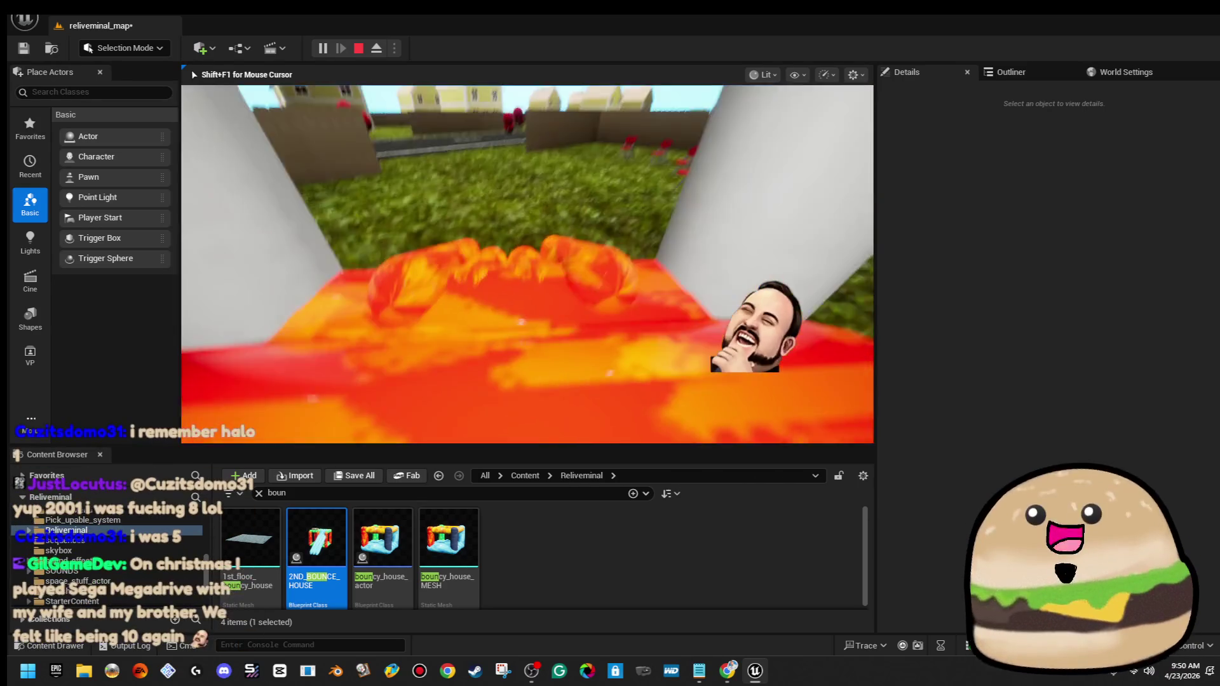
pyautogui.press('w')
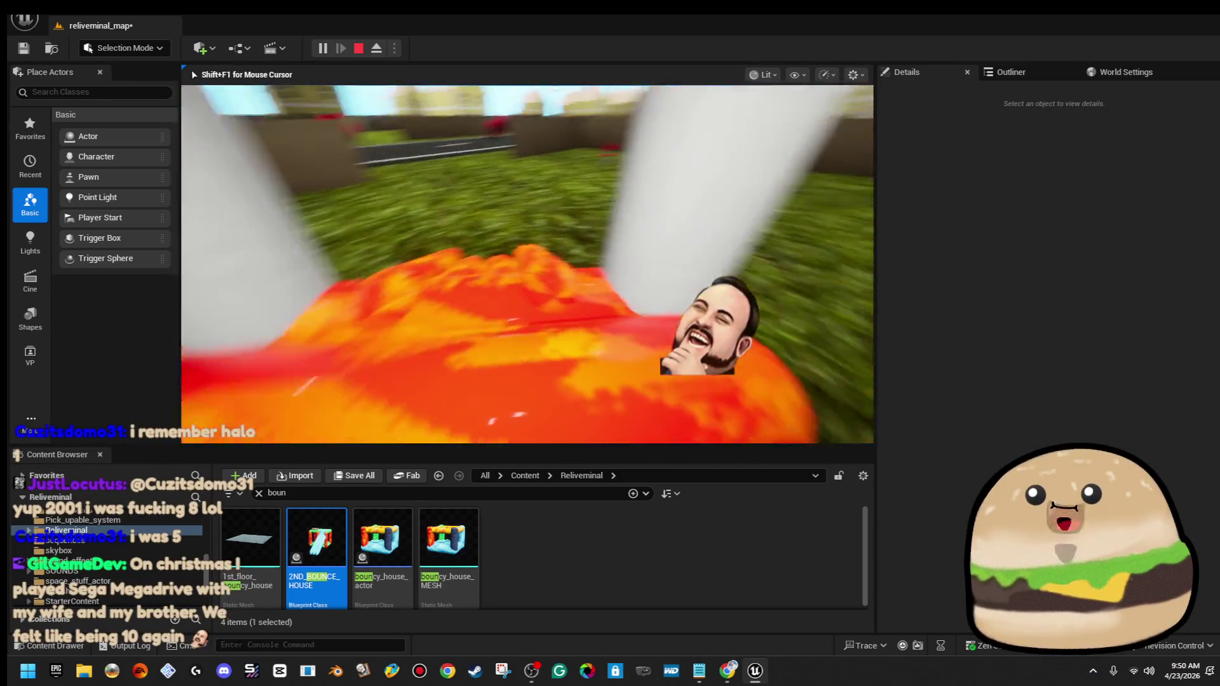
pyautogui.press('w')
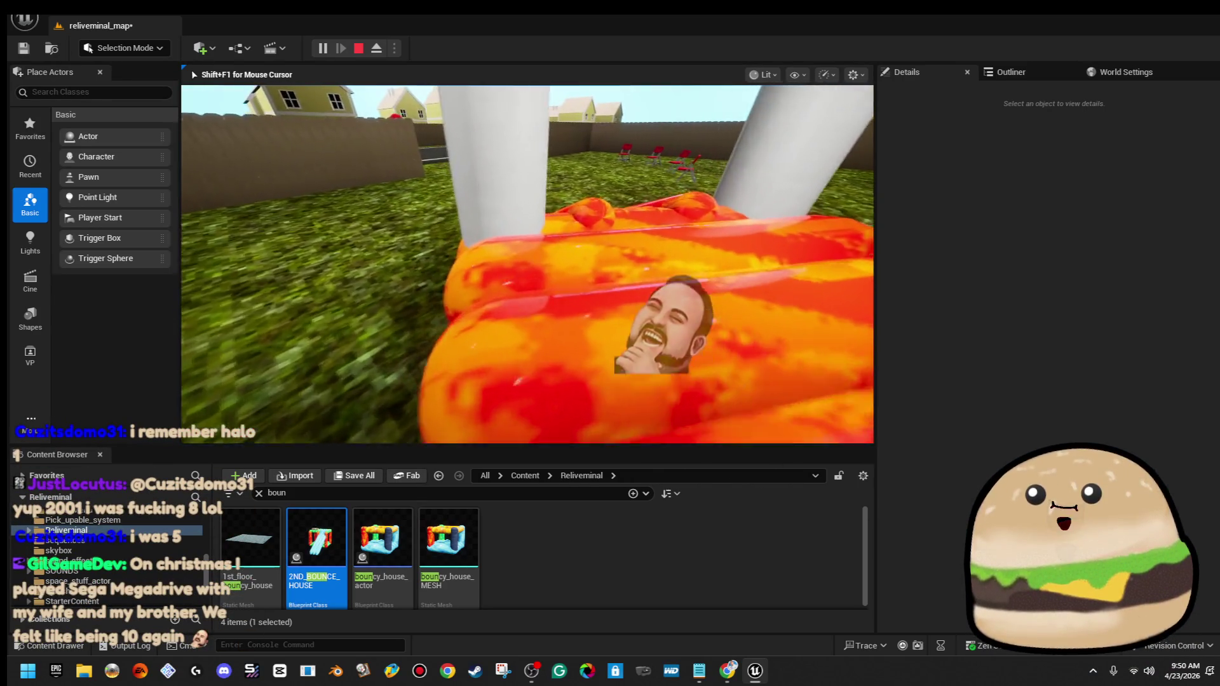
pyautogui.press('w')
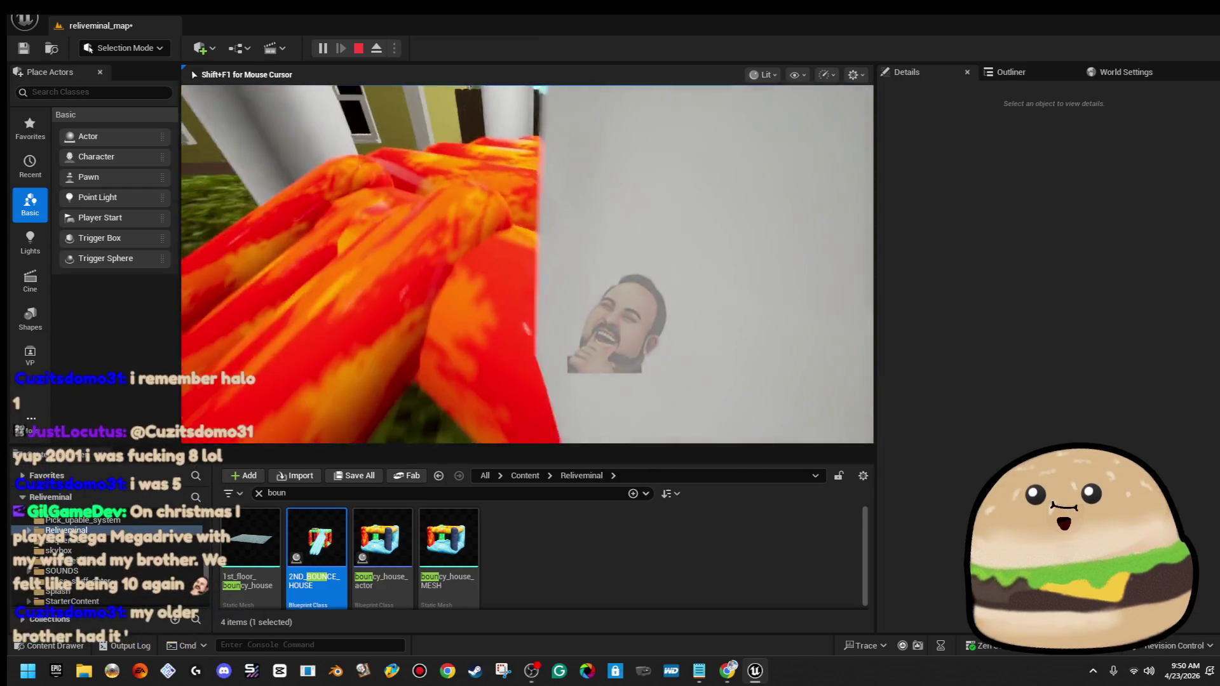
pyautogui.press('w')
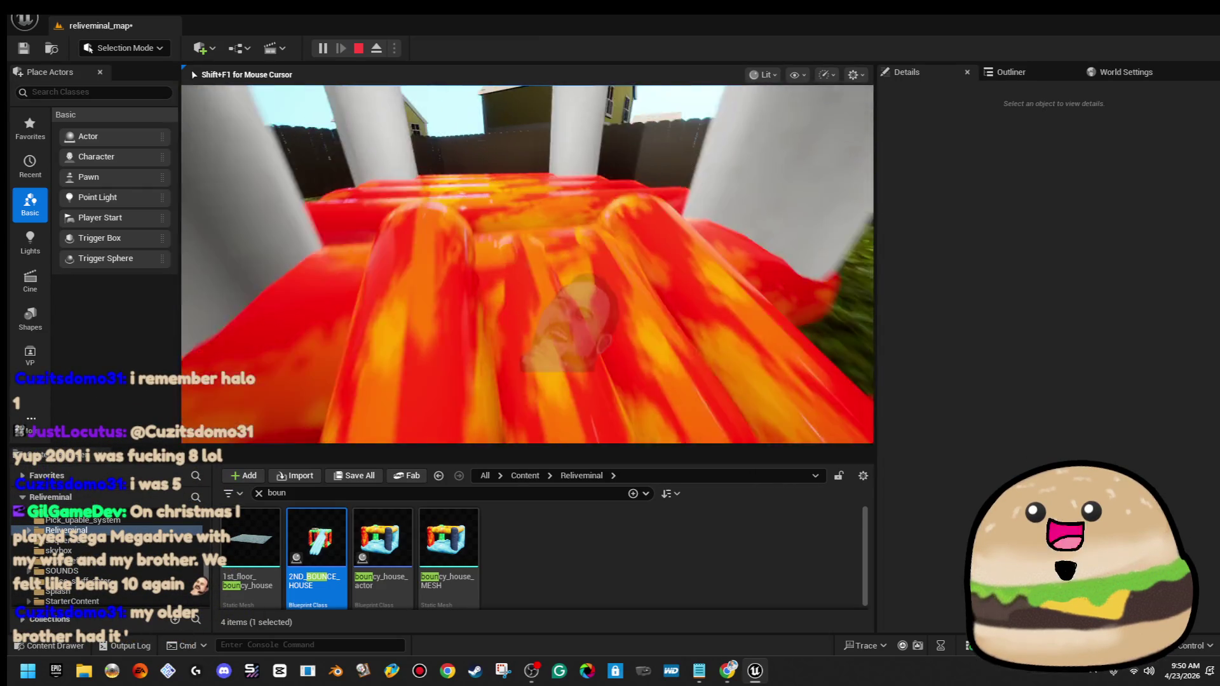
pyautogui.press('w')
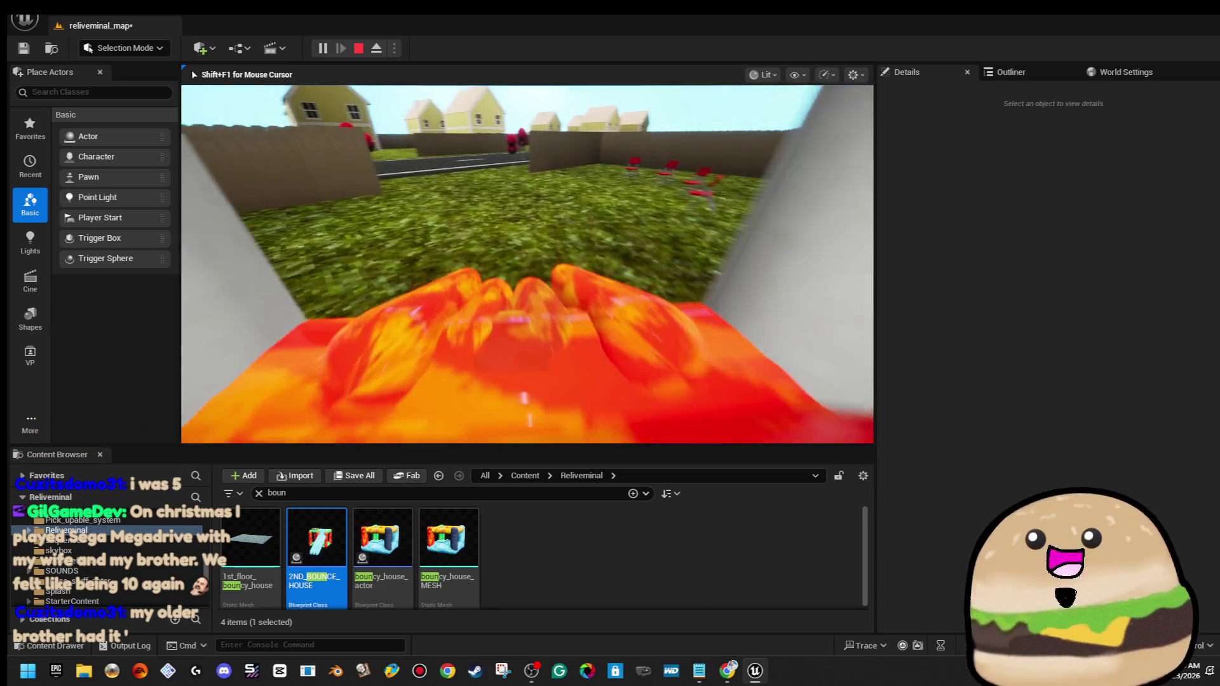
pyautogui.press('w')
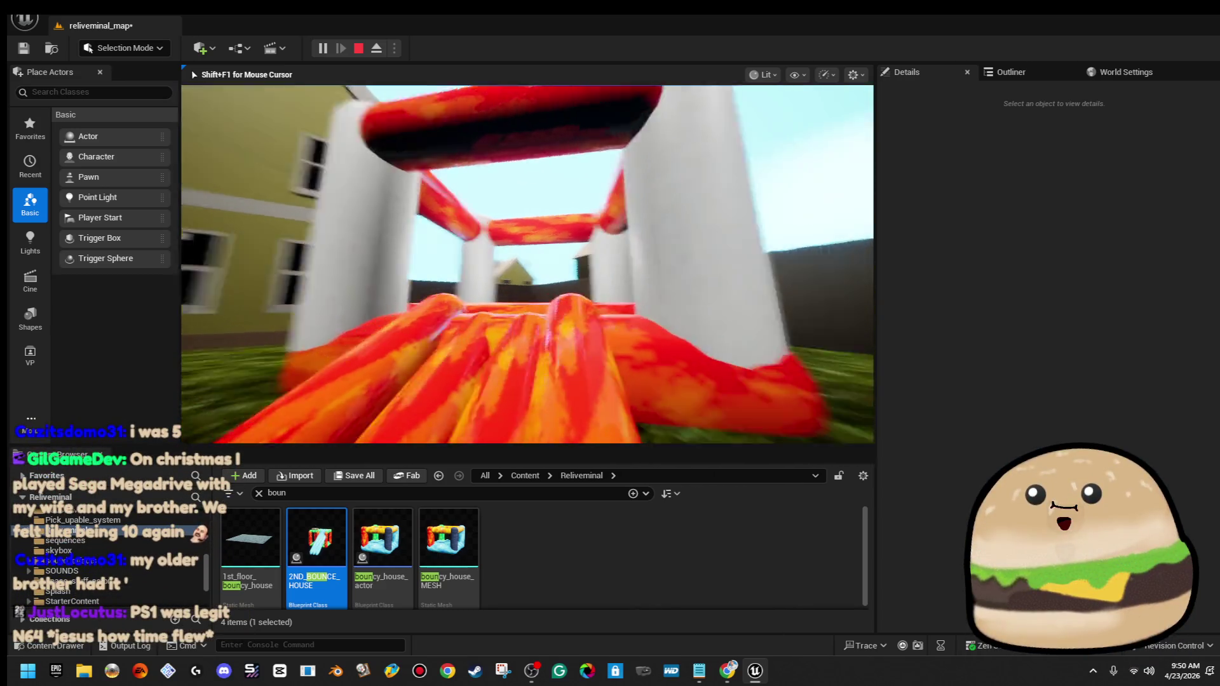
pyautogui.press('w')
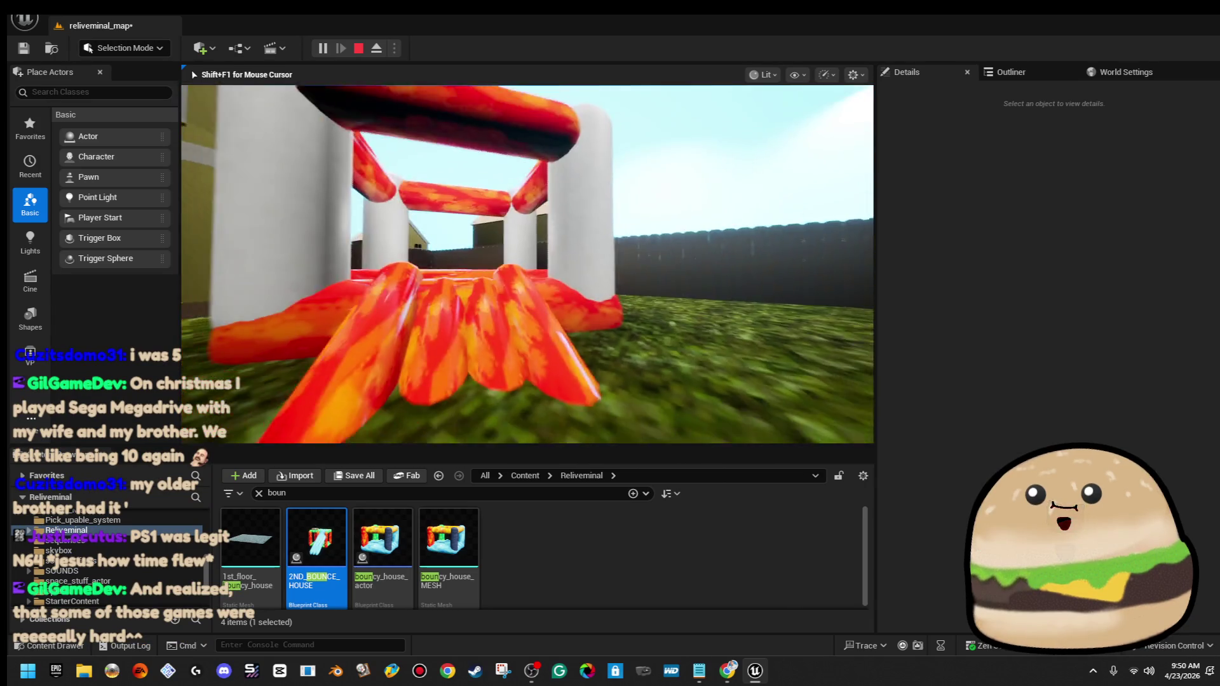
pyautogui.press('Escape')
# Save all unsaved map changes and minimize the editor to the desktop
pyautogui.press('w')
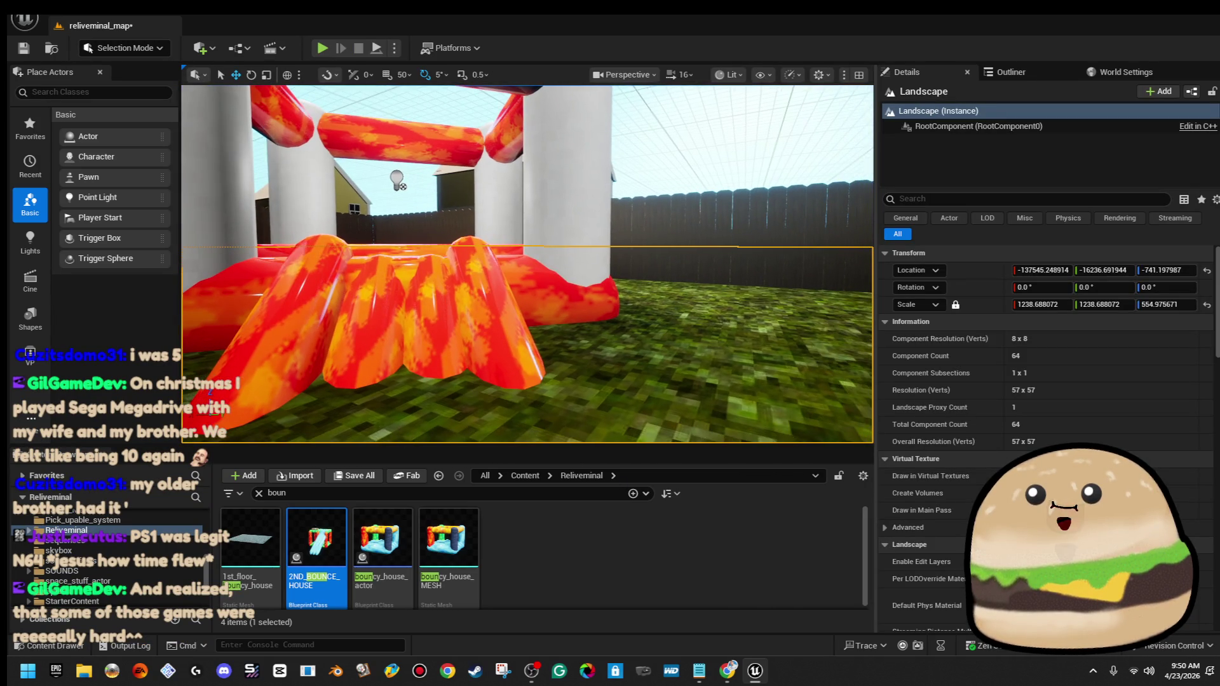
pyautogui.press('w')
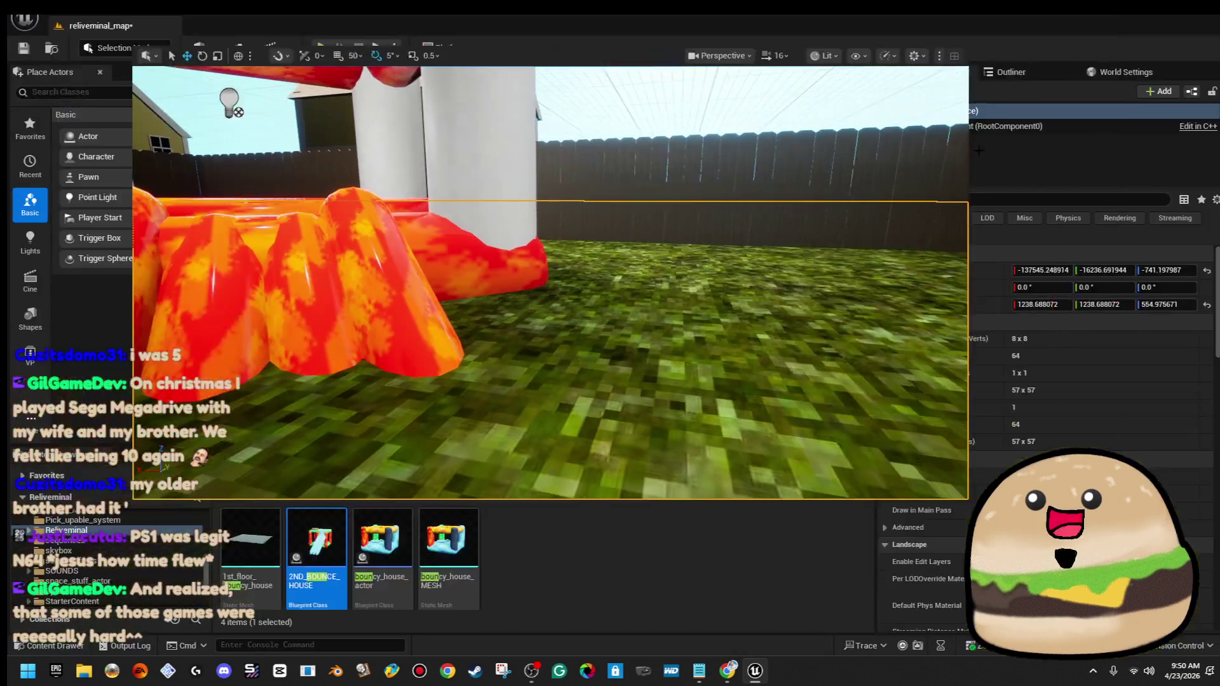
pyautogui.click(24, 19)
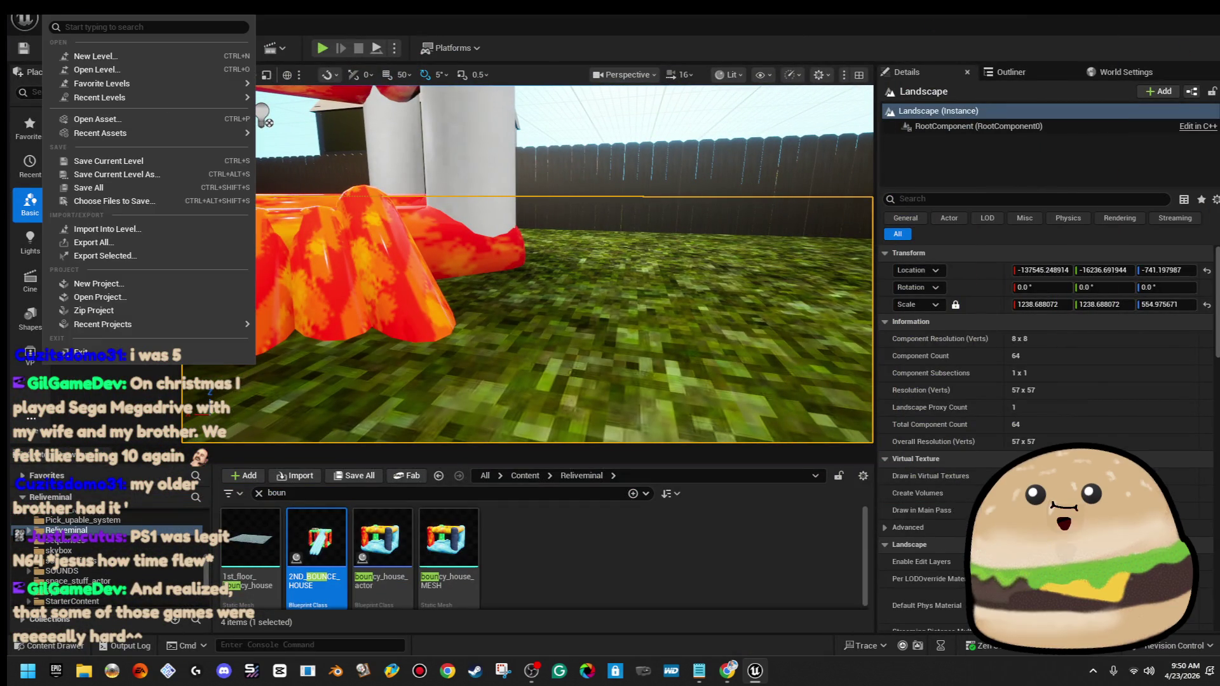
pyautogui.click(128, 197)
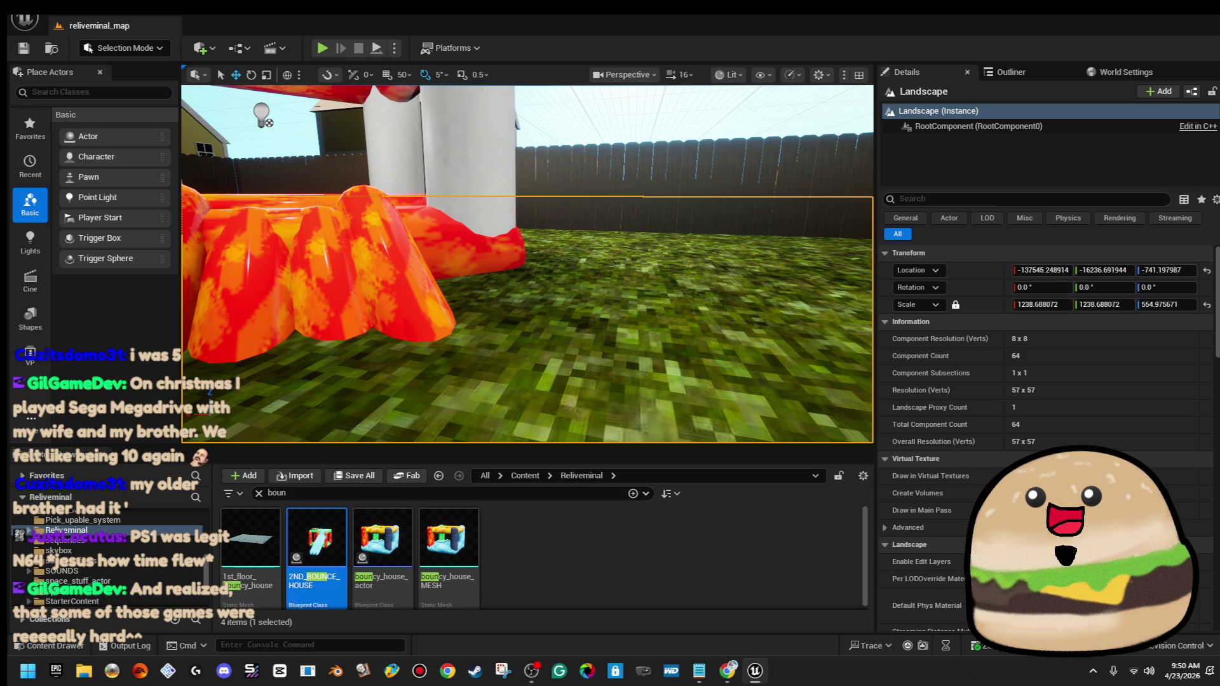
pyautogui.click(1151, 11)
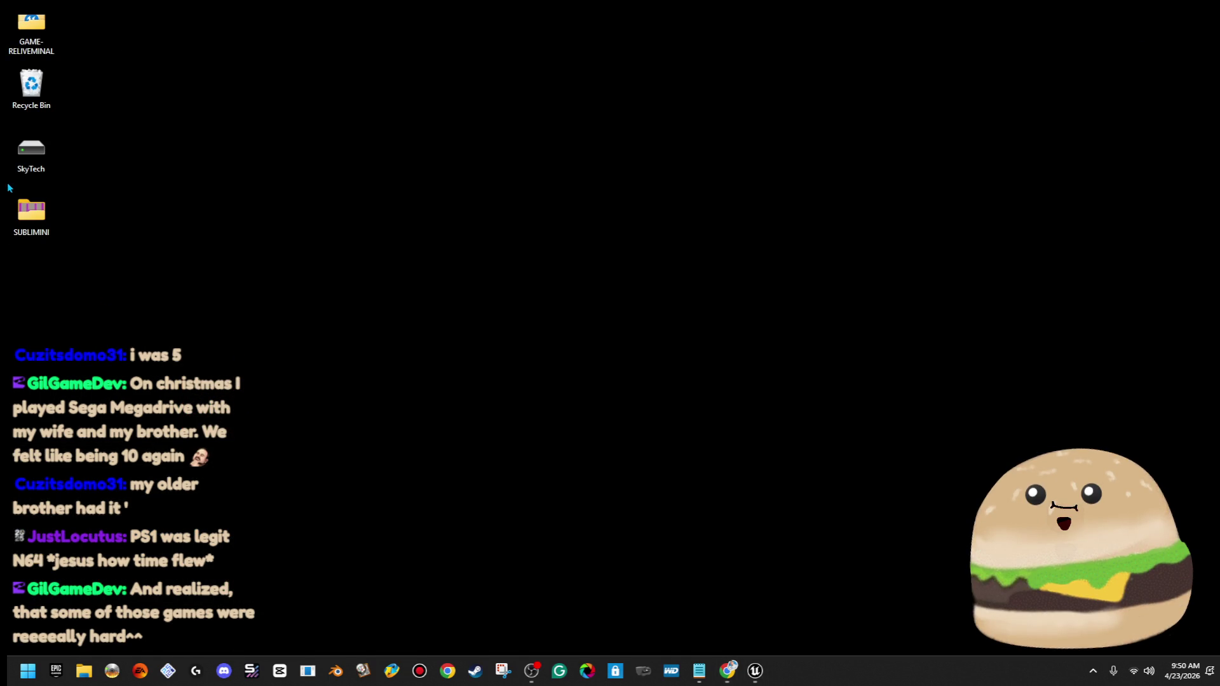
# Open blueish glitter.png from the SUBLIMINI folder in Photos, maximized
pyautogui.doubleClick(31, 211)
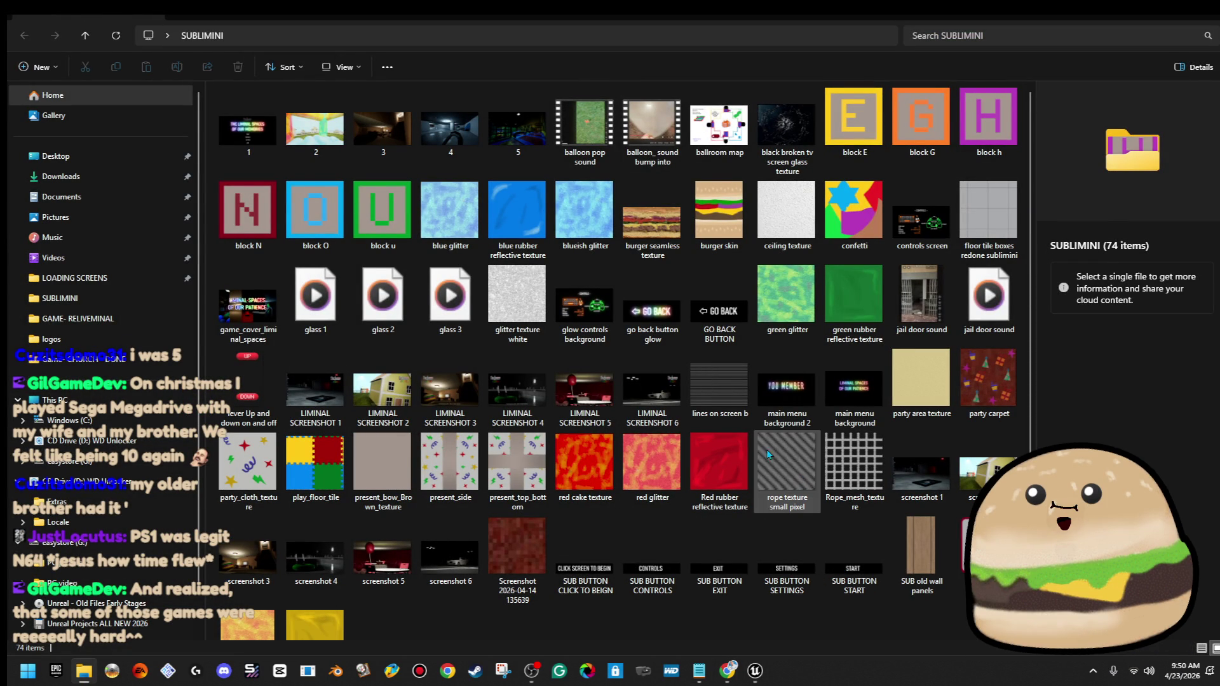
pyautogui.rightClick(573, 227)
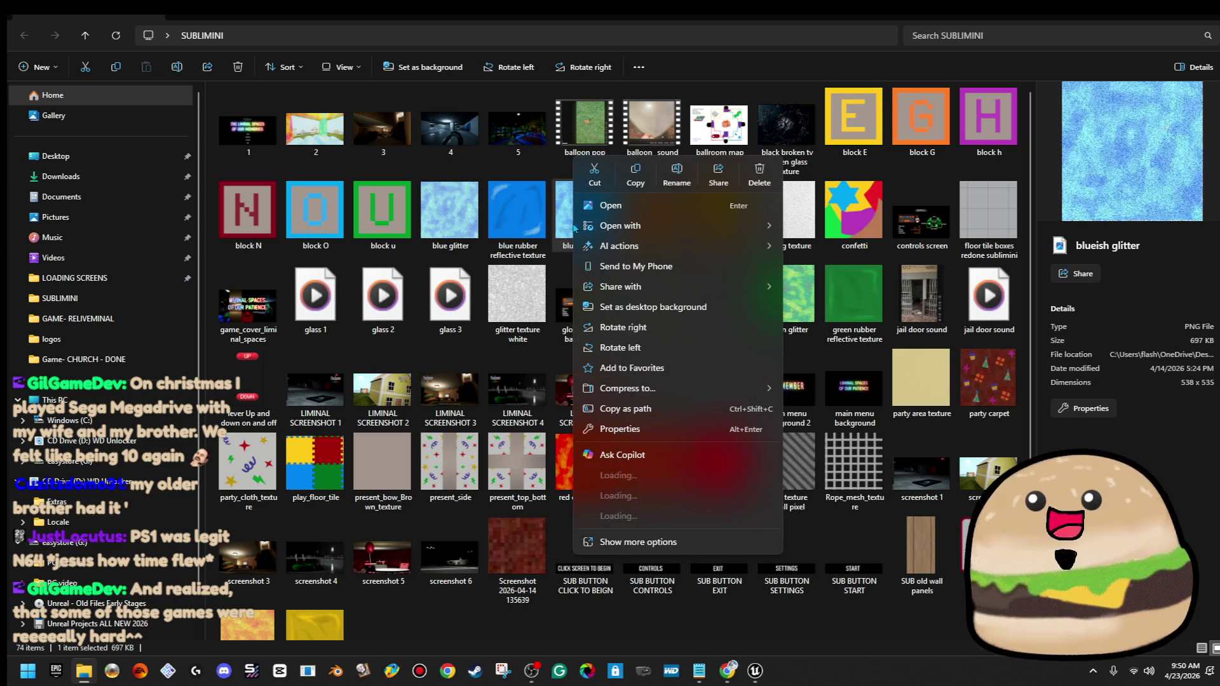
pyautogui.moveTo(762, 227)
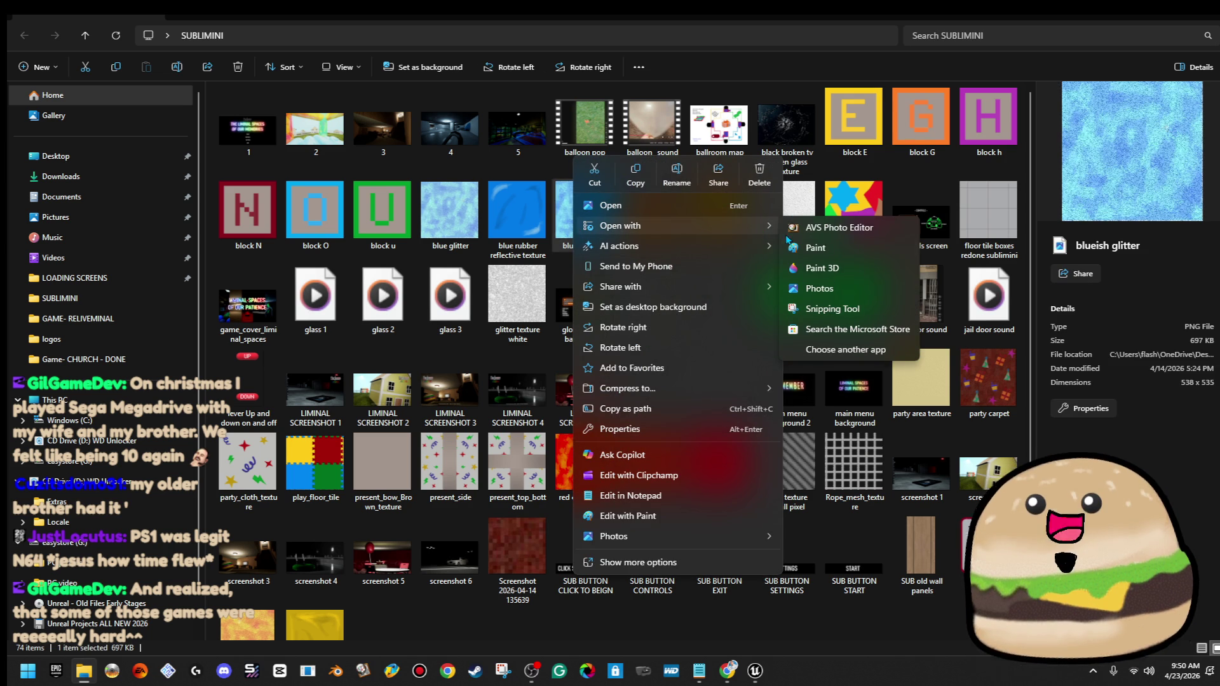
pyautogui.doubleClick(567, 221)
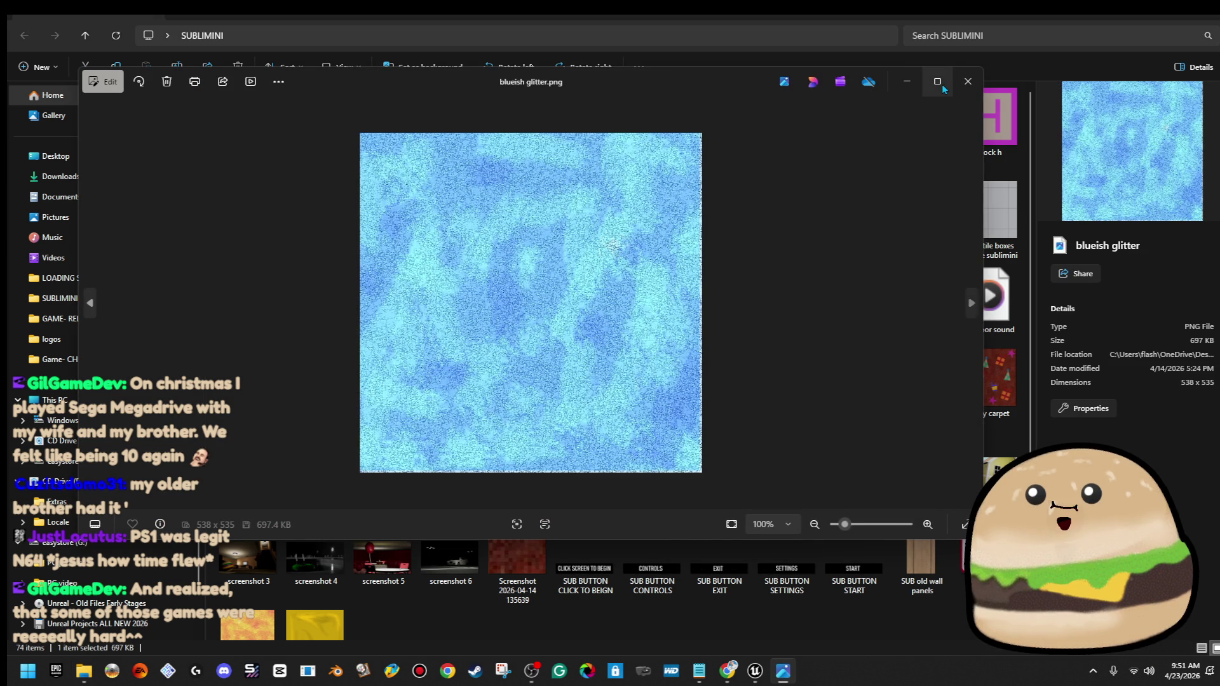
pyautogui.click(937, 82)
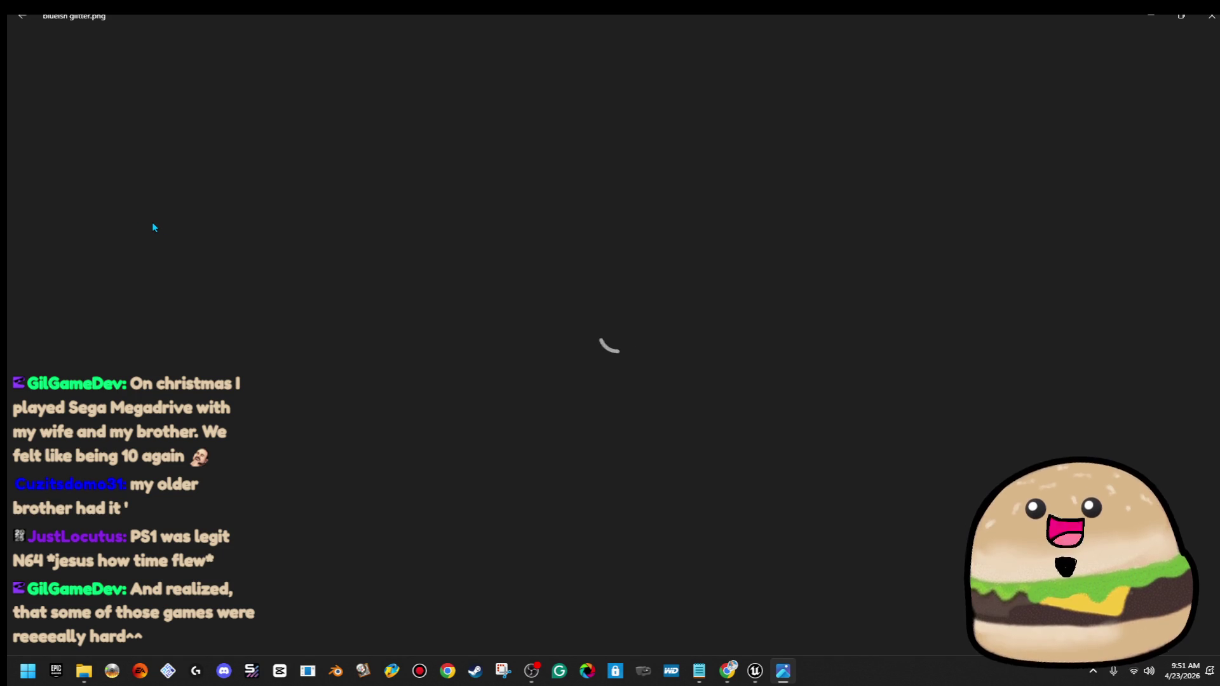
# Drop the glitter image's Saturation to -100 and choose Save as copy
pyautogui.click(541, 64)
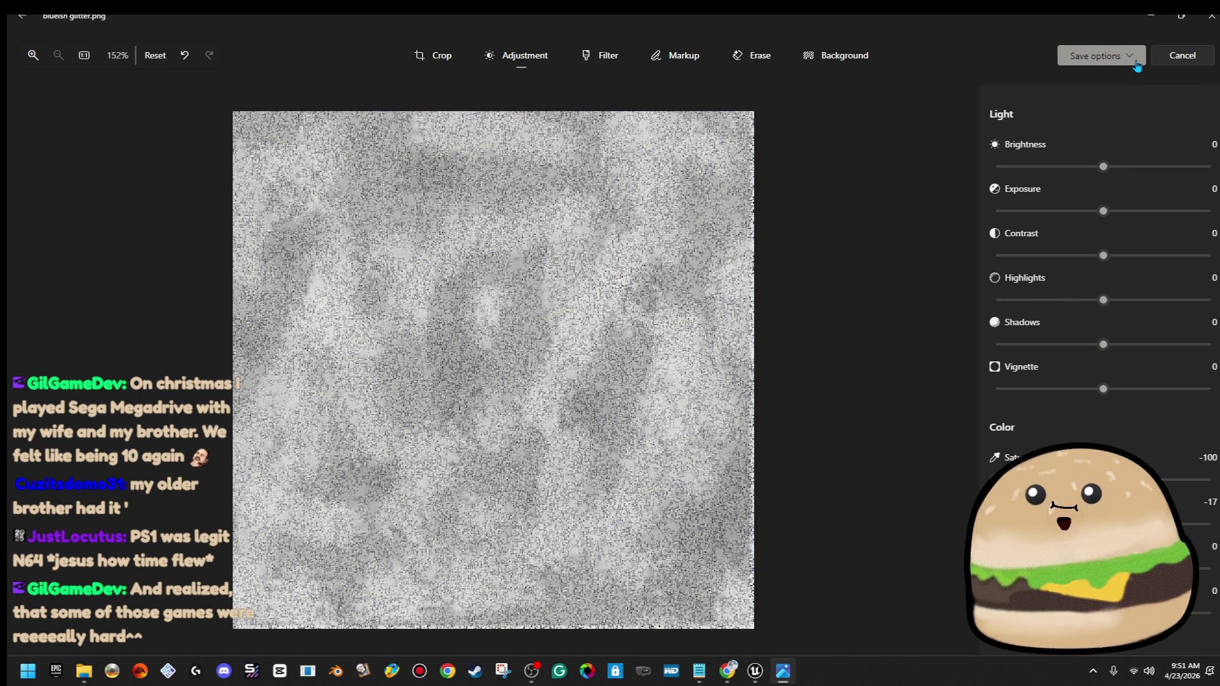
pyautogui.moveTo(69, 30)
pyautogui.mouseDown()
pyautogui.moveTo(3, 3)
pyautogui.moveTo(20, 24)
pyautogui.mouseUp()
pyautogui.click(19, 26)
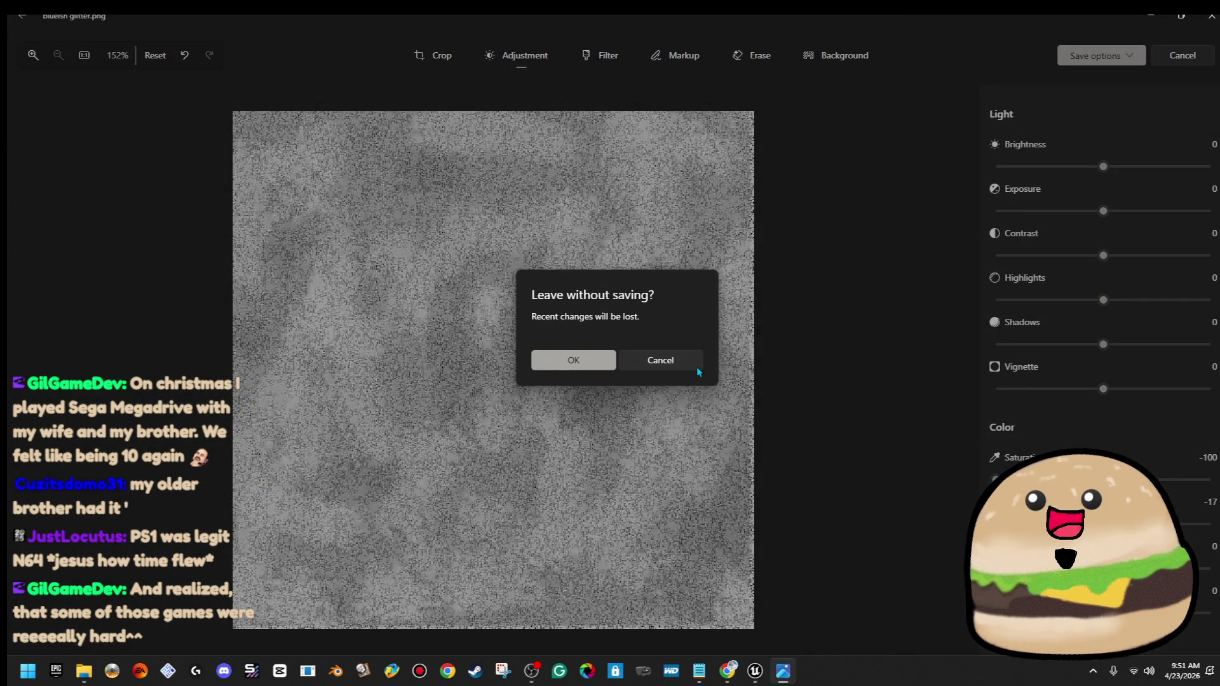
pyautogui.click(693, 364)
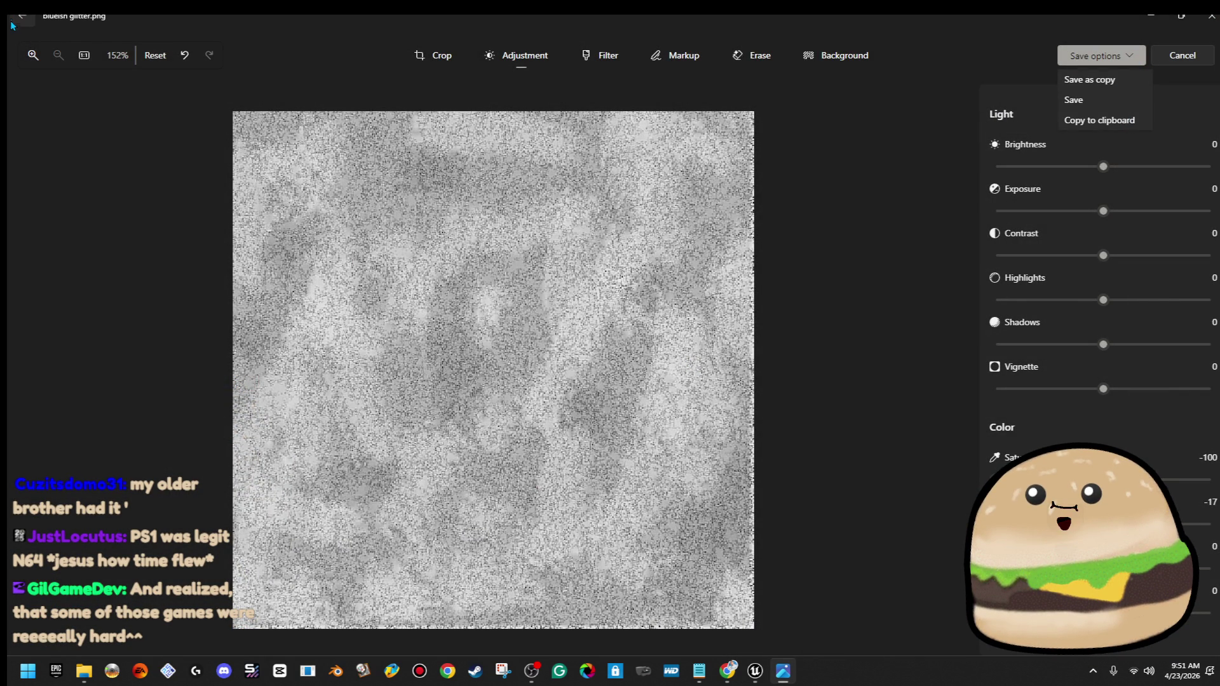
pyautogui.click(532, 299)
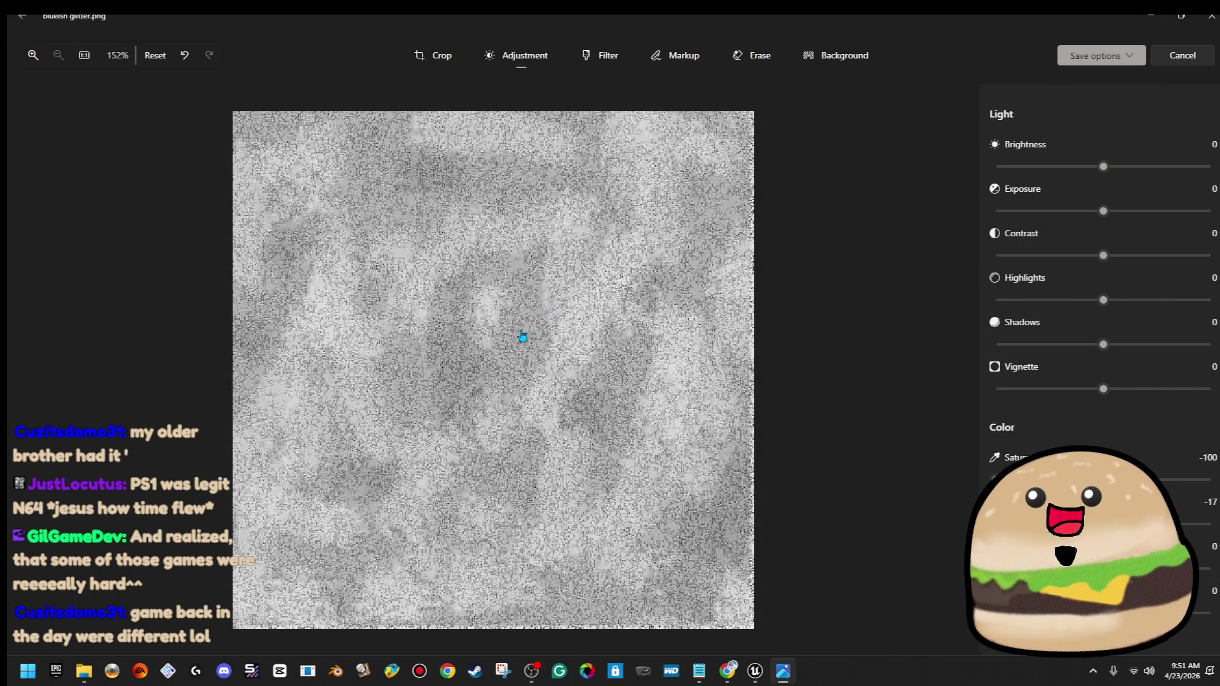
pyautogui.click(1142, 61)
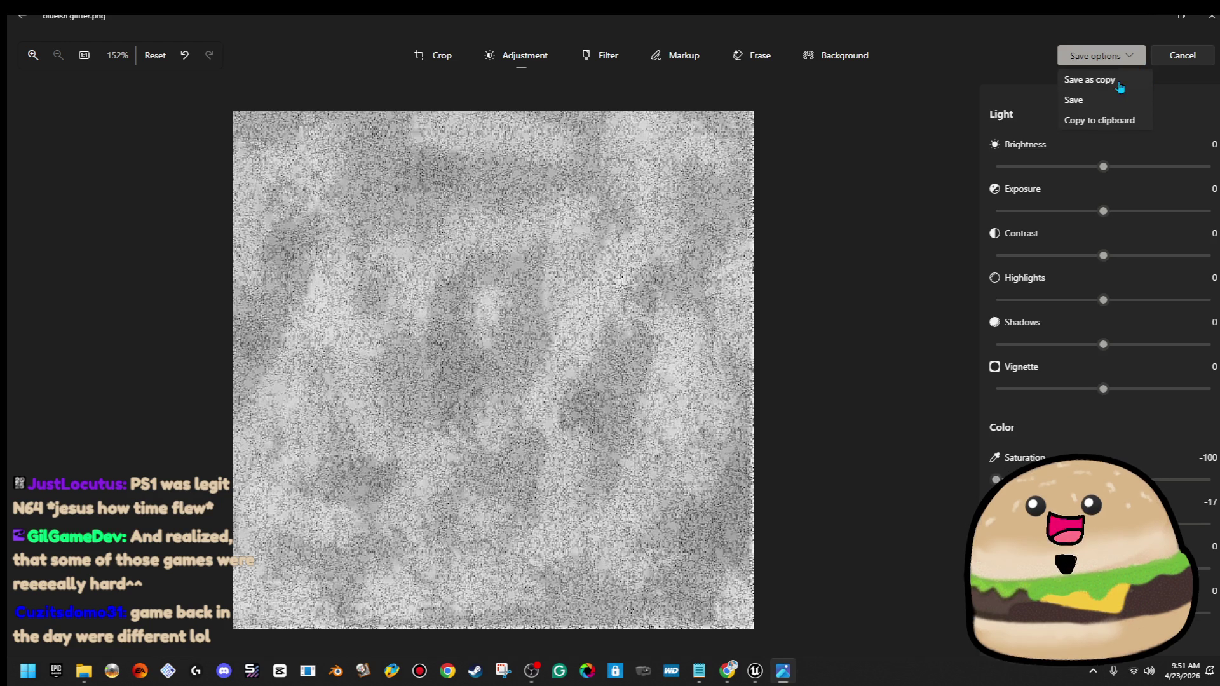
pyautogui.click(1119, 81)
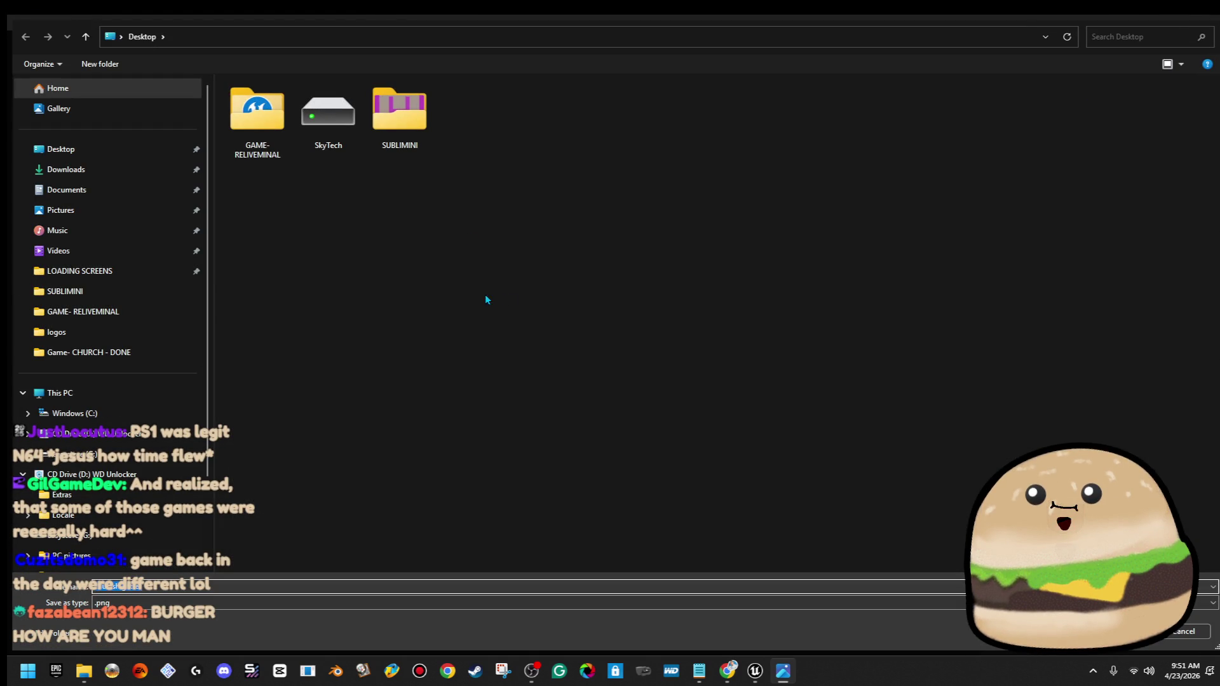
# Save the grey copy as white cake glitter texture chip.png in SUBLIMINI, close Photos and Explorer, return to Unreal
pyautogui.doubleClick(399, 109)
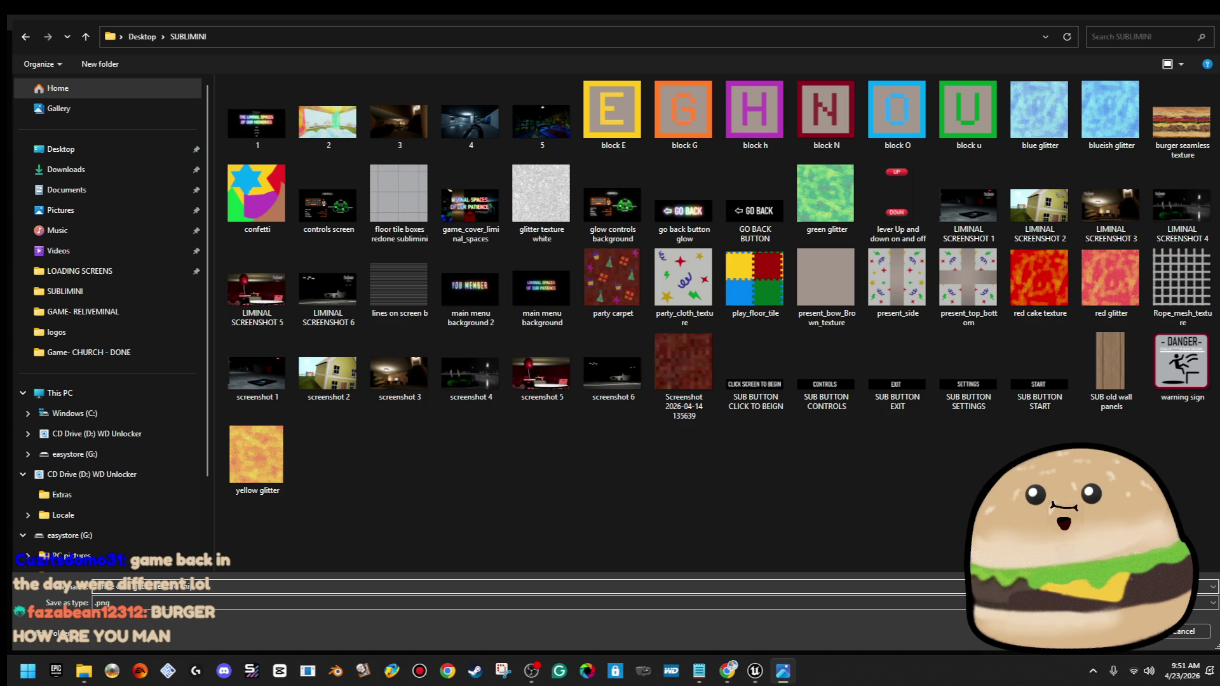
pyautogui.press('Return')
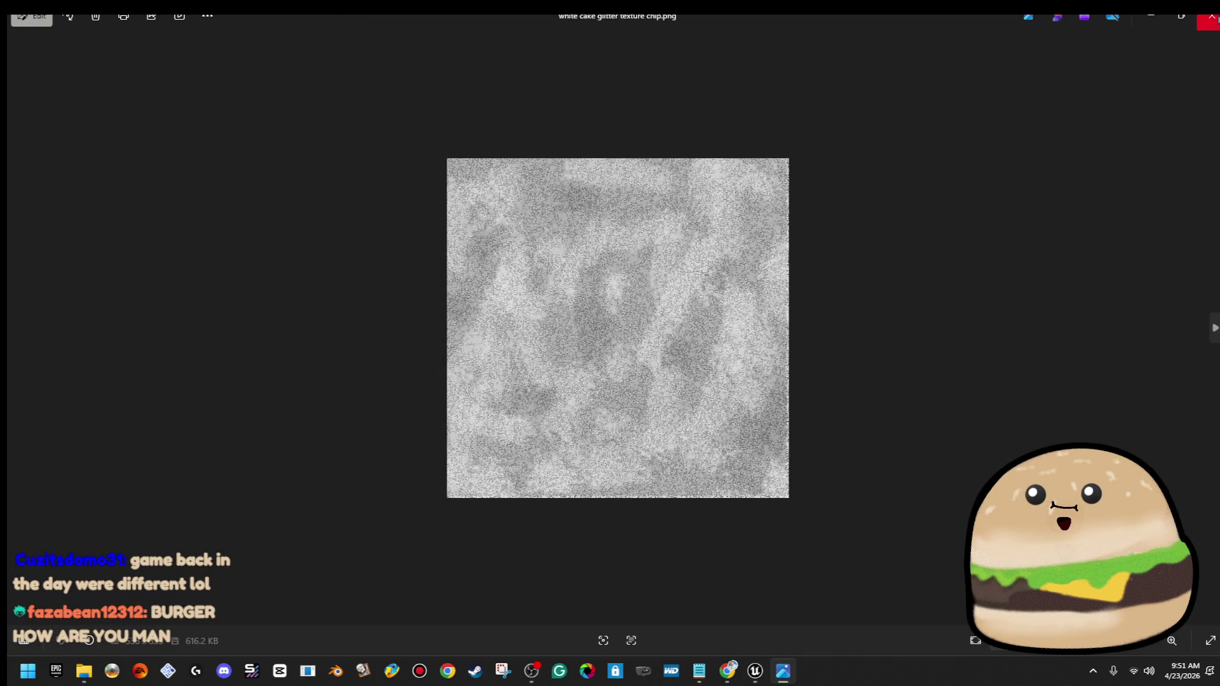
pyautogui.click(1212, 19)
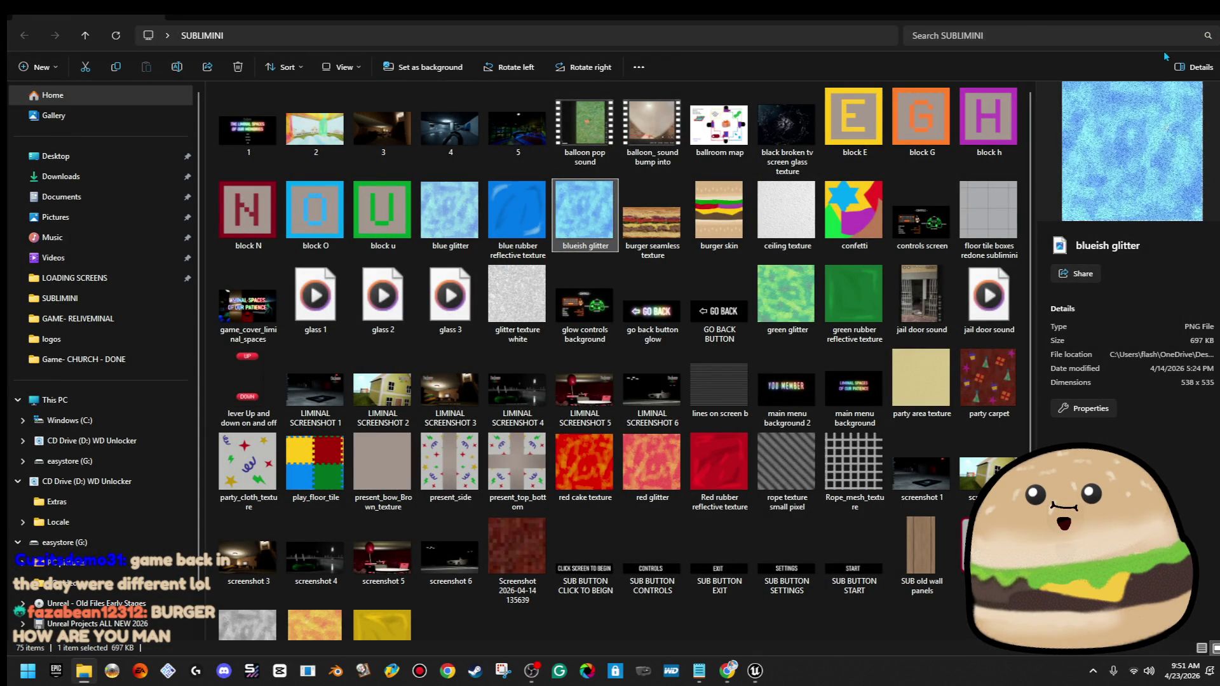
pyautogui.click(1205, 19)
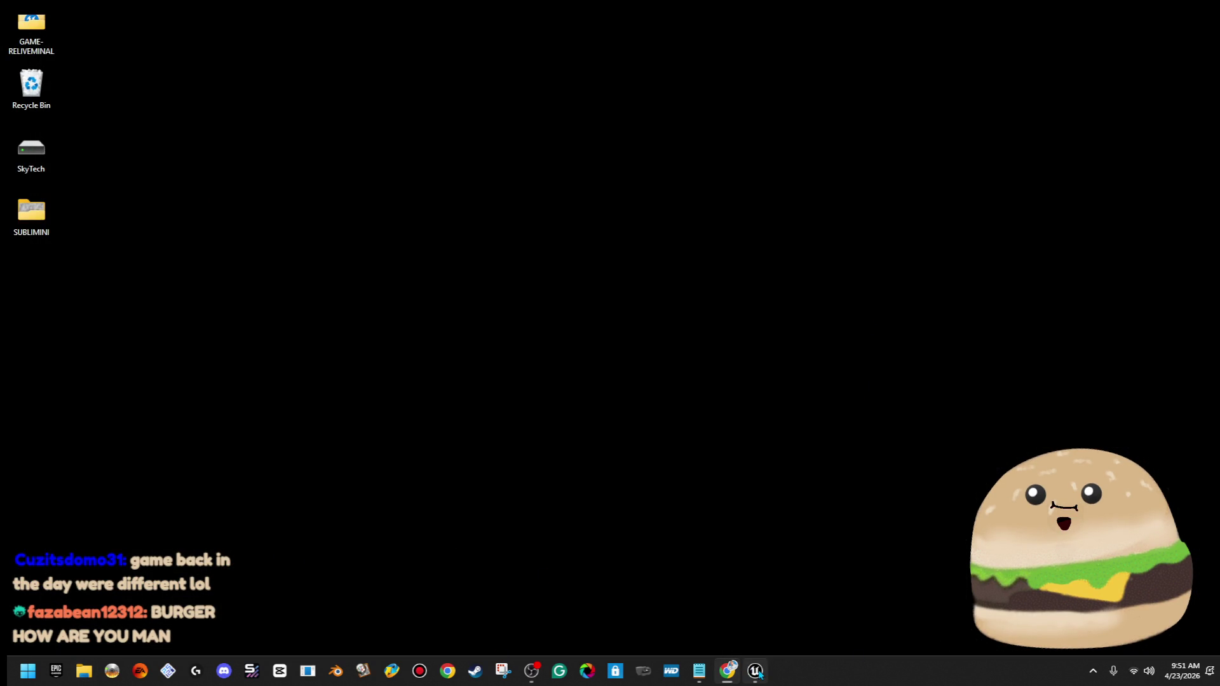
pyautogui.click(756, 672)
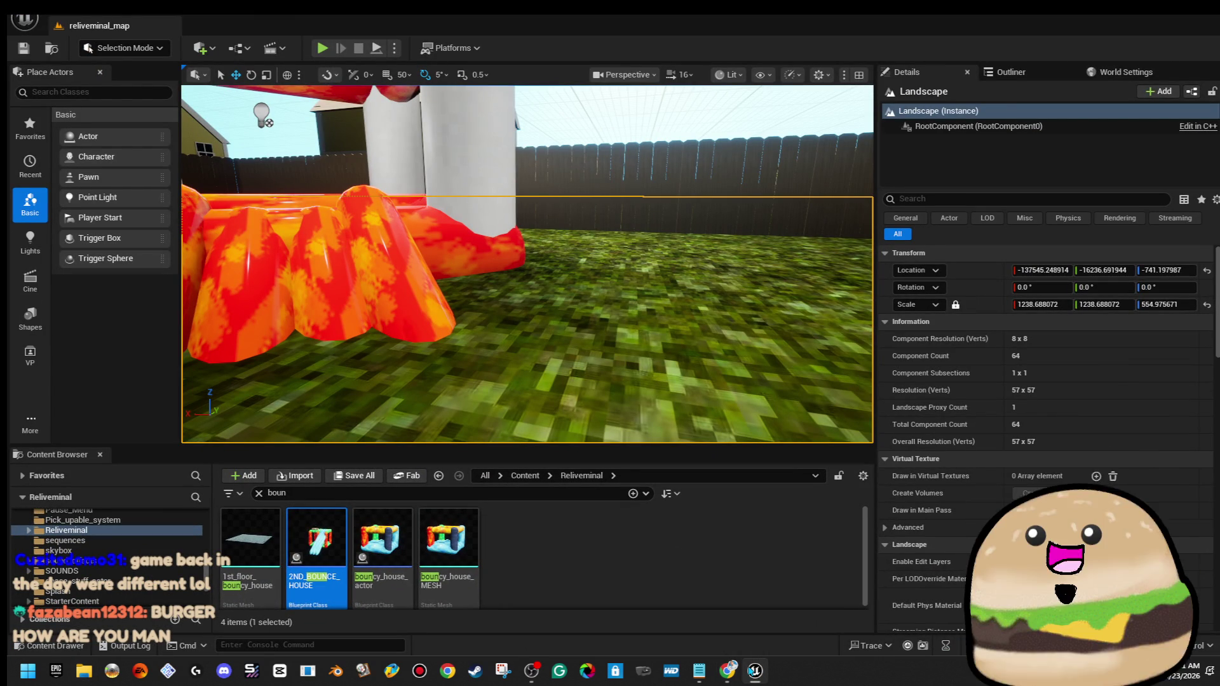
# Clear the 'boun' search, import white cake glitter texture chip.png, and locate it in Reliveminal
pyautogui.click(249, 501)
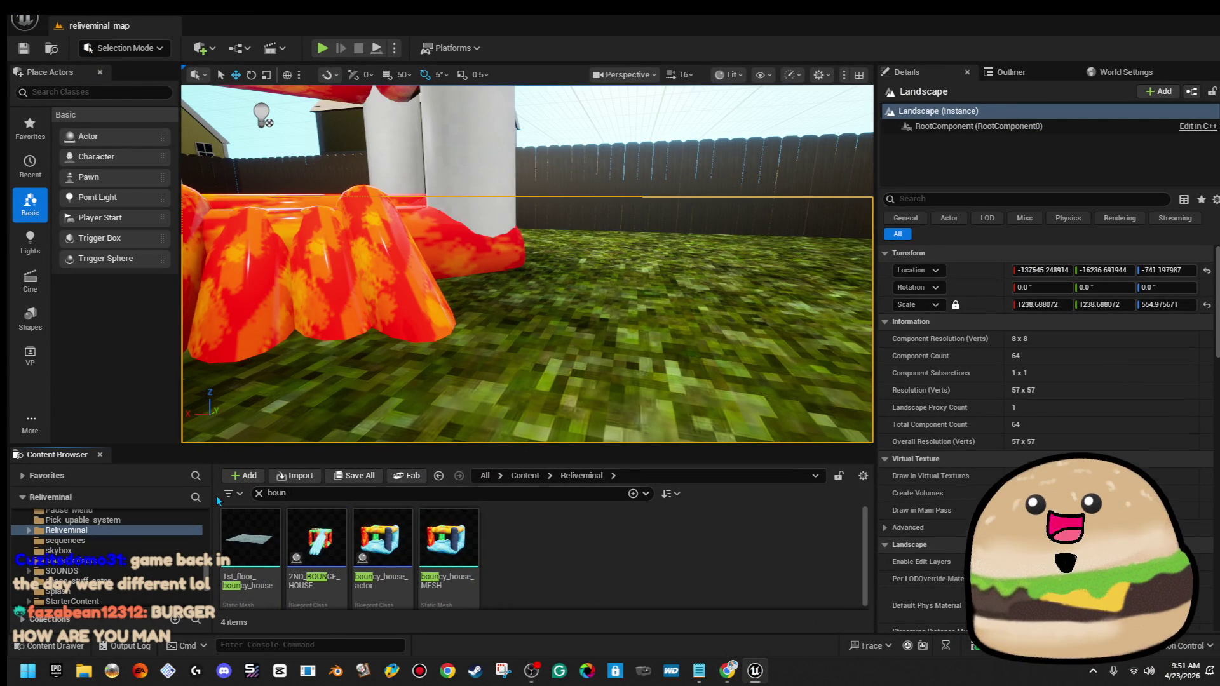
pyautogui.click(260, 495)
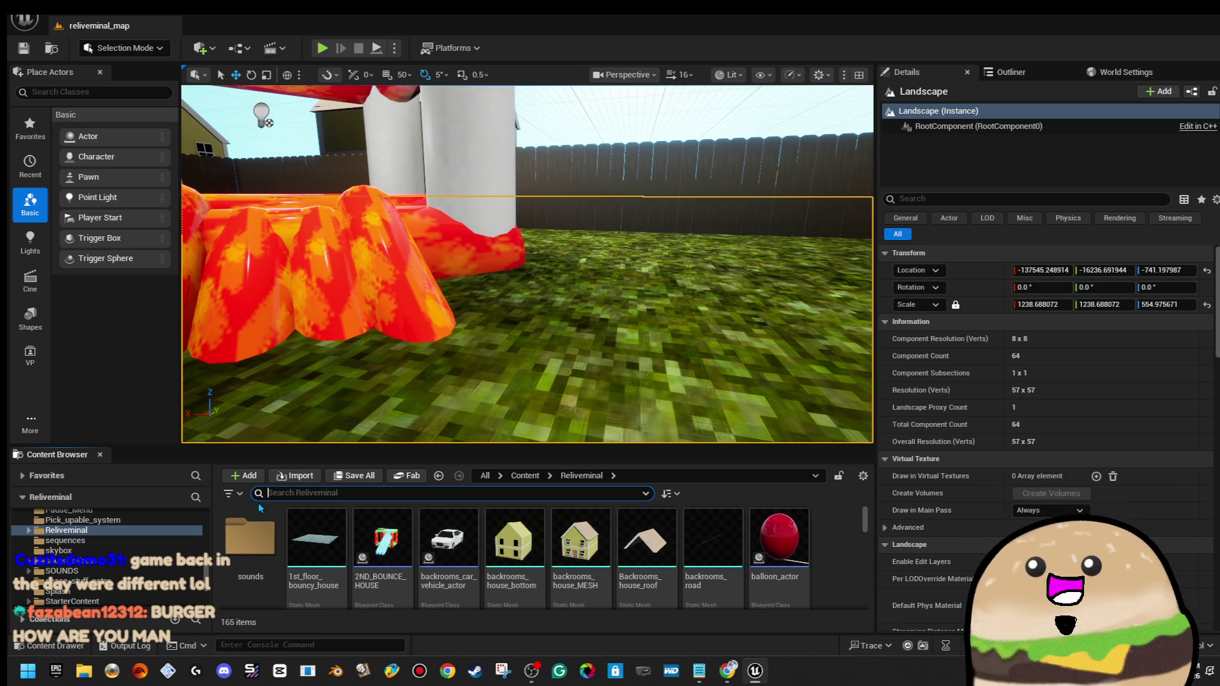
pyautogui.click(281, 477)
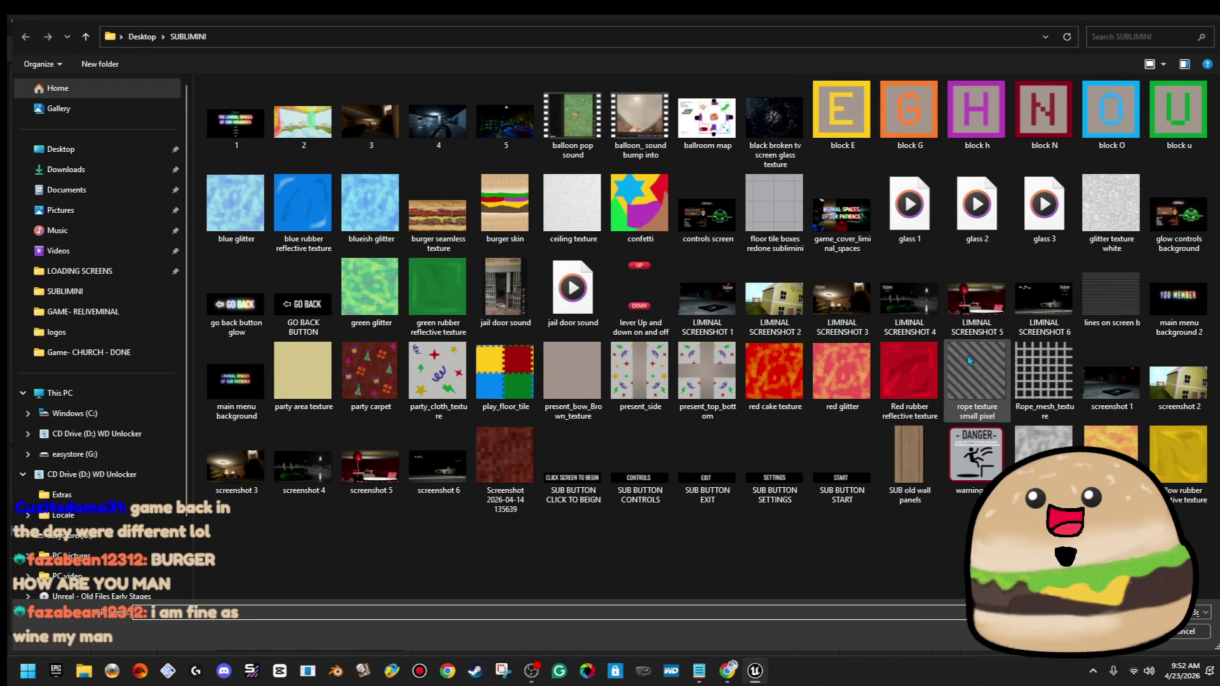
pyautogui.press('Escape')
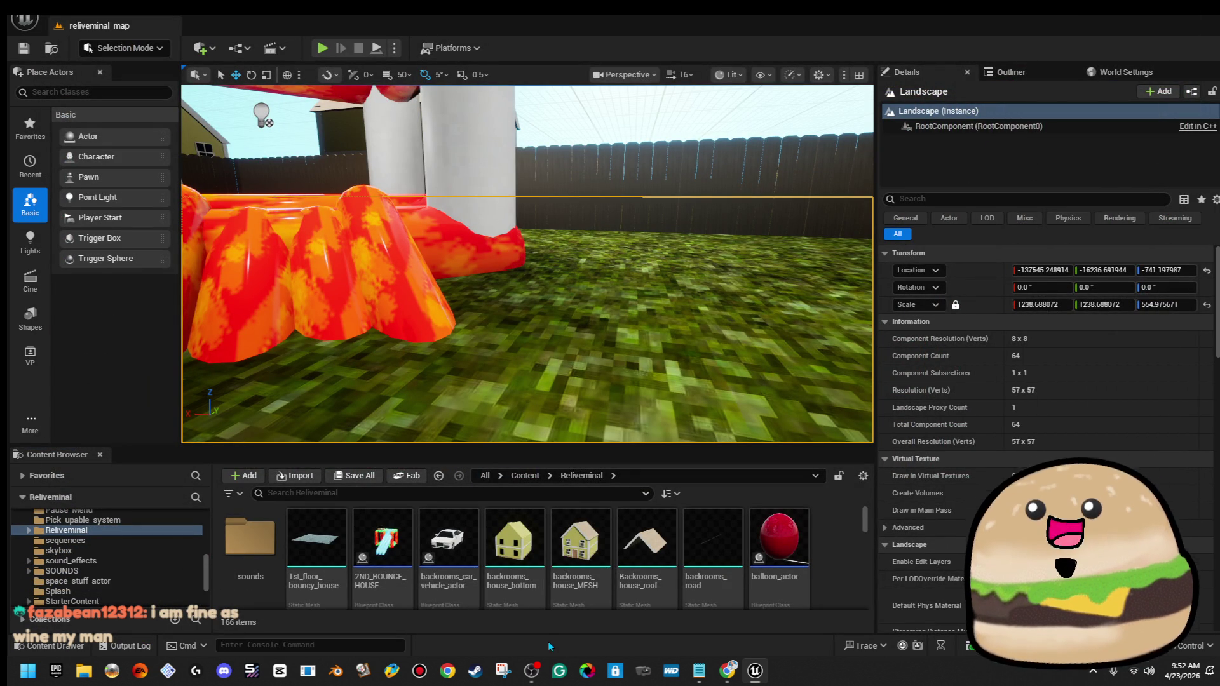
pyautogui.scroll(-10, 794, 570)
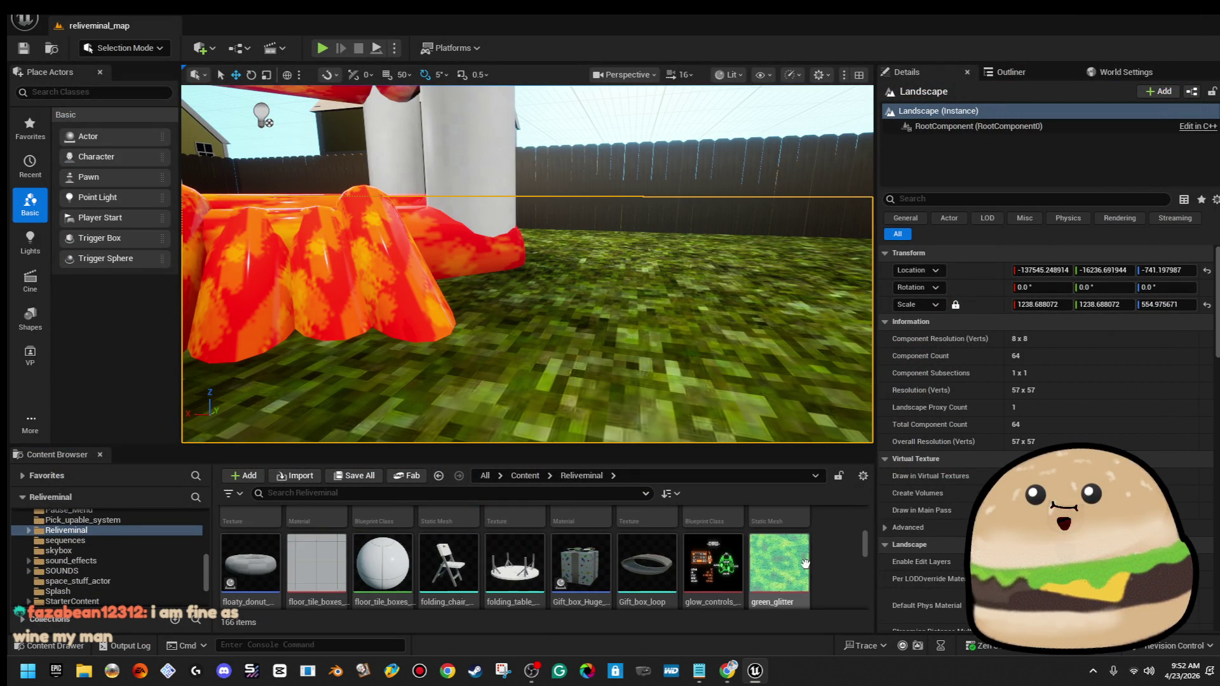
pyautogui.moveTo(866, 550); pyautogui.dragTo(866, 634)
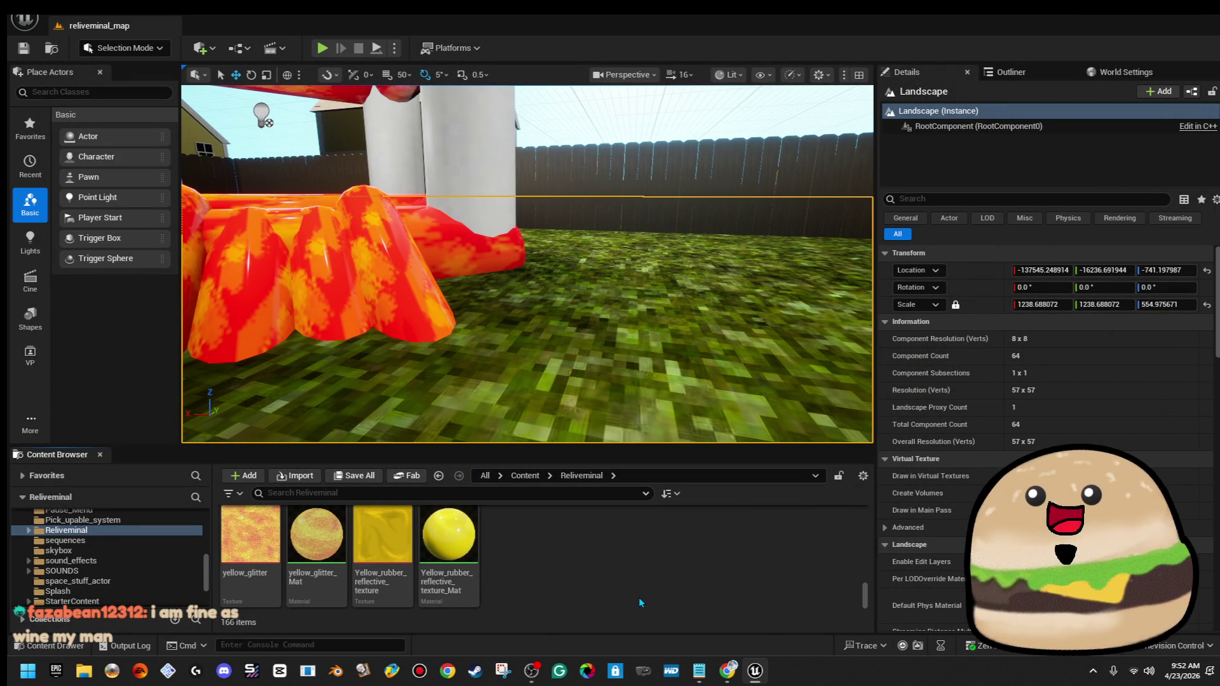
pyautogui.scroll(2, 629, 588)
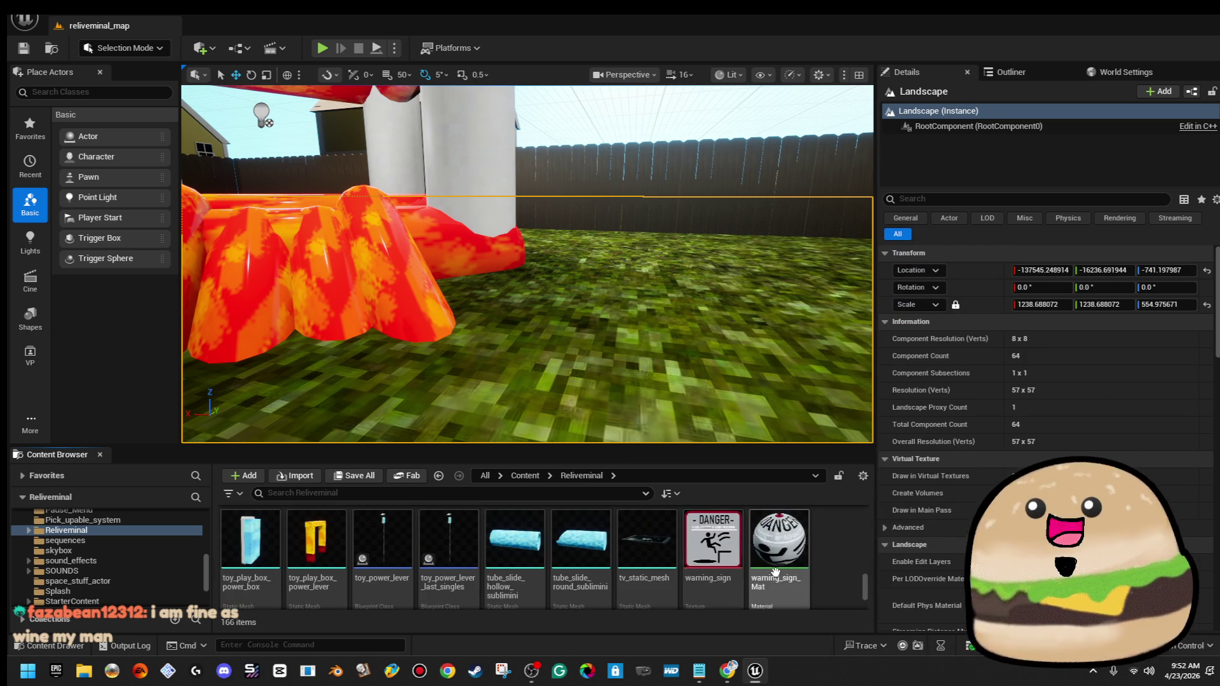
pyautogui.scroll(6, 772, 571)
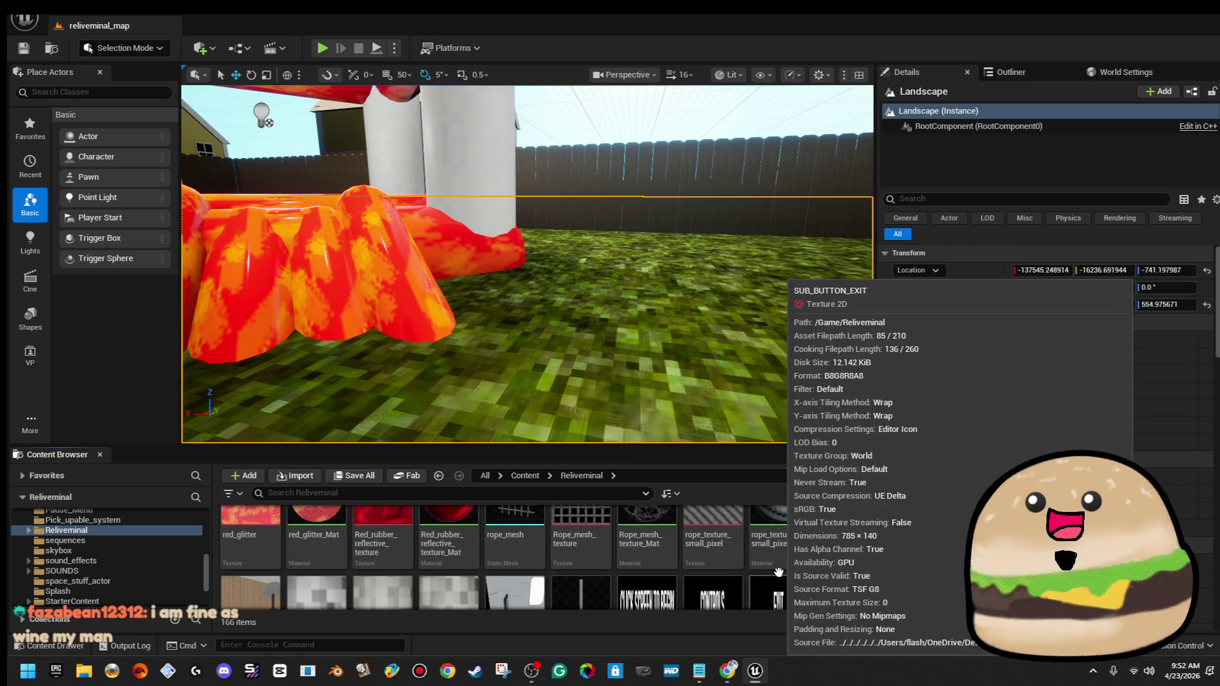
pyautogui.scroll(5, 778, 573)
pyautogui.scroll(5, 833, 547)
pyautogui.scroll(6, 833, 546)
pyautogui.scroll(1, 833, 547)
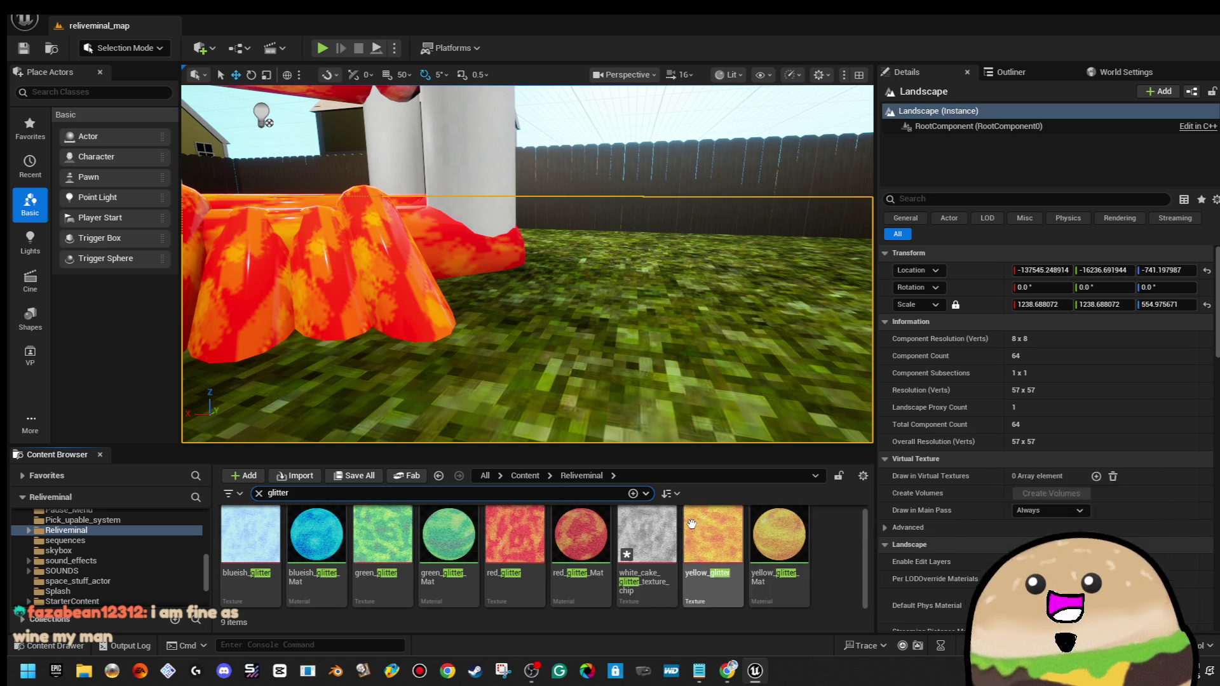
# Create white_cake_glitter_texture_chip_Mat from the new texture with its default name
pyautogui.rightClick(660, 547)
pyautogui.click(778, 48)
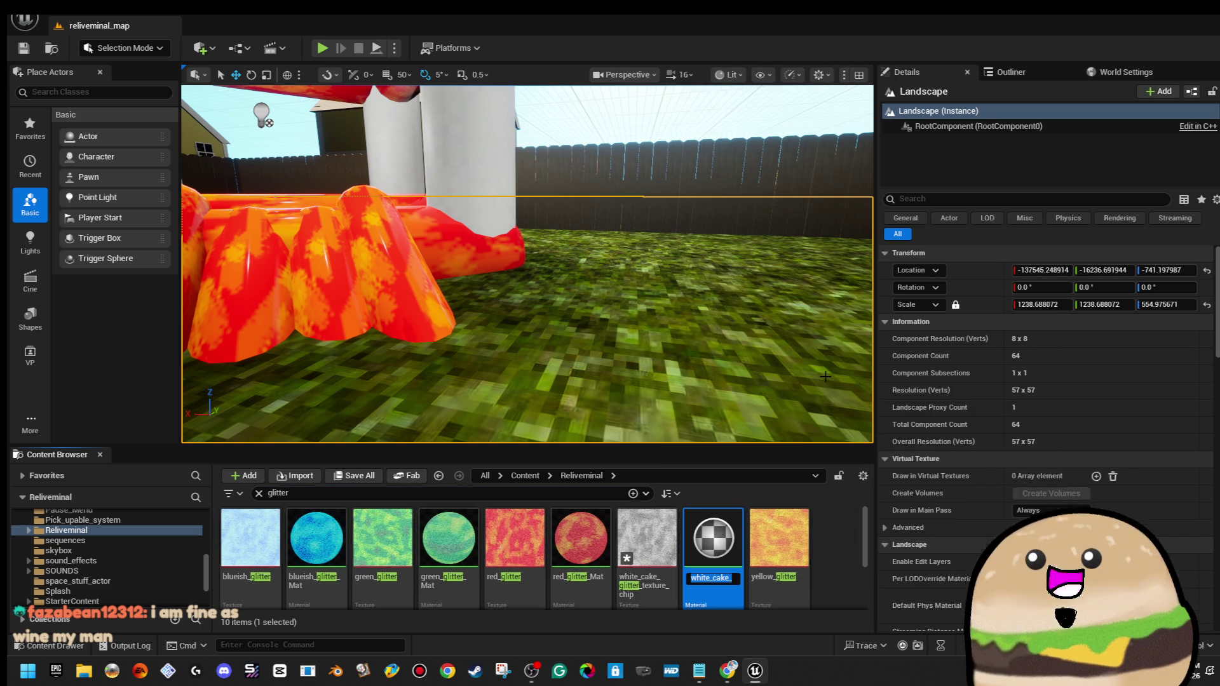
pyautogui.press('Return')
pyautogui.moveTo(527, 286)
pyautogui.mouseDown()
pyautogui.moveTo(546, 286)
pyautogui.moveTo(546, 267)
pyautogui.mouseUp()
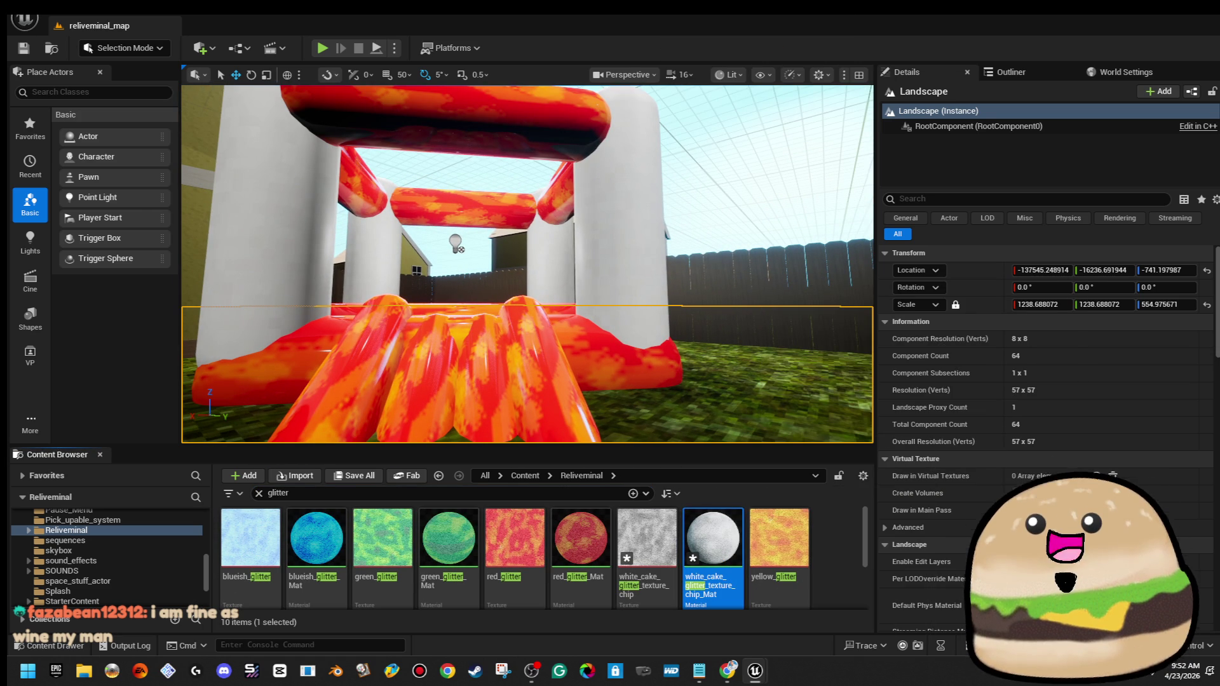
# Set the material's Roughness to 0.2, then apply, save and close the editor
pyautogui.doubleClick(771, 196)
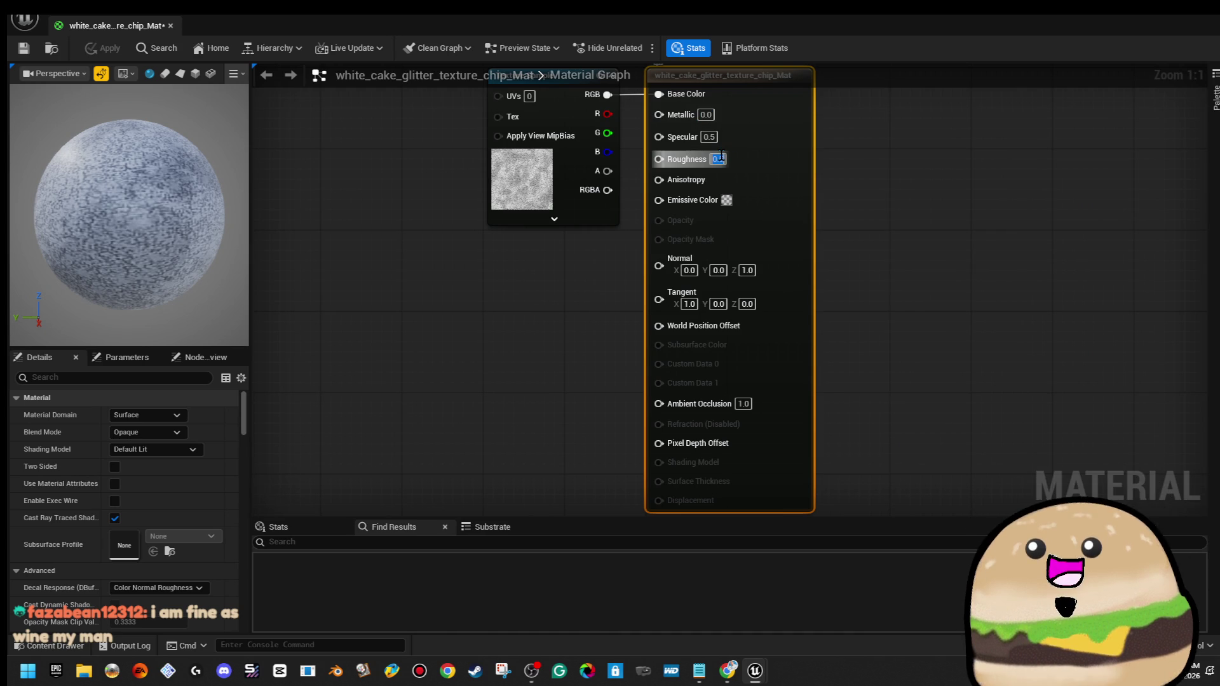
pyautogui.write('0.2')
pyautogui.press('Return')
pyautogui.click(88, 49)
pyautogui.click(25, 49)
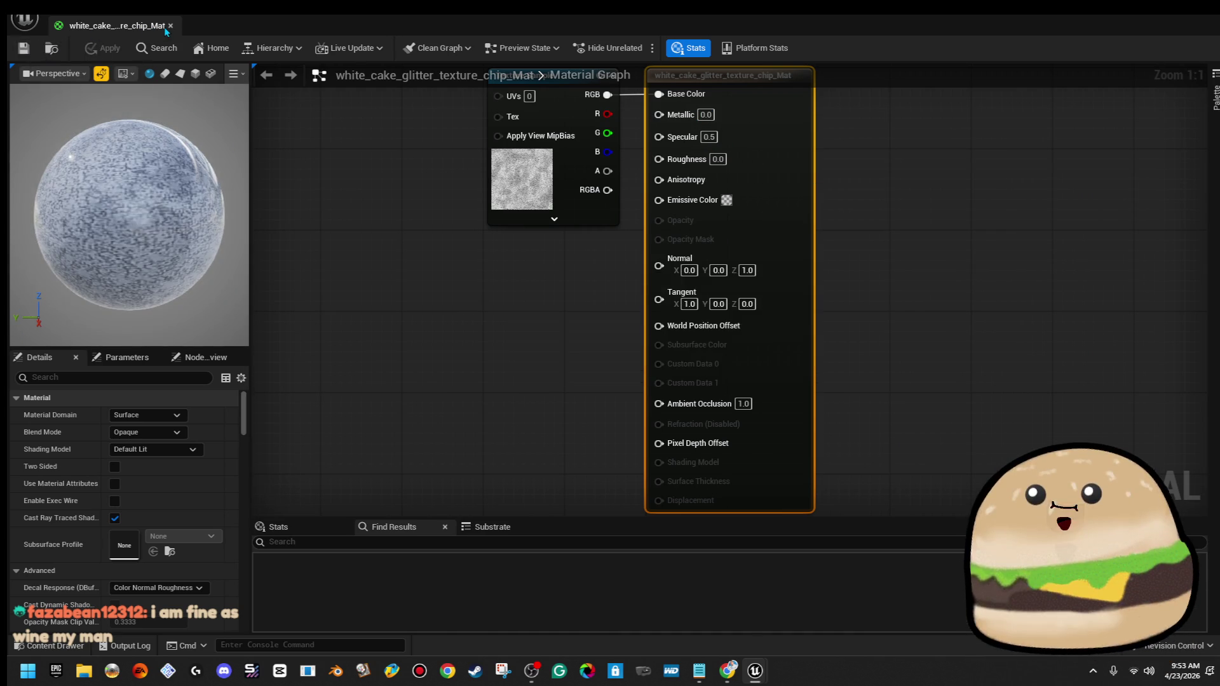
pyautogui.click(169, 26)
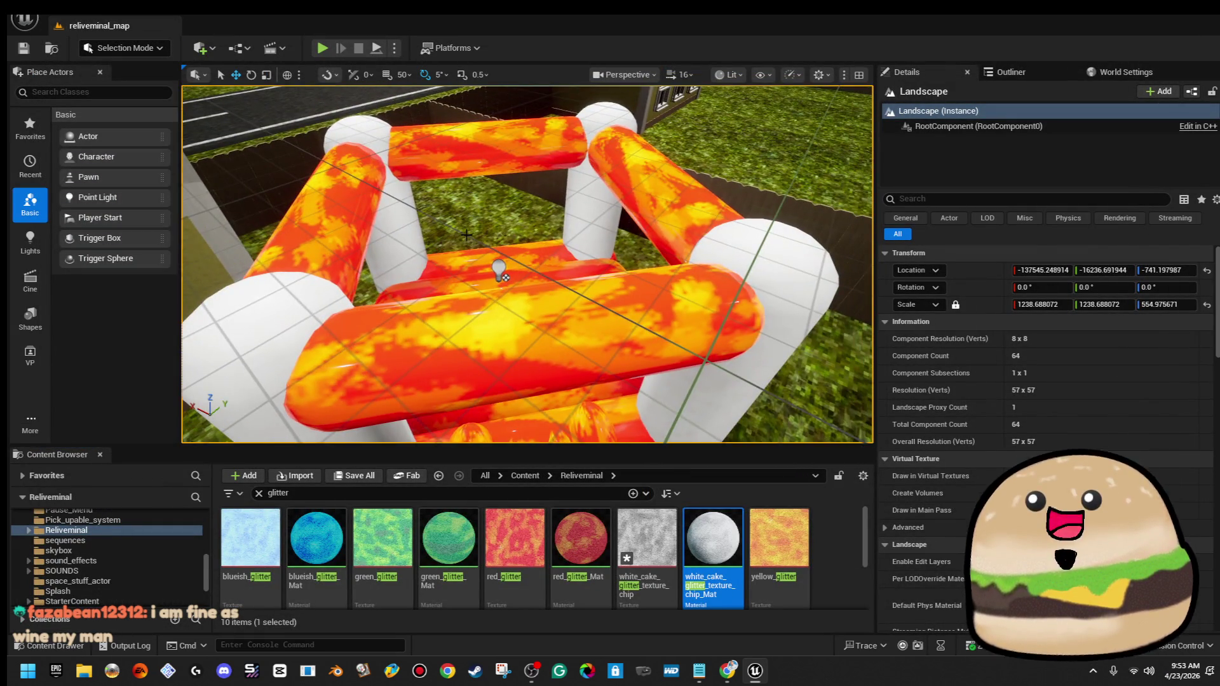
# Assign white_cake_glitter_texture_chip_Mat to Element 0 of bouncy_house_actor4's bouncy mesh
pyautogui.click(494, 275)
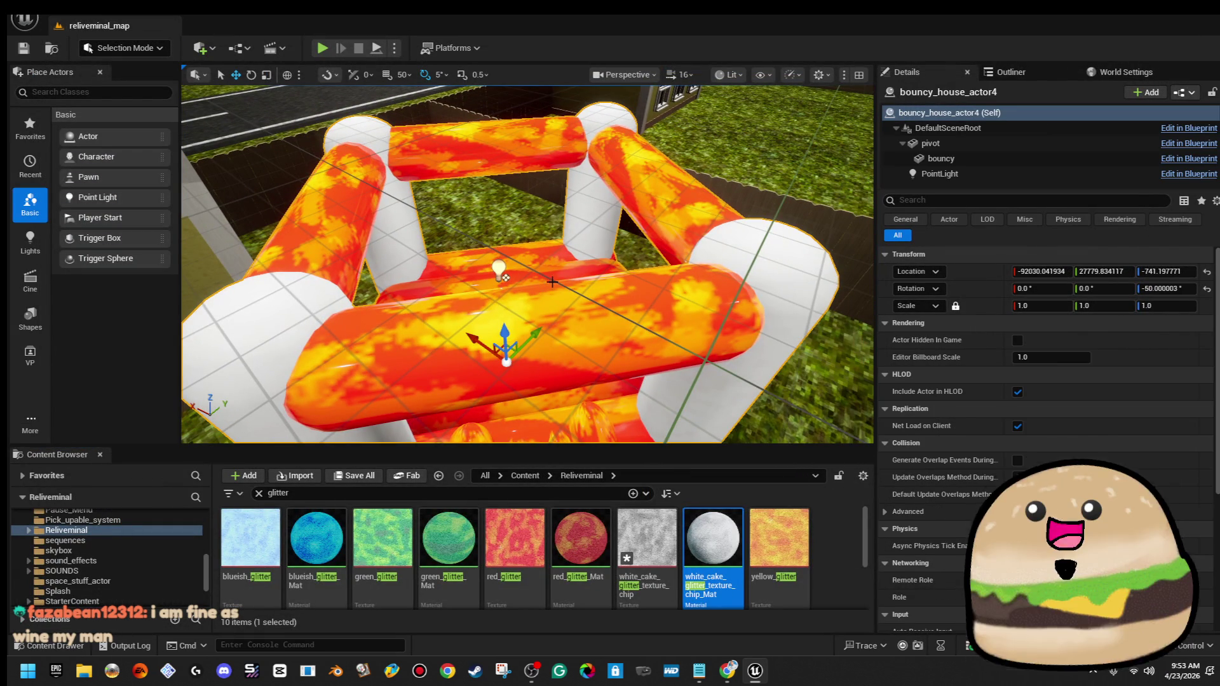
pyautogui.click(998, 157)
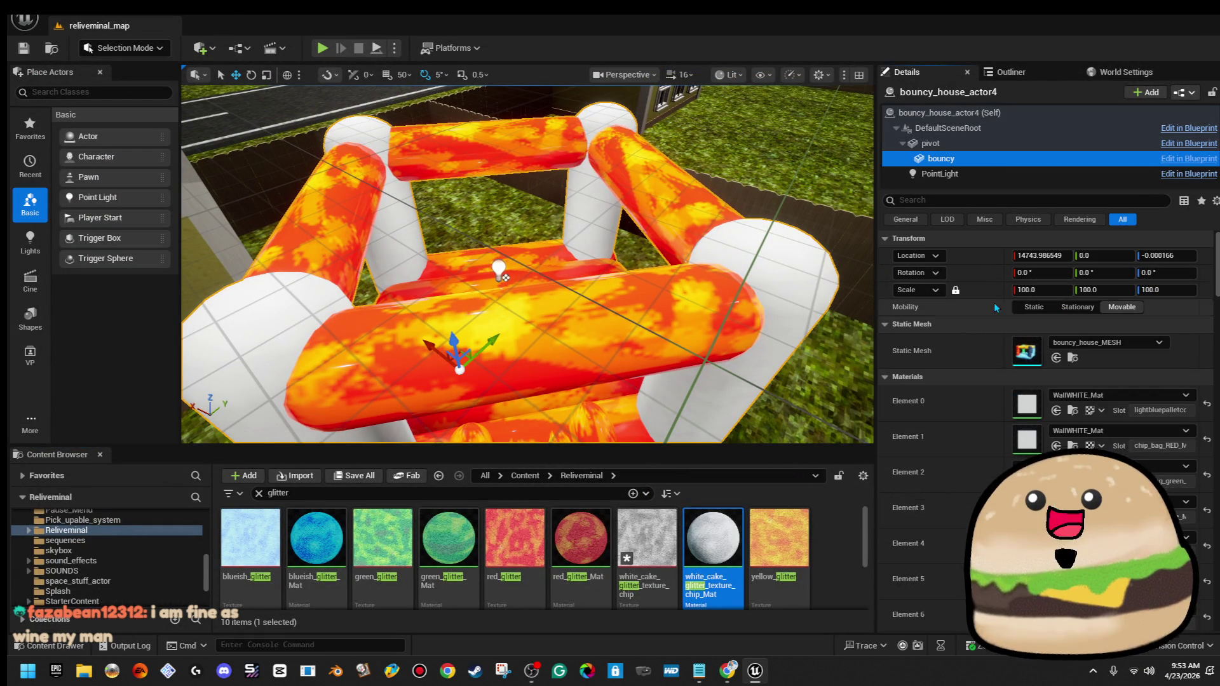
pyautogui.click(1076, 396)
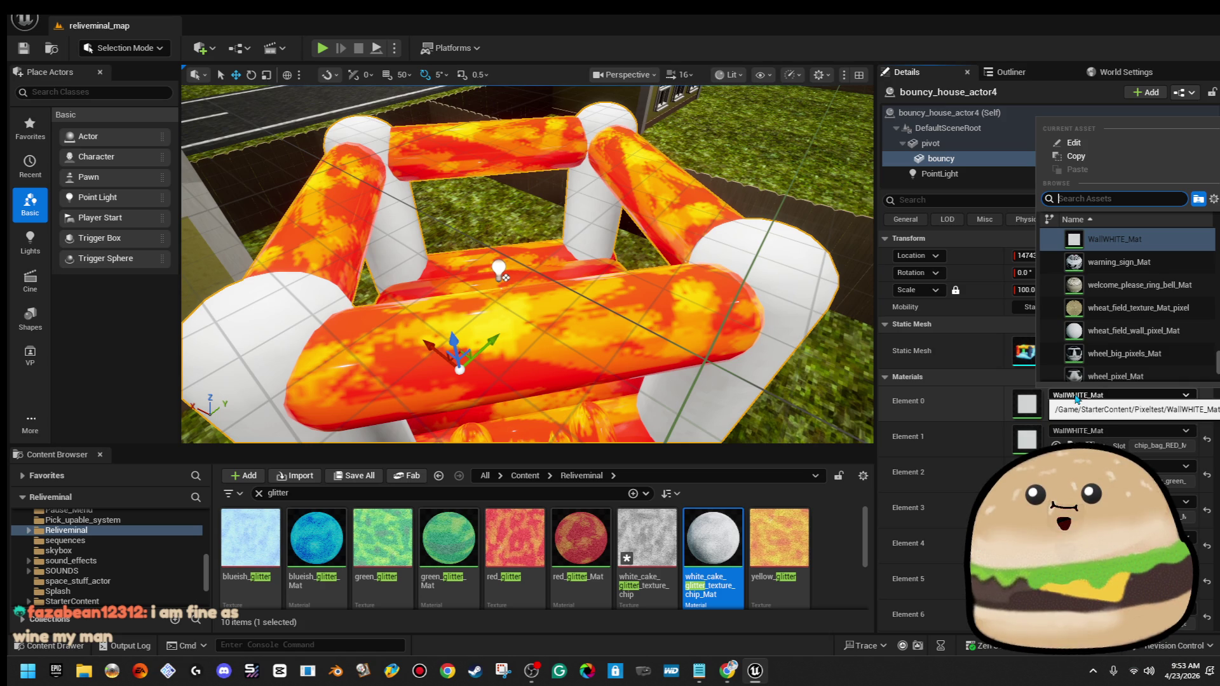
pyautogui.write('glitter')
pyautogui.press('Down')
pyautogui.press('Down')
pyautogui.press('Down')
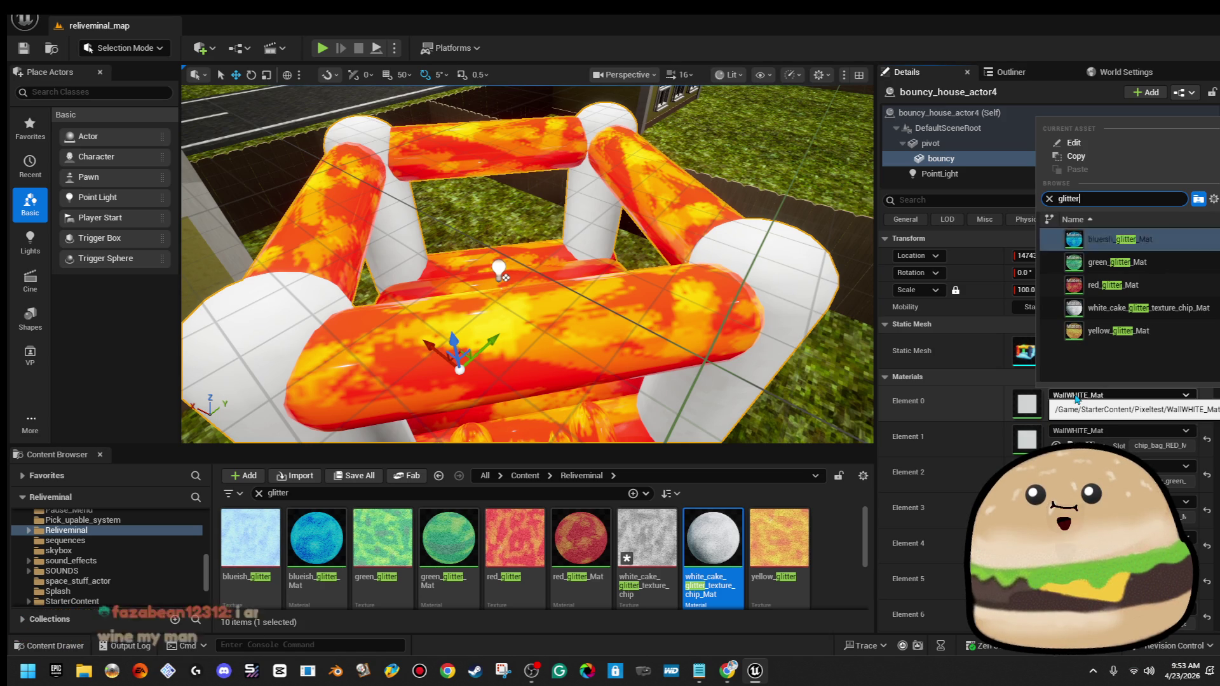
pyautogui.press('Return')
pyautogui.moveTo(528, 267)
pyautogui.mouseDown()
pyautogui.moveTo(528, 203)
pyautogui.moveTo(527, 280)
pyautogui.mouseUp()
pyautogui.moveTo(757, 286)
pyautogui.mouseDown()
pyautogui.moveTo(758, 258)
pyautogui.moveTo(744, 281)
pyautogui.moveTo(788, 278)
pyautogui.mouseUp()
pyautogui.moveTo(527, 264)
pyautogui.mouseDown()
pyautogui.moveTo(528, 305)
pyautogui.moveTo(535, 246)
pyautogui.mouseUp()
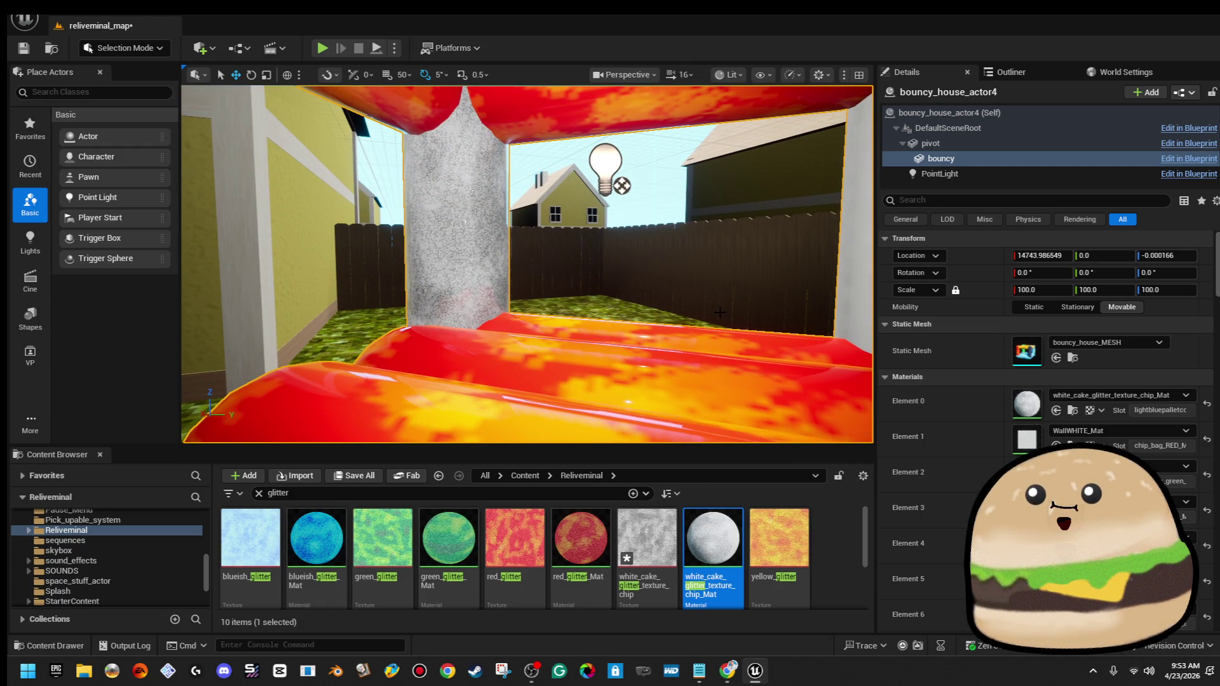
# Assign white_cake_glitter_texture_chip_Mat to Elements 1, 2 and 3 via 'cake' searches
pyautogui.click(1122, 432)
pyautogui.write('cake')
pyautogui.press('Return')
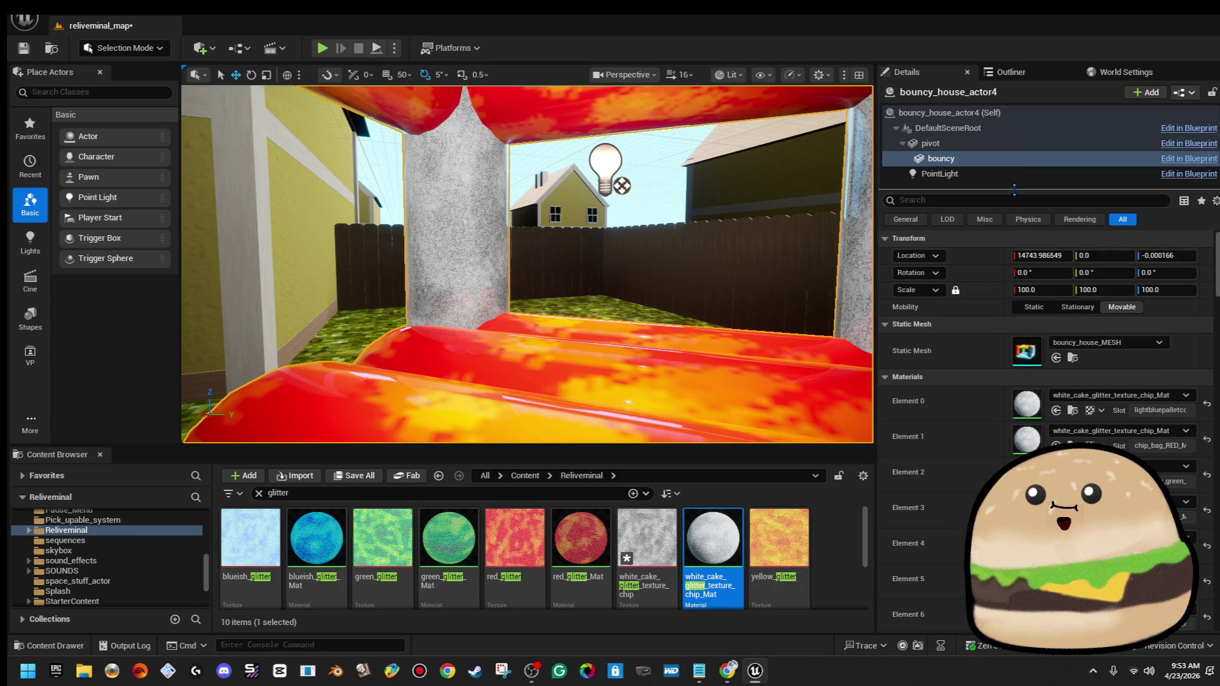
pyautogui.click(1122, 467)
pyautogui.write('cake')
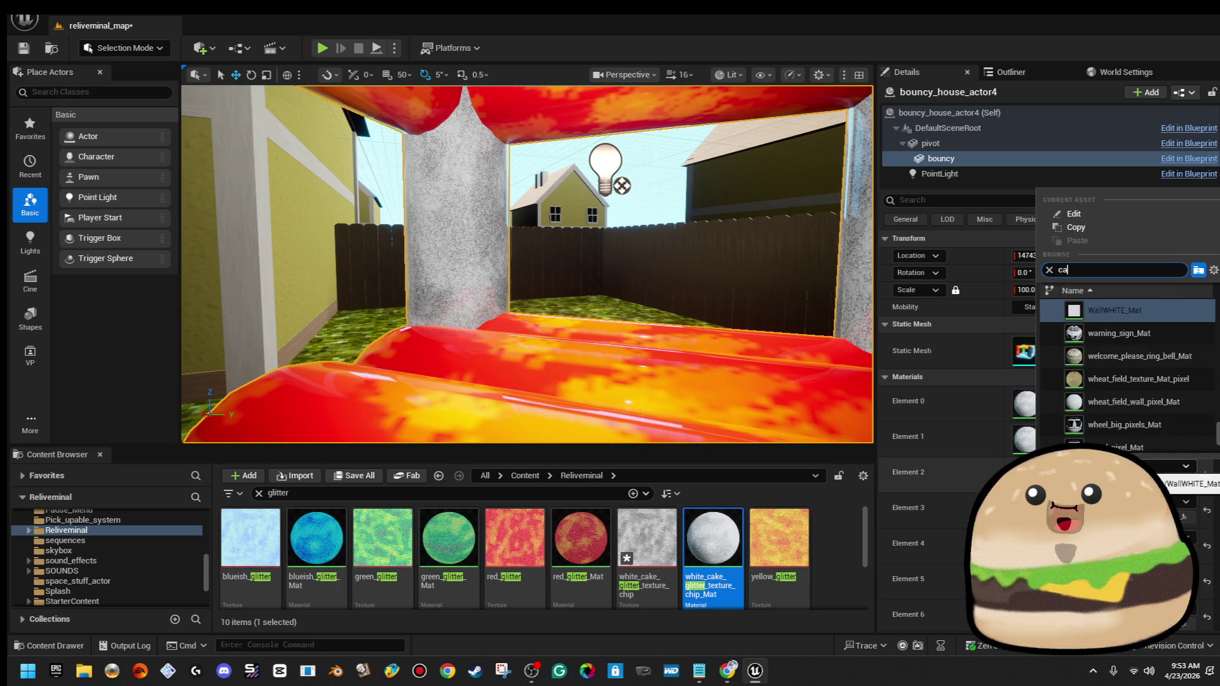
pyautogui.press('Return')
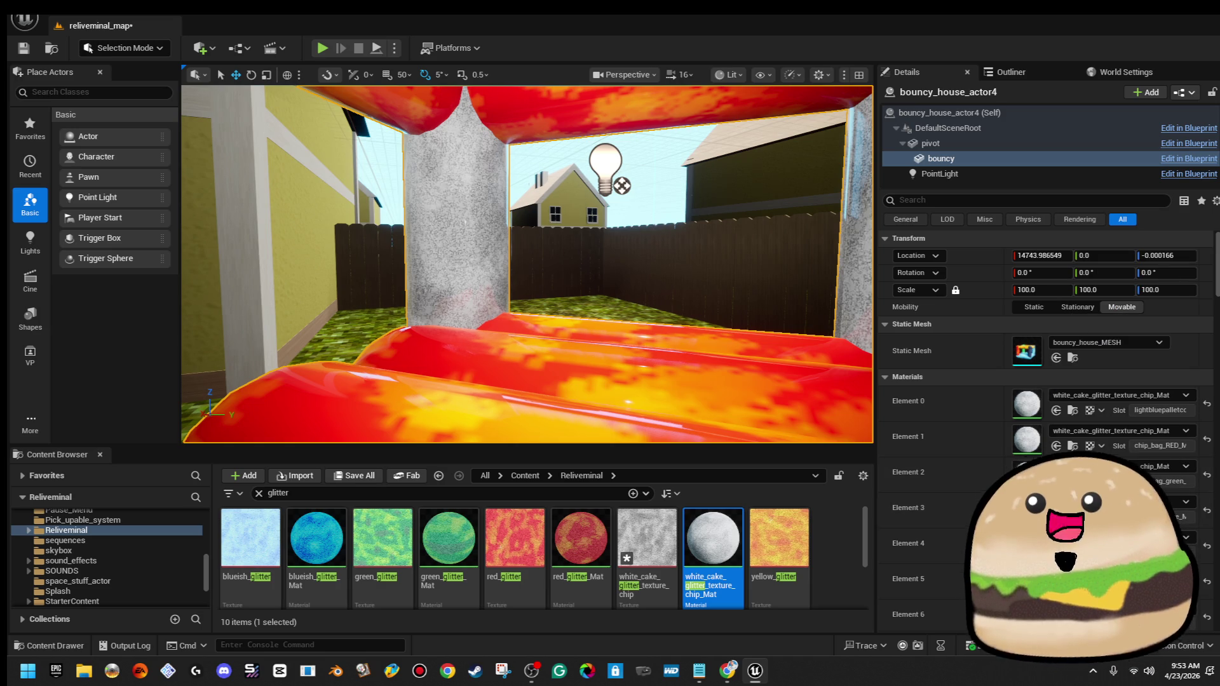
pyautogui.press('a')
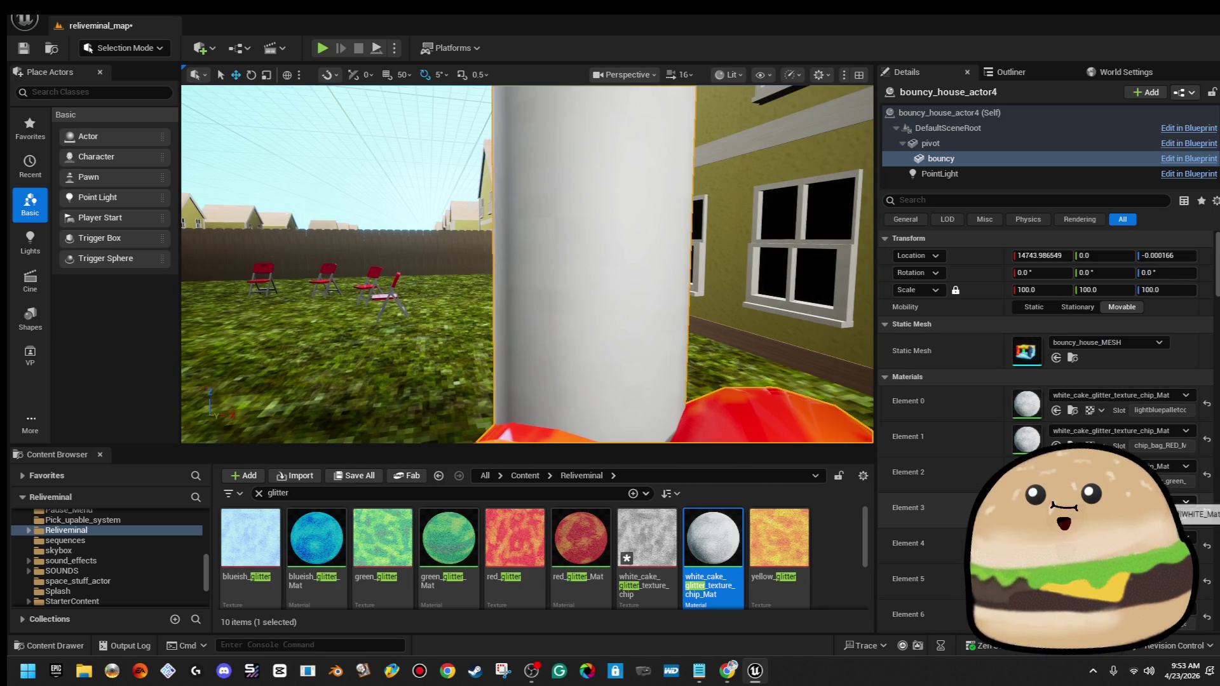
pyautogui.click(1185, 502)
pyautogui.write('e')
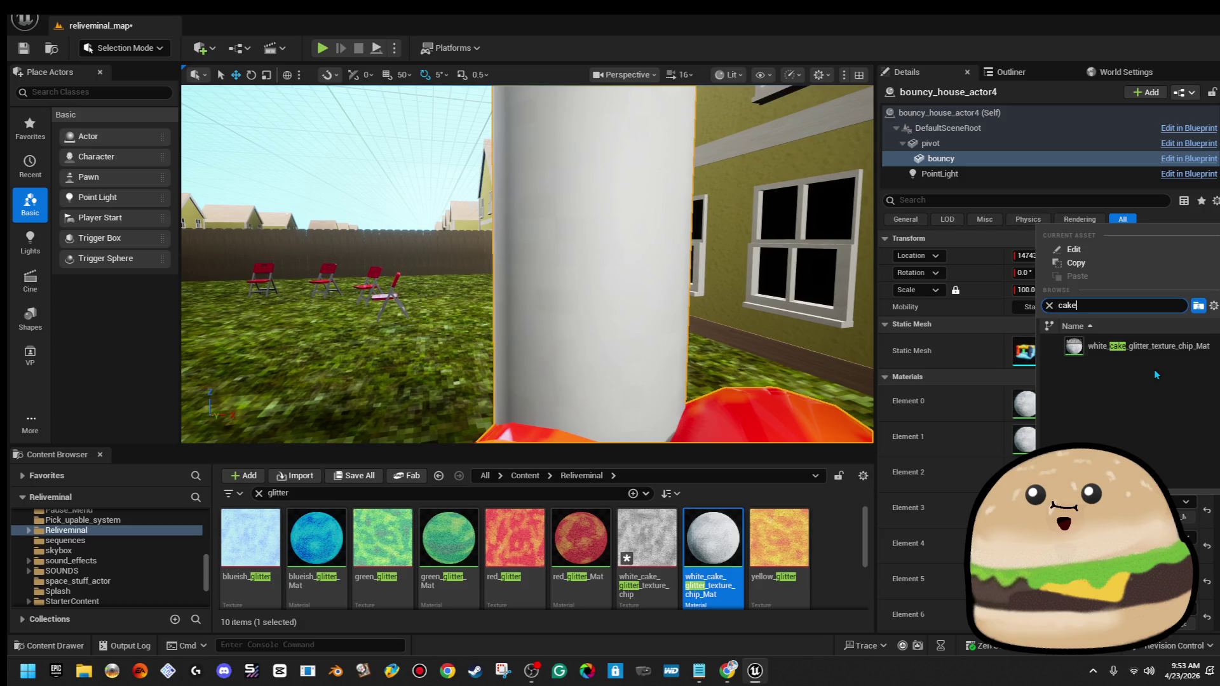
pyautogui.click(1137, 347)
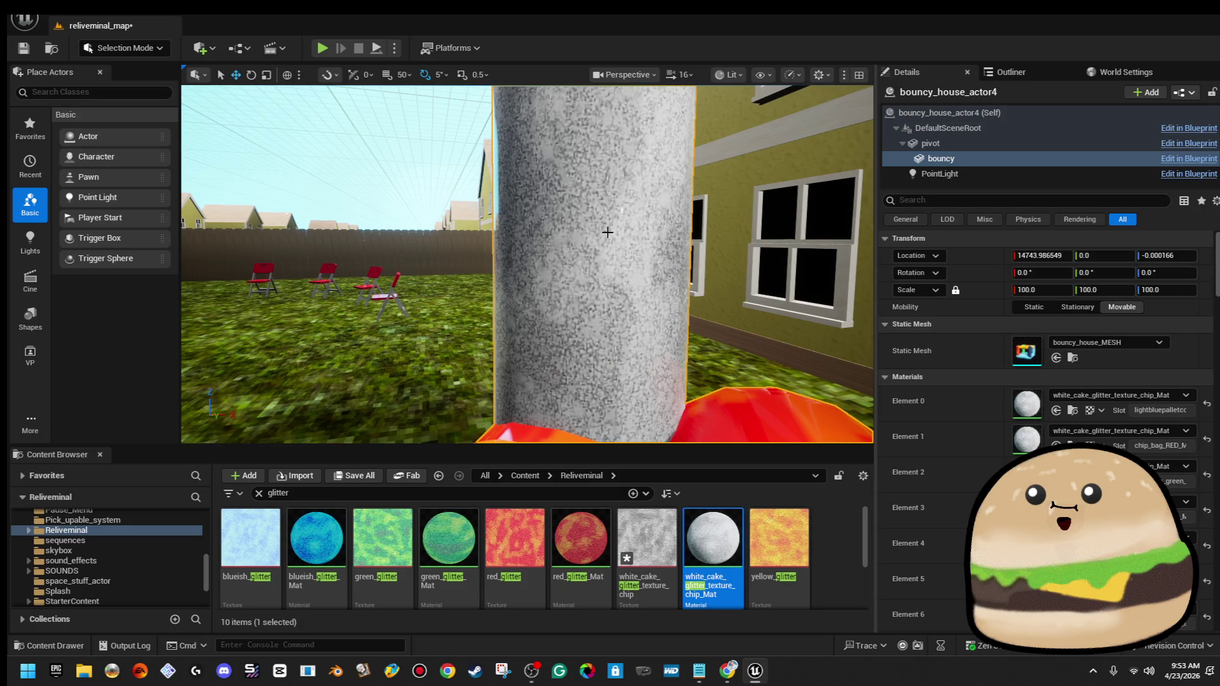
# Frame and orbit the bouncy house to review its glittery pillars
pyautogui.press('f')
pyautogui.moveTo(584, 234); pyautogui.dragTo(654, 241)
pyautogui.scroll(-5, 598, 232)
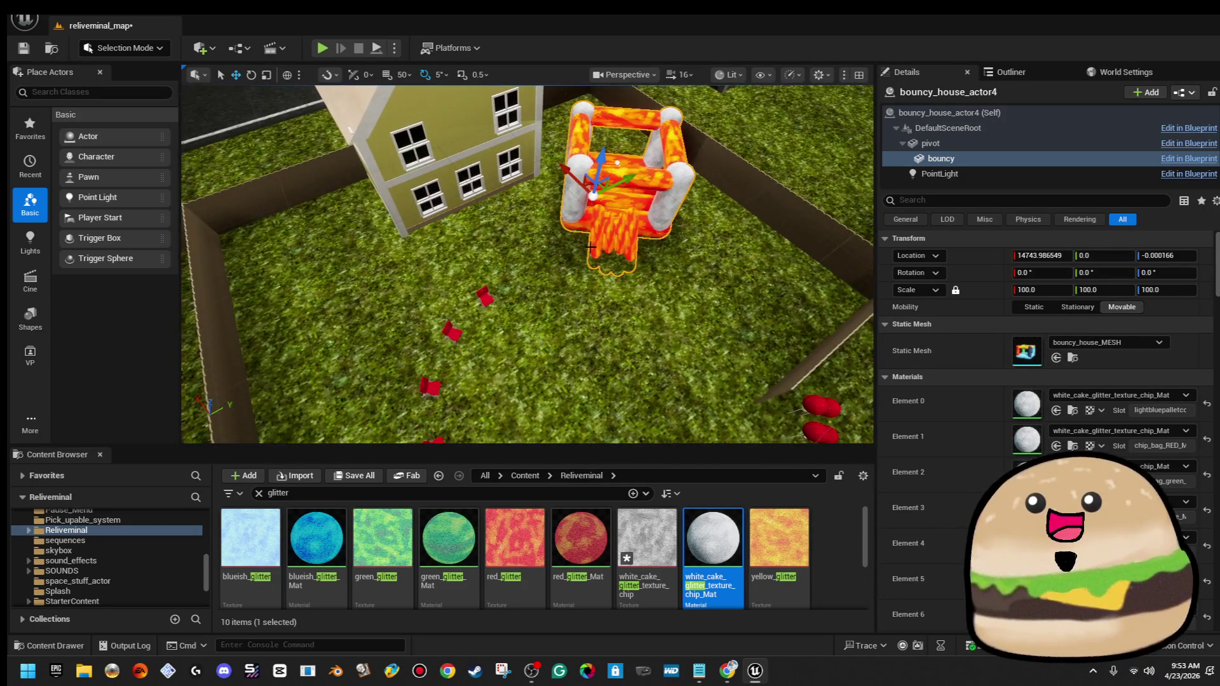
pyautogui.rightClick(598, 233)
# Play from here in fullscreen and walk and bounce through the bouncy house
pyautogui.click(667, 642)
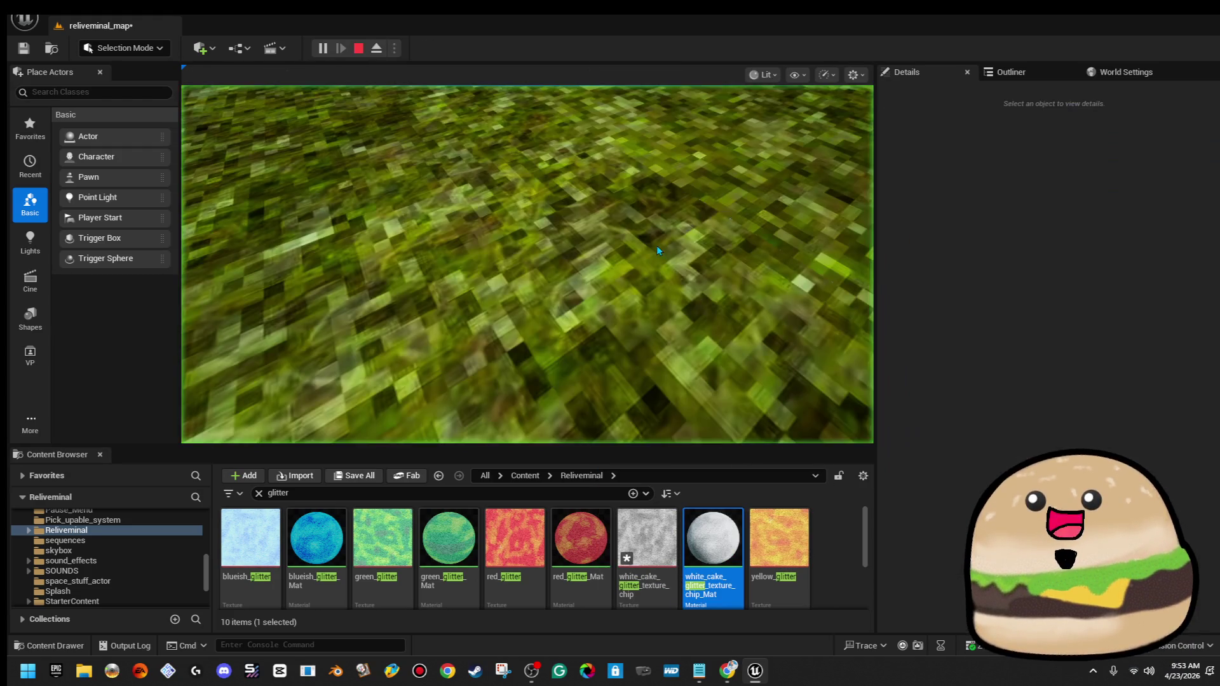
pyautogui.press('F11')
pyautogui.press('w')
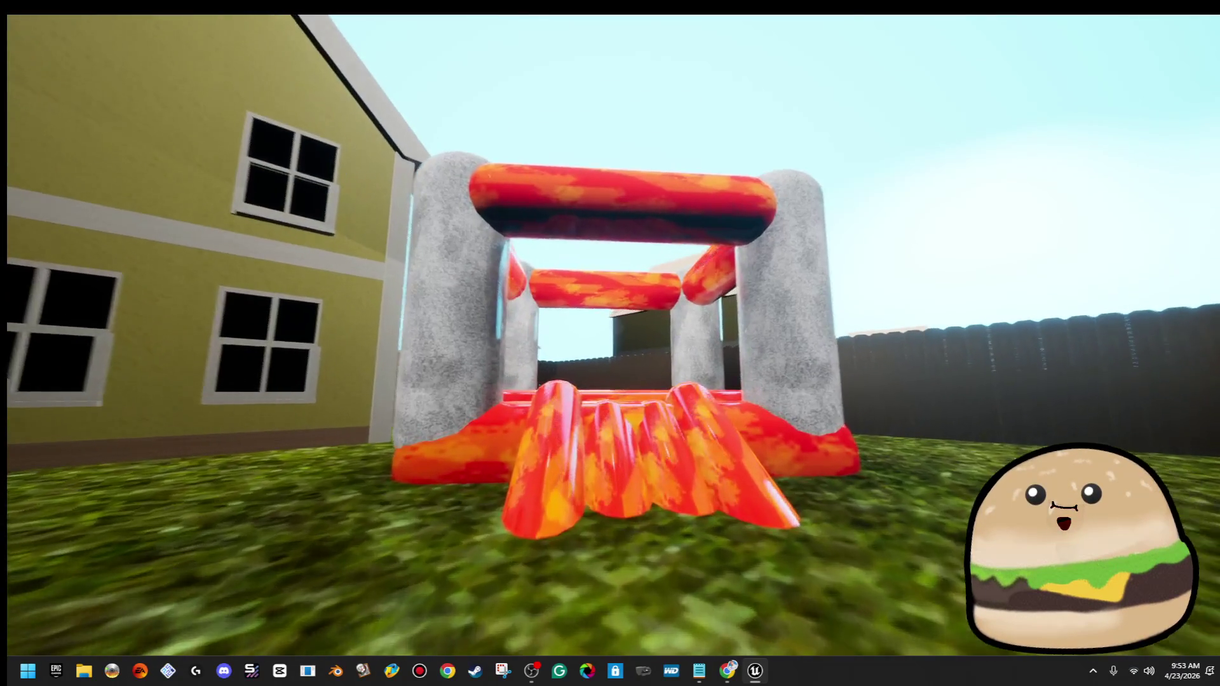
pyautogui.press('w')
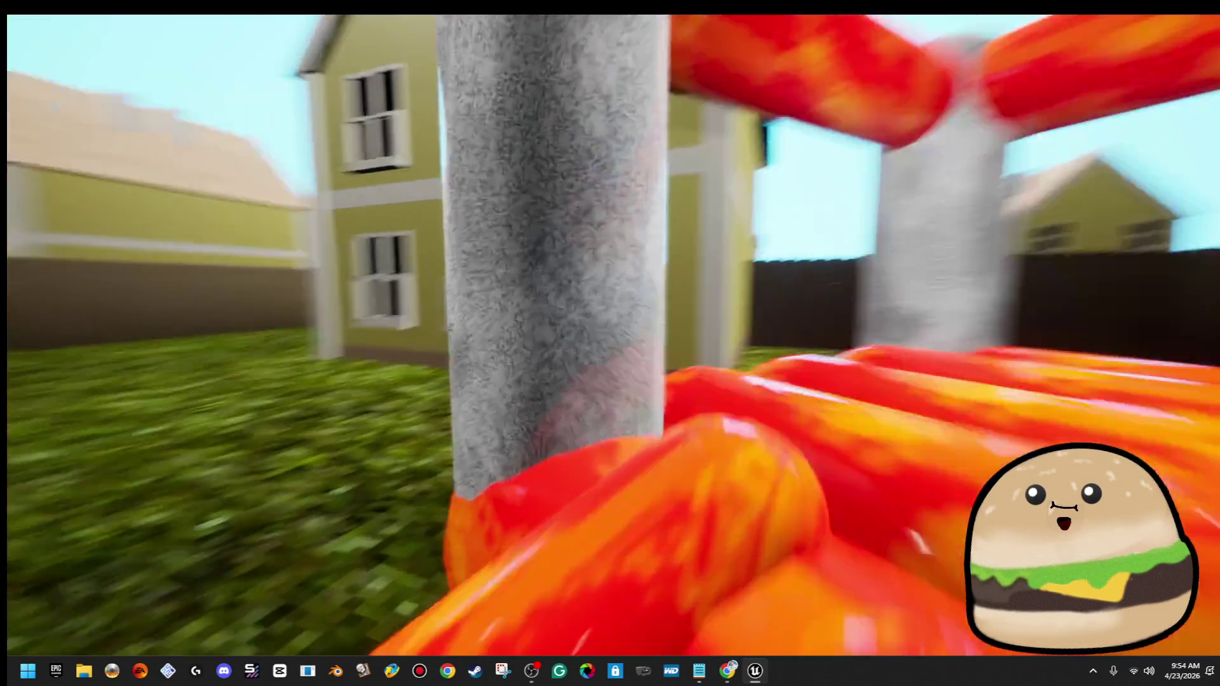
pyautogui.press('w')
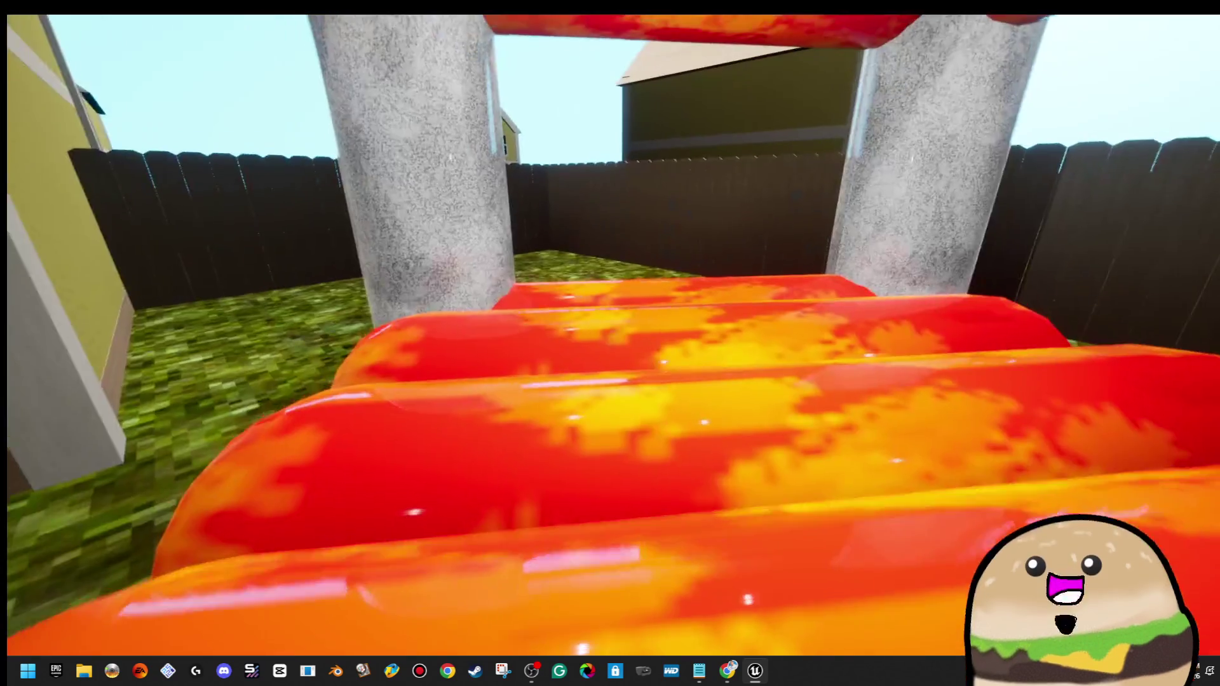
pyautogui.press('w')
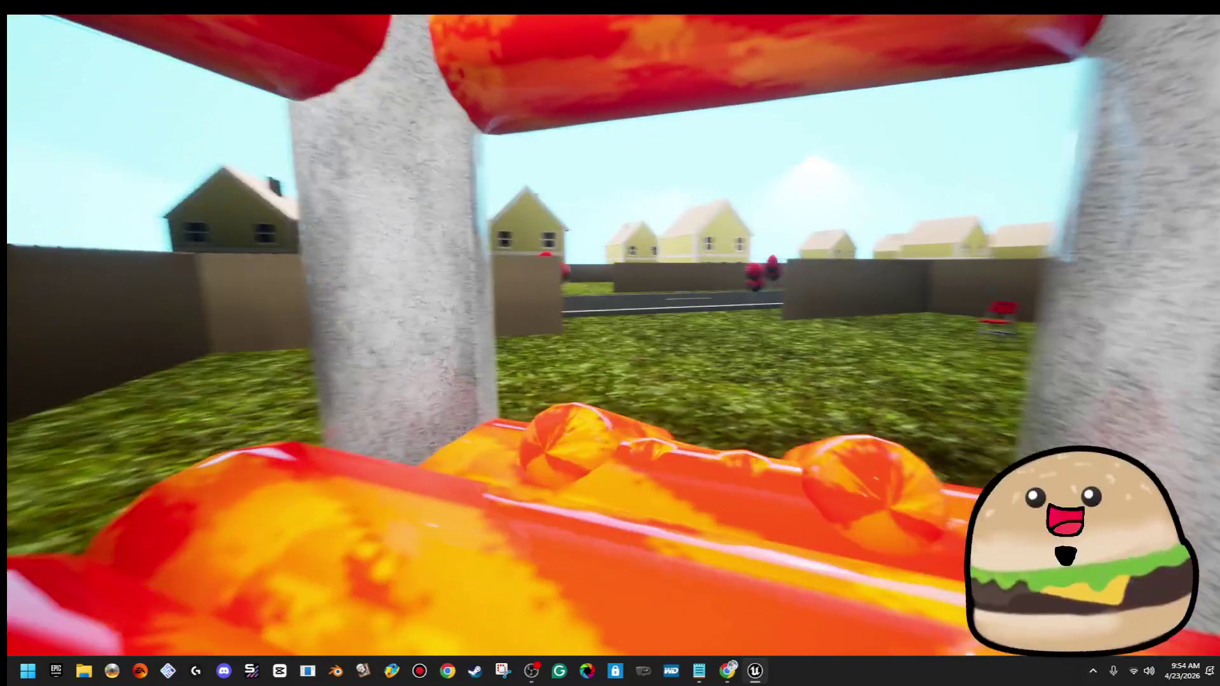
pyautogui.press('w')
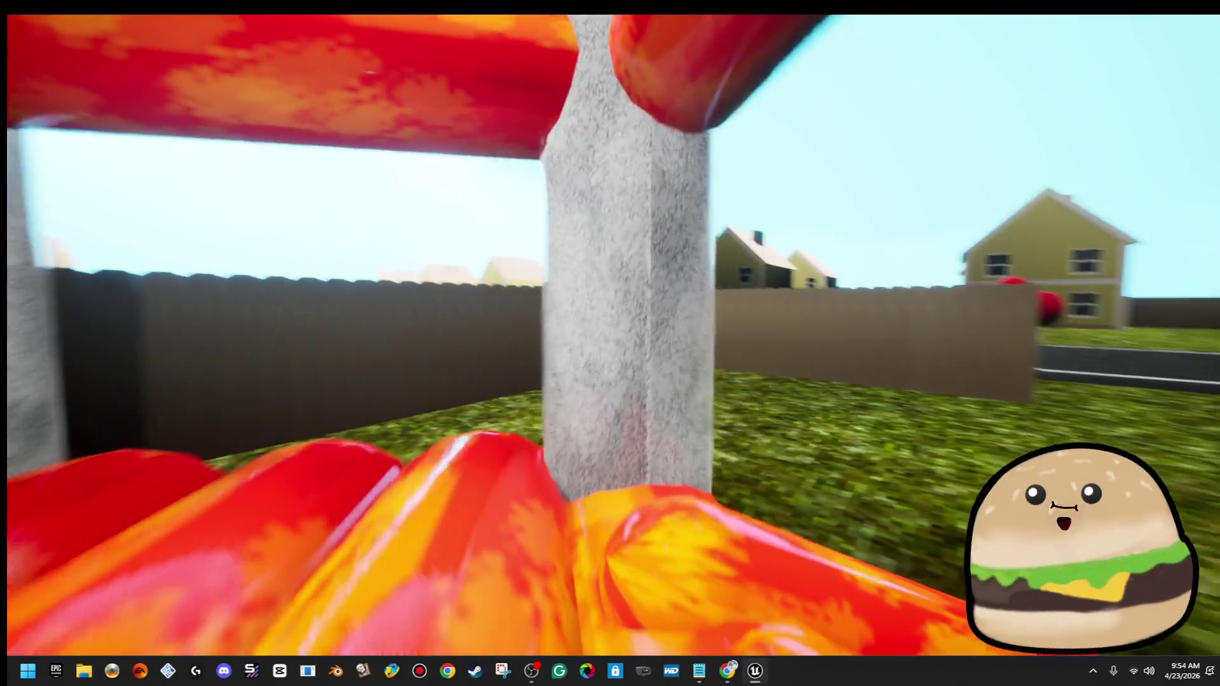
pyautogui.press('w')
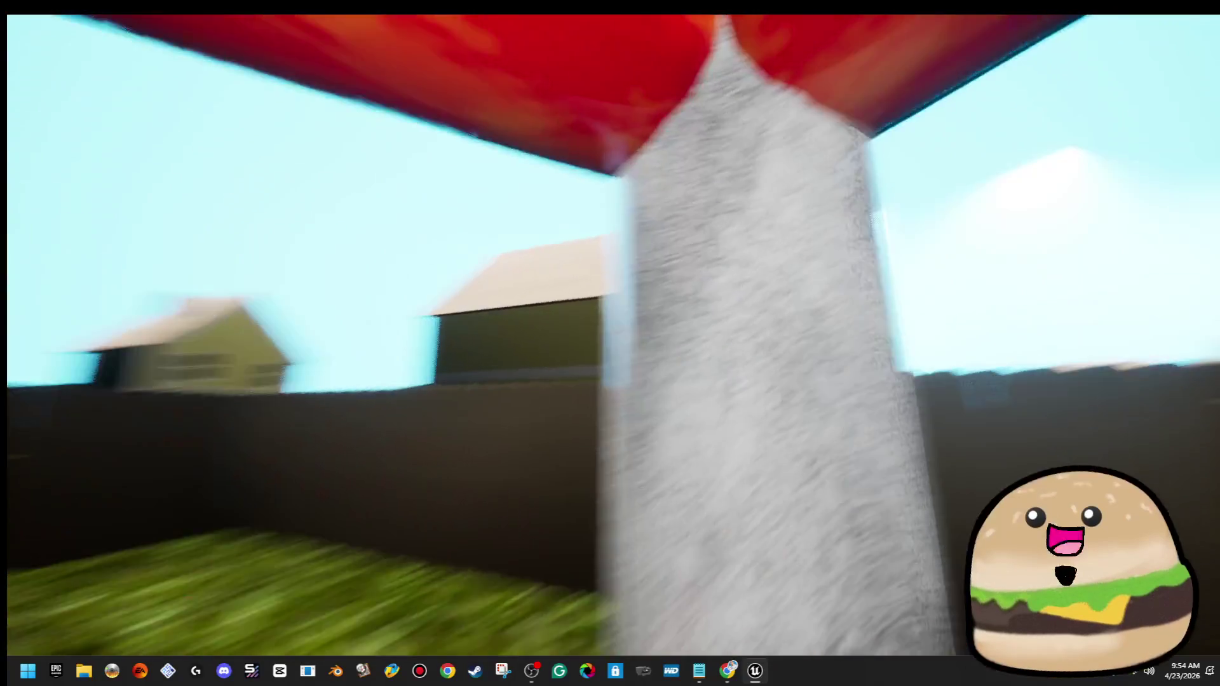
pyautogui.press('w')
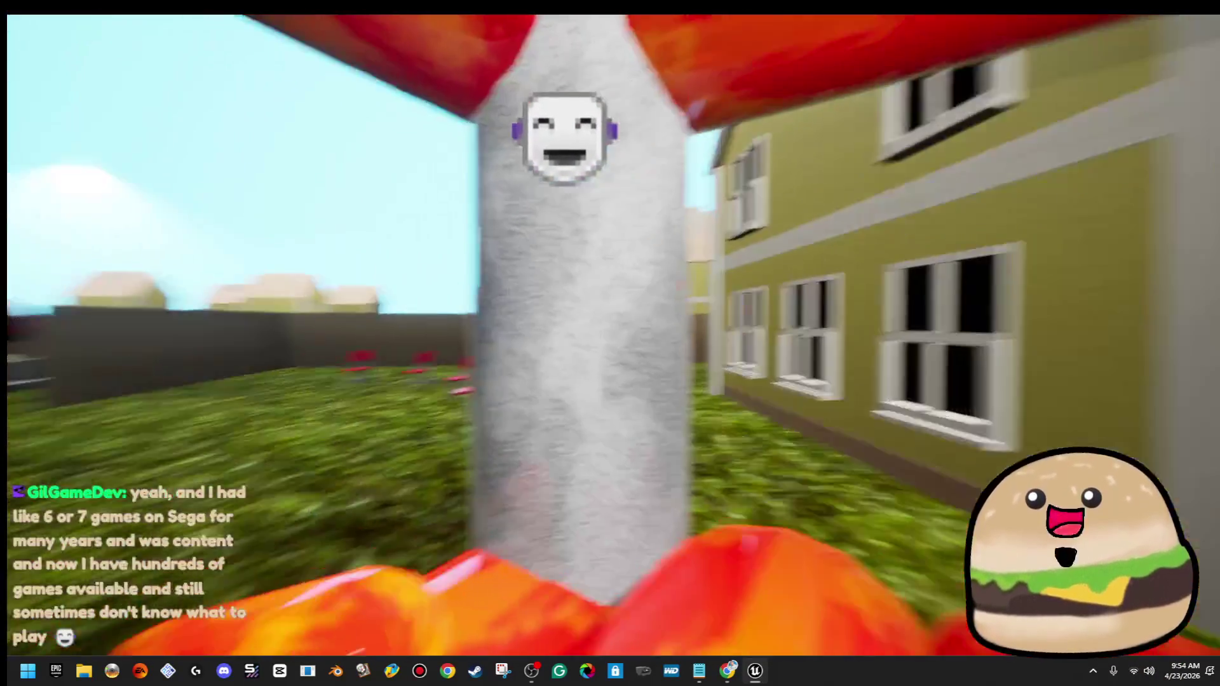
# End the playtest, fly the camera up over the neighbourhood, and restore the editor layout
pyautogui.press('w')
pyautogui.press('Escape')
pyautogui.press('e')
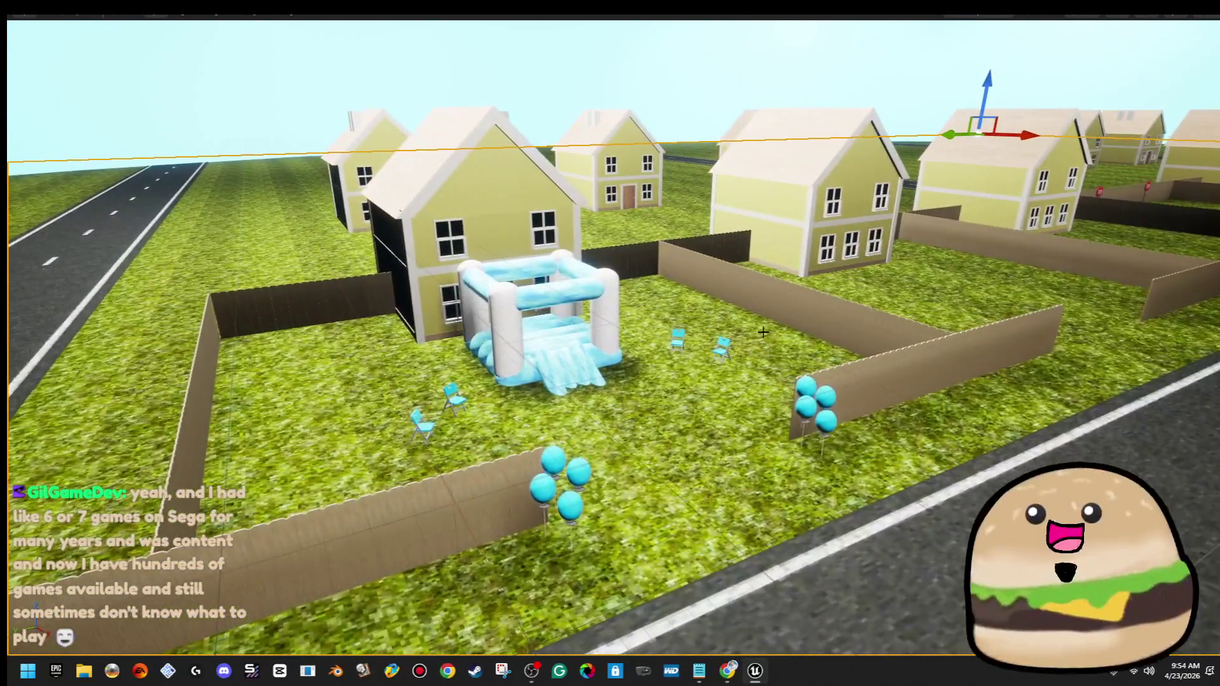
pyautogui.press('F11')
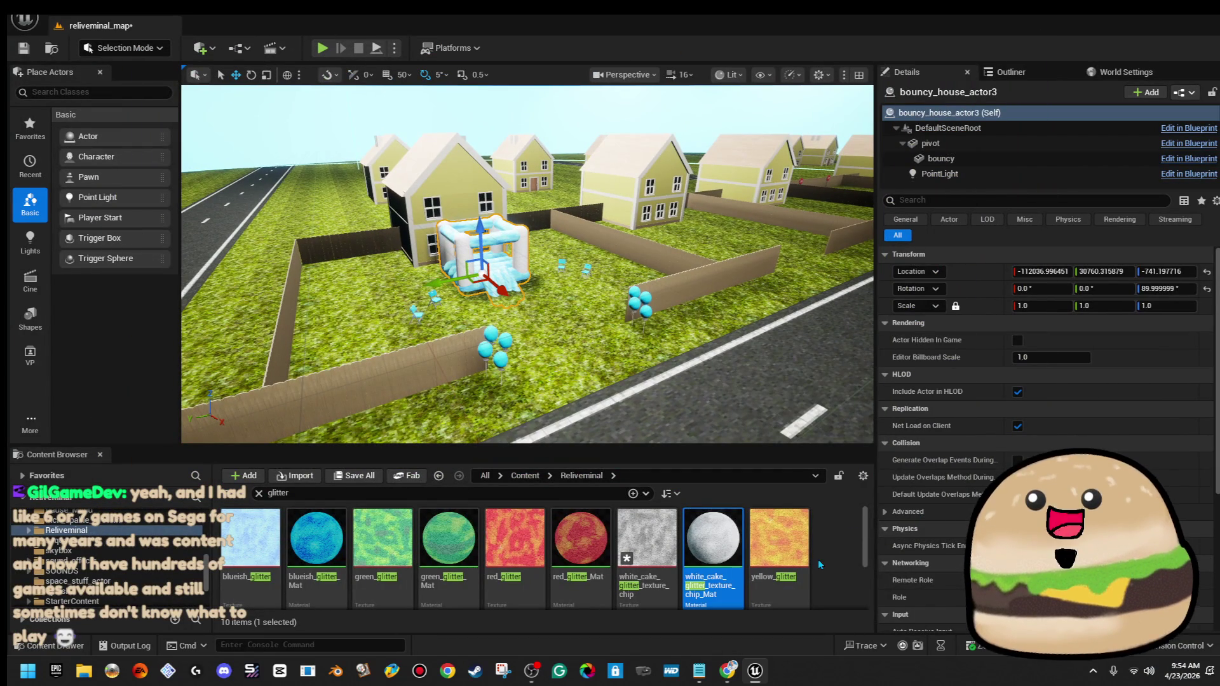
# Apply white_cake_glitter_texture_chip_Mat to the blue bouncy house's Element 0–3 slots
pyautogui.click(940, 158)
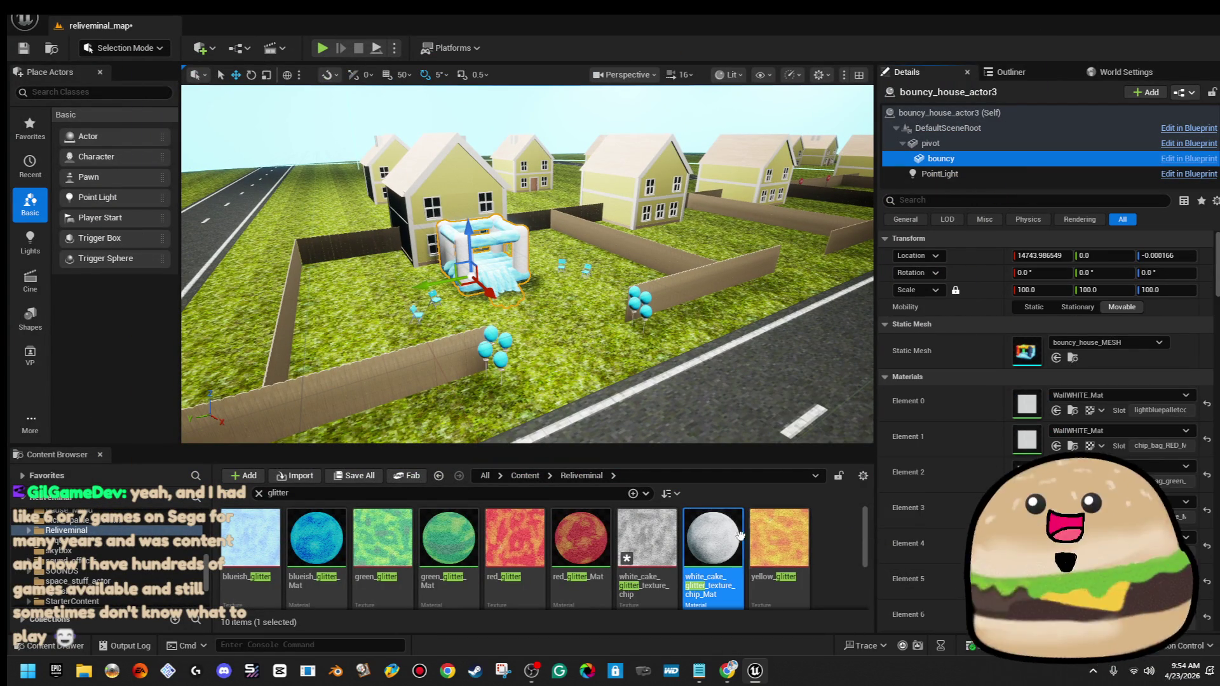
pyautogui.moveTo(712, 539); pyautogui.dragTo(1024, 446)
pyautogui.moveTo(1038, 403); pyautogui.dragTo(1037, 404)
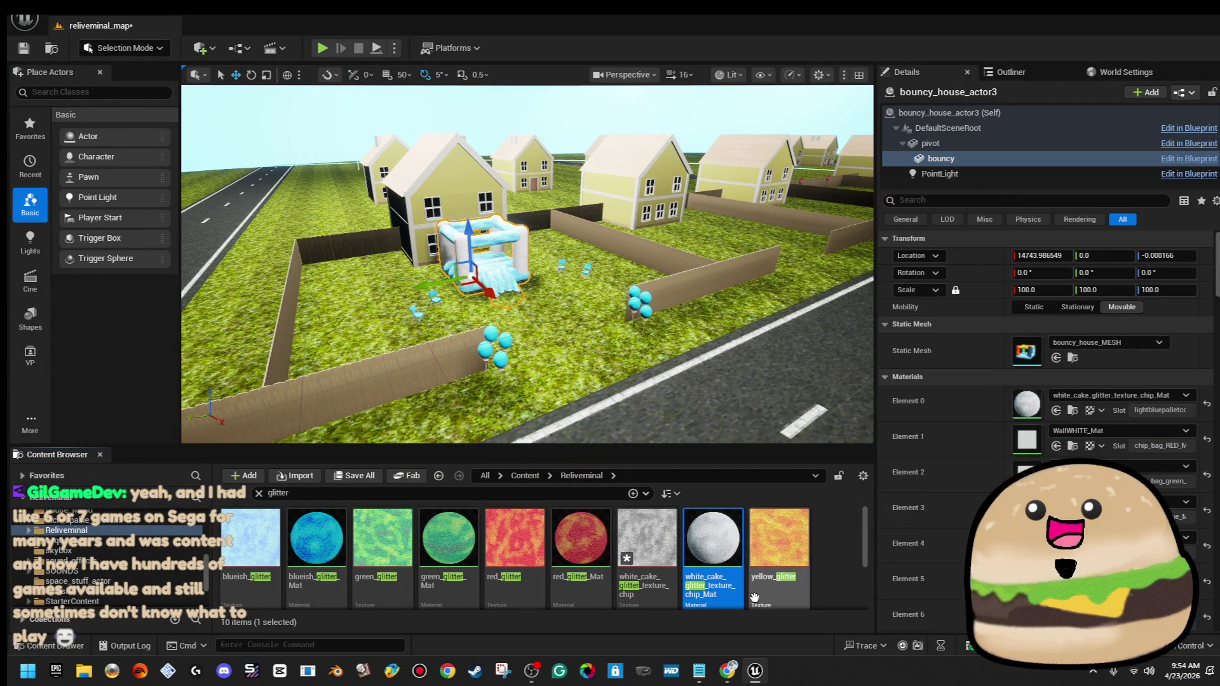
pyautogui.moveTo(713, 538); pyautogui.dragTo(1038, 473)
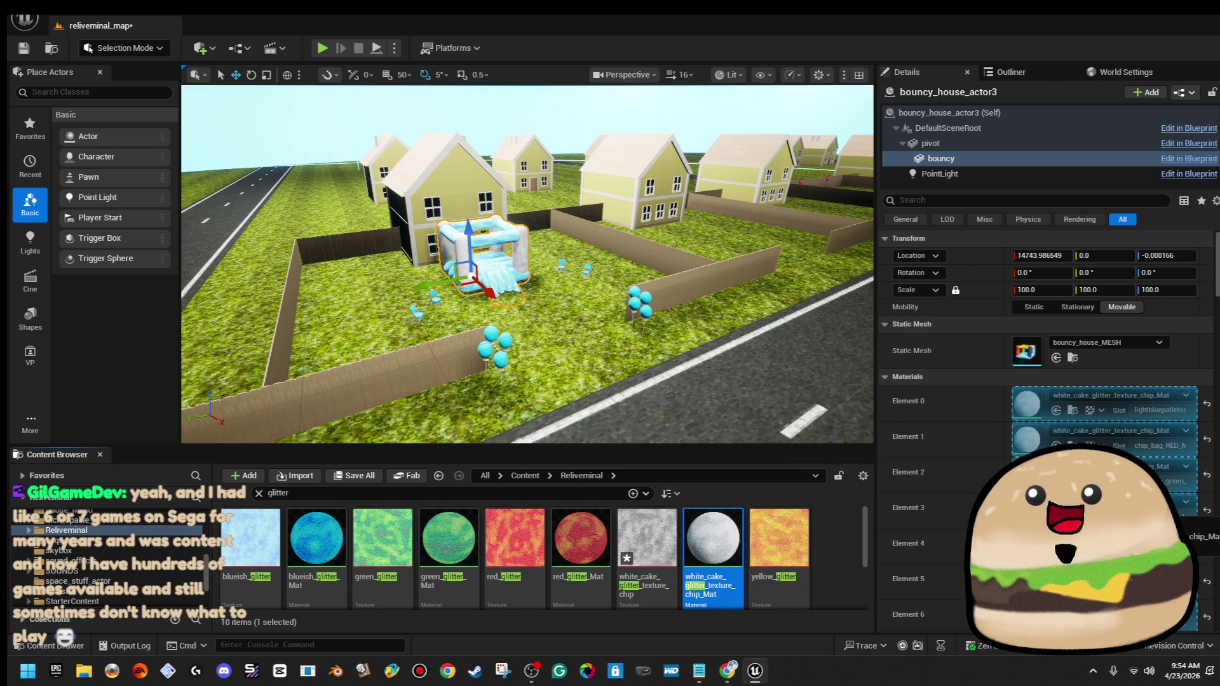
# Give the yellow bouncy house's Elements 0–3 the same white cake glitter material
pyautogui.press('f')
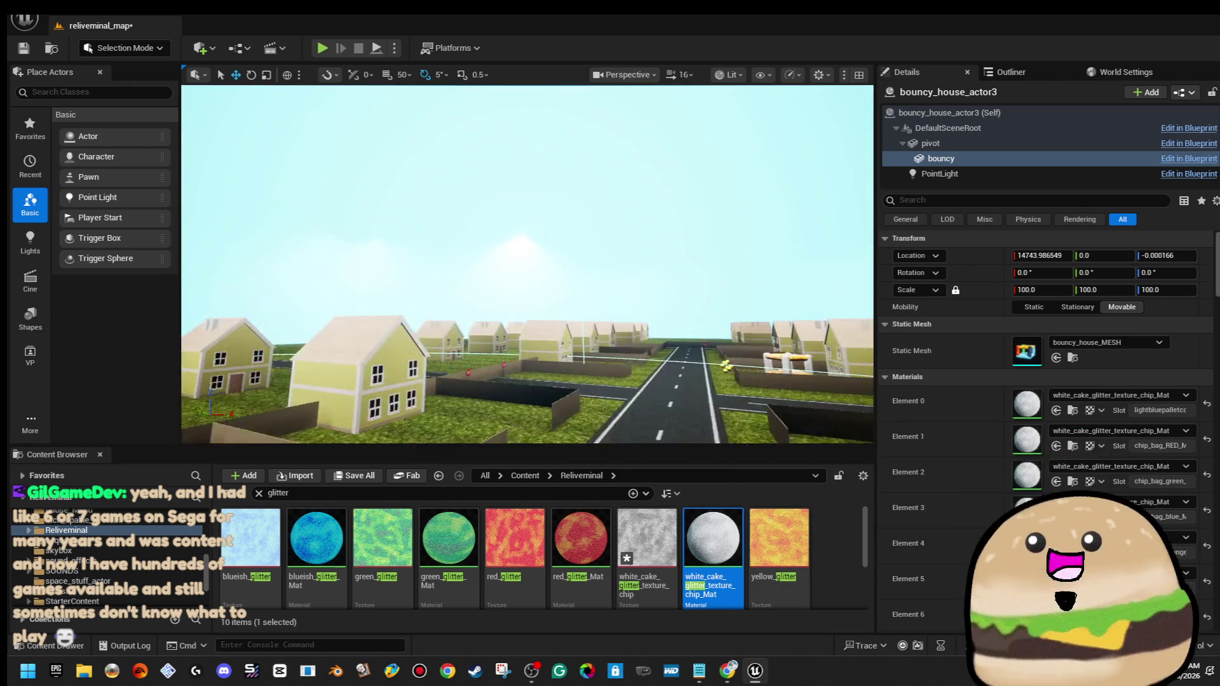
pyautogui.press('f')
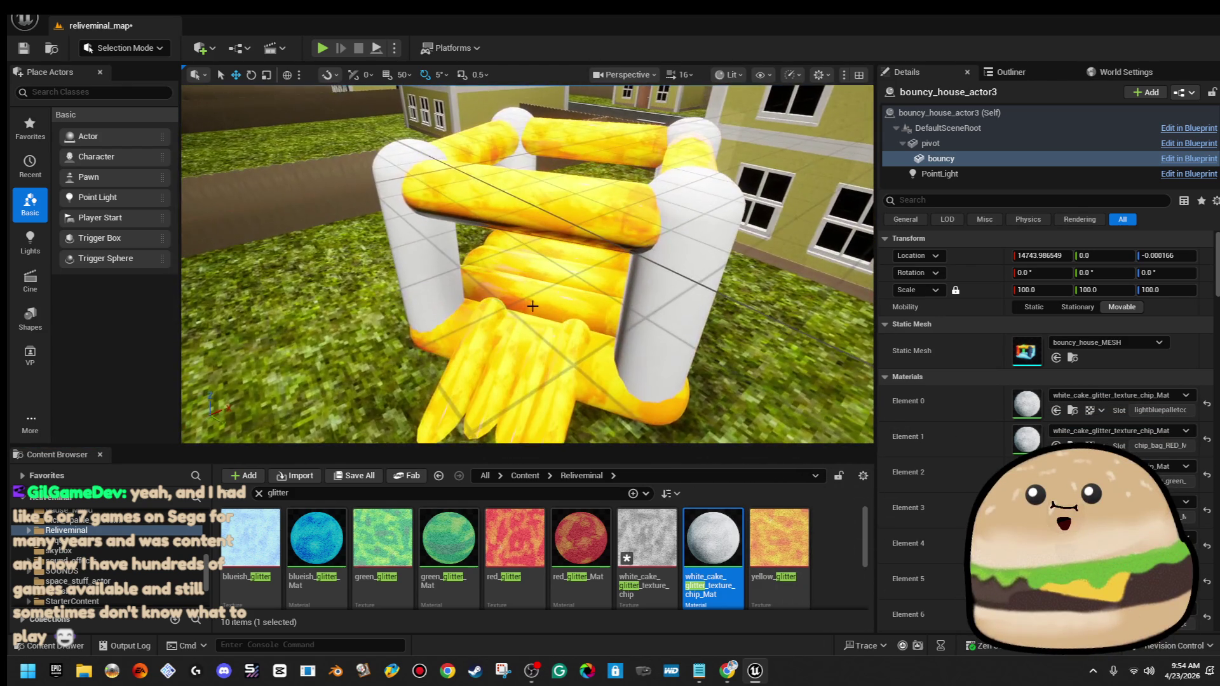
pyautogui.click(564, 361)
pyautogui.moveTo(698, 575)
pyautogui.mouseDown()
pyautogui.moveTo(1048, 127)
pyautogui.moveTo(1049, 164)
pyautogui.moveTo(940, 159)
pyautogui.mouseUp()
pyautogui.moveTo(1122, 407); pyautogui.dragTo(1121, 407)
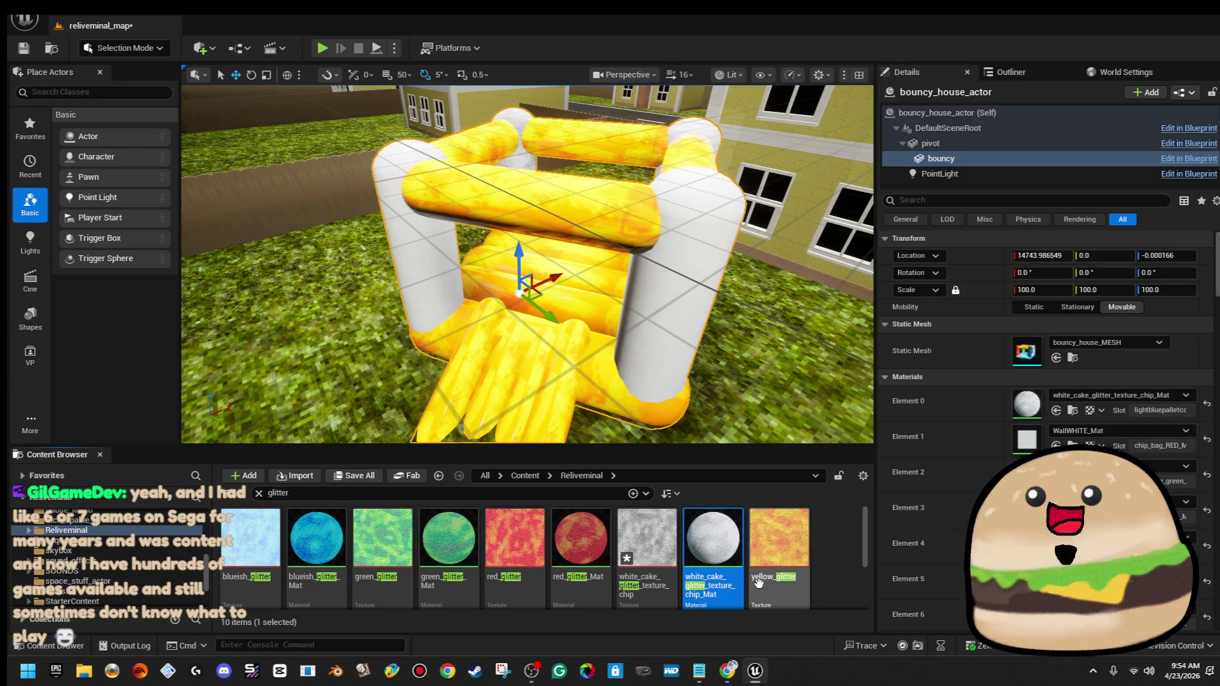
pyautogui.moveTo(724, 556); pyautogui.dragTo(1097, 450)
pyautogui.moveTo(786, 552)
pyautogui.mouseDown()
pyautogui.moveTo(999, 471)
pyautogui.moveTo(1045, 465)
pyautogui.mouseUp()
pyautogui.moveTo(711, 553); pyautogui.dragTo(1072, 502)
pyautogui.moveTo(483, 305)
pyautogui.mouseDown()
pyautogui.moveTo(470, 311)
pyautogui.moveTo(755, 282)
pyautogui.mouseUp()
# Assign white_cake_glitter_texture_chip_Mat to the green bouncy house's pillar material slots
pyautogui.click(723, 309)
pyautogui.press('f')
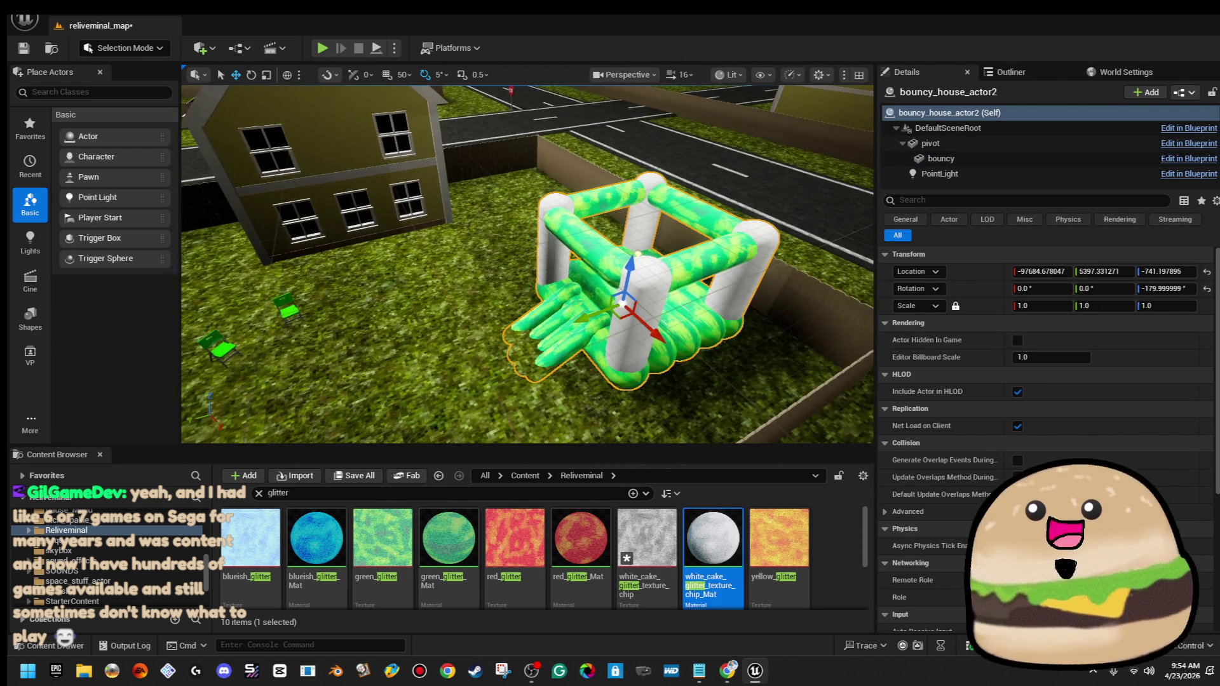
pyautogui.moveTo(1010, 166); pyautogui.dragTo(1009, 160)
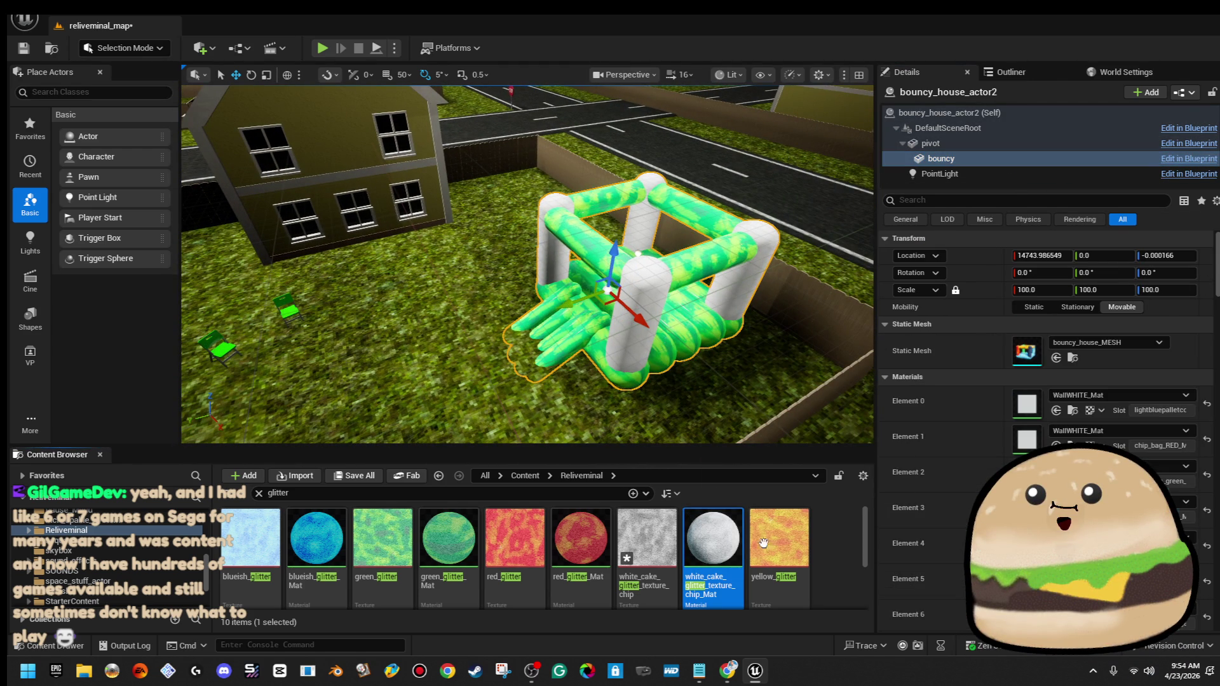
pyautogui.moveTo(713, 537); pyautogui.dragTo(632, 305)
pyautogui.moveTo(1062, 449); pyautogui.dragTo(1062, 448)
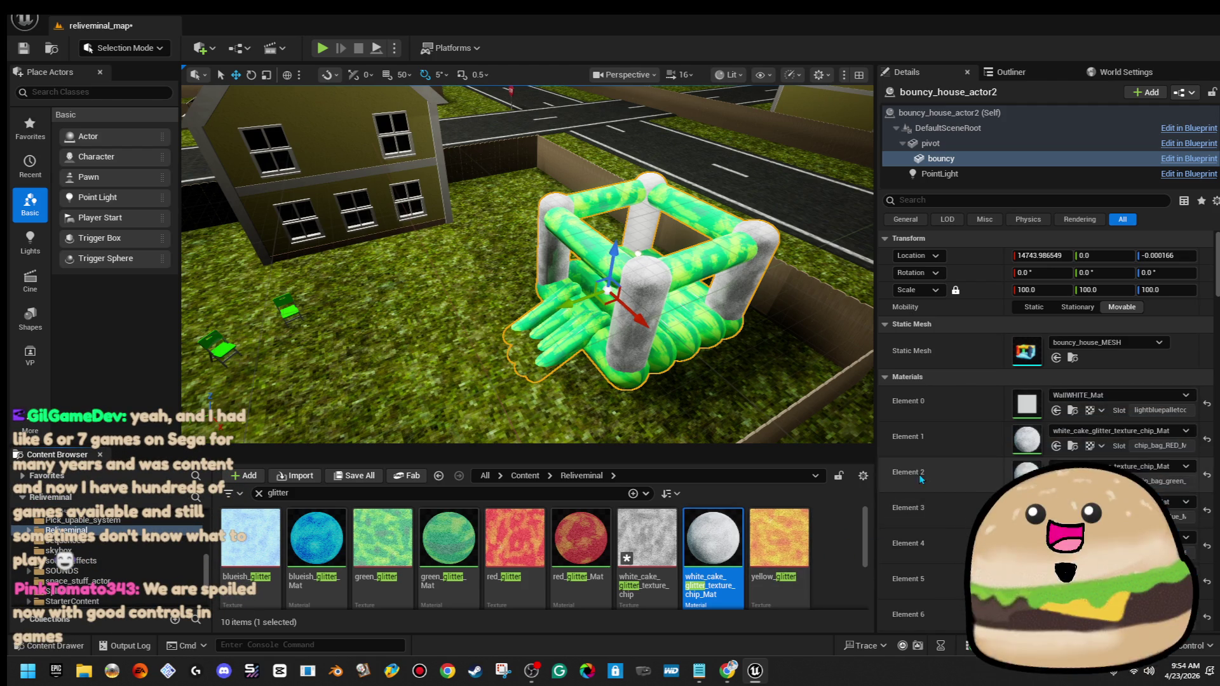
pyautogui.moveTo(713, 537); pyautogui.dragTo(1113, 412)
# Survey the town from above and Save All from the main menu
pyautogui.scroll(-10, 527, 264)
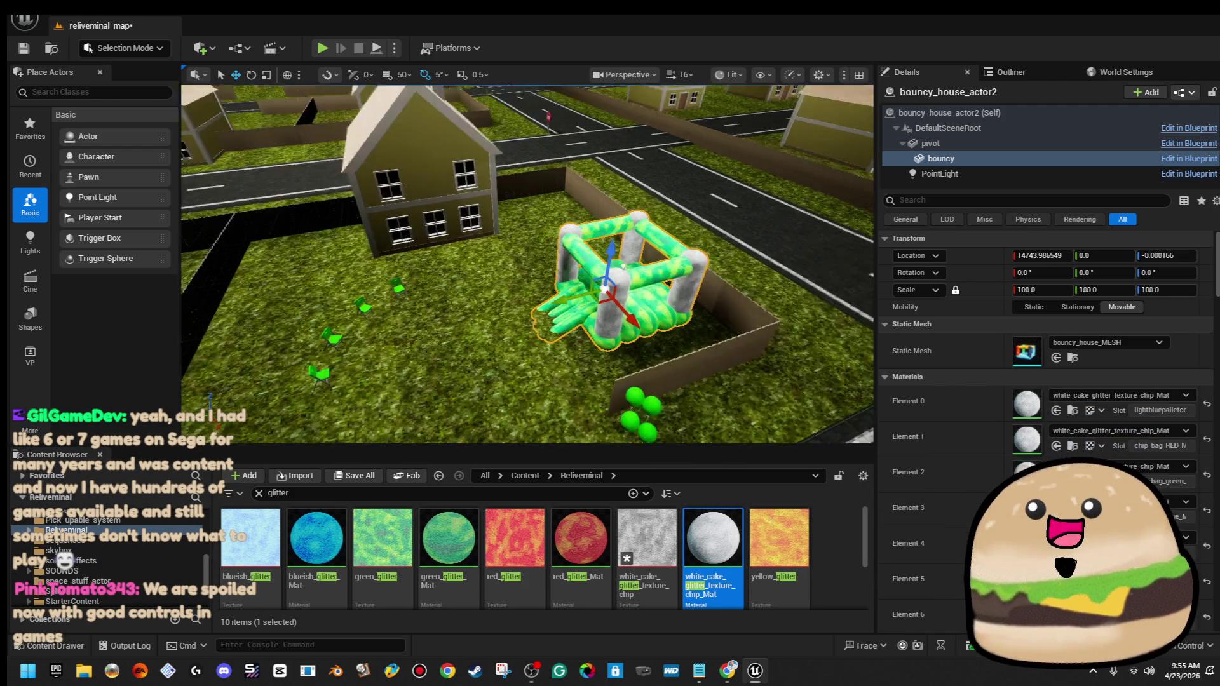
pyautogui.moveTo(528, 264); pyautogui.dragTo(527, 362)
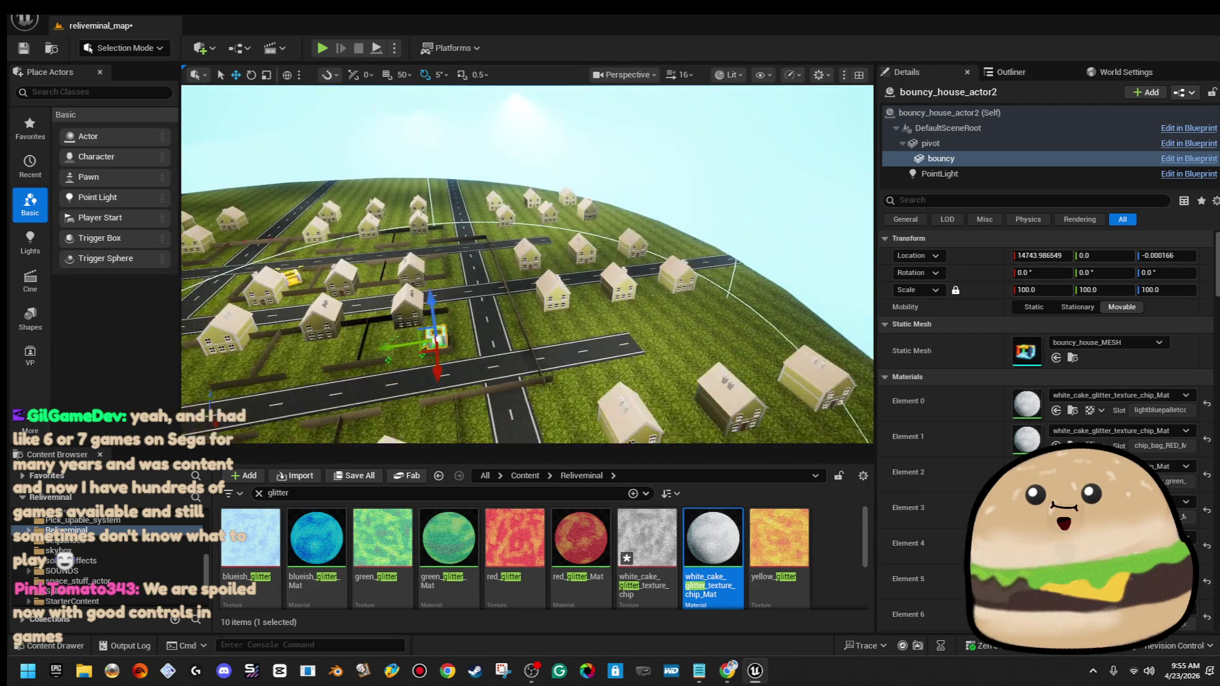
pyautogui.moveTo(527, 263)
pyautogui.mouseDown()
pyautogui.moveTo(527, 333)
pyautogui.moveTo(527, 210)
pyautogui.moveTo(572, 254)
pyautogui.moveTo(559, 260)
pyautogui.moveTo(559, 299)
pyautogui.mouseUp()
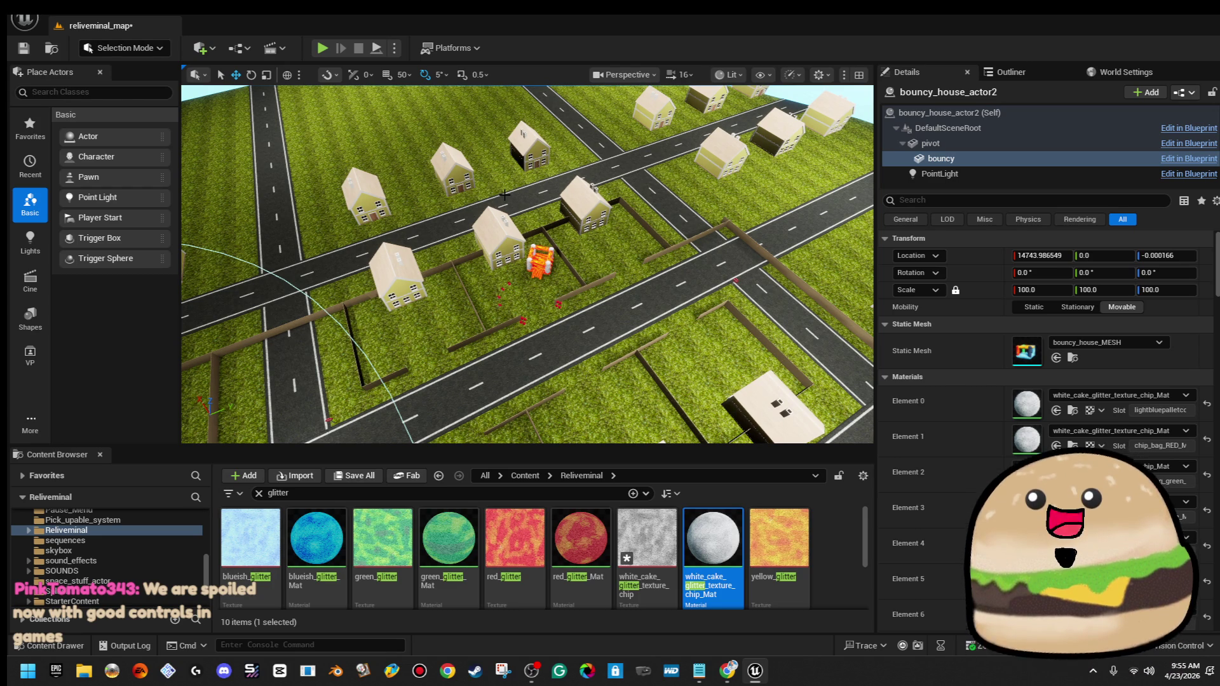
pyautogui.moveTo(656, 259)
pyautogui.mouseDown()
pyautogui.moveTo(641, 241)
pyautogui.moveTo(629, 248)
pyautogui.moveTo(553, 311)
pyautogui.moveTo(655, 256)
pyautogui.mouseUp()
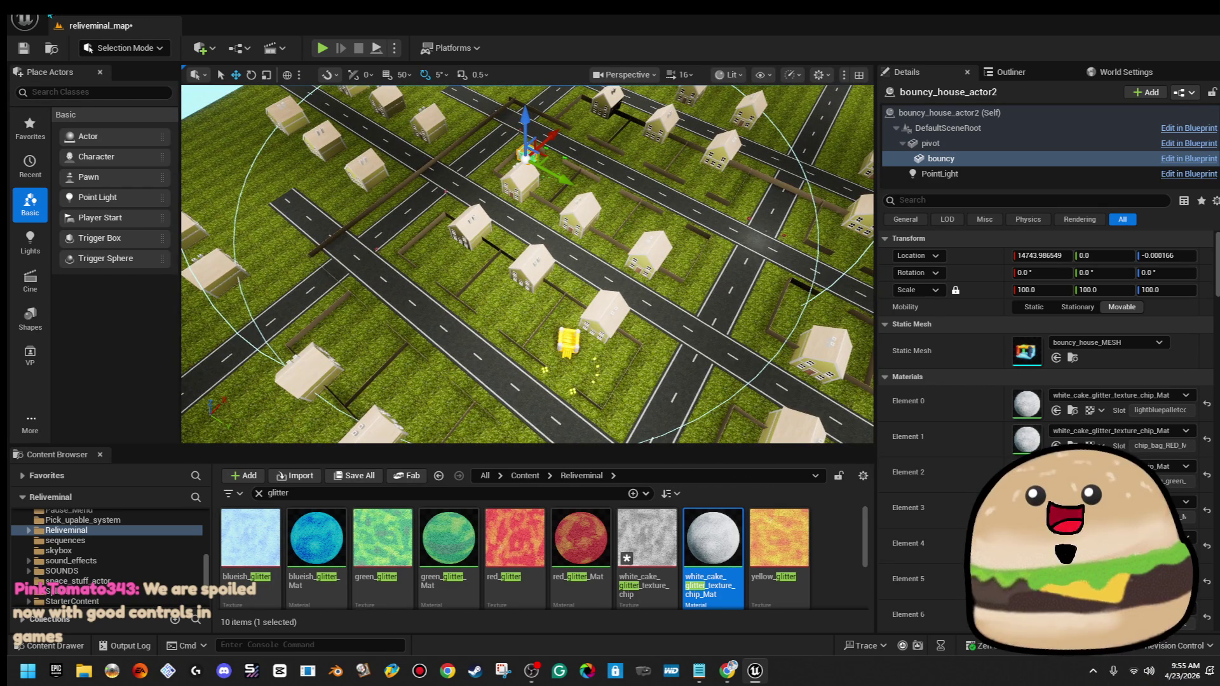
pyautogui.click(24, 19)
pyautogui.click(165, 197)
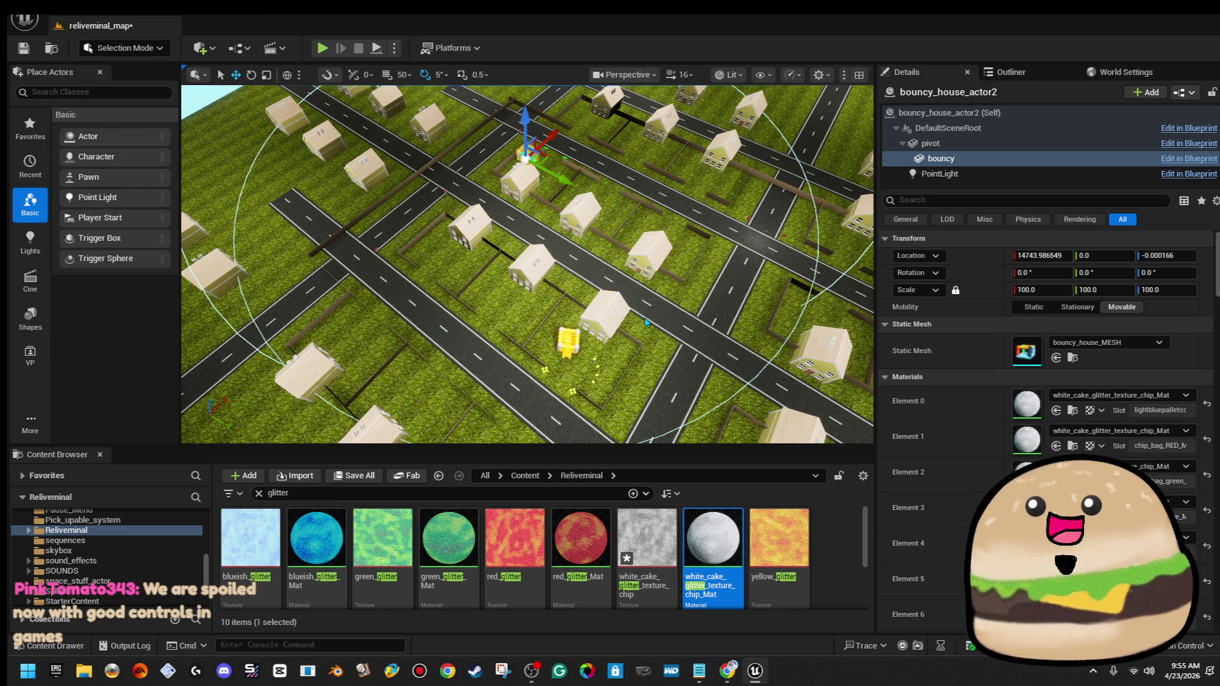
pyautogui.moveTo(647, 322); pyautogui.dragTo(520, 316)
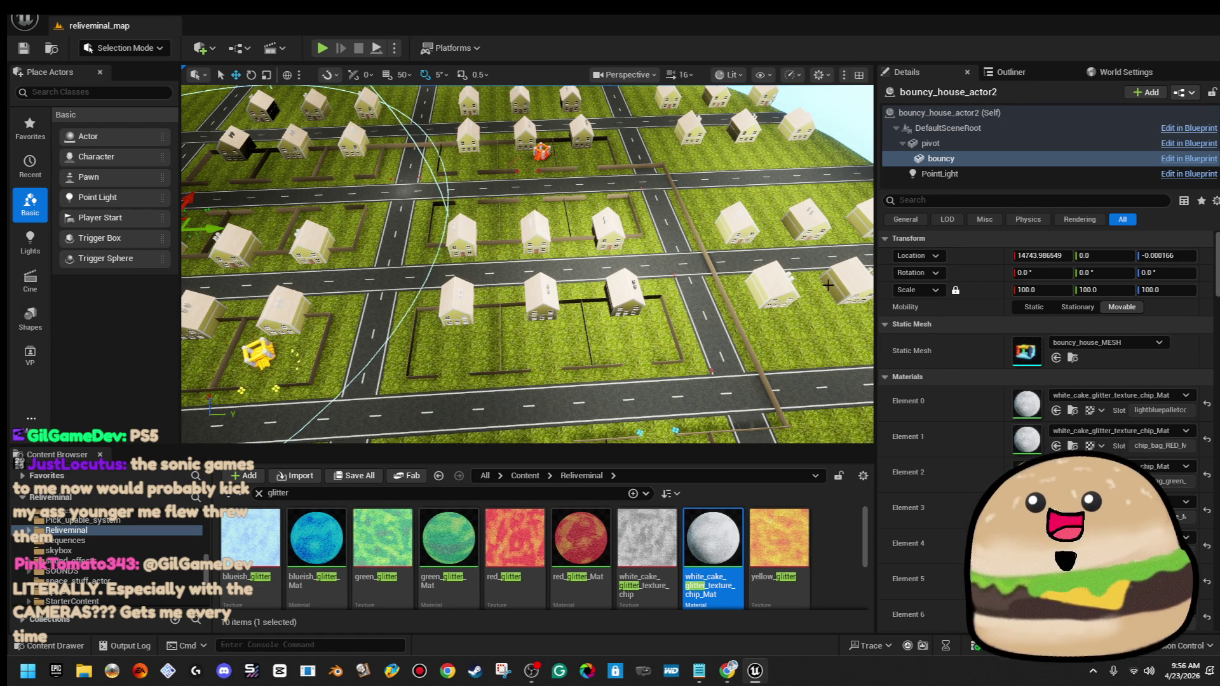
pyautogui.moveTo(735, 388)
pyautogui.mouseDown()
pyautogui.moveTo(686, 381)
pyautogui.moveTo(686, 228)
pyautogui.mouseUp()
pyautogui.moveTo(558, 254)
pyautogui.mouseDown()
pyautogui.moveTo(557, 296)
pyautogui.moveTo(547, 272)
pyautogui.moveTo(482, 262)
pyautogui.mouseUp()
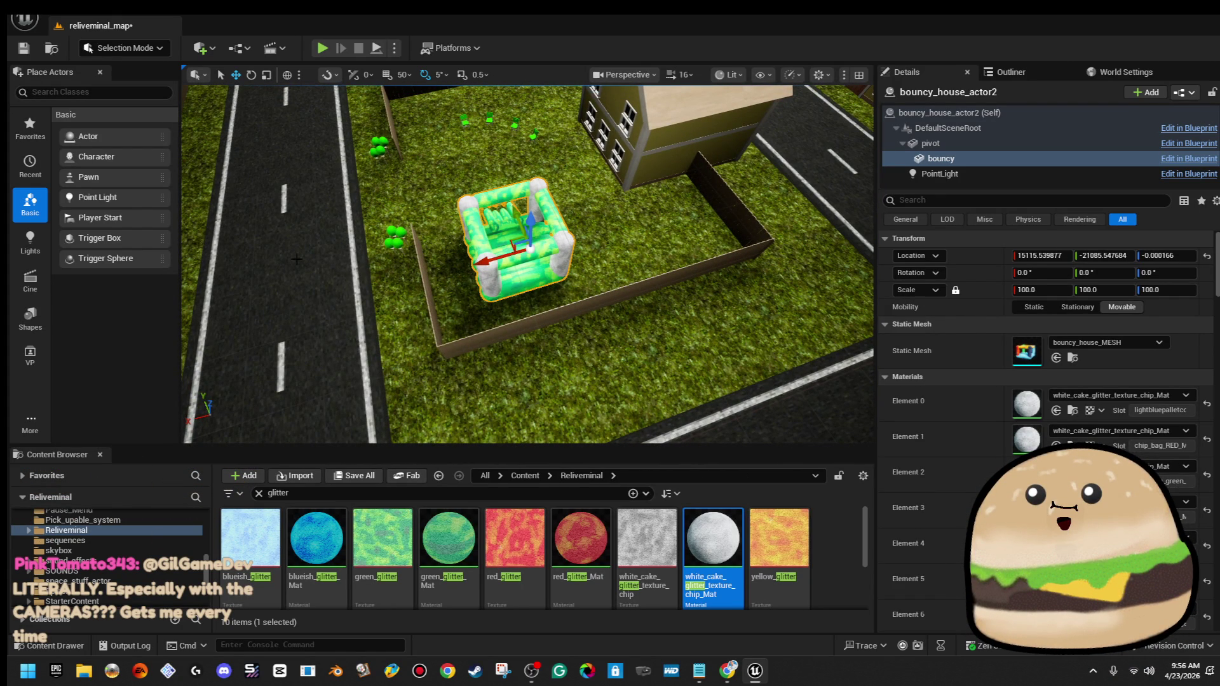
pyautogui.rightClick(289, 221)
pyautogui.click(438, 643)
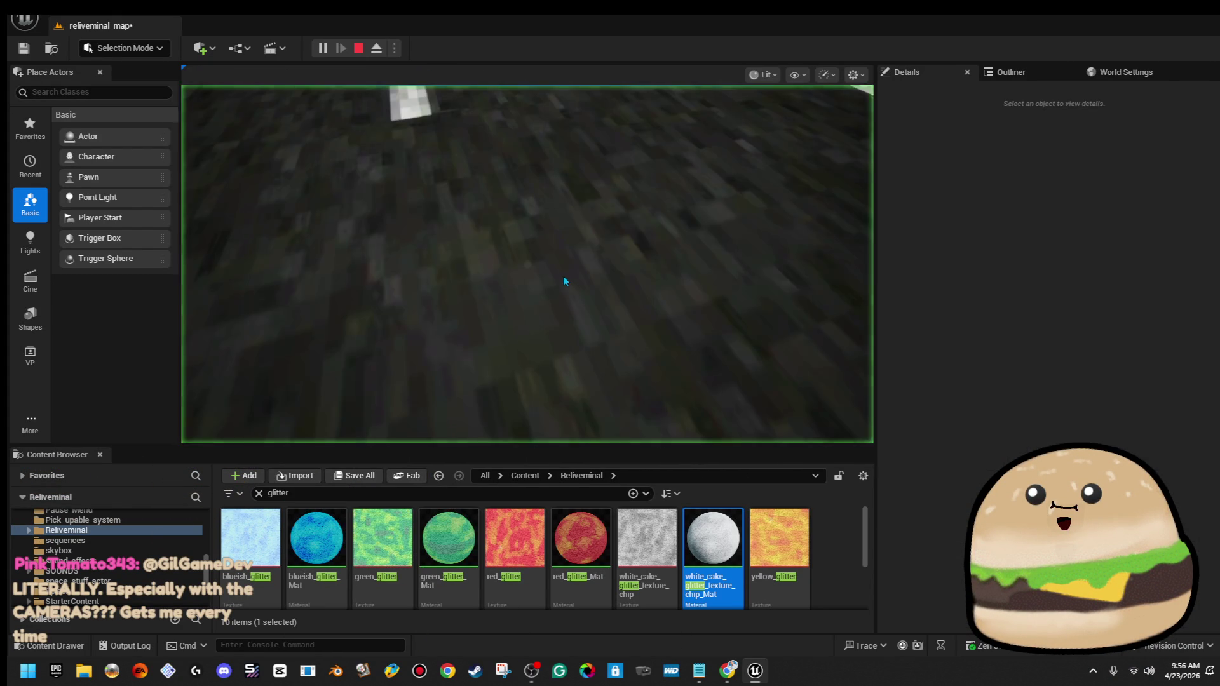
pyautogui.press('w')
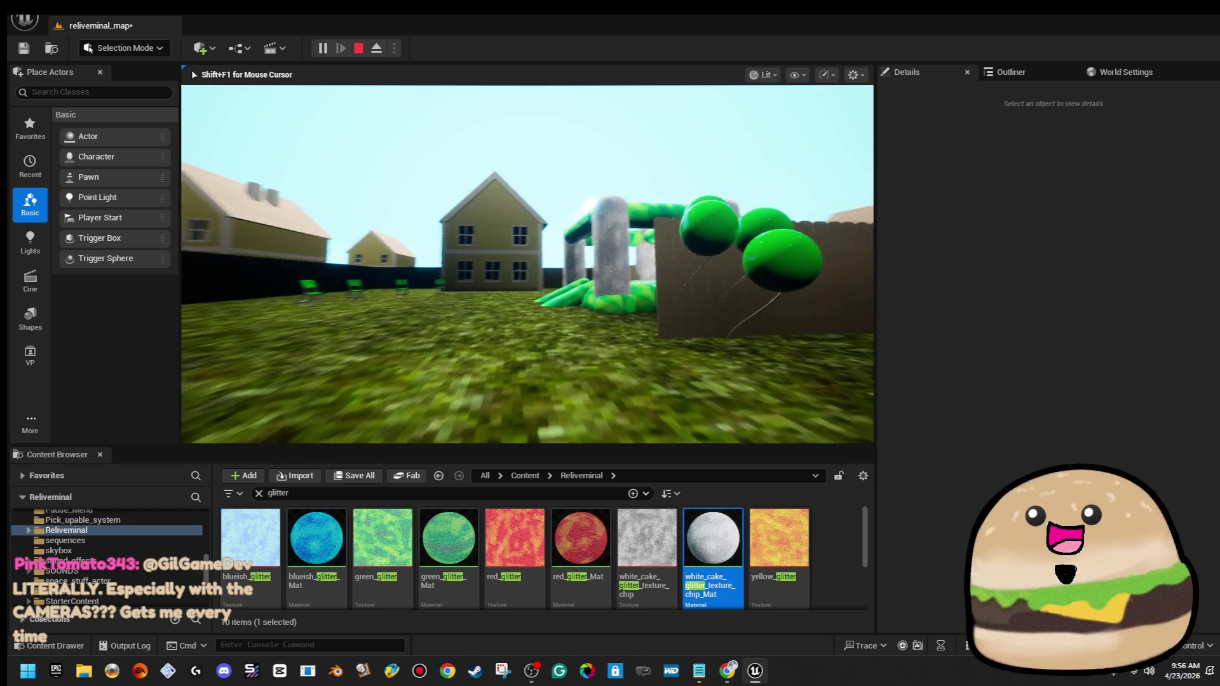
pyautogui.press('w')
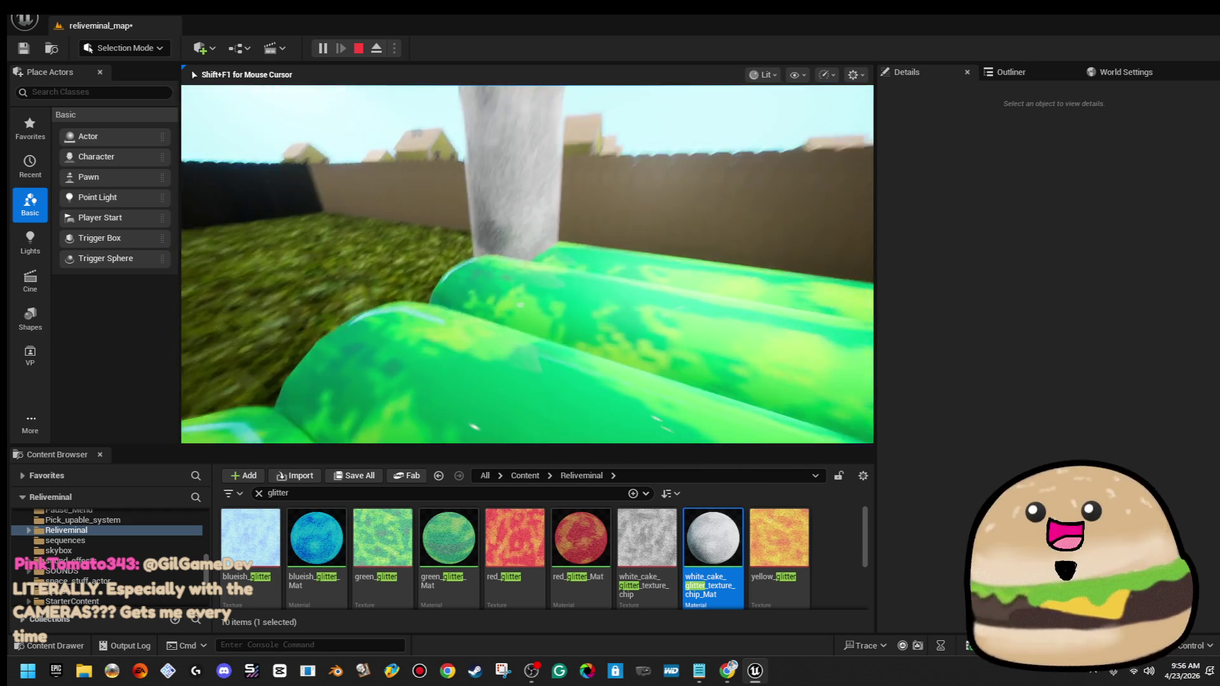
pyautogui.press('Escape')
pyautogui.press('f')
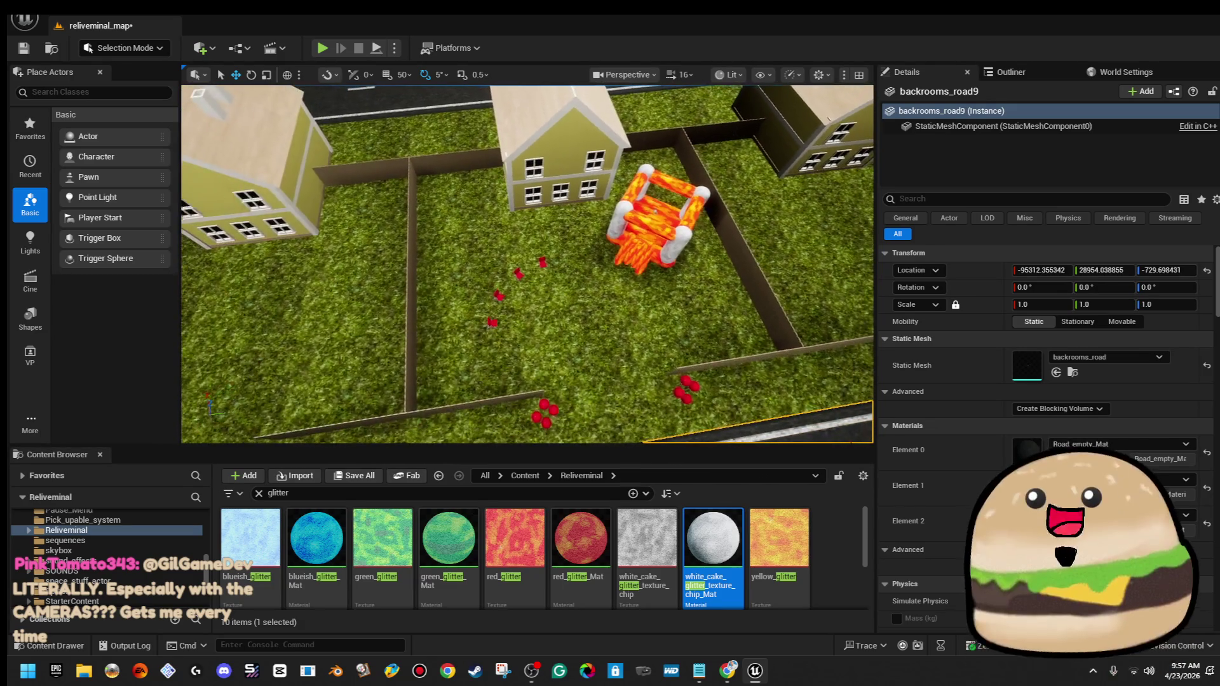
# Move the orange and pale blue bouncy houses, then select two blue folding chairs
pyautogui.click(655, 210)
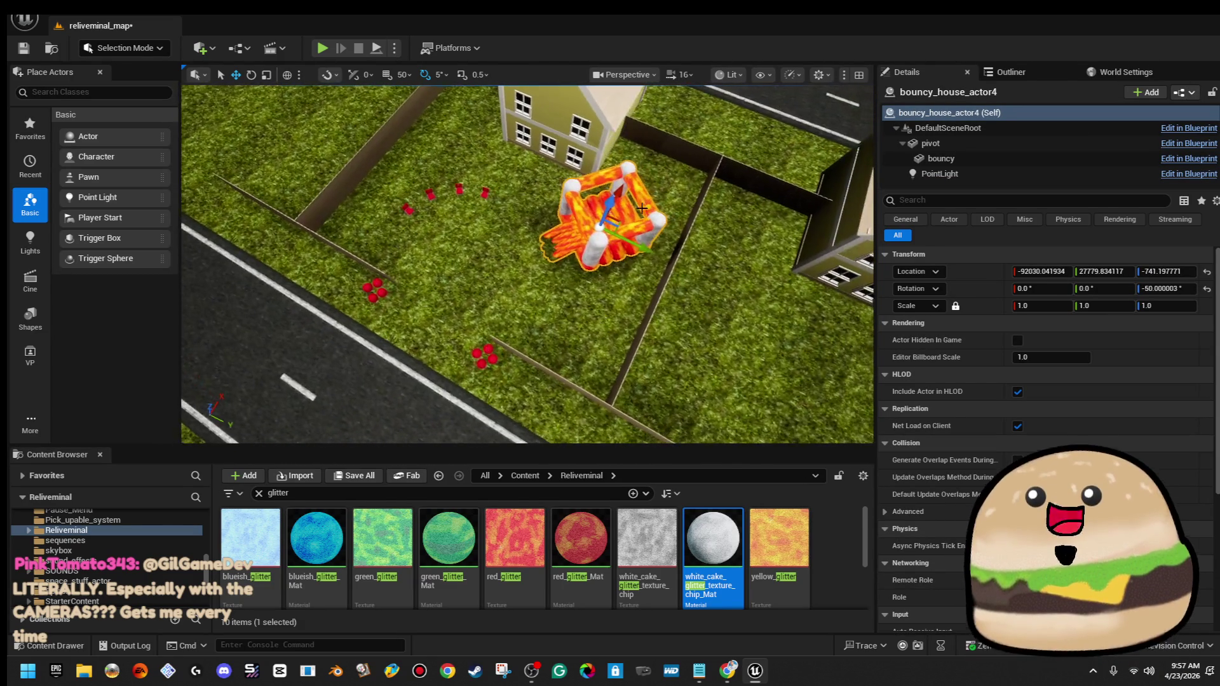
pyautogui.moveTo(619, 216); pyautogui.dragTo(583, 230)
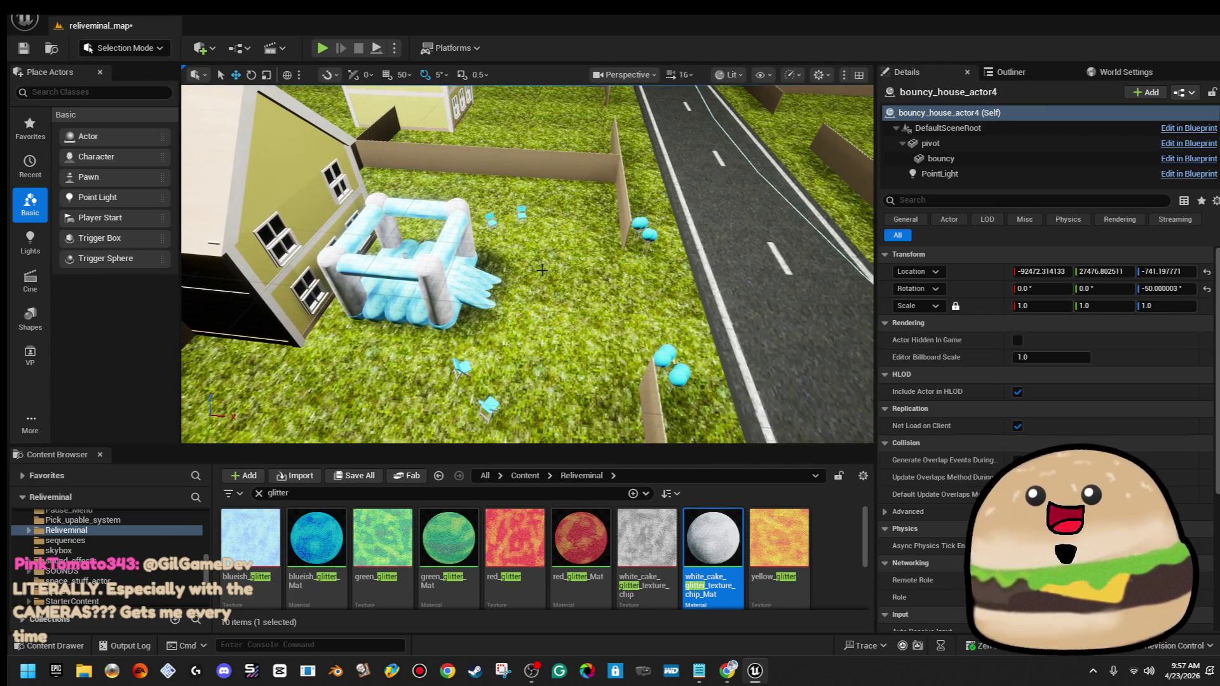
pyautogui.click(451, 300)
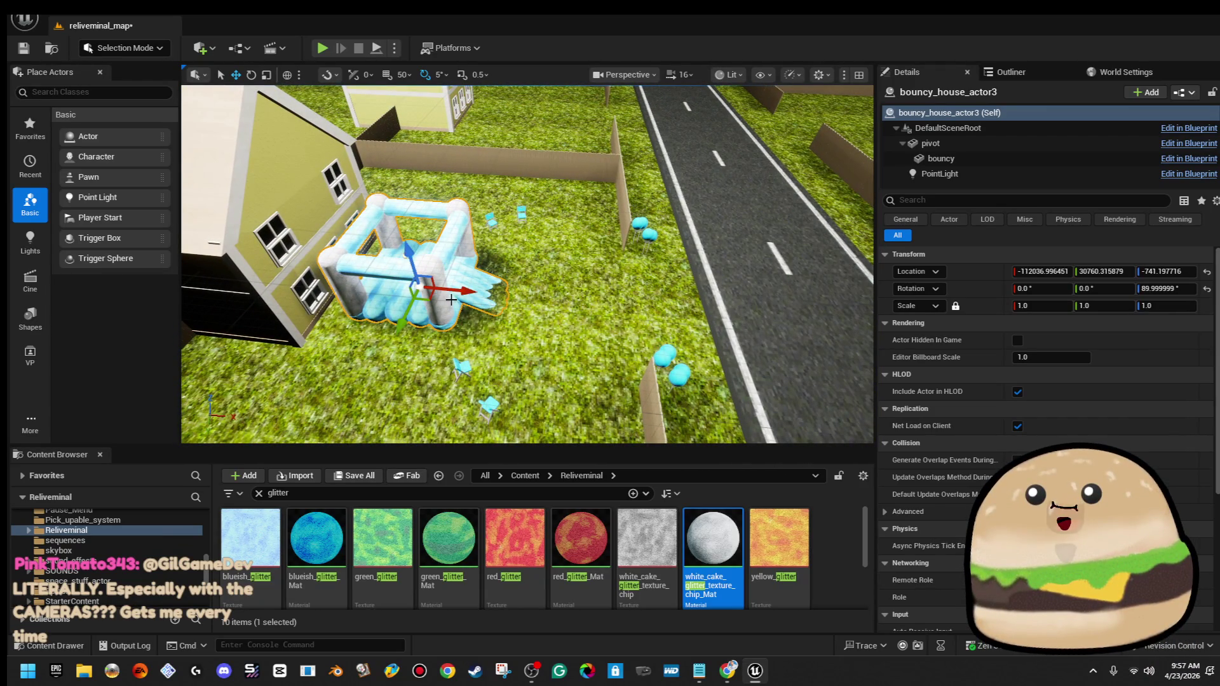
pyautogui.moveTo(472, 290); pyautogui.dragTo(649, 278)
pyautogui.click(638, 267)
pyautogui.keyDown('ctrl'); pyautogui.click(600, 258); pyautogui.keyUp('ctrl')
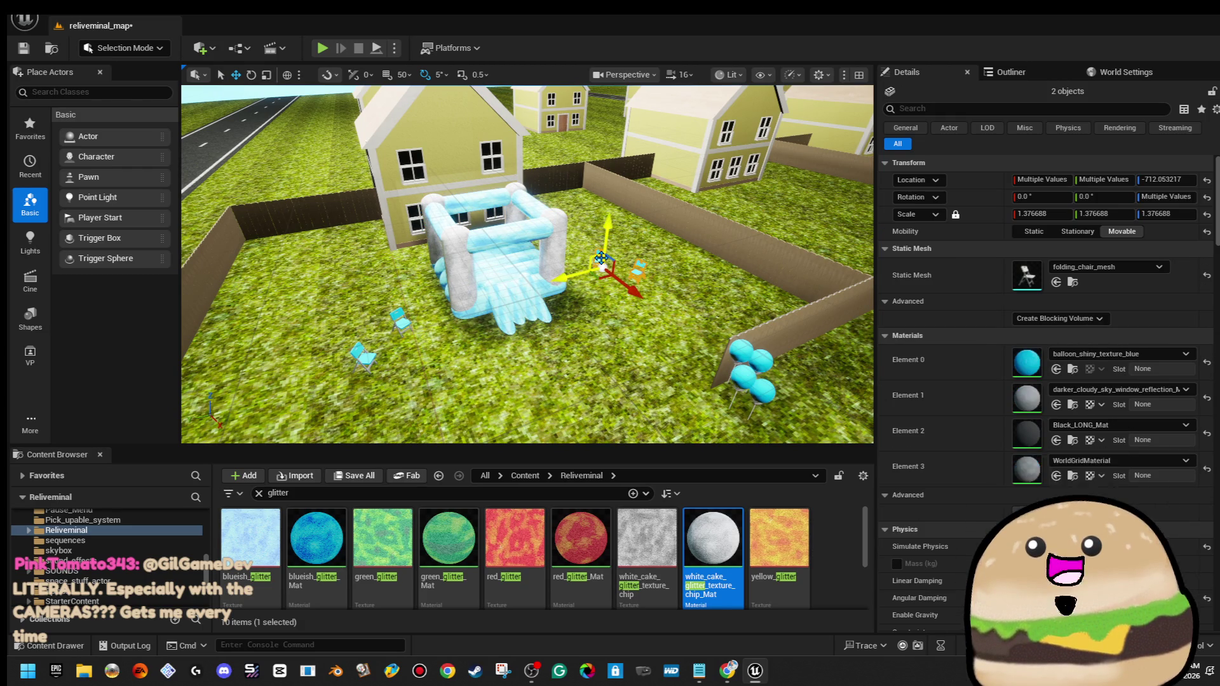
pyautogui.press('f')
pyautogui.moveTo(365, 359); pyautogui.dragTo(561, 287)
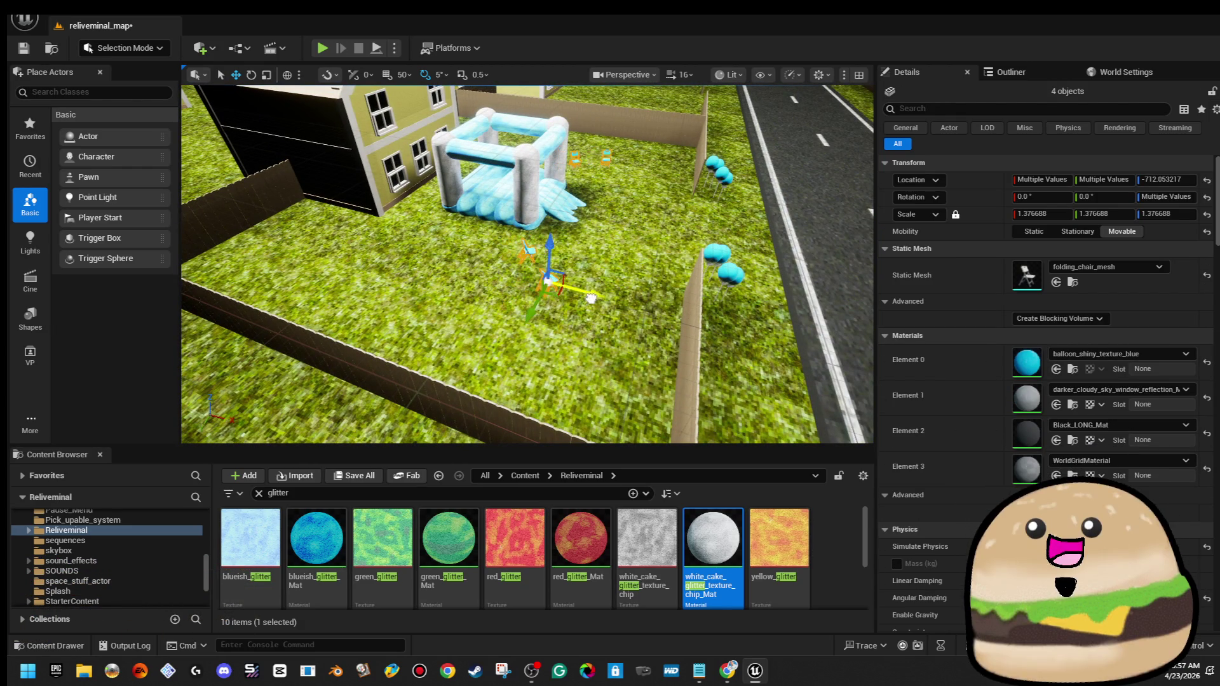
pyautogui.moveTo(527, 264)
pyautogui.mouseDown()
pyautogui.moveTo(527, 330)
pyautogui.moveTo(527, 247)
pyautogui.moveTo(528, 324)
pyautogui.moveTo(451, 324)
pyautogui.moveTo(660, 228)
pyautogui.mouseUp()
# Rotate the yellow bouncy house to a new angle and select its four yellow chairs
pyautogui.click(615, 259)
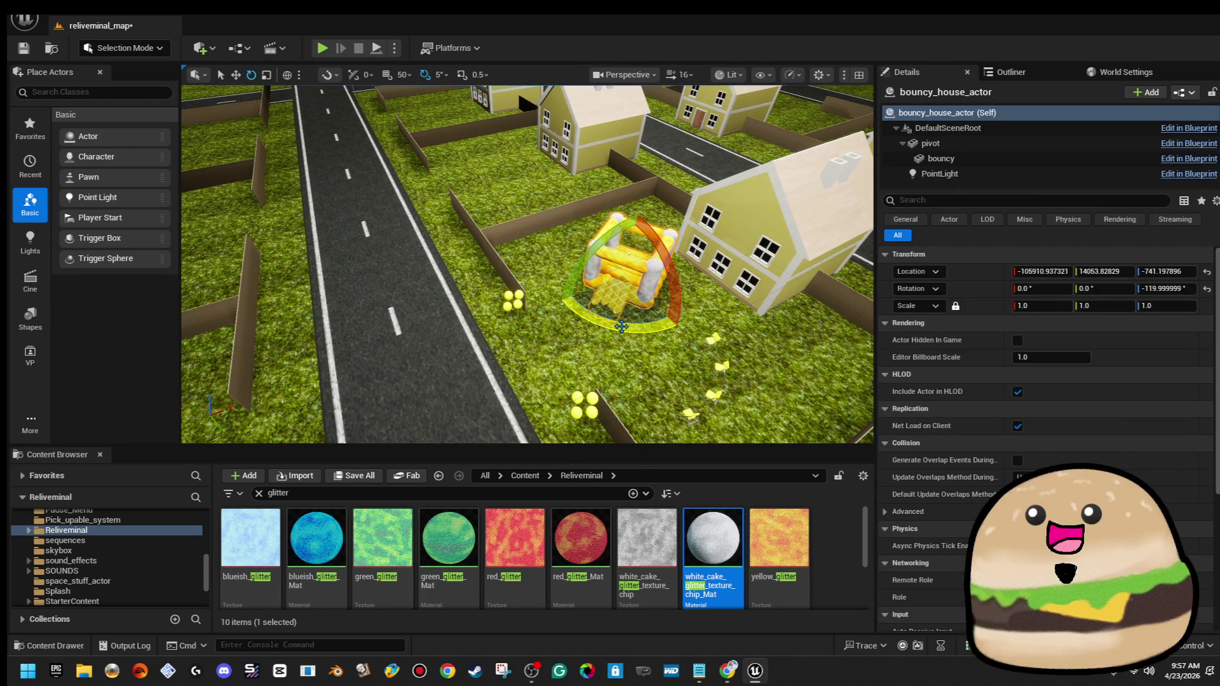
pyautogui.moveTo(648, 283)
pyautogui.mouseDown()
pyautogui.moveTo(661, 284)
pyautogui.moveTo(638, 320)
pyautogui.mouseUp()
pyautogui.moveTo(740, 312); pyautogui.dragTo(764, 333)
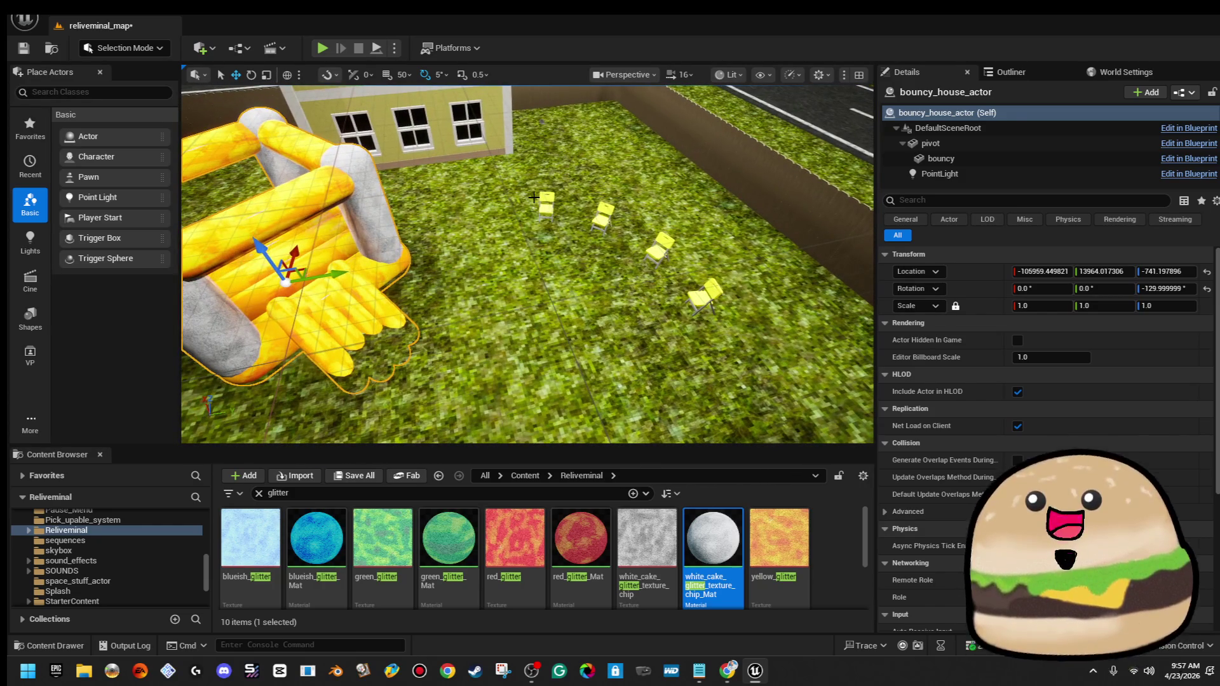
pyautogui.click(544, 205)
pyautogui.keyDown('ctrl'); pyautogui.click(602, 216); pyautogui.keyUp('ctrl')
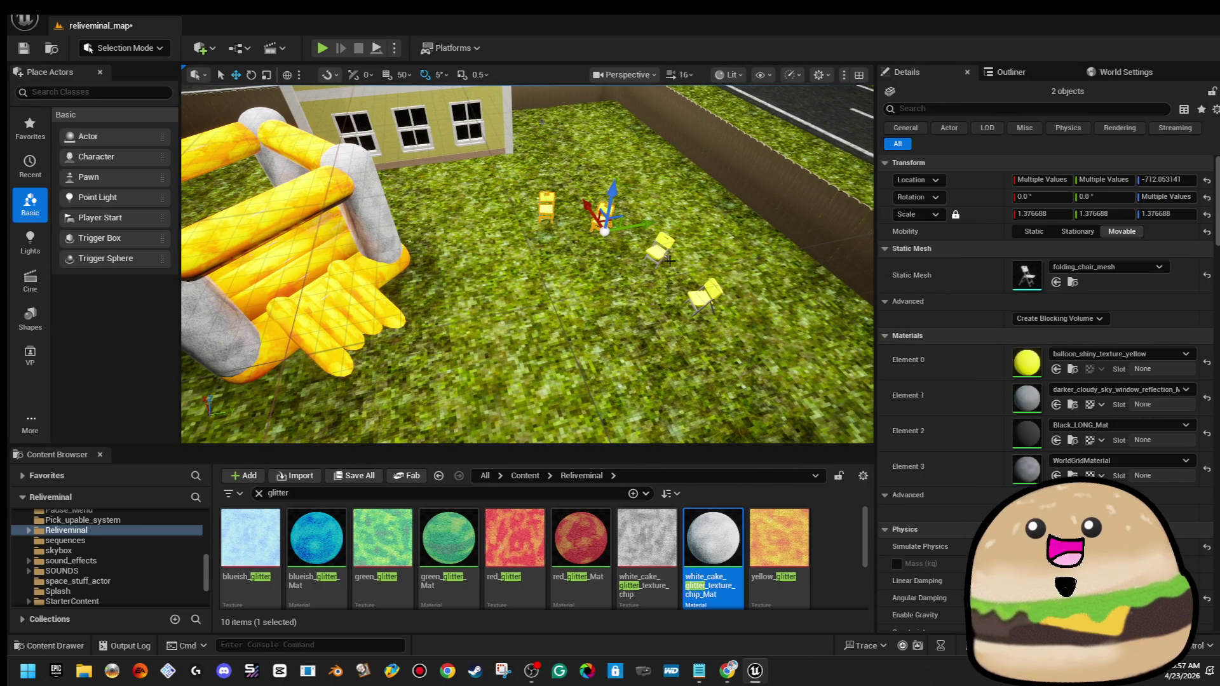
pyautogui.keyDown('ctrl'); pyautogui.click(661, 250); pyautogui.keyUp('ctrl')
pyautogui.keyDown('ctrl'); pyautogui.click(704, 297); pyautogui.keyUp('ctrl')
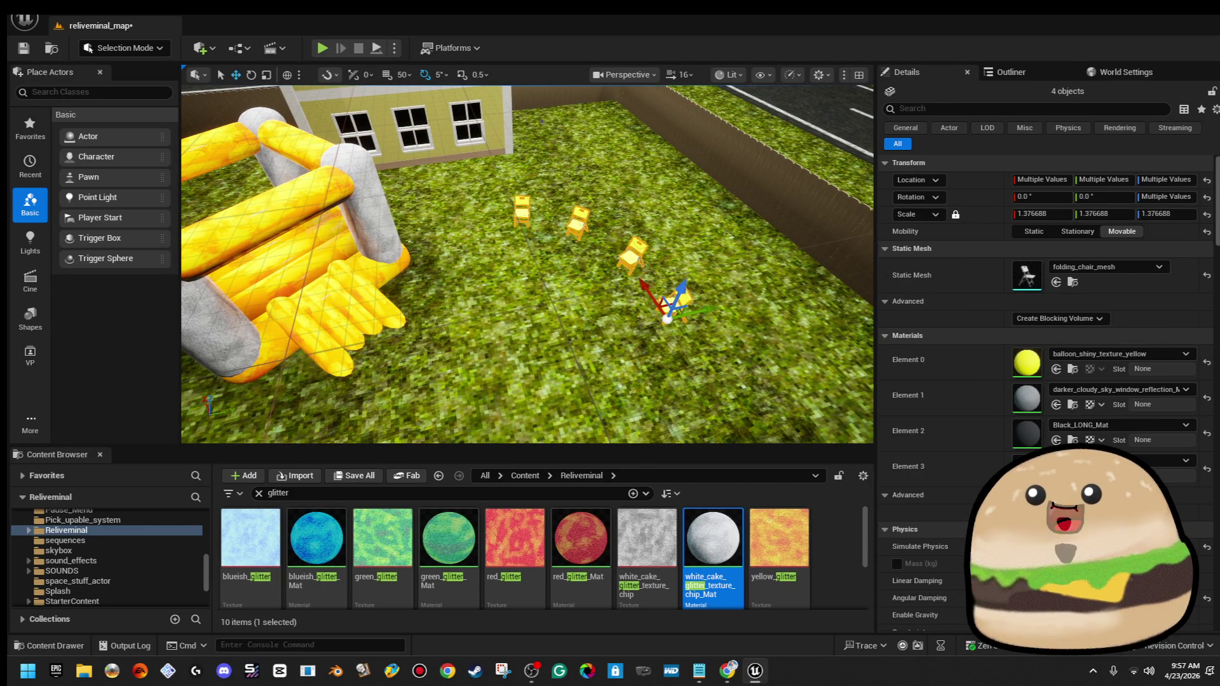
# Bring Chrome in front of the editor and load YouTube from its bookmark
pyautogui.click(727, 670)
pyautogui.moveTo(445, 181)
pyautogui.mouseDown()
pyautogui.moveTo(140, 129)
pyautogui.moveTo(411, 60)
pyautogui.mouseUp()
pyautogui.click(396, 110)
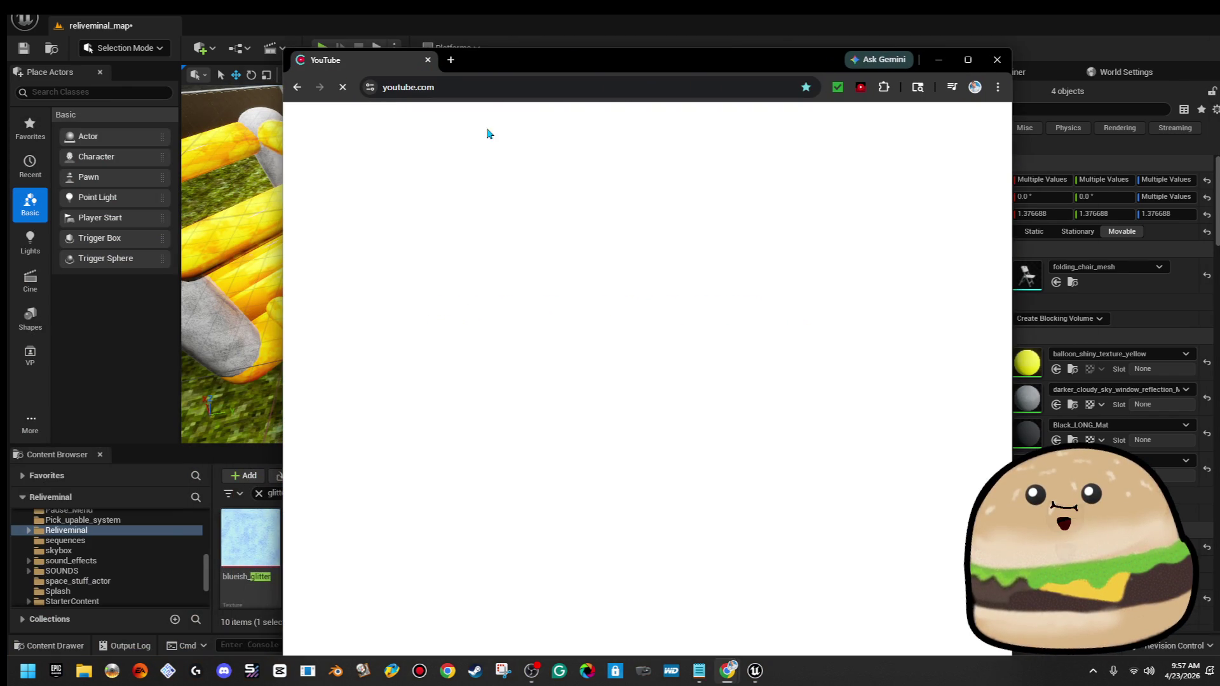
# Maximize the browser and scroll through the YouTube watch history page
pyautogui.doubleClick(523, 68)
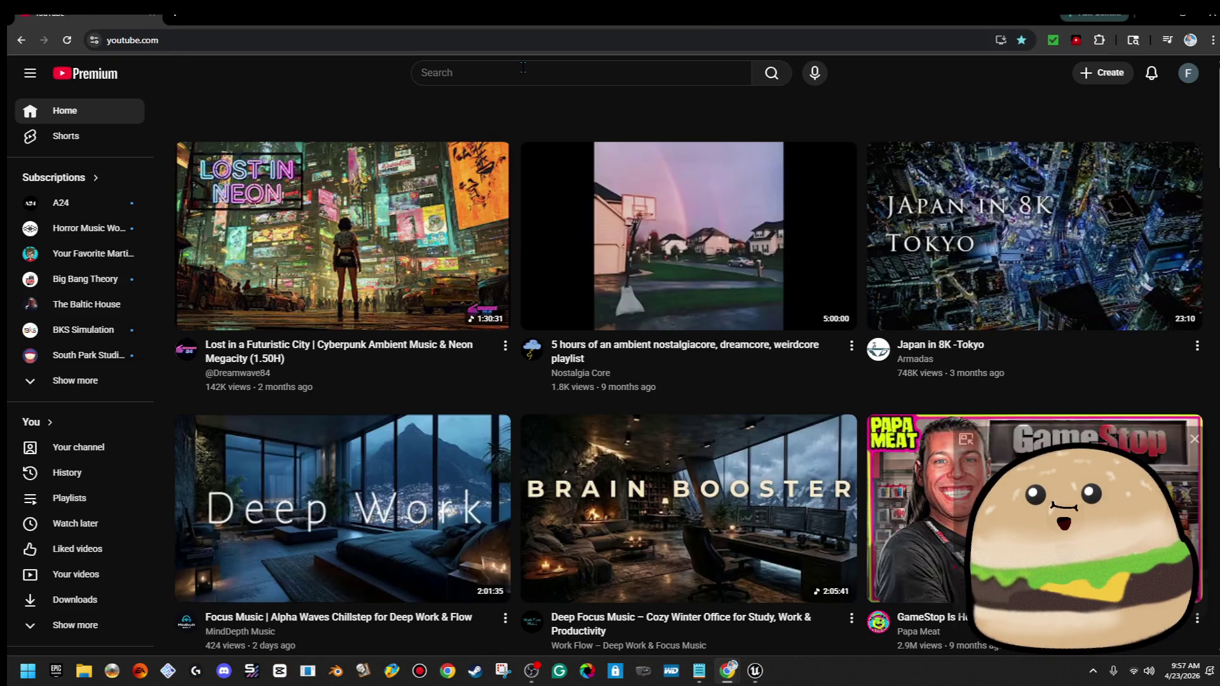
pyautogui.click(98, 475)
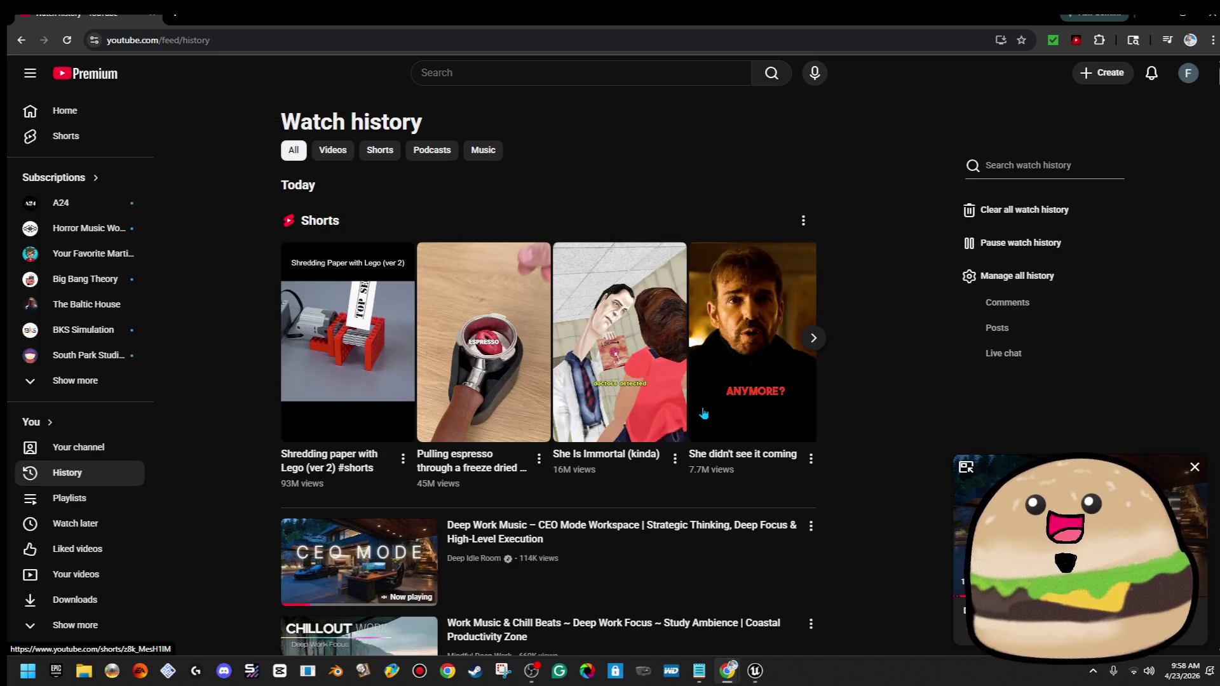
pyautogui.scroll(-10, 707, 412)
pyautogui.scroll(-20, 707, 411)
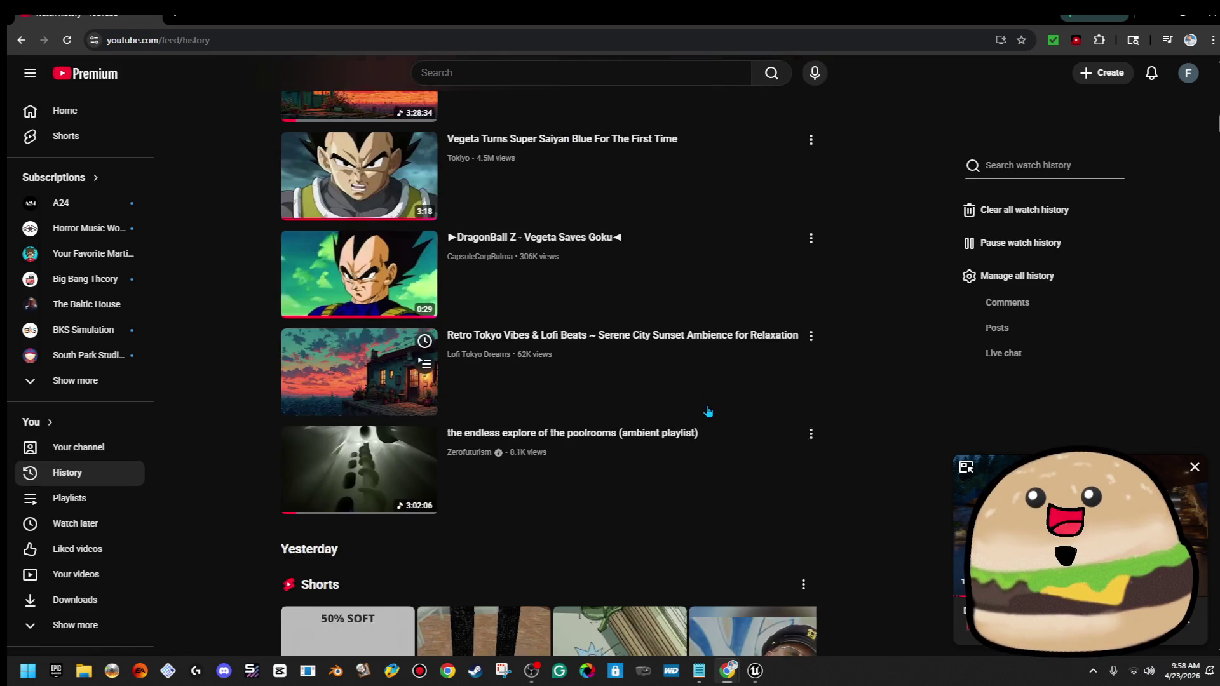
pyautogui.scroll(-20, 708, 411)
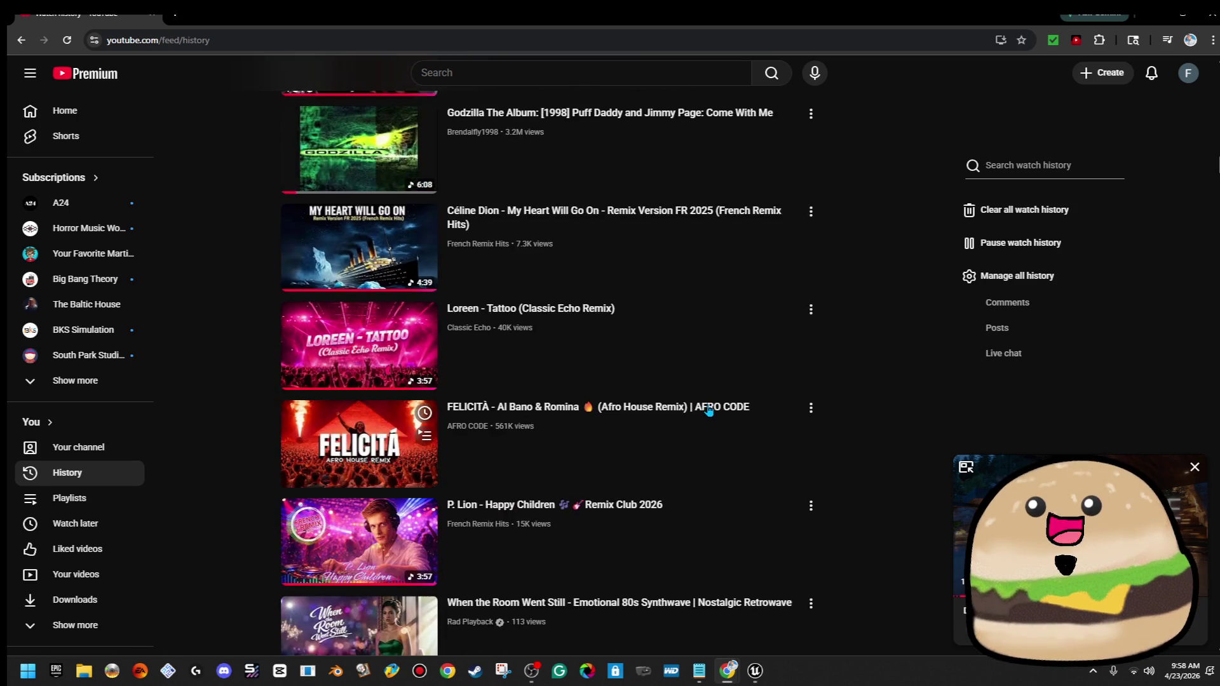
pyautogui.scroll(-15, 709, 411)
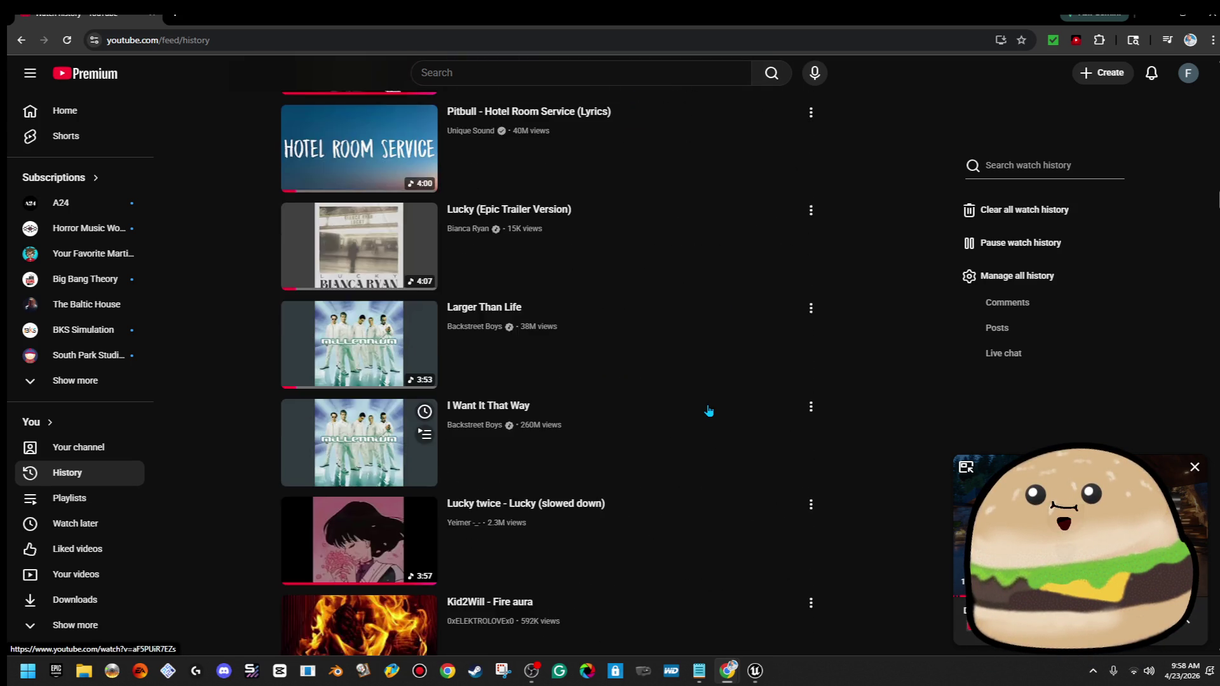
pyautogui.scroll(-20, 708, 411)
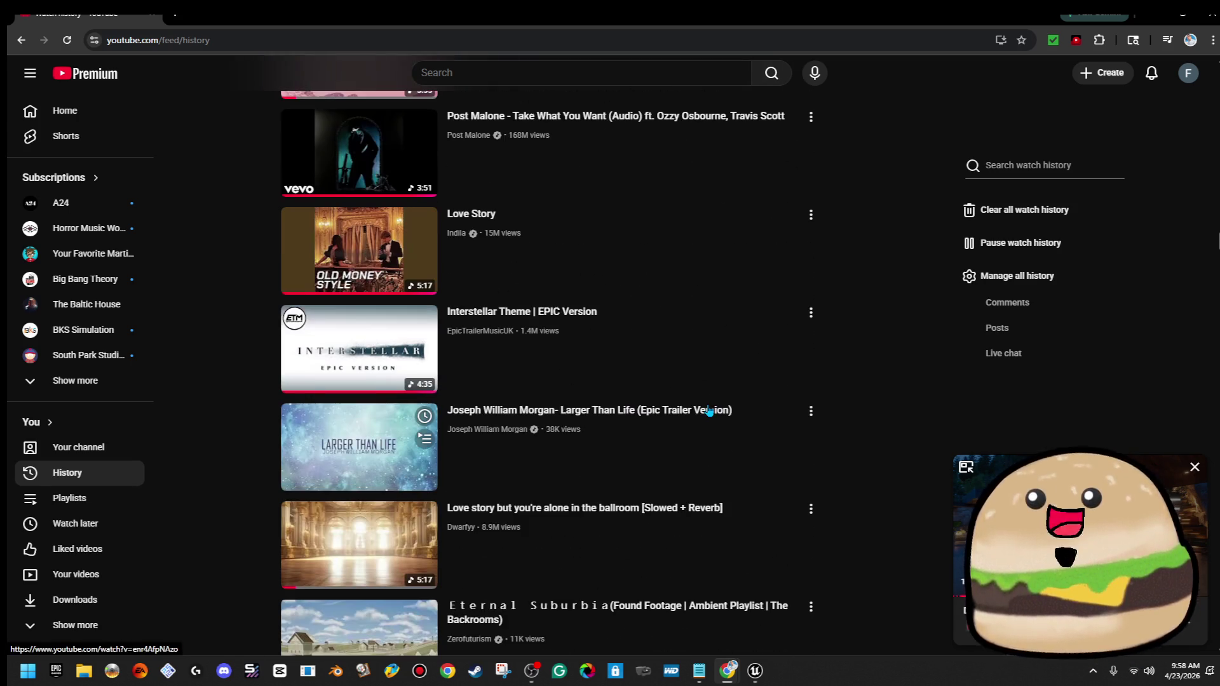
# Search YouTube for 'resident evil 1 development' via the suggestion list
pyautogui.click(618, 67)
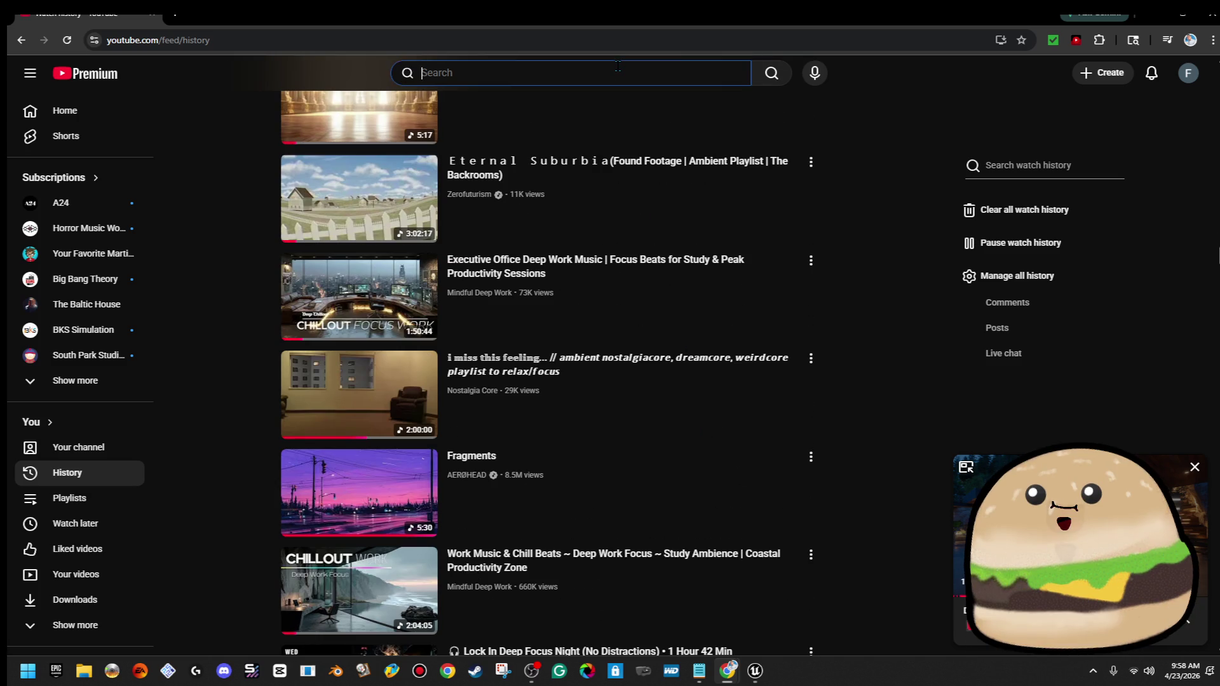
pyautogui.write('resident')
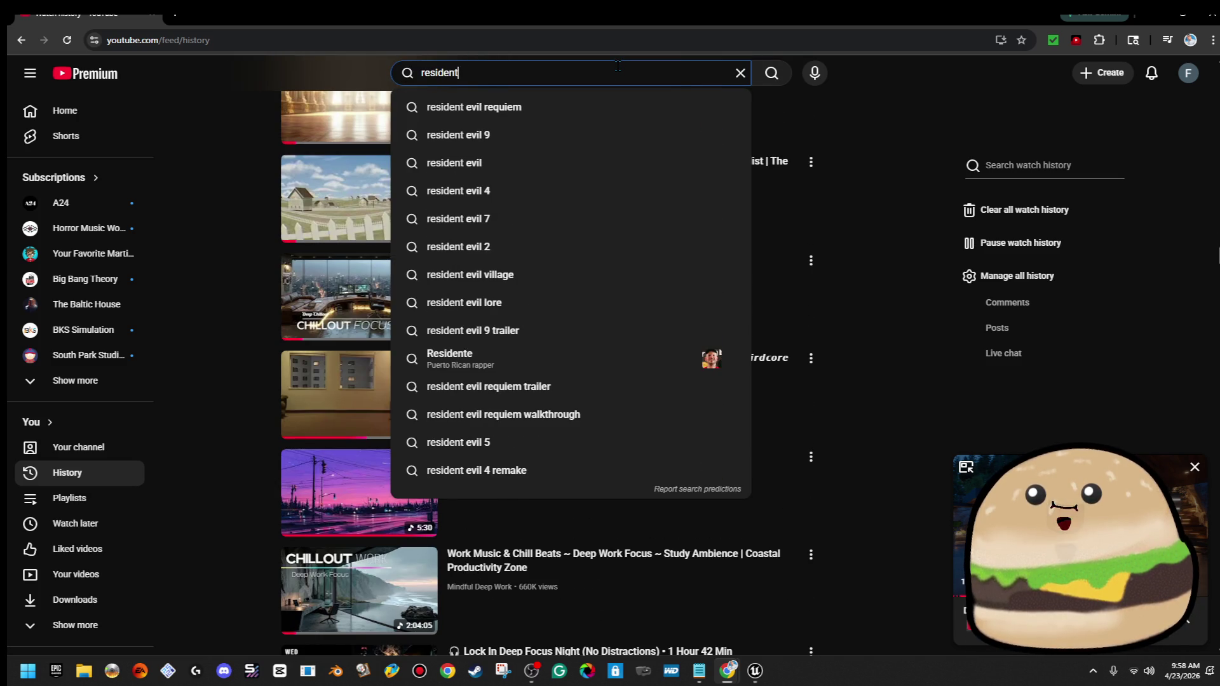
pyautogui.write(' eveil 1 deve')
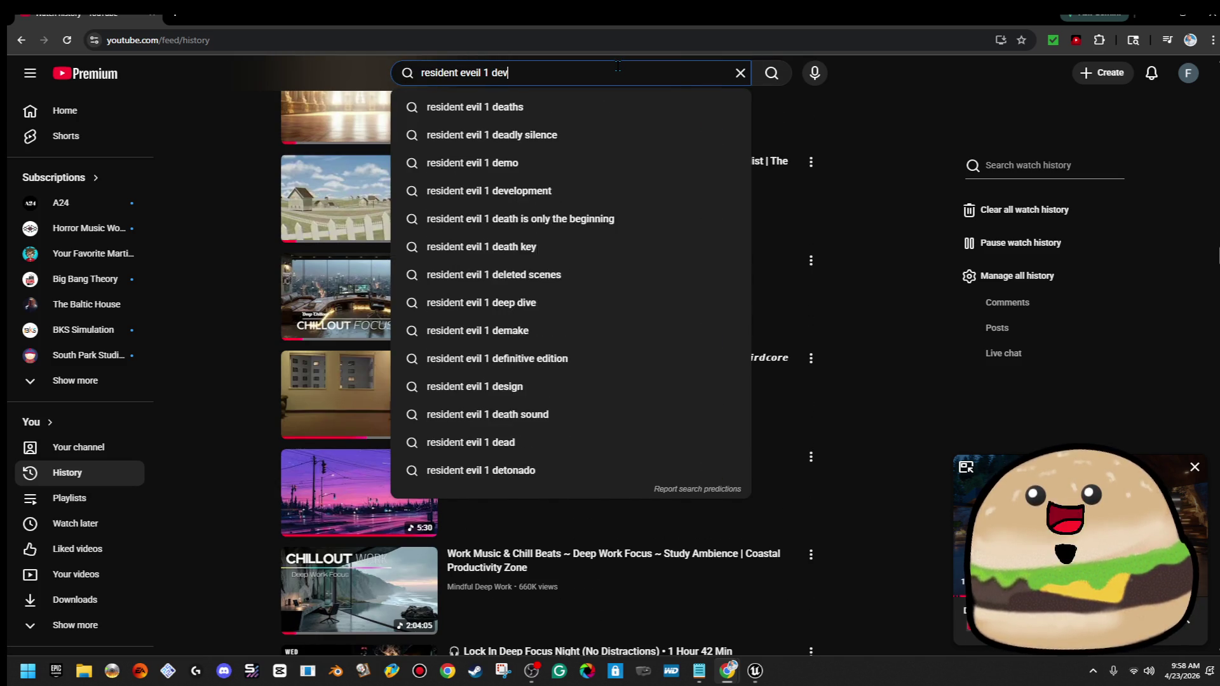
pyautogui.press('Down')
pyautogui.press('Return')
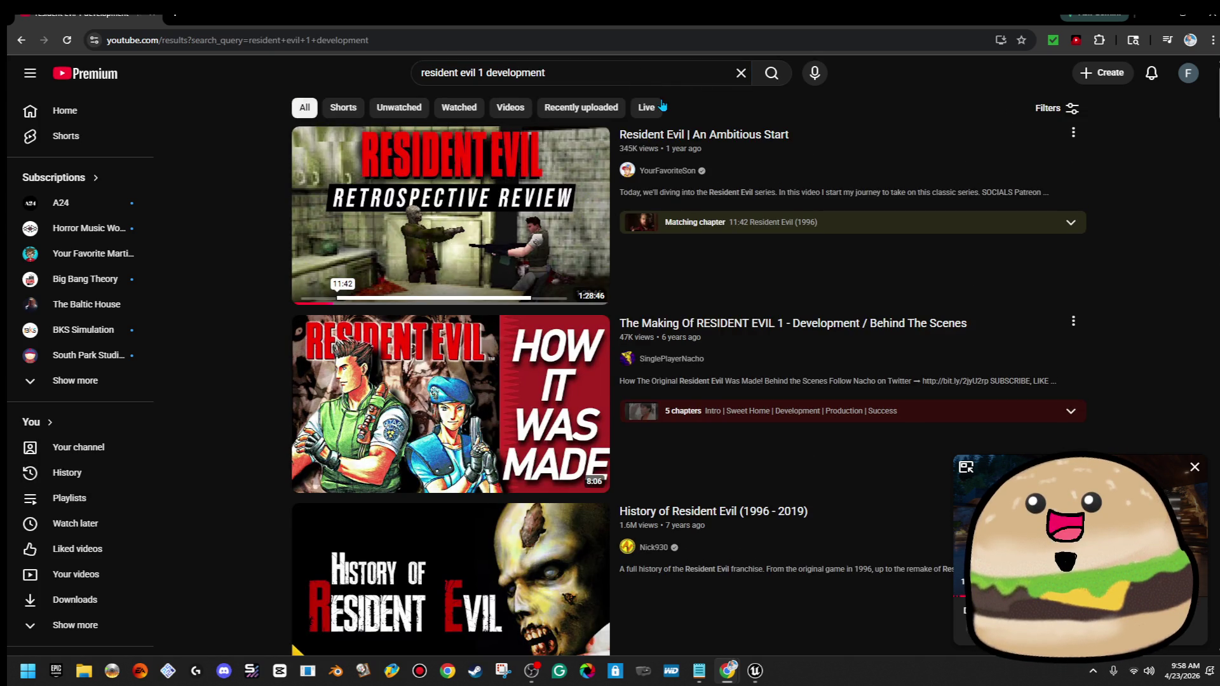
# Scroll through the search results, then return to the Unreal editor
pyautogui.moveTo(549, 248)
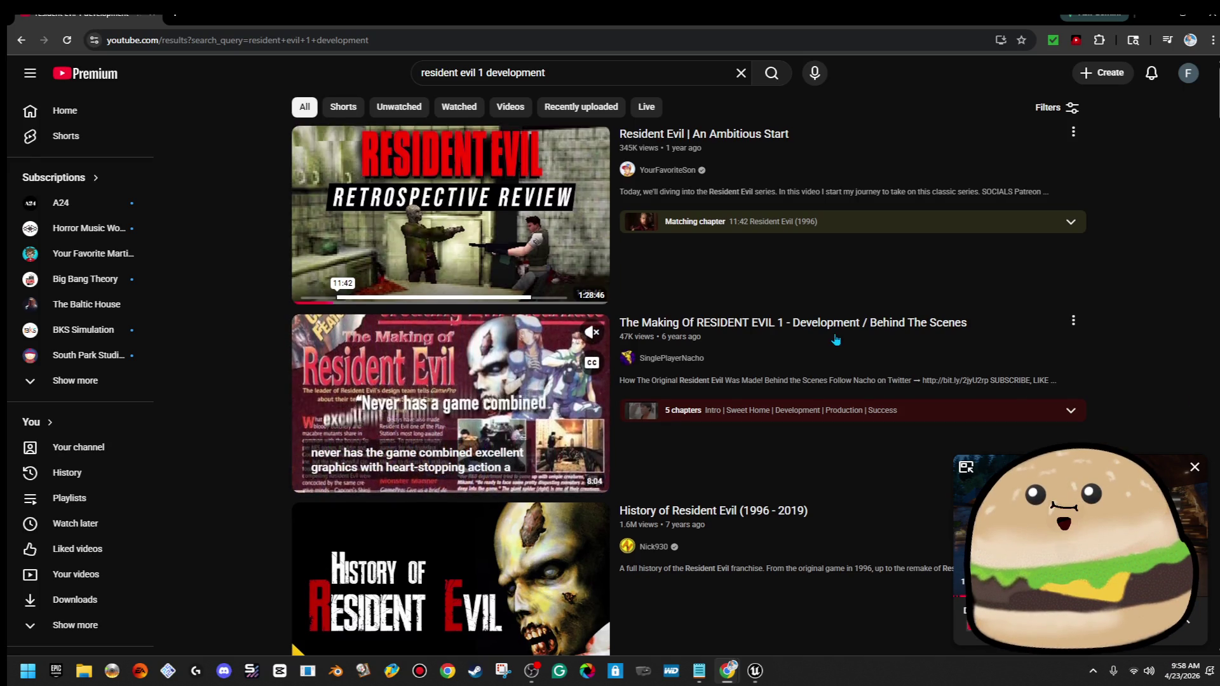
pyautogui.scroll(-6, 848, 358)
pyautogui.scroll(-6, 851, 354)
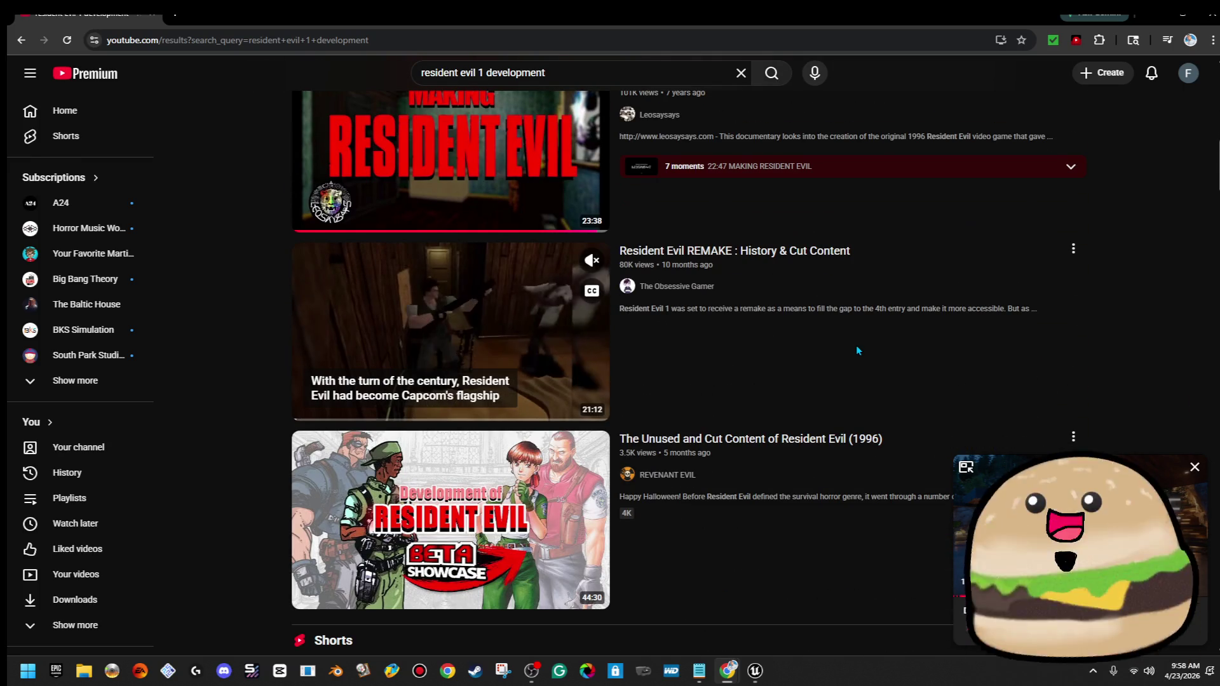
pyautogui.scroll(3, 856, 346)
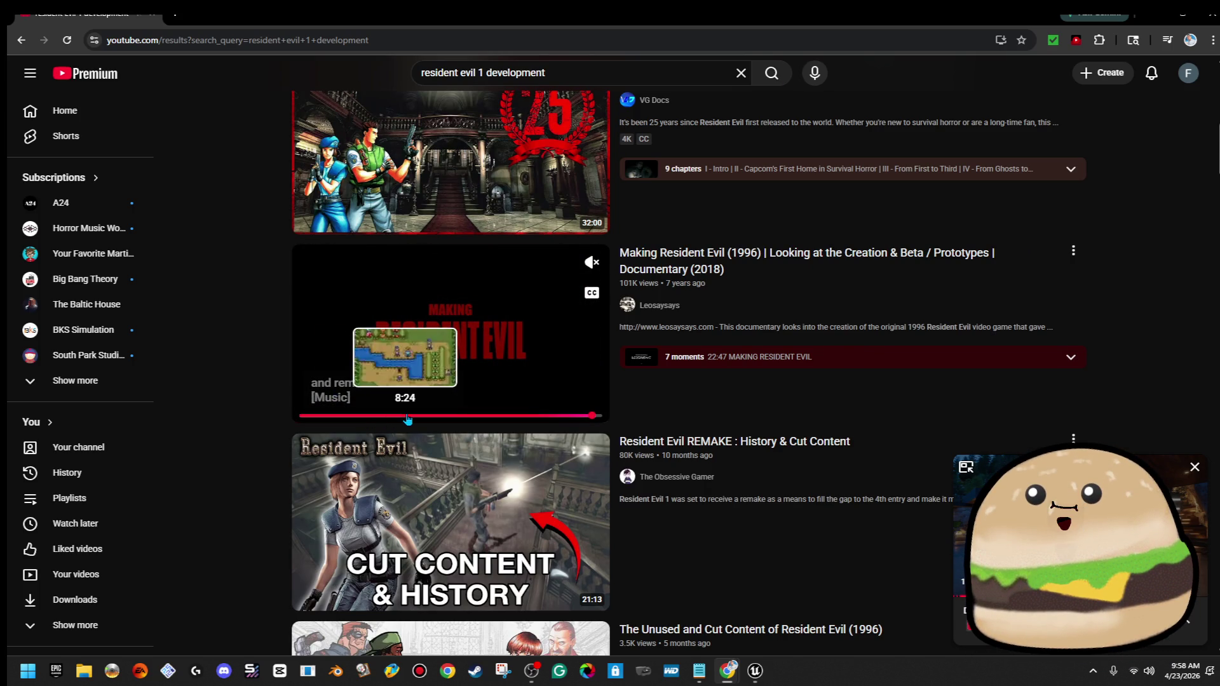
pyautogui.scroll(-13, 408, 419)
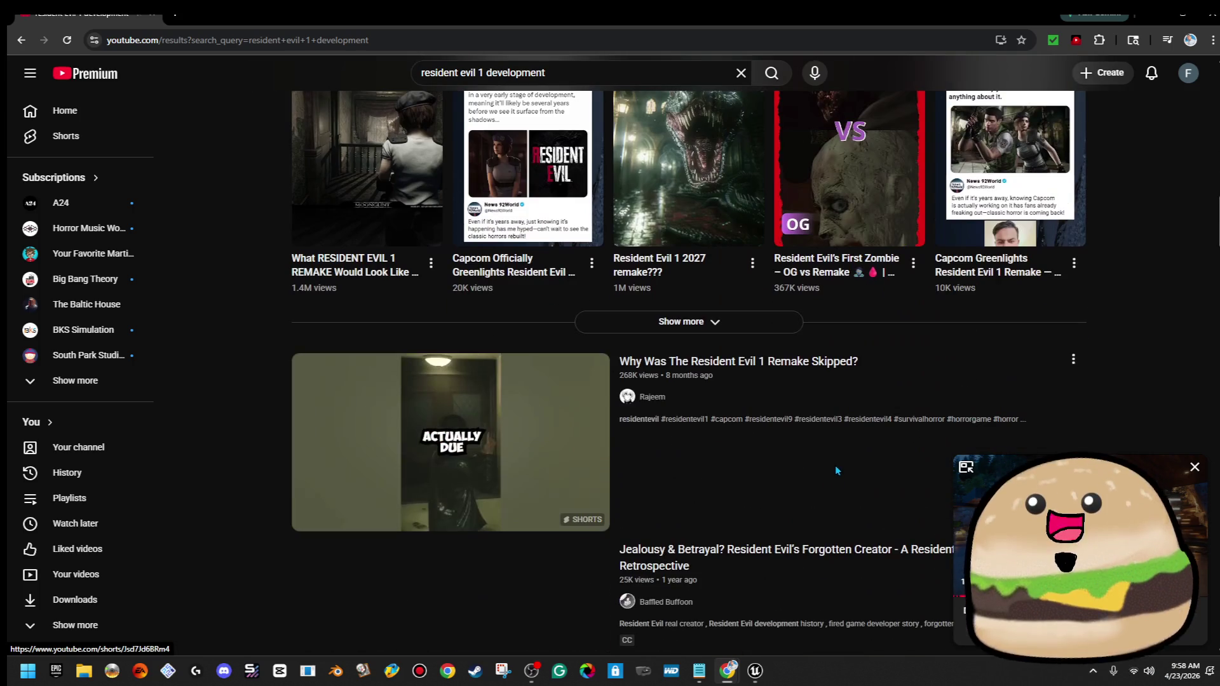
pyautogui.scroll(-7, 836, 463)
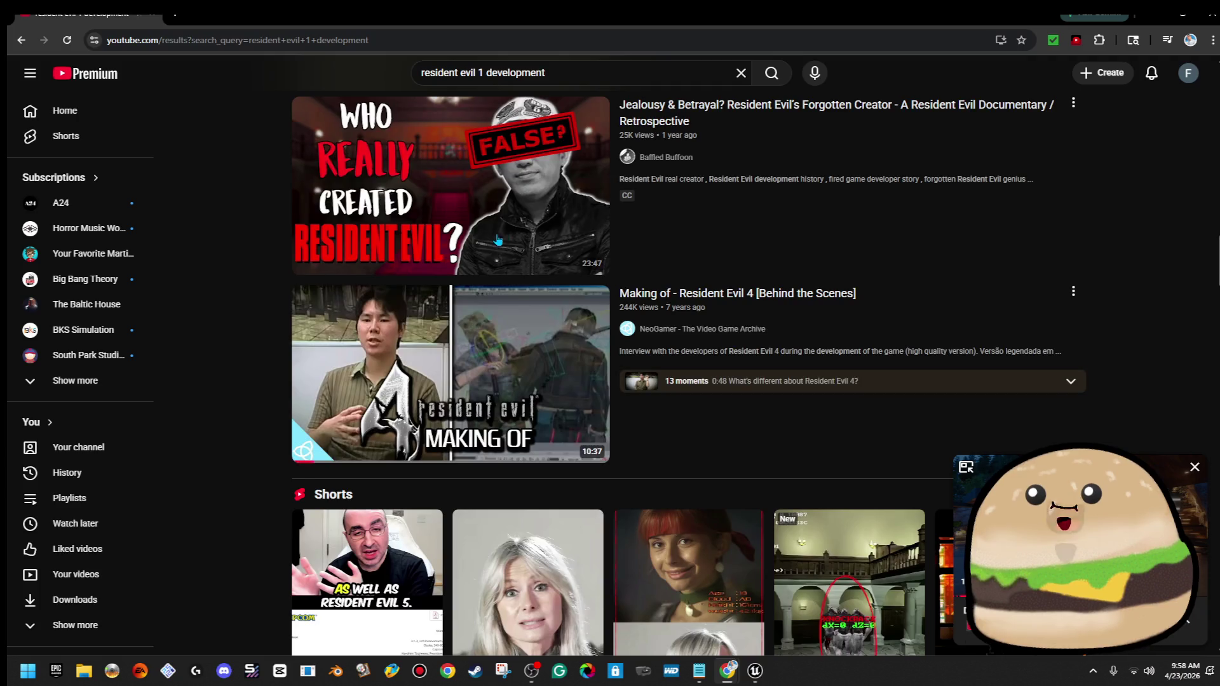
pyautogui.scroll(-6, 626, 360)
pyautogui.scroll(-6, 639, 352)
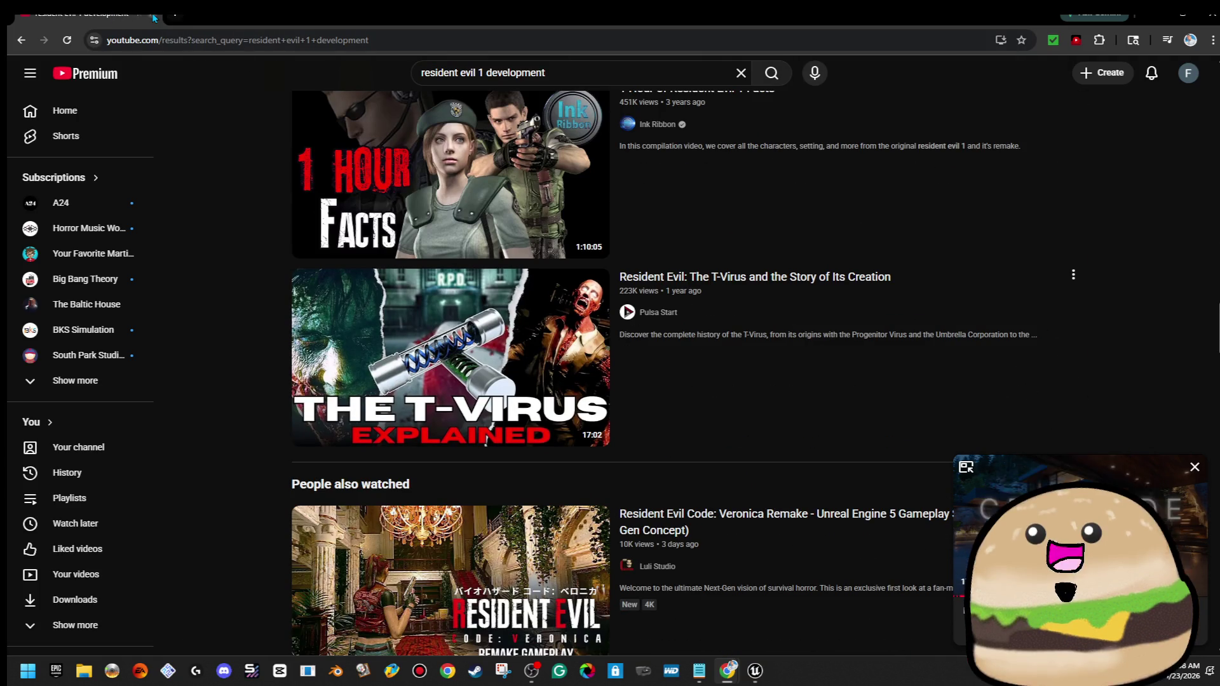
pyautogui.hotkey('alt', 'Tab')
pyautogui.scroll(-10, 568, 255)
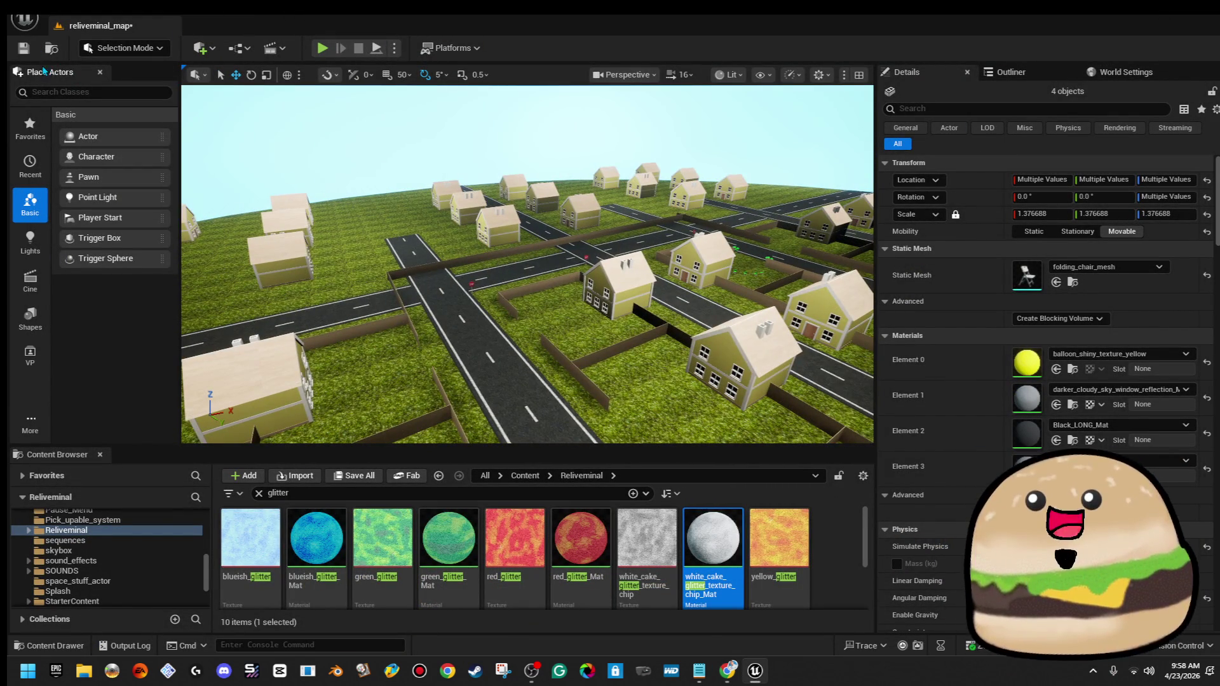
# Save reliveminal_map from the toolbar, then frame and orbit the view over the suburb
pyautogui.click(24, 55)
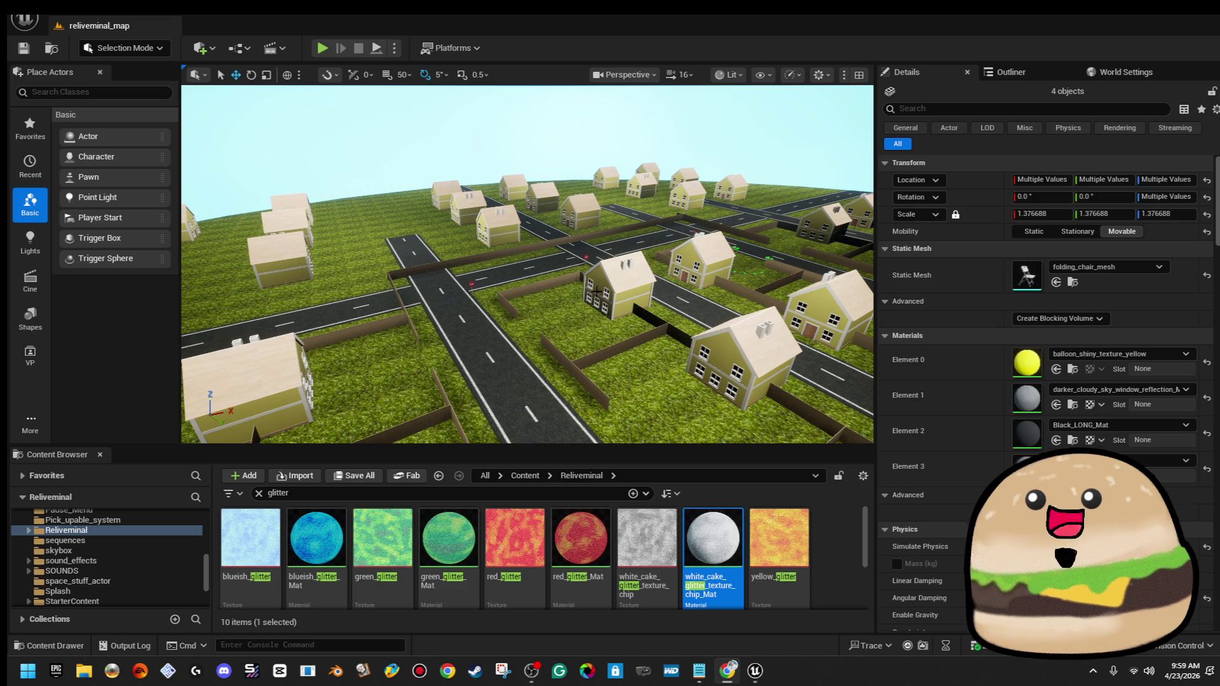
pyautogui.press('f')
pyautogui.scroll(-5, 527, 263)
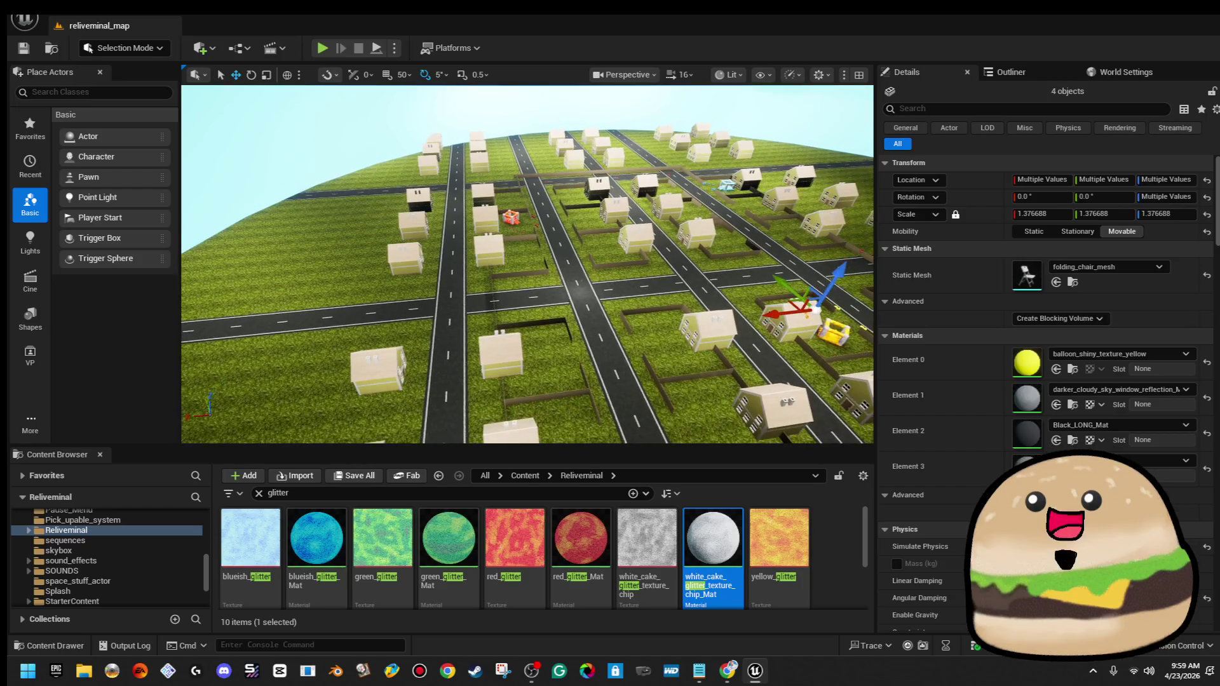
pyautogui.scroll(-6, 528, 264)
pyautogui.scroll(-1, 581, 271)
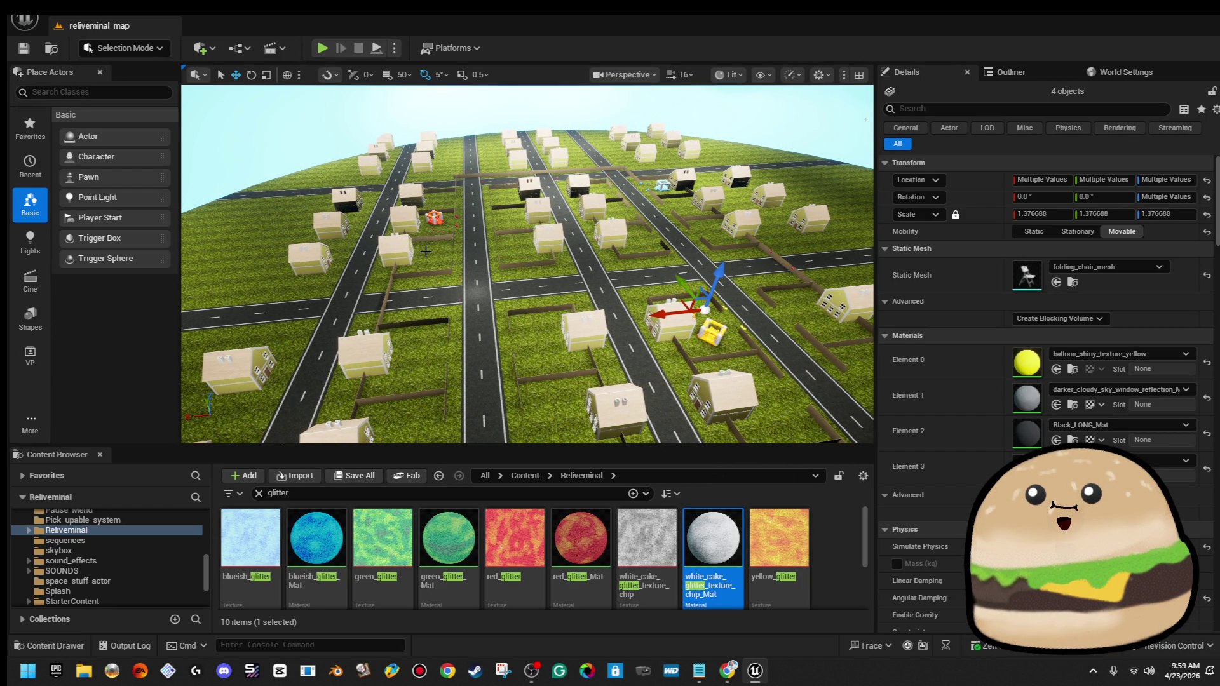
pyautogui.moveTo(426, 251)
pyautogui.mouseDown()
pyautogui.moveTo(473, 249)
pyautogui.moveTo(477, 273)
pyautogui.moveTo(489, 247)
pyautogui.moveTo(545, 257)
pyautogui.mouseUp()
# Slide the backrooms_road2 road piece along X to -102215.5 and recentre on the intersection
pyautogui.click(680, 191)
pyautogui.press('f')
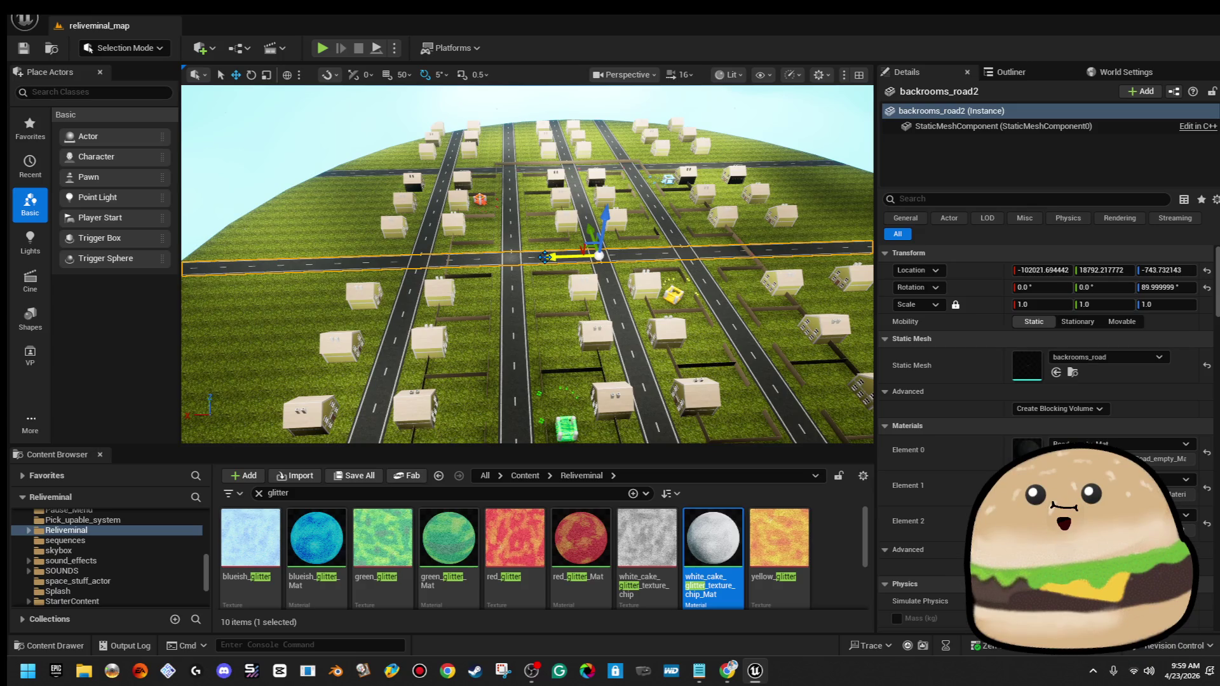
pyautogui.moveTo(788, 249)
pyautogui.mouseDown()
pyautogui.moveTo(731, 267)
pyautogui.moveTo(724, 251)
pyautogui.mouseUp()
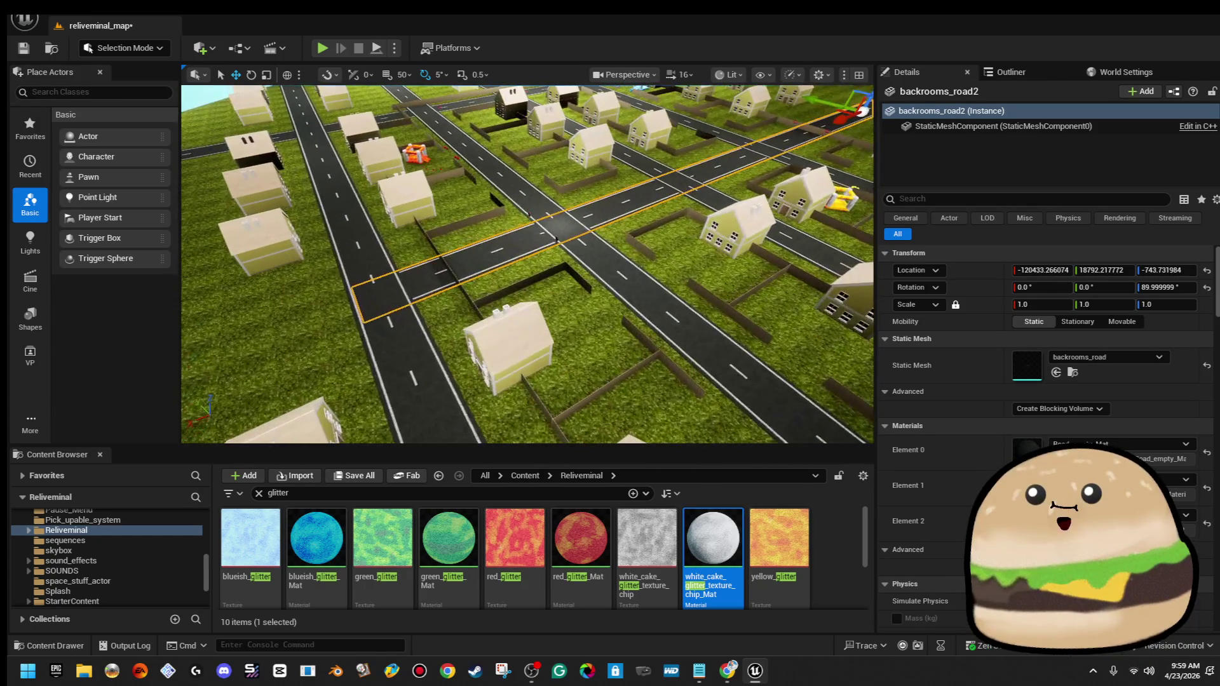
pyautogui.moveTo(310, 254); pyautogui.dragTo(309, 254)
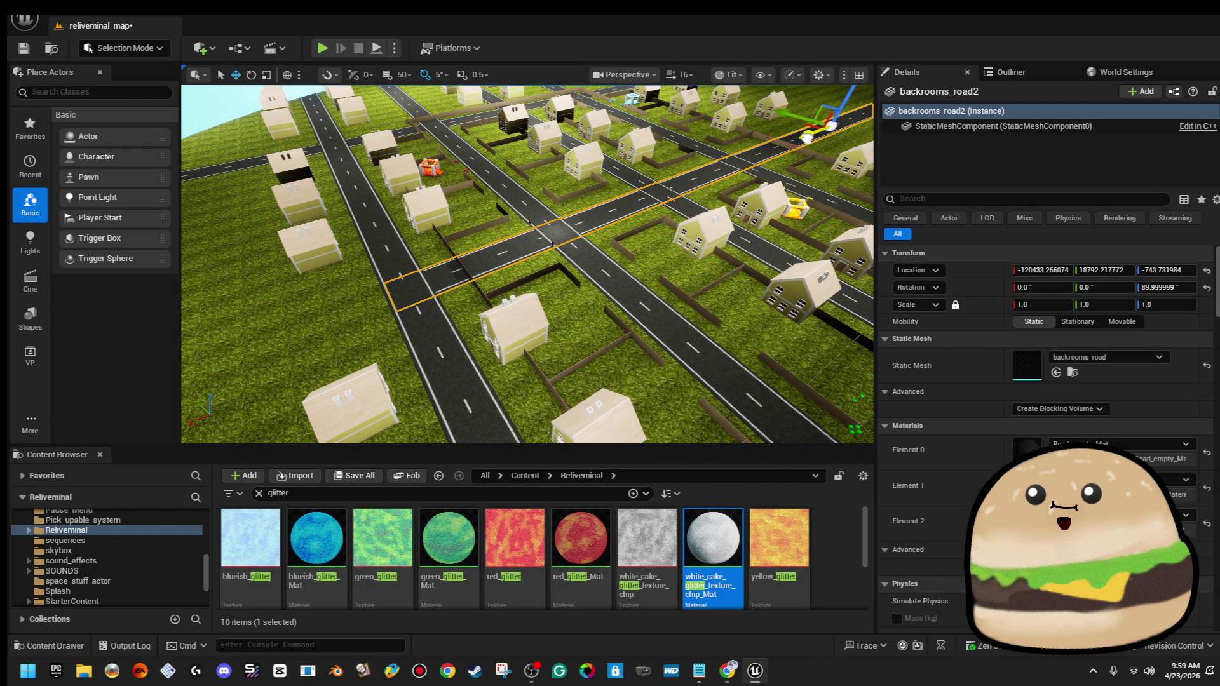
pyautogui.moveTo(576, 186)
pyautogui.mouseDown()
pyautogui.moveTo(500, 185)
pyautogui.moveTo(528, 211)
pyautogui.moveTo(458, 216)
pyautogui.moveTo(388, 183)
pyautogui.moveTo(578, 203)
pyautogui.mouseUp()
pyautogui.press('Escape')
pyautogui.click(496, 293)
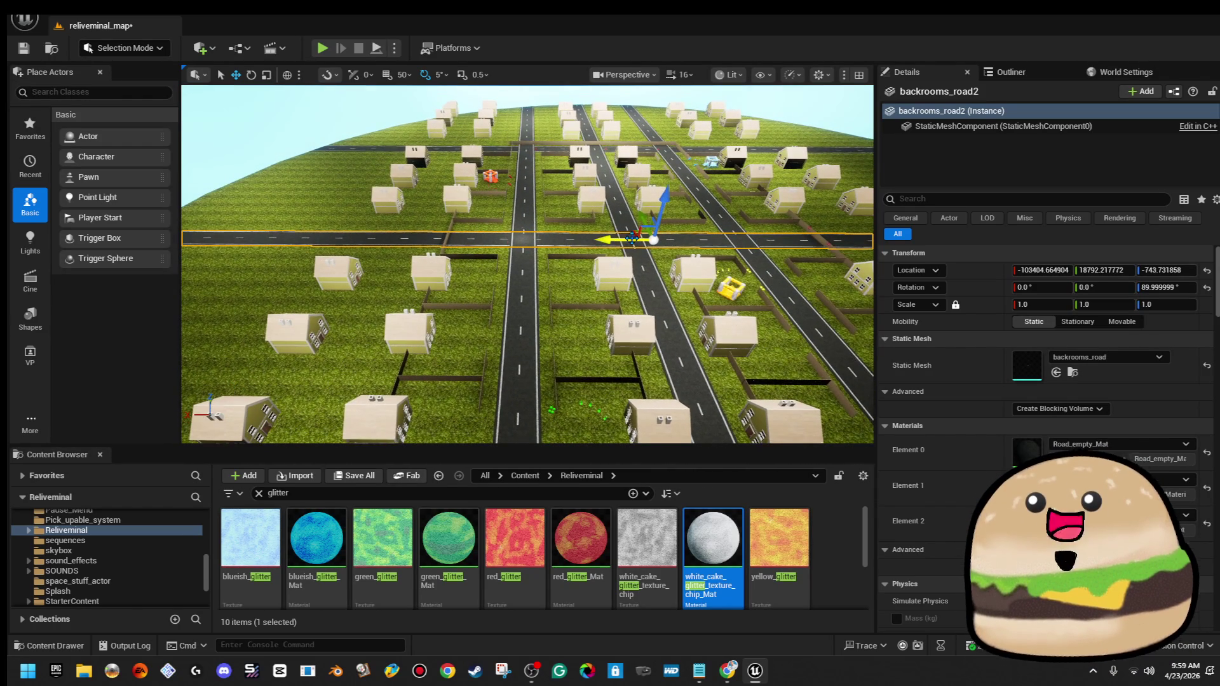
pyautogui.press('f')
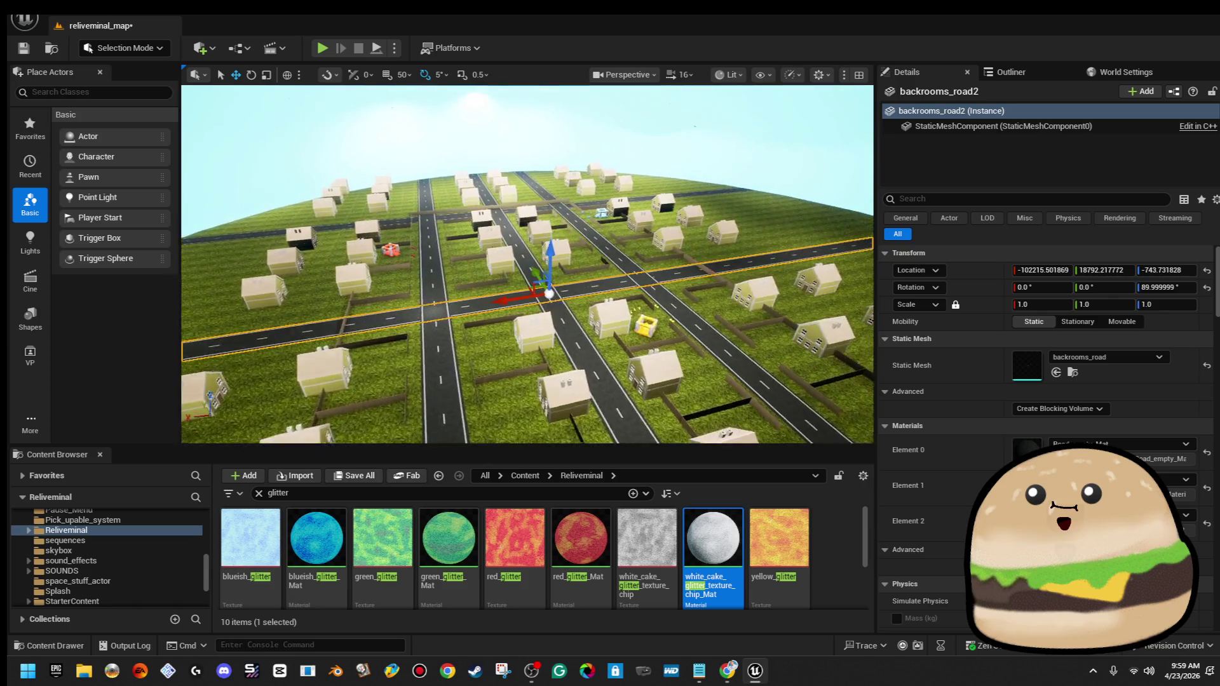
pyautogui.click(390, 493)
pyautogui.write('boun')
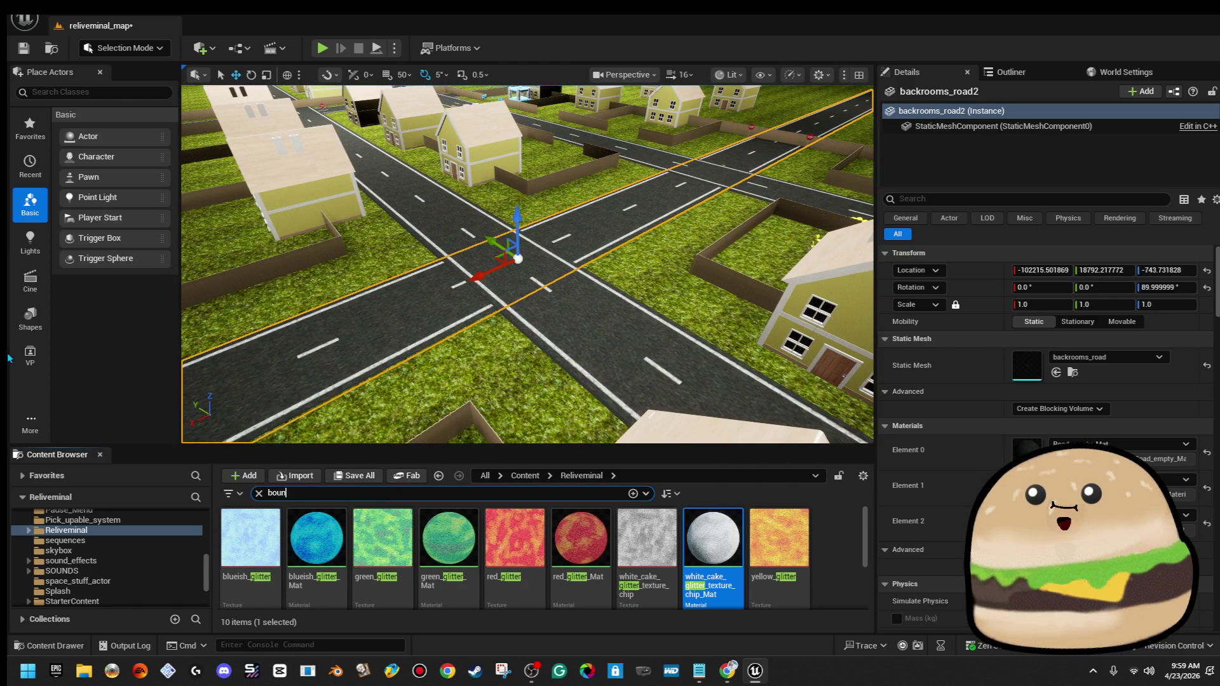
# Place 2ND_BOUNCE_HOUSE on the road, scale it to about 1.19, lower to Z -811.62, shift to Y 19362.71
pyautogui.moveTo(316, 537); pyautogui.dragTo(488, 225)
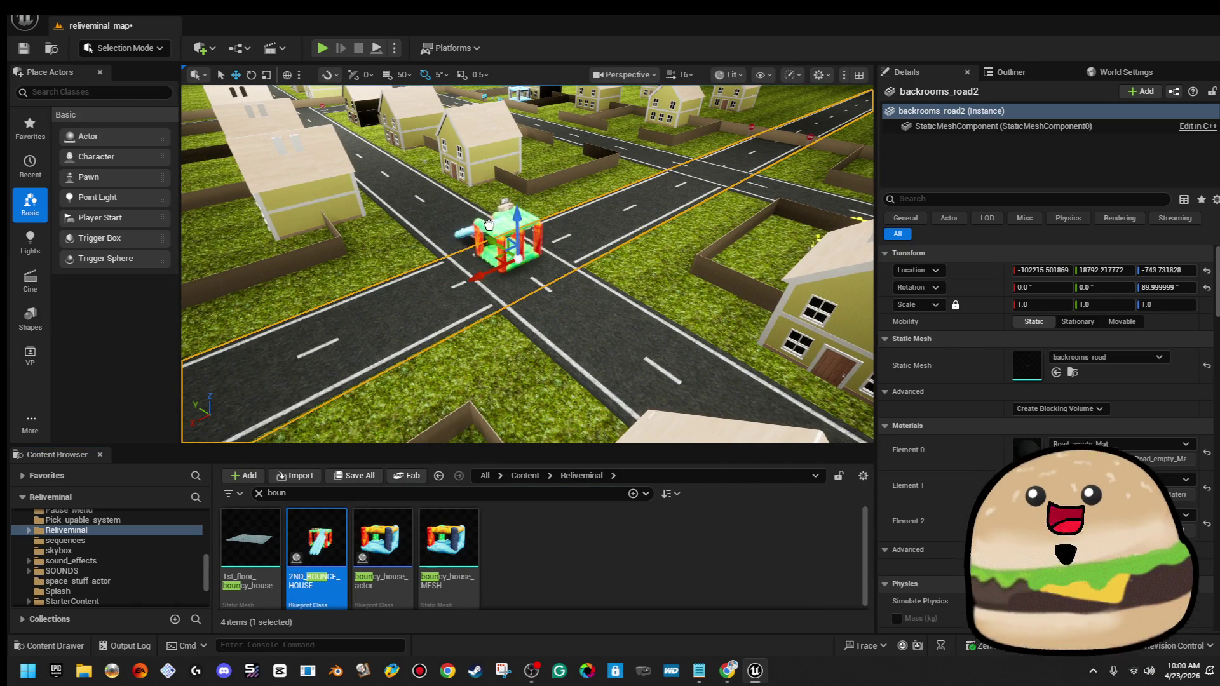
pyautogui.press('f')
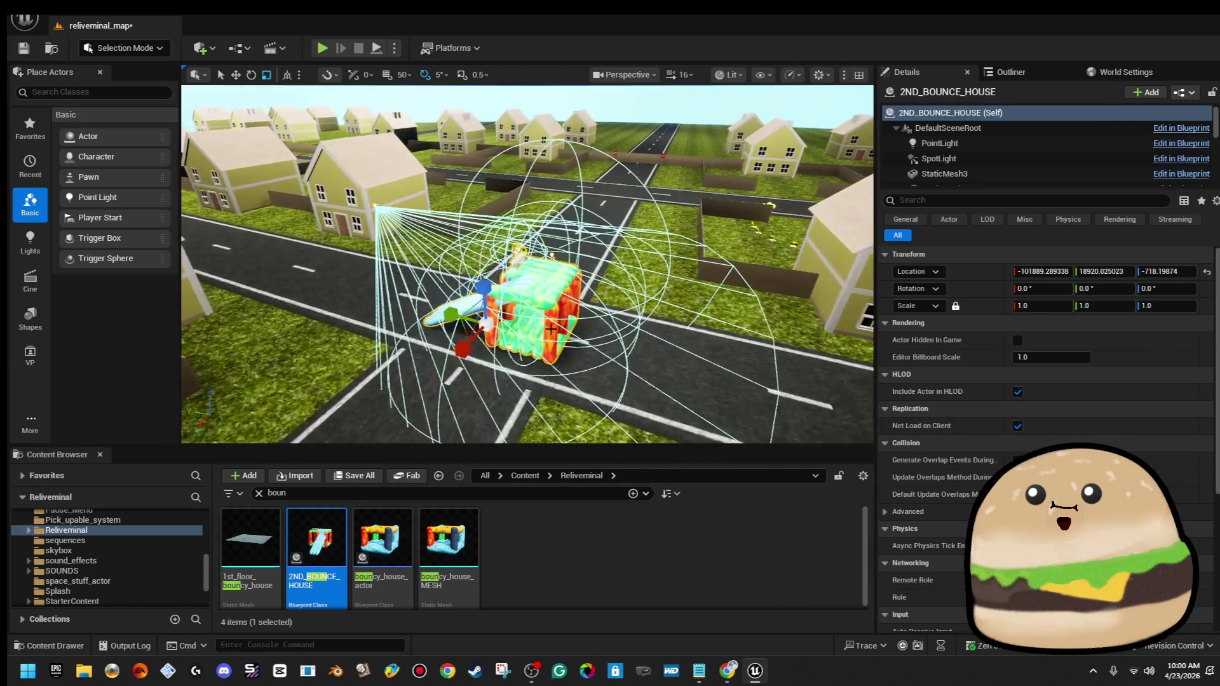
pyautogui.moveTo(491, 324); pyautogui.dragTo(508, 311)
pyautogui.scroll(5, 491, 324)
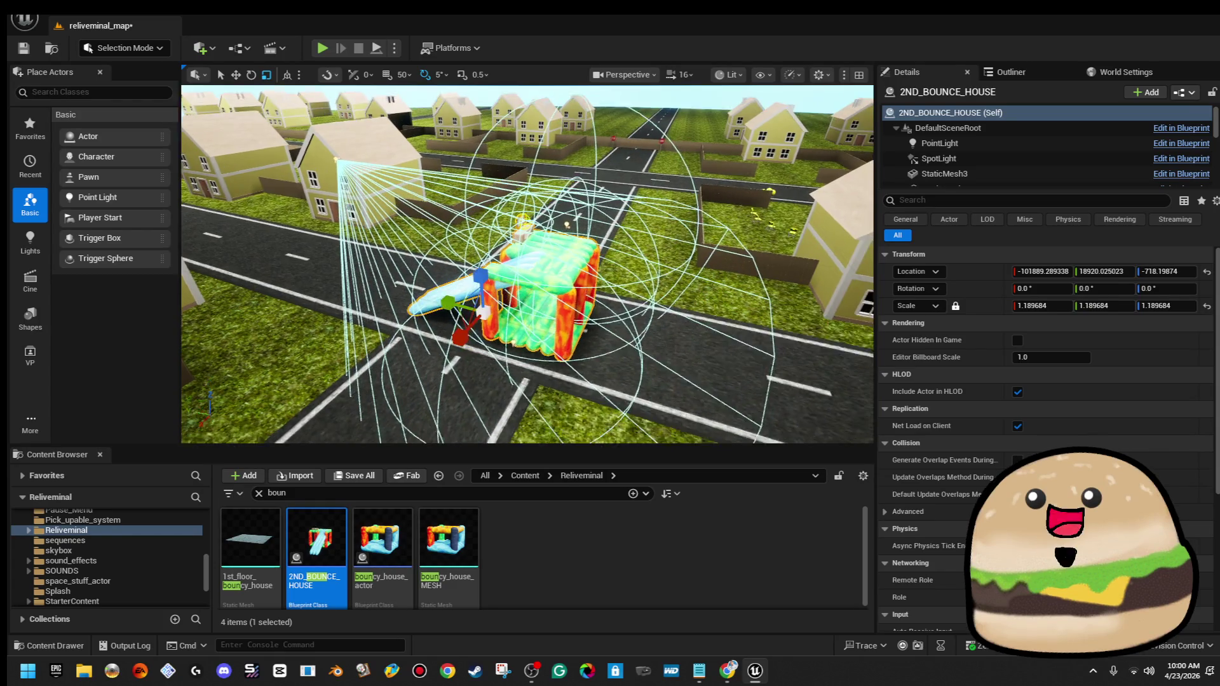
pyautogui.press('e')
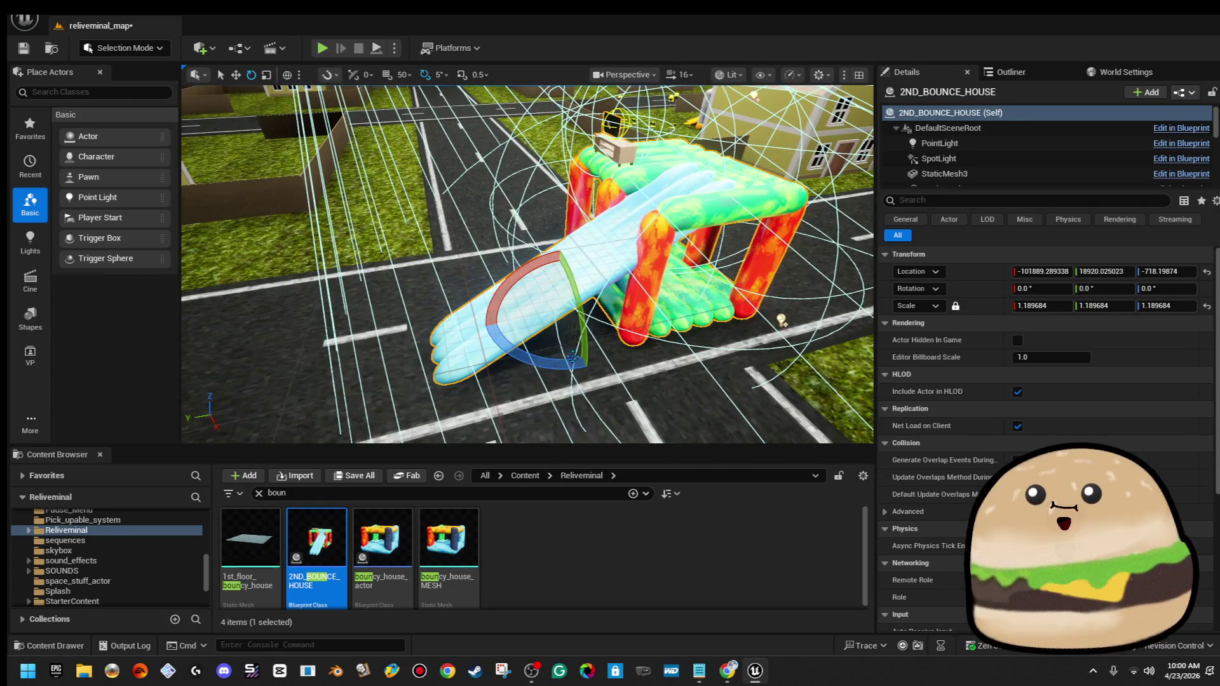
pyautogui.moveTo(556, 281)
pyautogui.mouseDown()
pyautogui.moveTo(556, 330)
pyautogui.moveTo(562, 292)
pyautogui.mouseUp()
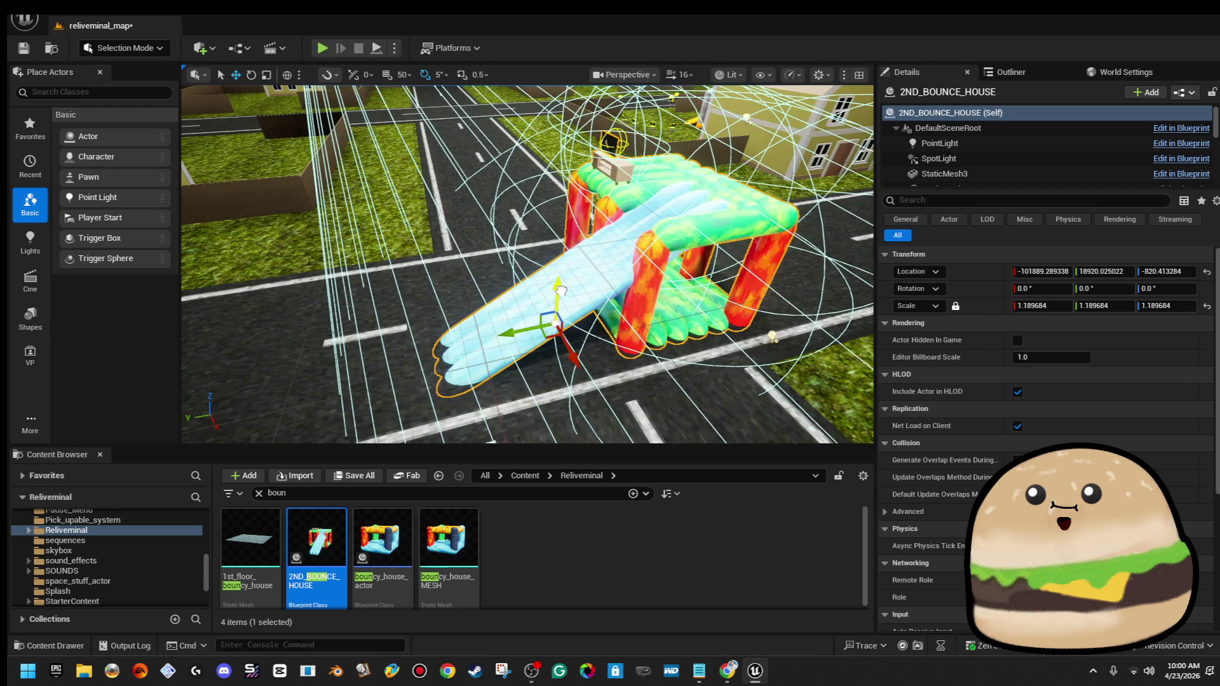
pyautogui.moveTo(518, 333); pyautogui.dragTo(483, 347)
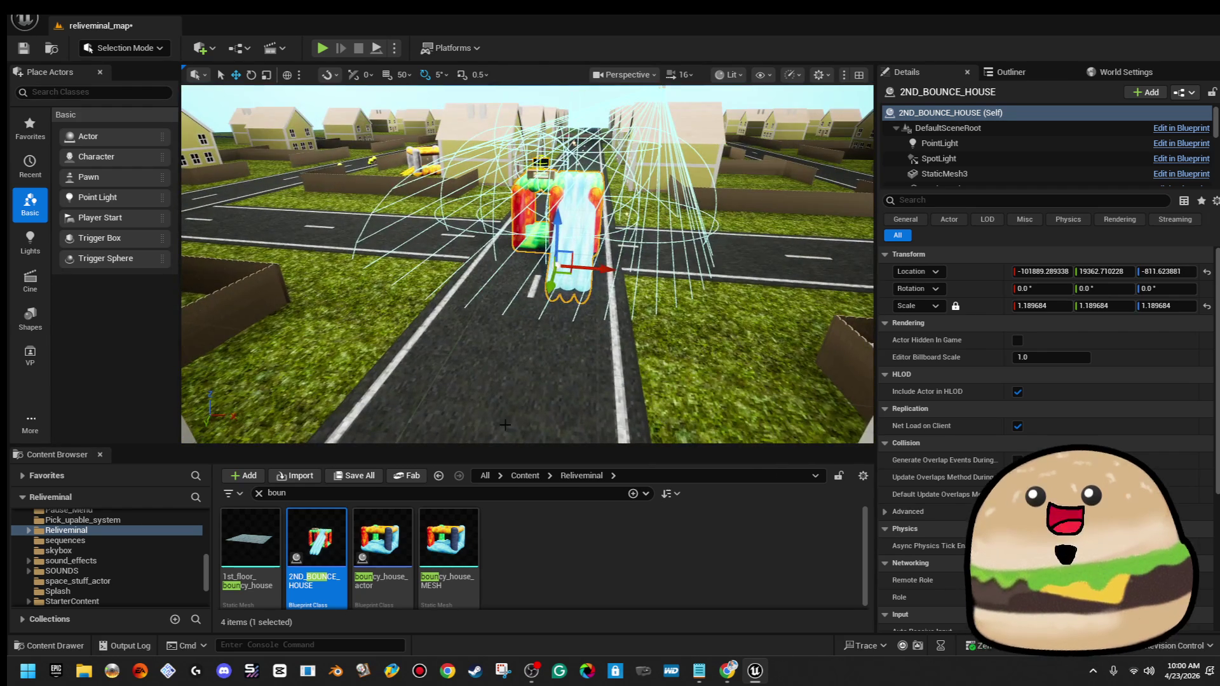
pyautogui.rightClick(517, 218)
pyautogui.press('Escape')
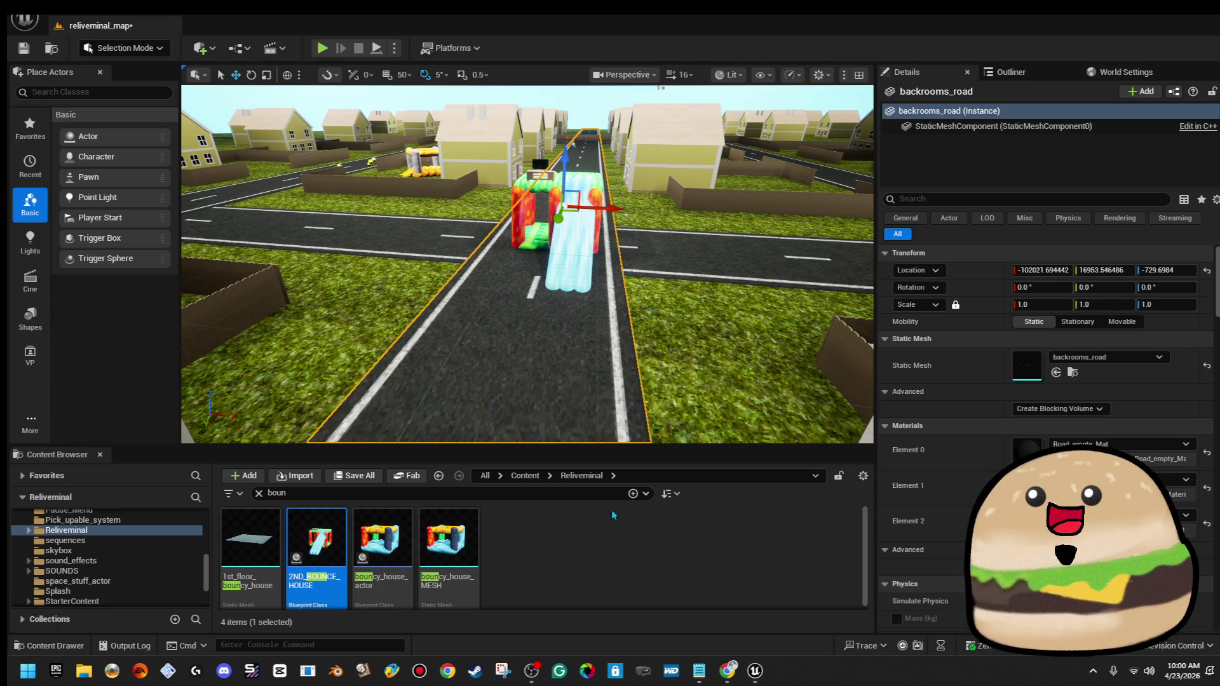
pyautogui.click(707, 347)
pyautogui.rightClick(547, 224)
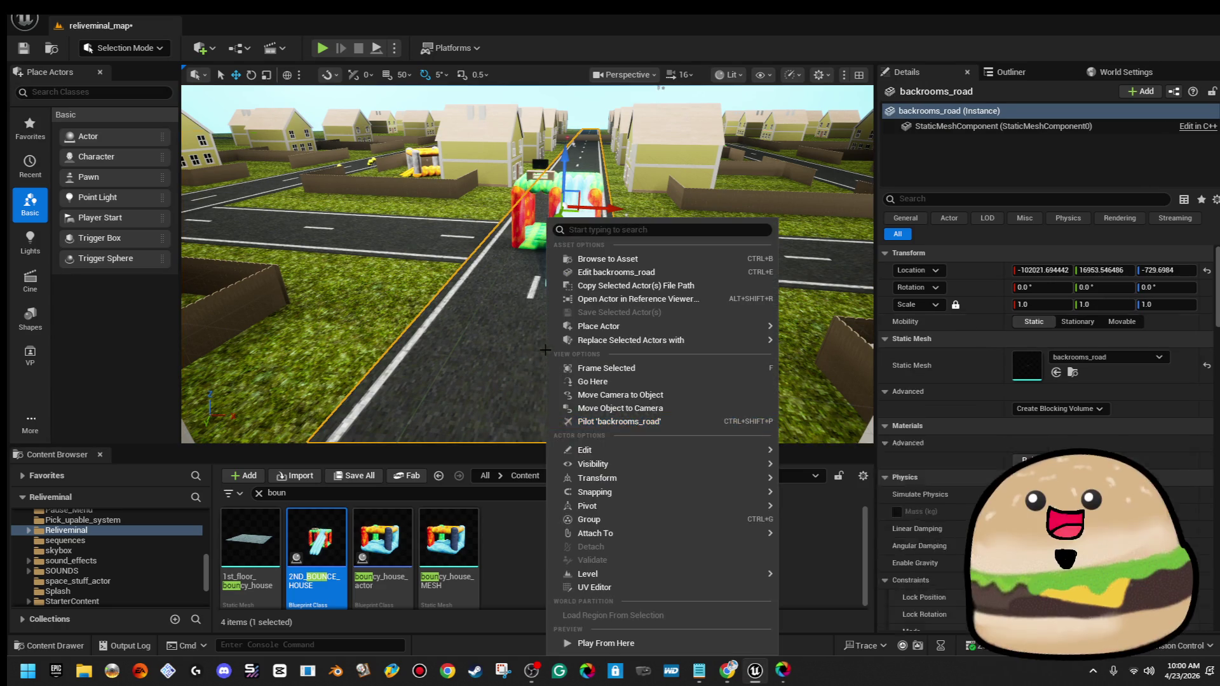
pyautogui.click(621, 646)
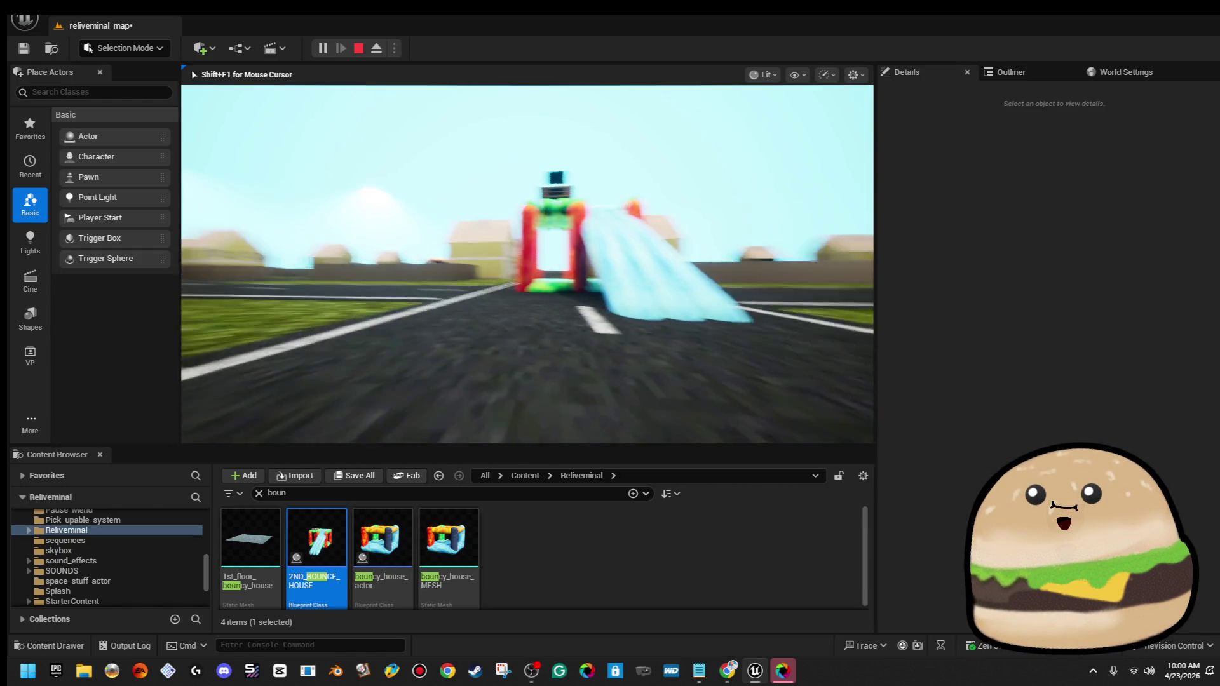
pyautogui.press('Escape')
pyautogui.click(538, 267)
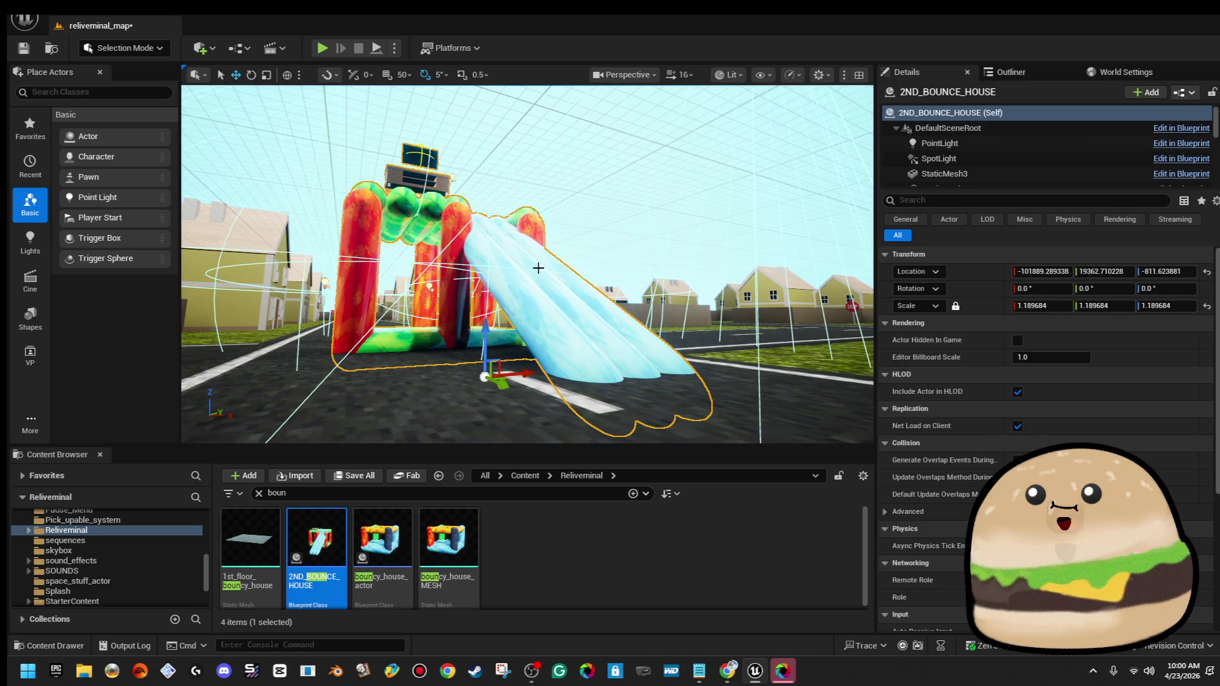
pyautogui.moveTo(482, 325)
pyautogui.mouseDown()
pyautogui.moveTo(485, 316)
pyautogui.moveTo(486, 327)
pyautogui.mouseUp()
pyautogui.rightClick(453, 335)
pyautogui.rightClick(409, 344)
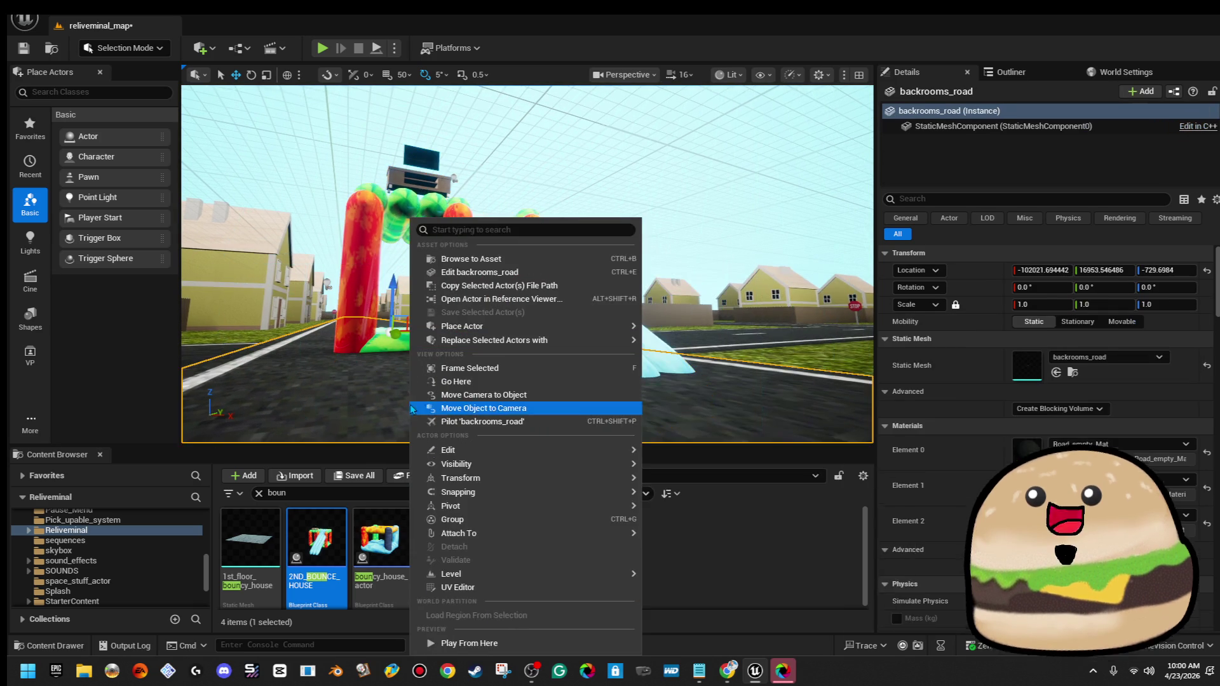
pyautogui.click(493, 645)
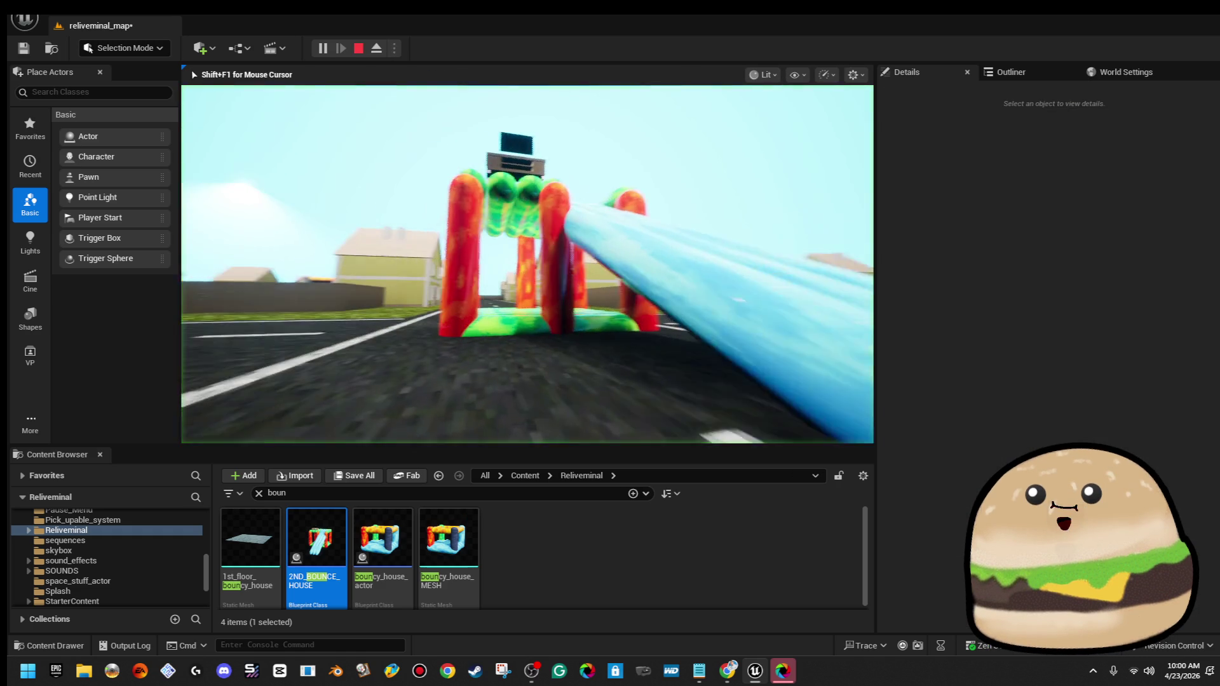
pyautogui.press('w')
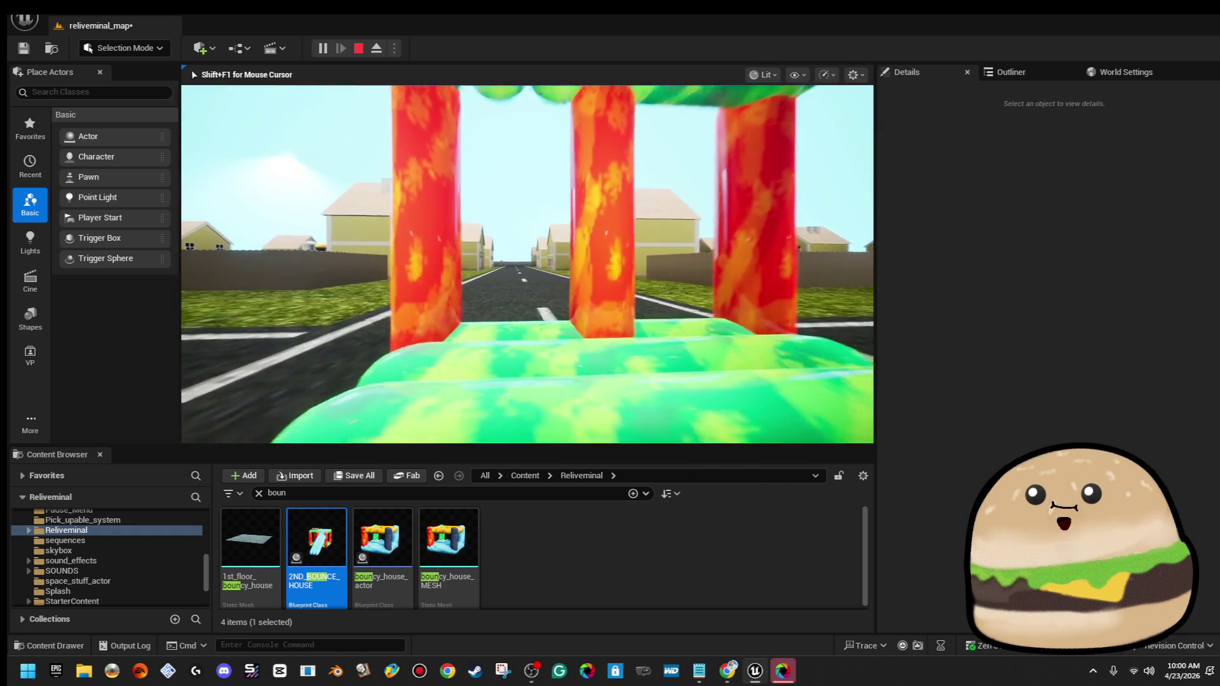
pyautogui.press('w')
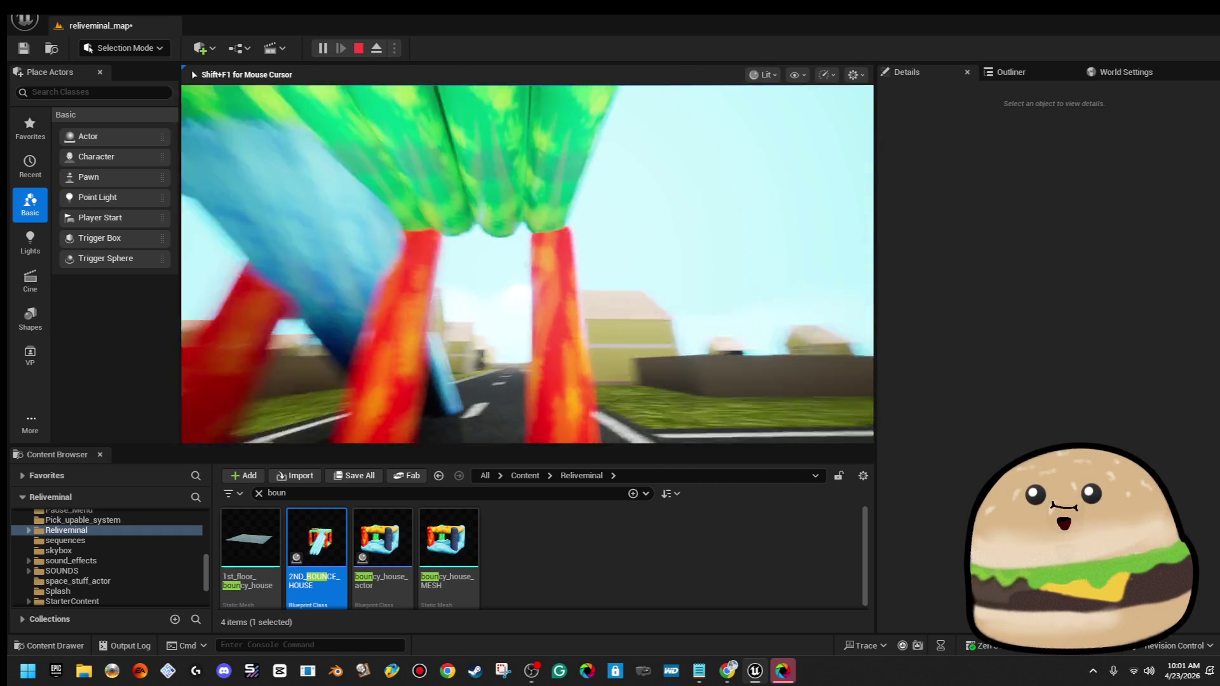
pyautogui.press('w')
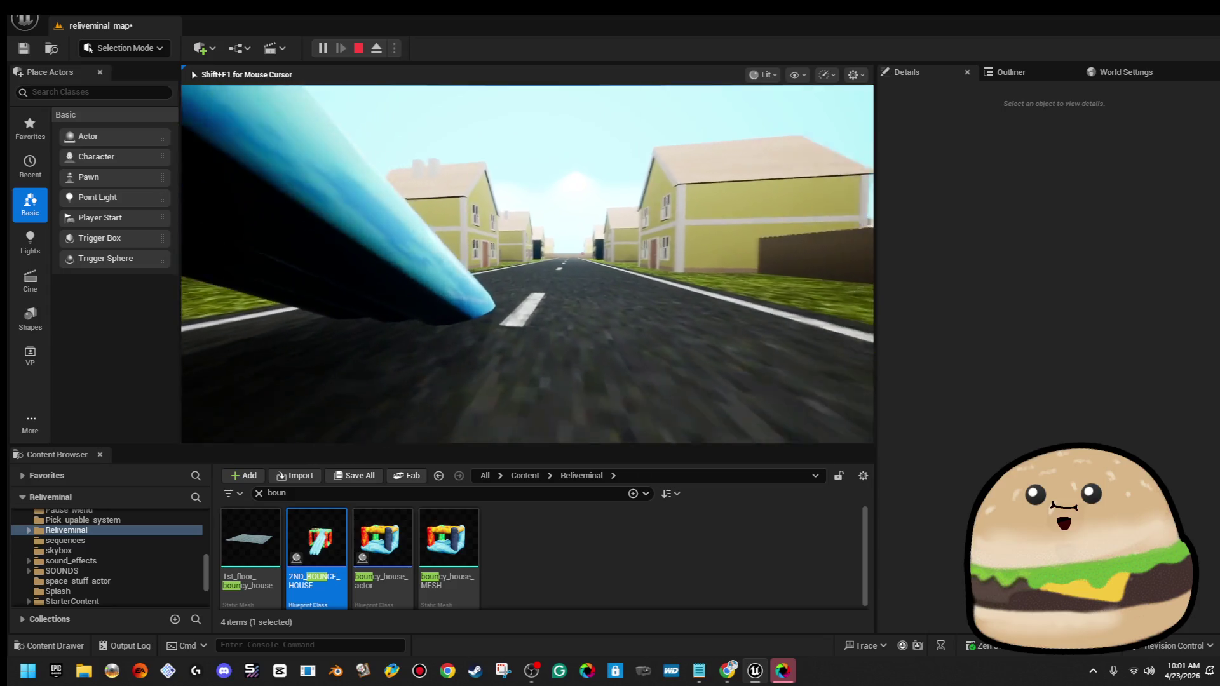
pyautogui.press('w')
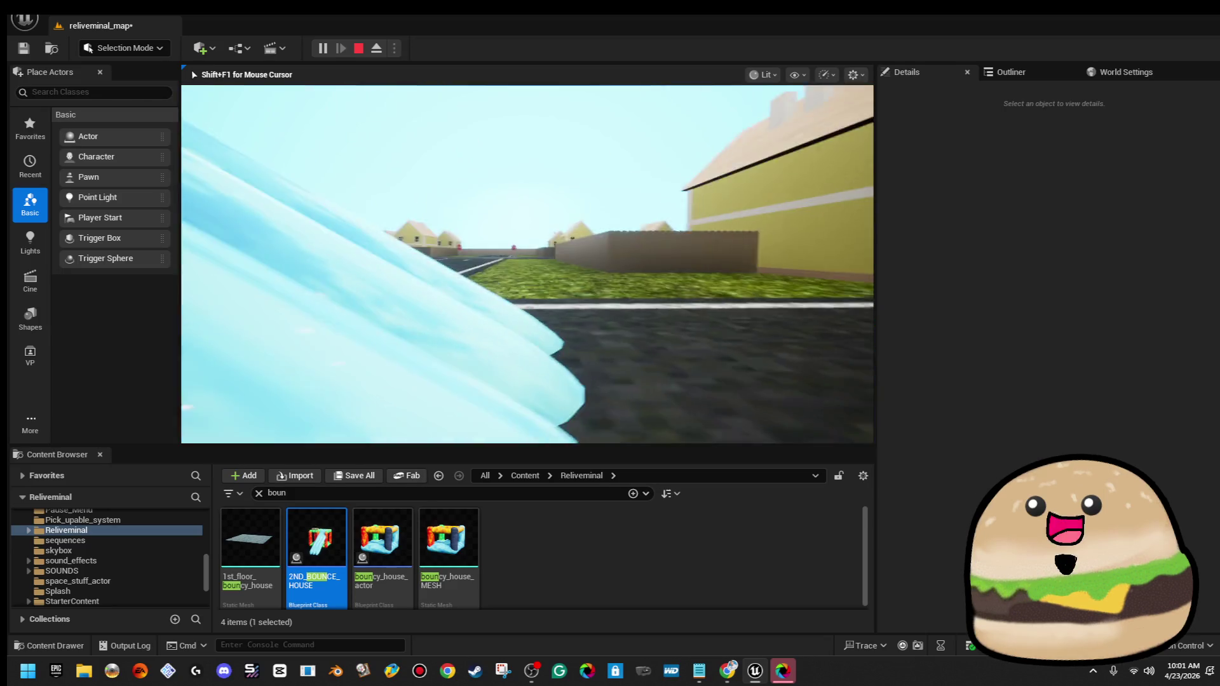
pyautogui.press('w')
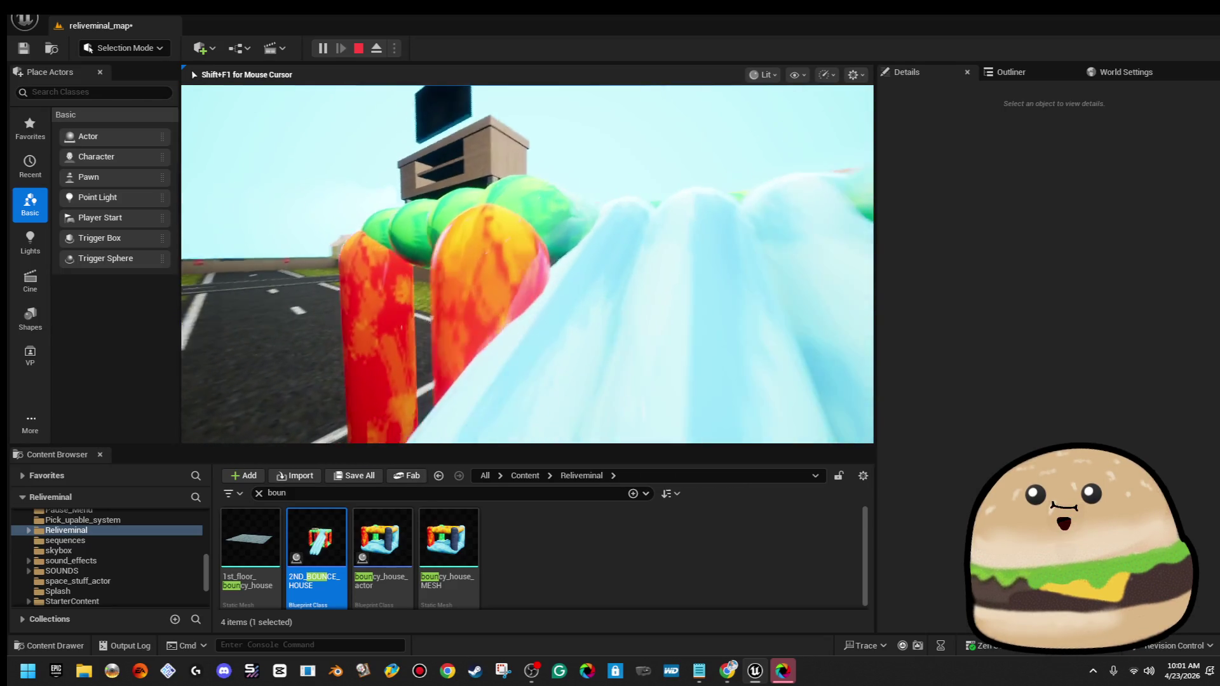
pyautogui.press('w')
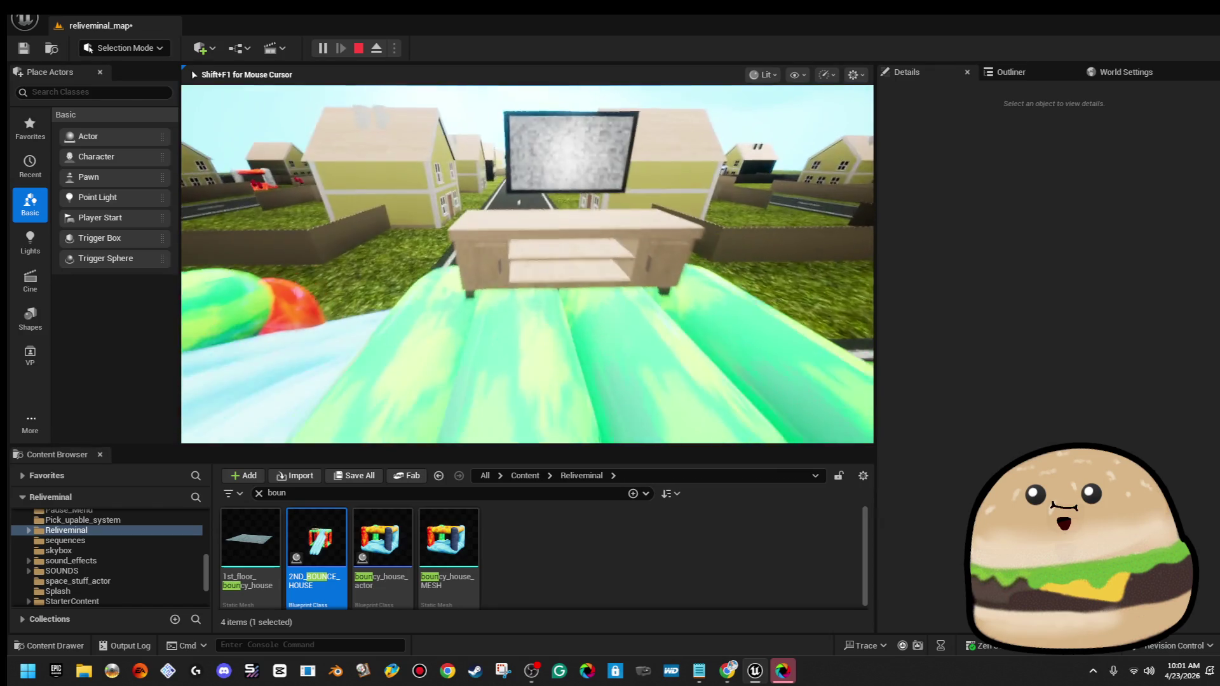
pyautogui.press('w')
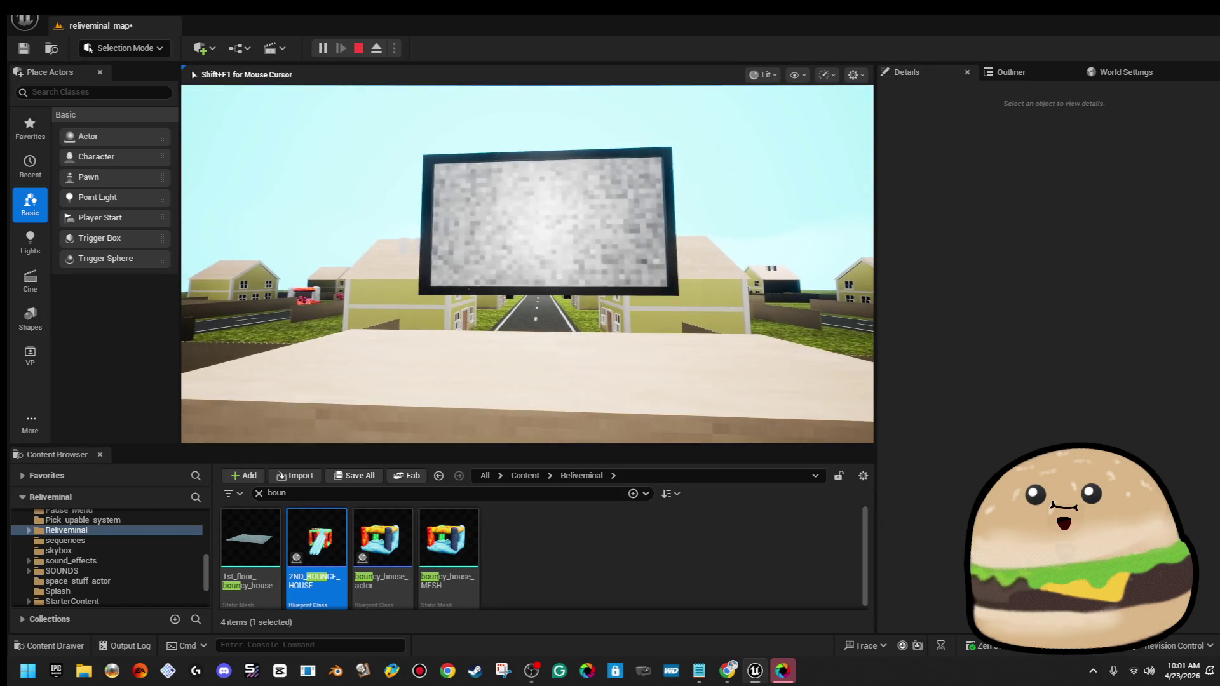
pyautogui.press('w')
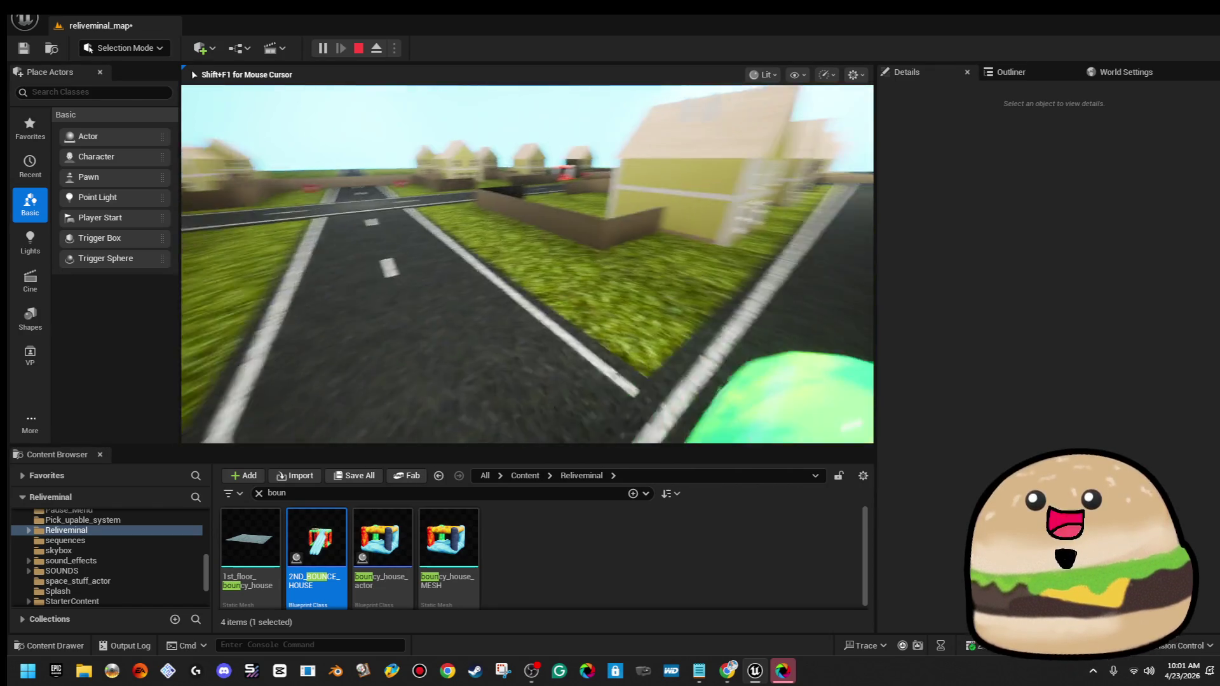
pyautogui.press('s')
pyautogui.press('Escape')
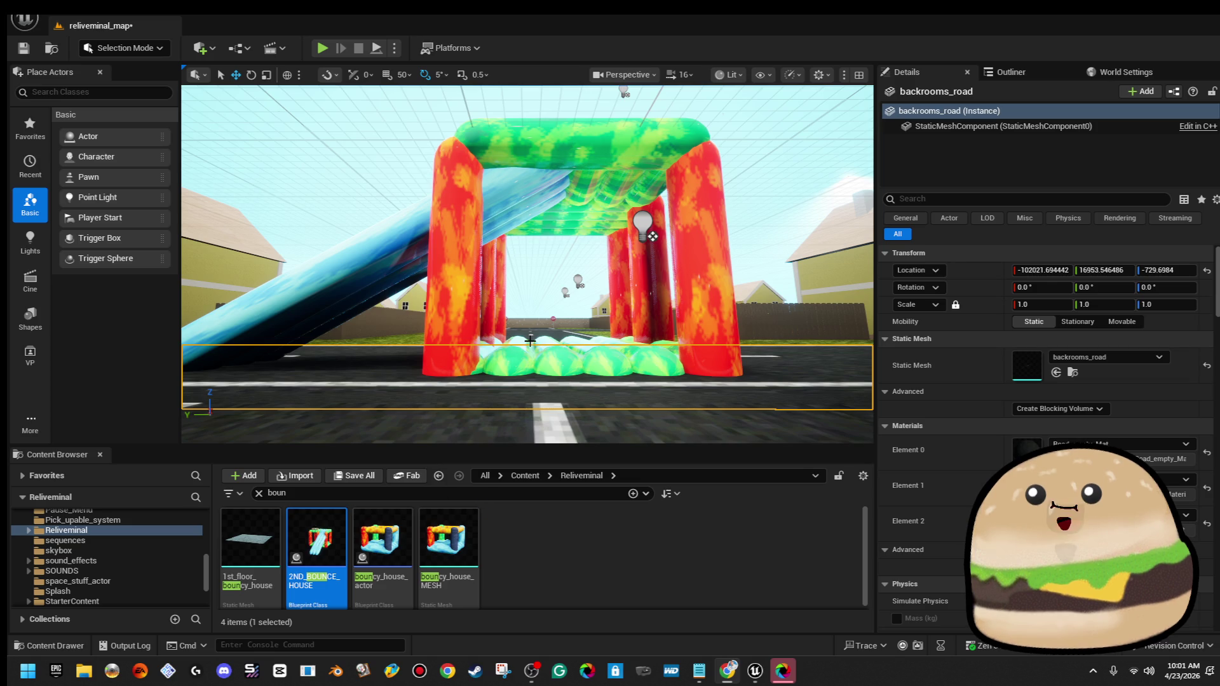
# Save the reliveminal_map level while flying the camera low along the road
pyautogui.moveTo(540, 197)
pyautogui.mouseDown()
pyautogui.moveTo(540, 266)
pyautogui.moveTo(514, 343)
pyautogui.moveTo(541, 196)
pyautogui.mouseUp()
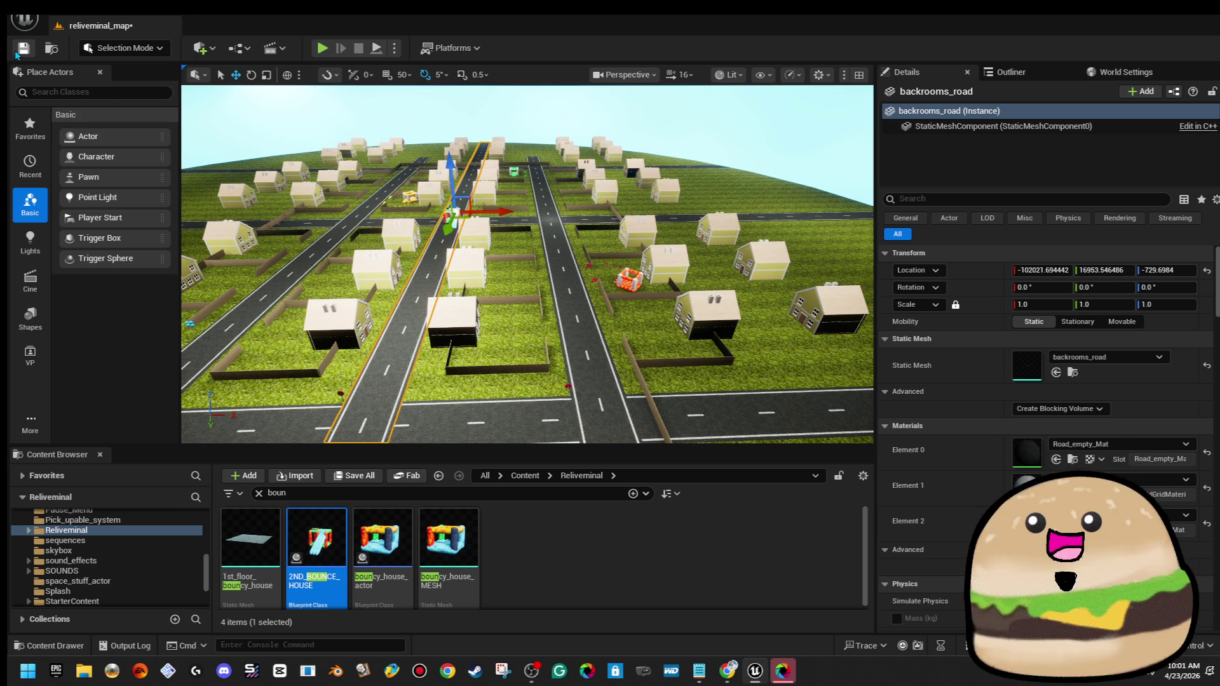
pyautogui.click(18, 55)
pyautogui.moveTo(396, 281)
pyautogui.mouseDown()
pyautogui.moveTo(368, 213)
pyautogui.moveTo(403, 208)
pyautogui.mouseUp()
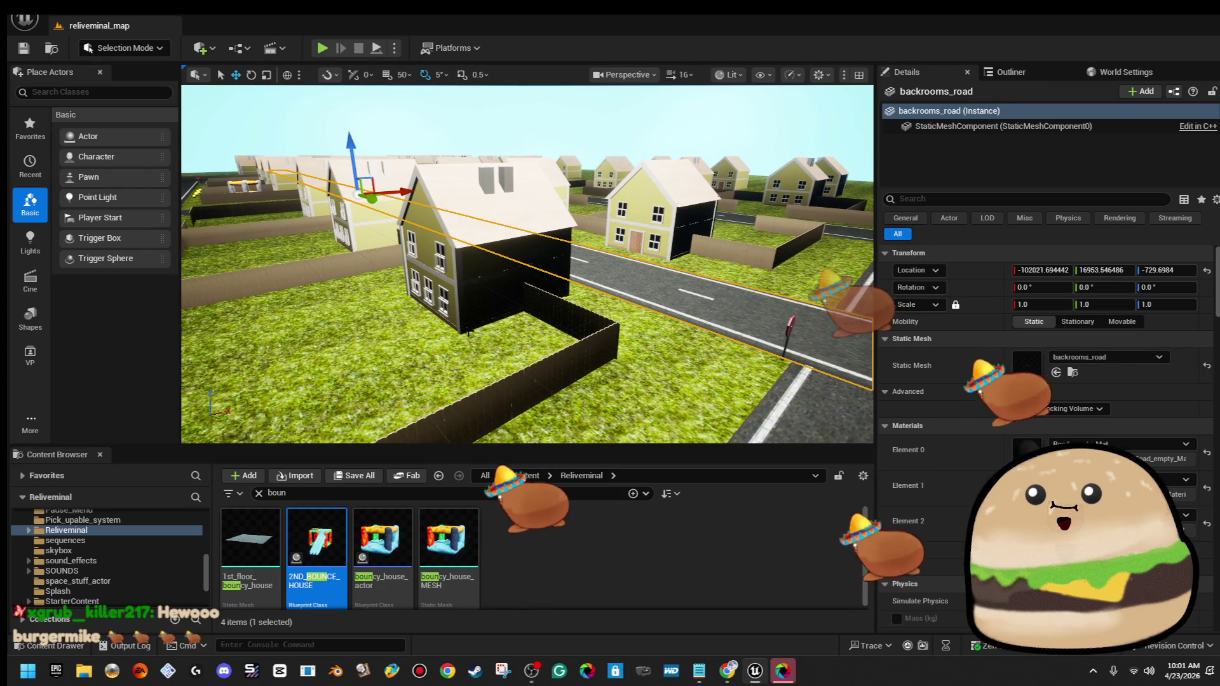
pyautogui.moveTo(422, 340)
pyautogui.mouseDown()
pyautogui.moveTo(457, 330)
pyautogui.moveTo(462, 305)
pyautogui.mouseUp()
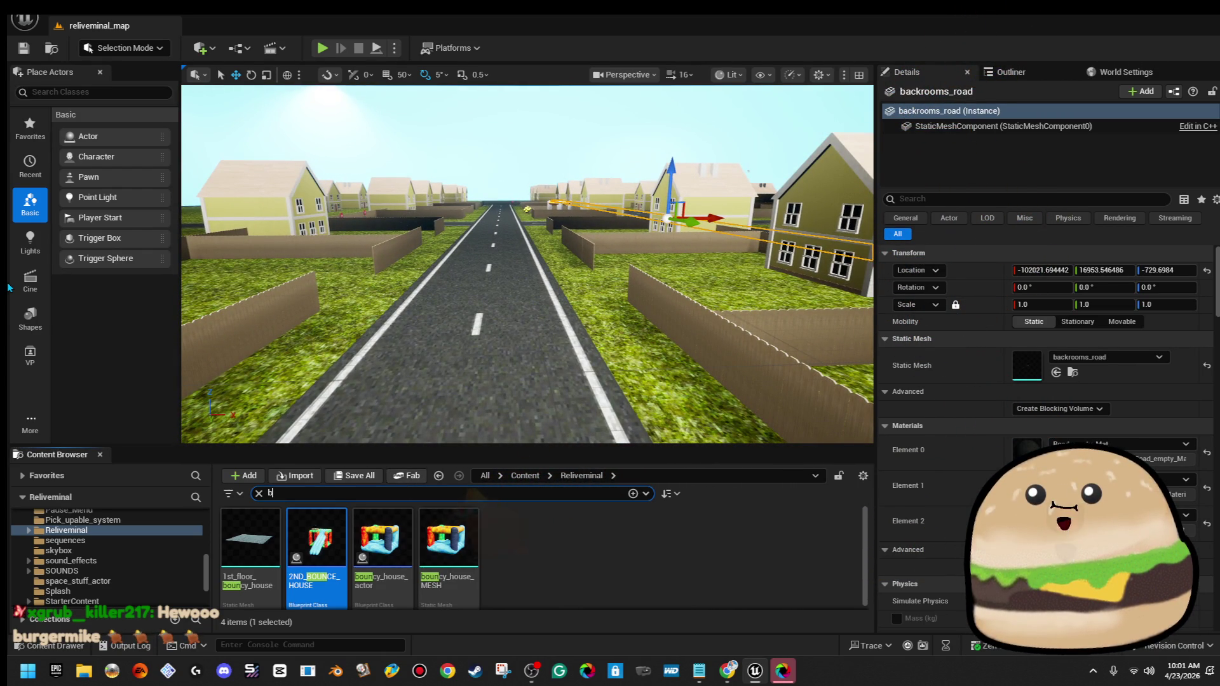
# Search all content for 'burger' and place Burger_actor on the road
pyautogui.write('urger')
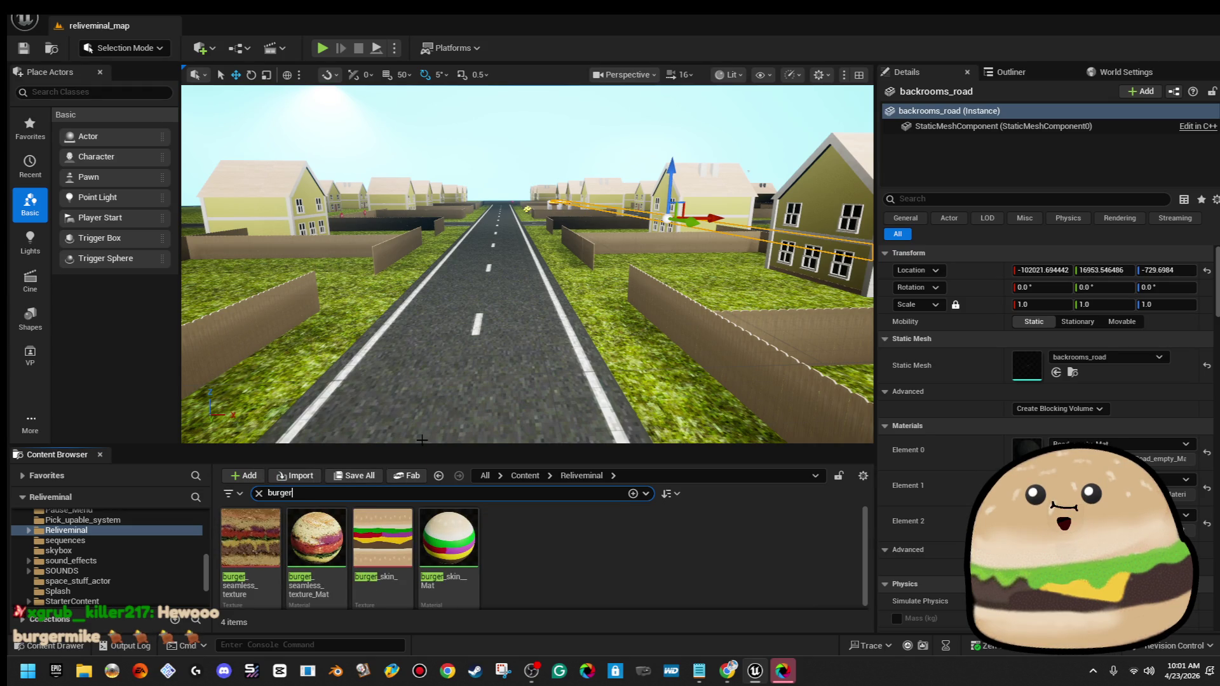
pyautogui.click(526, 477)
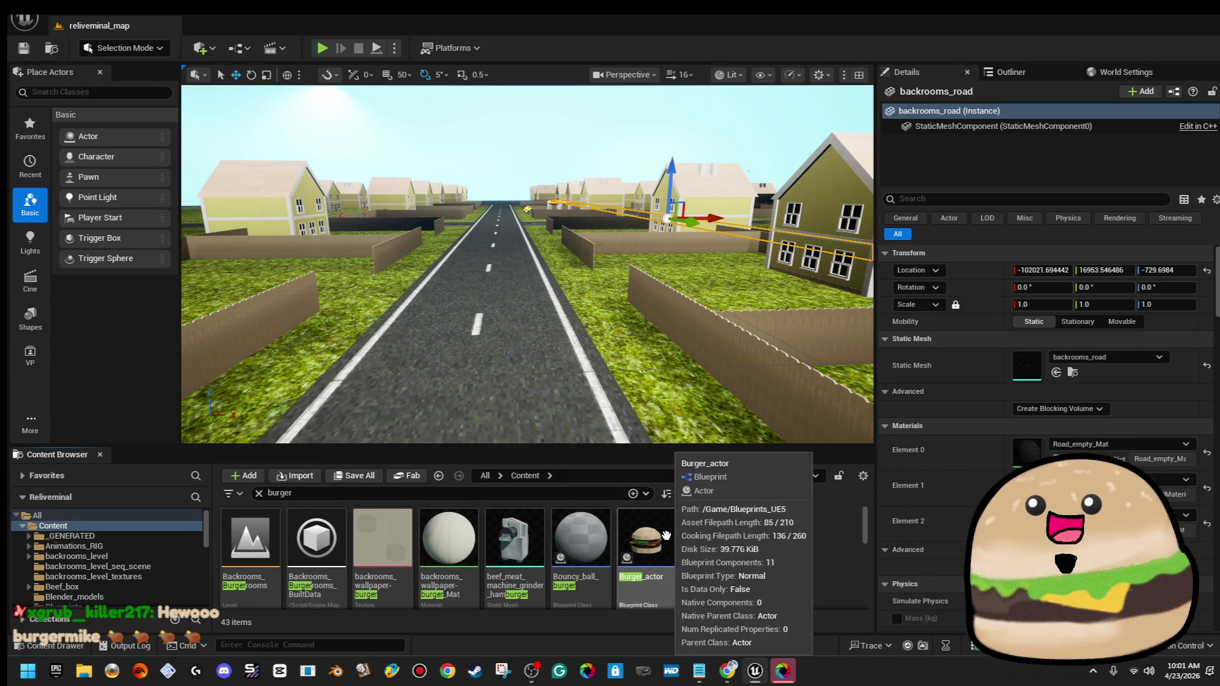
pyautogui.moveTo(636, 530); pyautogui.dragTo(548, 478)
pyautogui.moveTo(490, 349); pyautogui.dragTo(489, 351)
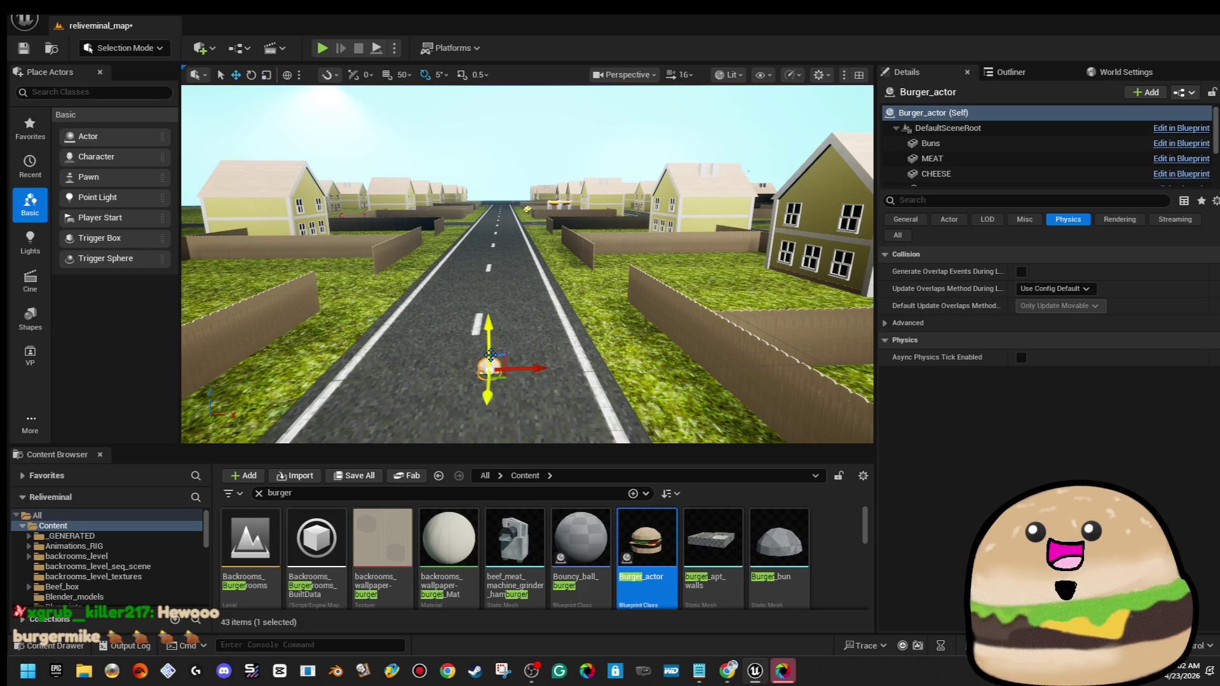
# Start a playtest with Play From Here on the road beyond the burger
pyautogui.click(553, 364)
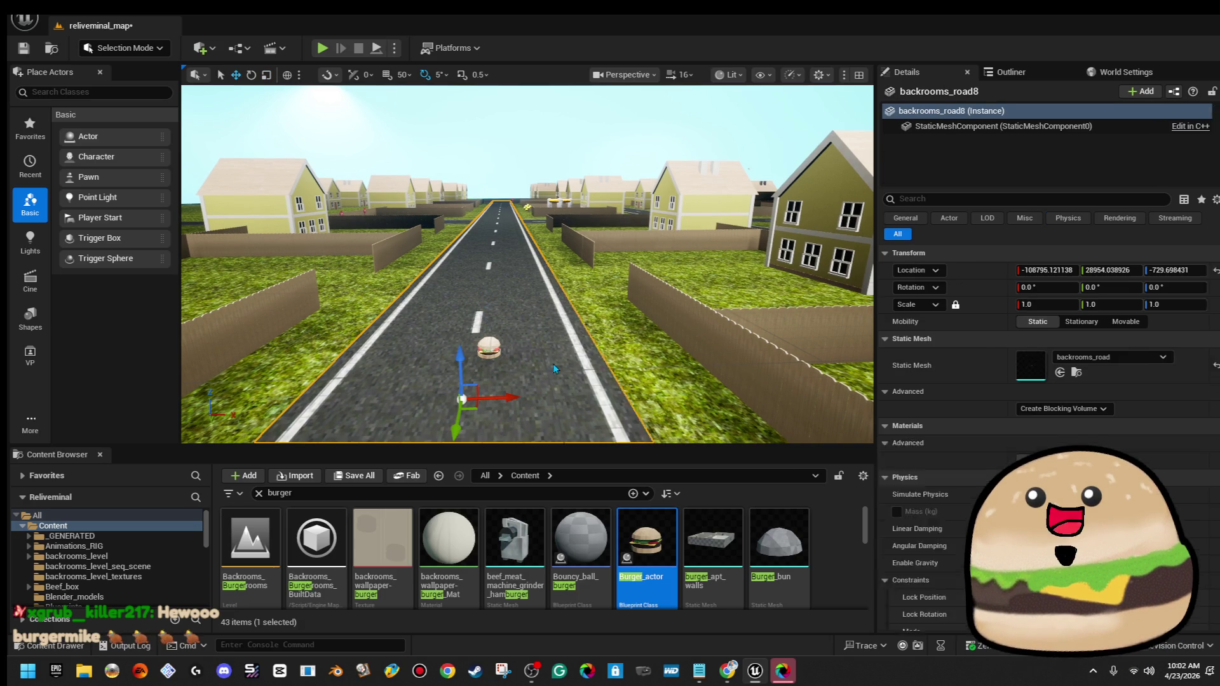
pyautogui.rightClick(553, 363)
pyautogui.click(686, 645)
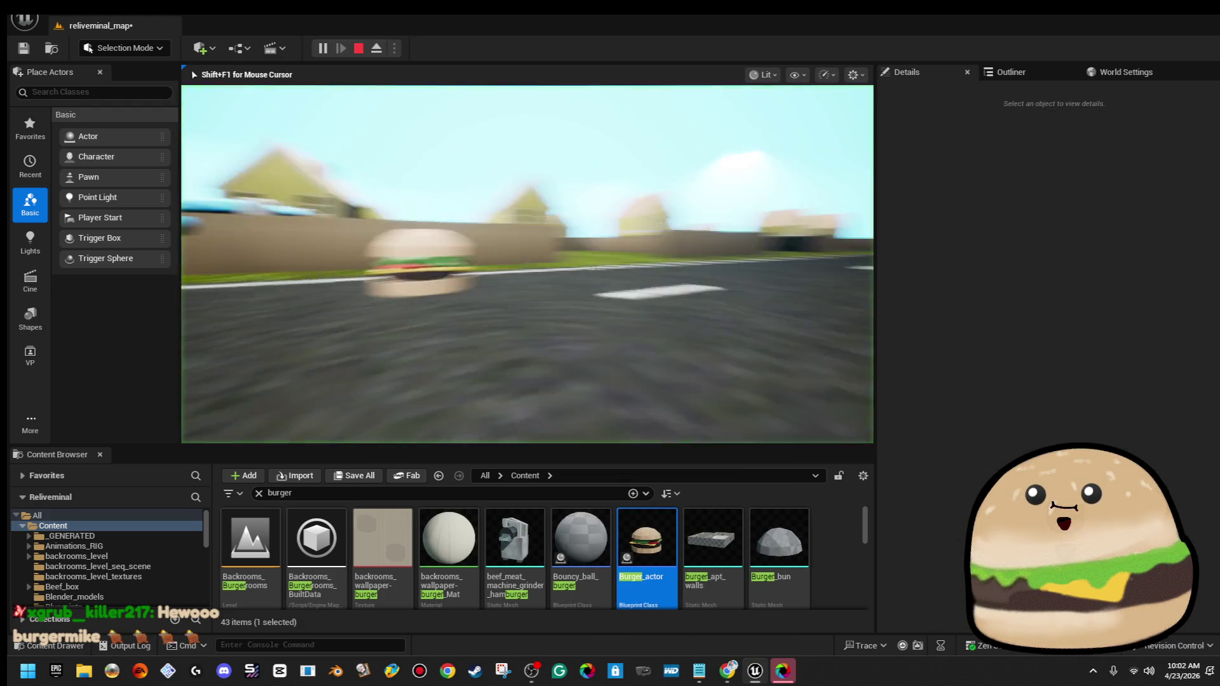
# Walk toward the burger in play mode, end the playtest, and frame Burger_actor in the editor
pyautogui.press('w')
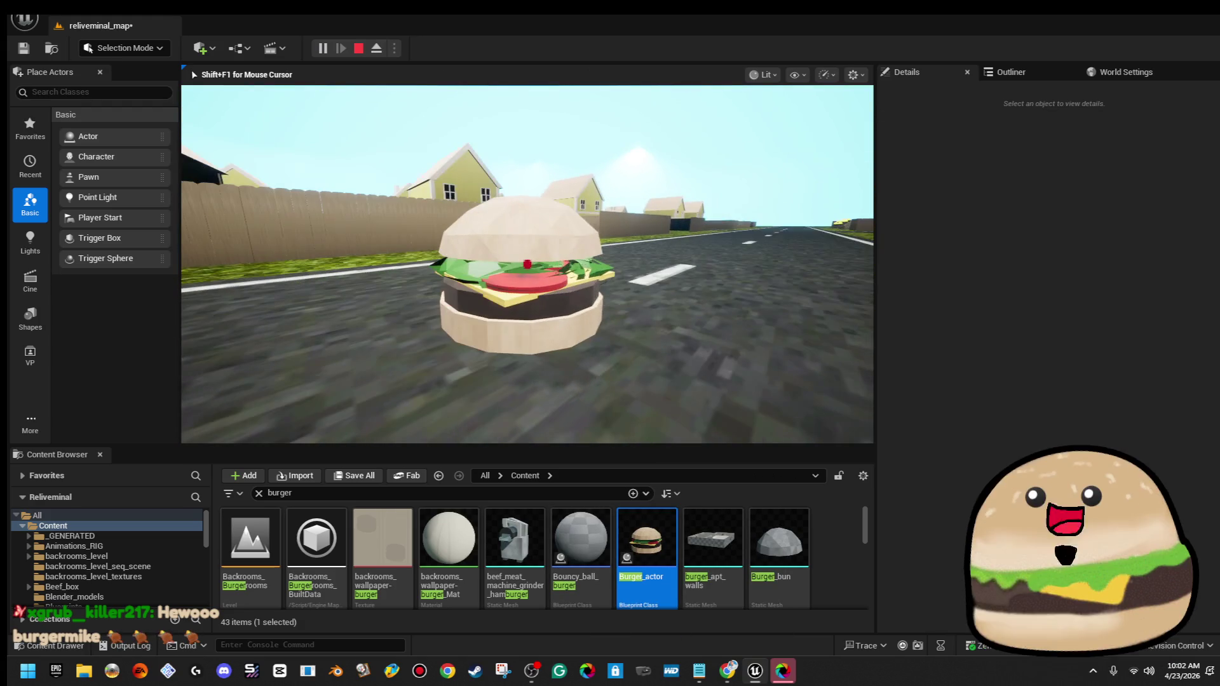
pyautogui.press('F11')
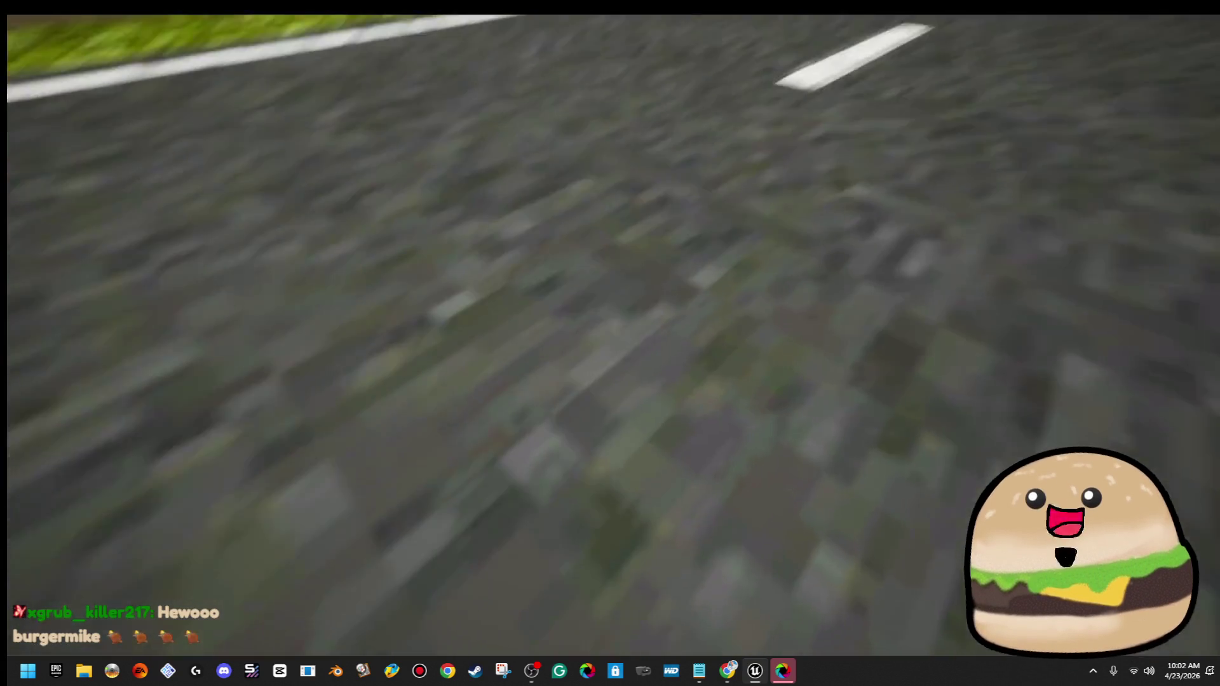
pyautogui.press('Escape')
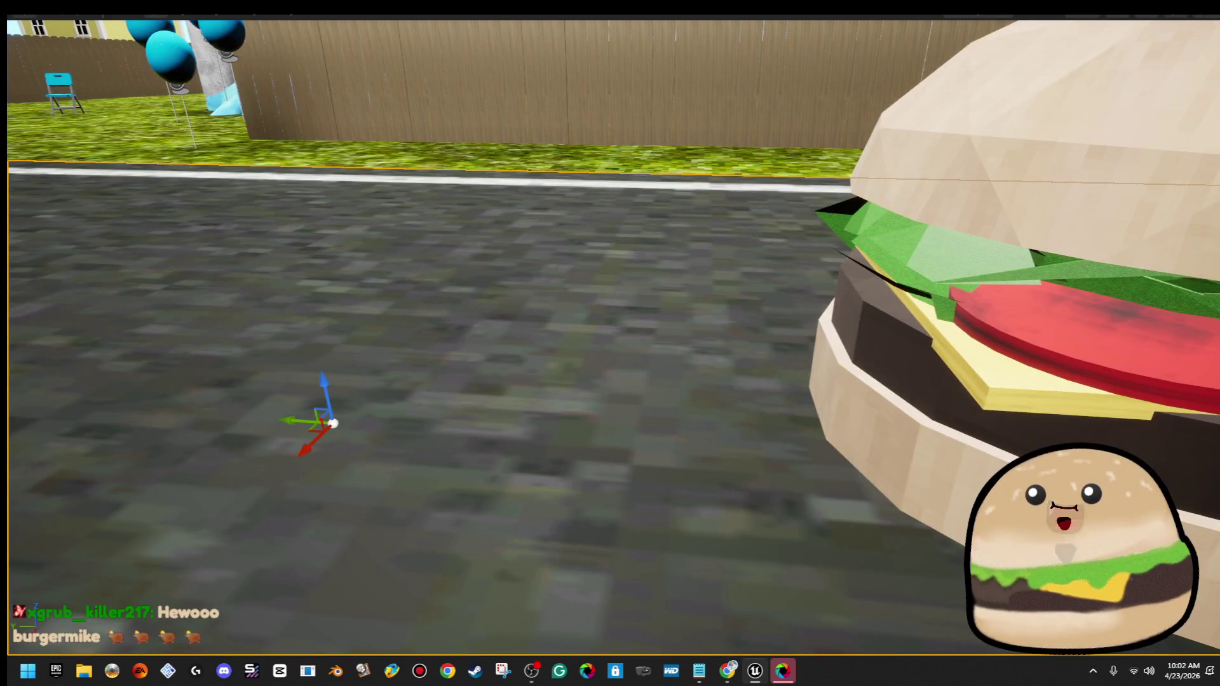
pyautogui.press('F11')
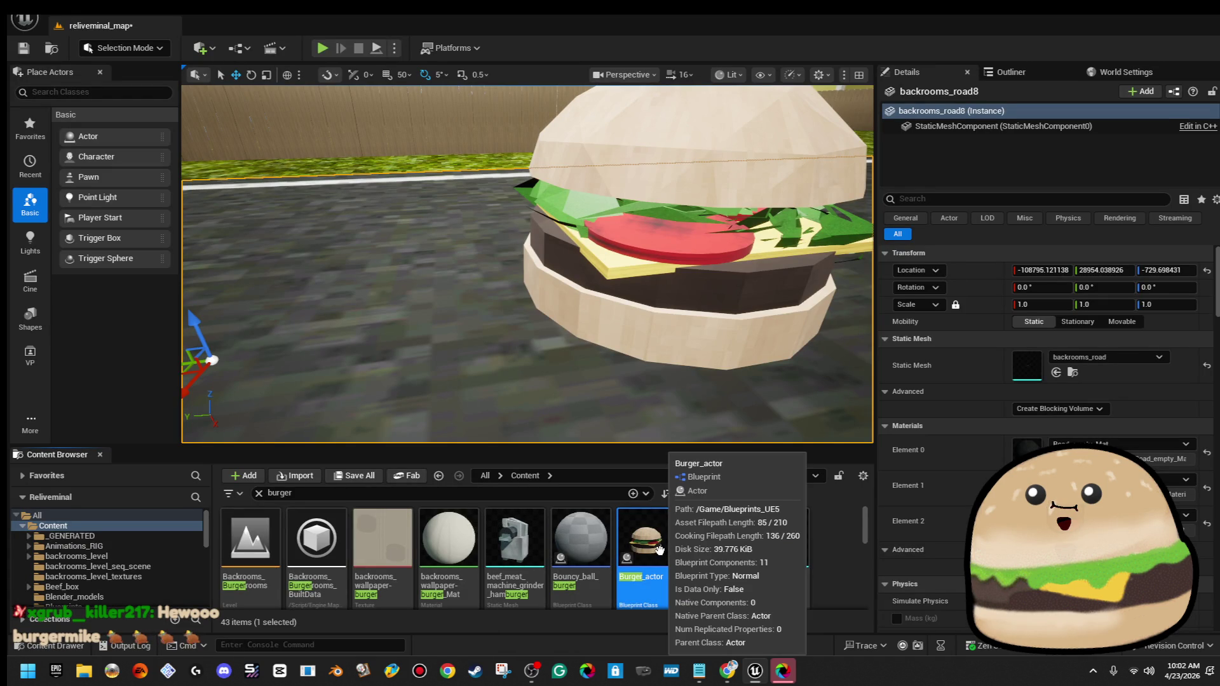
pyautogui.click(571, 267)
pyautogui.press('f')
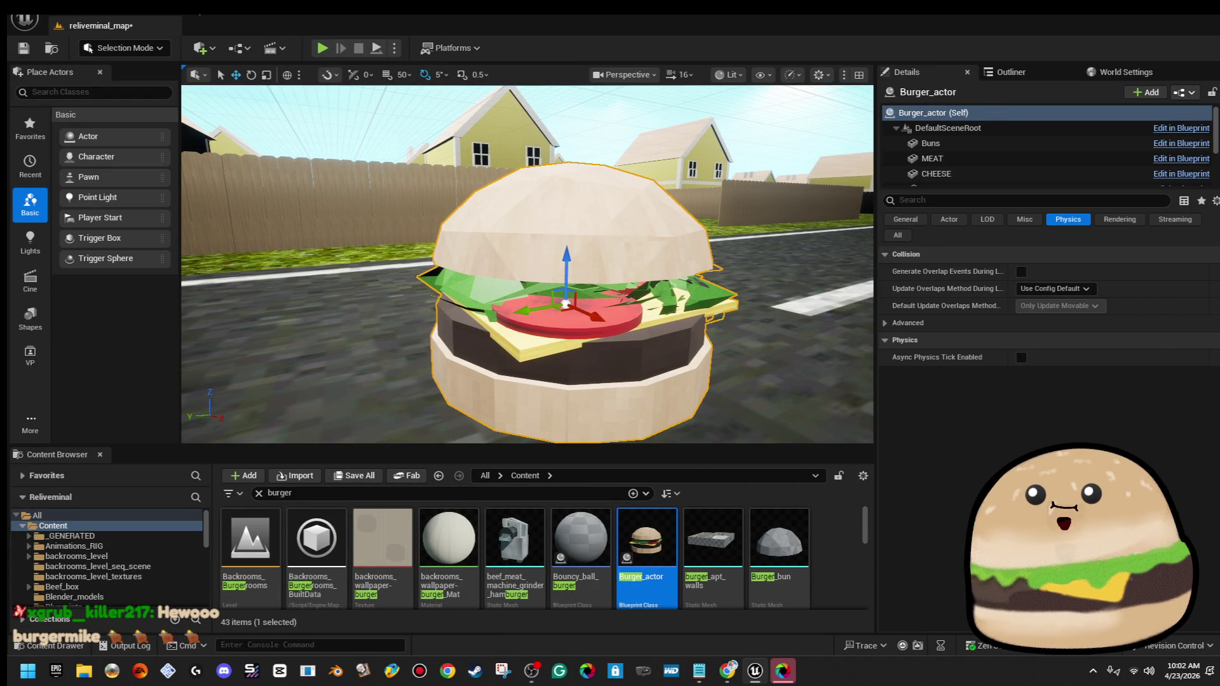
pyautogui.rightClick(251, 254)
pyautogui.moveTo(417, 170)
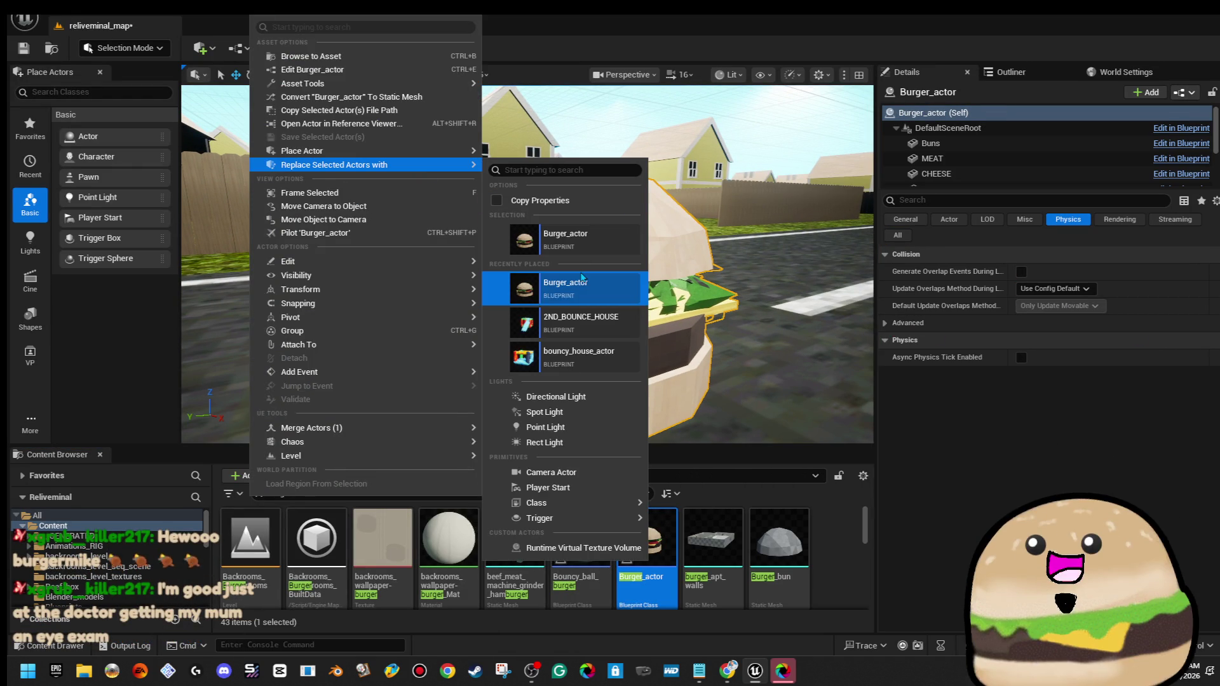
pyautogui.moveTo(448, 150)
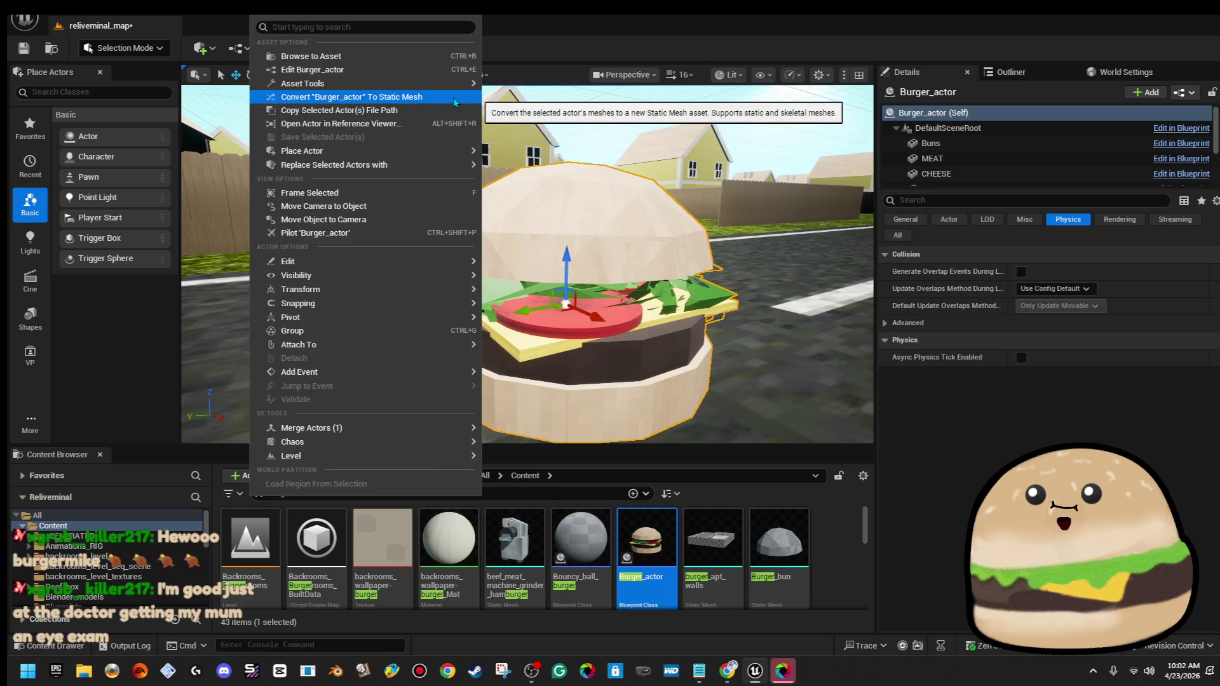
pyautogui.click(455, 102)
pyautogui.scroll(-10, 677, 324)
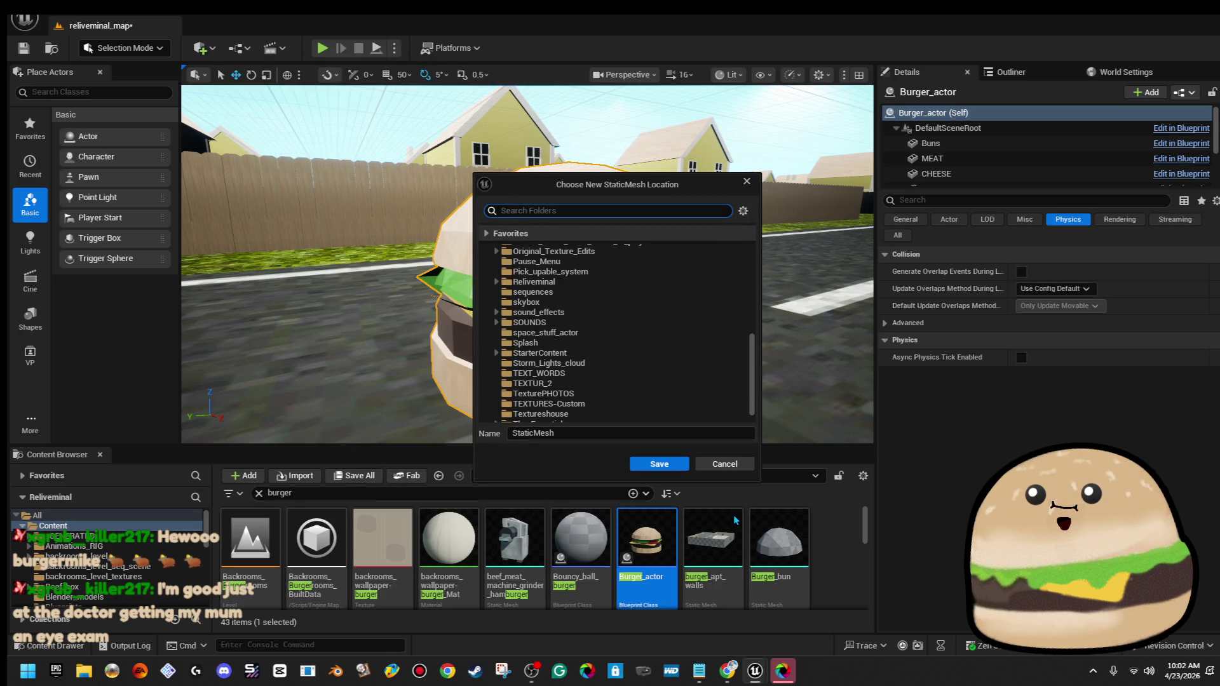
pyautogui.moveTo(627, 313)
pyautogui.mouseDown()
pyautogui.moveTo(627, 336)
pyautogui.moveTo(648, 337)
pyautogui.moveTo(620, 311)
pyautogui.mouseUp()
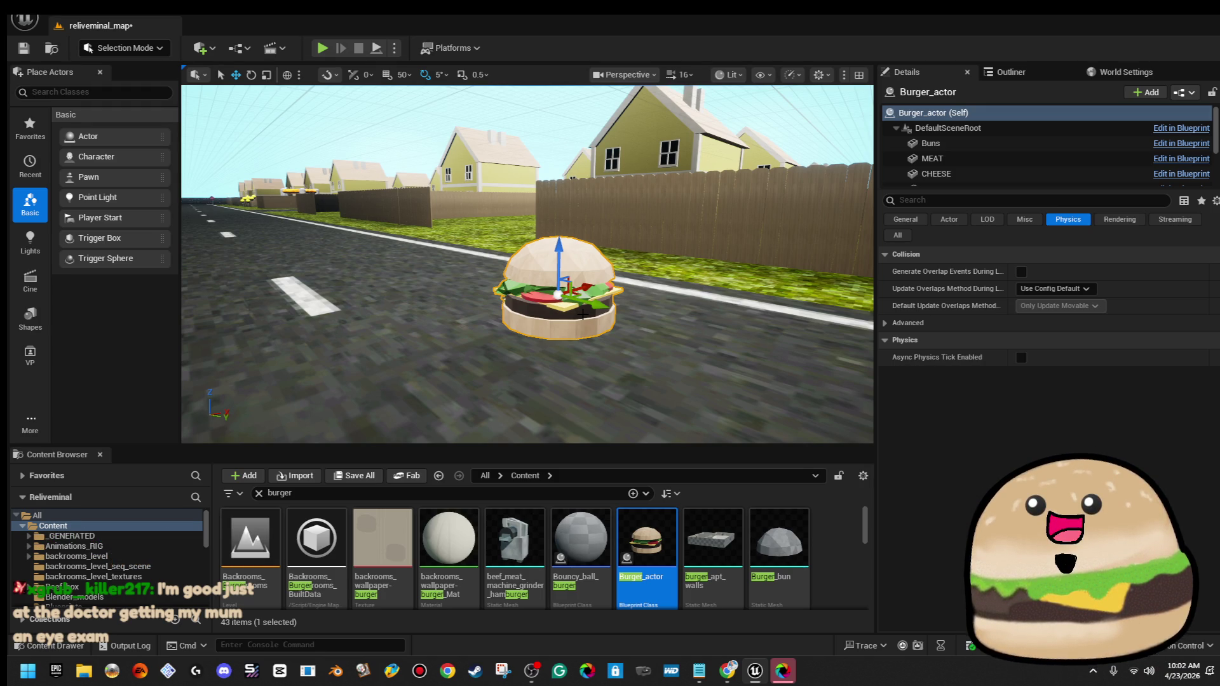
pyautogui.rightClick(580, 291)
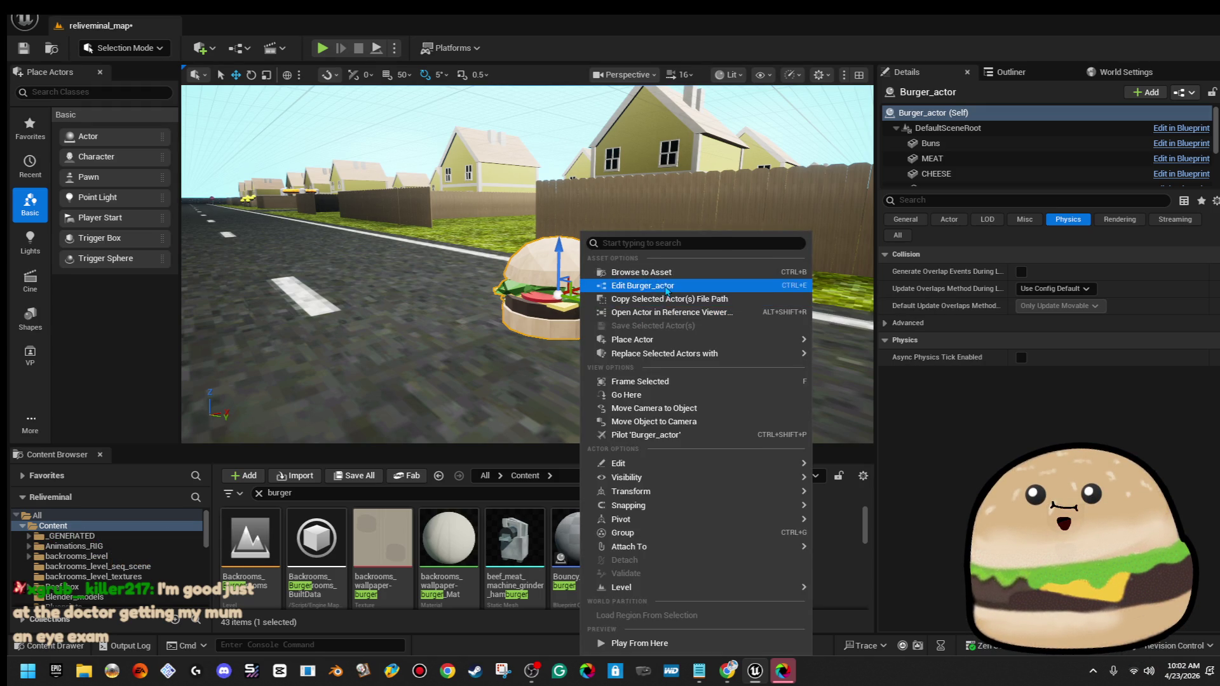
# In the Burger_actor blueprint viewport, try stretching the top bun, then undo the stretch
pyautogui.click(666, 291)
pyautogui.click(227, 72)
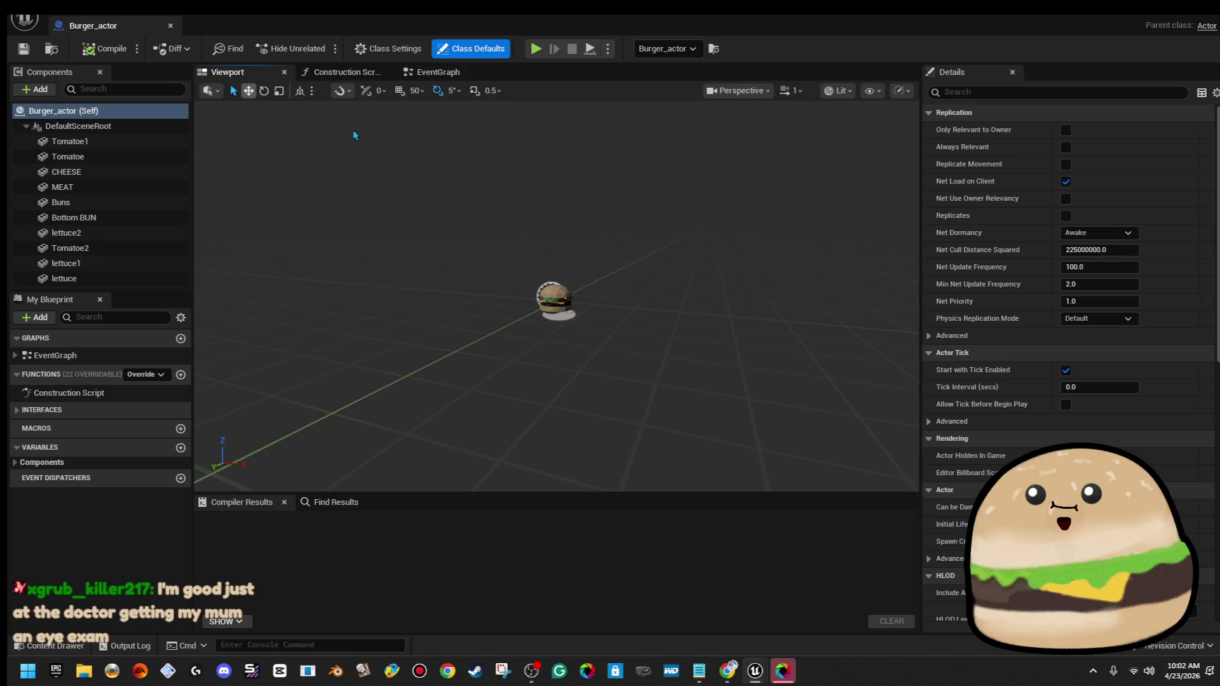
pyautogui.scroll(10, 550, 271)
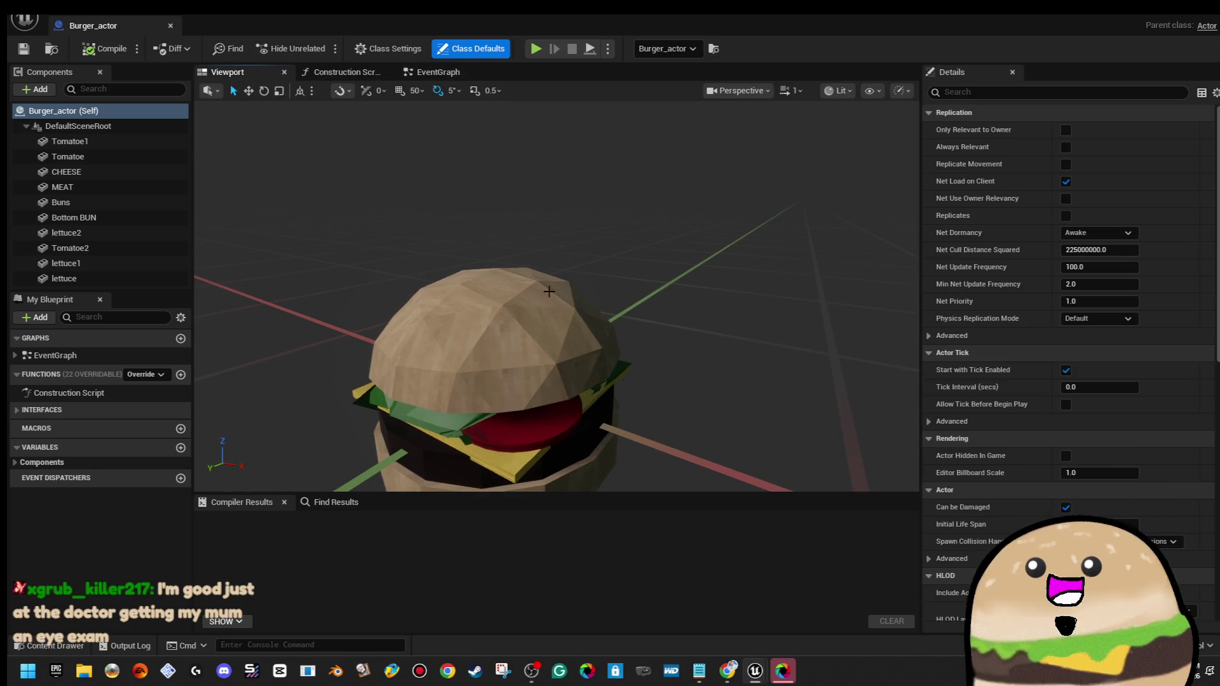
pyautogui.click(549, 291)
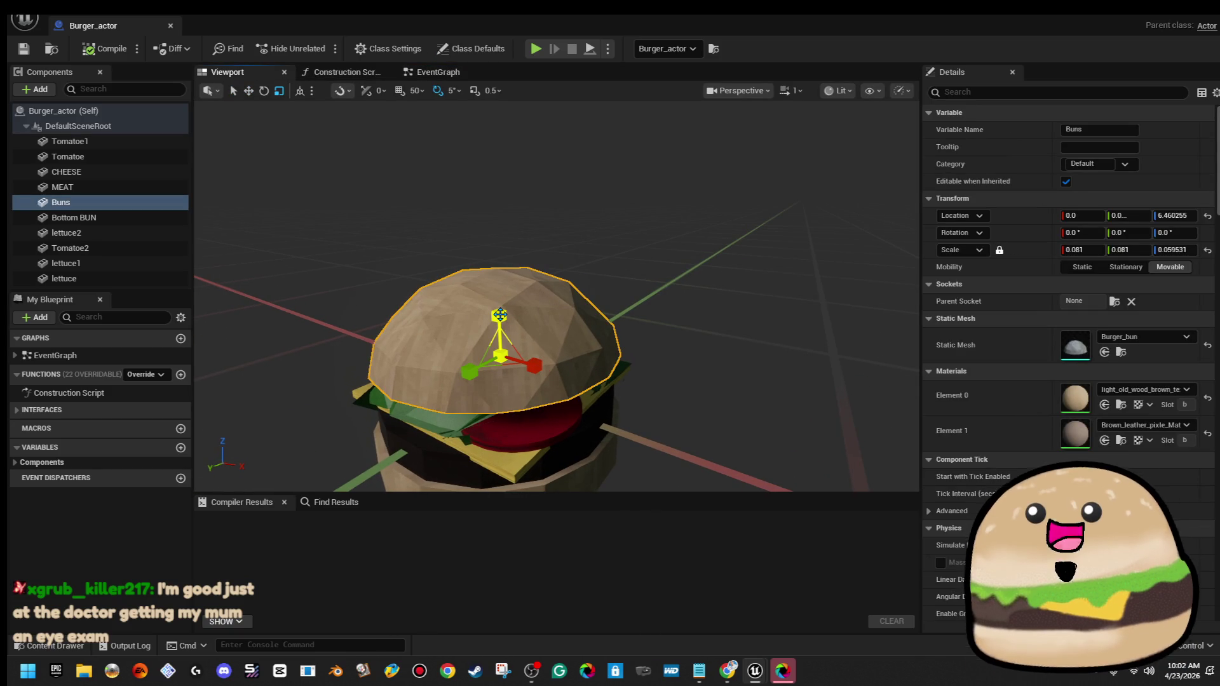
pyautogui.moveTo(499, 314); pyautogui.dragTo(482, 310)
pyautogui.hotkey('ctrl', 'z')
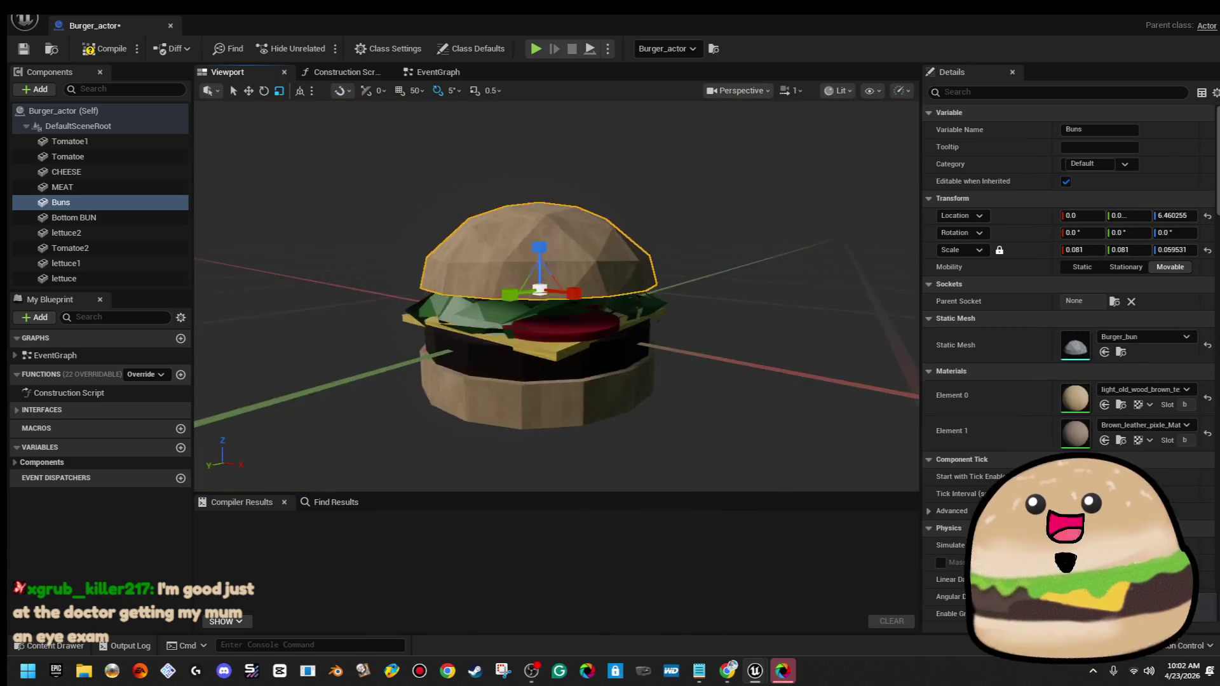
# Move the top bun down onto the burger to Location Z 5.46
pyautogui.scroll(3, 515, 297)
pyautogui.press('w')
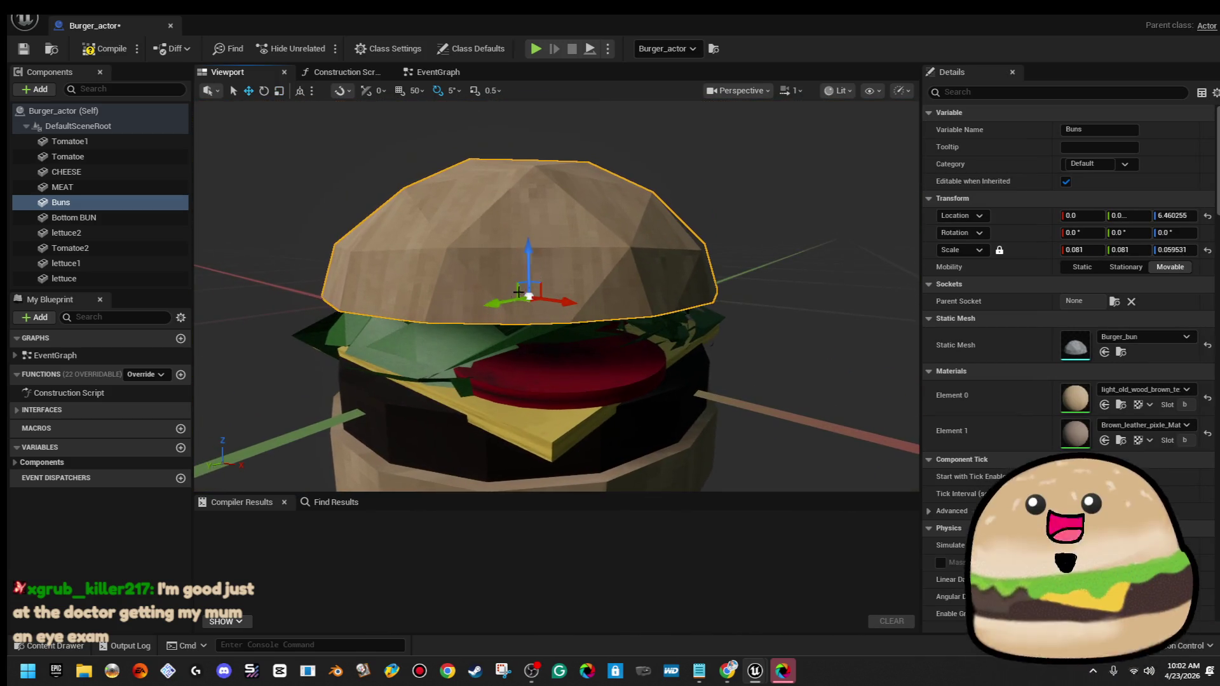
pyautogui.moveTo(529, 245); pyautogui.dragTo(531, 261)
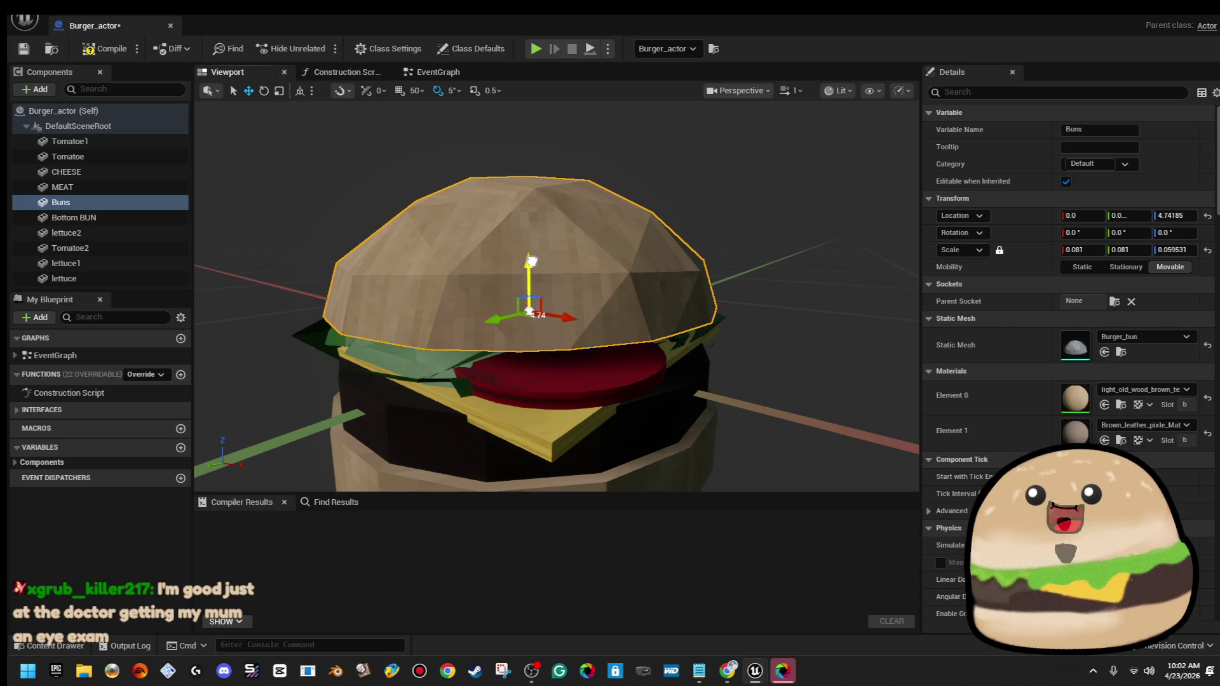
pyautogui.click(486, 445)
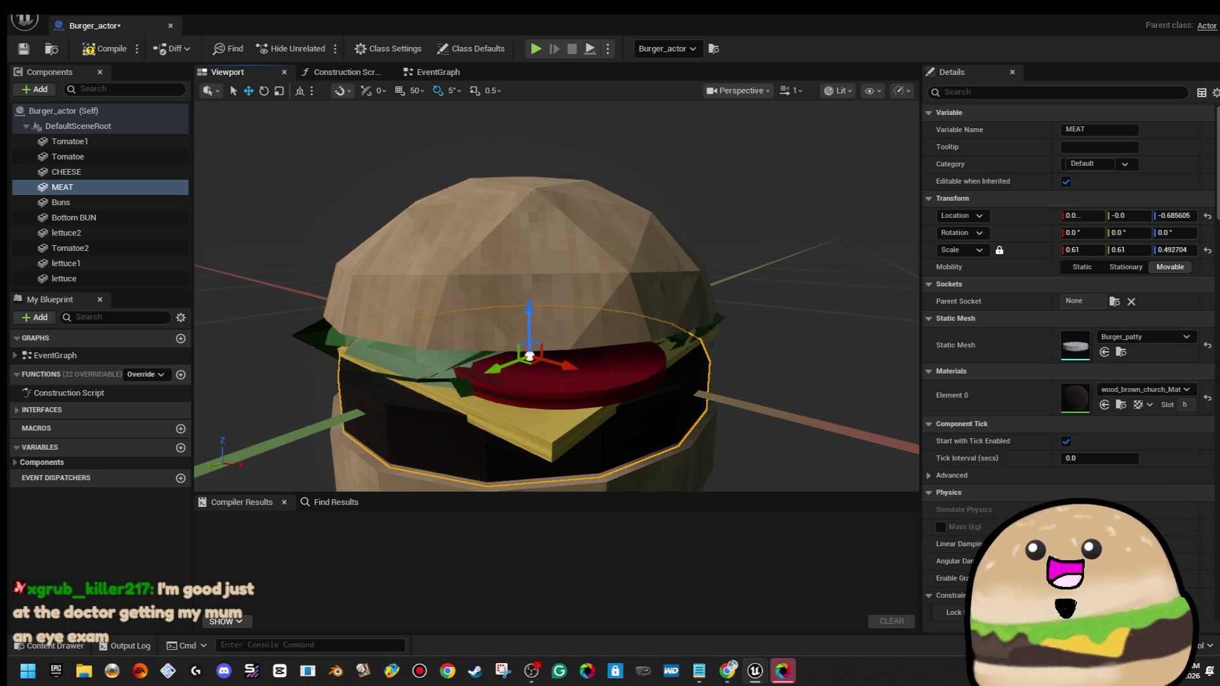
pyautogui.click(534, 243)
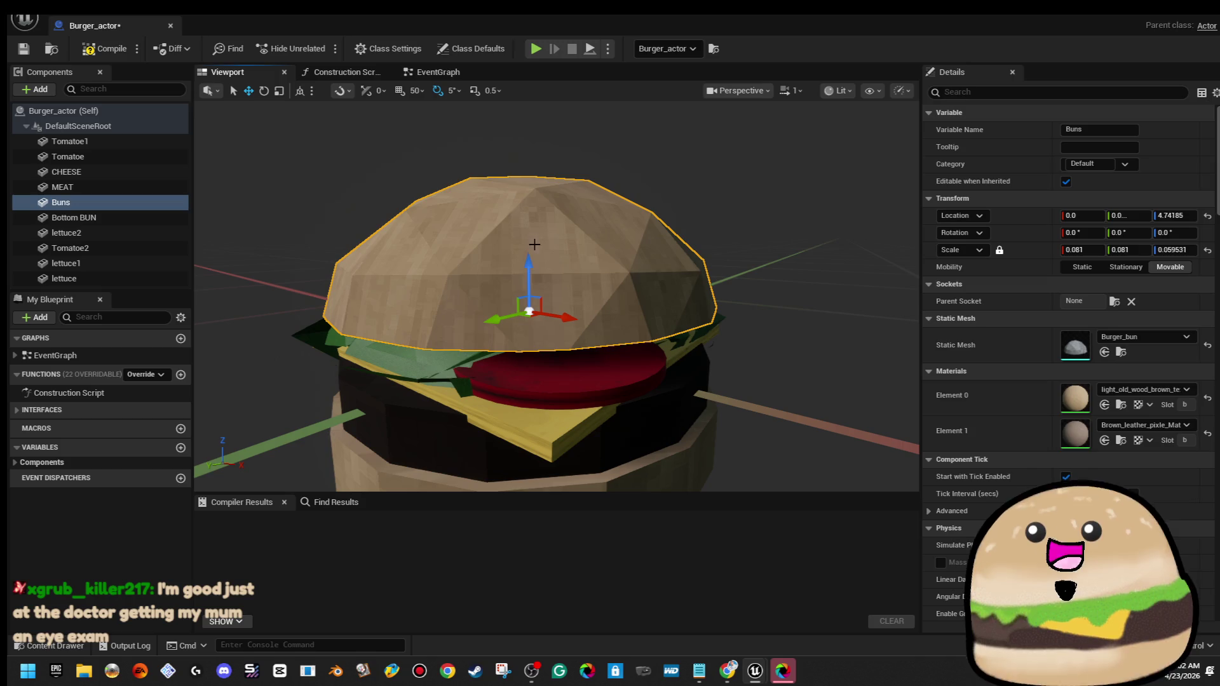
pyautogui.moveTo(529, 259); pyautogui.dragTo(528, 252)
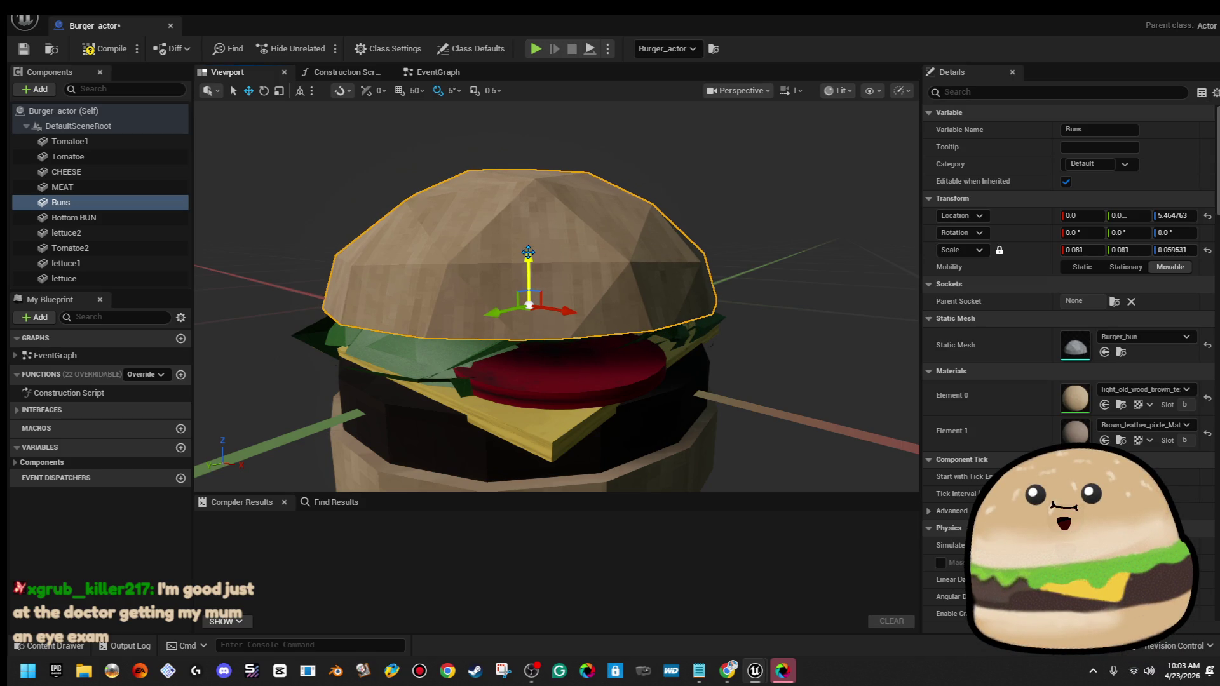
# Compile, save and close the Burger_actor blueprint
pyautogui.click(88, 49)
pyautogui.click(23, 49)
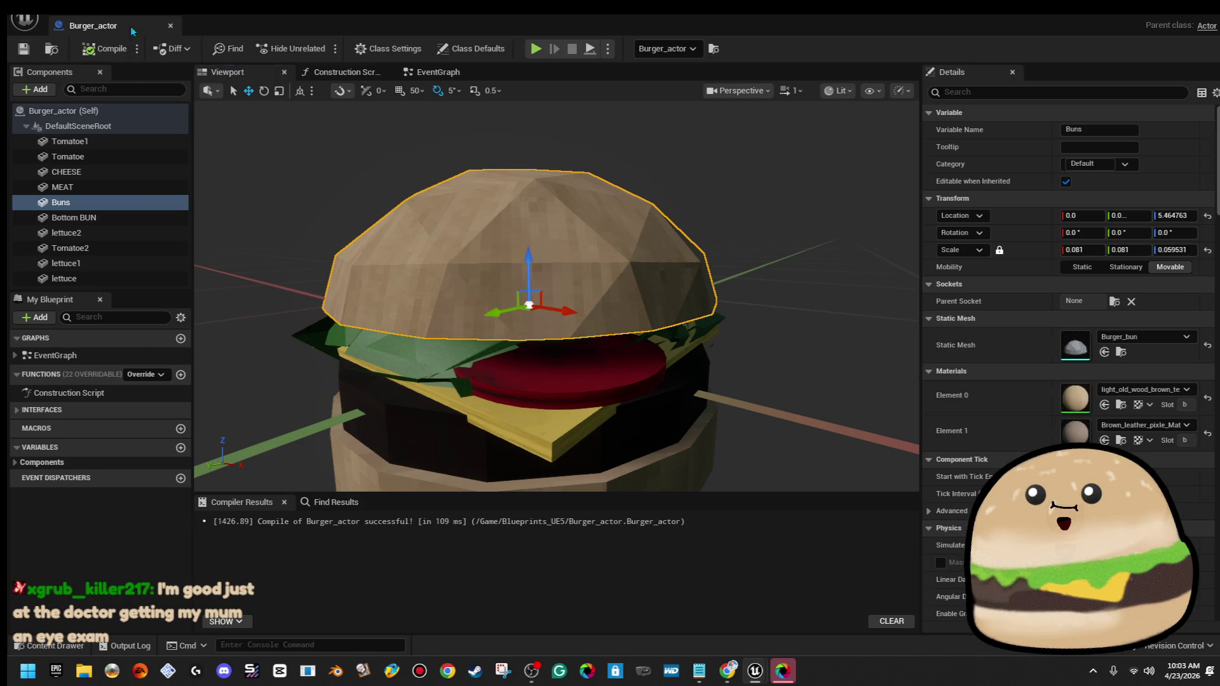
pyautogui.click(169, 27)
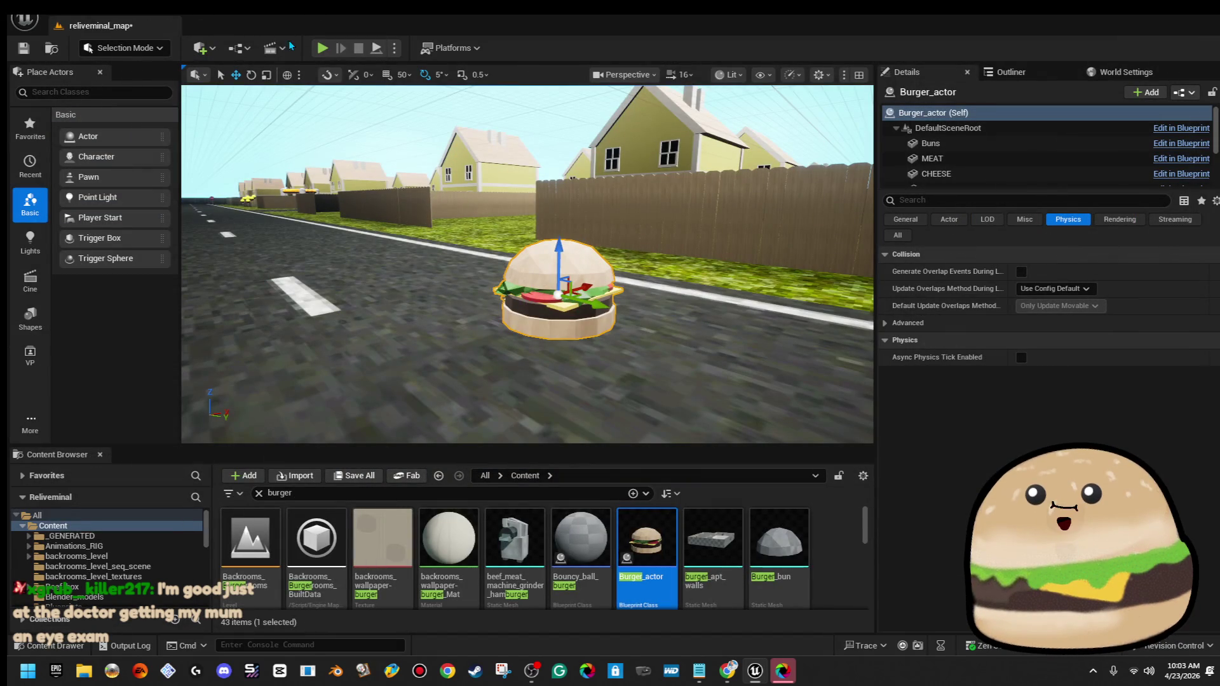
# Start converting the burger actor to a static mesh saved in the Reliveminal folder
pyautogui.click(235, 9)
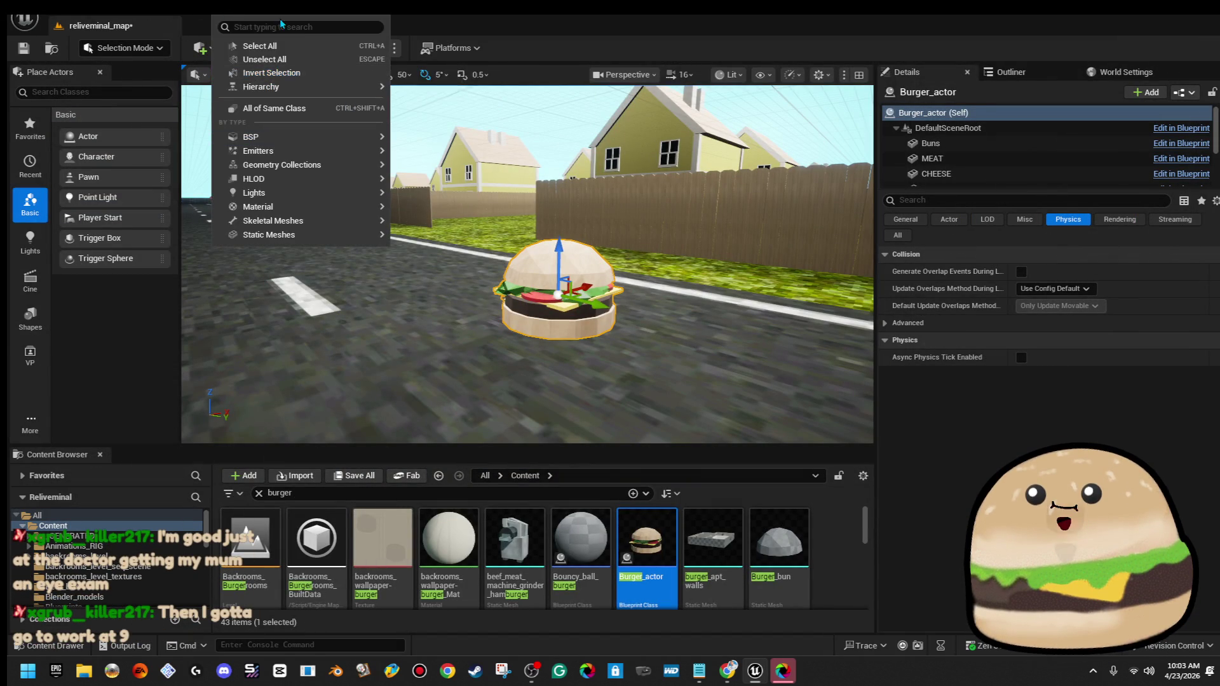
pyautogui.click(267, 10)
pyautogui.click(343, 97)
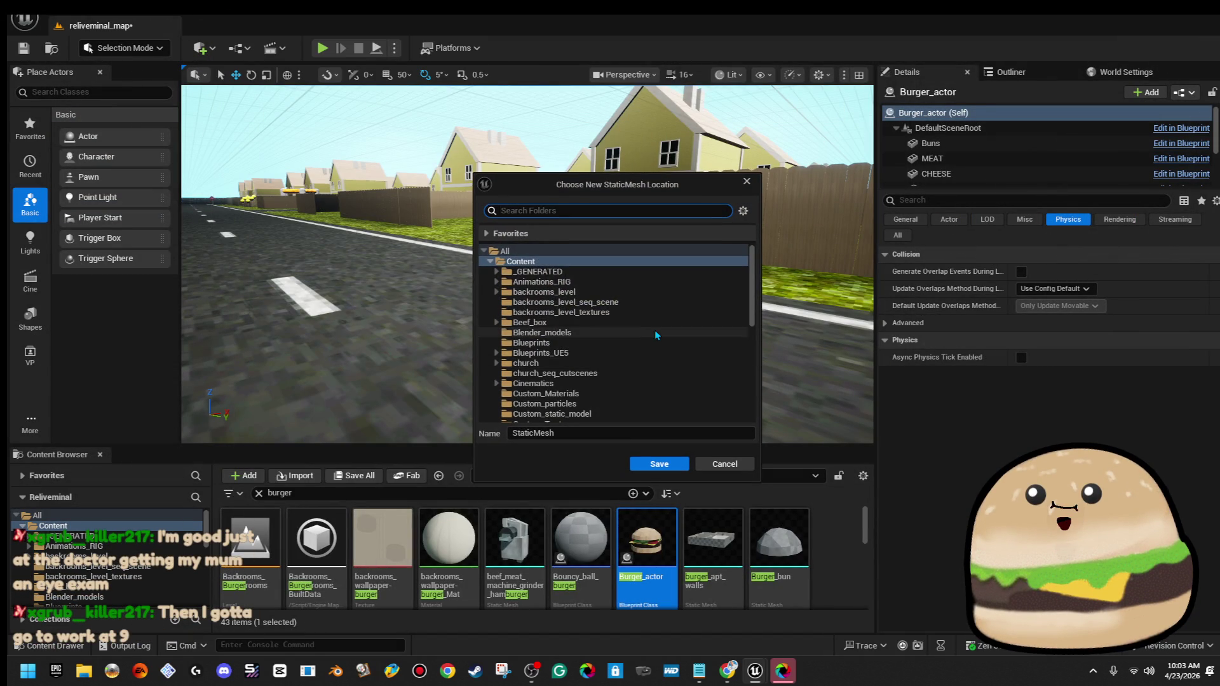
pyautogui.scroll(-5, 653, 362)
pyautogui.scroll(-4, 651, 387)
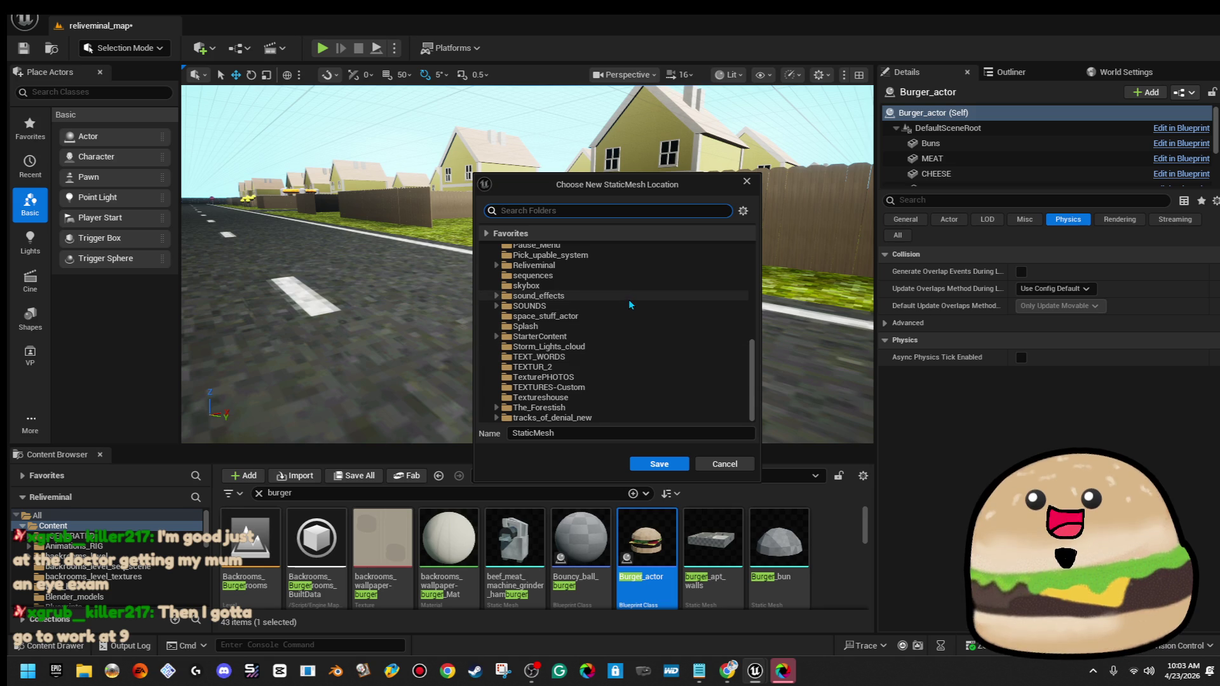
pyautogui.click(623, 266)
pyautogui.click(583, 434)
# Cancel the static mesh save and search the Content Browser for 'smile'
pyautogui.hotkey('ctrl', 'a')
pyautogui.write('b')
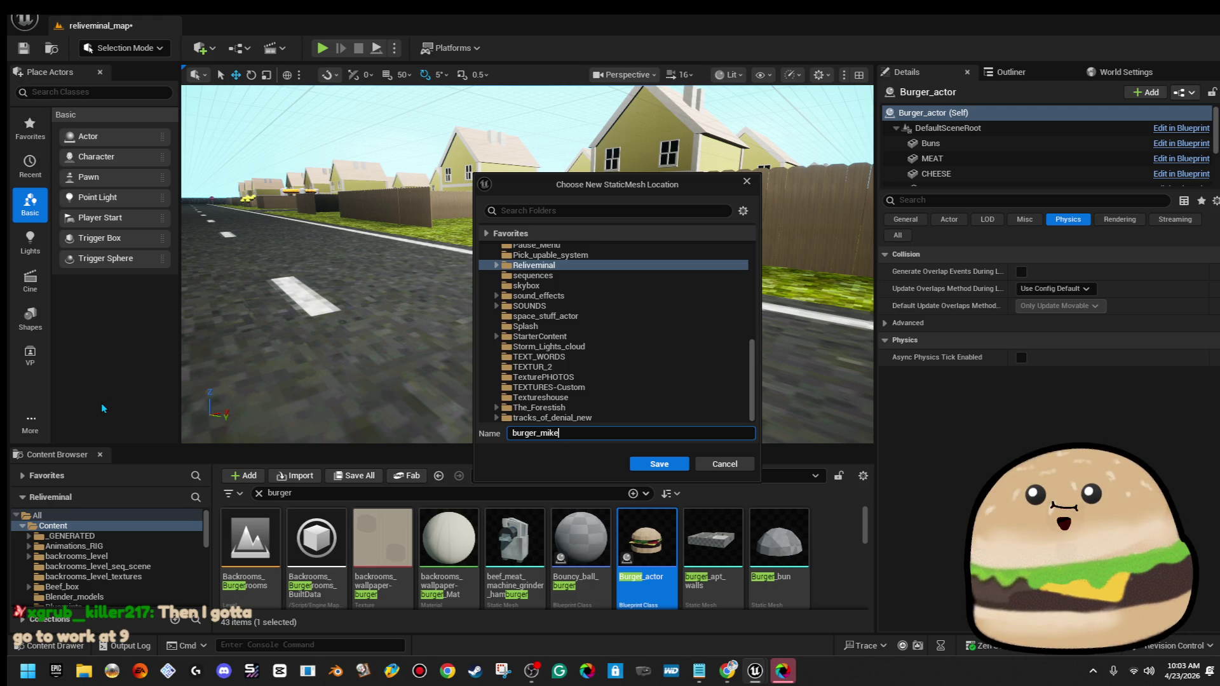
pyautogui.click(745, 463)
pyautogui.click(481, 493)
pyautogui.write('mile')
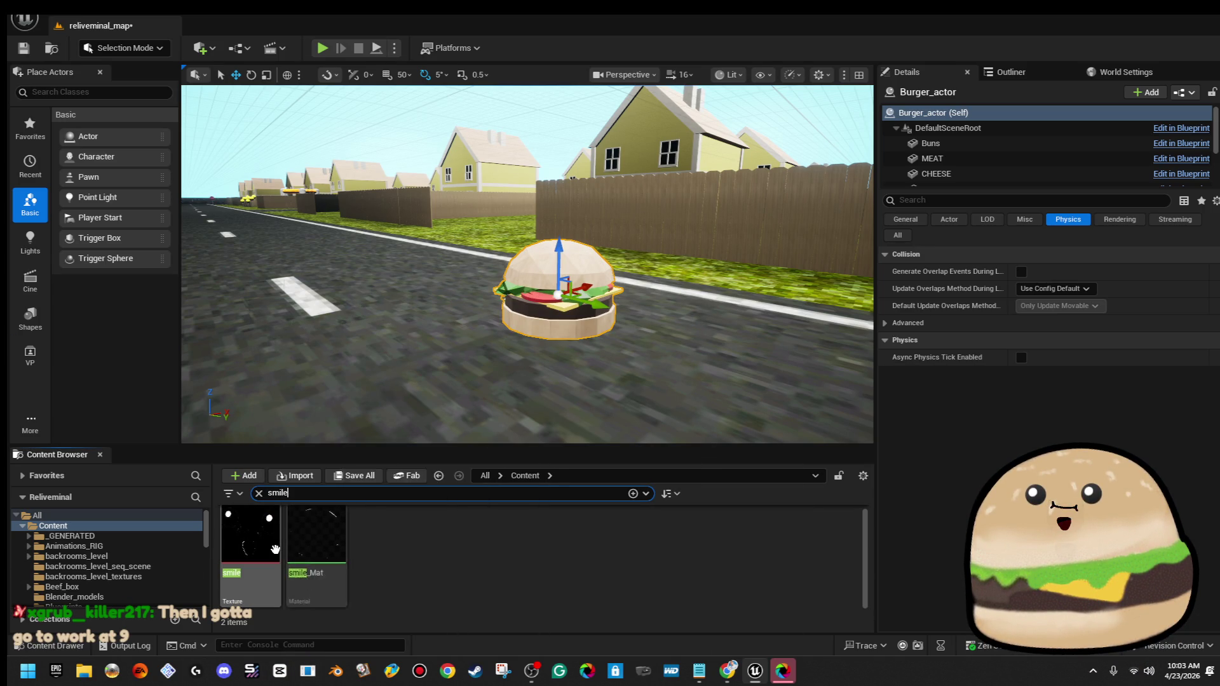
pyautogui.rightClick(554, 280)
pyautogui.click(594, 284)
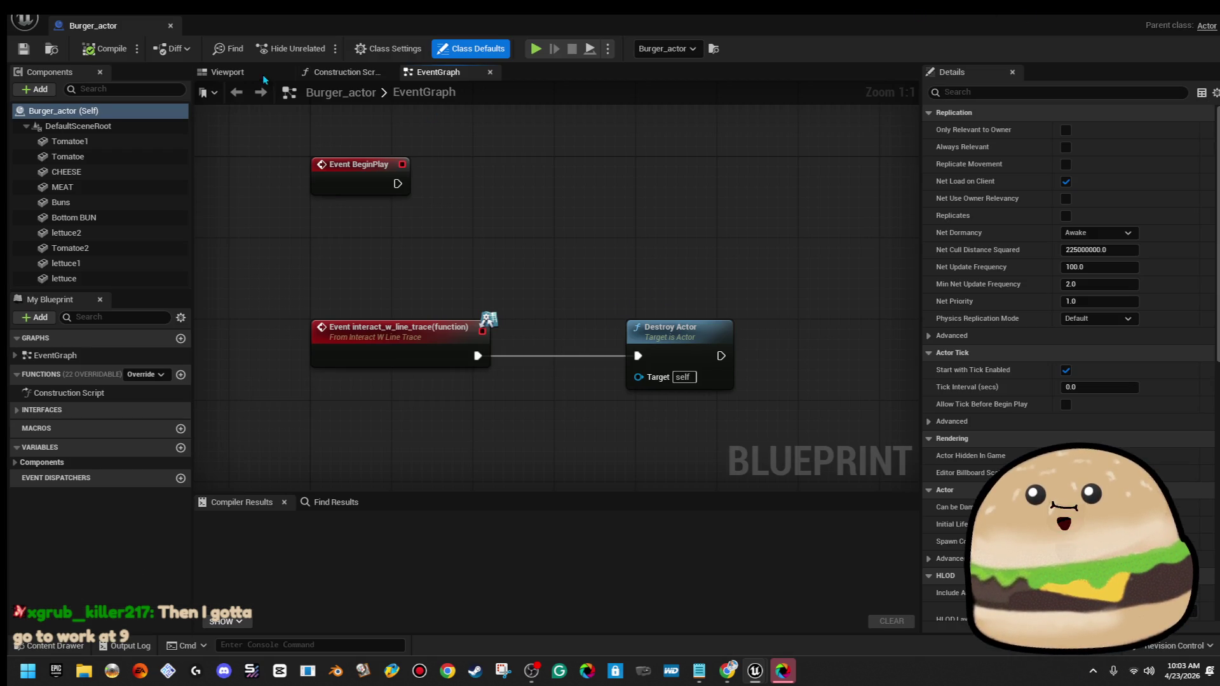
pyautogui.click(1208, 19)
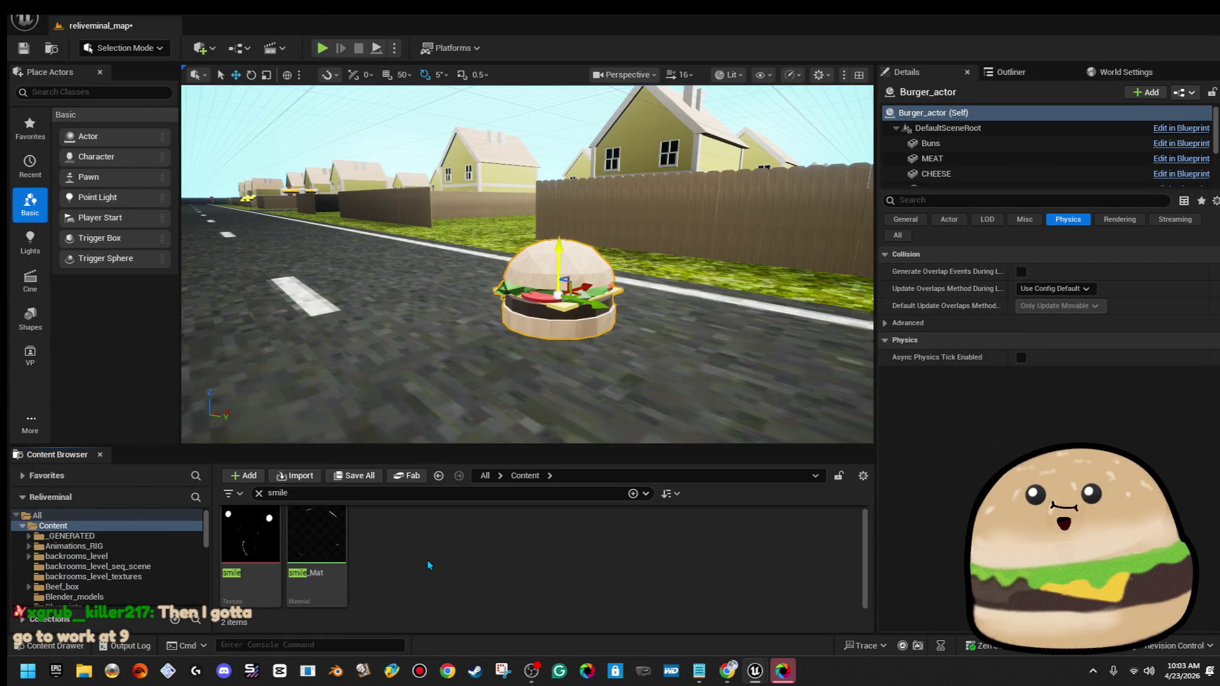
pyautogui.click(316, 546)
pyautogui.scroll(5, 527, 263)
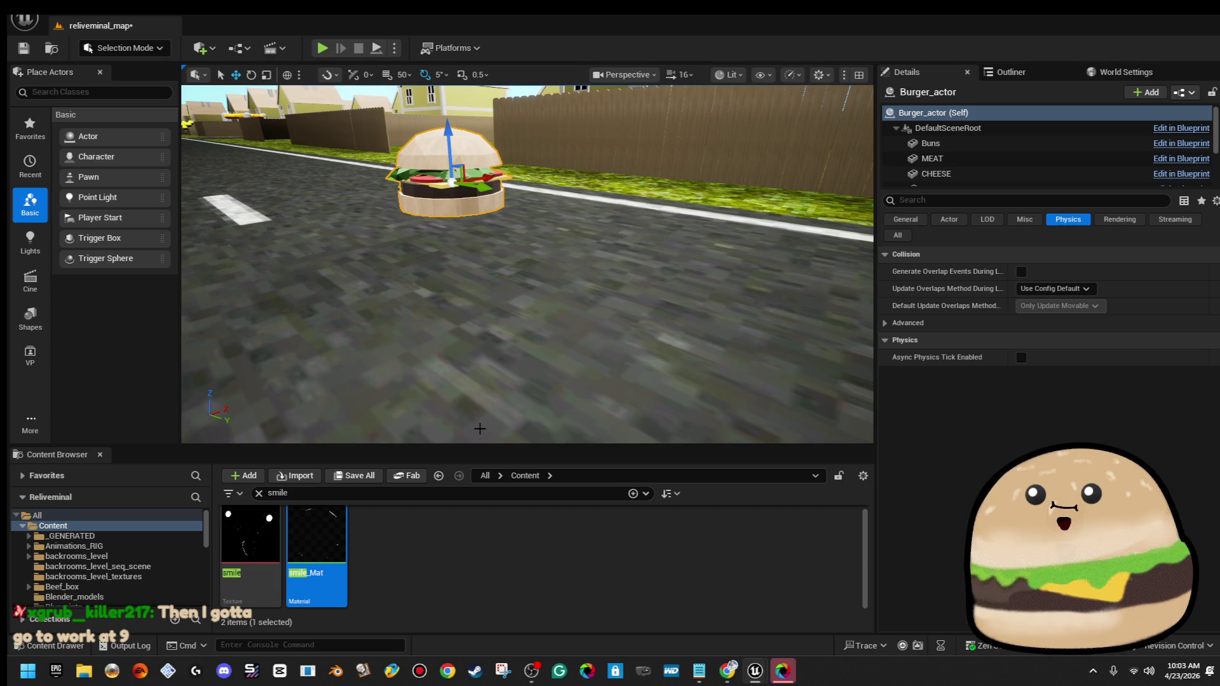
pyautogui.doubleClick(254, 533)
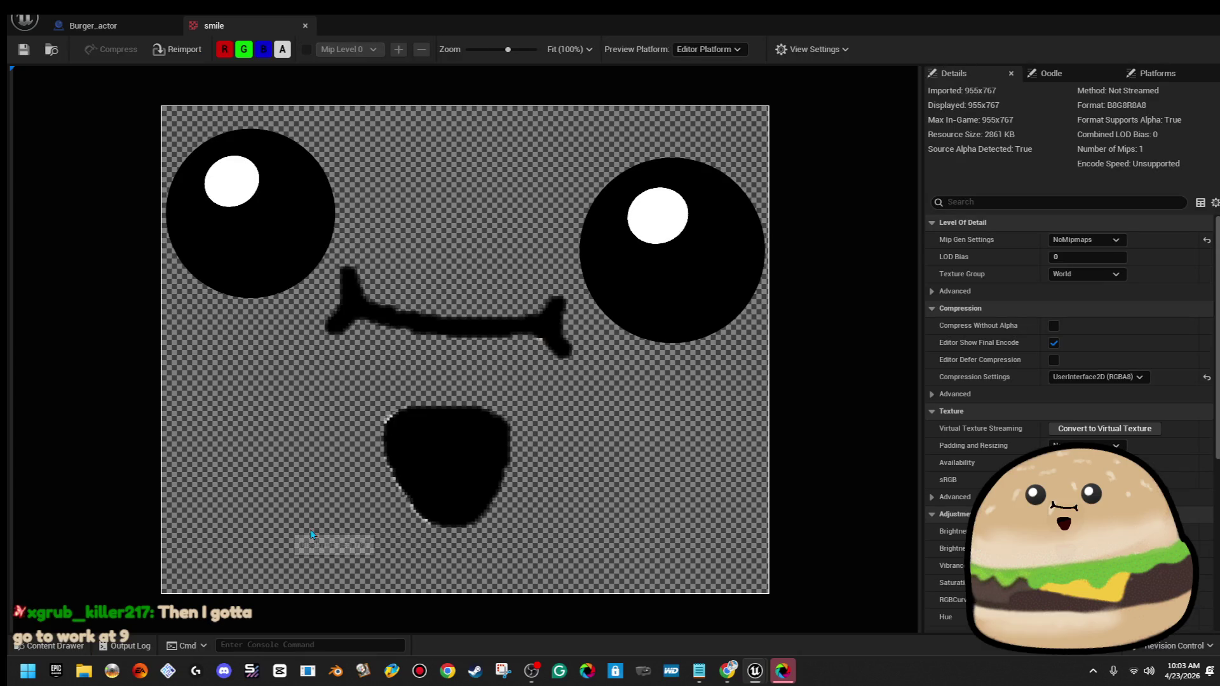
pyautogui.click(306, 27)
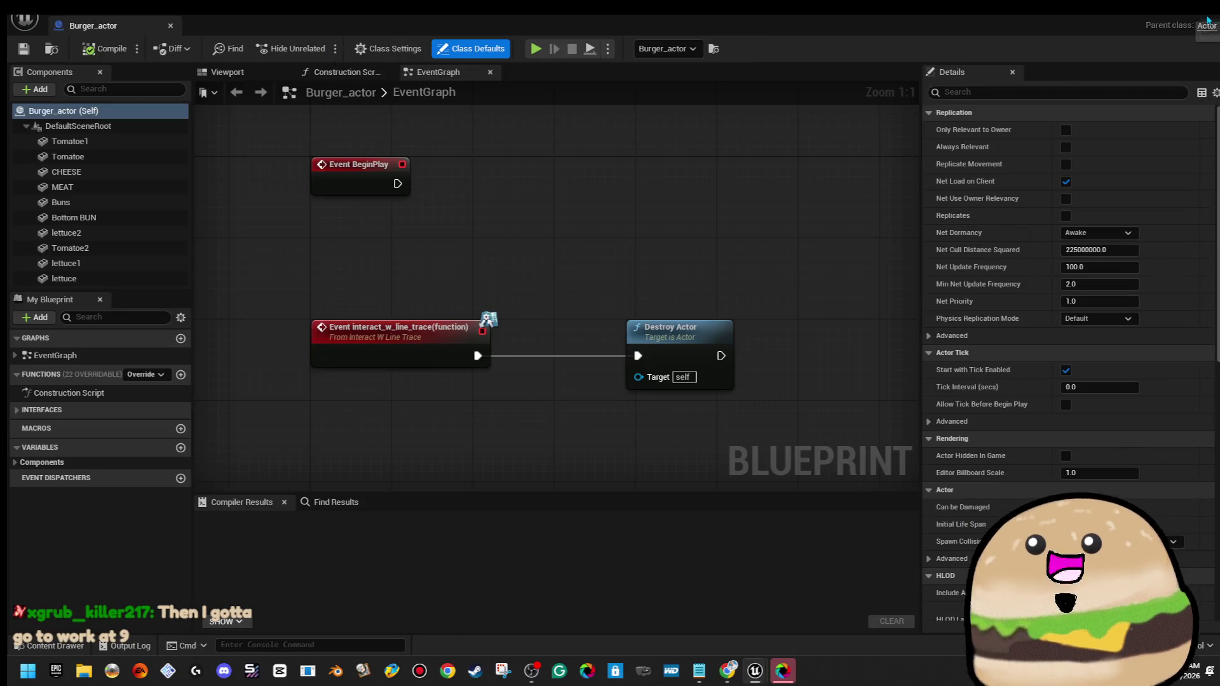
pyautogui.hotkey('alt', 'Tab')
pyautogui.doubleClick(323, 534)
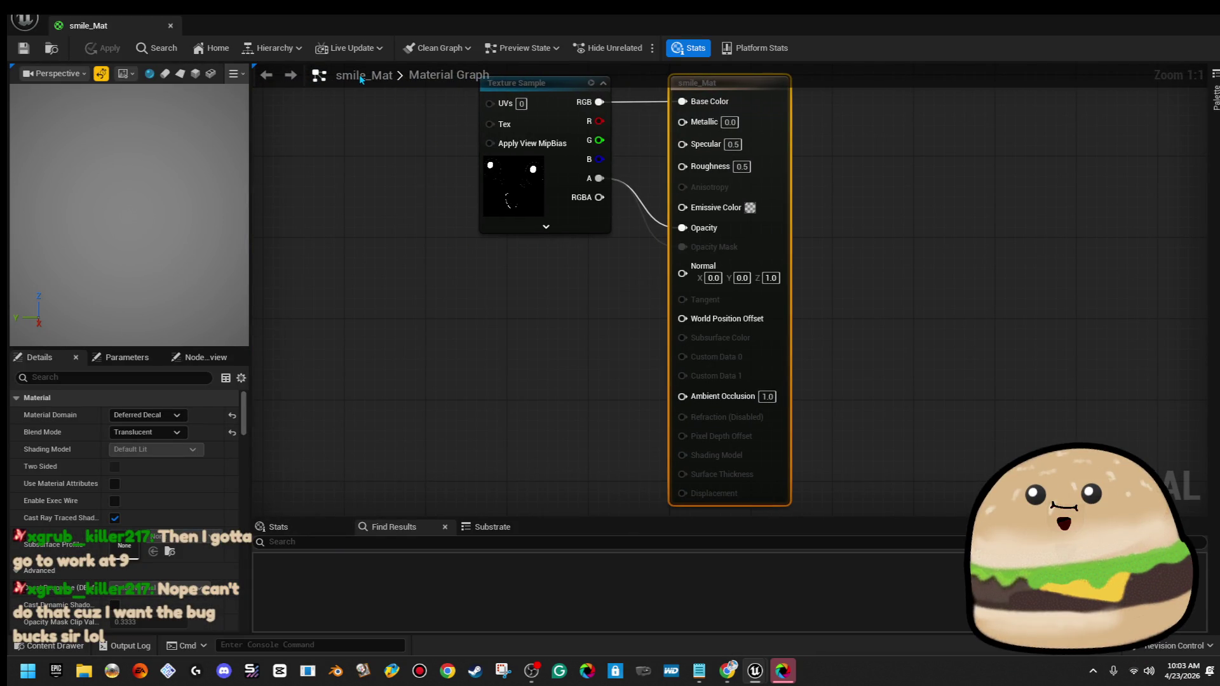
pyautogui.hotkey('alt', 'Tab')
pyautogui.click(266, 540)
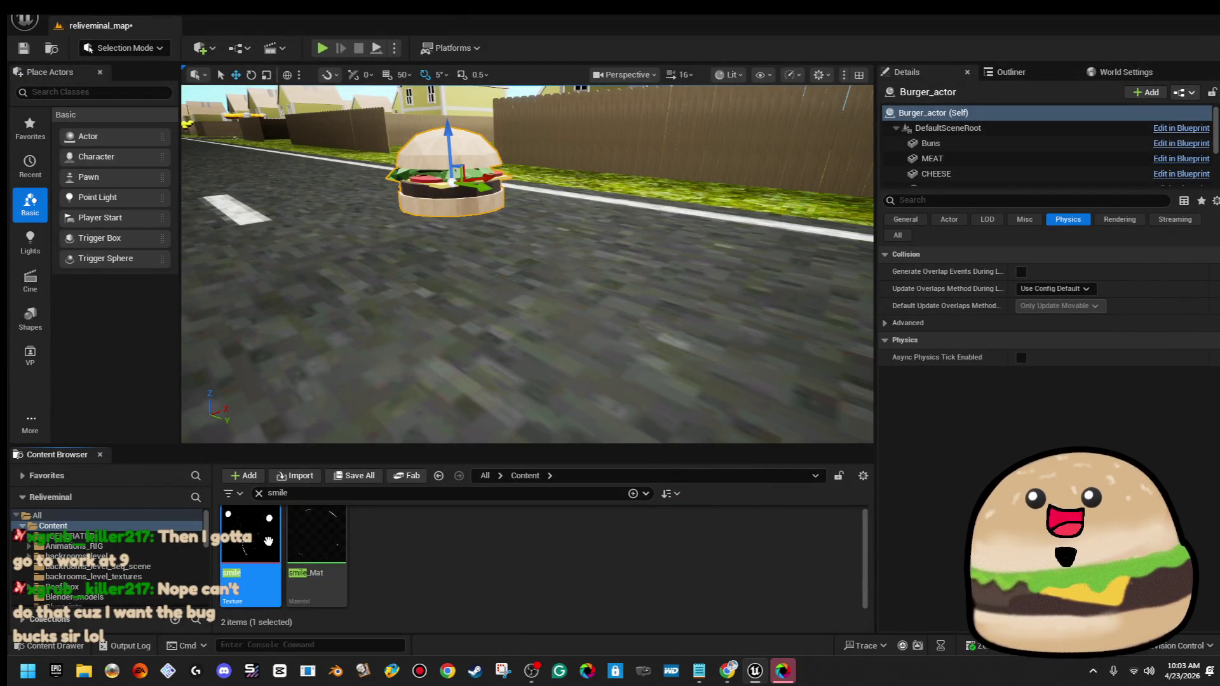
# Create a material from the smile texture, name it smile_decal_face_burger_mike, and open it
pyautogui.rightClick(268, 541)
pyautogui.moveTo(275, 534)
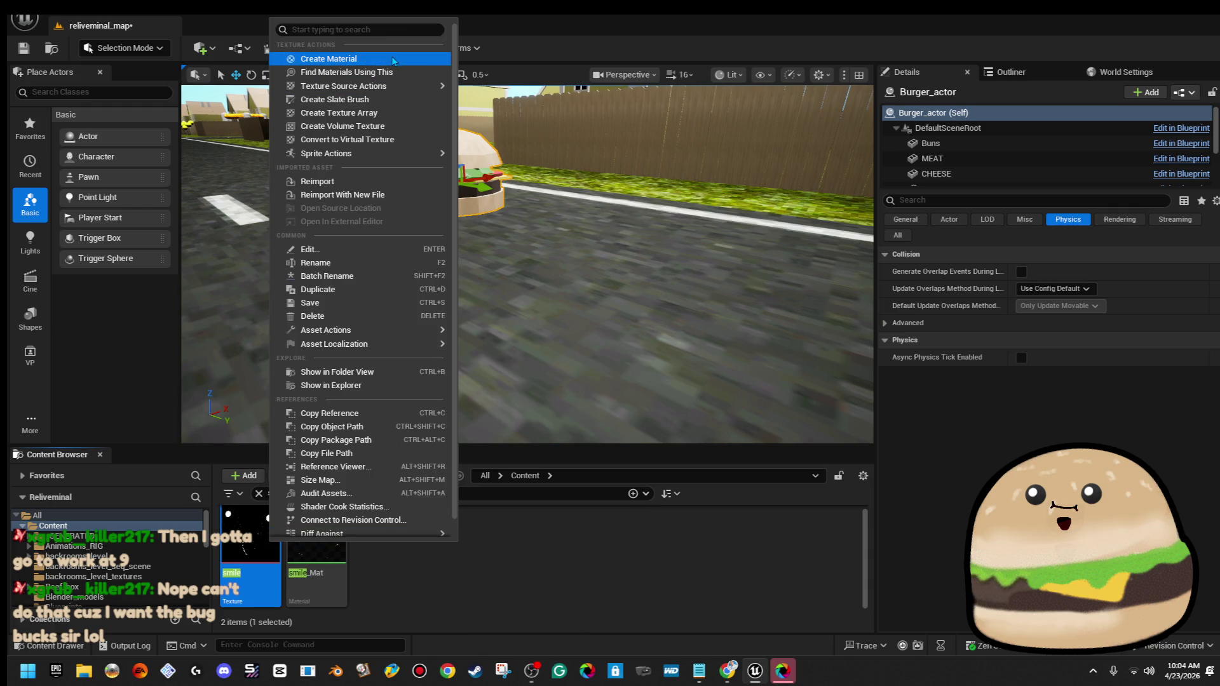
pyautogui.click(329, 58)
pyautogui.press('BackSpace')
pyautogui.press('BackSpace')
pyautogui.press('BackSpace')
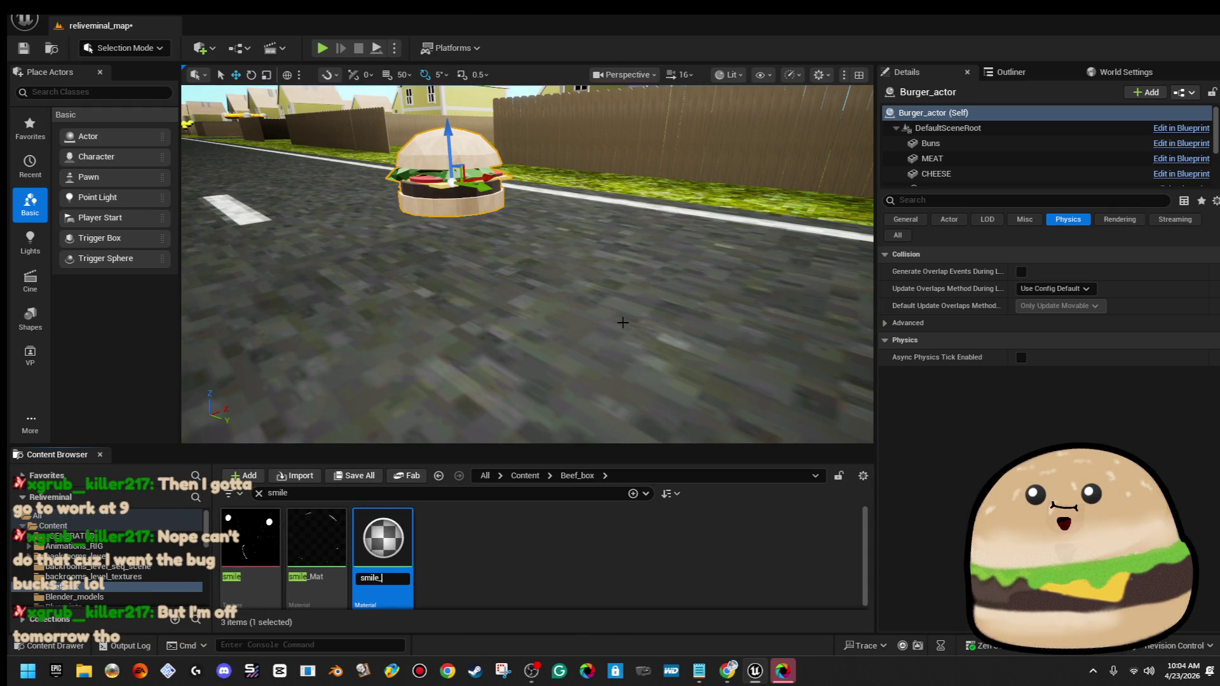
pyautogui.write('decal')
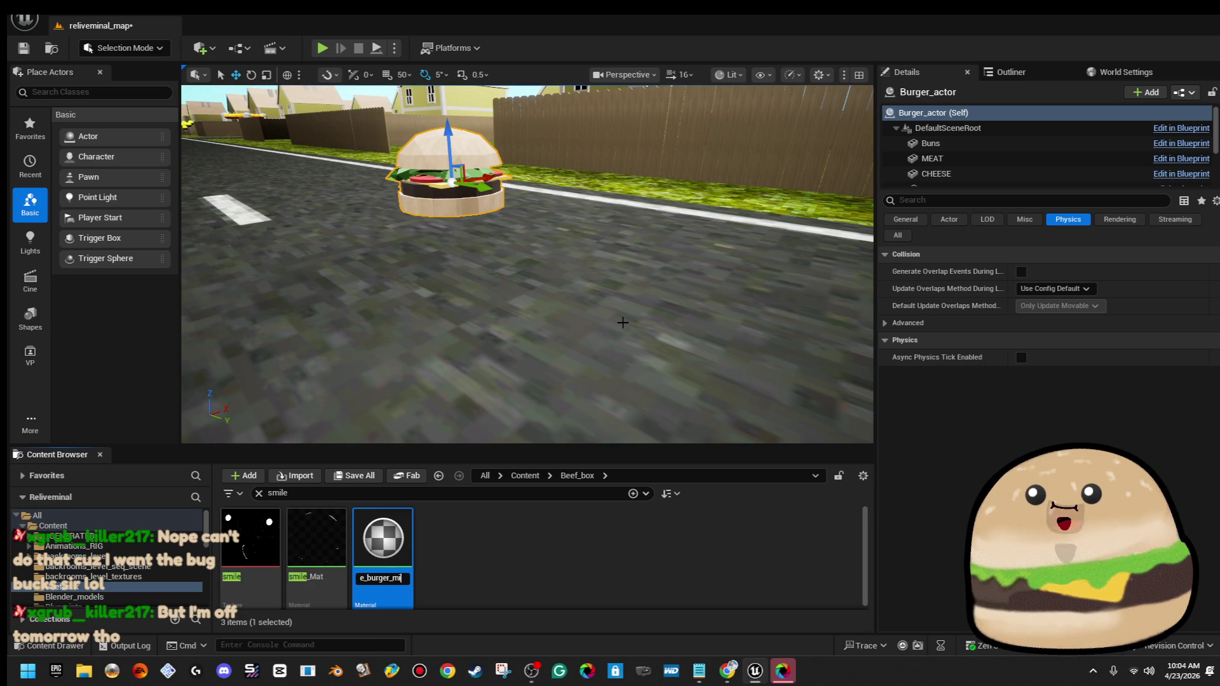
pyautogui.write('ke')
pyautogui.press('Return')
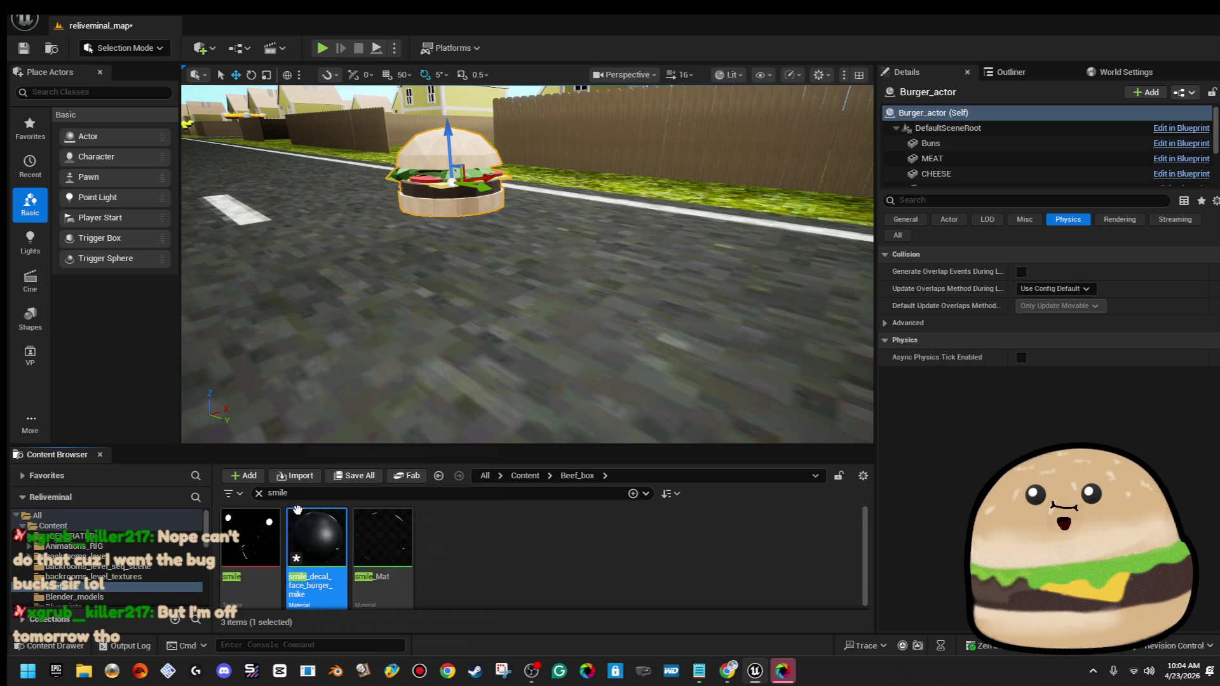
pyautogui.scroll(-10, 433, 289)
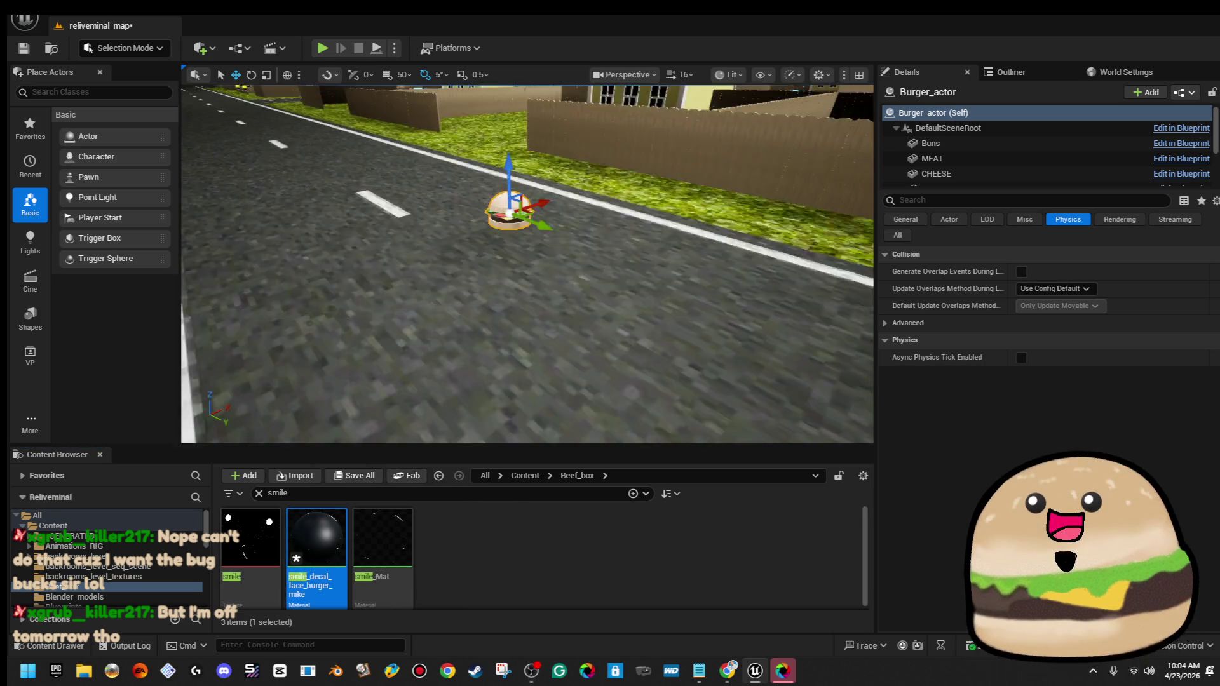
pyautogui.scroll(10, 352, 289)
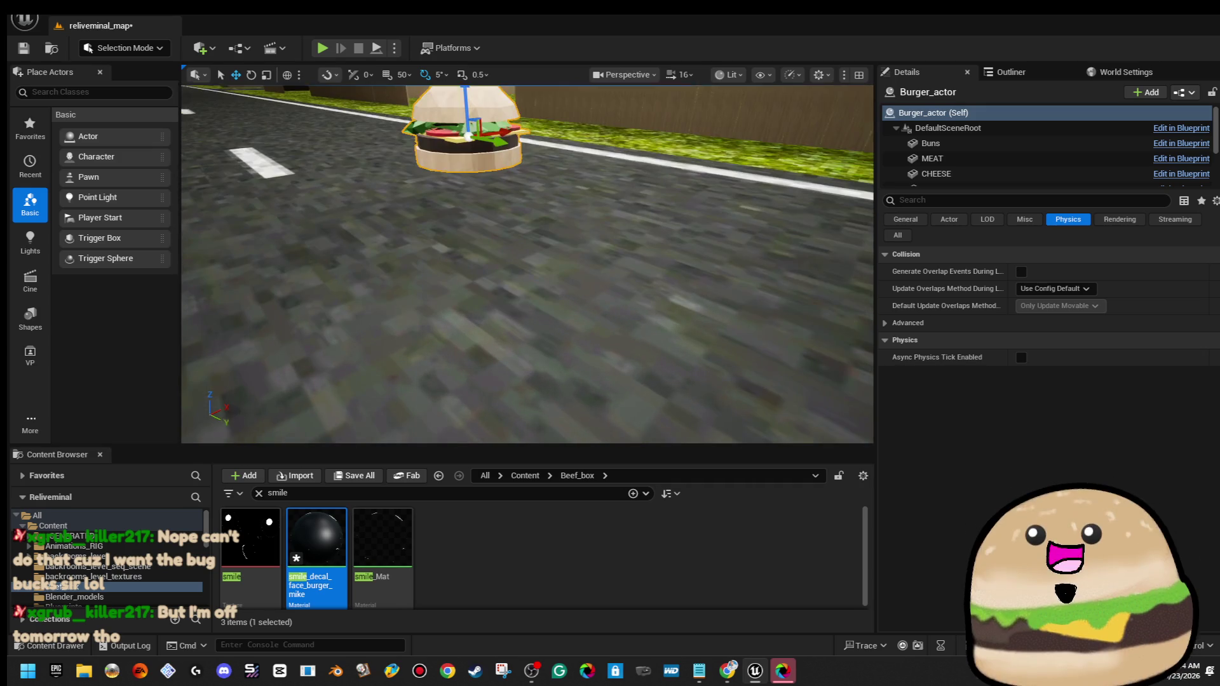
pyautogui.doubleClick(320, 521)
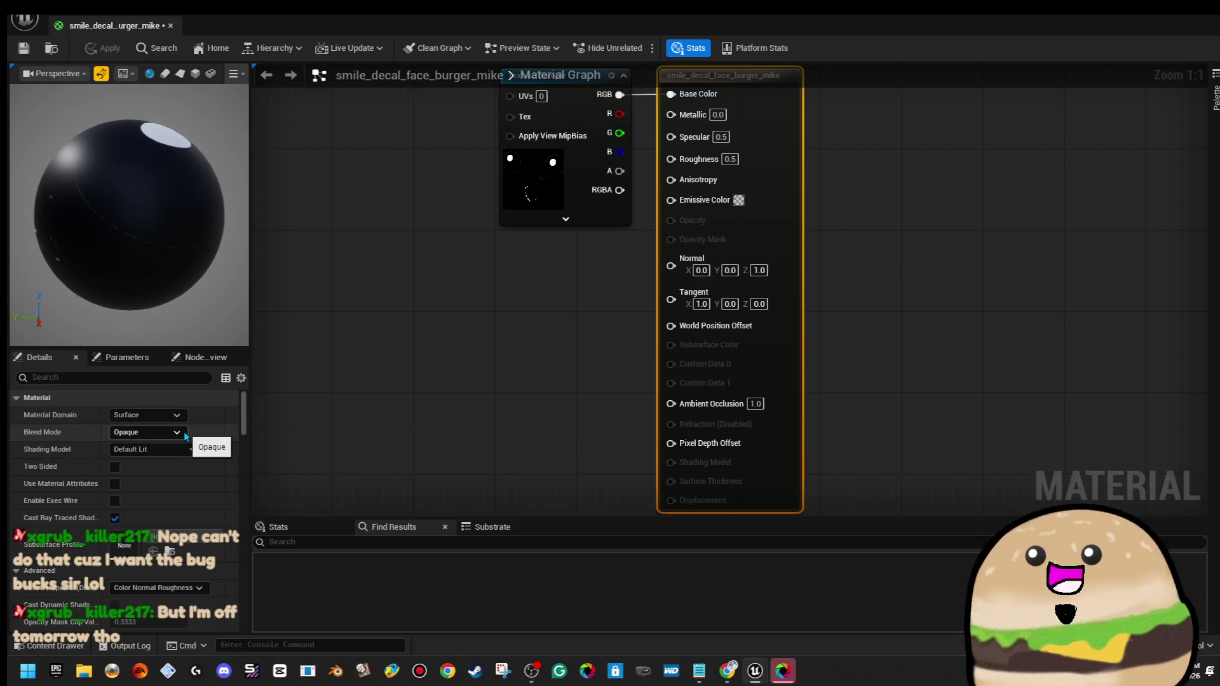
# Set the material domain to Deferred Decal and wire the texture RGBA into World Position Offset
pyautogui.click(185, 415)
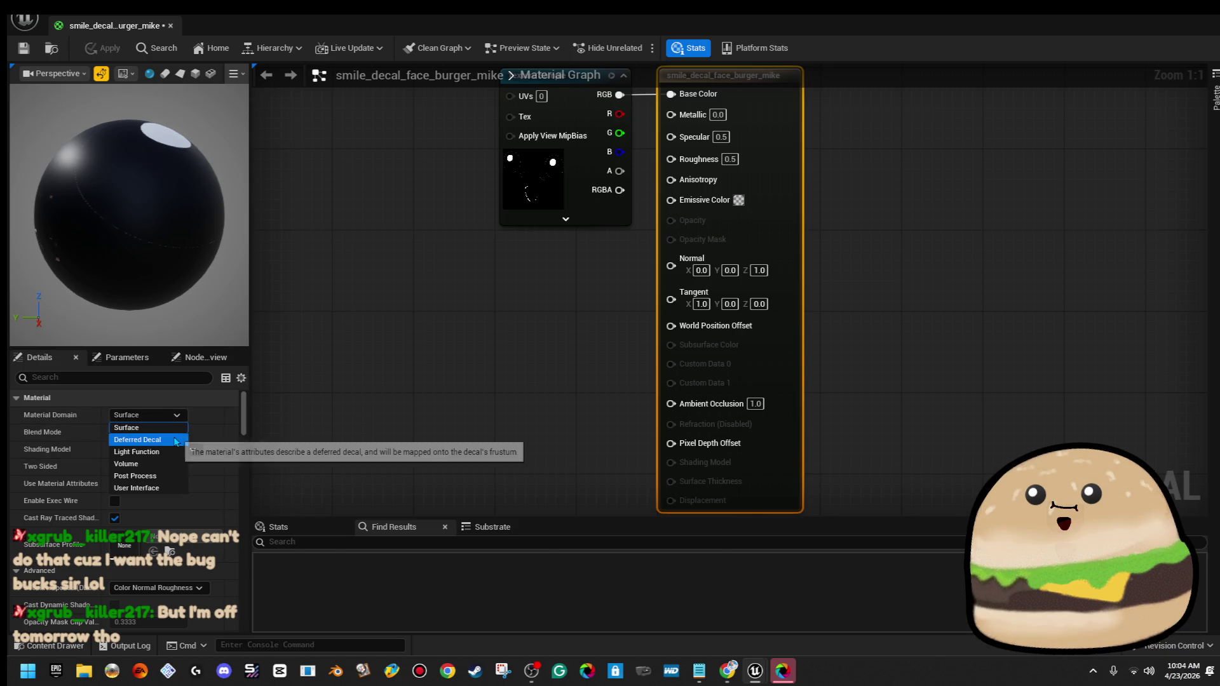
pyautogui.click(137, 440)
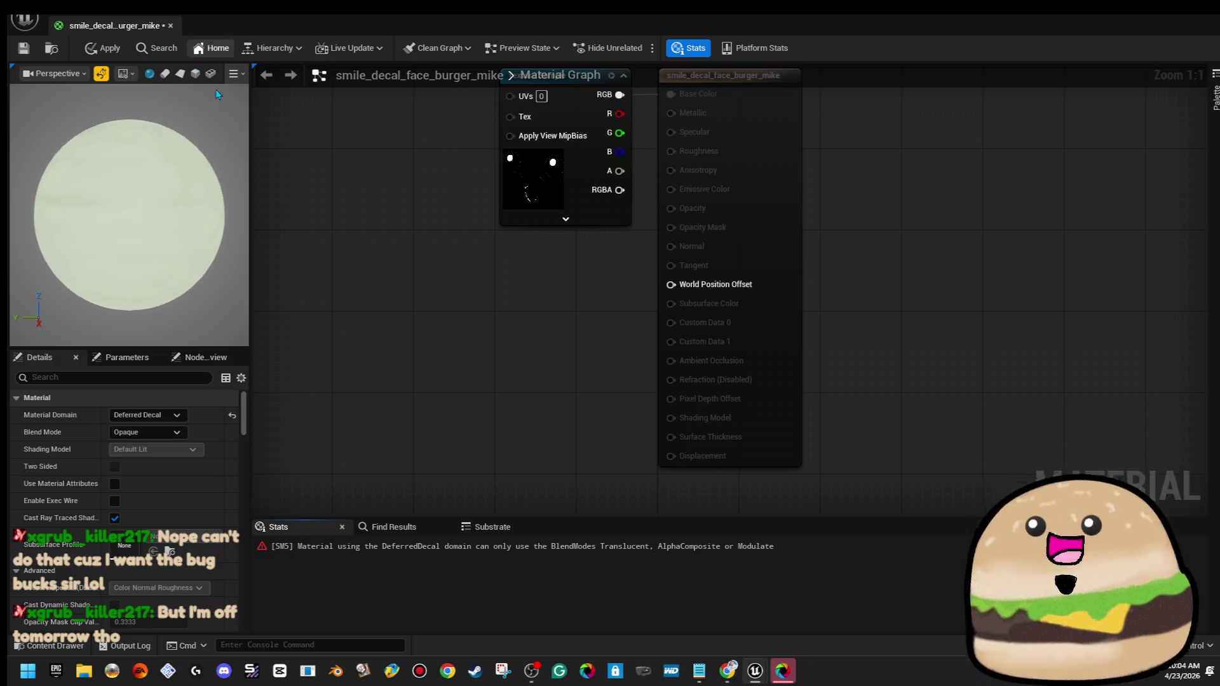
pyautogui.press('Home')
pyautogui.moveTo(535, 296); pyautogui.dragTo(585, 390)
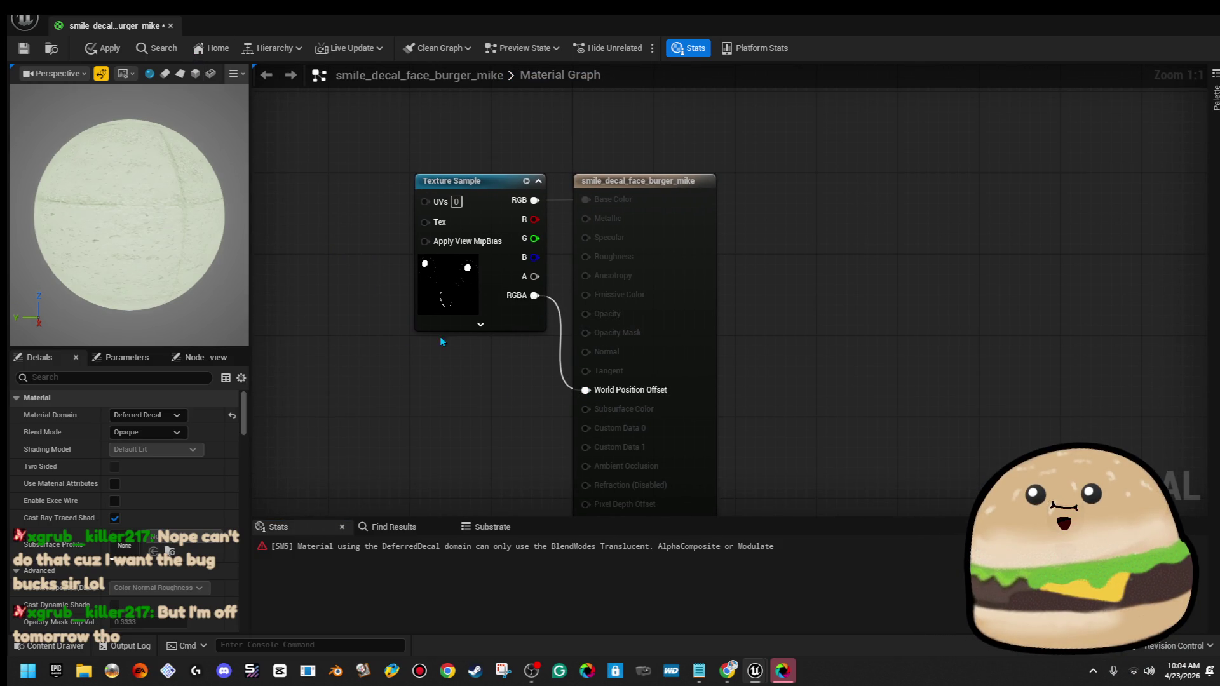
pyautogui.click(90, 47)
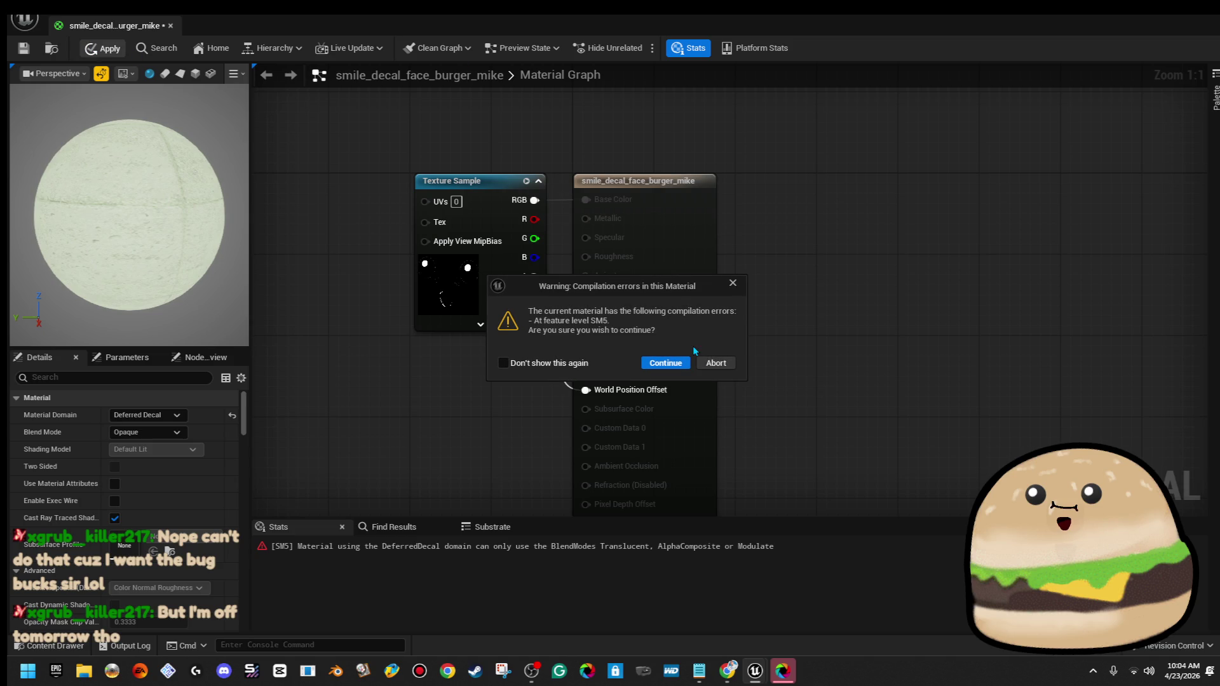
pyautogui.click(721, 360)
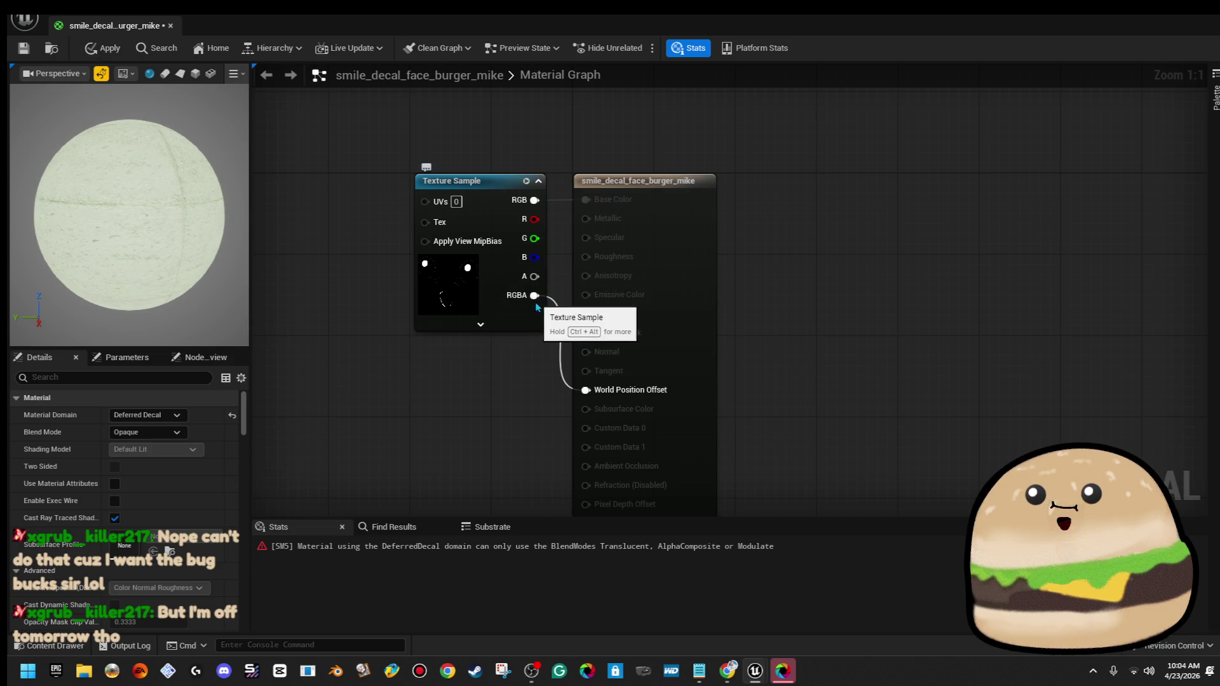
# Remove the RGBA to World Position Offset link and recompile past the warnings
pyautogui.rightClick(534, 295)
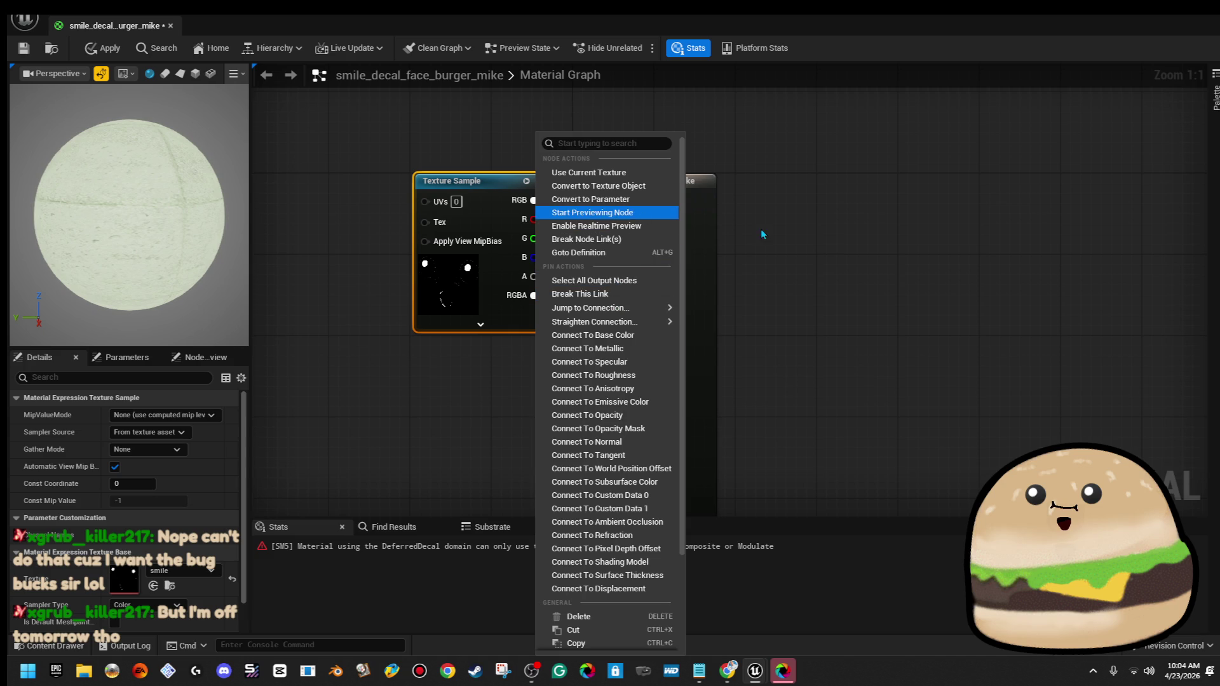
pyautogui.click(762, 232)
pyautogui.rightClick(537, 295)
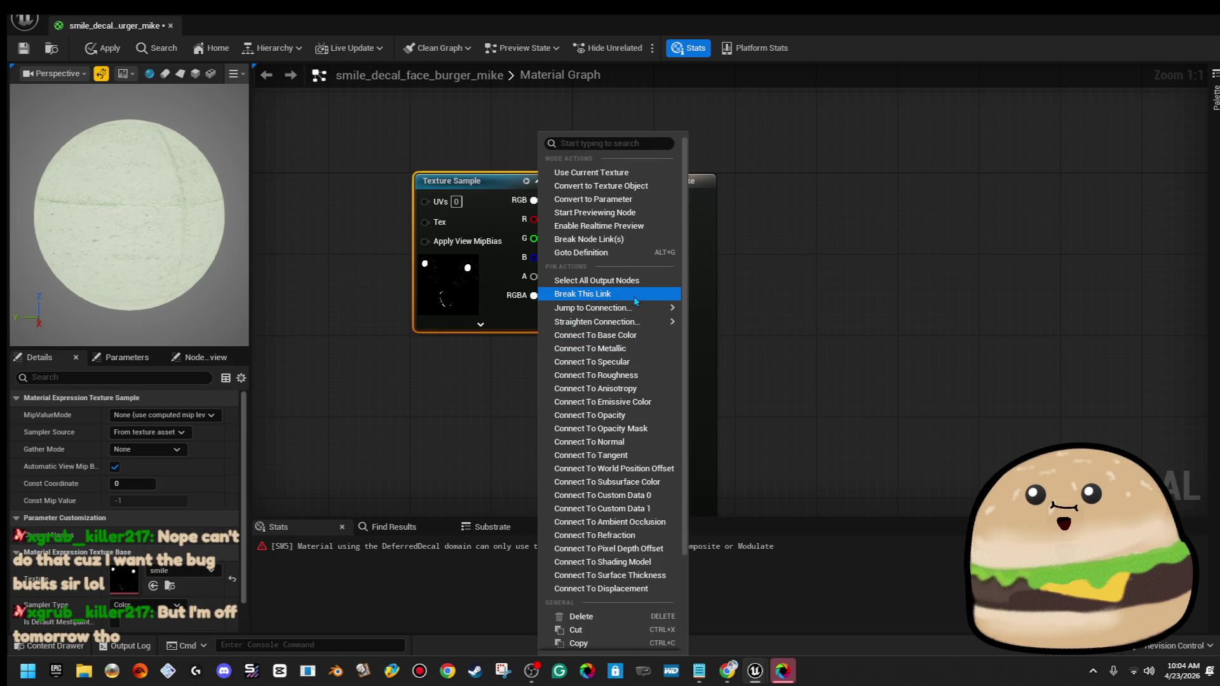
pyautogui.click(386, 406)
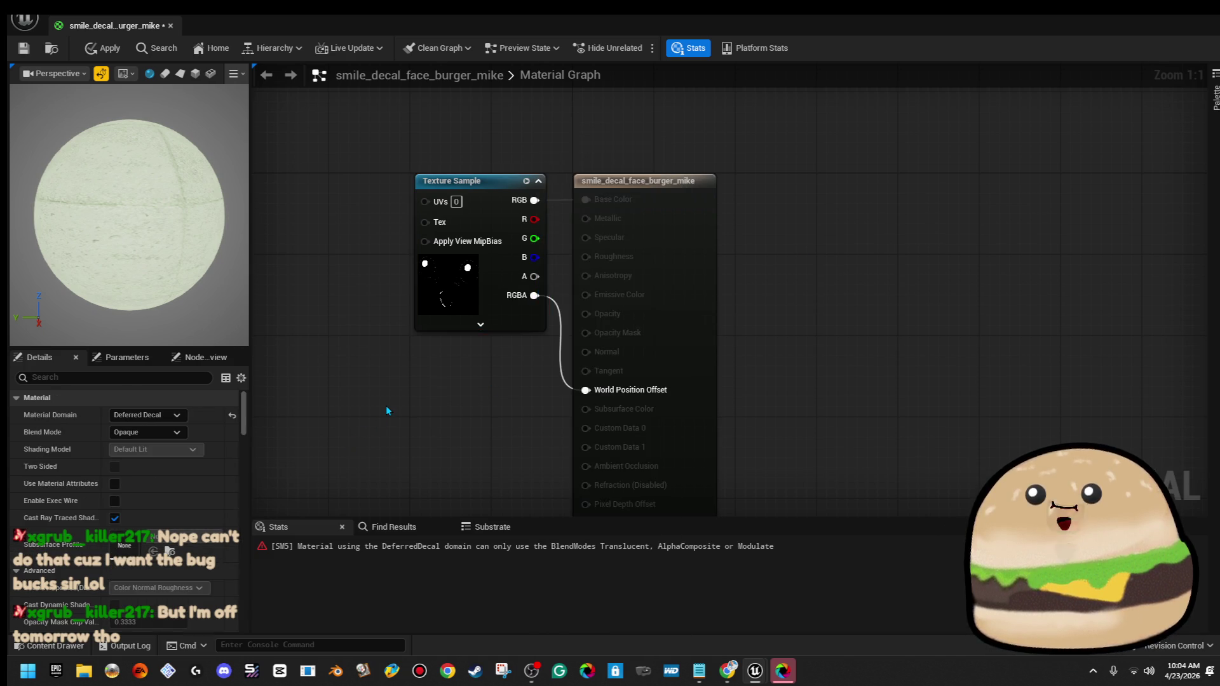
pyautogui.hotkey('ctrl', 's')
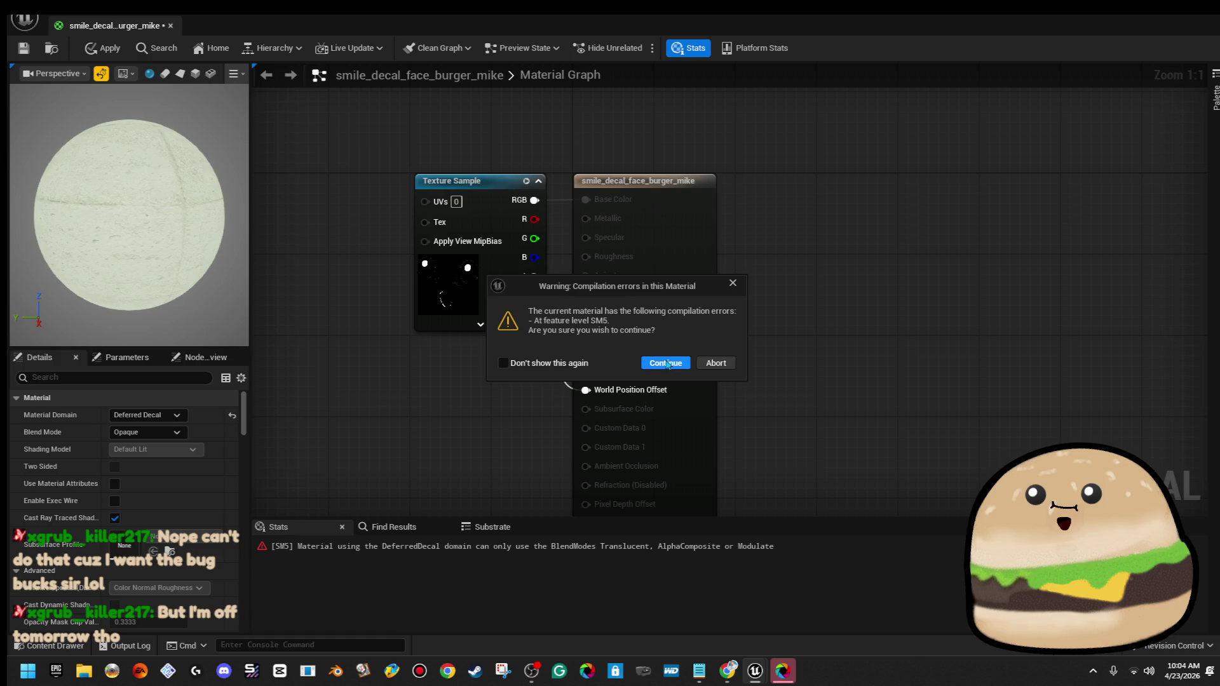
pyautogui.click(665, 363)
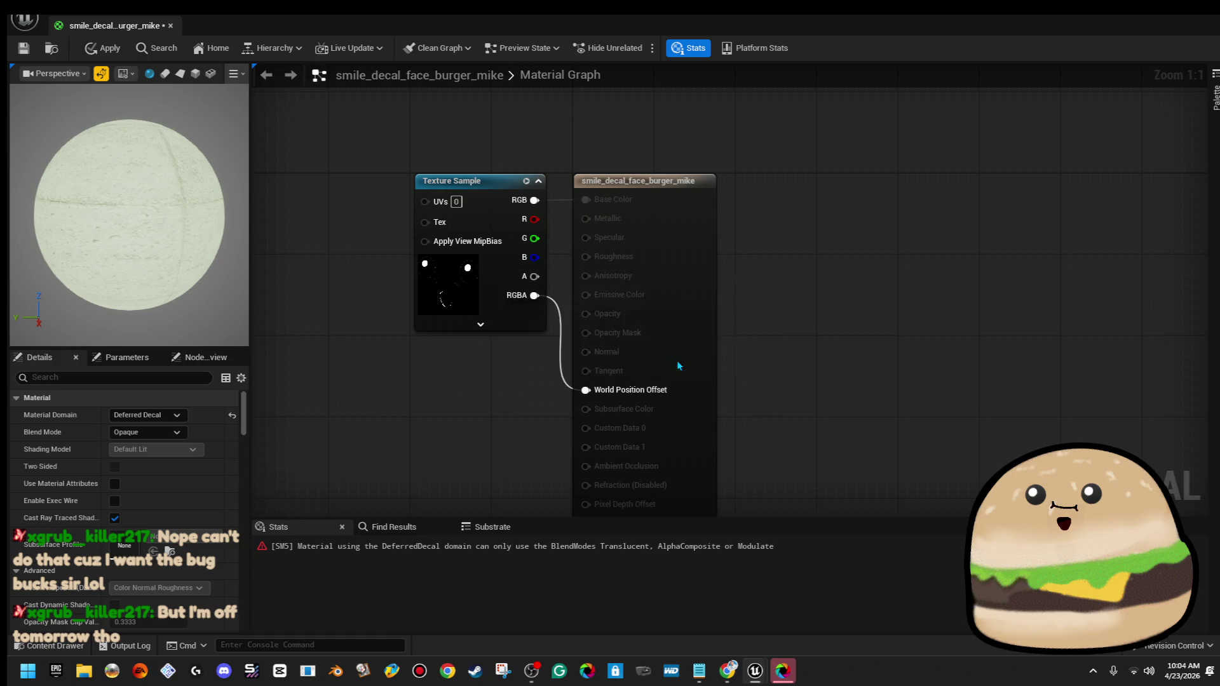
pyautogui.click(488, 294)
pyautogui.click(92, 50)
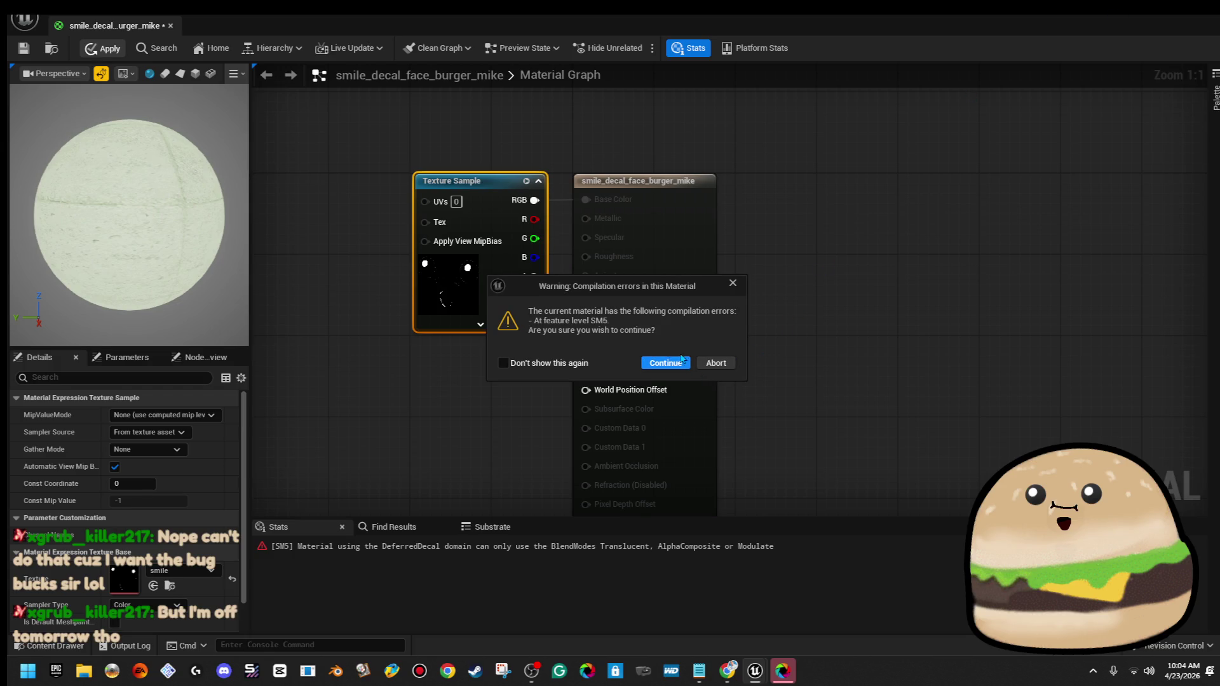
pyautogui.click(732, 283)
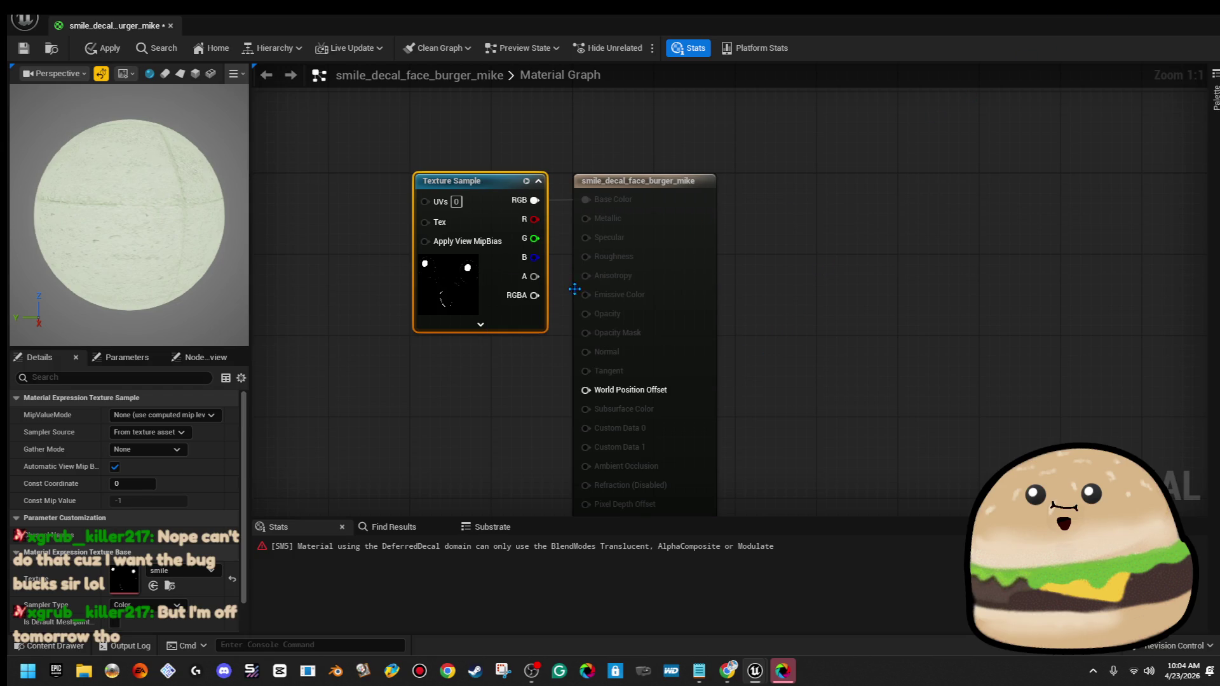
# Set the Blend Mode to Masked, apply it, then change it to Translucent
pyautogui.click(190, 416)
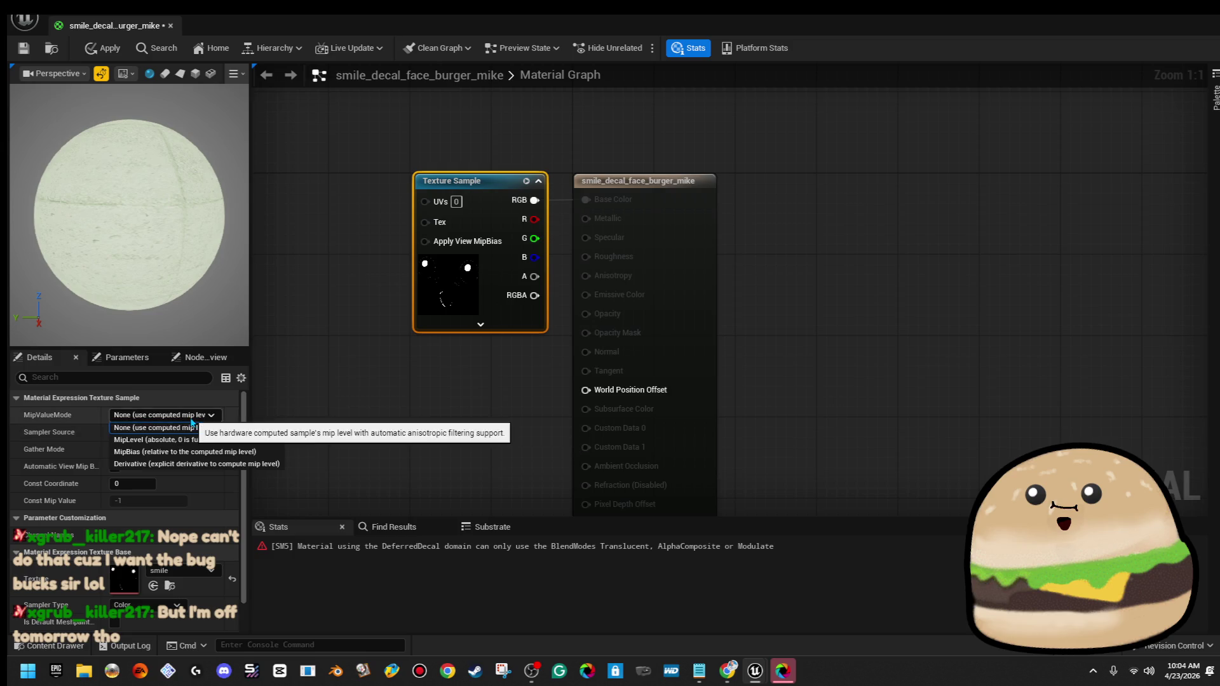
pyautogui.click(183, 446)
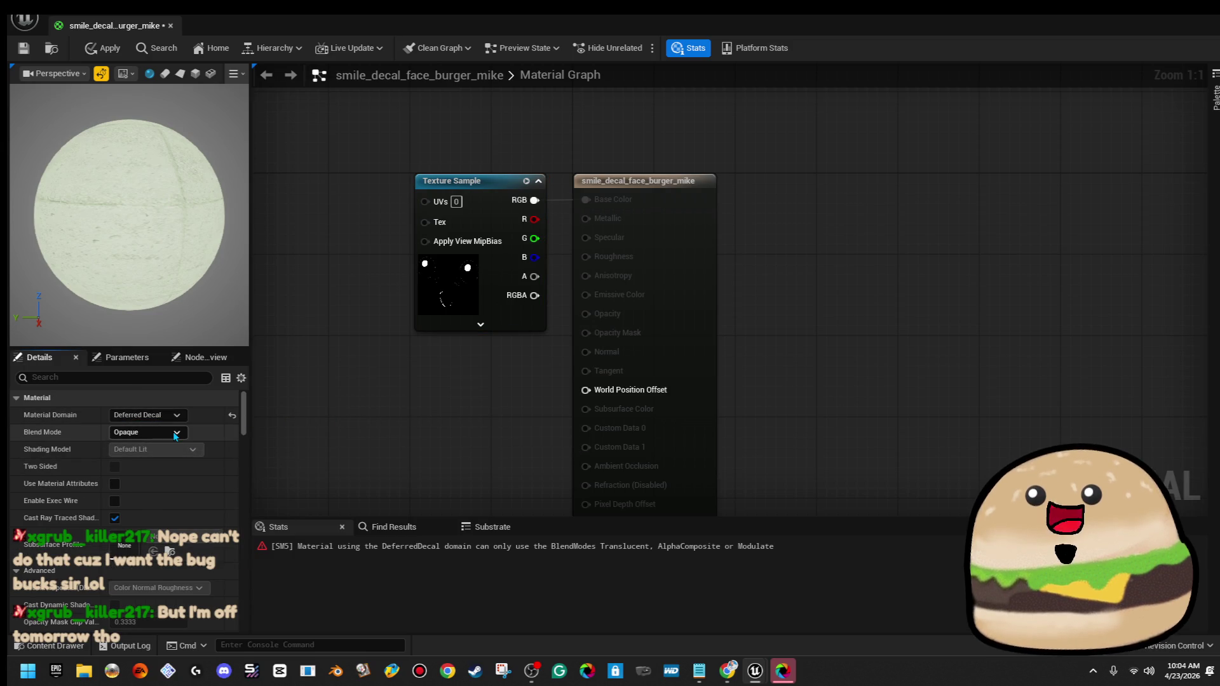
pyautogui.click(172, 432)
pyautogui.click(173, 458)
pyautogui.click(175, 439)
pyautogui.click(176, 457)
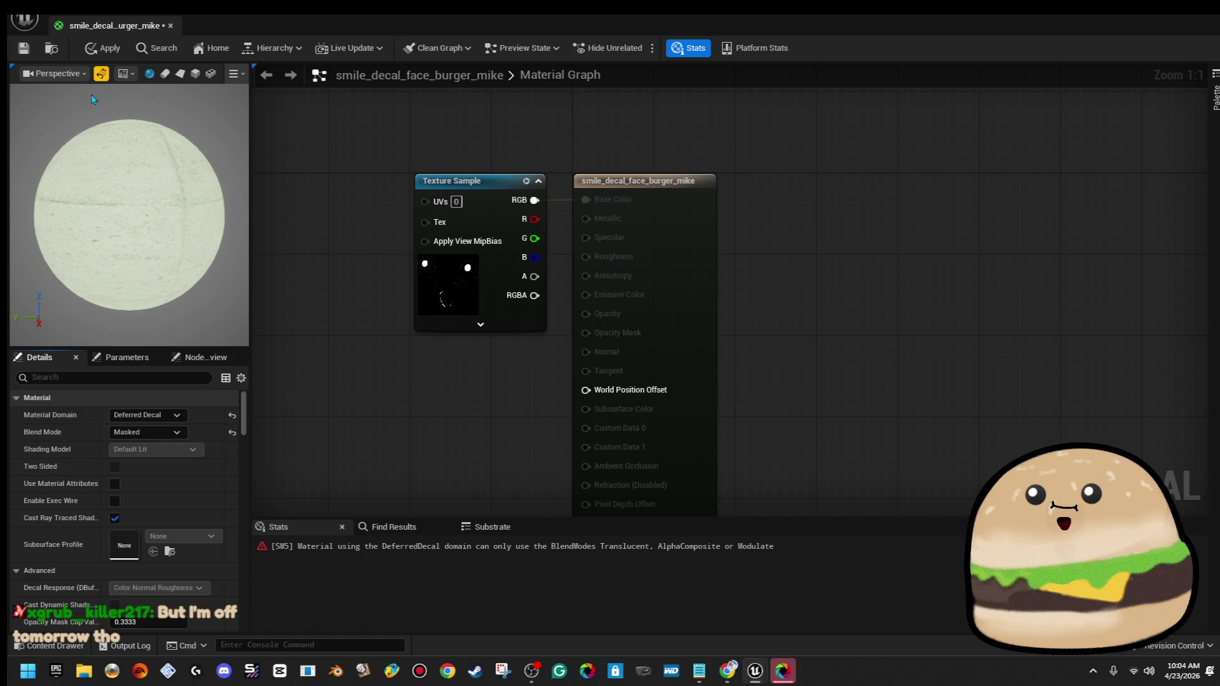
pyautogui.click(104, 48)
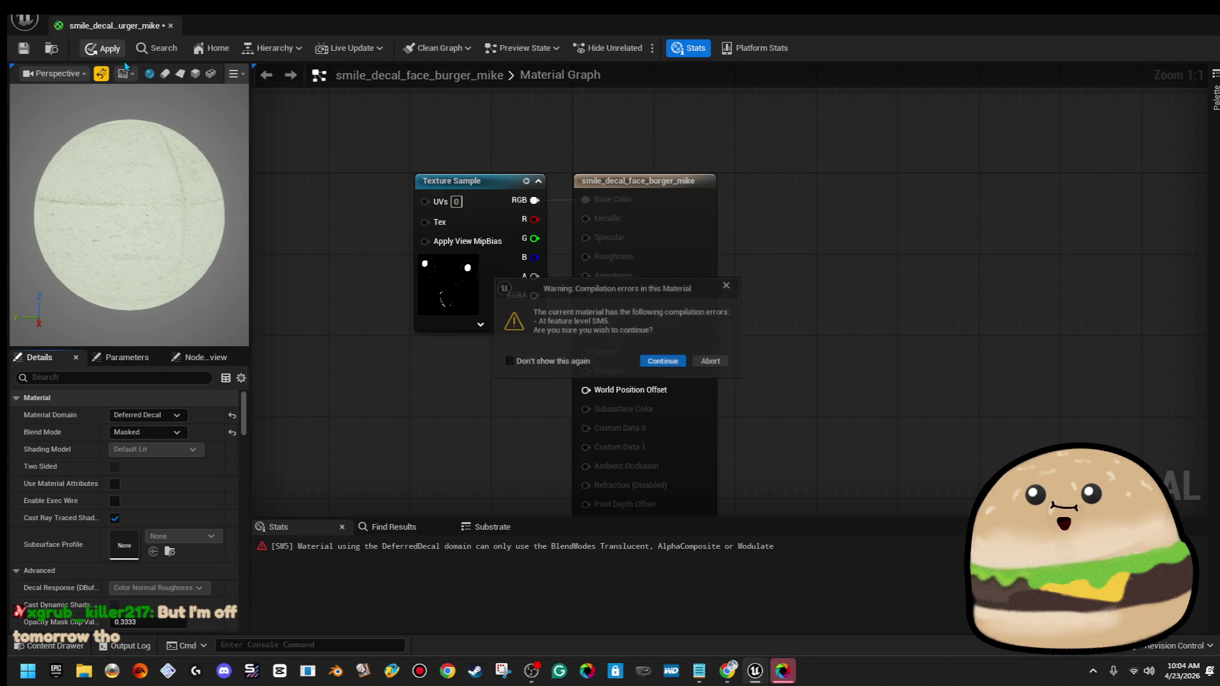
pyautogui.click(666, 364)
pyautogui.click(171, 432)
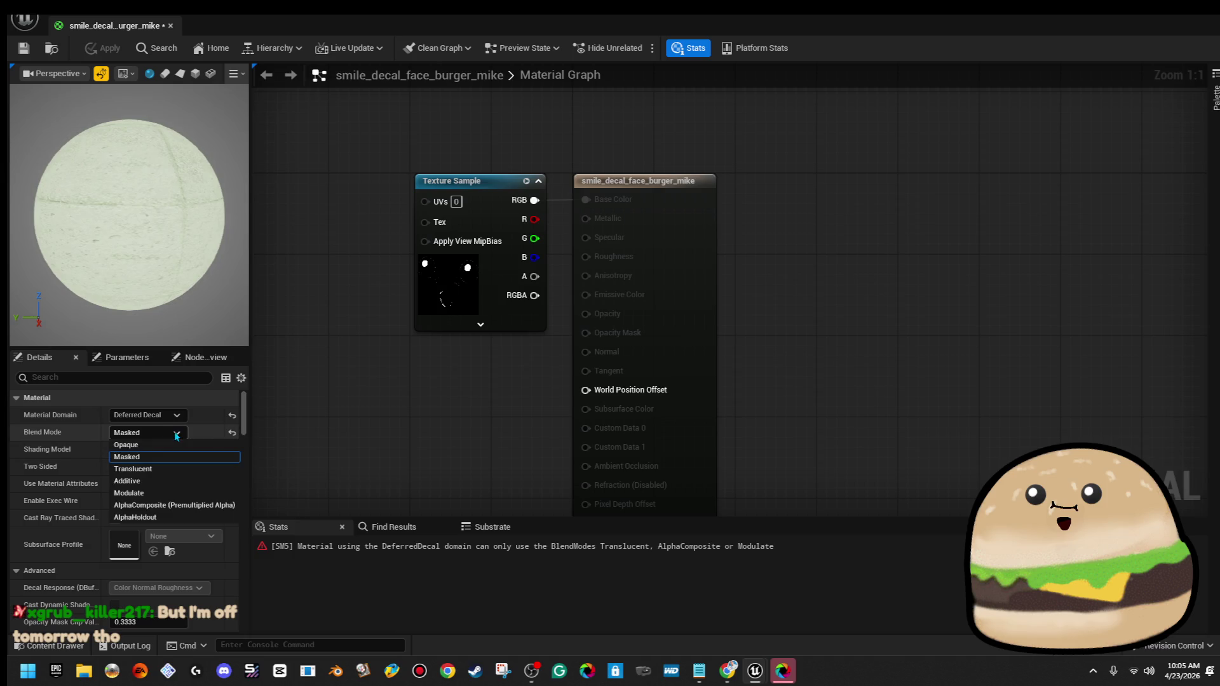
pyautogui.click(174, 469)
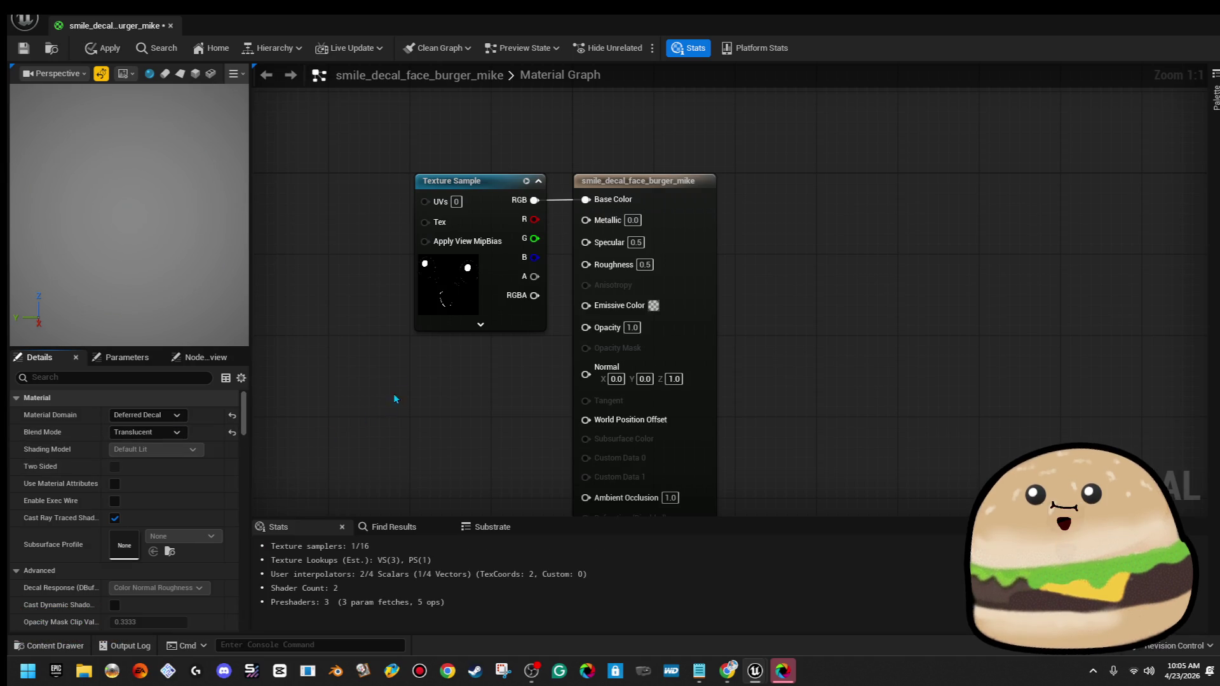
# Apply the Translucent changes, close the Material Editor, and briefly open smile_Mat
pyautogui.click(103, 48)
pyautogui.doubleClick(882, 25)
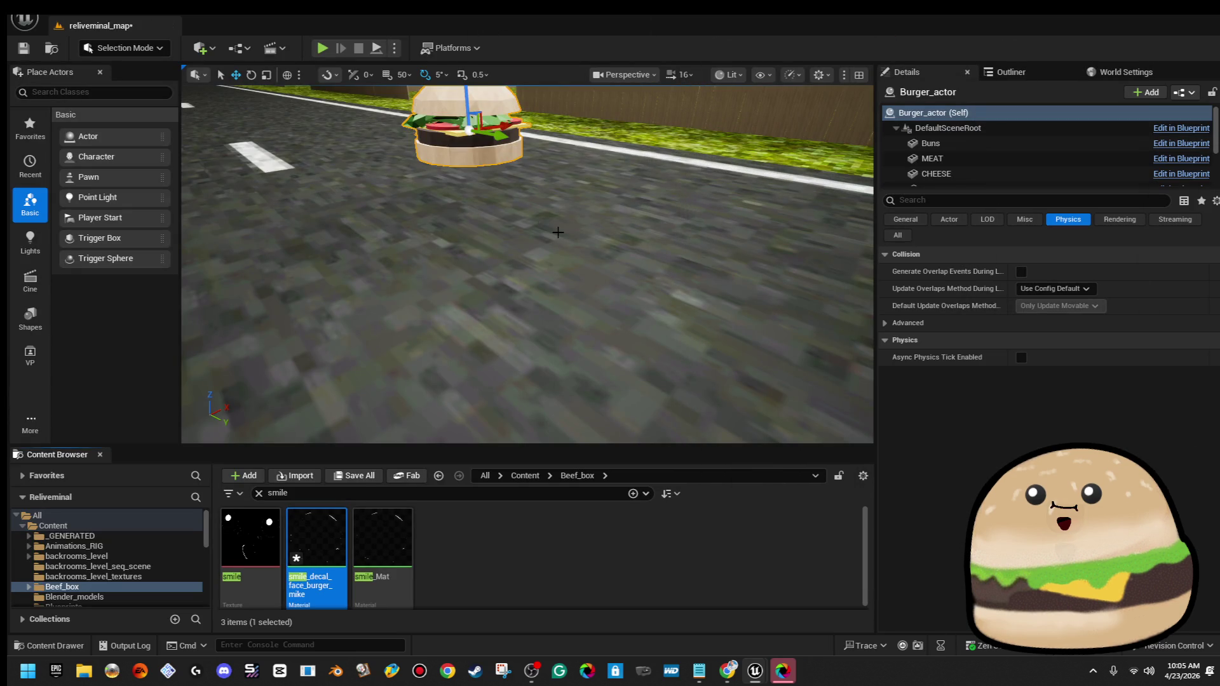
pyautogui.moveTo(527, 267); pyautogui.dragTo(483, 197)
pyautogui.click(383, 540)
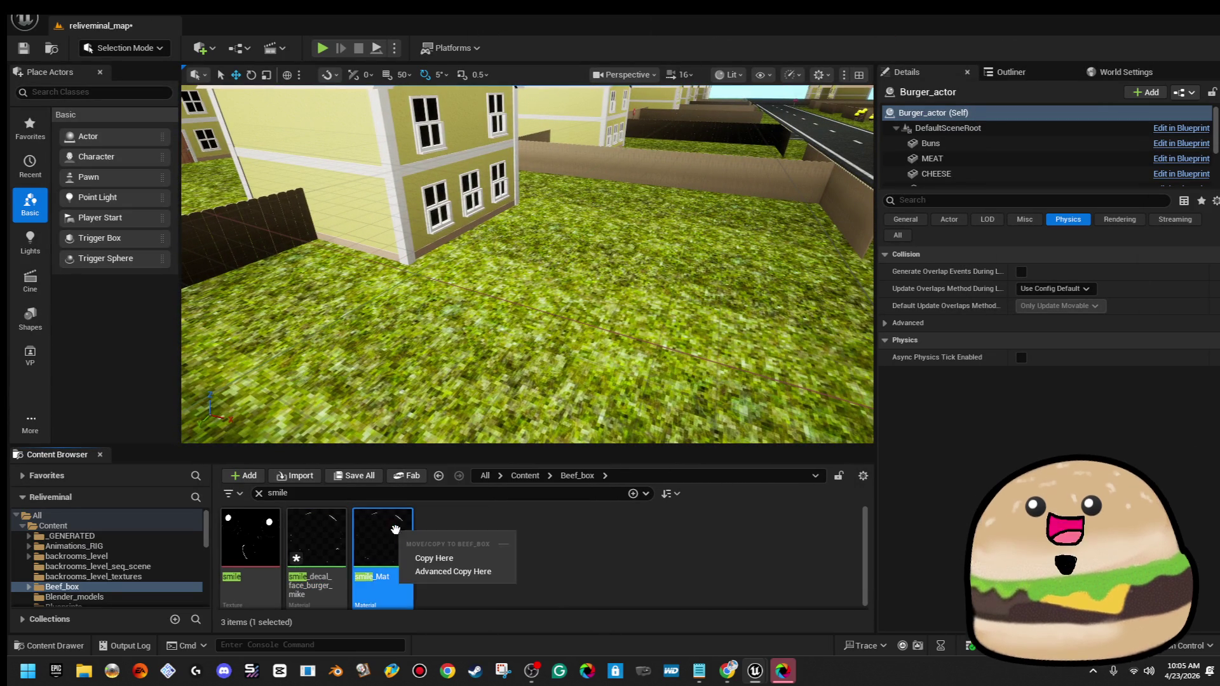
pyautogui.moveTo(344, 528); pyautogui.dragTo(401, 537)
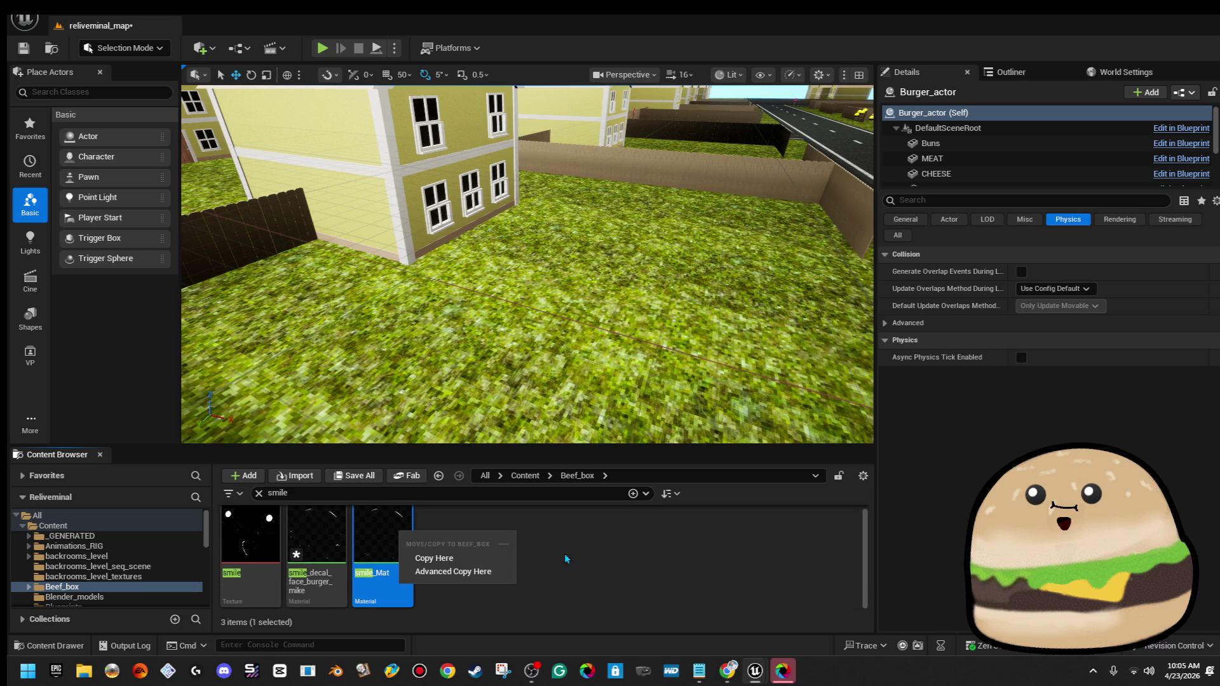
pyautogui.click(564, 554)
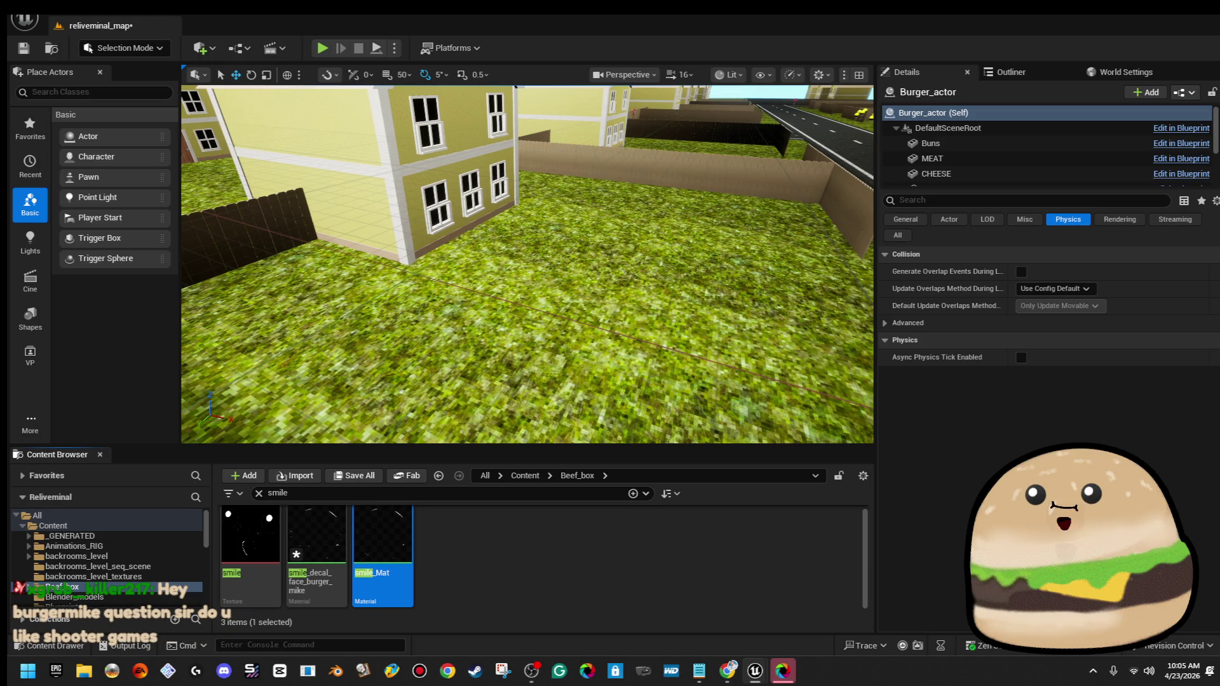
pyautogui.press('Return')
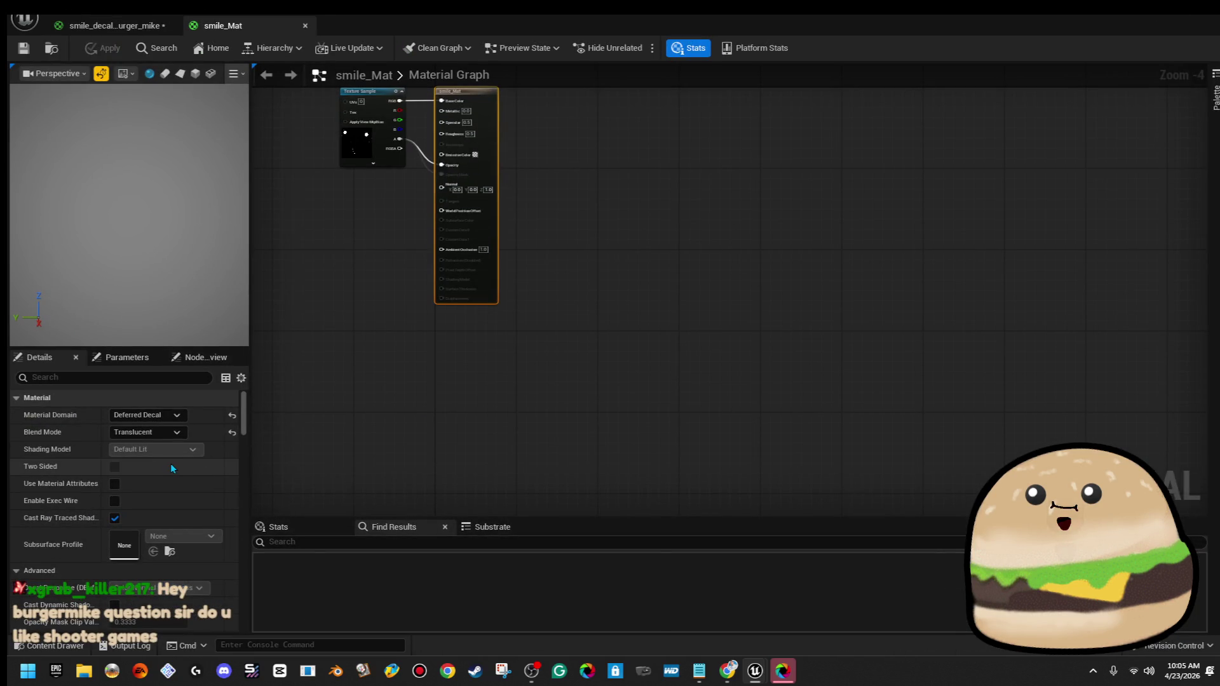
pyautogui.hotkey('alt', 'Tab')
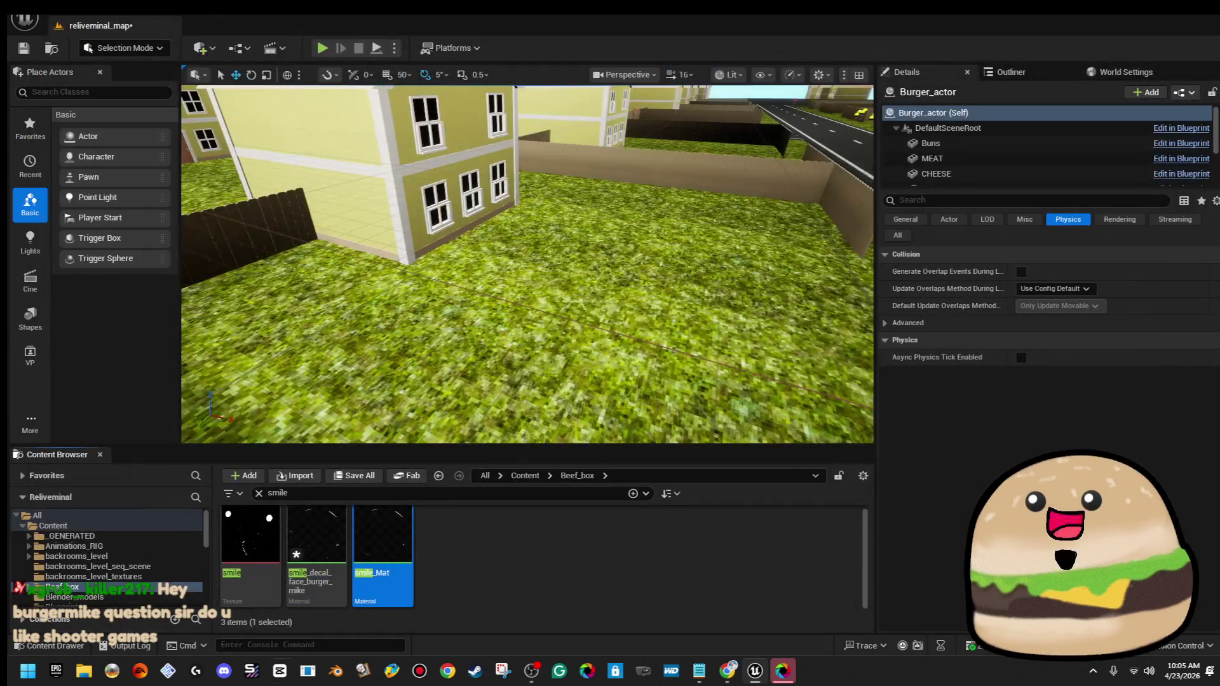
# Delete the smile_decal_face_burger_mike material asset
pyautogui.click(337, 589)
pyautogui.press('Delete')
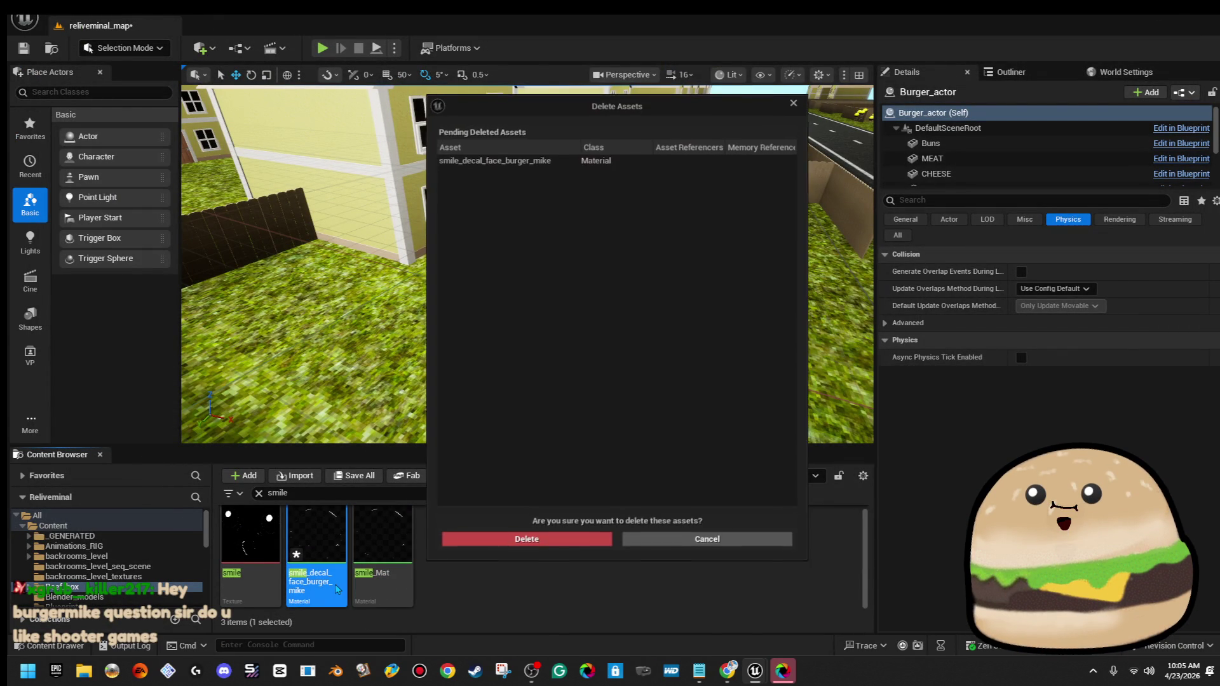
pyautogui.click(564, 538)
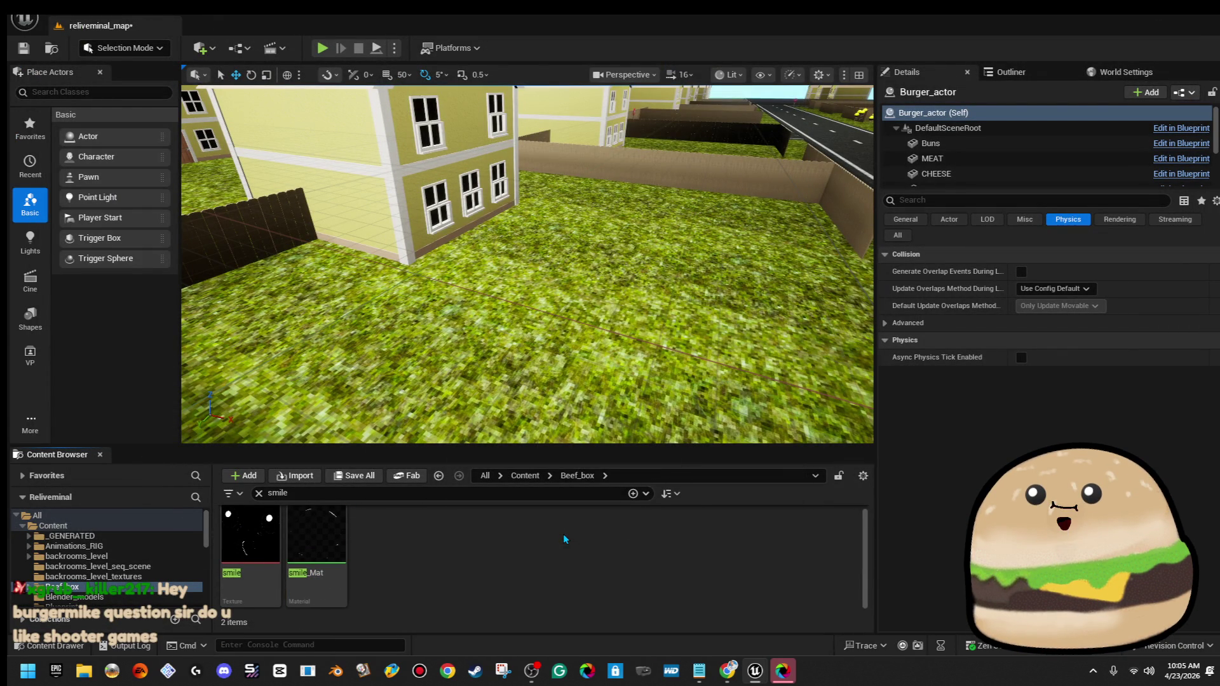
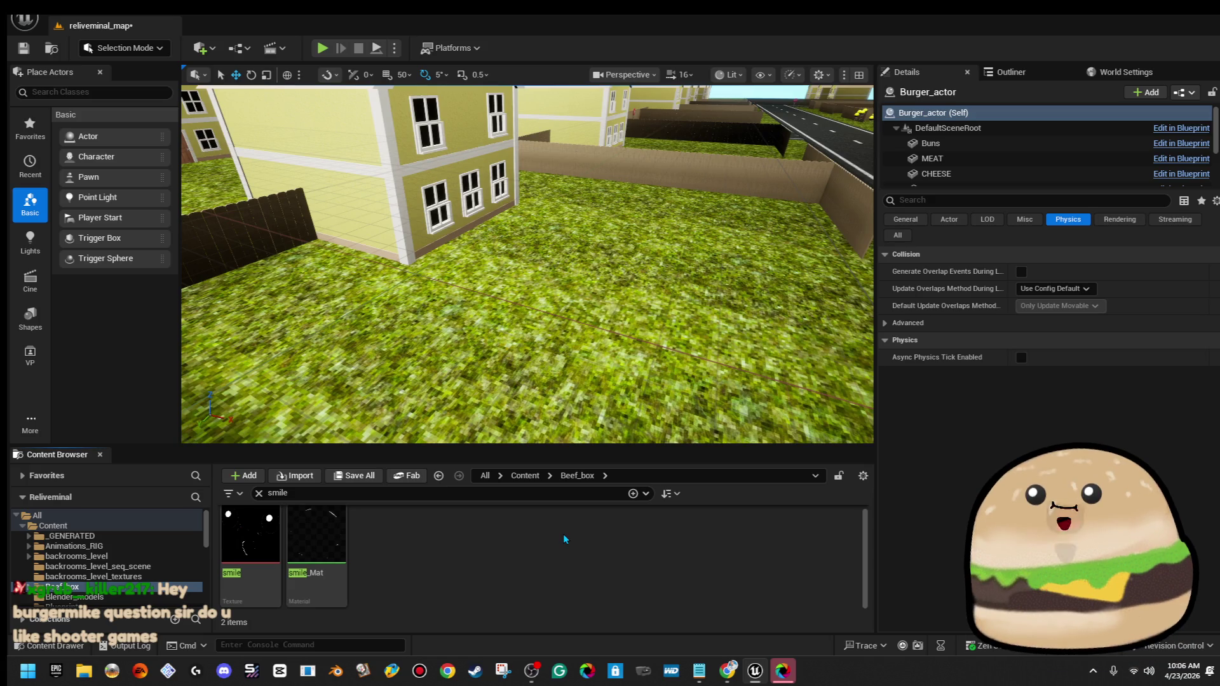
# Frame the burger in the level and open its Burger_actor blueprint for editing
pyautogui.moveTo(686, 413)
pyautogui.mouseDown()
pyautogui.moveTo(686, 388)
pyautogui.moveTo(610, 369)
pyautogui.moveTo(650, 142)
pyautogui.mouseUp()
pyautogui.press('f')
pyautogui.scroll(5, 642, 148)
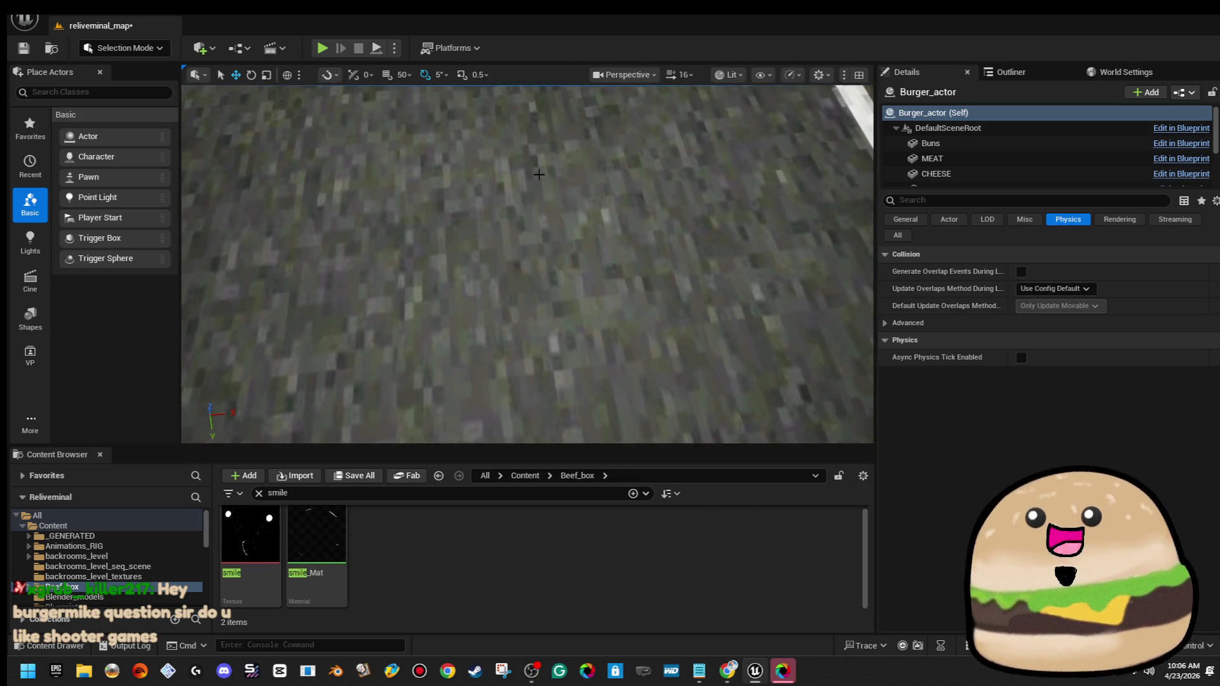
pyautogui.press('f')
pyautogui.rightClick(528, 251)
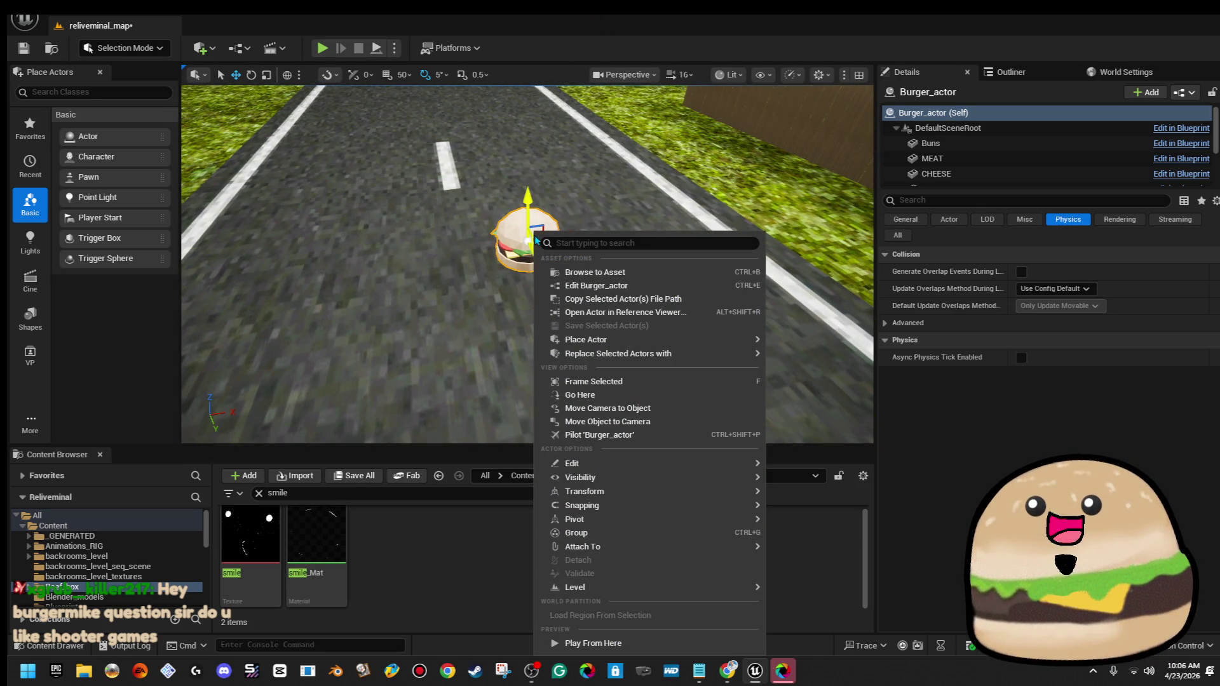
pyautogui.click(597, 289)
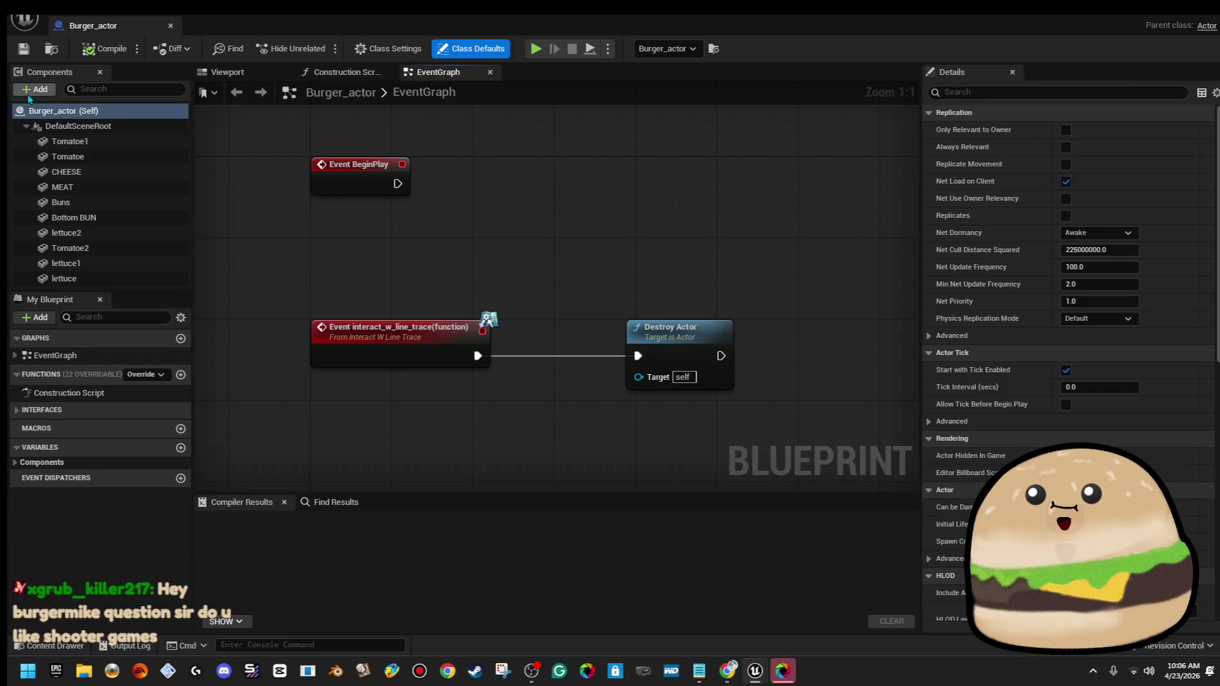
# Add a Decal component using smile_Mat and raise it above the burger
pyautogui.click(31, 90)
pyautogui.write('deca')
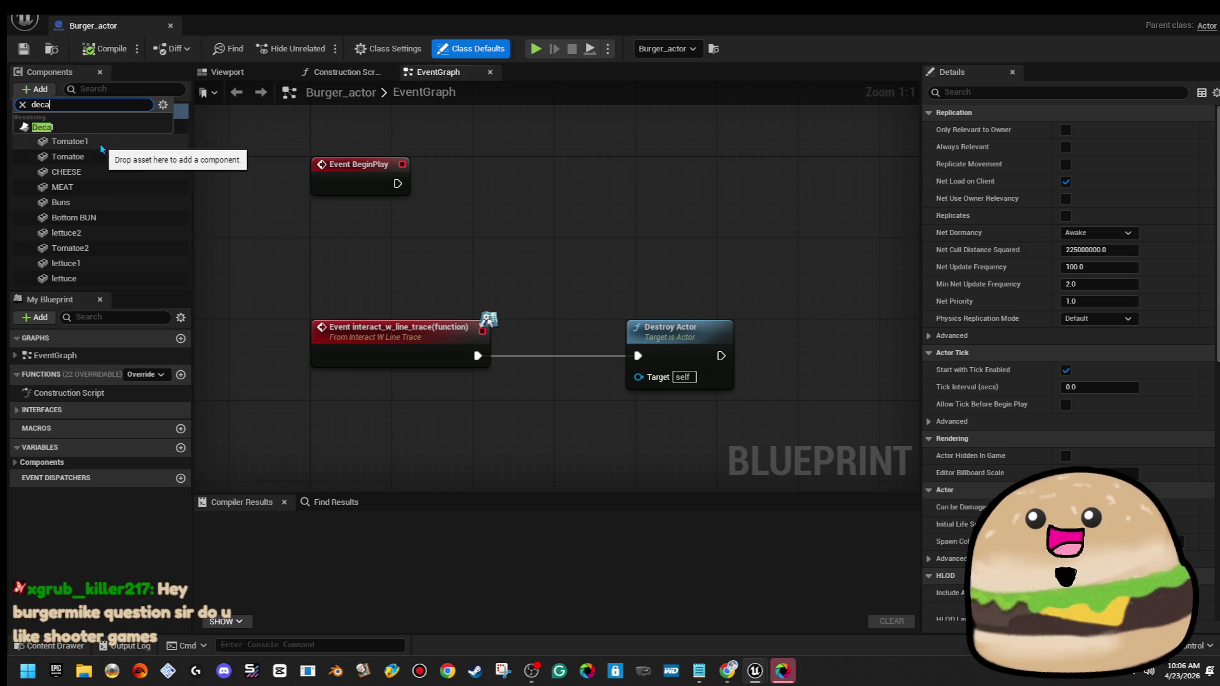
pyautogui.click(42, 128)
pyautogui.click(253, 73)
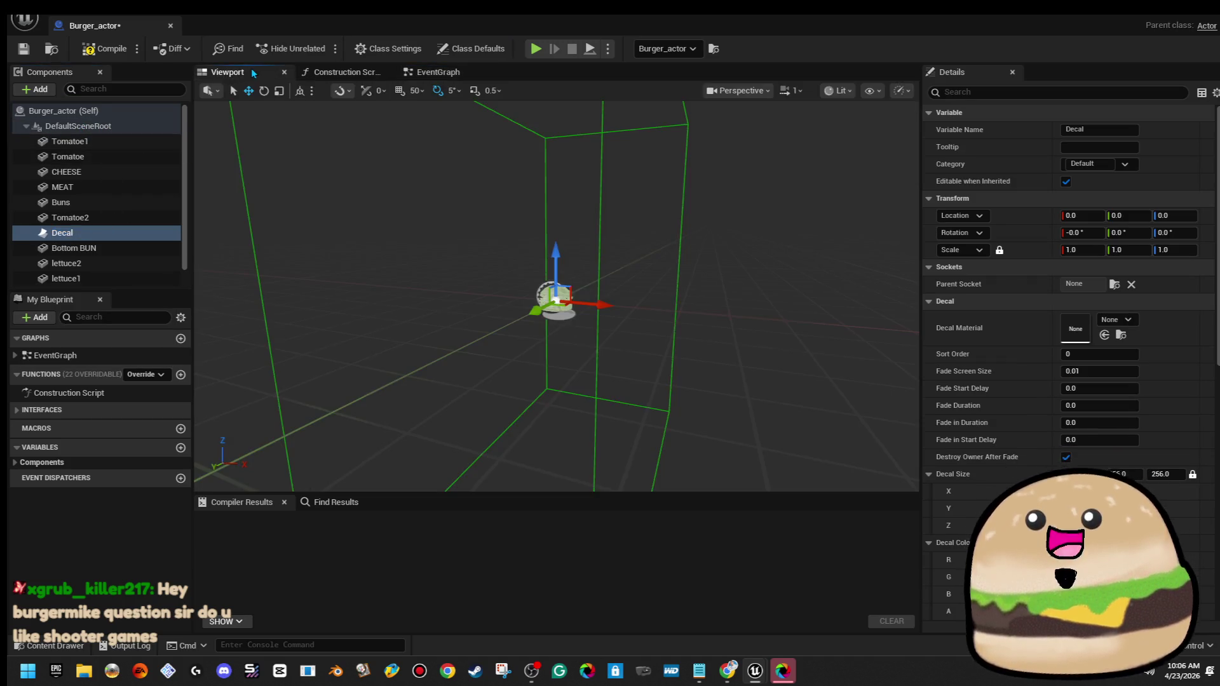
pyautogui.moveTo(514, 227); pyautogui.dragTo(517, 229)
pyautogui.click(1118, 320)
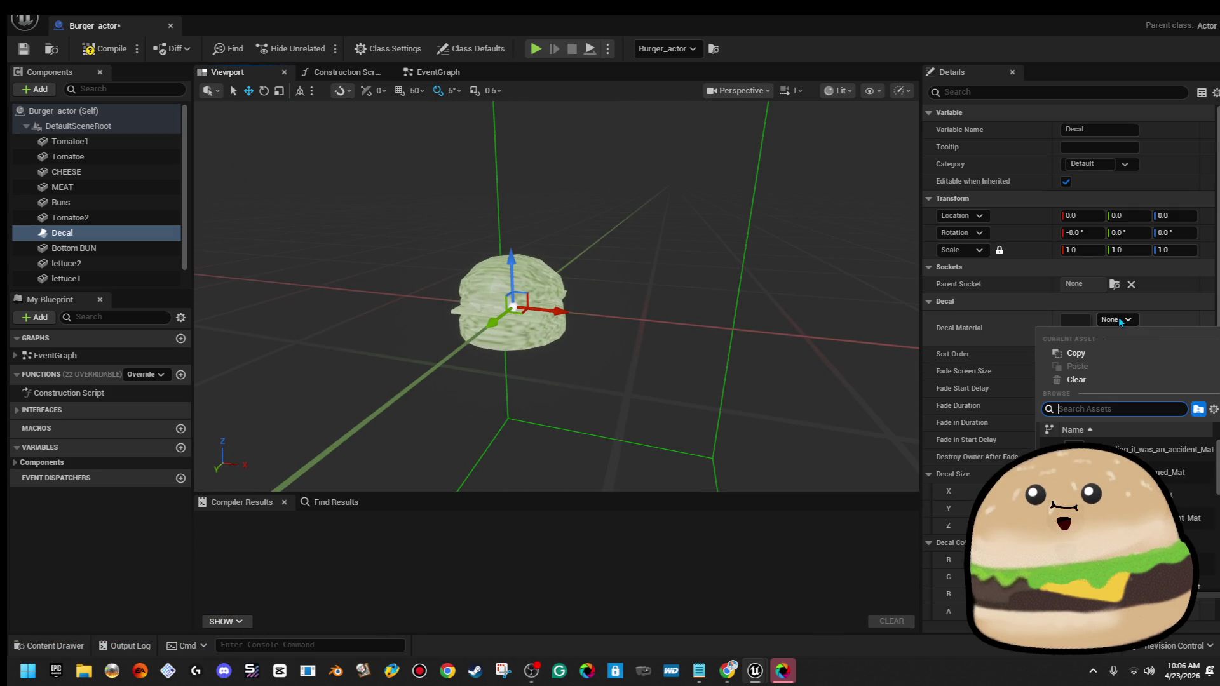
pyautogui.write('smile')
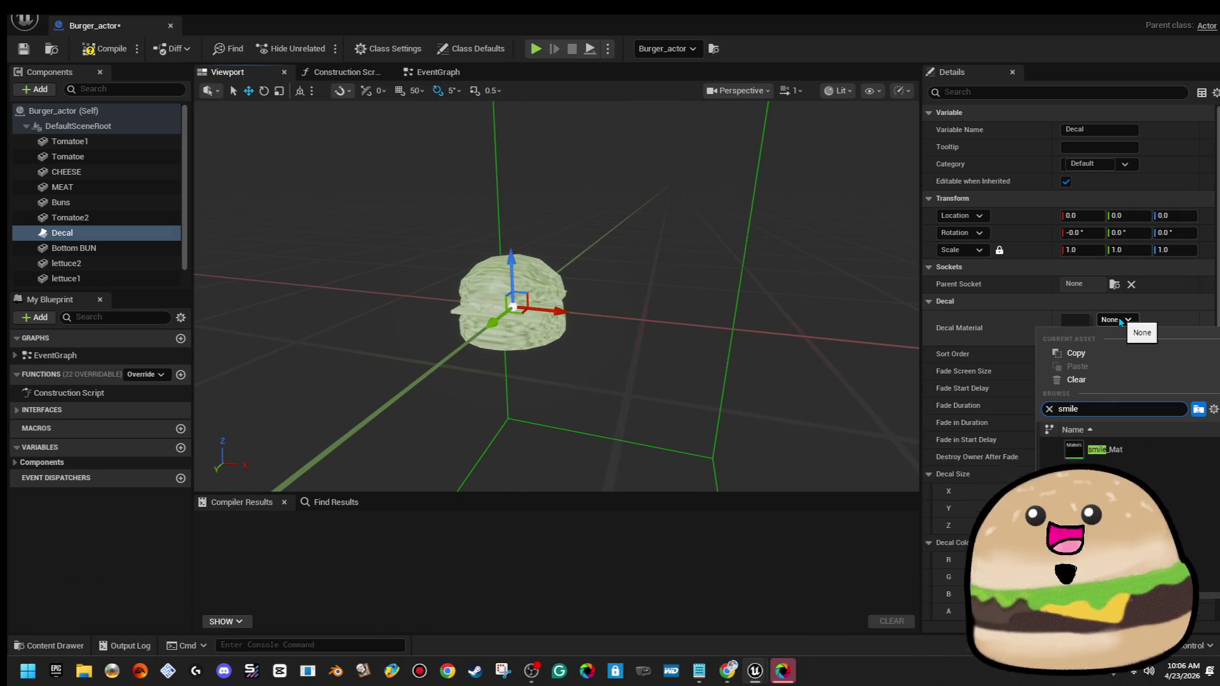
pyautogui.press('Return')
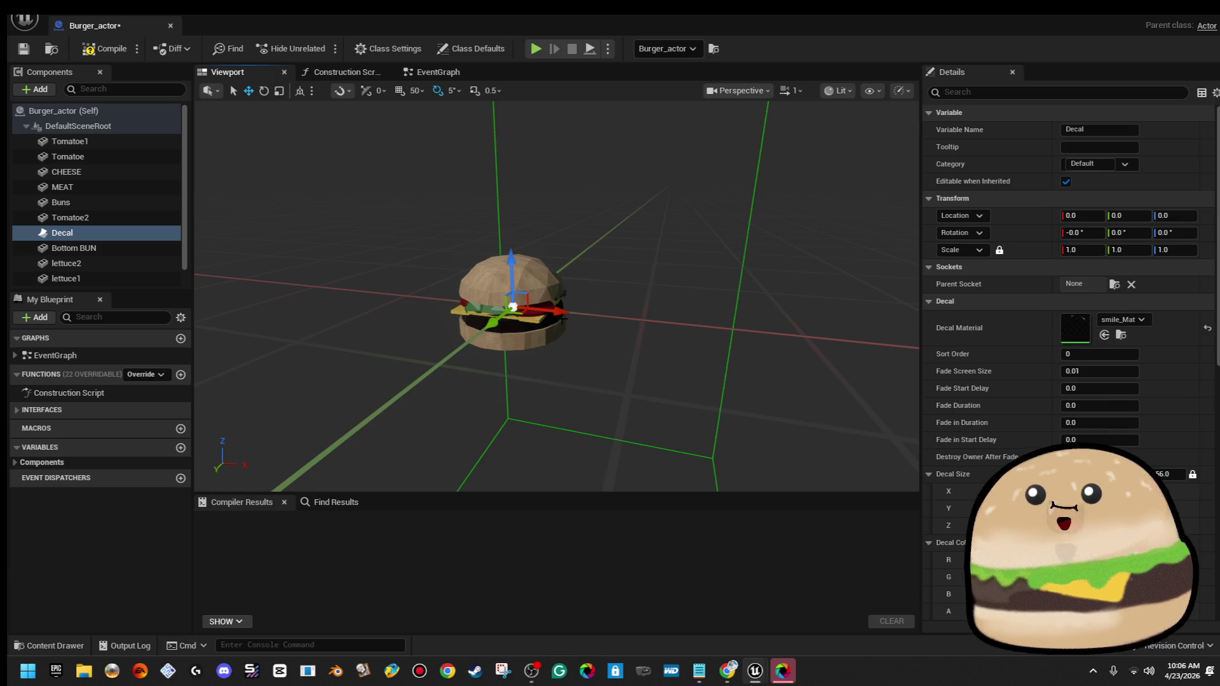
pyautogui.moveTo(521, 271); pyautogui.dragTo(527, 196)
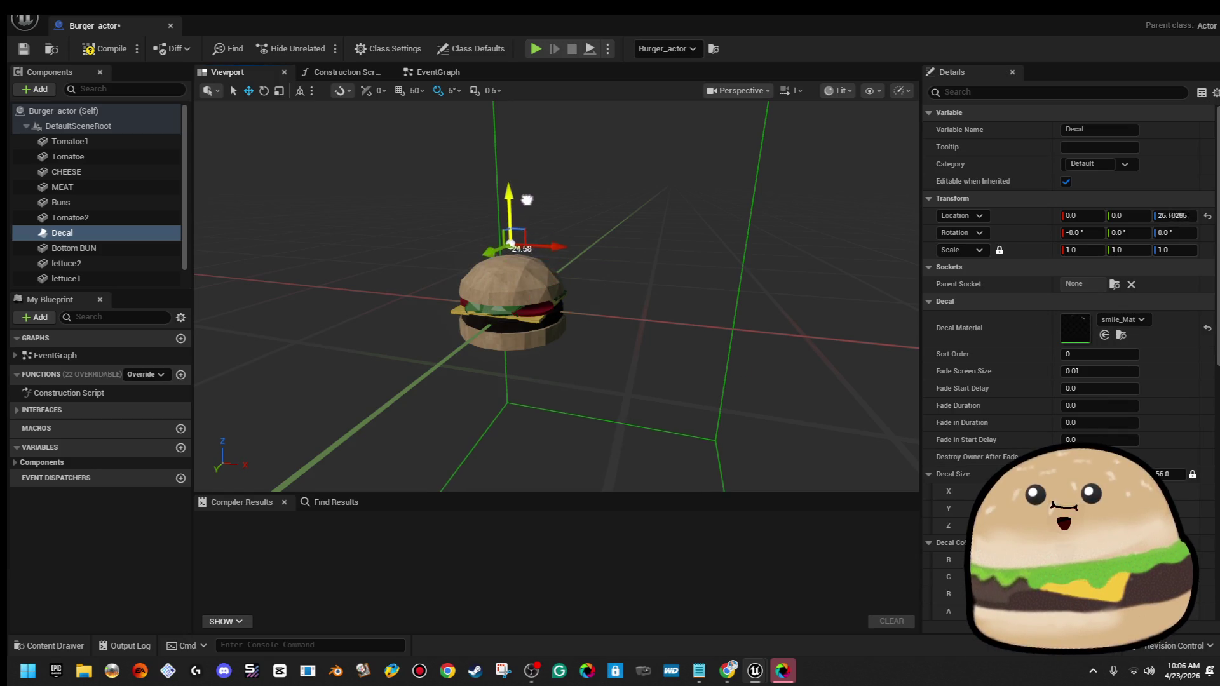
# Shrink the decal, rotate it 90° to face forward, and move it onto the burger's front
pyautogui.moveTo(511, 270); pyautogui.dragTo(470, 190)
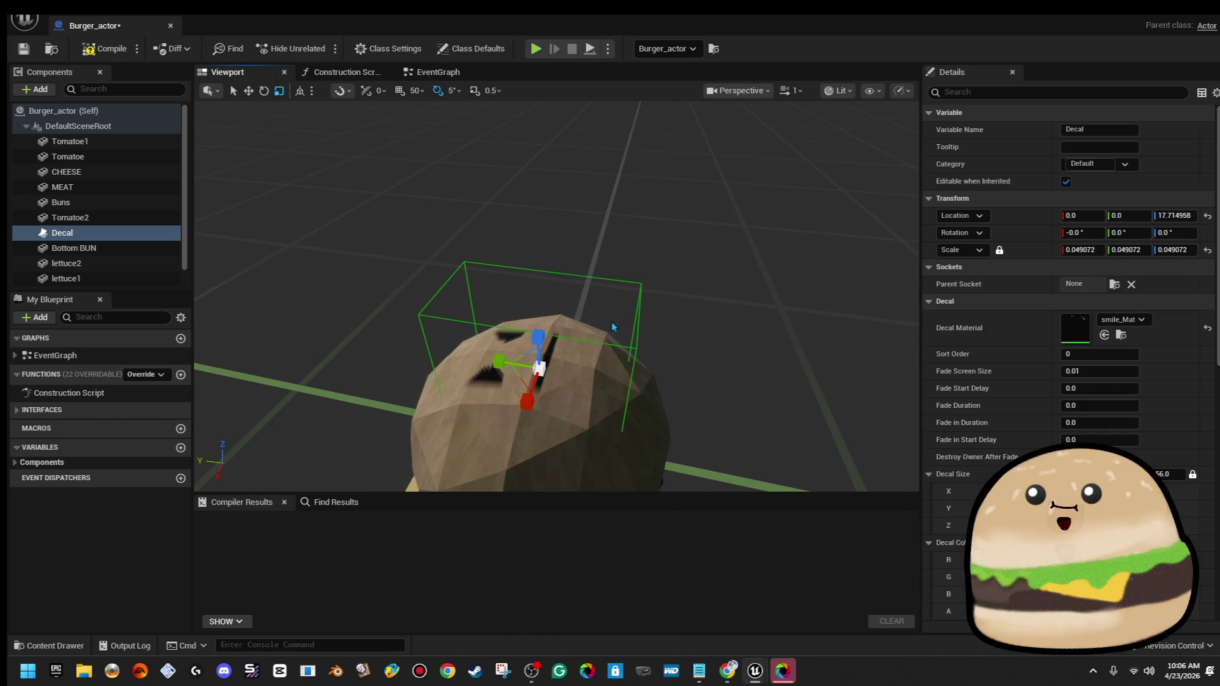
pyautogui.moveTo(539, 329)
pyautogui.mouseDown()
pyautogui.moveTo(540, 283)
pyautogui.moveTo(538, 321)
pyautogui.moveTo(559, 343)
pyautogui.moveTo(547, 368)
pyautogui.mouseUp()
pyautogui.press('e')
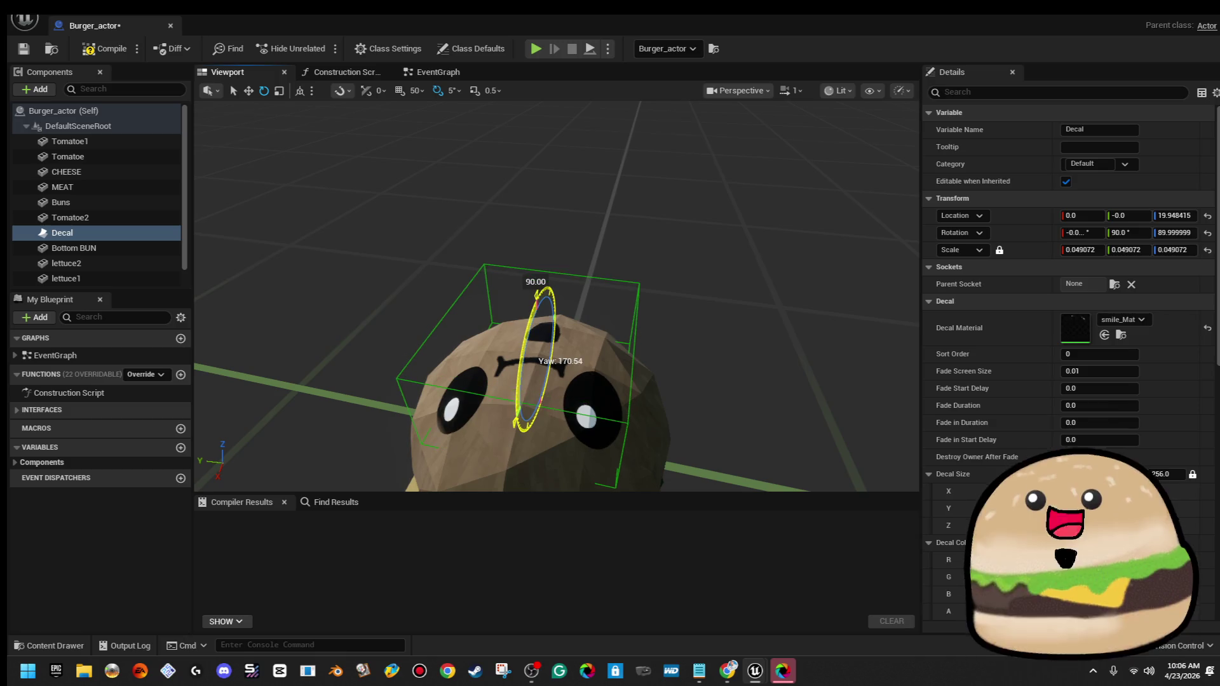
pyautogui.moveTo(540, 356); pyautogui.dragTo(547, 356)
pyautogui.moveTo(556, 295)
pyautogui.mouseDown()
pyautogui.moveTo(572, 299)
pyautogui.moveTo(553, 299)
pyautogui.mouseUp()
pyautogui.press('f')
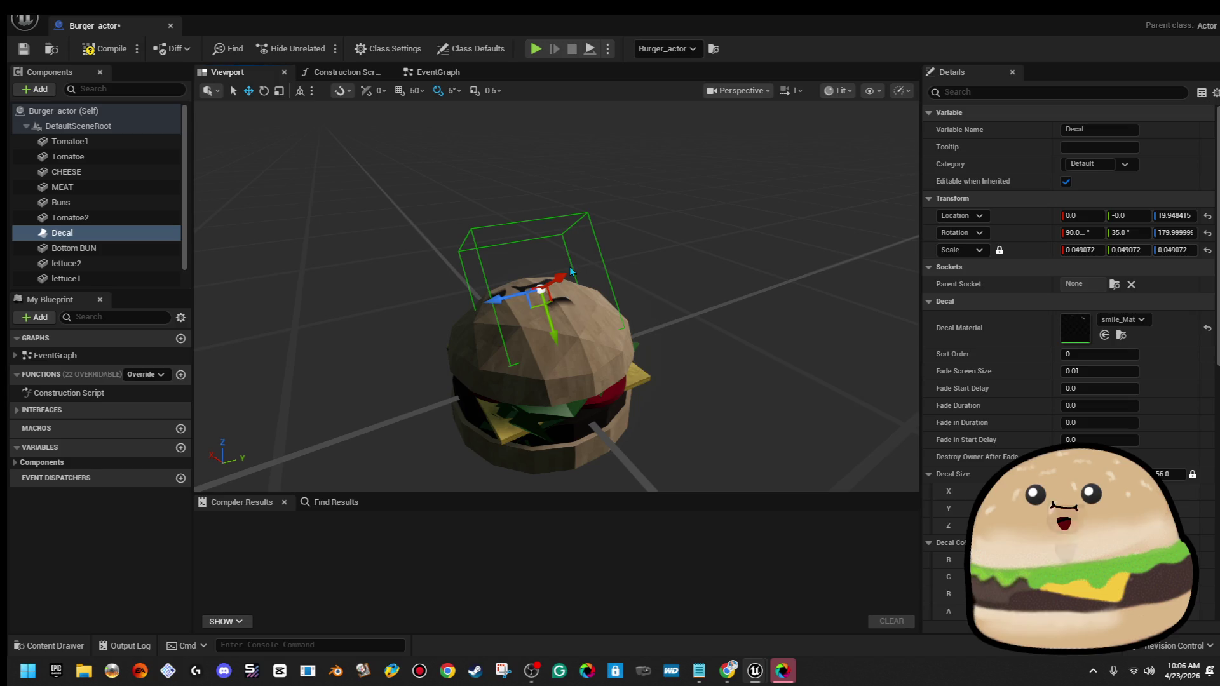
pyautogui.moveTo(553, 303)
pyautogui.mouseDown()
pyautogui.moveTo(580, 381)
pyautogui.moveTo(605, 359)
pyautogui.moveTo(609, 375)
pyautogui.moveTo(569, 382)
pyautogui.moveTo(599, 365)
pyautogui.moveTo(571, 381)
pyautogui.mouseUp()
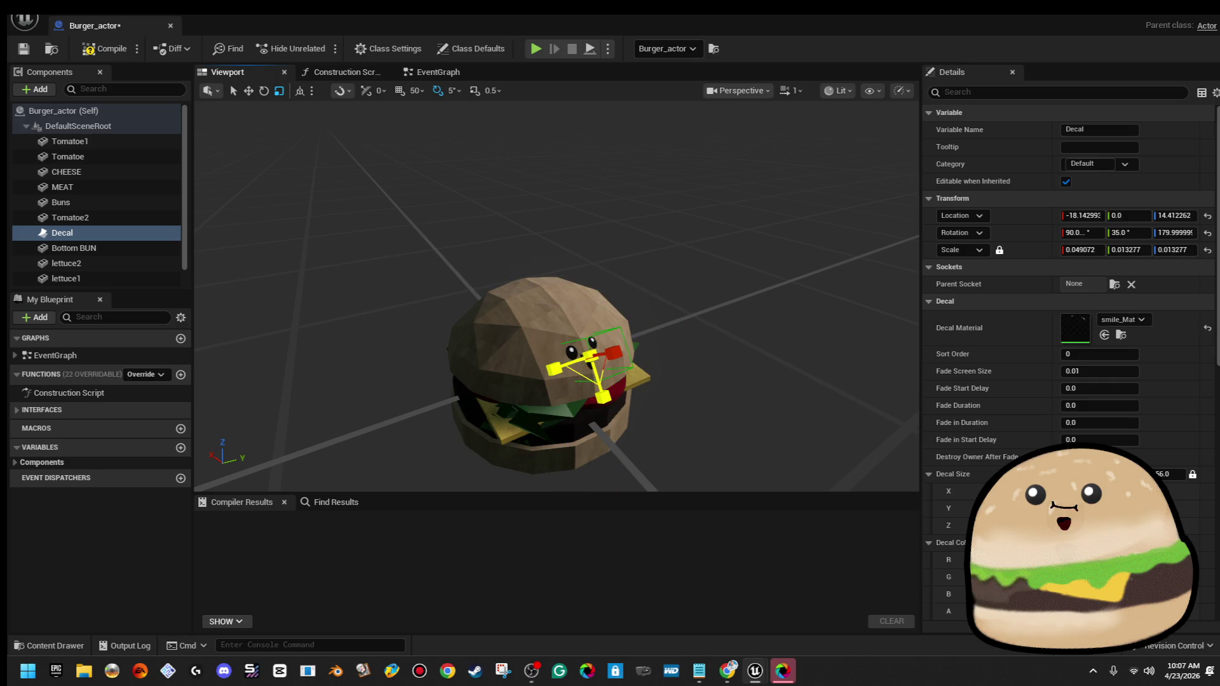
# Nudge the decal into place on the bun and set its Y scale to 0.03
pyautogui.moveTo(645, 328)
pyautogui.mouseDown()
pyautogui.moveTo(699, 327)
pyautogui.moveTo(644, 327)
pyautogui.mouseUp()
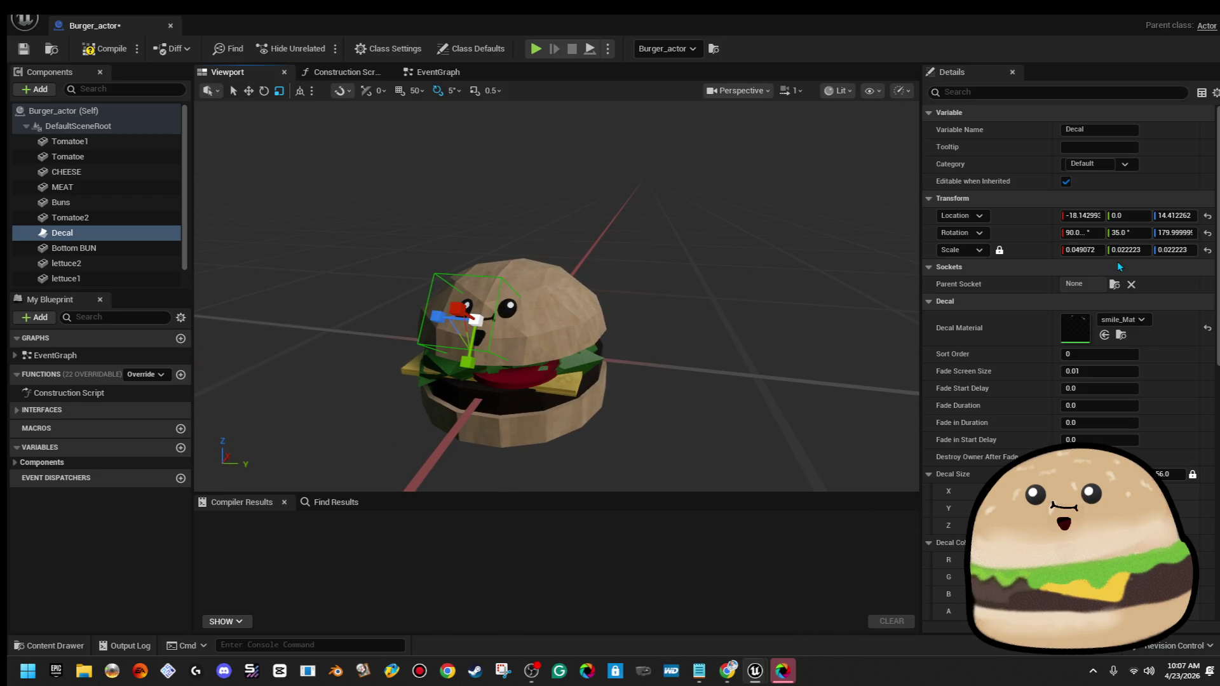
pyautogui.moveTo(744, 297)
pyautogui.mouseDown()
pyautogui.moveTo(800, 298)
pyautogui.moveTo(699, 295)
pyautogui.mouseUp()
pyautogui.scroll(5, 531, 377)
pyautogui.press('w')
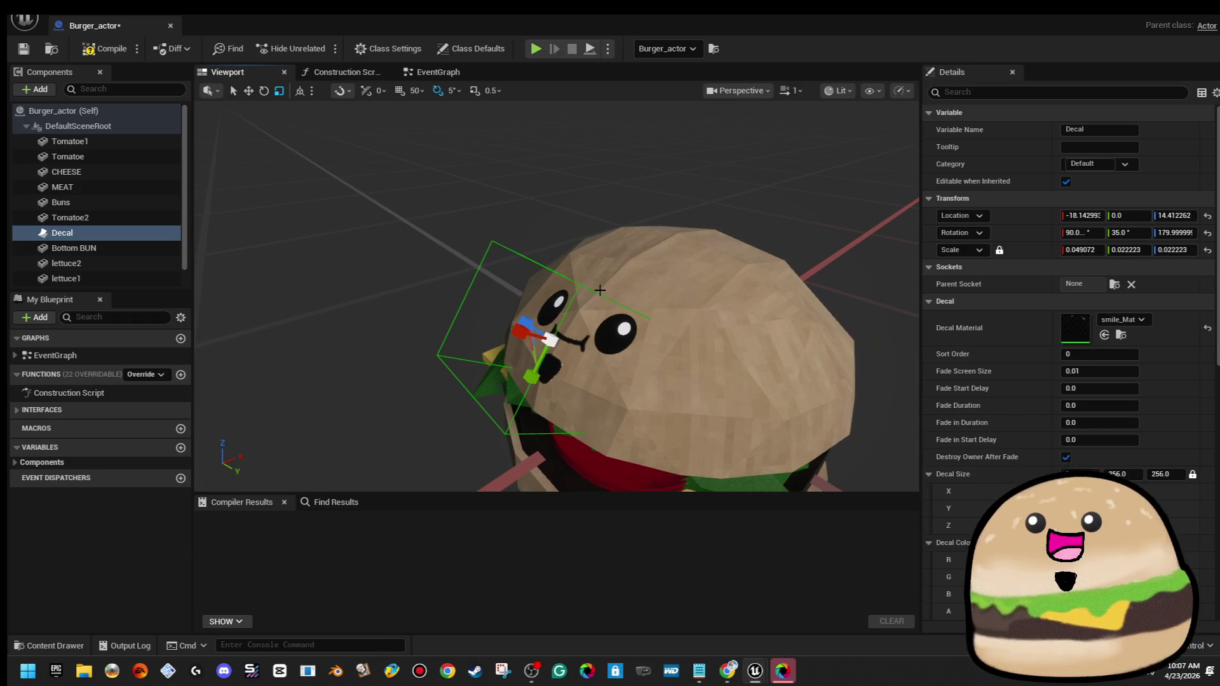
pyautogui.moveTo(531, 377); pyautogui.dragTo(537, 367)
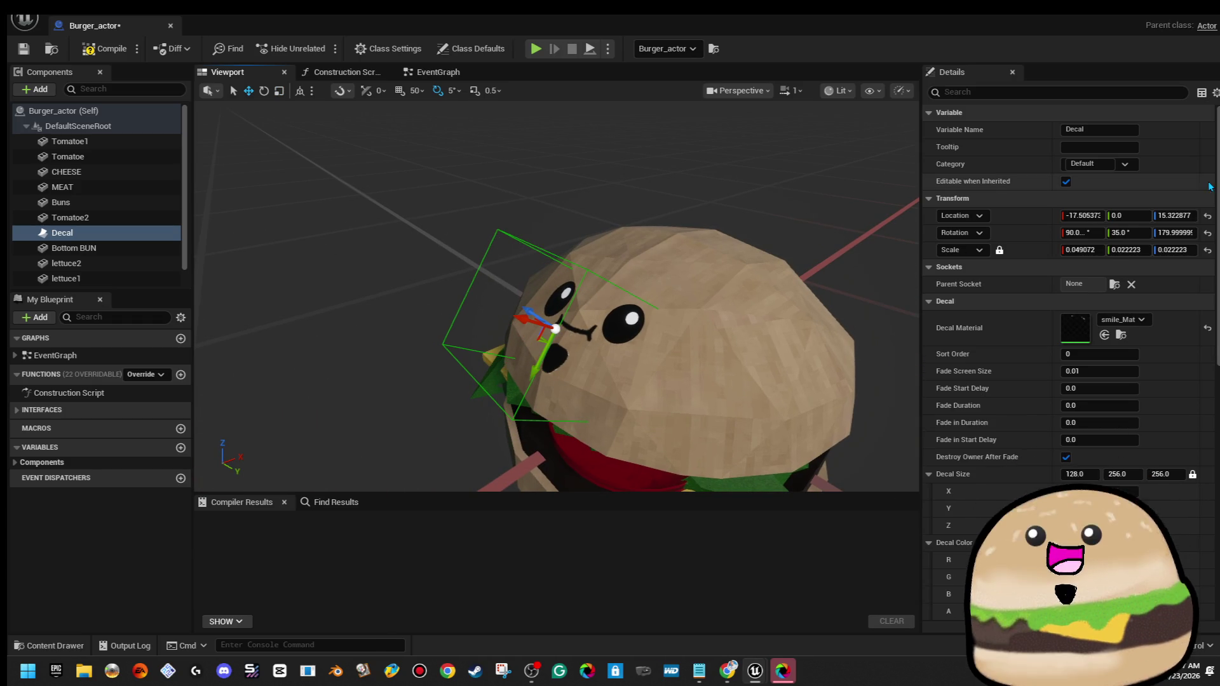
pyautogui.press('BackSpace')
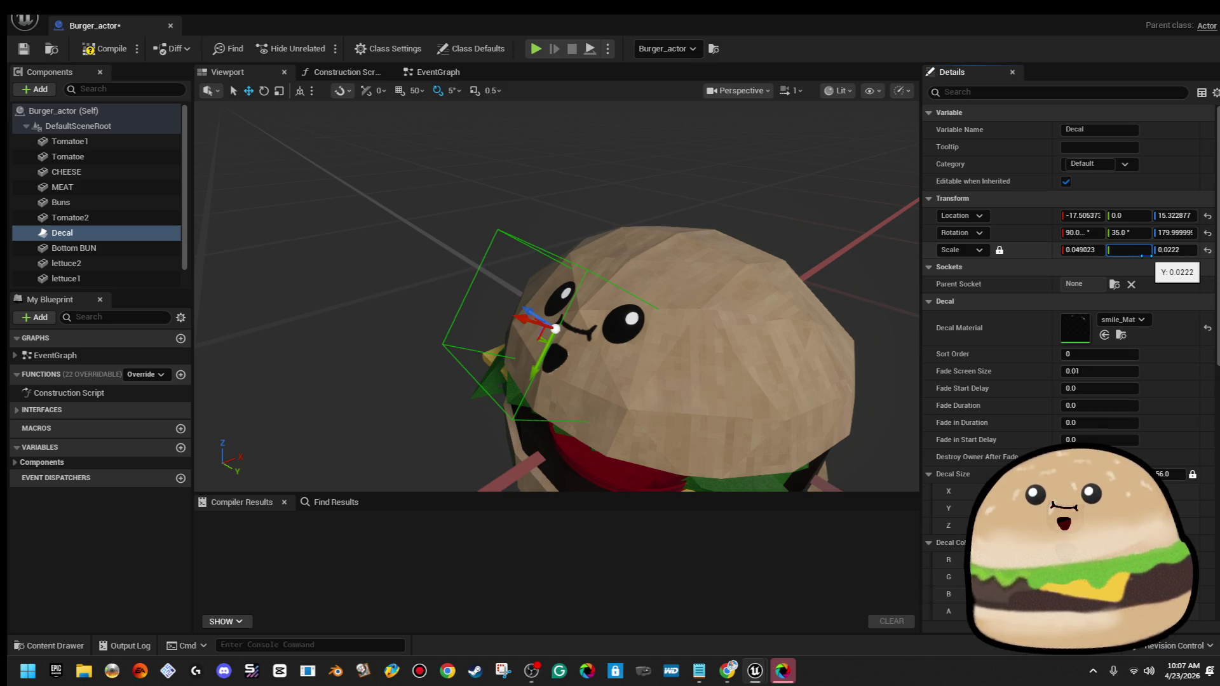
pyautogui.write('.02')
pyautogui.press('BackSpace')
pyautogui.write('3')
pyautogui.press('Return')
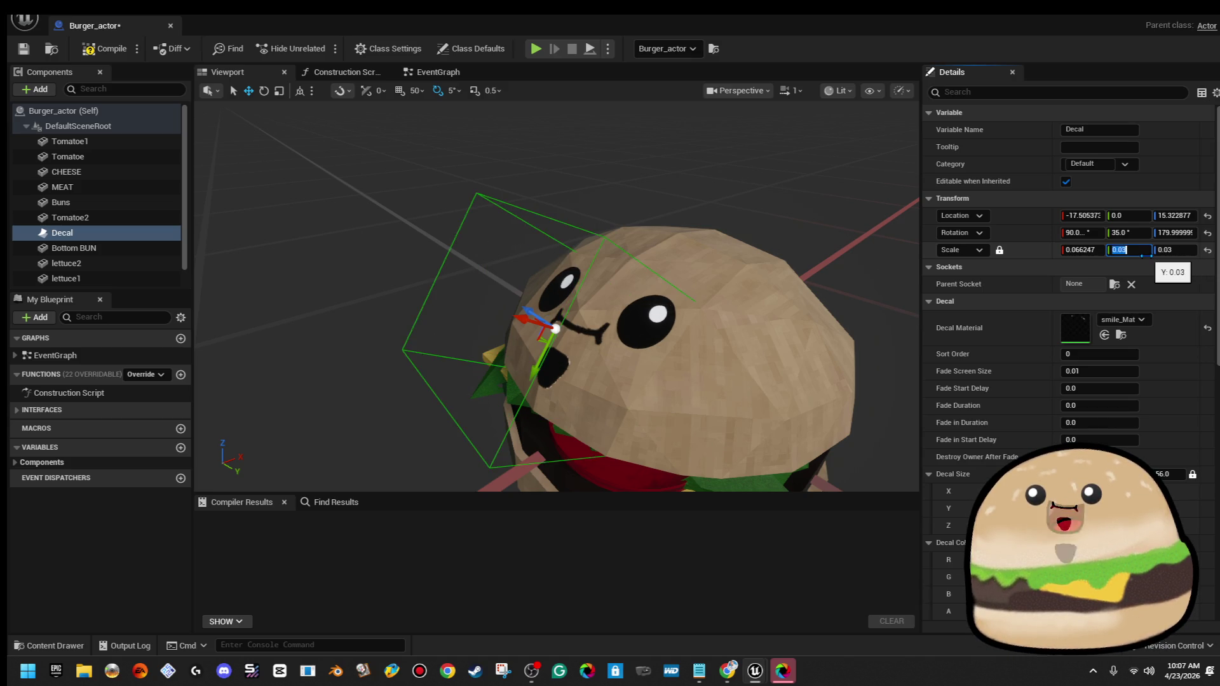
pyautogui.moveTo(776, 234)
pyautogui.mouseDown()
pyautogui.moveTo(744, 279)
pyautogui.moveTo(762, 266)
pyautogui.moveTo(759, 245)
pyautogui.moveTo(772, 238)
pyautogui.moveTo(760, 238)
pyautogui.mouseUp()
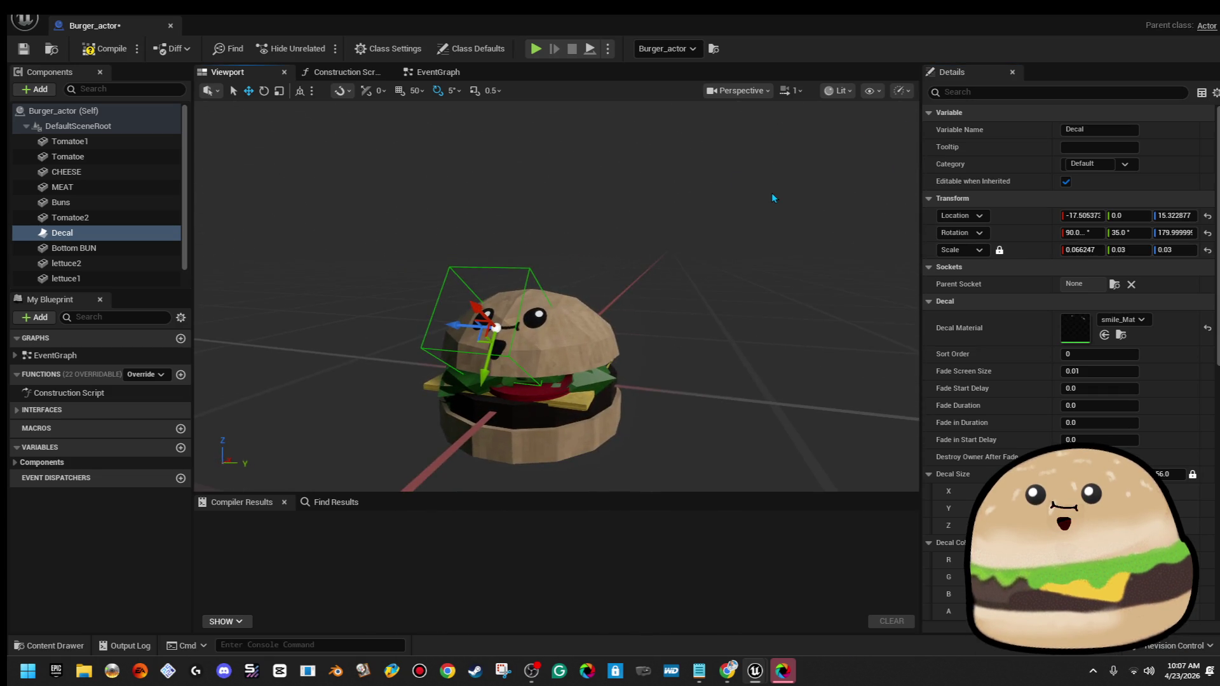
# Compile and close the Burger_actor blueprint, then test-play the level from the road
pyautogui.click(103, 46)
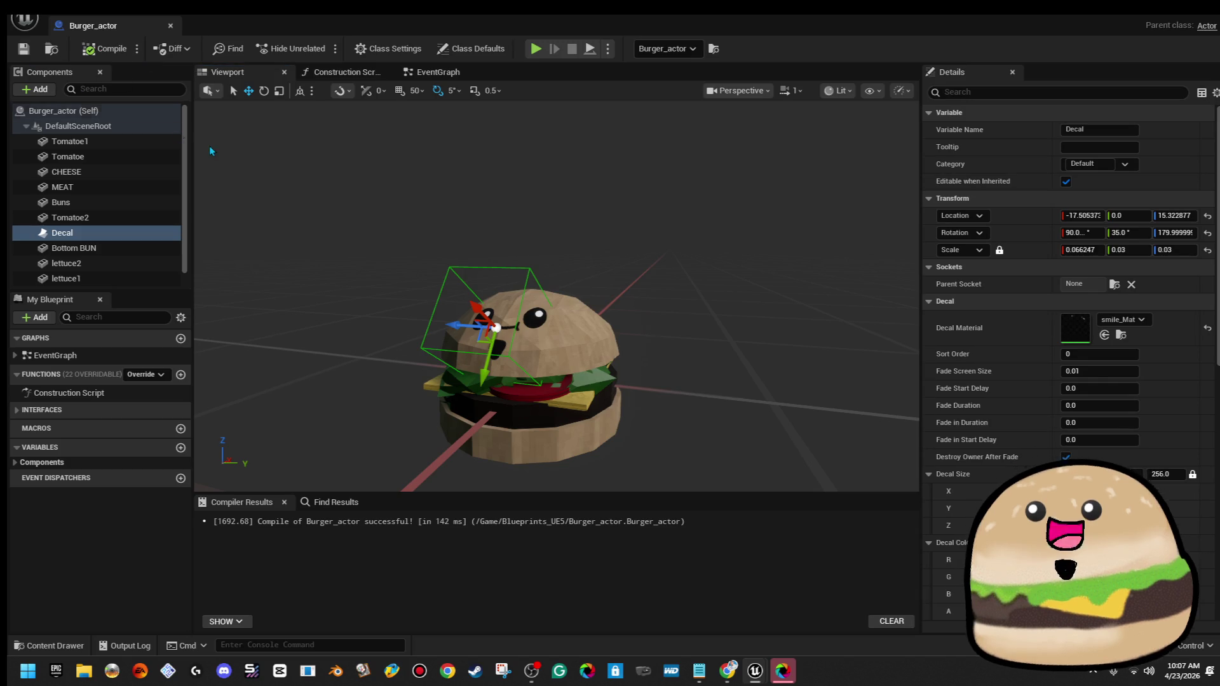
pyautogui.click(170, 27)
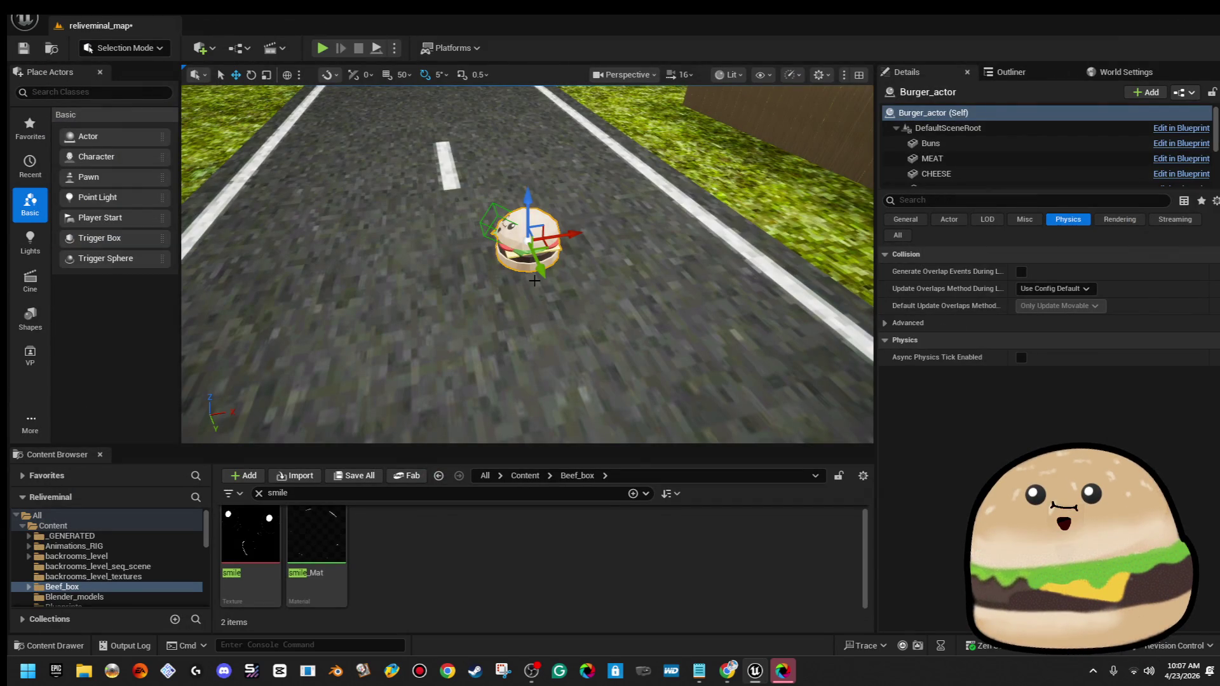
pyautogui.rightClick(380, 290)
pyautogui.click(520, 639)
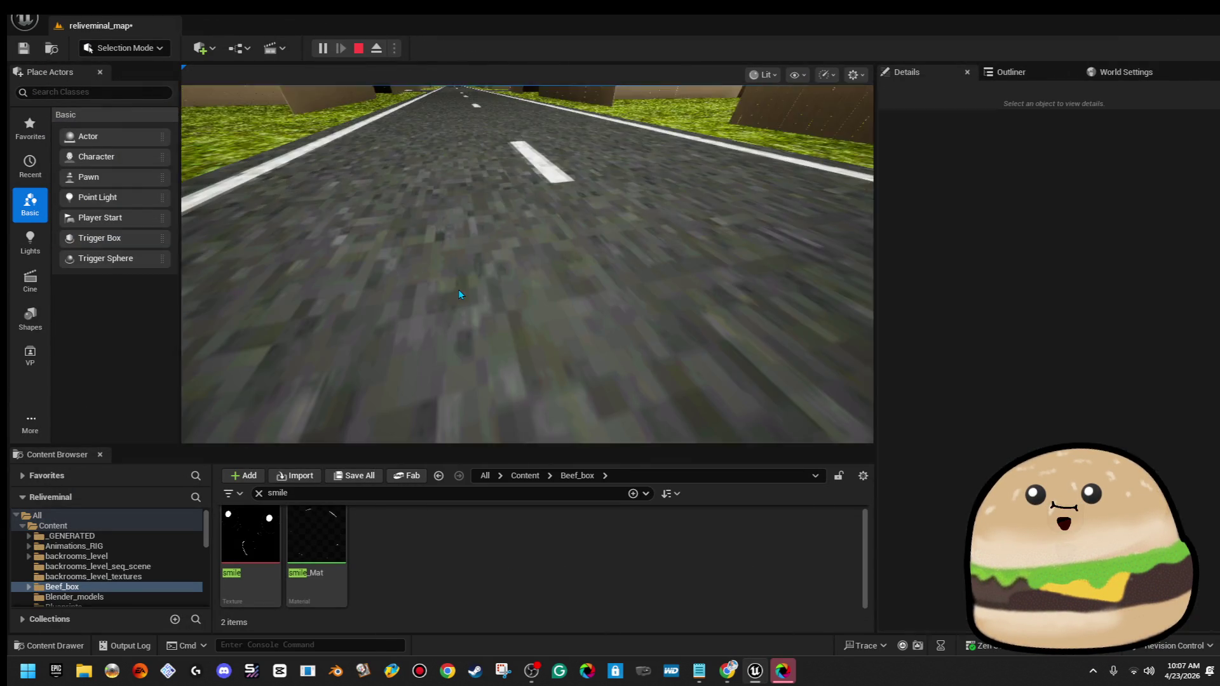
pyautogui.click(458, 288)
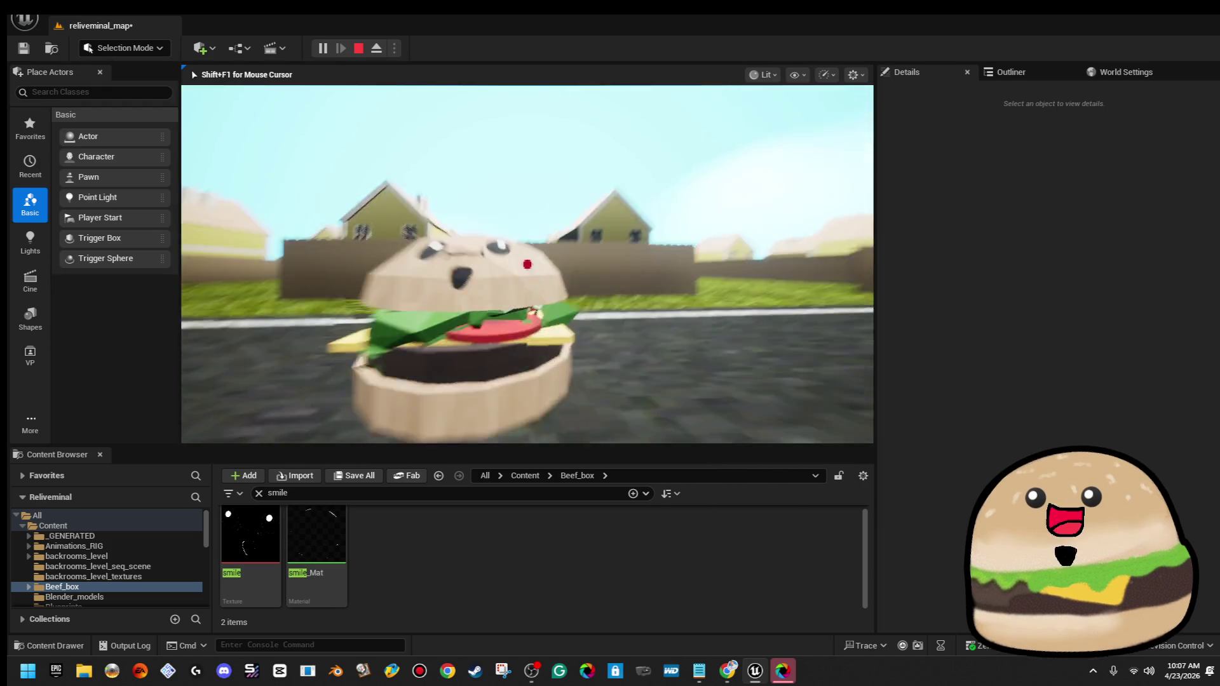
pyautogui.press('Escape')
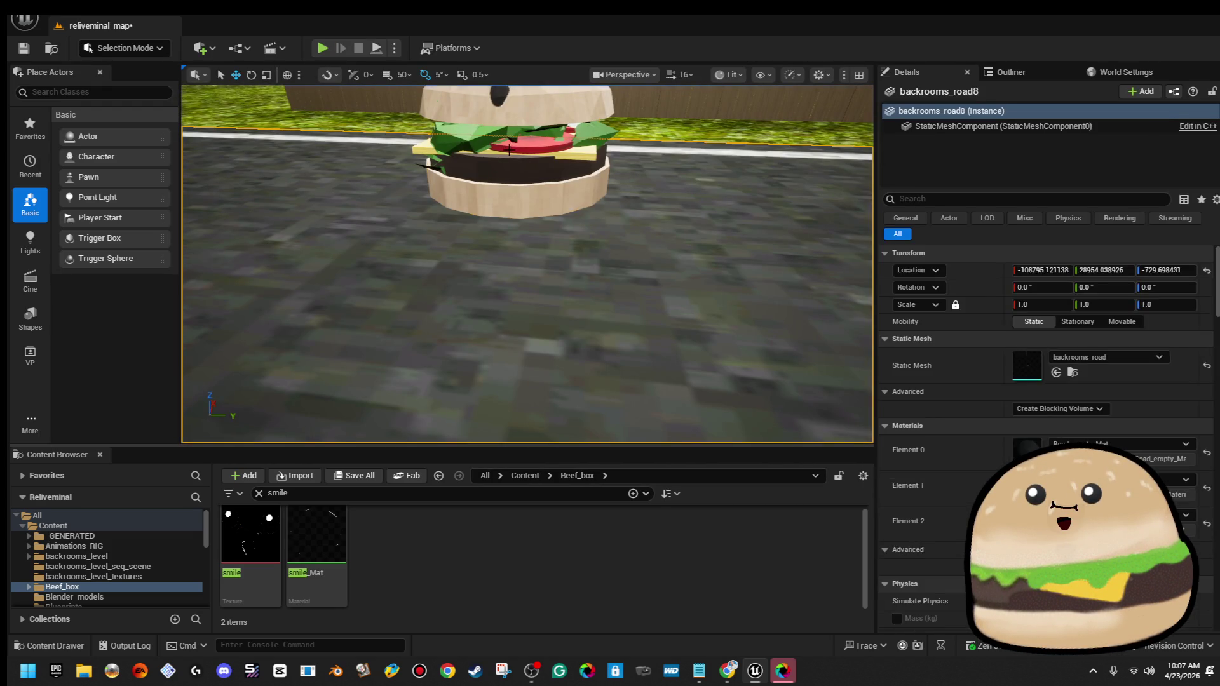
# Frame the burger in the level and play from the road again to check its smile
pyautogui.click(509, 149)
pyautogui.press('f')
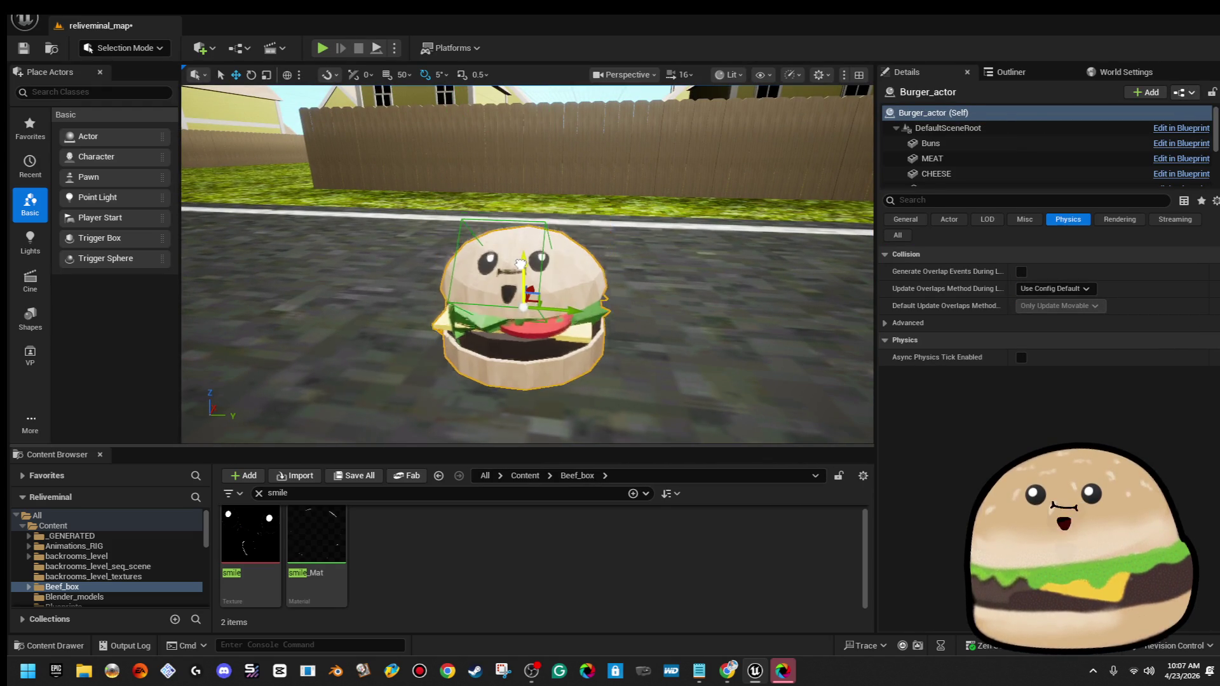
pyautogui.scroll(-5, 519, 264)
pyautogui.rightClick(416, 219)
pyautogui.moveTo(483, 506)
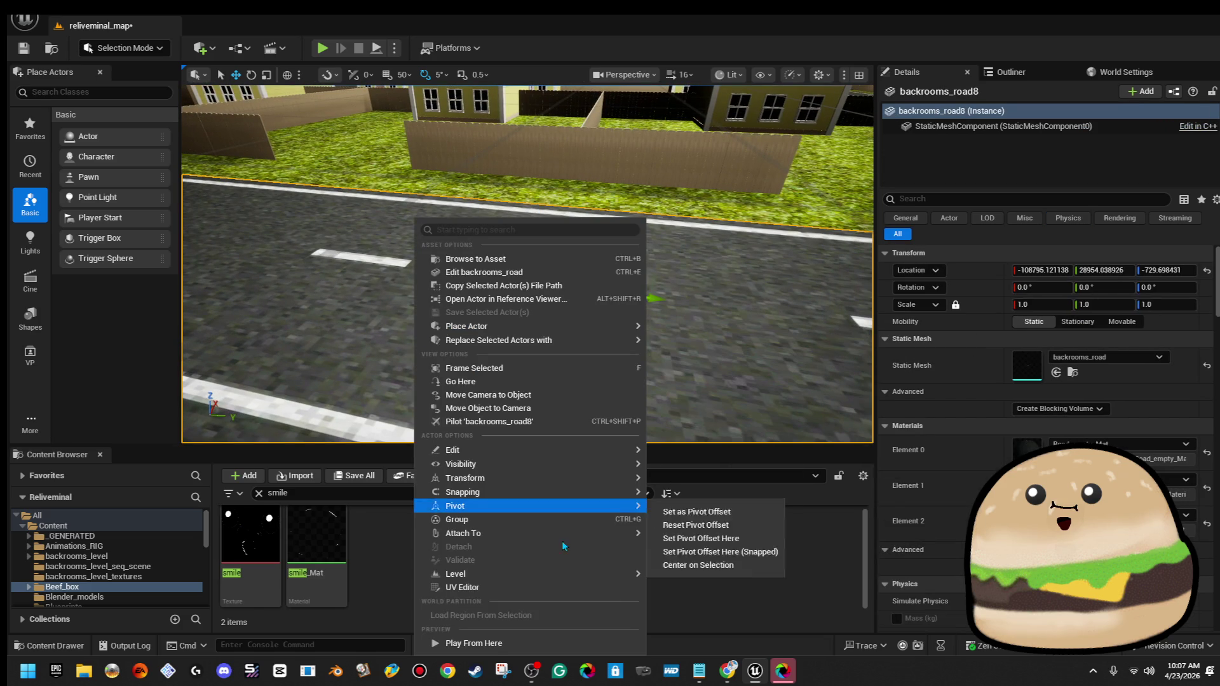
pyautogui.click(499, 642)
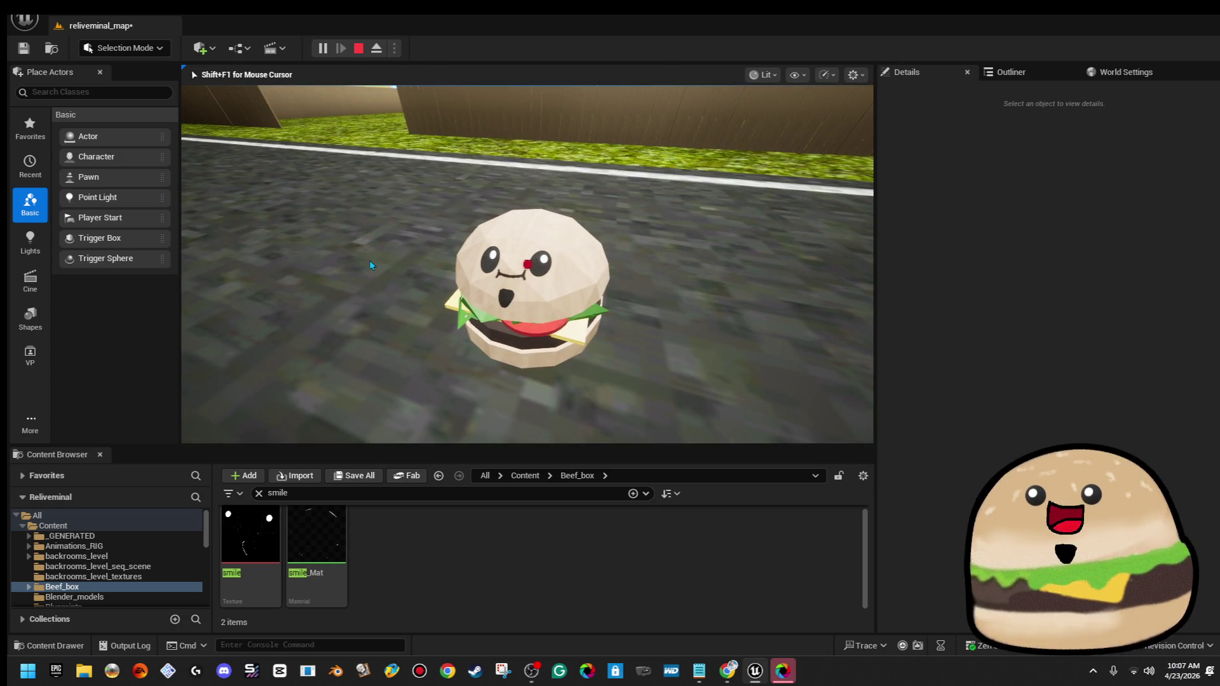
pyautogui.press('Escape')
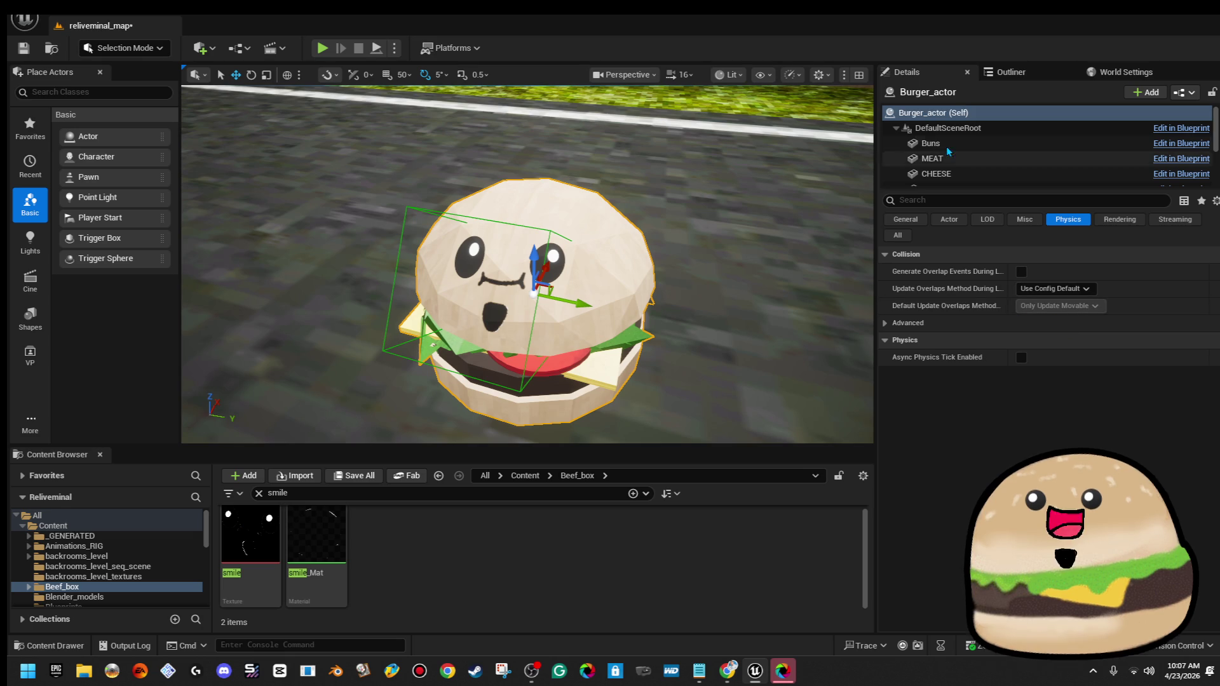
# Set the Buns' Element 1 material to light_old_wood_brown_texture_wood_Mat
pyautogui.click(947, 127)
pyautogui.click(931, 143)
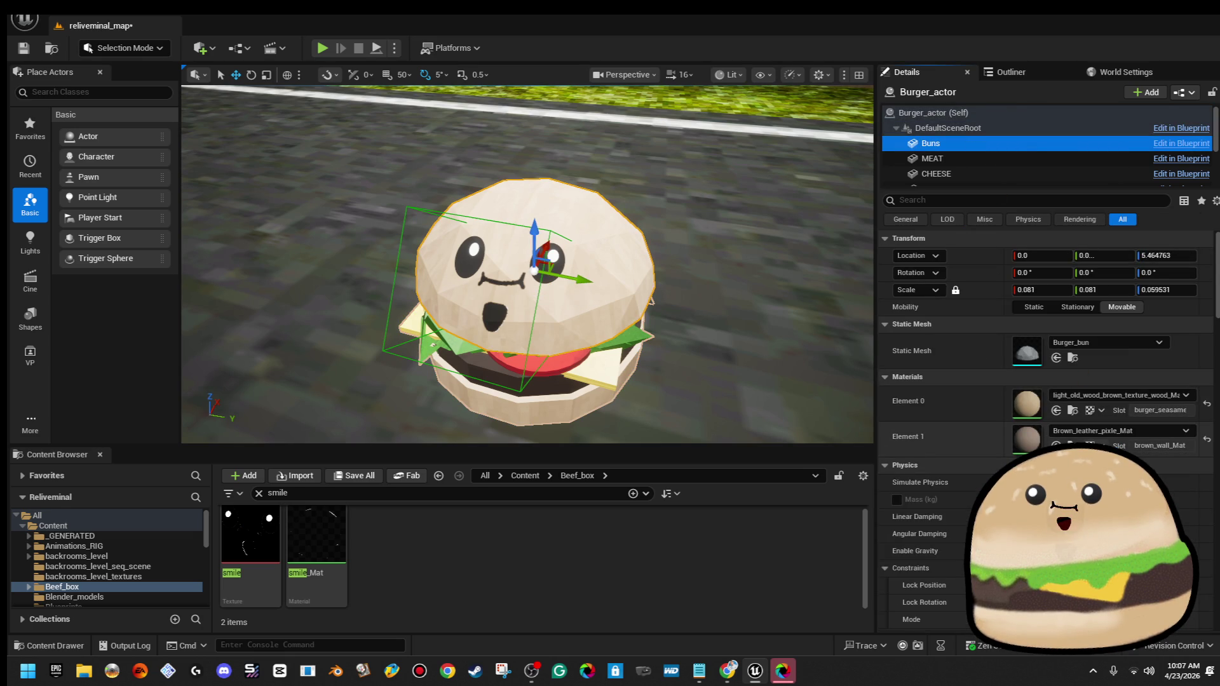
pyautogui.click(1118, 438)
pyautogui.click(1118, 438)
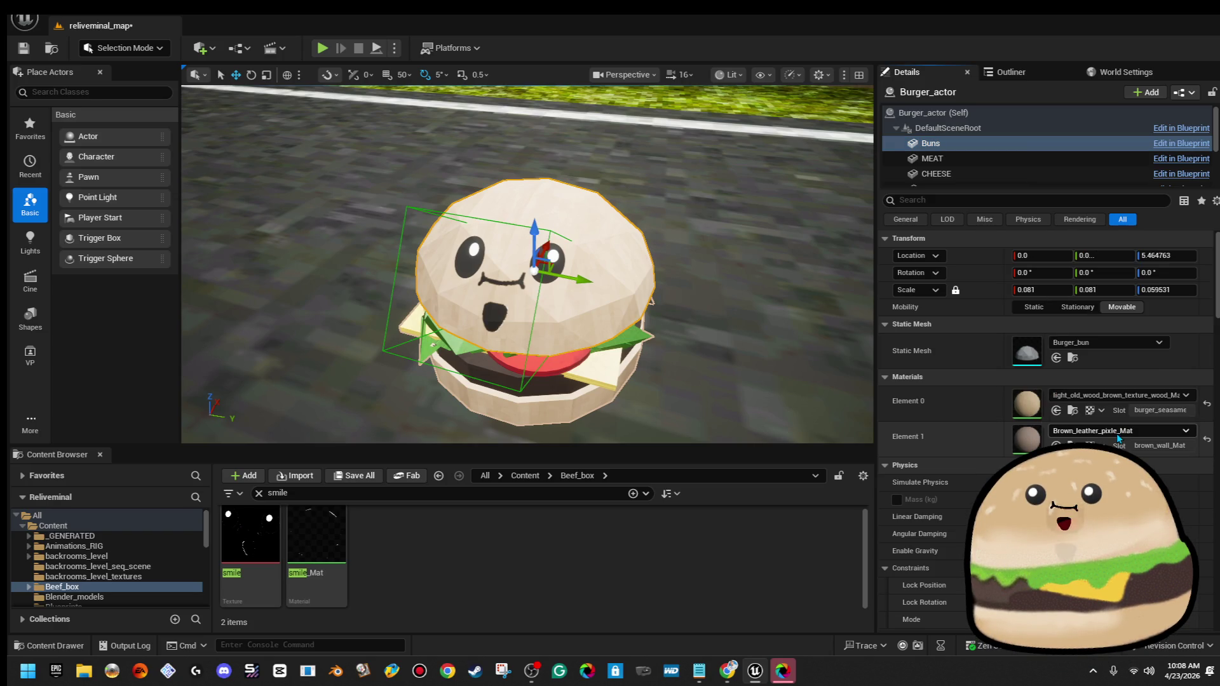
pyautogui.click(1123, 434)
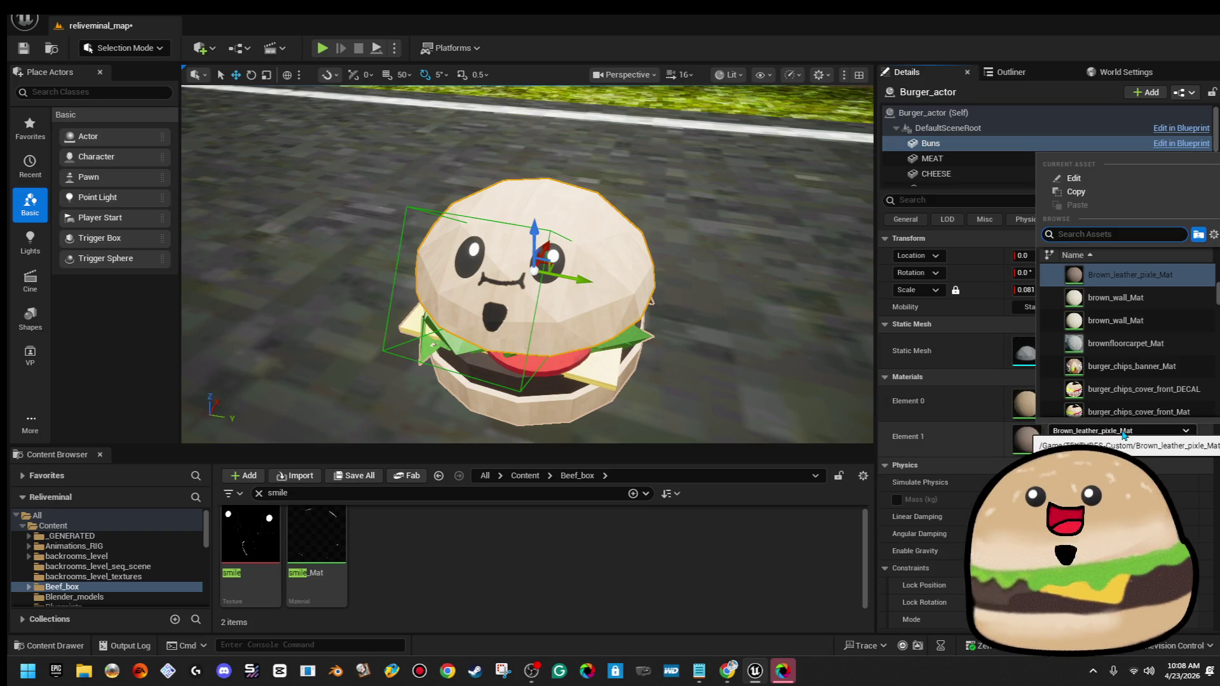
pyautogui.write('light old woo')
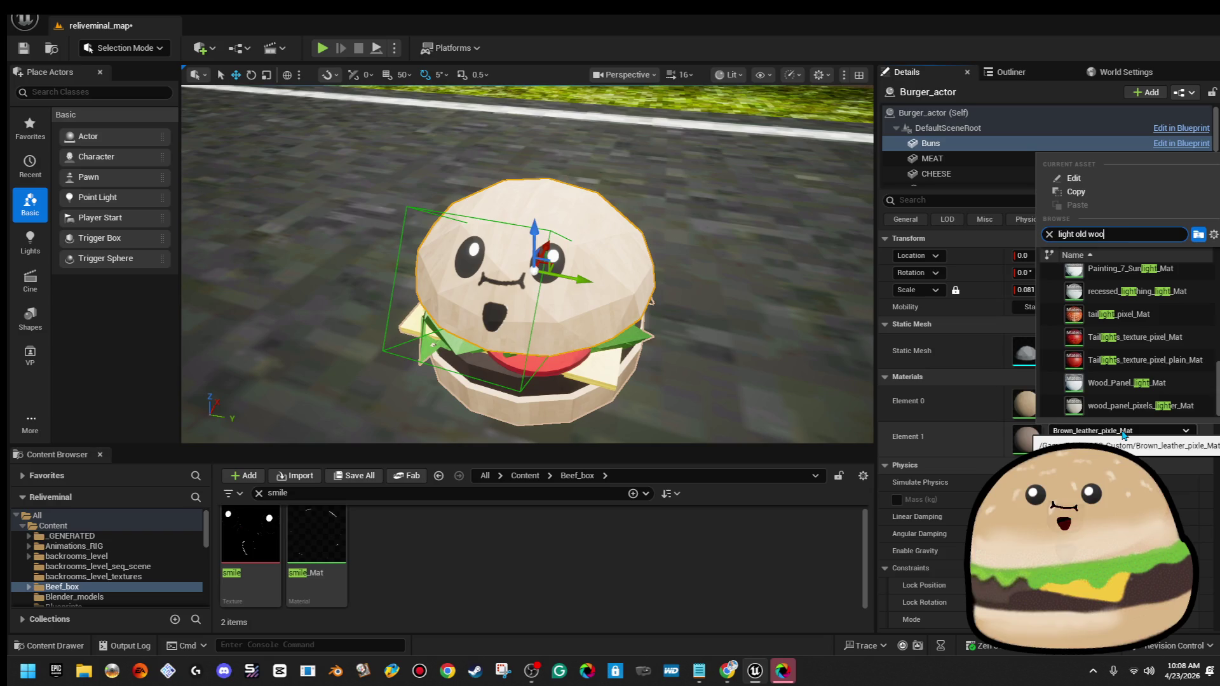
pyautogui.write('d')
pyautogui.click(1131, 274)
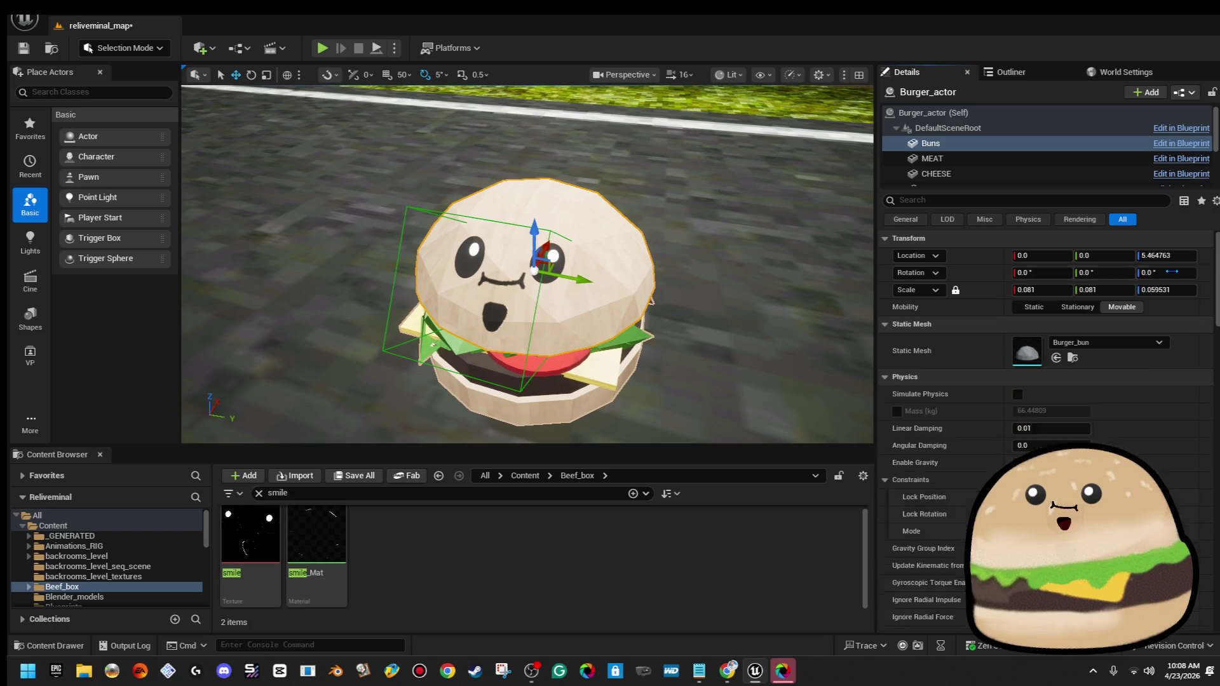
# Reframe the burger in the viewport and reselect the burger actor
pyautogui.scroll(-10, 528, 263)
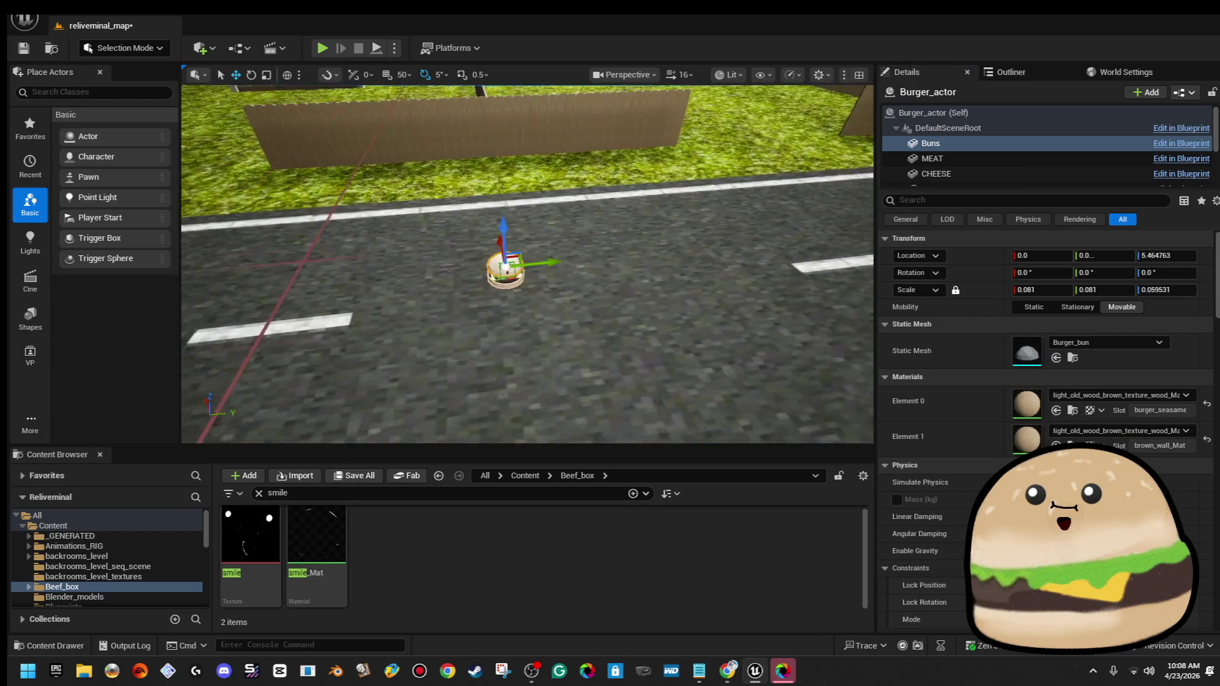
pyautogui.moveTo(528, 264); pyautogui.dragTo(527, 191)
pyautogui.press('f')
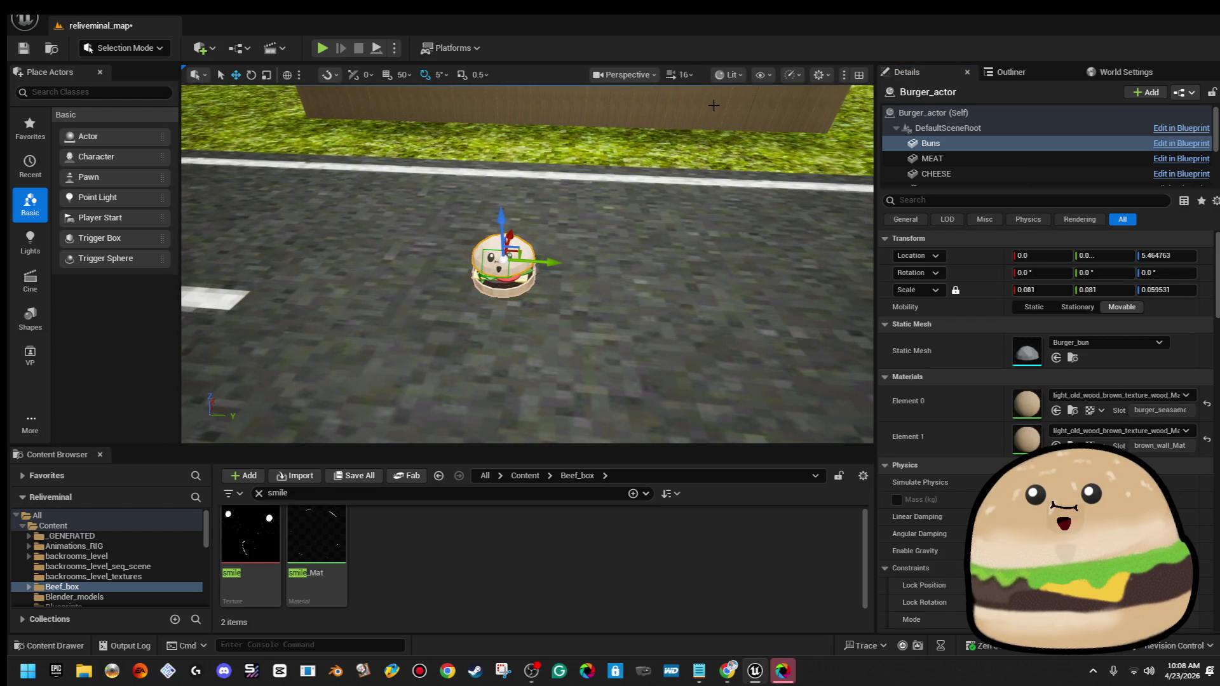
pyautogui.click(550, 274)
pyautogui.click(507, 262)
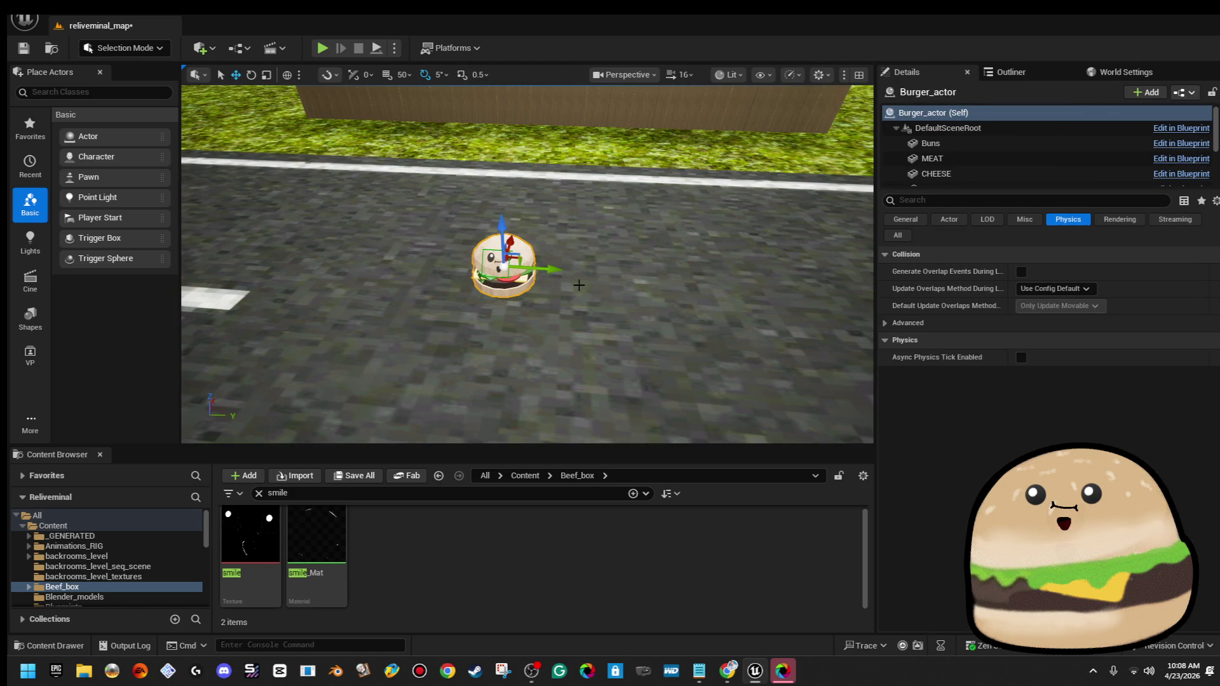
pyautogui.scroll(-5, 633, 296)
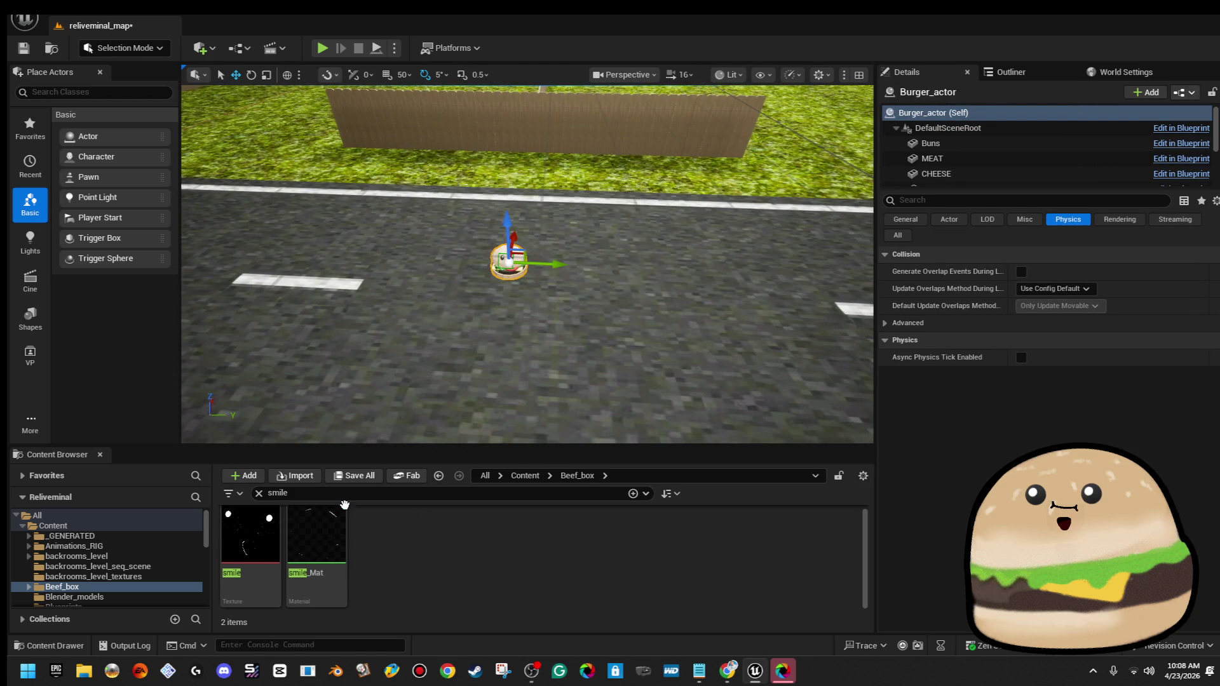
# Search all of Content for 'bu' to find Burger_actor, keeping its original name
pyautogui.press('BackSpace')
pyautogui.press('BackSpace')
pyautogui.press('BackSpace')
pyautogui.write('burger')
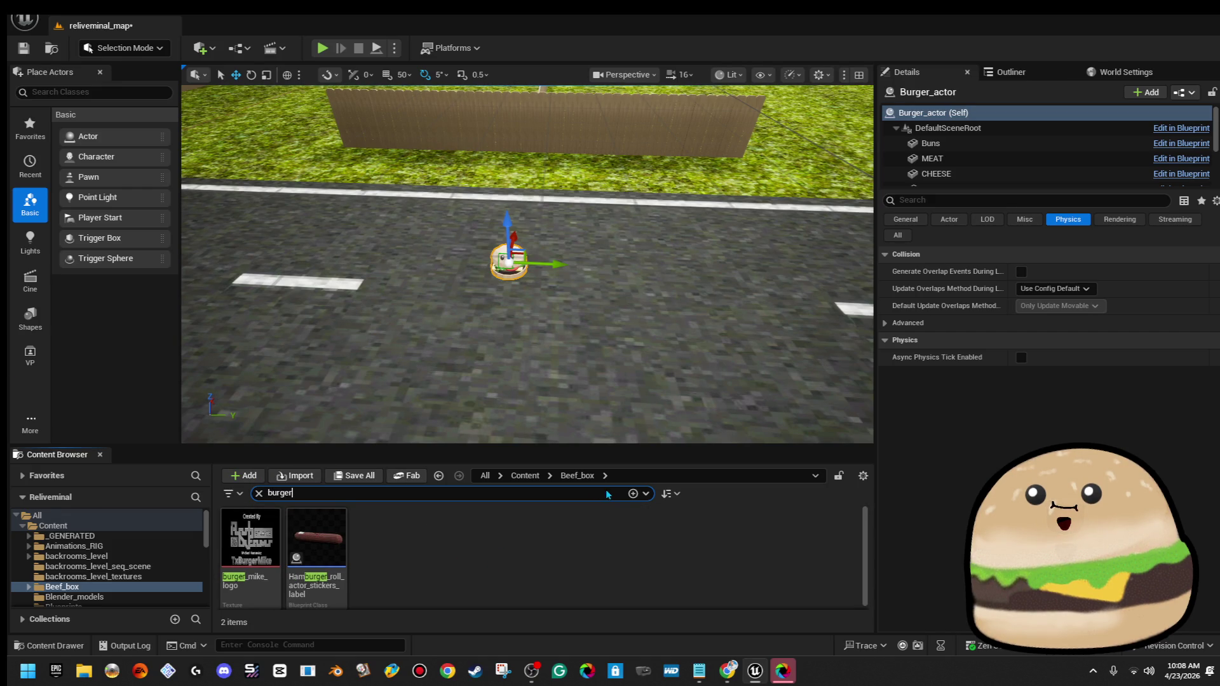
pyautogui.click(525, 476)
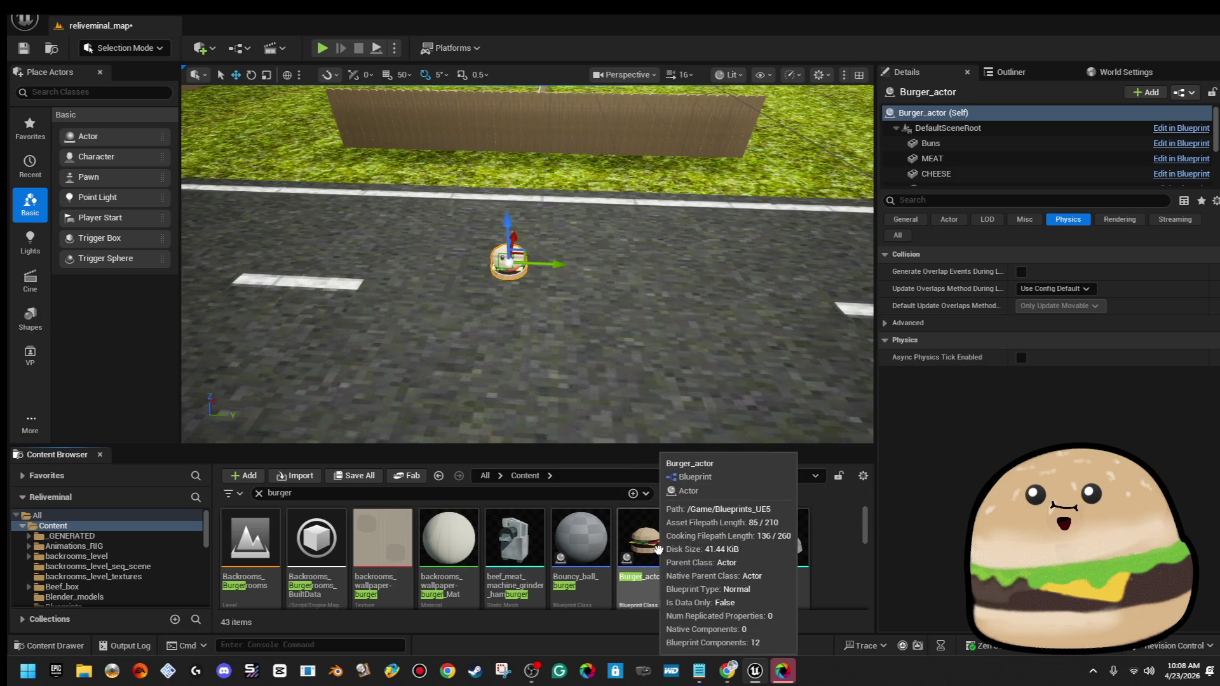
pyautogui.moveTo(765, 552)
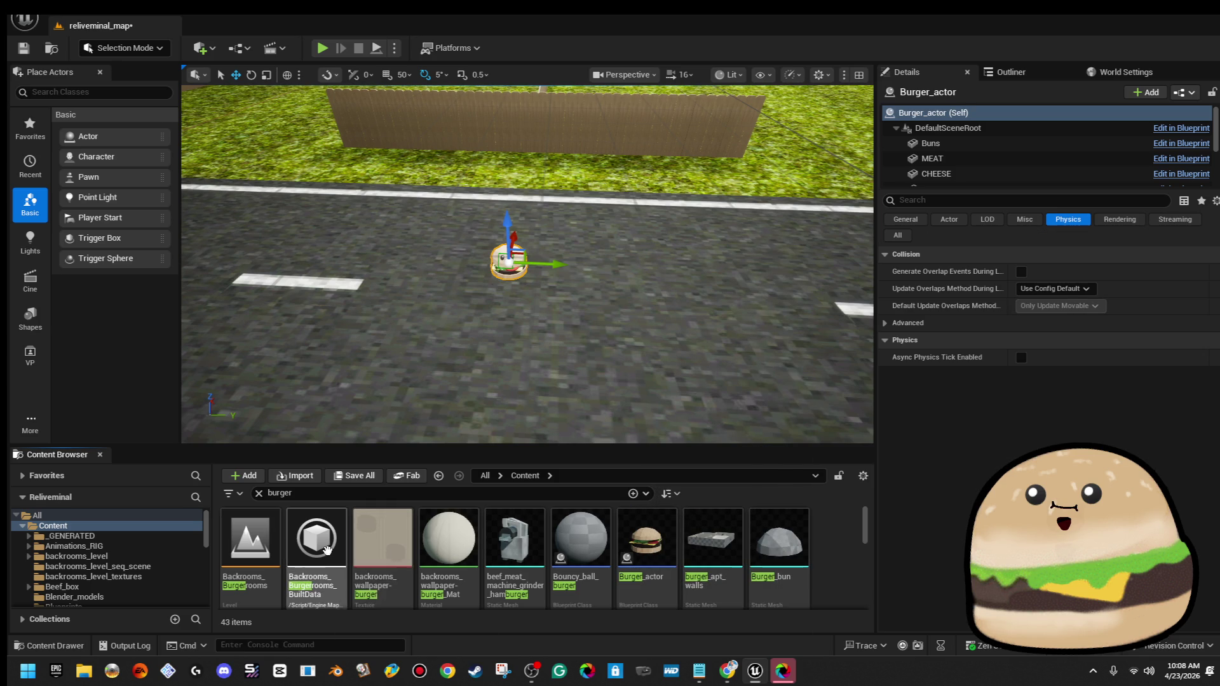
pyautogui.rightClick(657, 538)
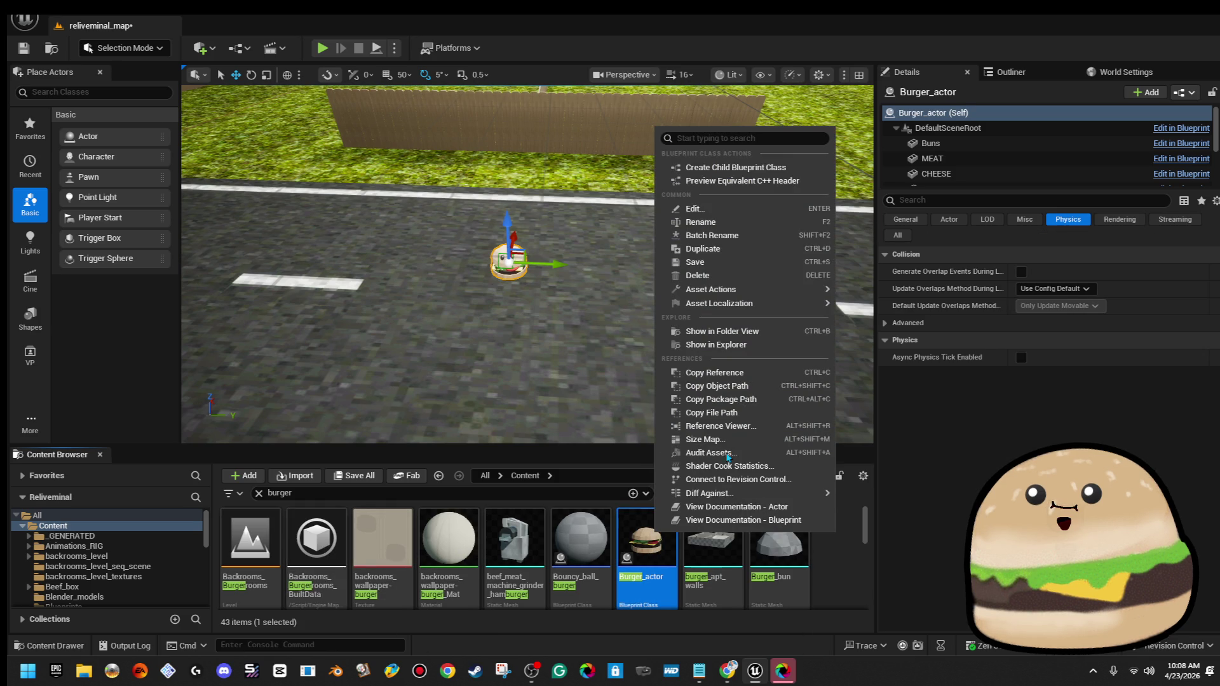
pyautogui.click(809, 223)
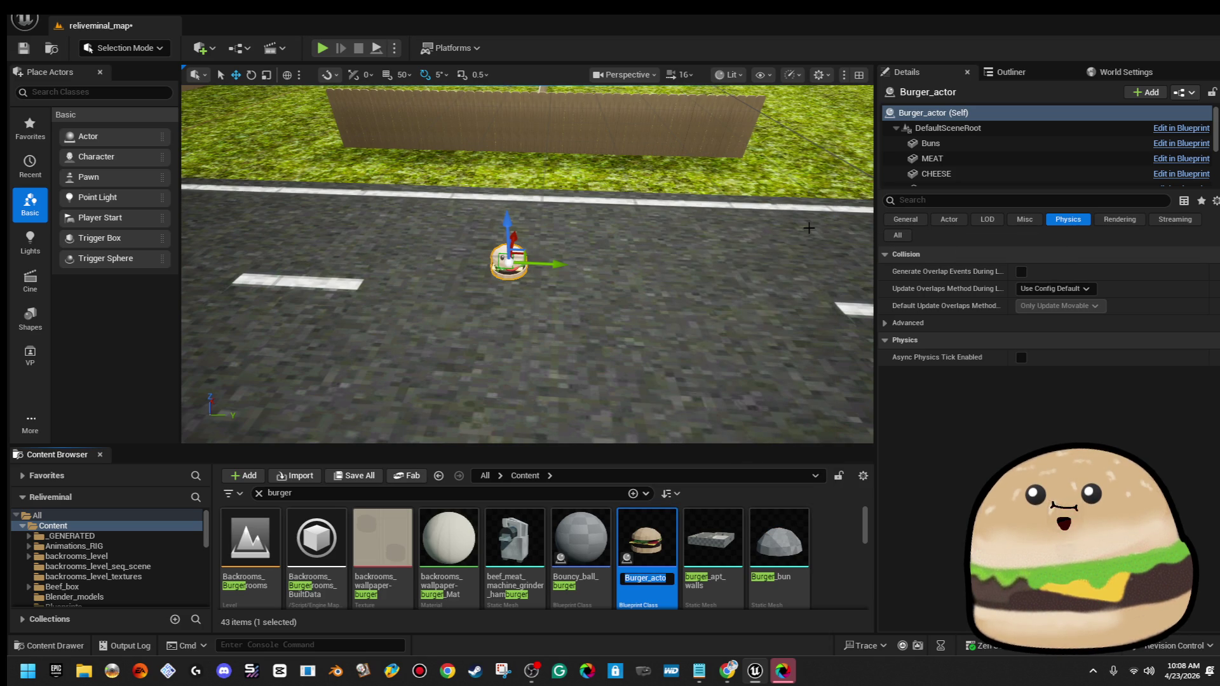
pyautogui.click(838, 559)
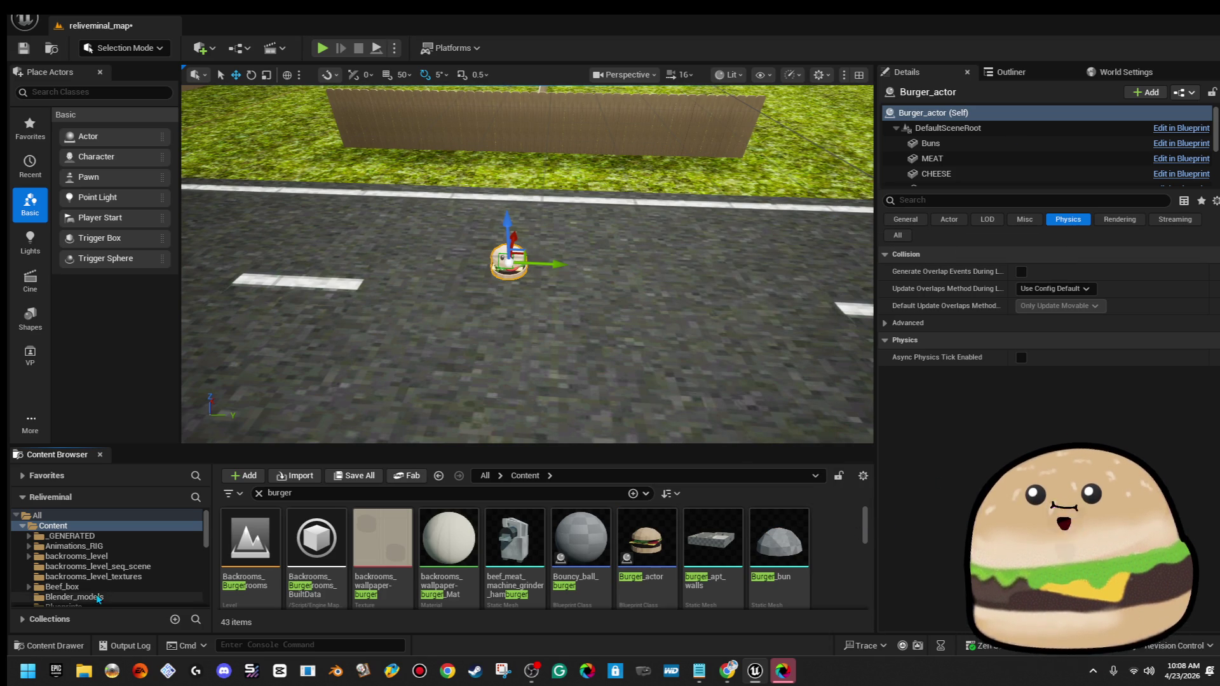
# Move Burger_actor into the Reliveminal folder and open its Blueprint
pyautogui.scroll(-5, 99, 594)
pyautogui.scroll(-1, 99, 594)
pyautogui.moveTo(635, 540)
pyautogui.mouseDown()
pyautogui.moveTo(216, 575)
pyautogui.moveTo(150, 575)
pyautogui.moveTo(124, 548)
pyautogui.mouseUp()
pyautogui.click(158, 576)
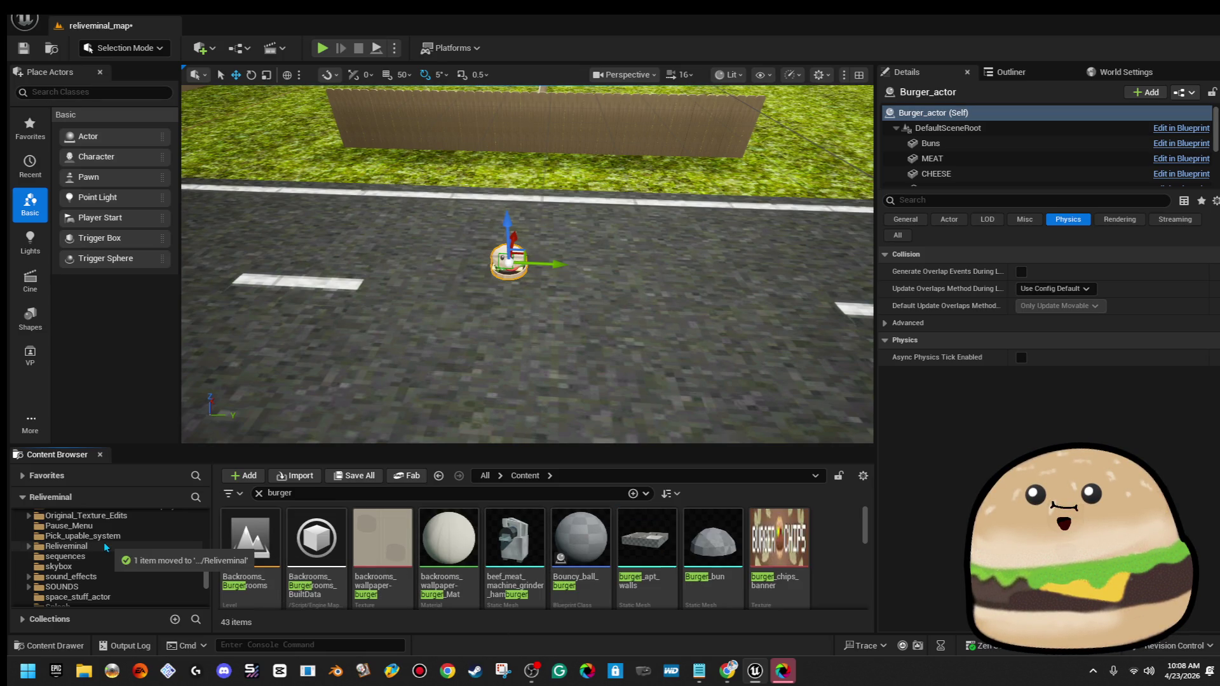
pyautogui.click(103, 546)
pyautogui.moveTo(739, 190)
pyautogui.mouseDown()
pyautogui.moveTo(724, 255)
pyautogui.moveTo(694, 292)
pyautogui.mouseUp()
pyautogui.moveTo(534, 269); pyautogui.dragTo(534, 292)
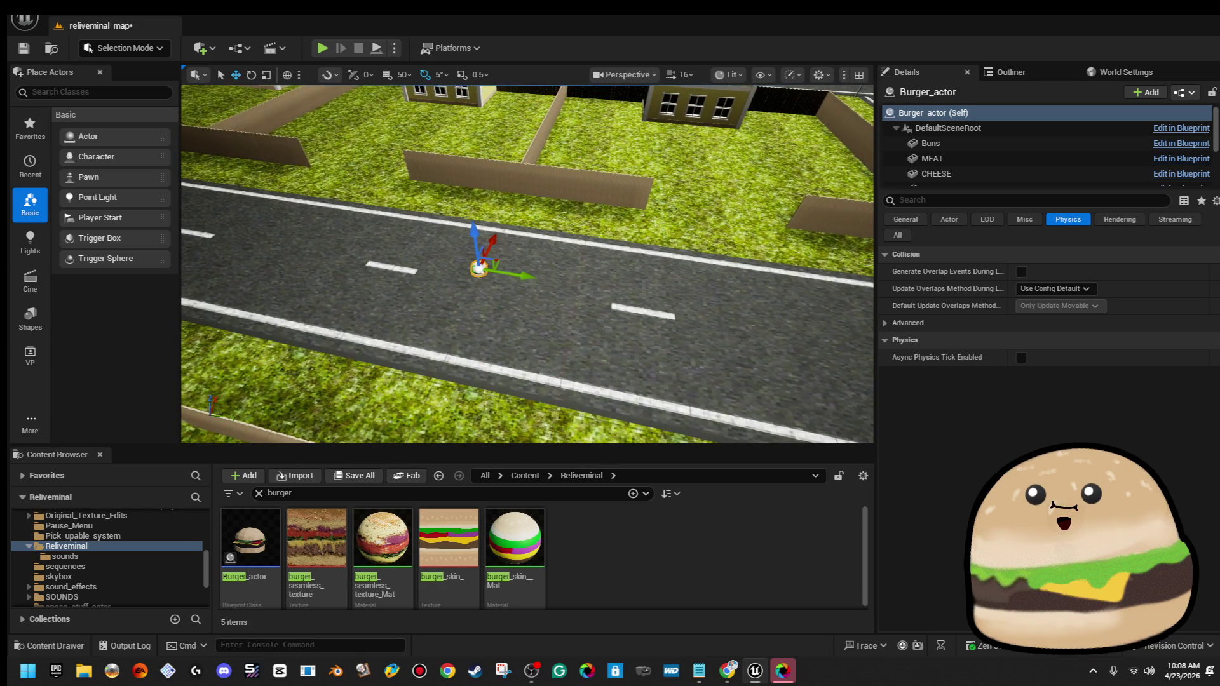
pyautogui.doubleClick(254, 539)
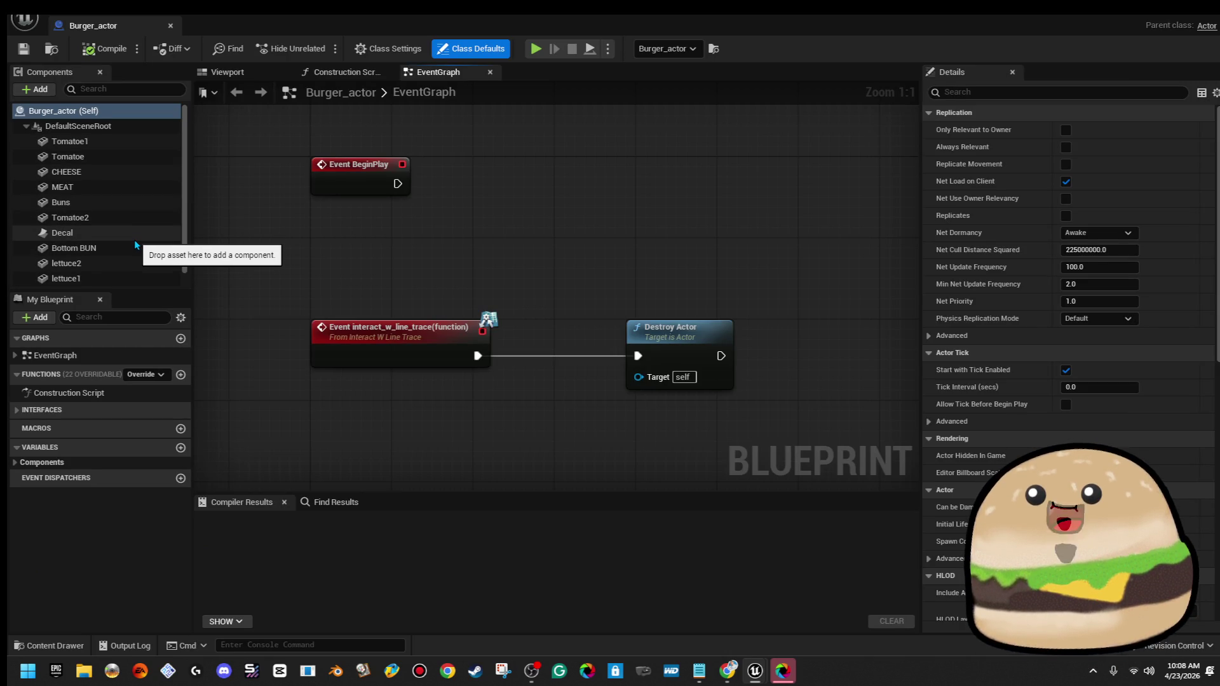
# Dismiss the Shutter Encoder update prompt and close its window
pyautogui.scroll(-1, 135, 242)
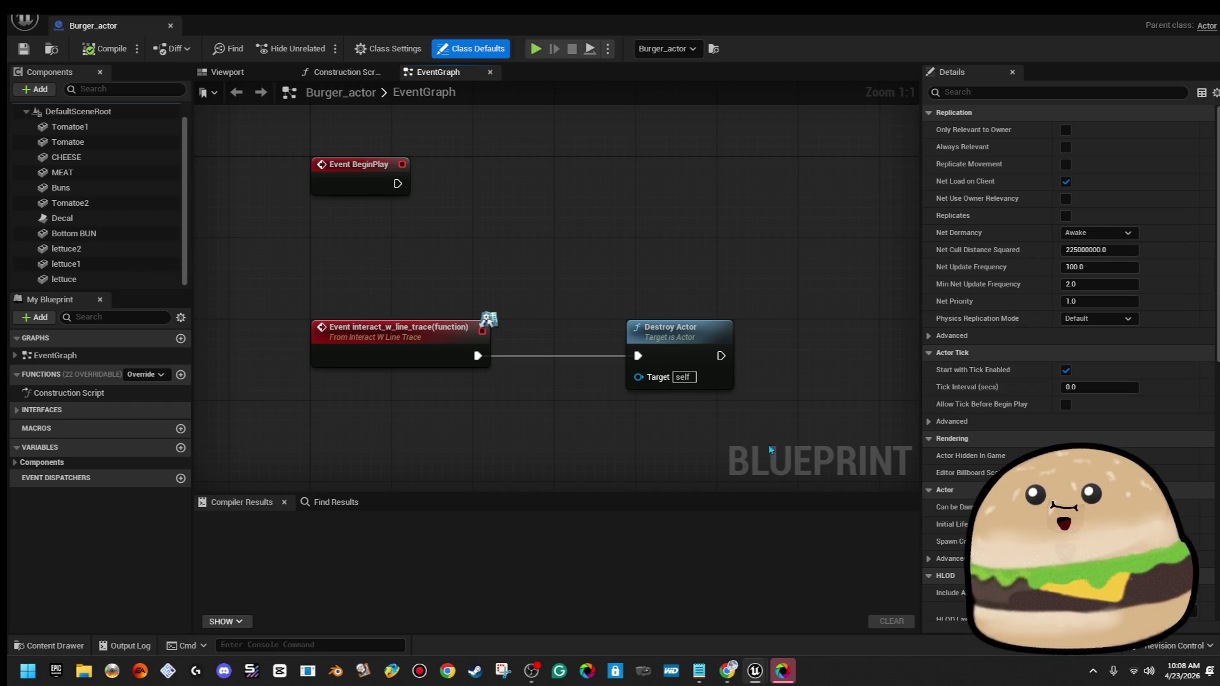
pyautogui.scroll(-3, 795, 362)
pyautogui.scroll(1, 794, 360)
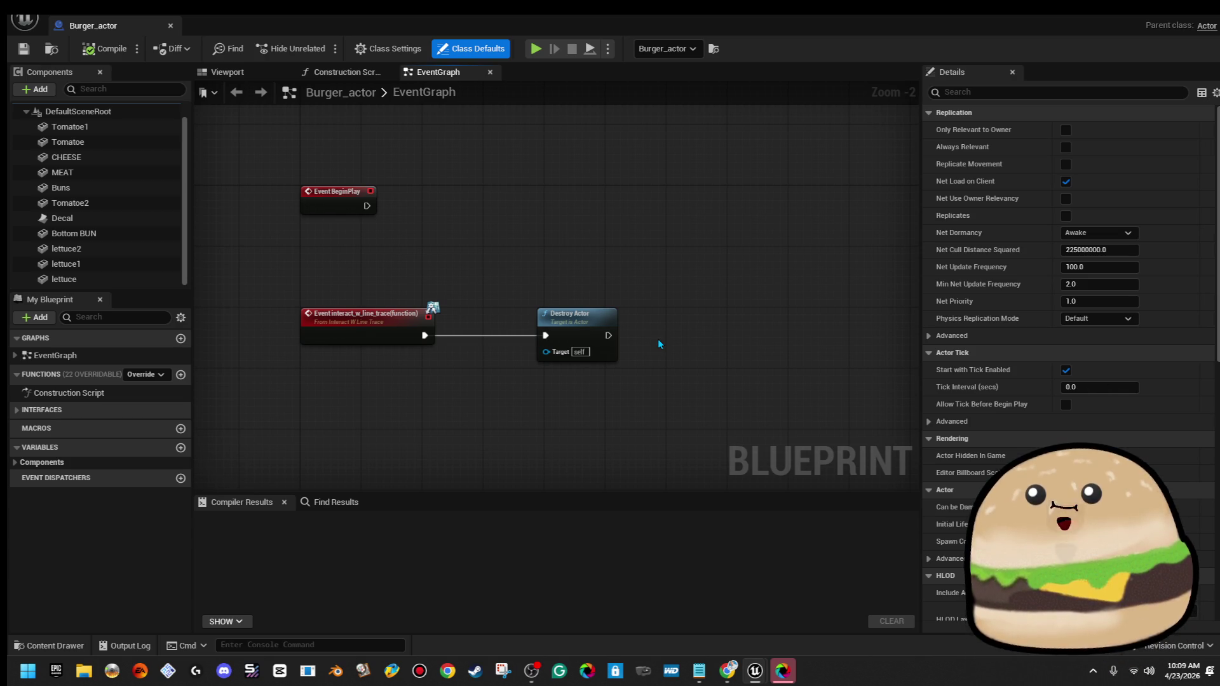
pyautogui.moveTo(782, 672)
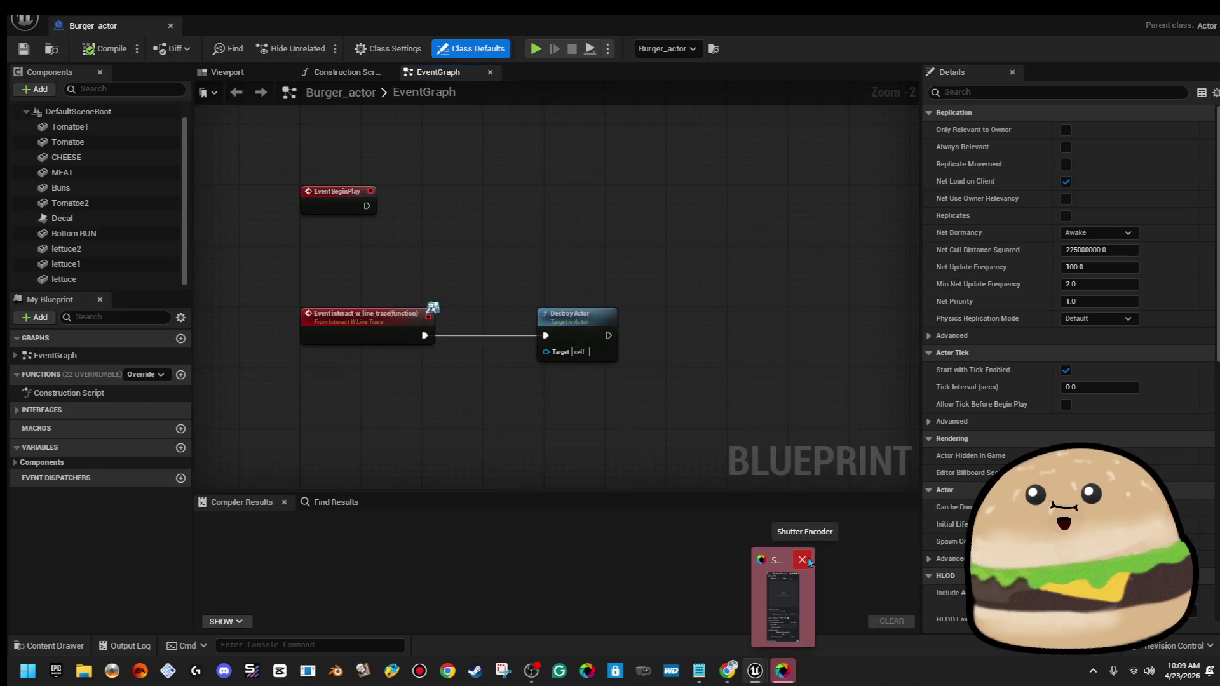
pyautogui.click(807, 559)
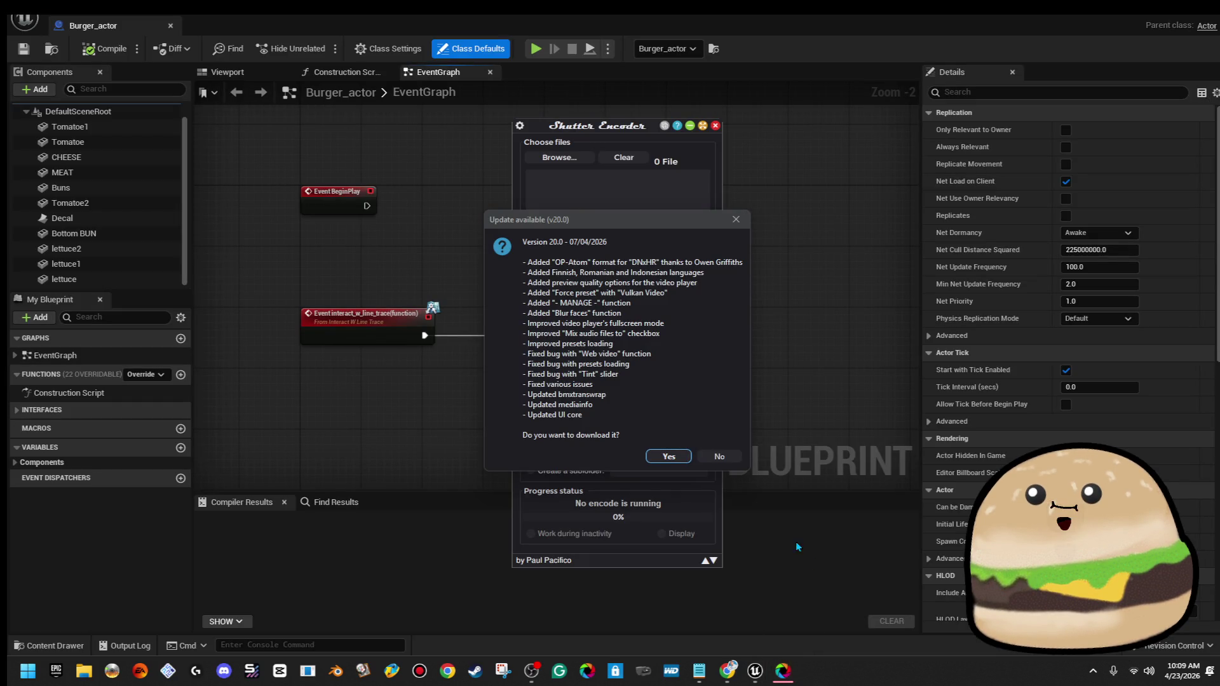
pyautogui.click(667, 455)
pyautogui.click(715, 125)
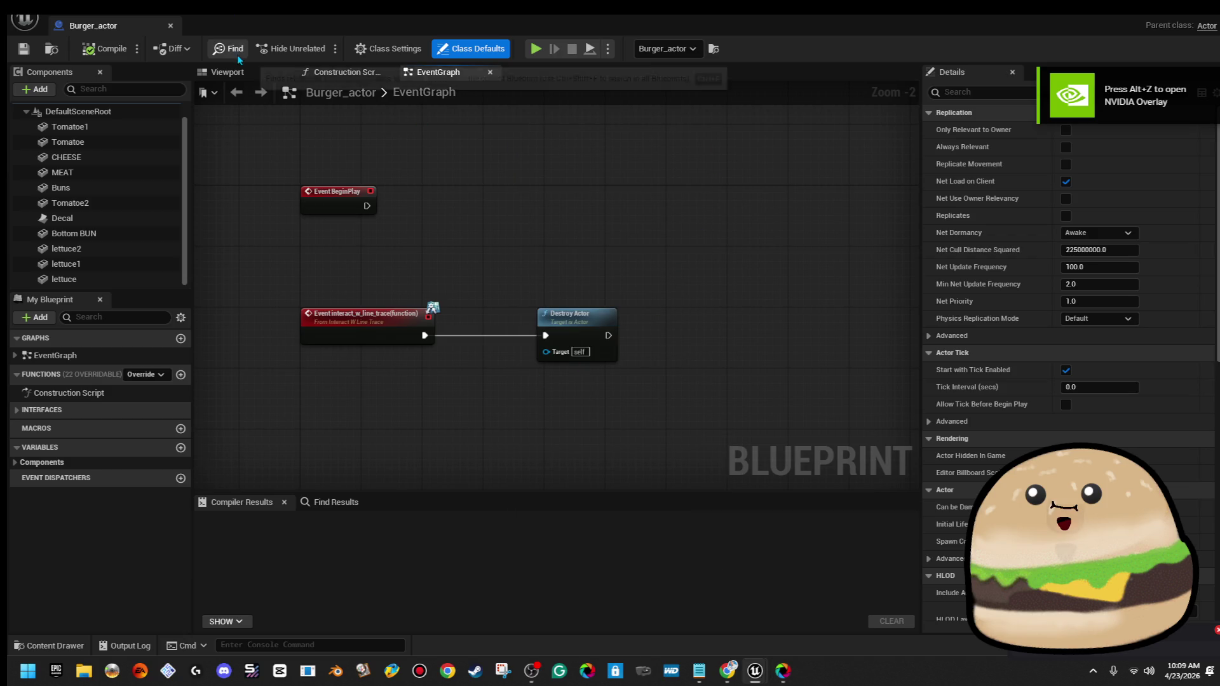
# Inspect the burger in the blueprint's Viewport preview, then return to the level editor
pyautogui.click(239, 73)
pyautogui.moveTo(645, 293); pyautogui.dragTo(798, 305)
pyautogui.scroll(5, 556, 295)
pyautogui.scroll(-5, 556, 295)
pyautogui.scroll(2, 557, 295)
pyautogui.scroll(-3, 556, 295)
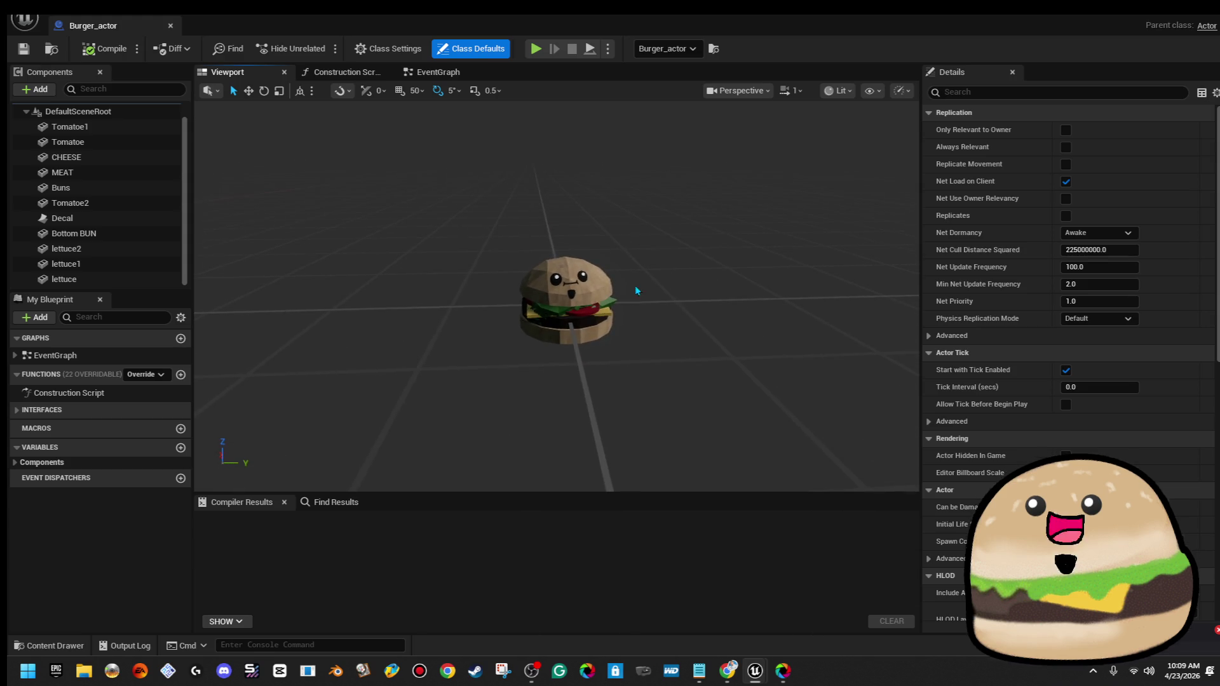
pyautogui.click(1149, 14)
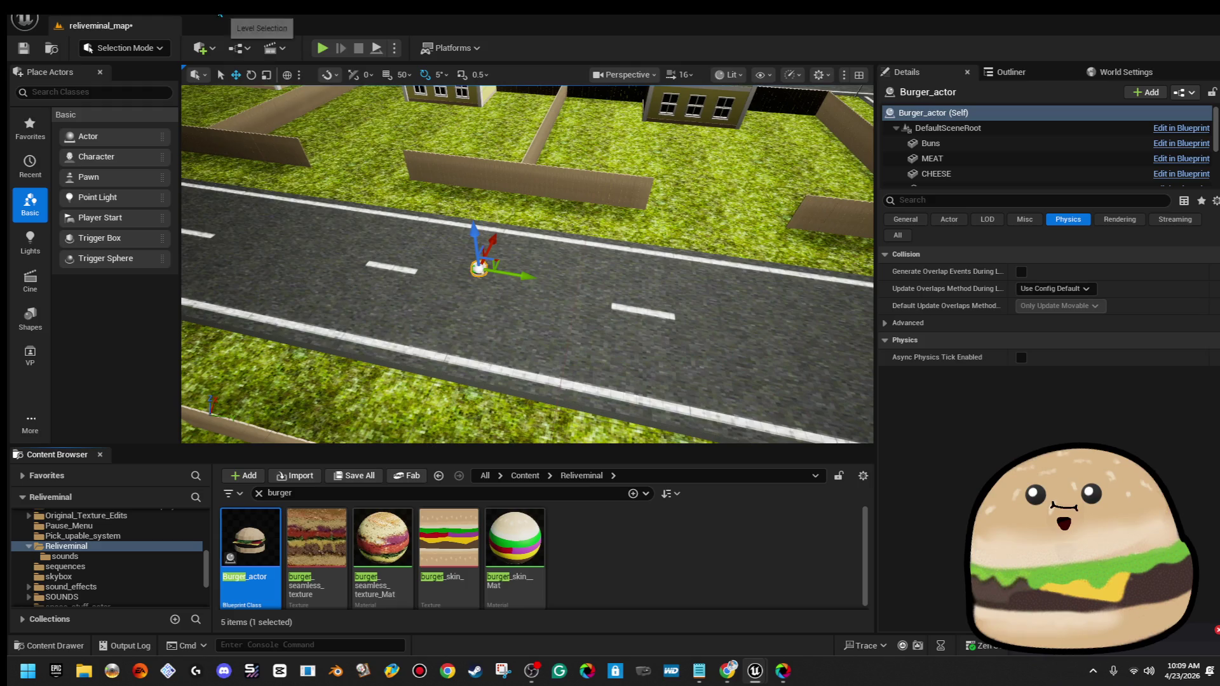
# Convert Burger_actor to a static mesh named burger_mike_mesh saved in Reliveminal
pyautogui.click(226, 6)
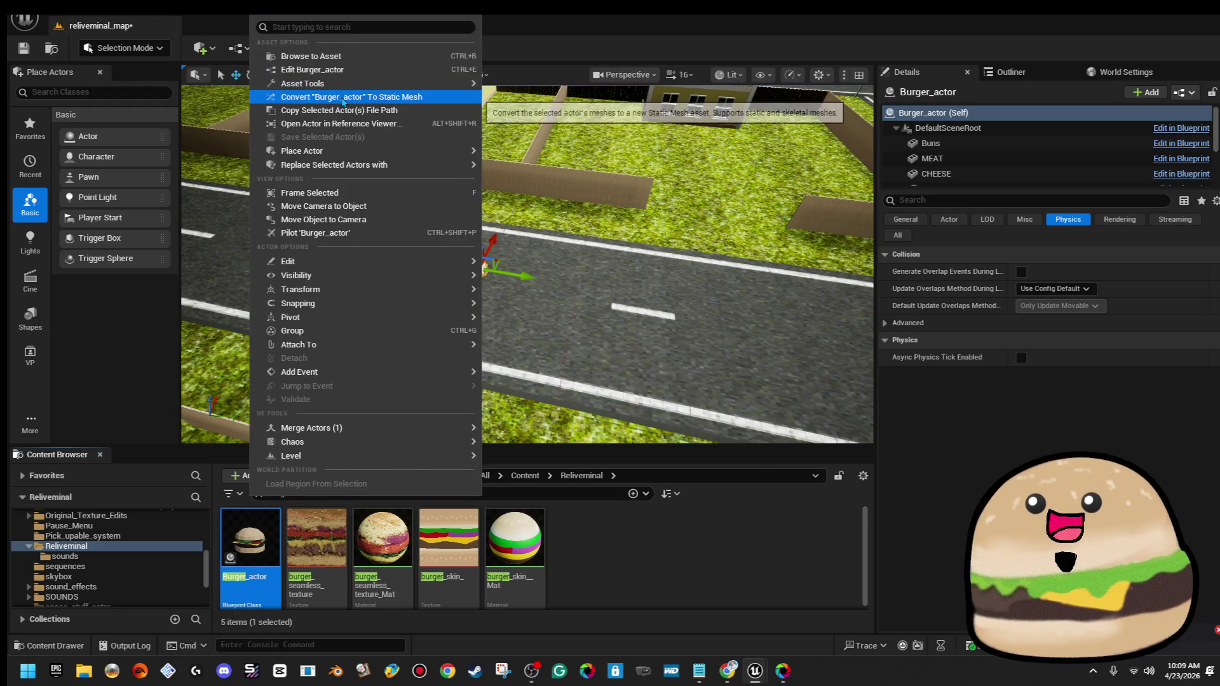
pyautogui.click(330, 97)
pyautogui.scroll(-3, 627, 359)
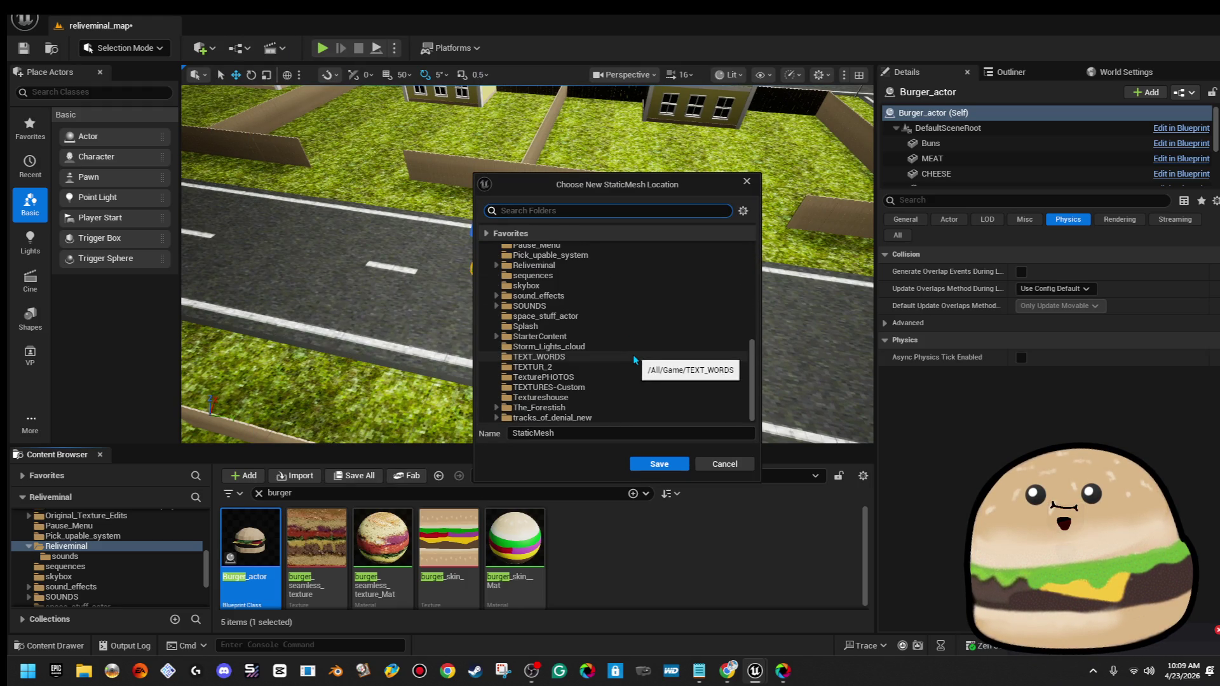
pyautogui.click(607, 307)
pyautogui.click(550, 434)
pyautogui.write('urger_mike_mesh')
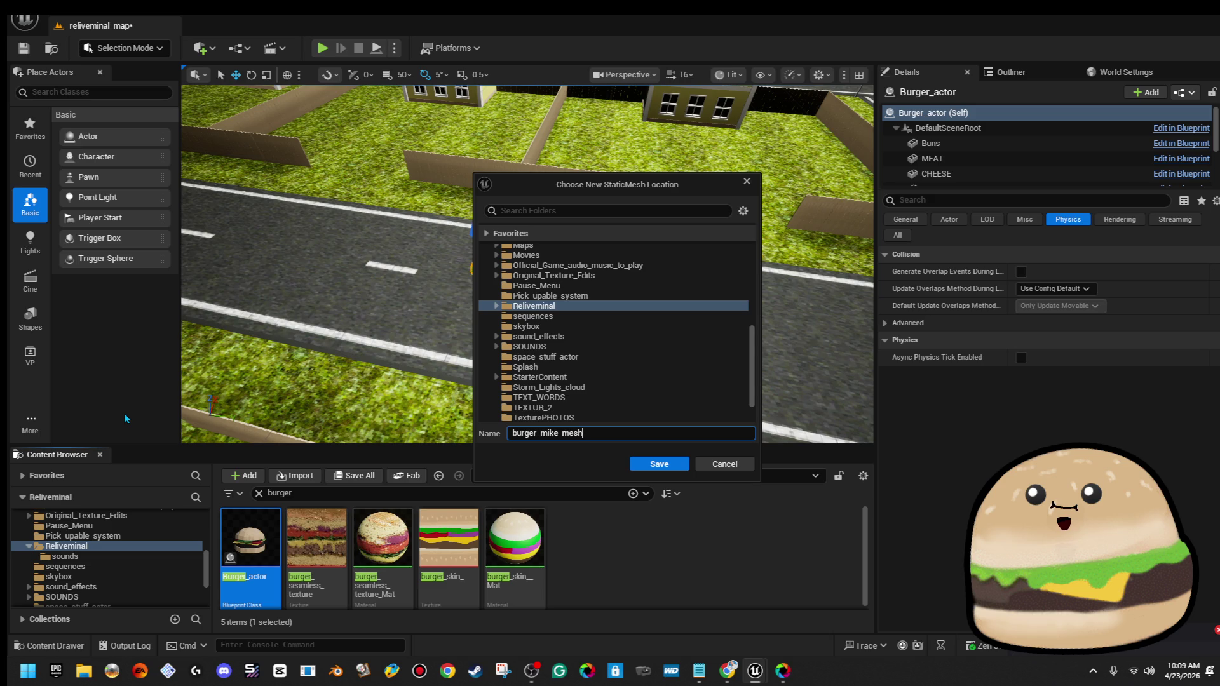
pyautogui.click(659, 464)
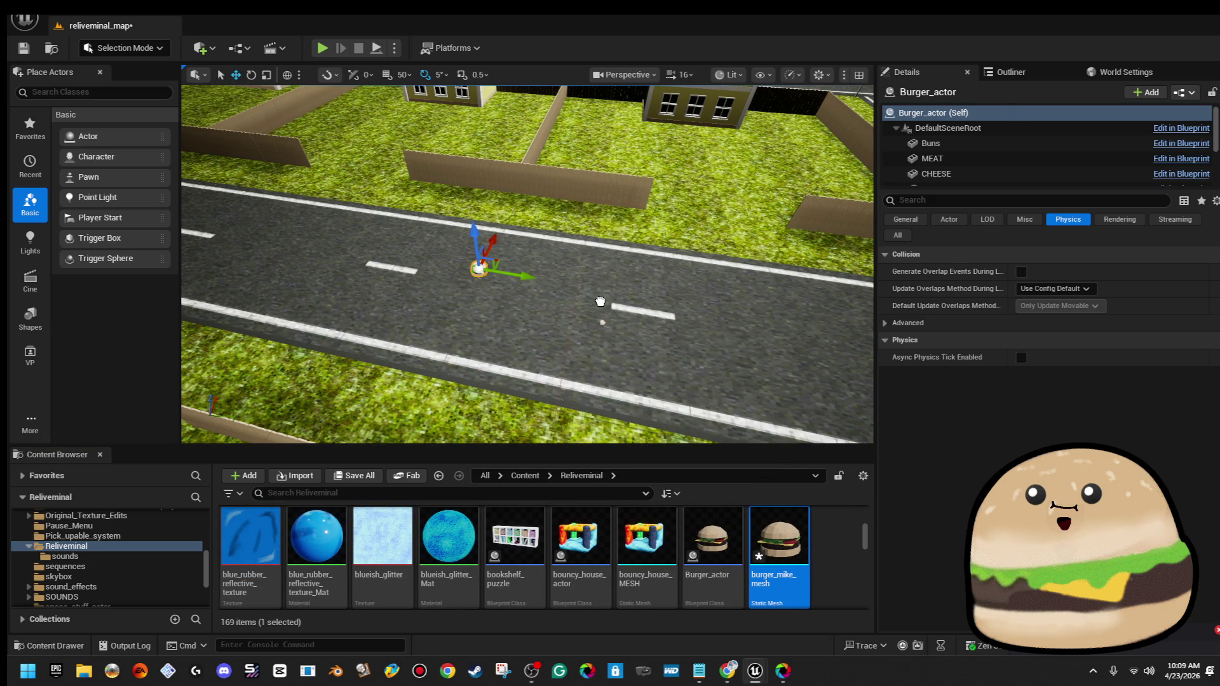
pyautogui.moveTo(599, 302); pyautogui.dragTo(597, 298)
pyautogui.press('f')
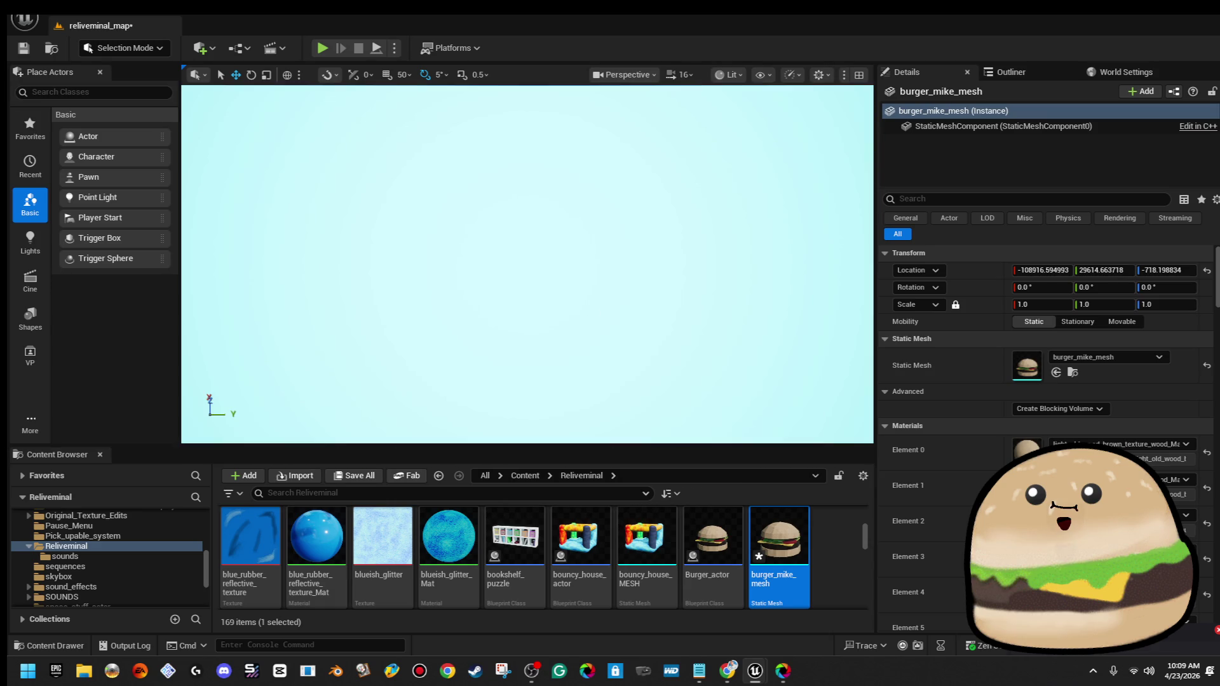
pyautogui.click(681, 75)
pyautogui.moveTo(677, 118); pyautogui.dragTo(650, 118)
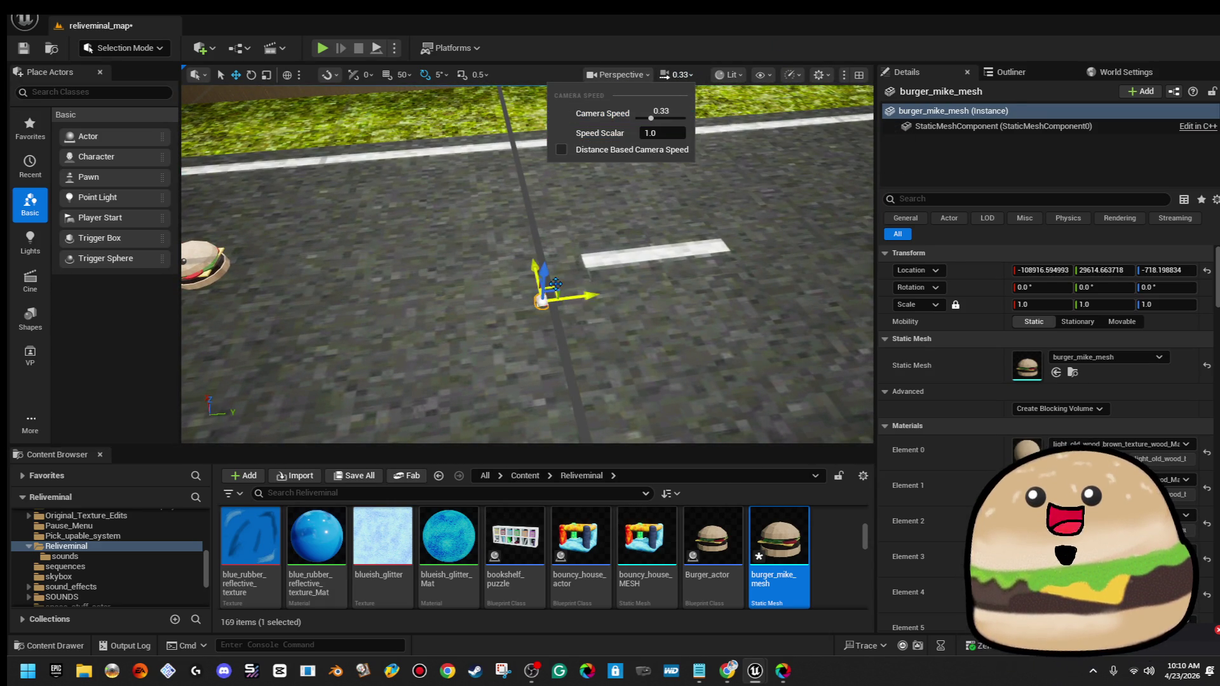
pyautogui.click(555, 284)
pyautogui.moveTo(555, 284); pyautogui.dragTo(545, 171)
pyautogui.press('e')
pyautogui.moveTo(562, 253)
pyautogui.mouseDown()
pyautogui.moveTo(534, 254)
pyautogui.moveTo(591, 255)
pyautogui.moveTo(505, 252)
pyautogui.mouseUp()
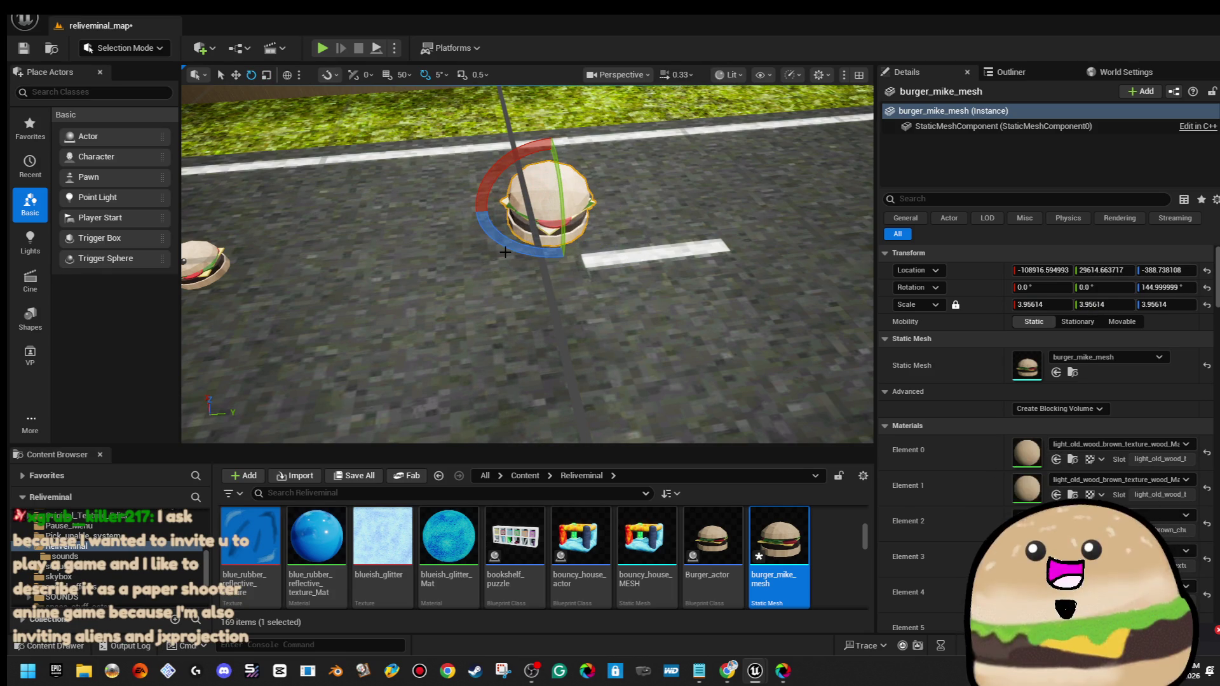
pyautogui.press('Delete')
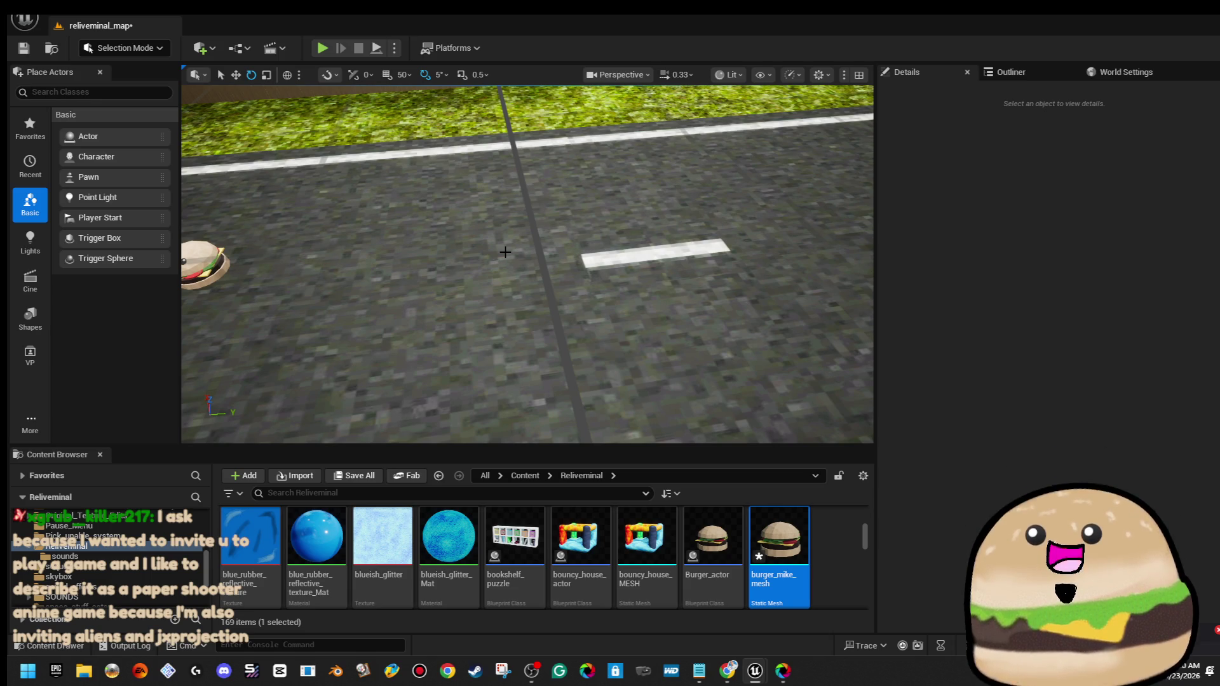
pyautogui.moveTo(485, 263)
pyautogui.mouseDown()
pyautogui.moveTo(438, 275)
pyautogui.moveTo(413, 250)
pyautogui.moveTo(583, 329)
pyautogui.mouseUp()
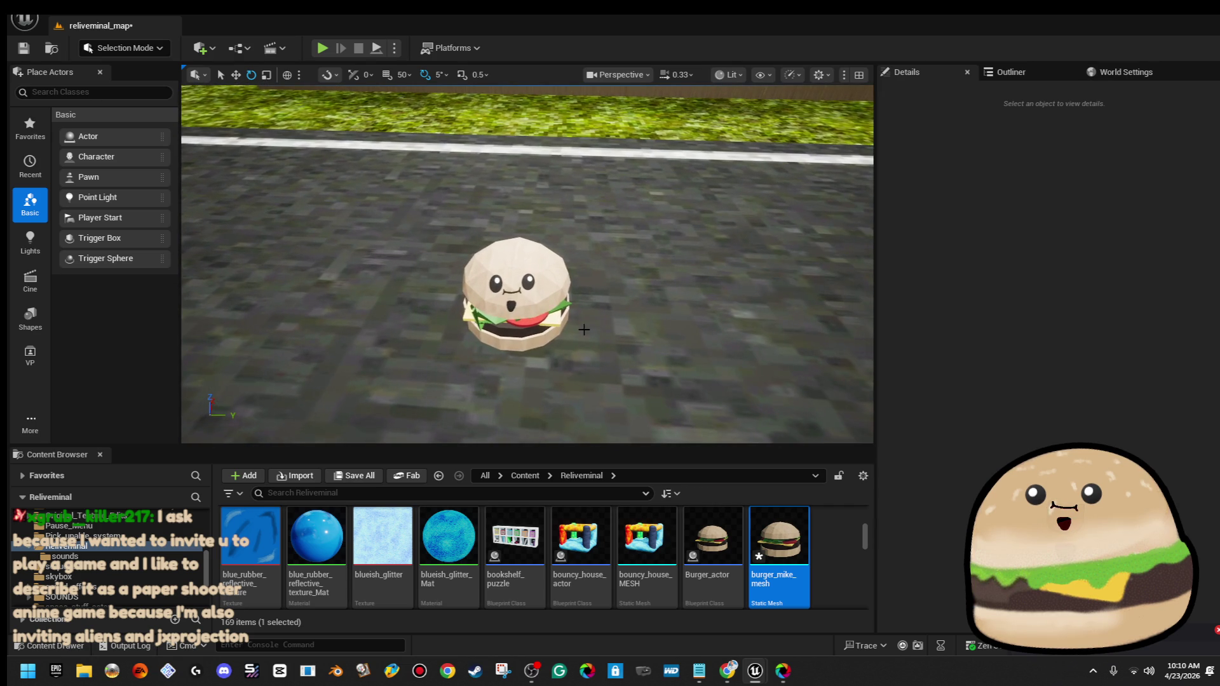
pyautogui.click(526, 287)
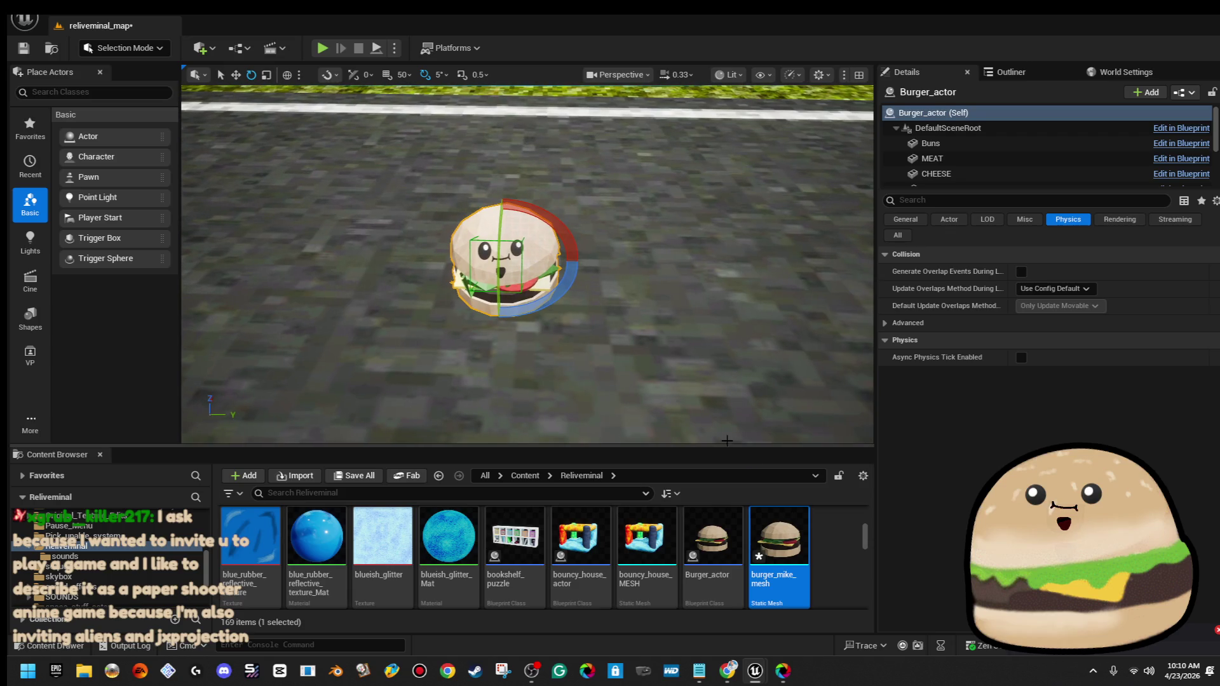
pyautogui.doubleClick(801, 544)
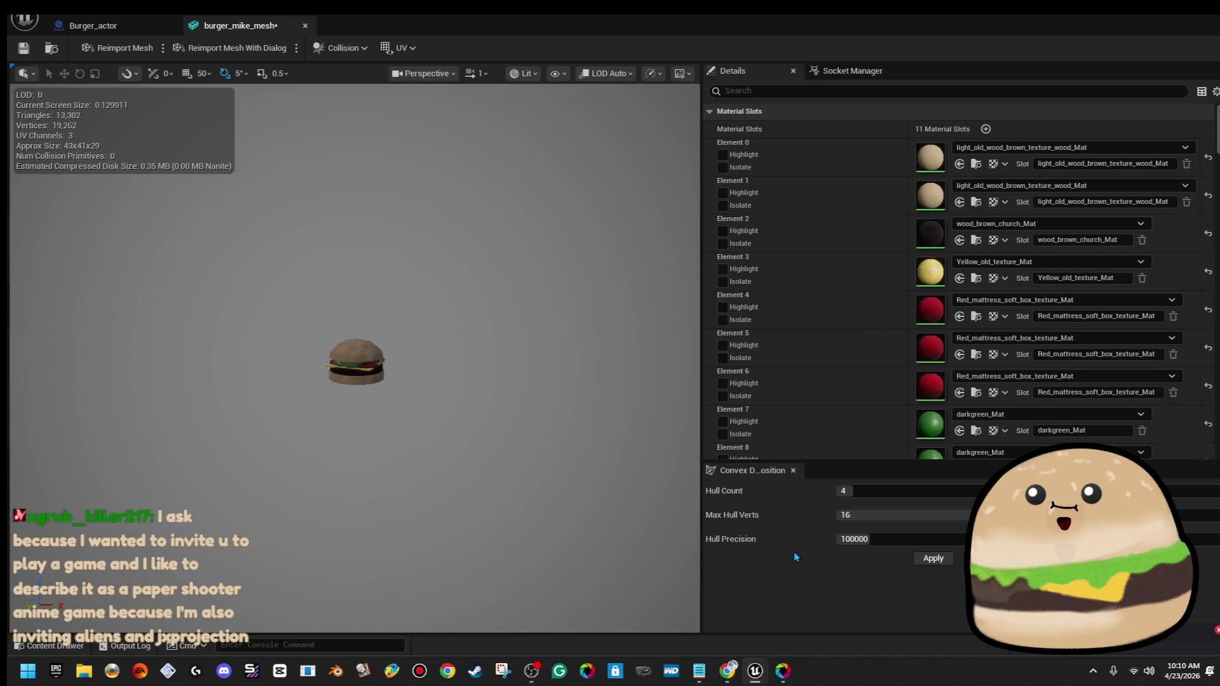
pyautogui.click(1207, 9)
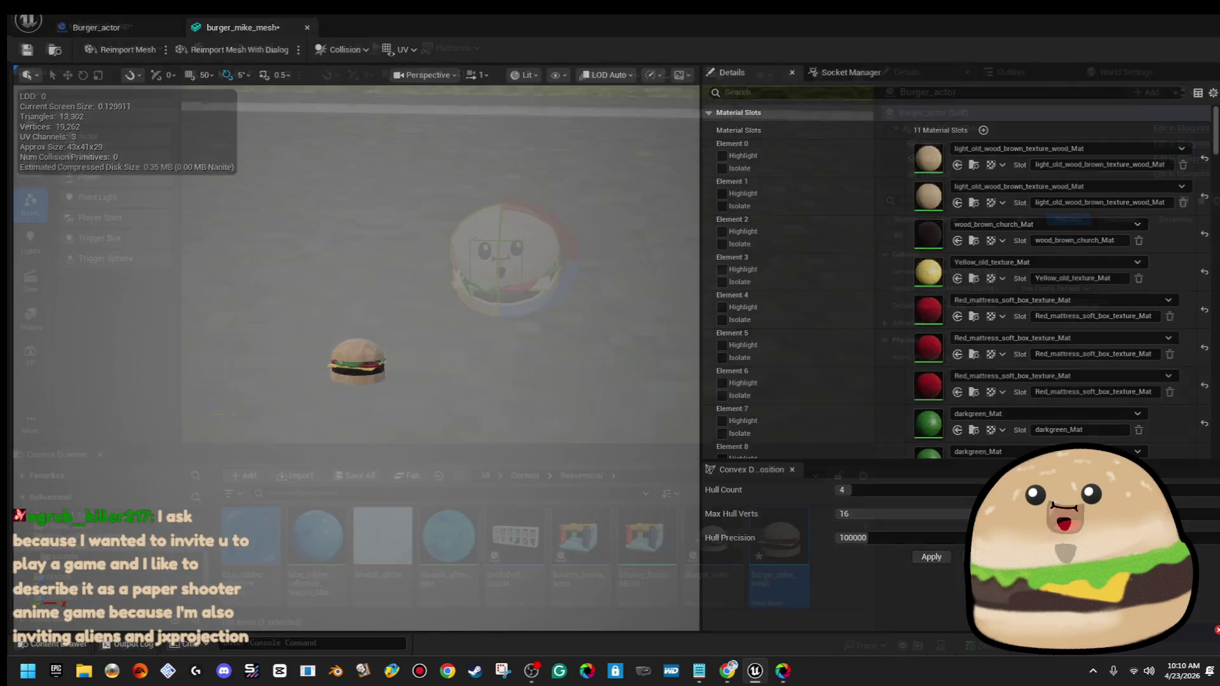
pyautogui.moveTo(676, 393)
pyautogui.mouseDown()
pyautogui.moveTo(762, 432)
pyautogui.moveTo(824, 575)
pyautogui.mouseUp()
# Create an Actor Blueprint named Burger_mike_actor_spinning and open it
pyautogui.rightClick(838, 544)
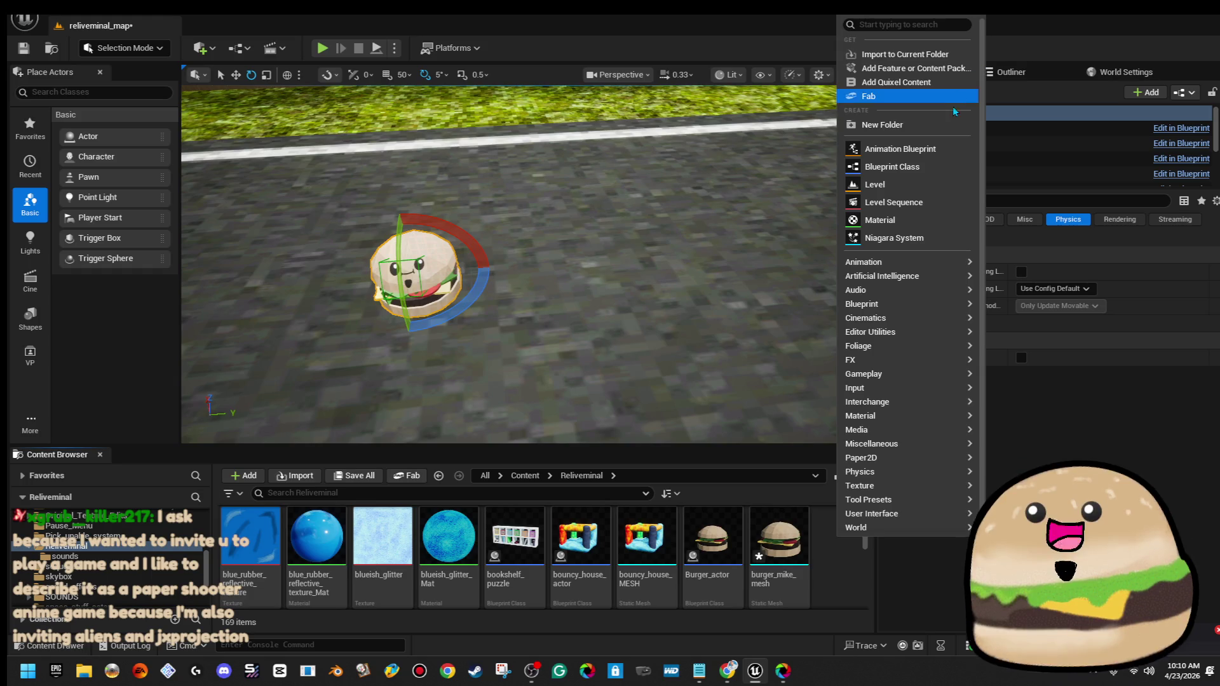
pyautogui.click(935, 167)
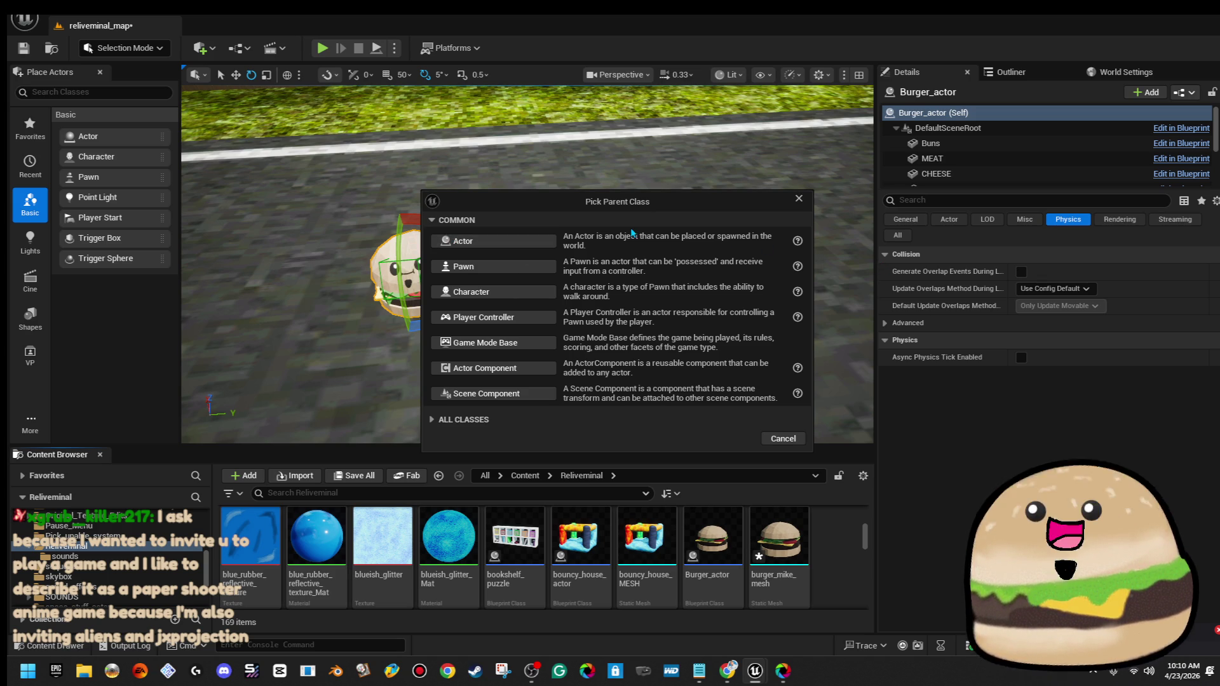
pyautogui.click(532, 241)
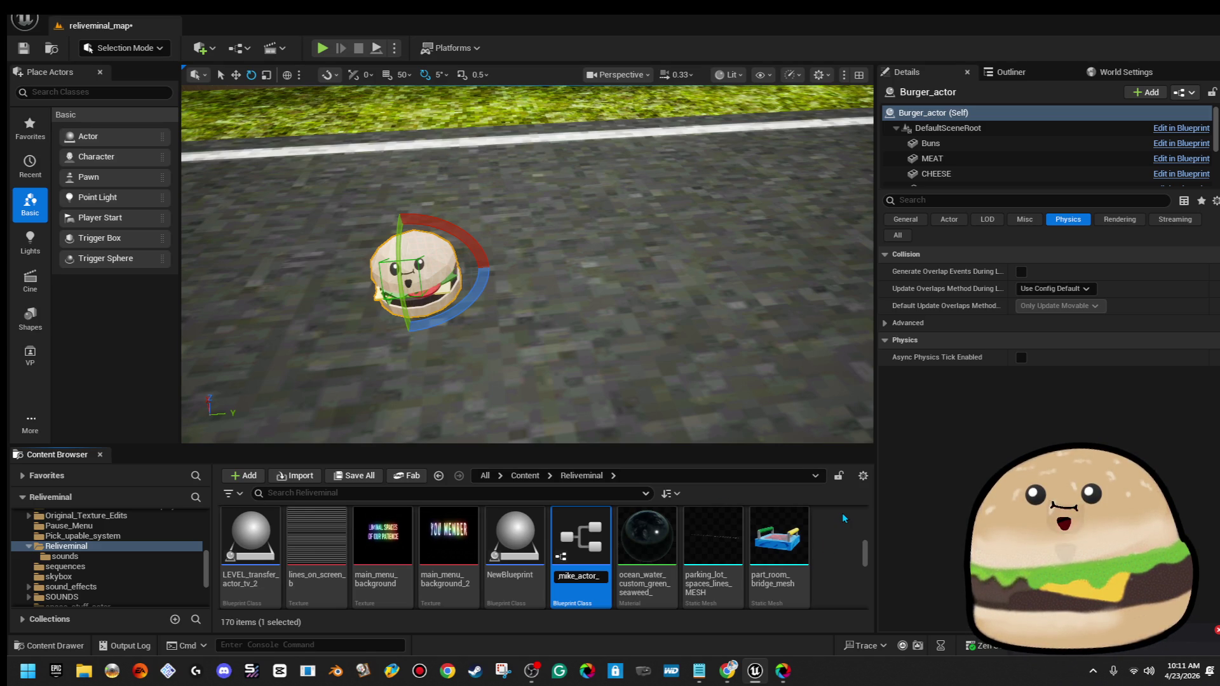
pyautogui.press('Return')
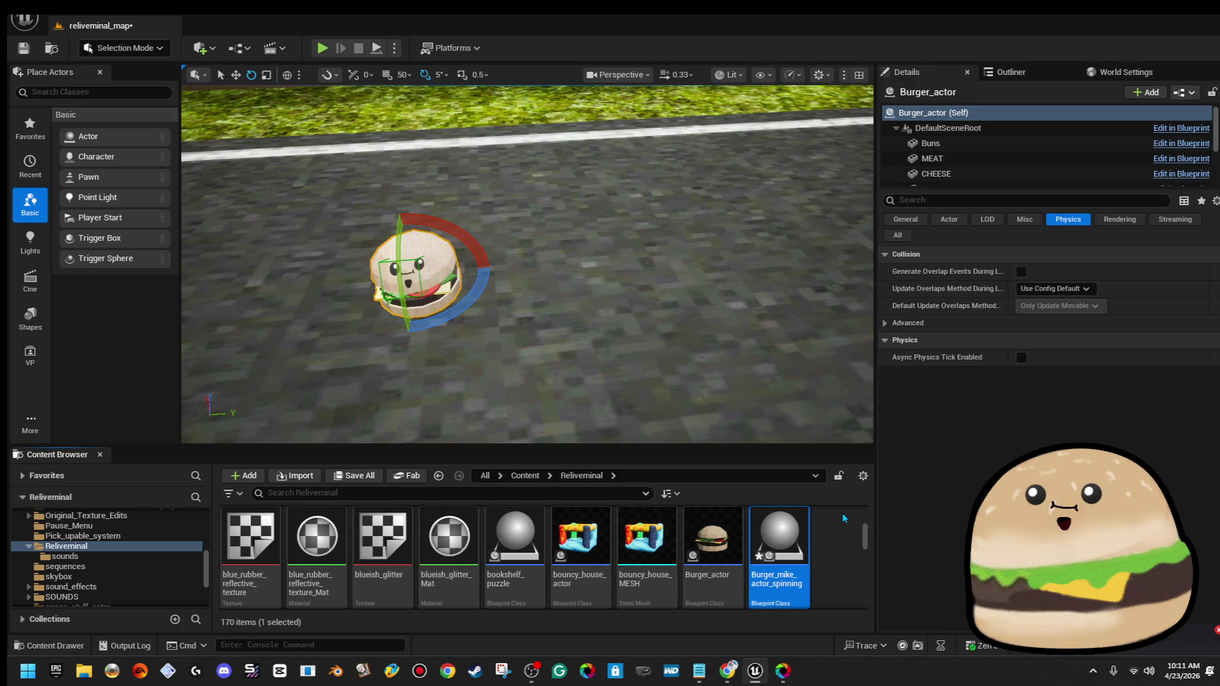
pyautogui.doubleClick(763, 536)
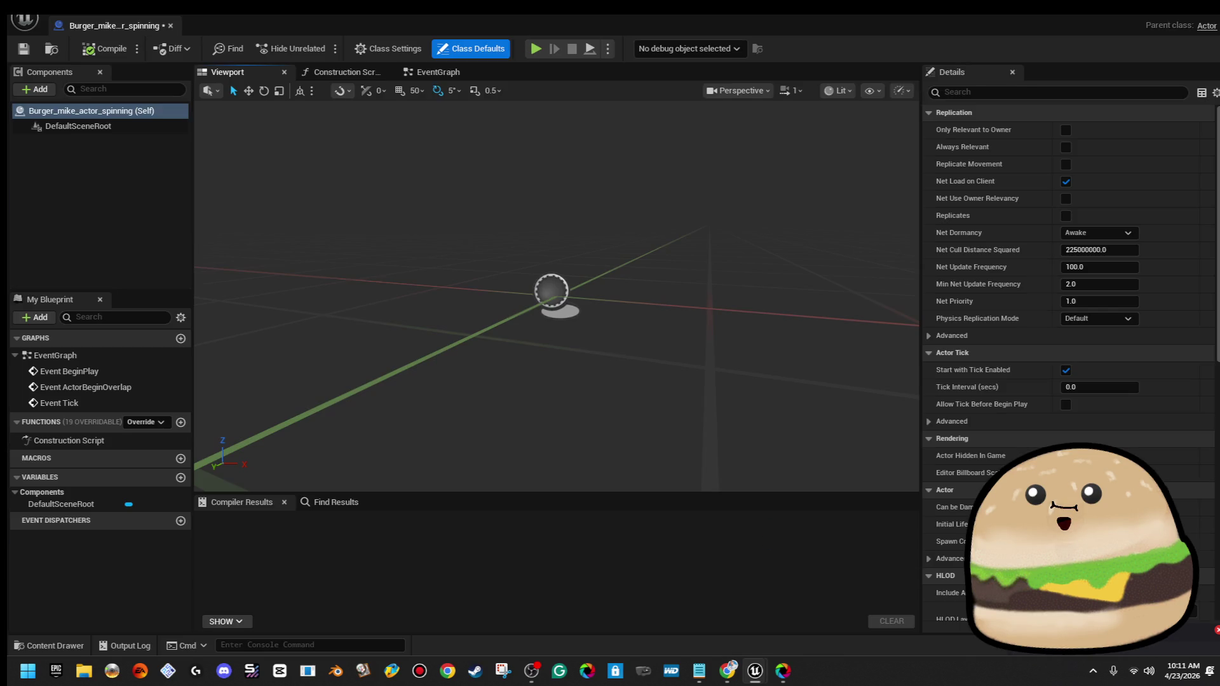
# Add a Cube component scaled to 0.1
pyautogui.click(63, 126)
pyautogui.click(34, 91)
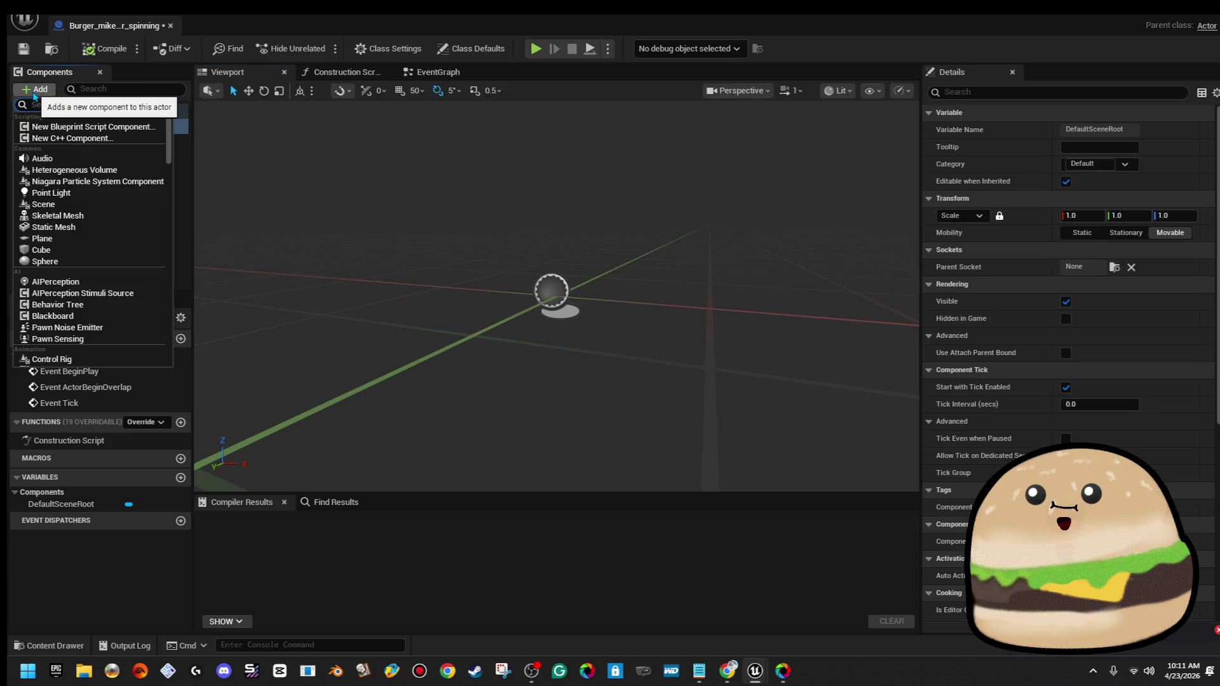
pyautogui.write('cube')
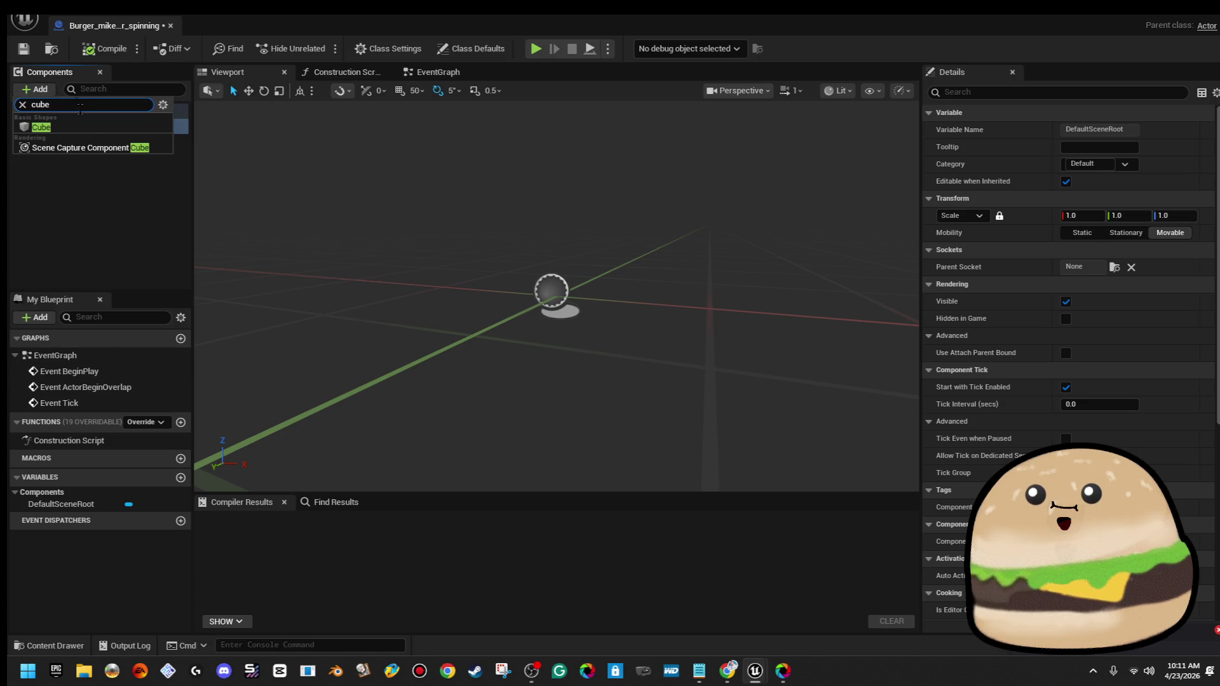
pyautogui.press('Return')
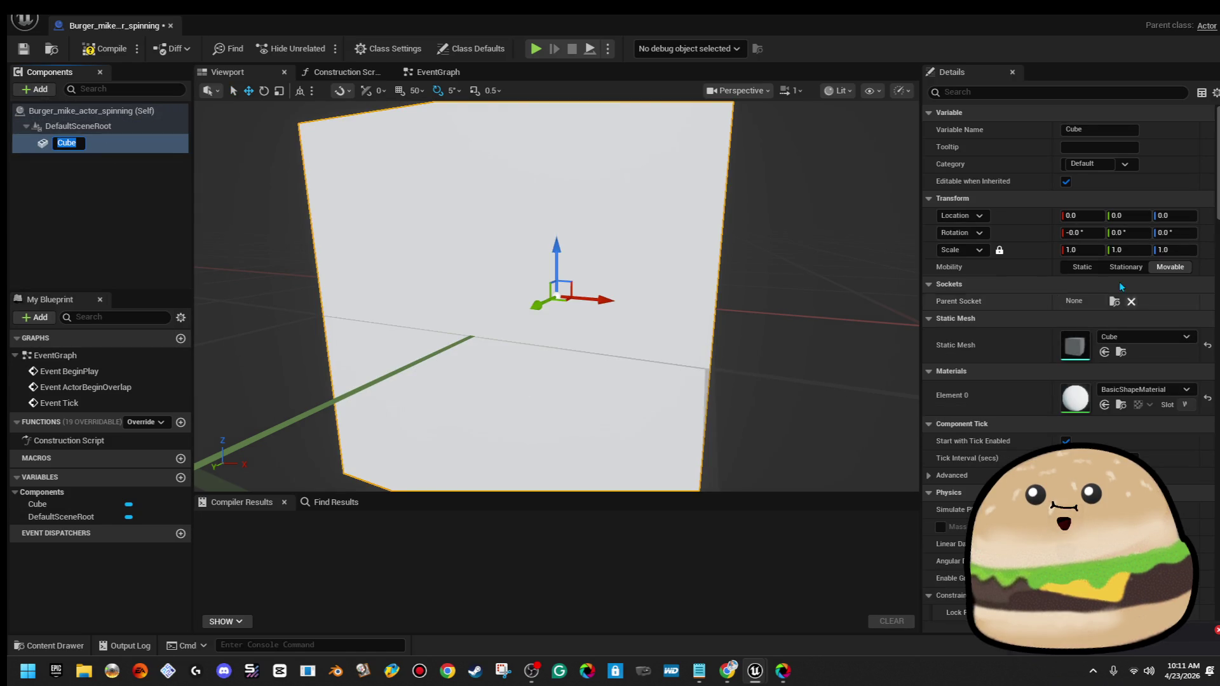
pyautogui.click(1094, 250)
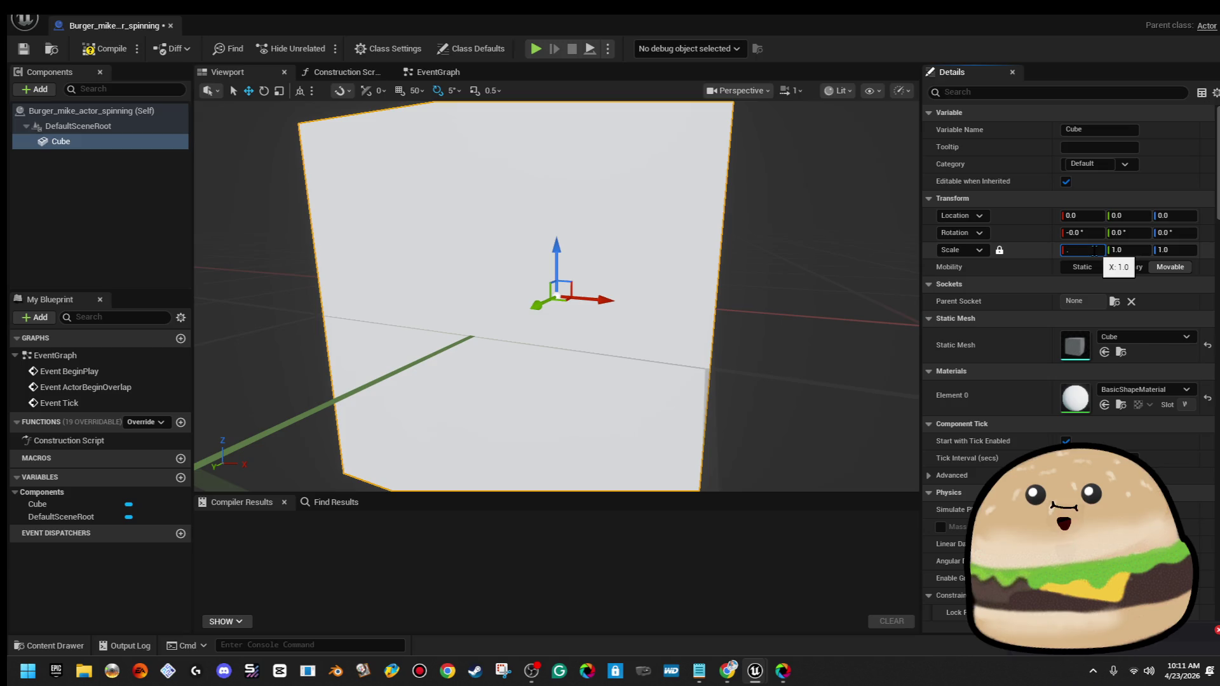
pyautogui.write('1')
pyautogui.press('Return')
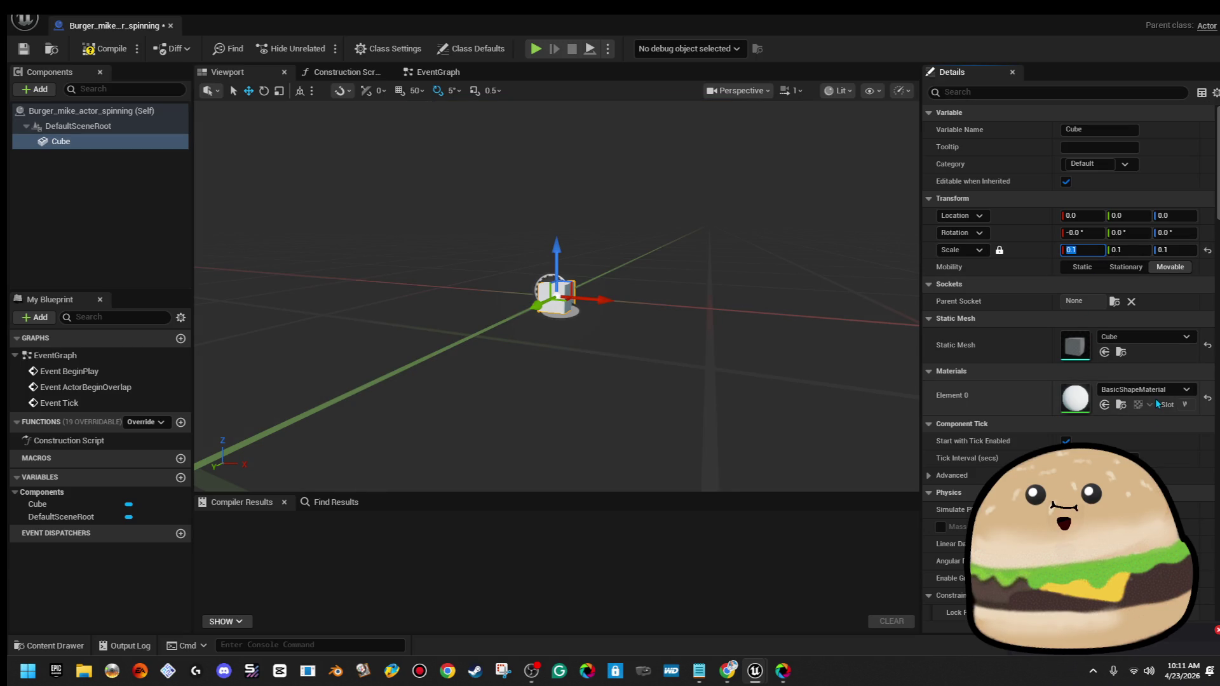
# Add a static mesh child named burger showing burger_mike_mesh
pyautogui.click(35, 89)
pyautogui.write('stat')
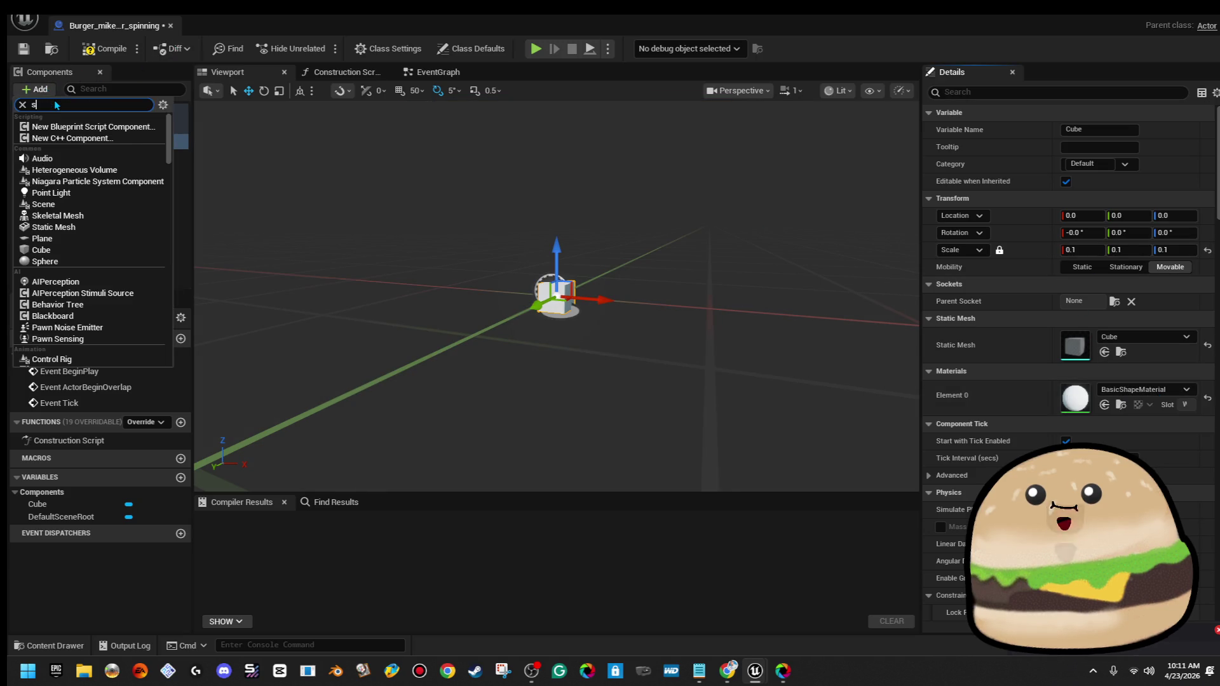
pyautogui.click(81, 233)
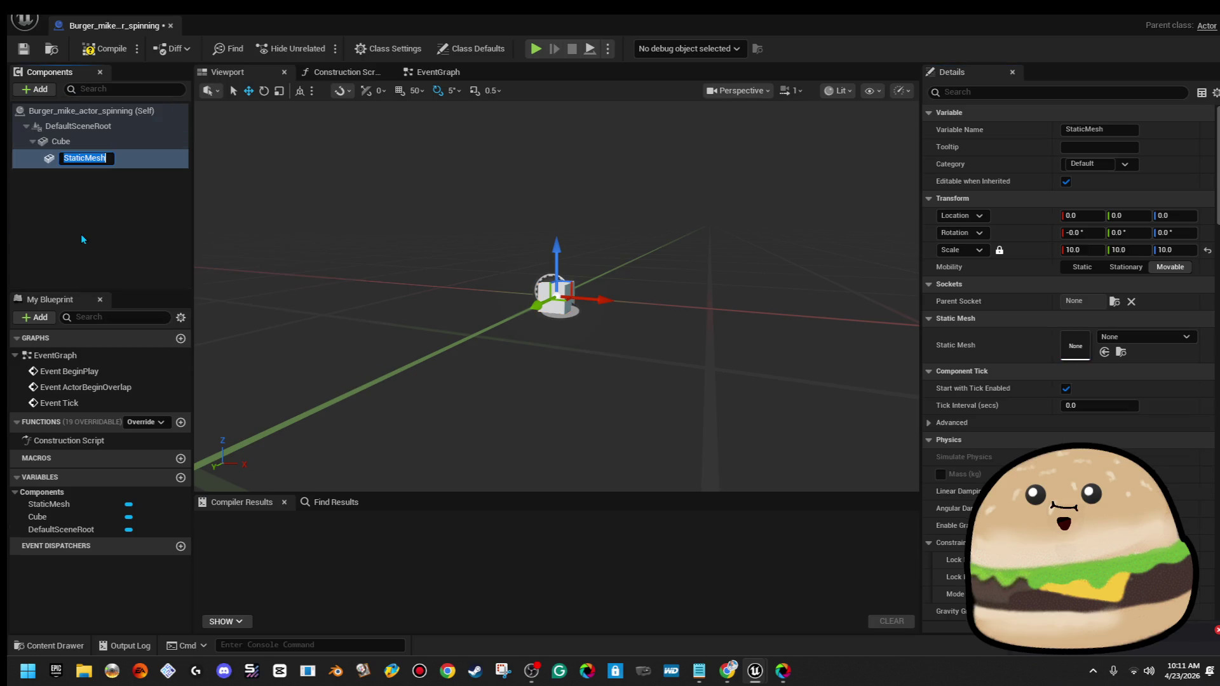
pyautogui.write('burger')
pyautogui.press('Return')
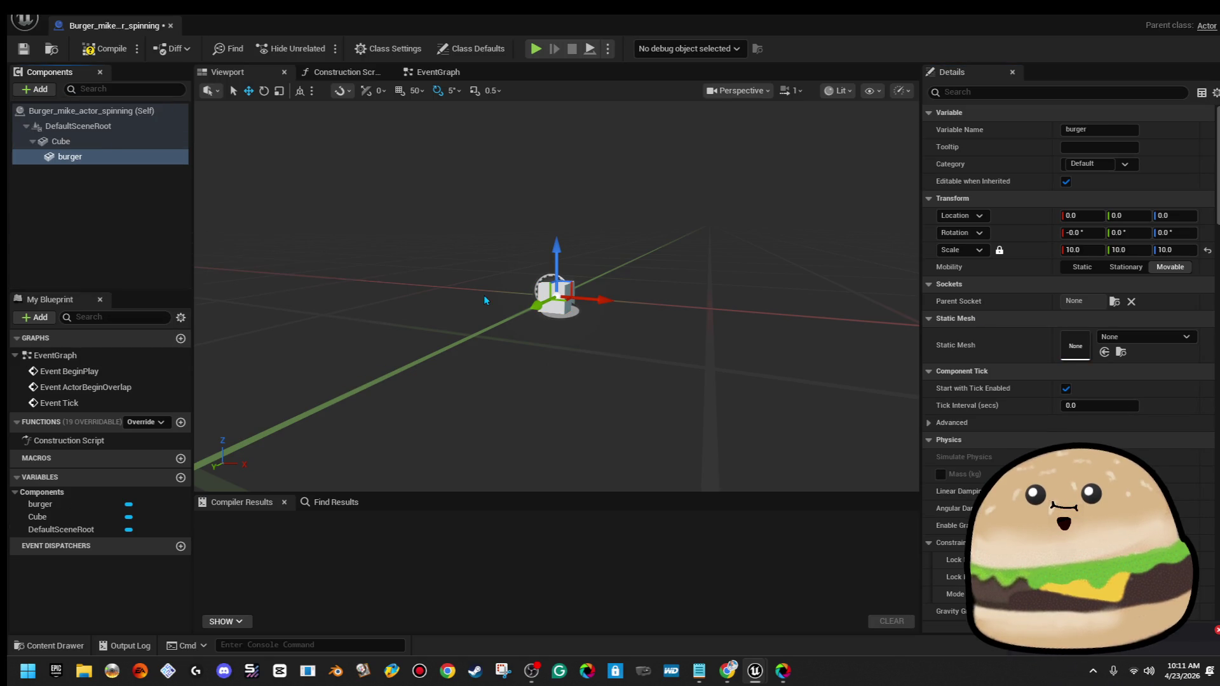
pyautogui.click(1162, 338)
pyautogui.write('burger')
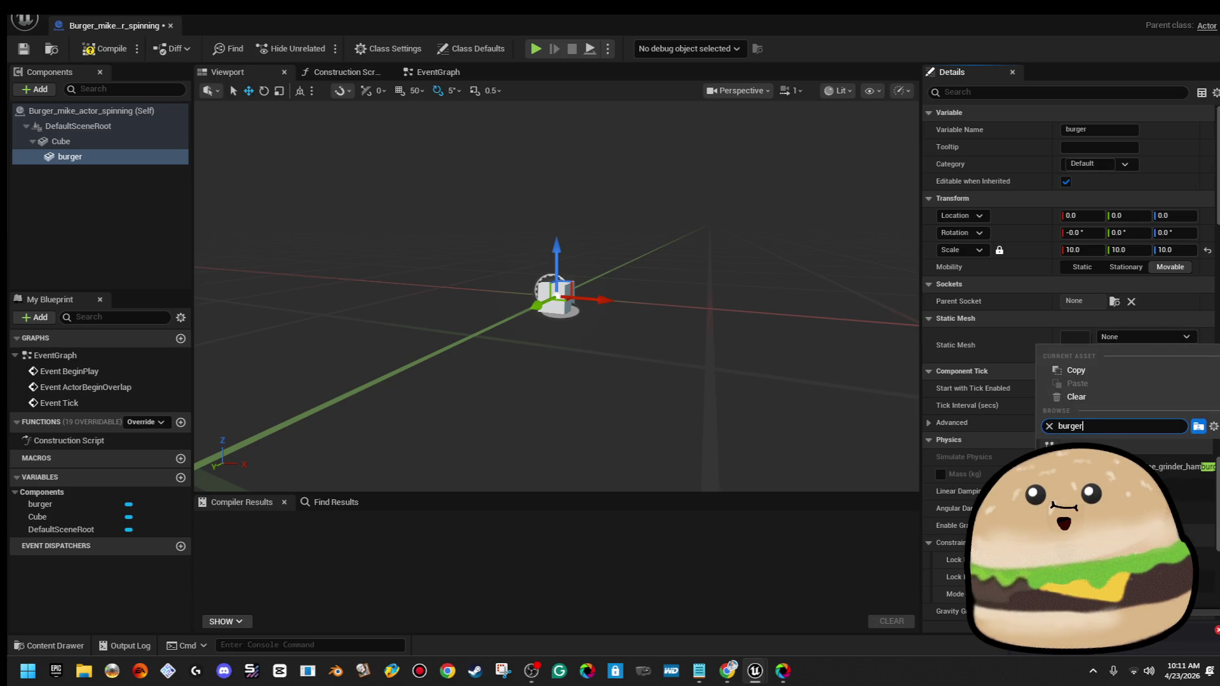
pyautogui.press('Return')
pyautogui.moveTo(289, 185)
pyautogui.mouseDown()
pyautogui.moveTo(298, 191)
pyautogui.moveTo(290, 186)
pyautogui.mouseUp()
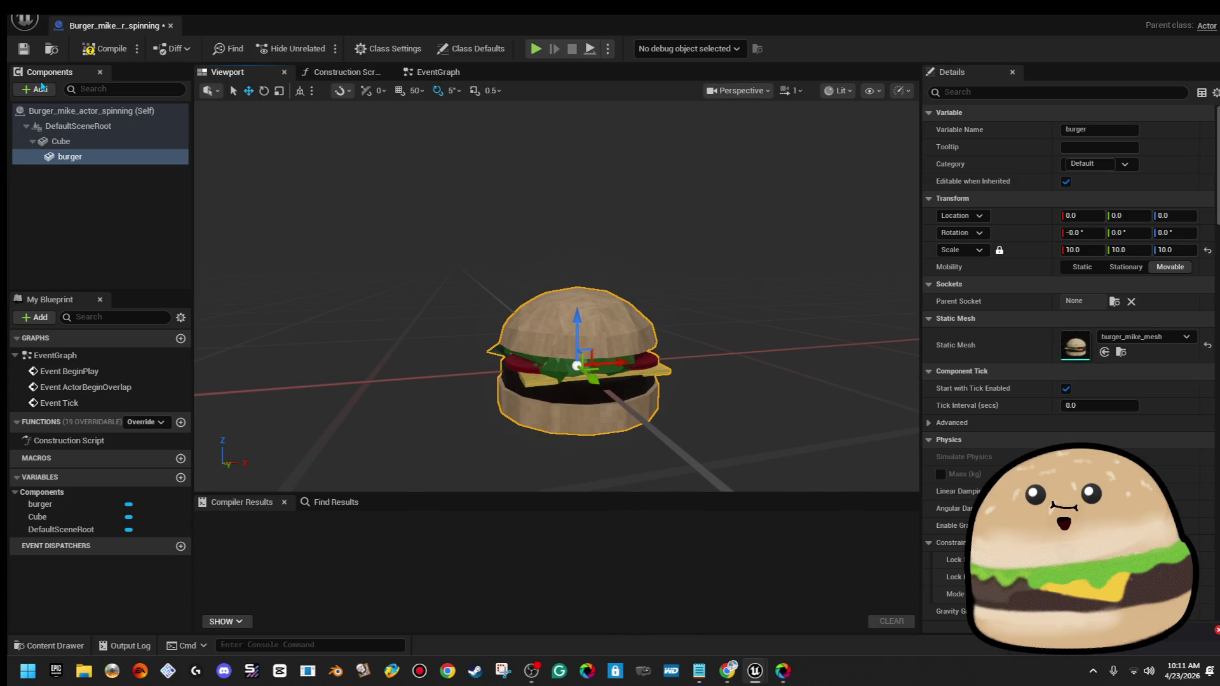
# Give the Cube a brown leather material
pyautogui.click(96, 146)
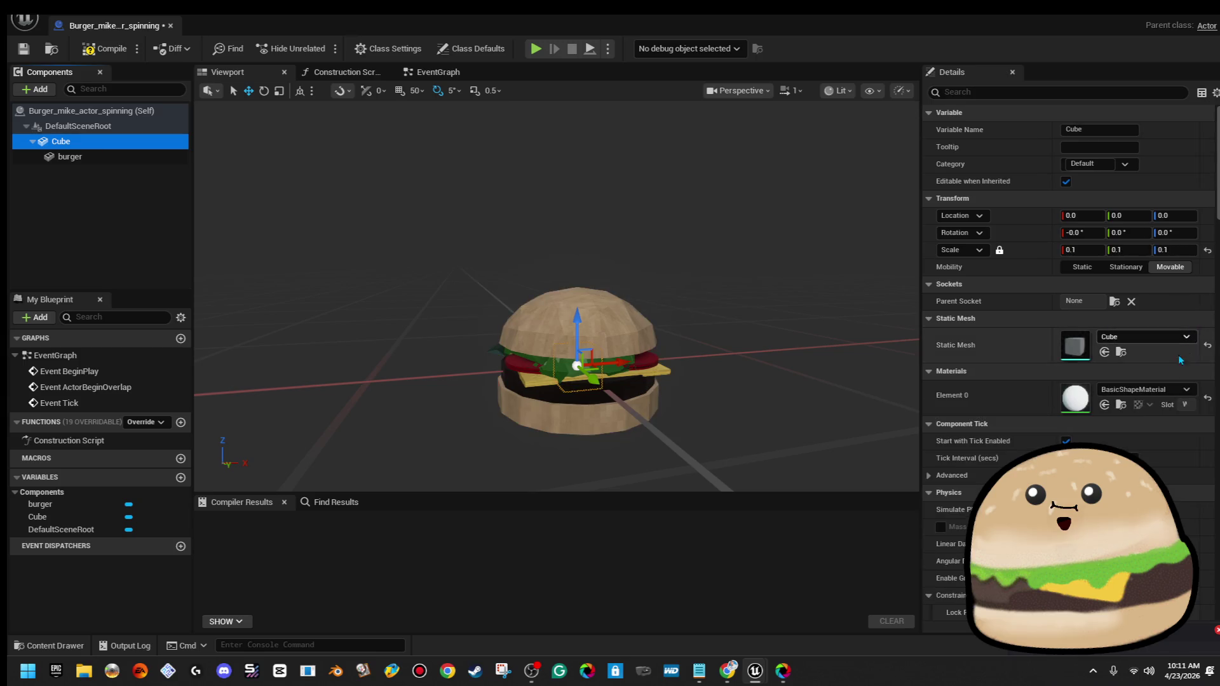
pyautogui.click(1147, 391)
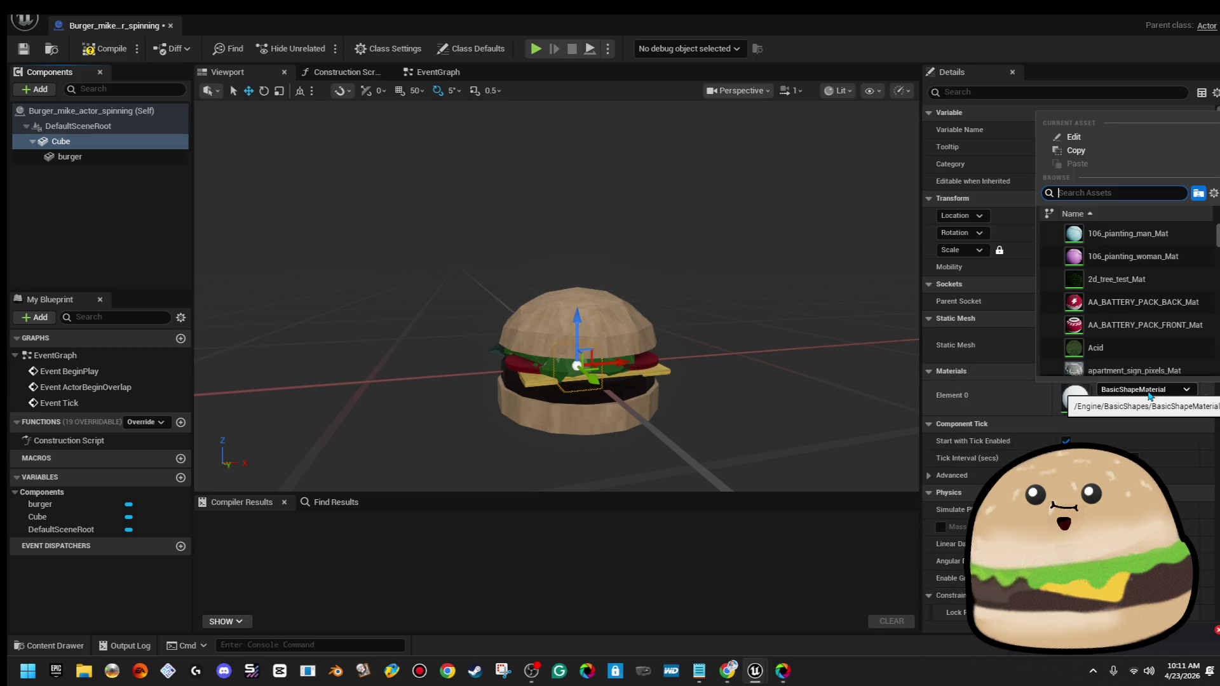
pyautogui.write('leather')
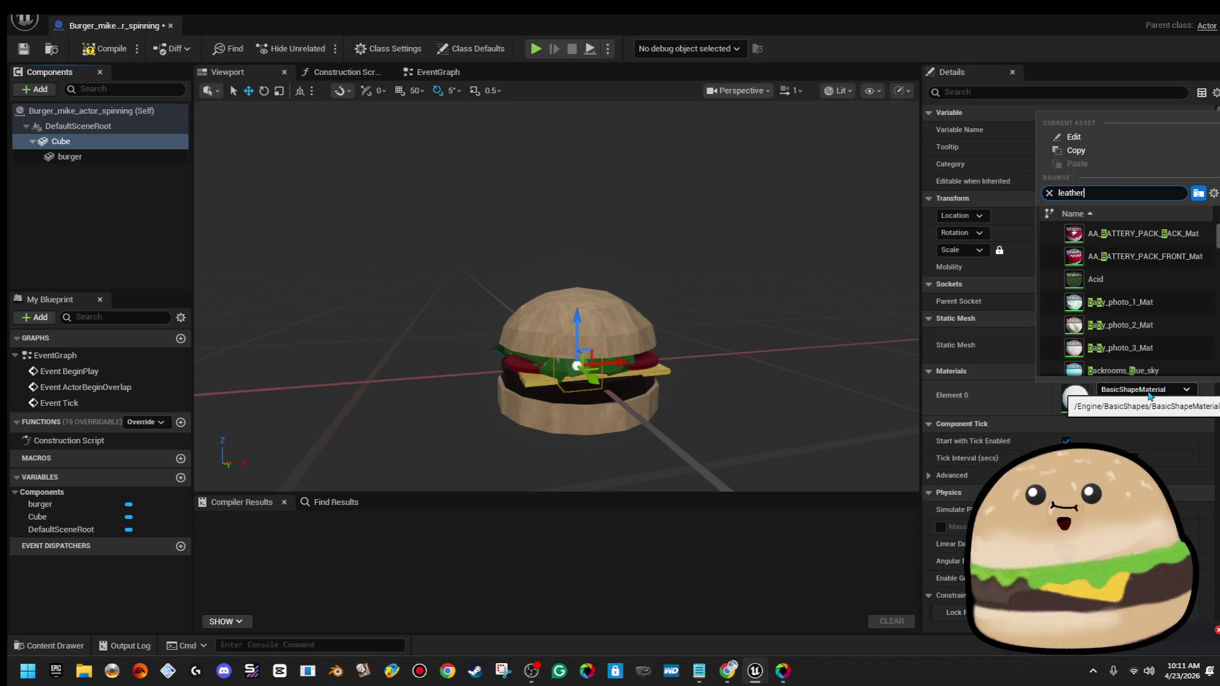
pyautogui.click(1131, 234)
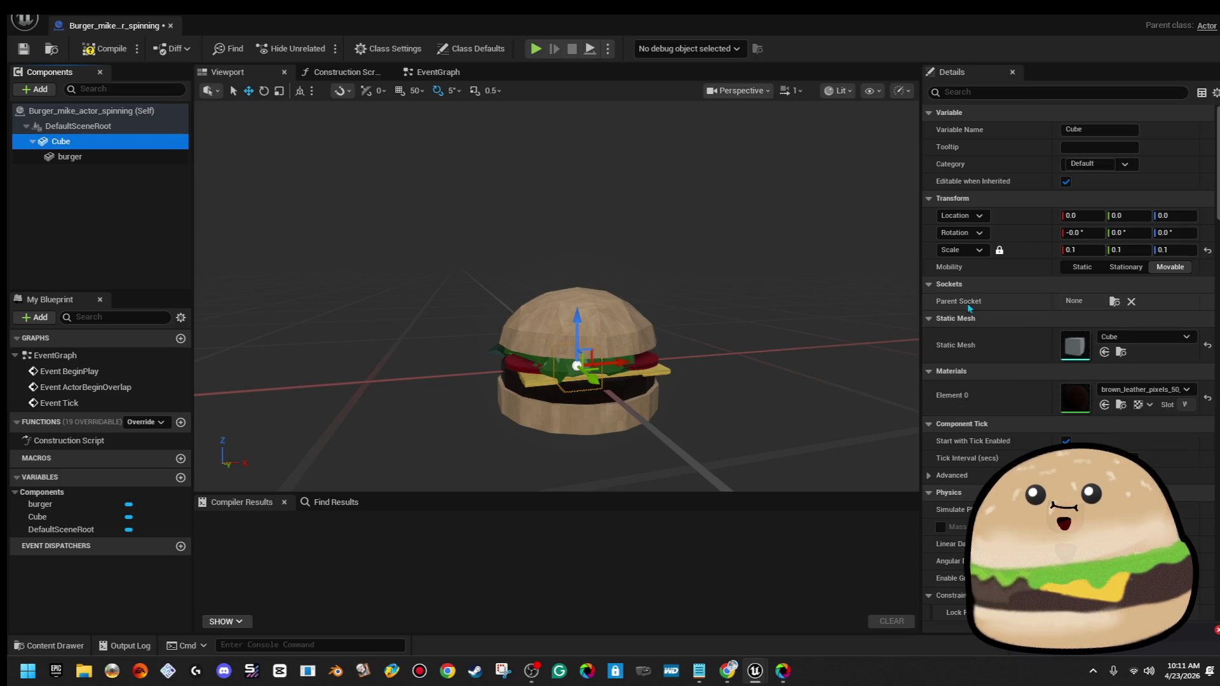
pyautogui.click(135, 157)
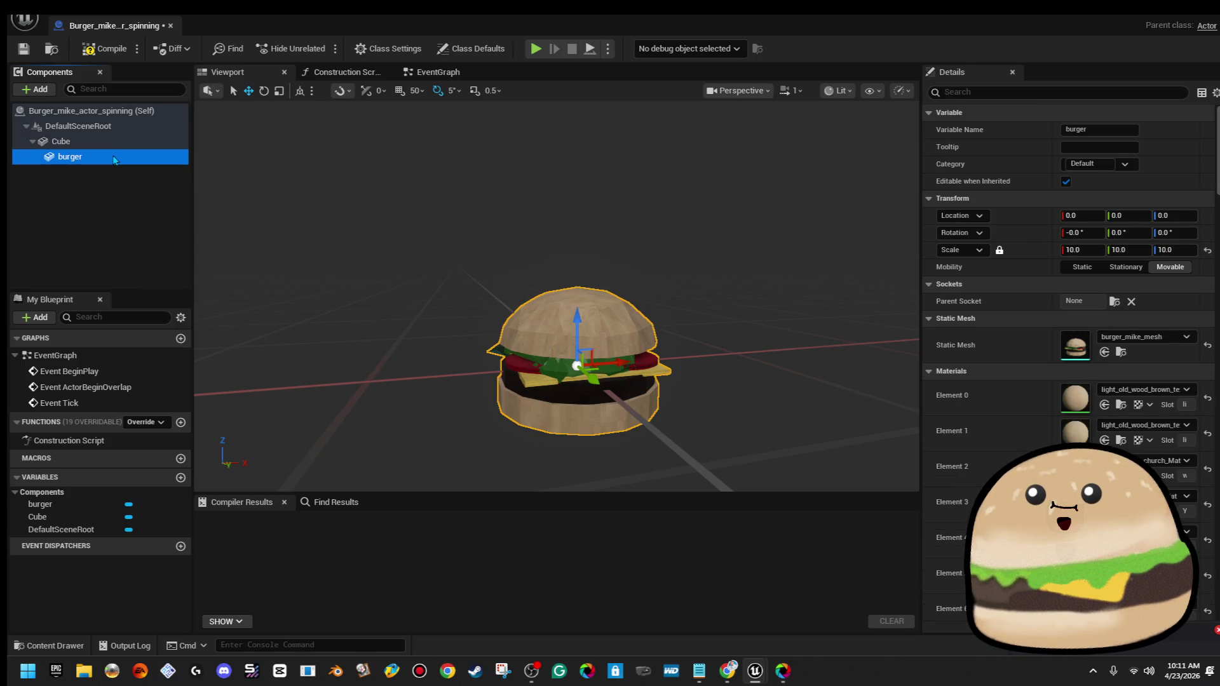
# Add a Decal component under the burger and assign smile_Mat as its material
pyautogui.click(45, 92)
pyautogui.write('dc')
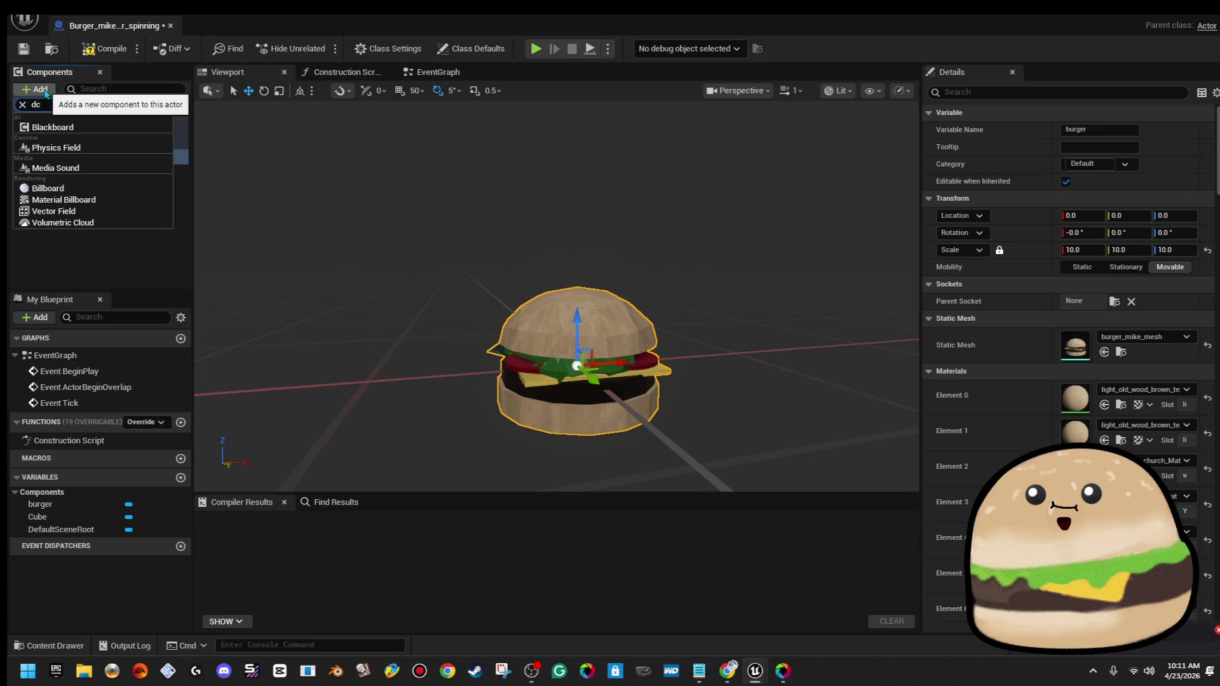
pyautogui.press('BackSpace')
pyautogui.write('ecal')
pyautogui.click(70, 142)
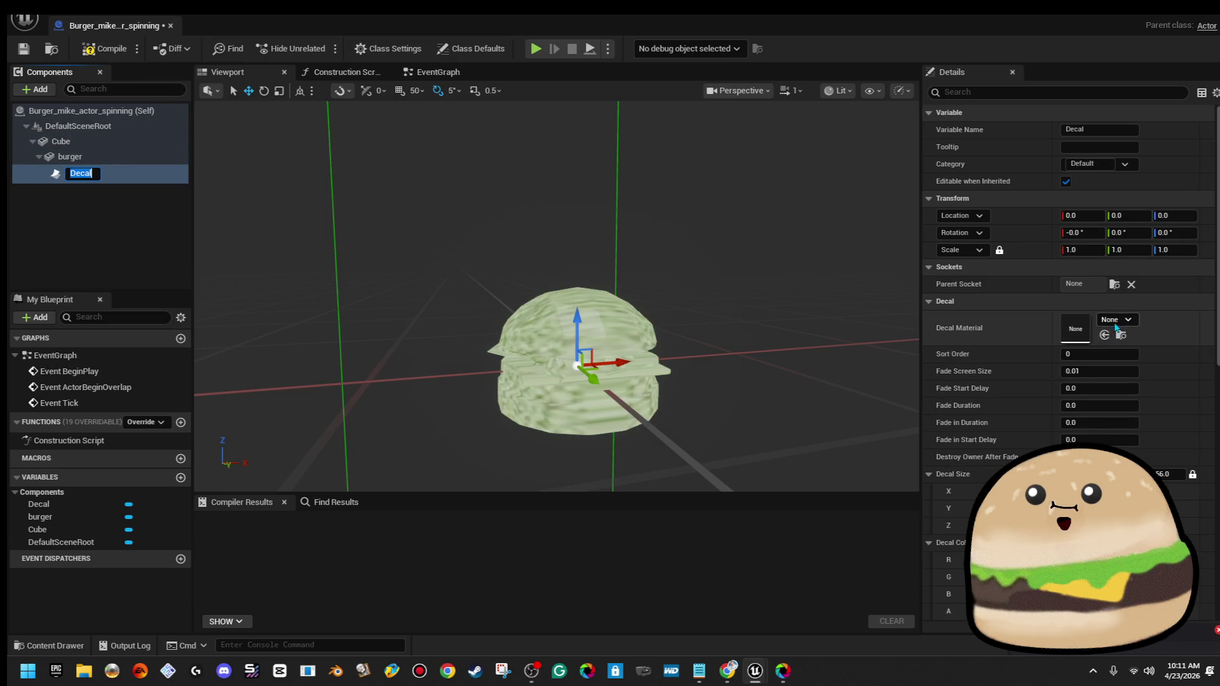
pyautogui.click(1115, 320)
pyautogui.press('BackSpace')
pyautogui.write('moi')
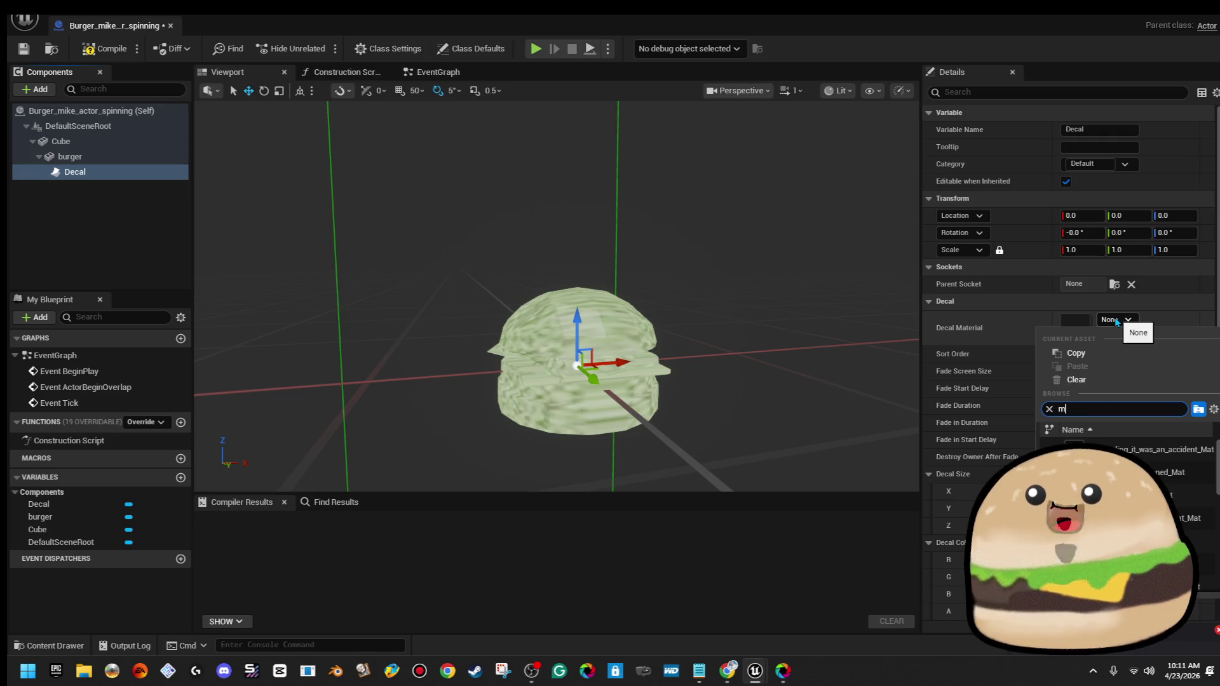
pyautogui.press('BackSpace')
pyautogui.write('smil')
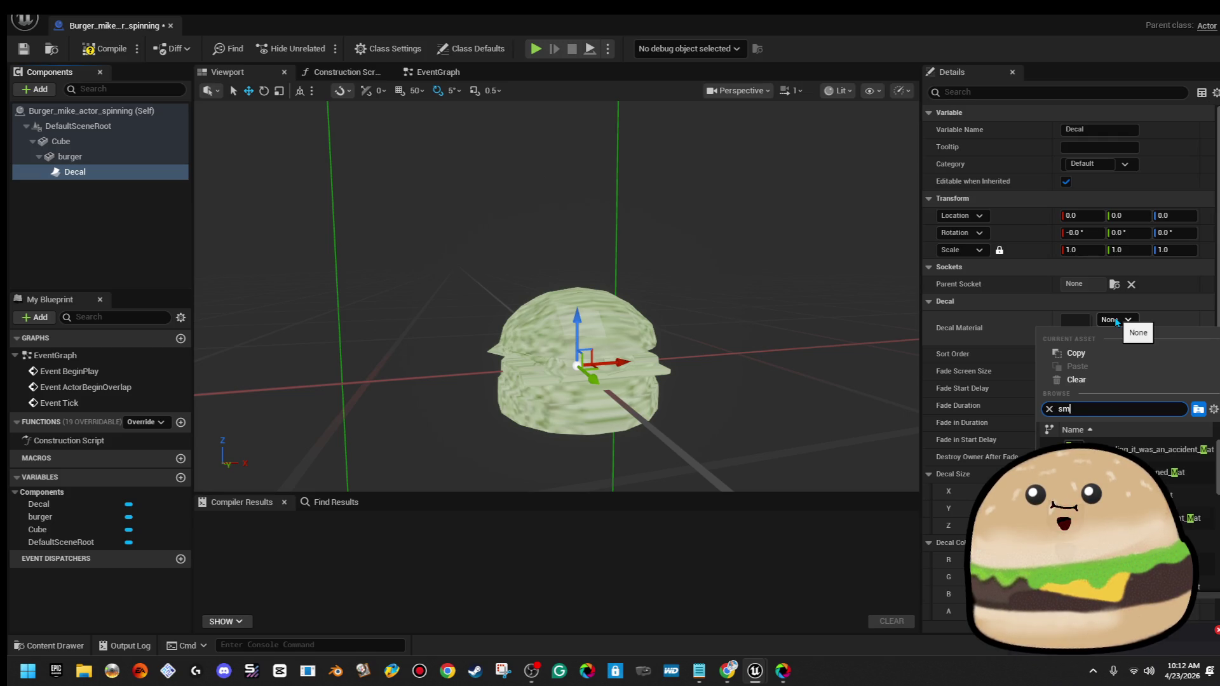
pyautogui.write('e')
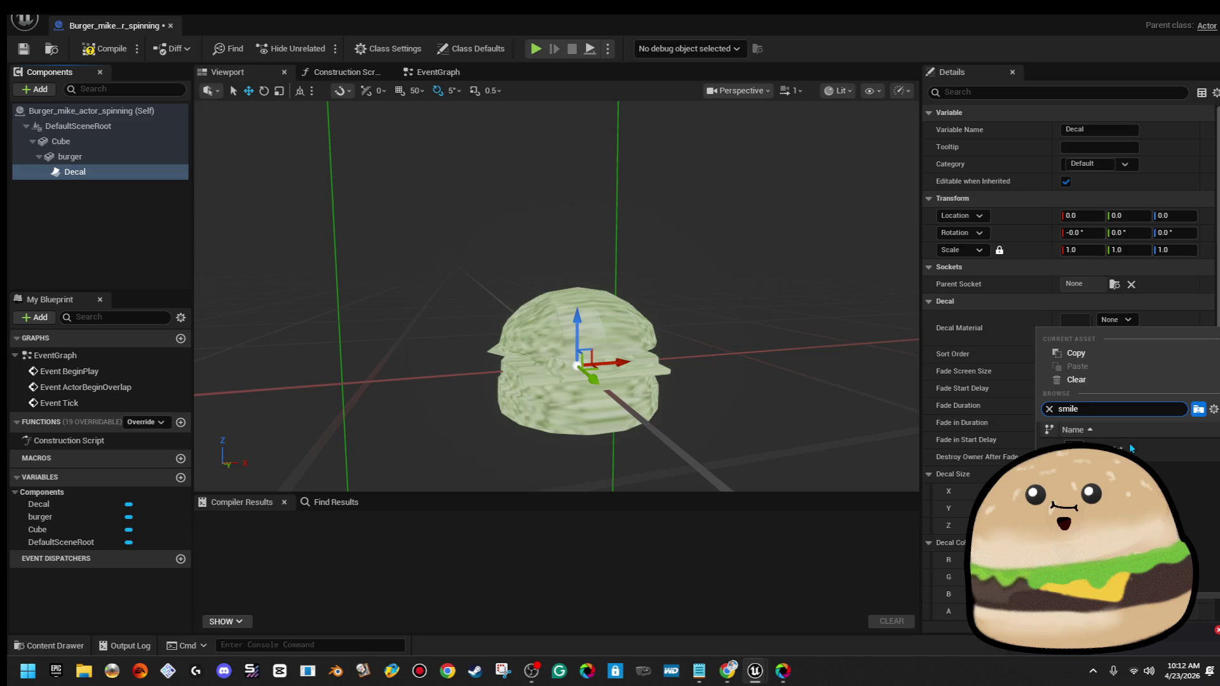
pyautogui.click(1129, 450)
# Shrink the decal, move it up to the top bun and tilt it outward
pyautogui.moveTo(626, 365)
pyautogui.mouseDown()
pyautogui.moveTo(642, 362)
pyautogui.moveTo(626, 365)
pyautogui.mouseUp()
pyautogui.moveTo(541, 337)
pyautogui.mouseDown()
pyautogui.moveTo(502, 359)
pyautogui.moveTo(531, 345)
pyautogui.mouseUp()
pyautogui.moveTo(572, 381); pyautogui.dragTo(552, 343)
pyautogui.press('w')
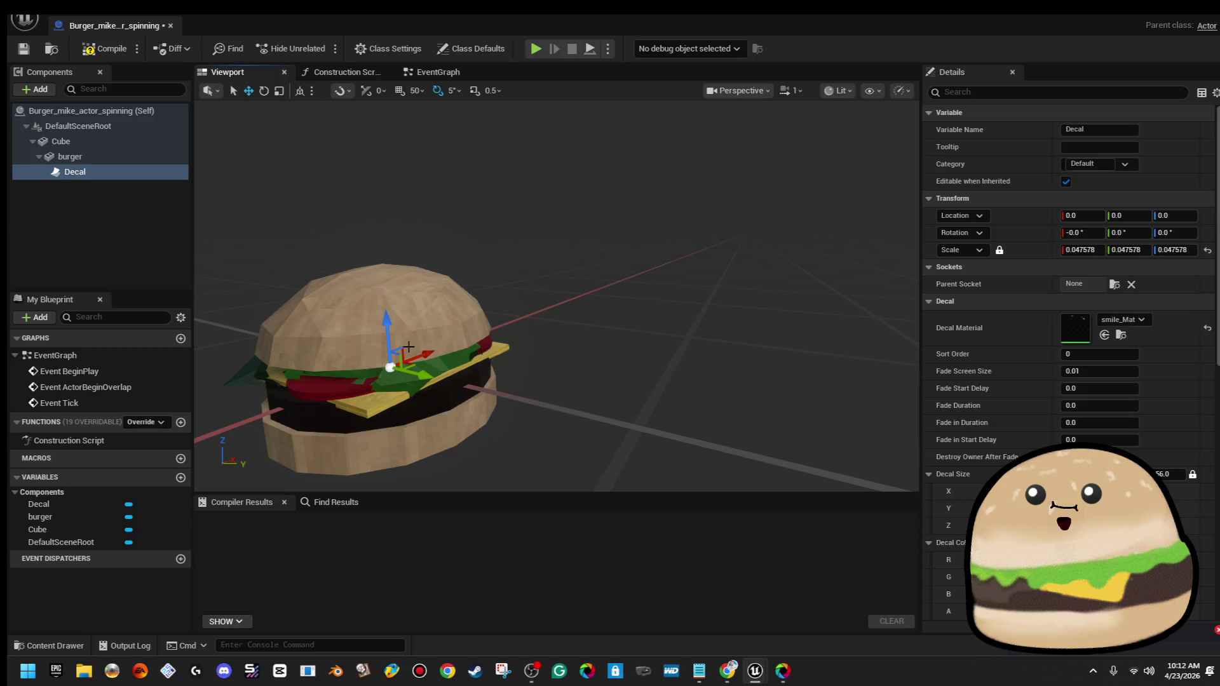
pyautogui.moveTo(388, 331)
pyautogui.mouseDown()
pyautogui.moveTo(397, 249)
pyautogui.moveTo(439, 281)
pyautogui.moveTo(521, 286)
pyautogui.moveTo(477, 289)
pyautogui.mouseUp()
pyautogui.press('f')
pyautogui.moveTo(591, 384)
pyautogui.mouseDown()
pyautogui.moveTo(613, 460)
pyautogui.moveTo(597, 444)
pyautogui.mouseUp()
pyautogui.press('e')
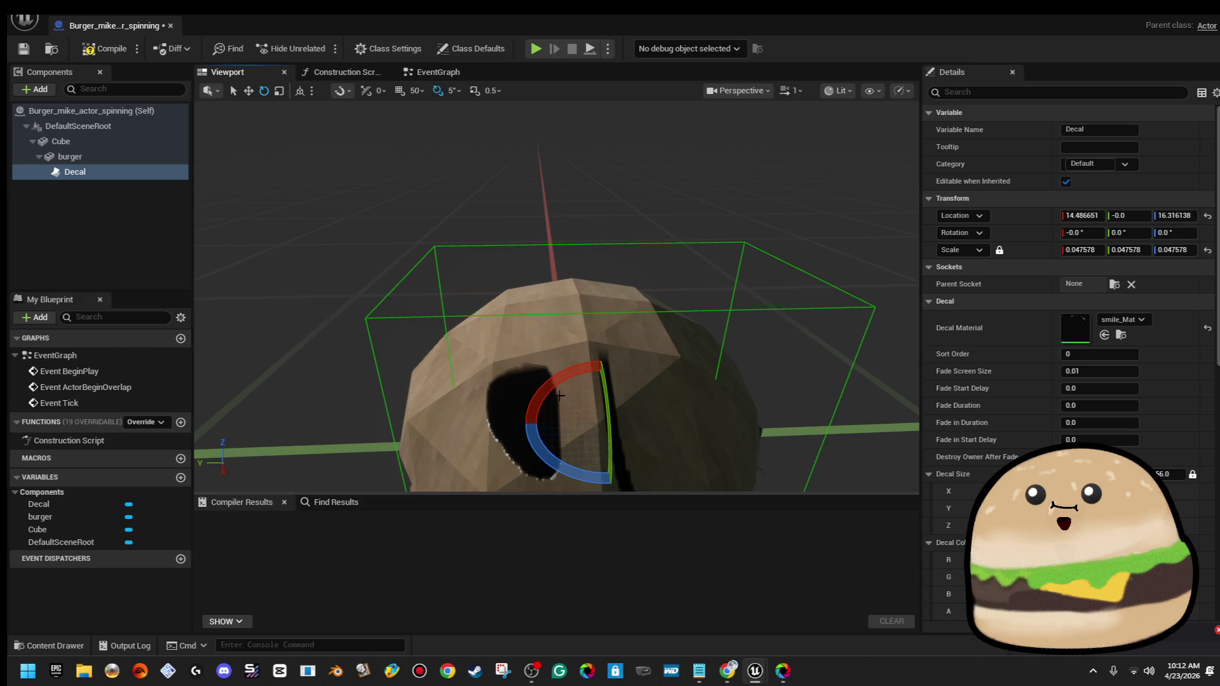
pyautogui.moveTo(560, 397)
pyautogui.mouseDown()
pyautogui.moveTo(547, 460)
pyautogui.moveTo(526, 381)
pyautogui.moveTo(661, 369)
pyautogui.mouseUp()
pyautogui.press('e')
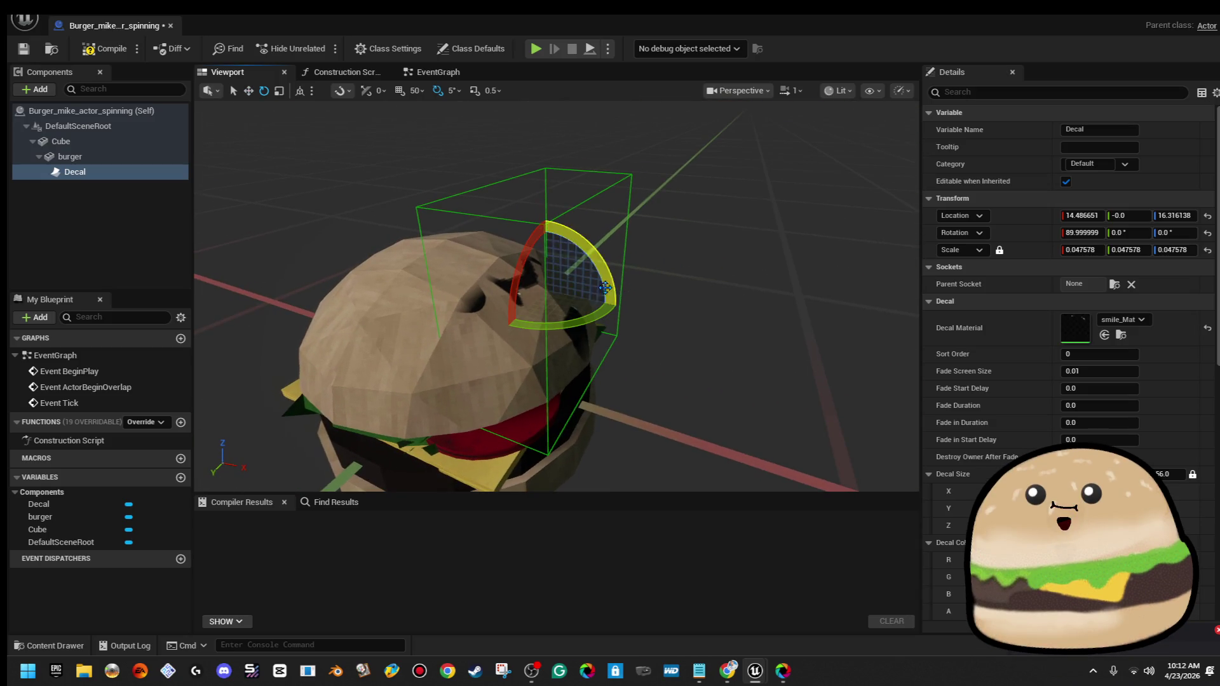
pyautogui.moveTo(519, 285)
pyautogui.mouseDown()
pyautogui.moveTo(499, 340)
pyautogui.moveTo(547, 298)
pyautogui.moveTo(623, 328)
pyautogui.moveTo(626, 340)
pyautogui.moveTo(620, 307)
pyautogui.moveTo(617, 321)
pyautogui.moveTo(530, 324)
pyautogui.moveTo(569, 286)
pyautogui.mouseUp()
# Set the decal's Scale X to 0.02 and move it higher onto the bun's front
pyautogui.press('r')
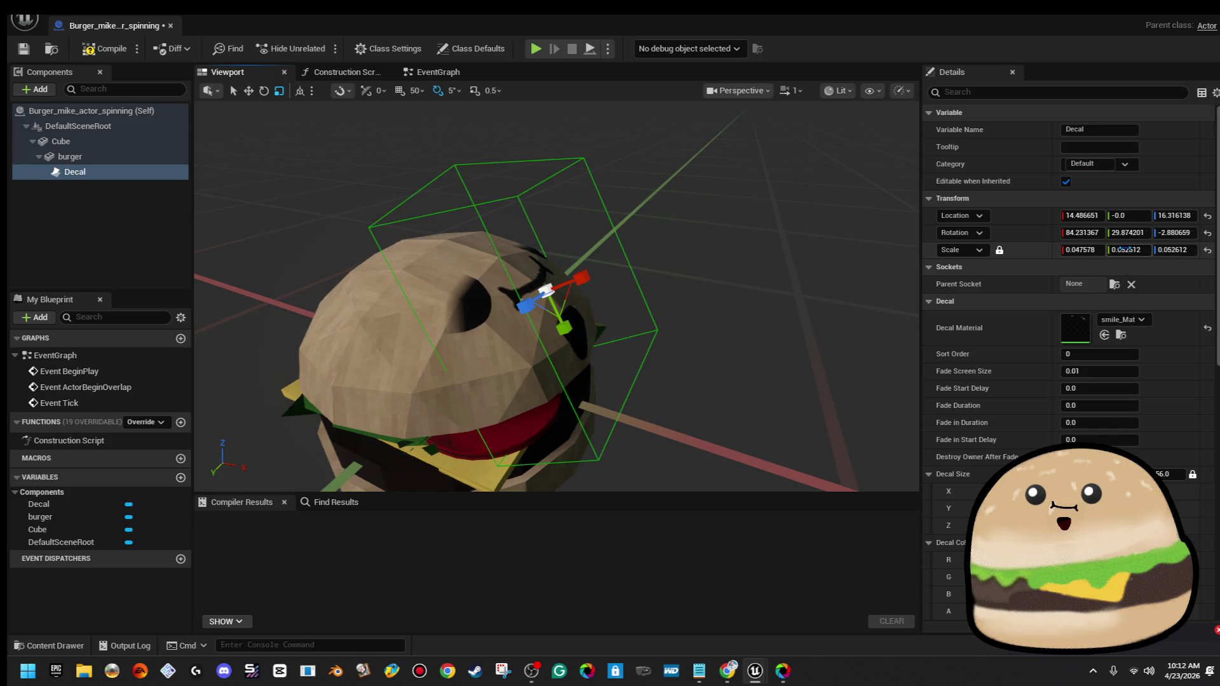
pyautogui.click(1090, 250)
pyautogui.write('02')
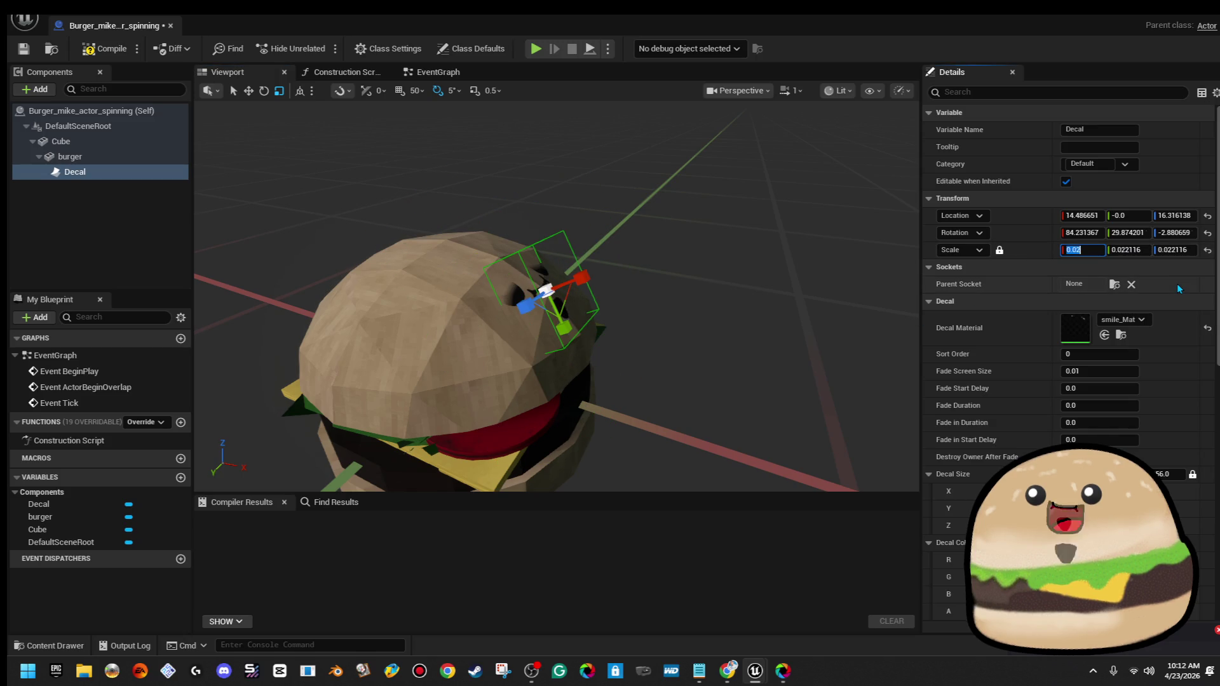
pyautogui.press('Return')
pyautogui.scroll(1, 694, 270)
pyautogui.press('w')
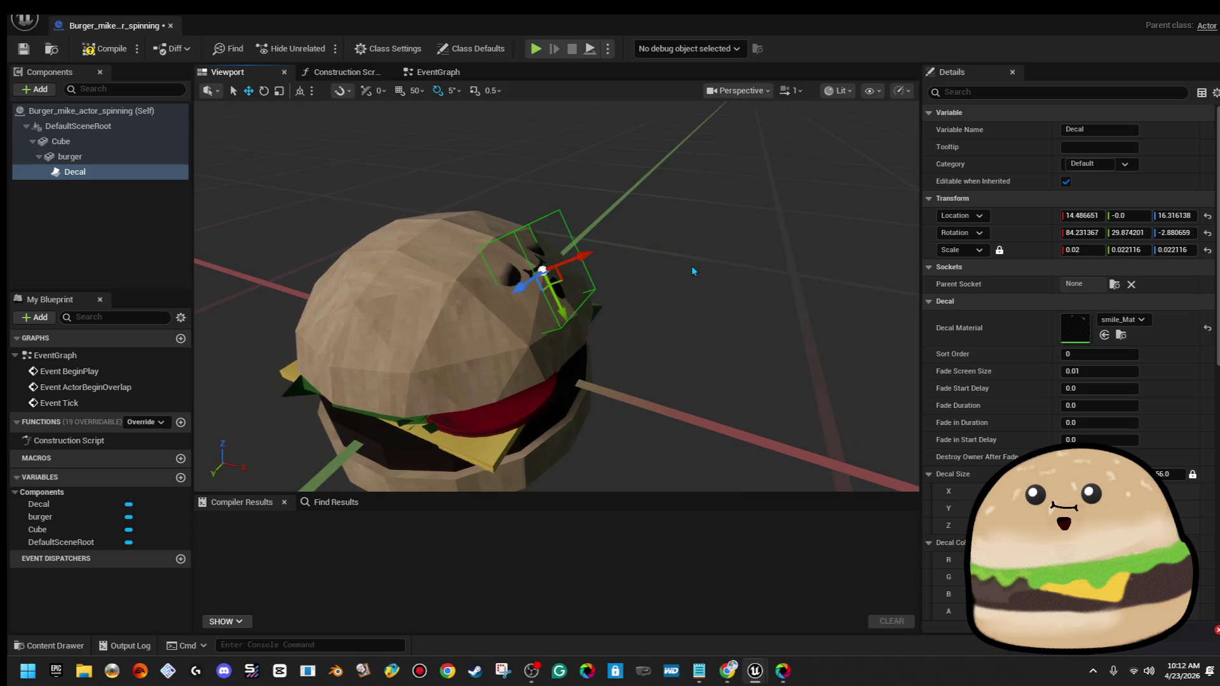
pyautogui.moveTo(586, 253); pyautogui.dragTo(629, 241)
pyautogui.scroll(-5, 600, 249)
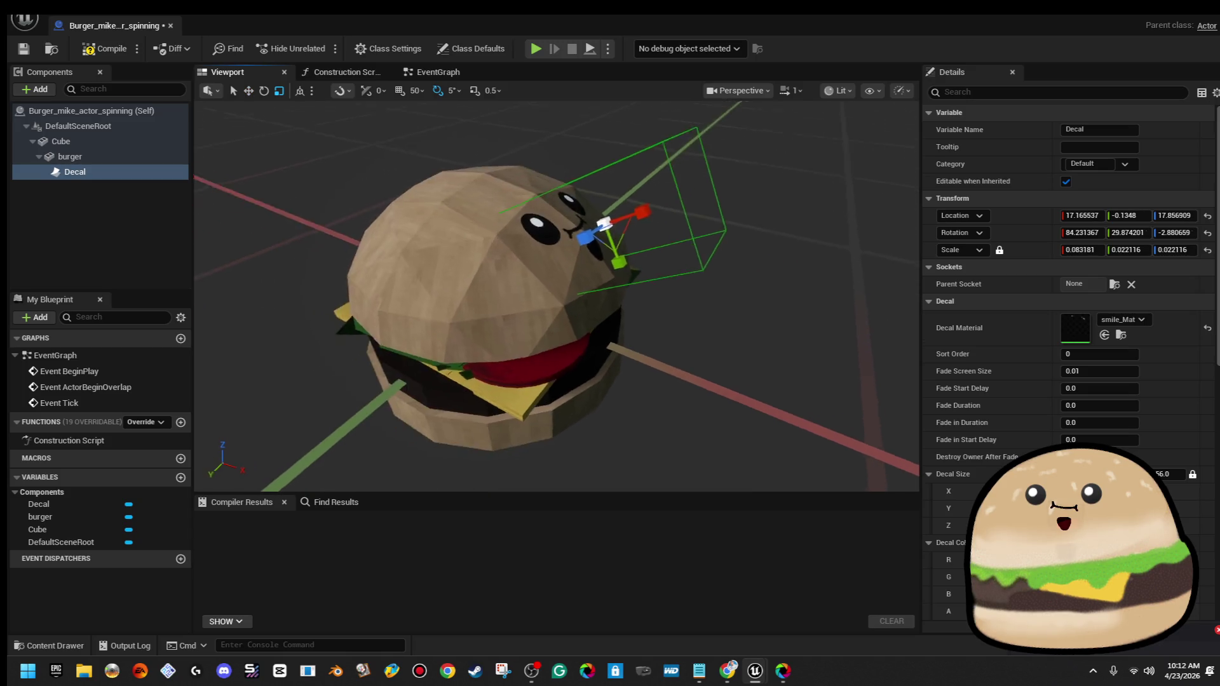
pyautogui.scroll(4, 556, 295)
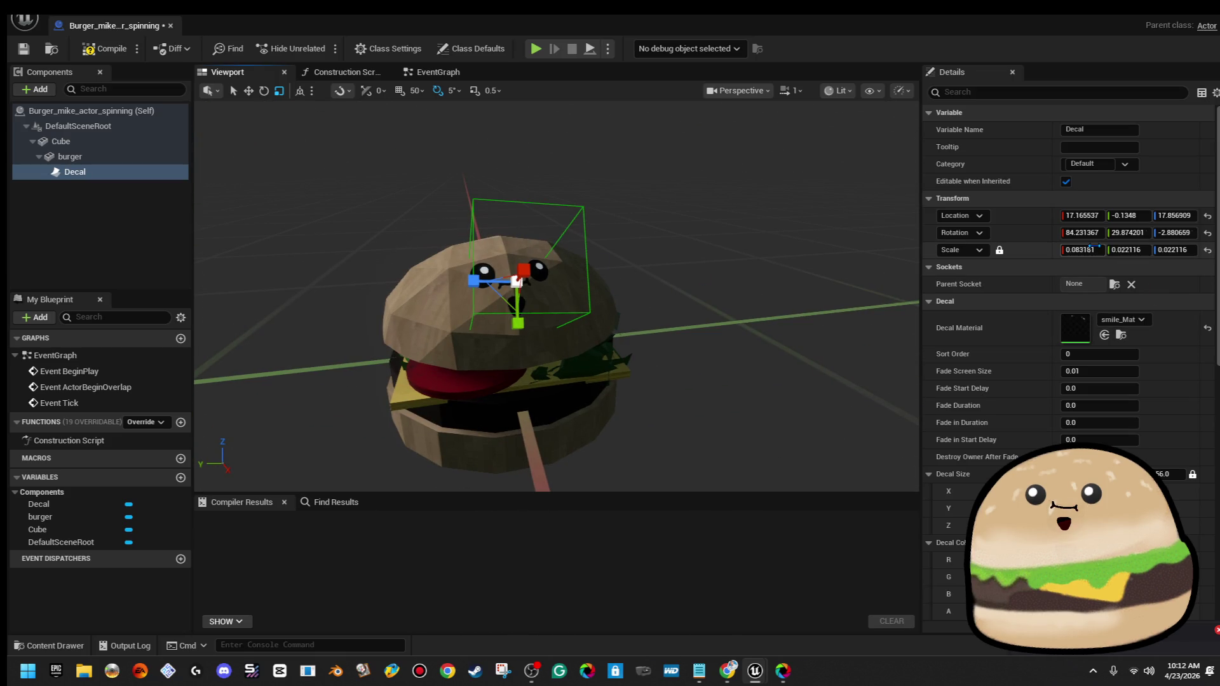
pyautogui.moveTo(523, 268); pyautogui.dragTo(501, 270)
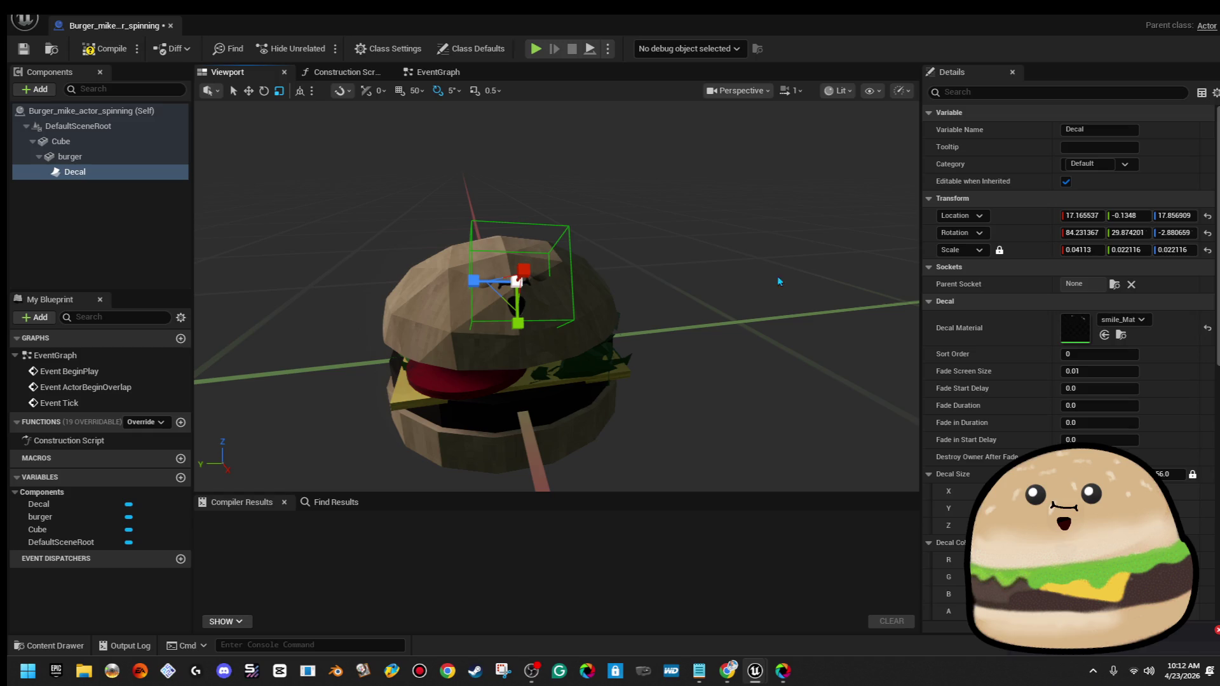
# Set the decal's Scale X to 0.05, reposition it on the bun, and compile
pyautogui.click(1081, 249)
pyautogui.write('0.05')
pyautogui.press('Return')
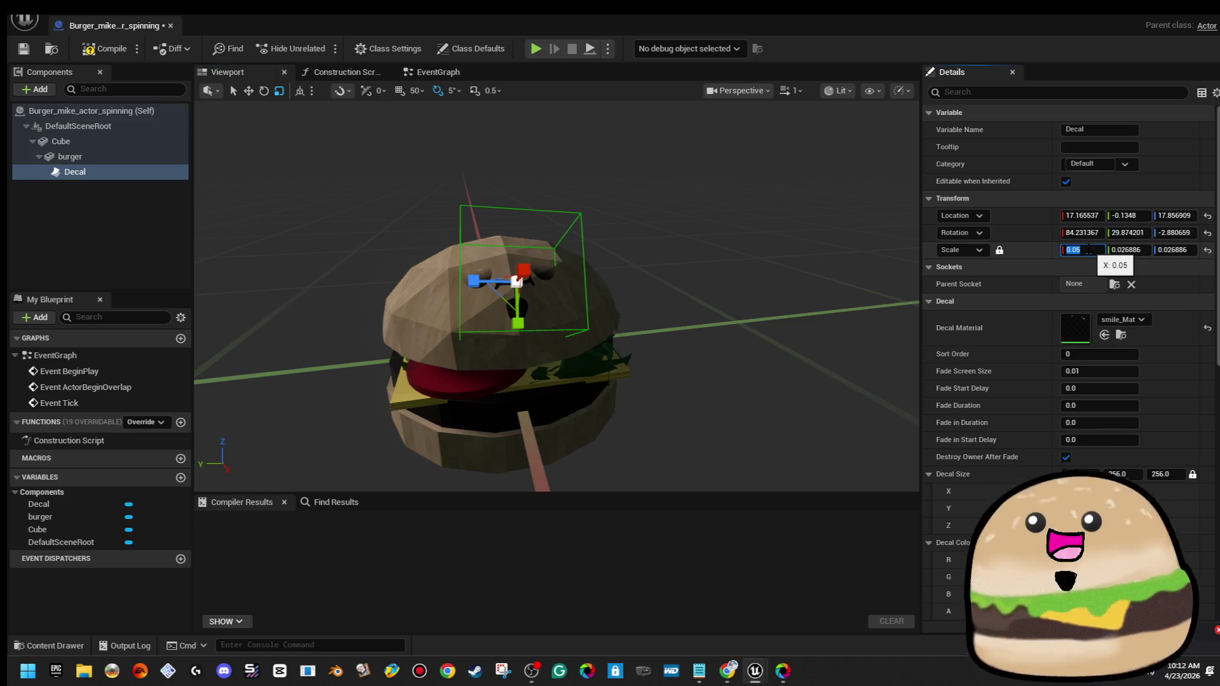
pyautogui.moveTo(916, 314); pyautogui.dragTo(864, 324)
pyautogui.press('w')
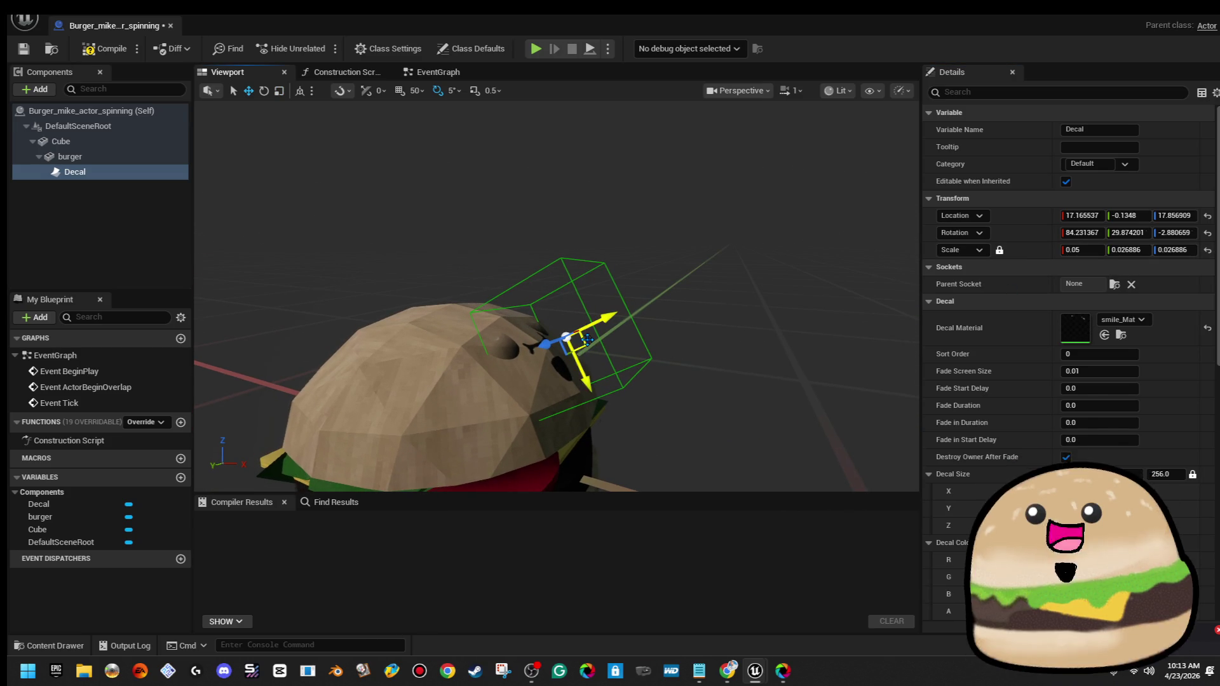
pyautogui.moveTo(580, 348)
pyautogui.mouseDown()
pyautogui.moveTo(590, 377)
pyautogui.moveTo(448, 386)
pyautogui.mouseUp()
pyautogui.scroll(-3, 557, 295)
pyautogui.click(119, 55)
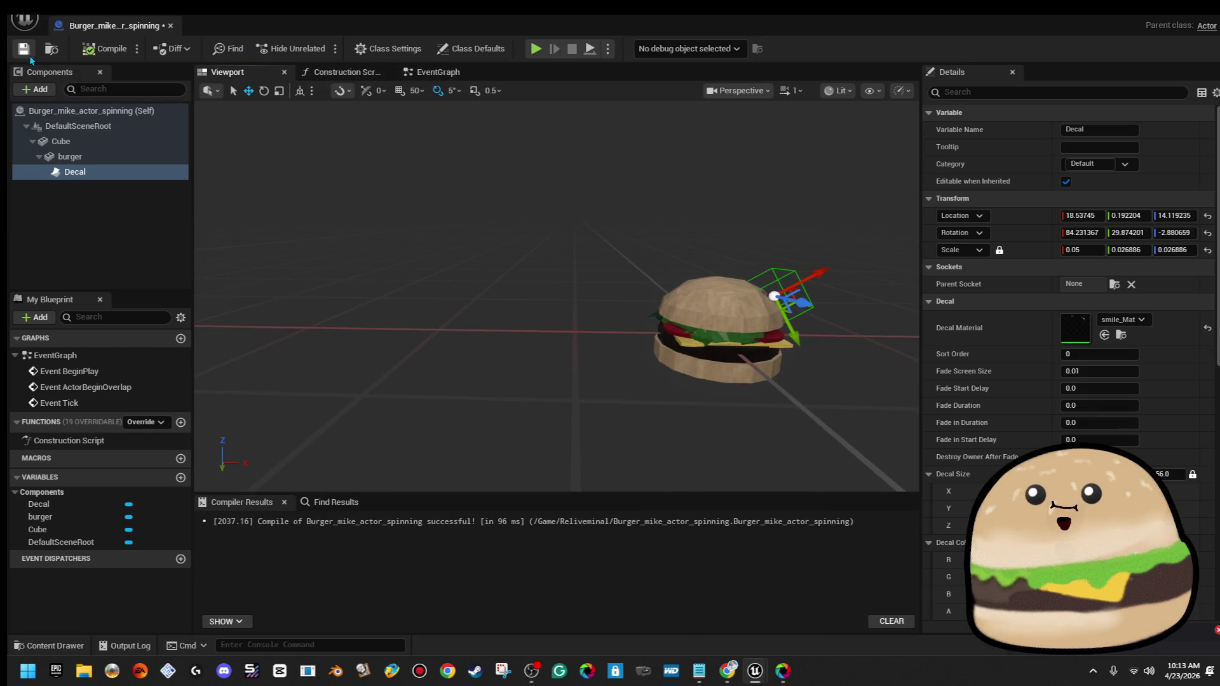
# Rename the Cube component to pivot
pyautogui.rightClick(75, 143)
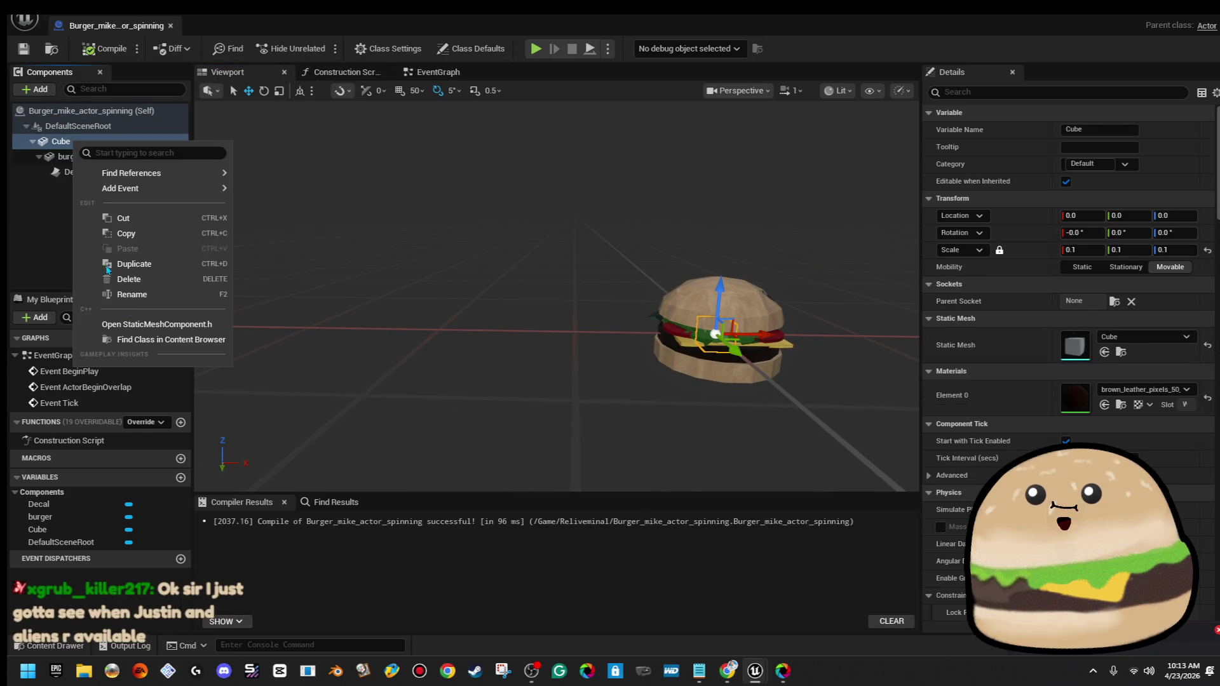
pyautogui.click(143, 297)
pyautogui.write('pivot')
pyautogui.press('Return')
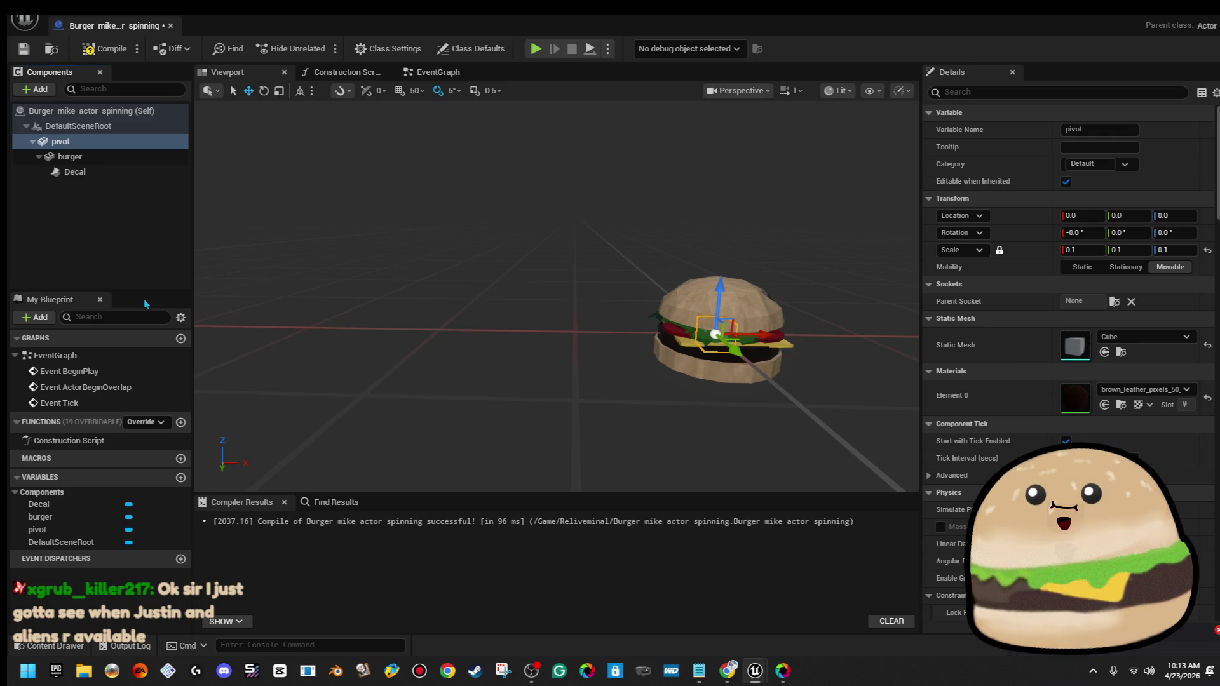
# Add a RotatingMovement component while working in the Event Graph
pyautogui.click(438, 72)
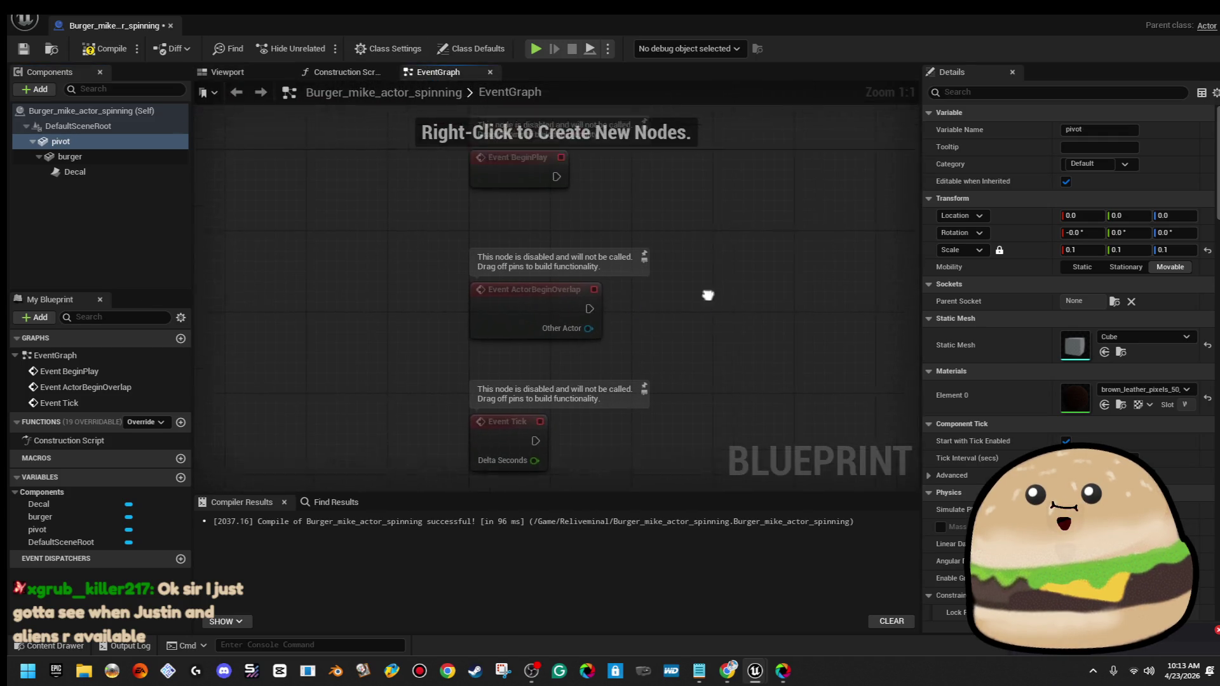
pyautogui.click(457, 343)
pyautogui.click(440, 227)
pyautogui.moveTo(427, 218); pyautogui.dragTo(568, 207)
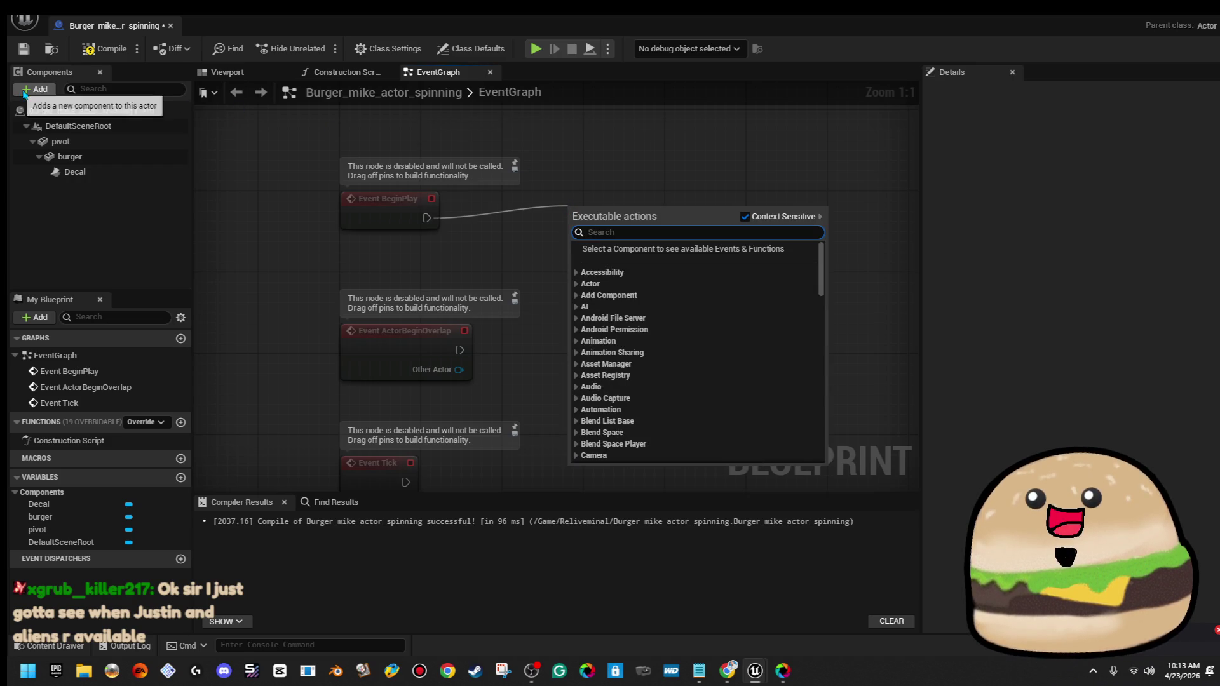
pyautogui.click(33, 89)
pyautogui.write('ro')
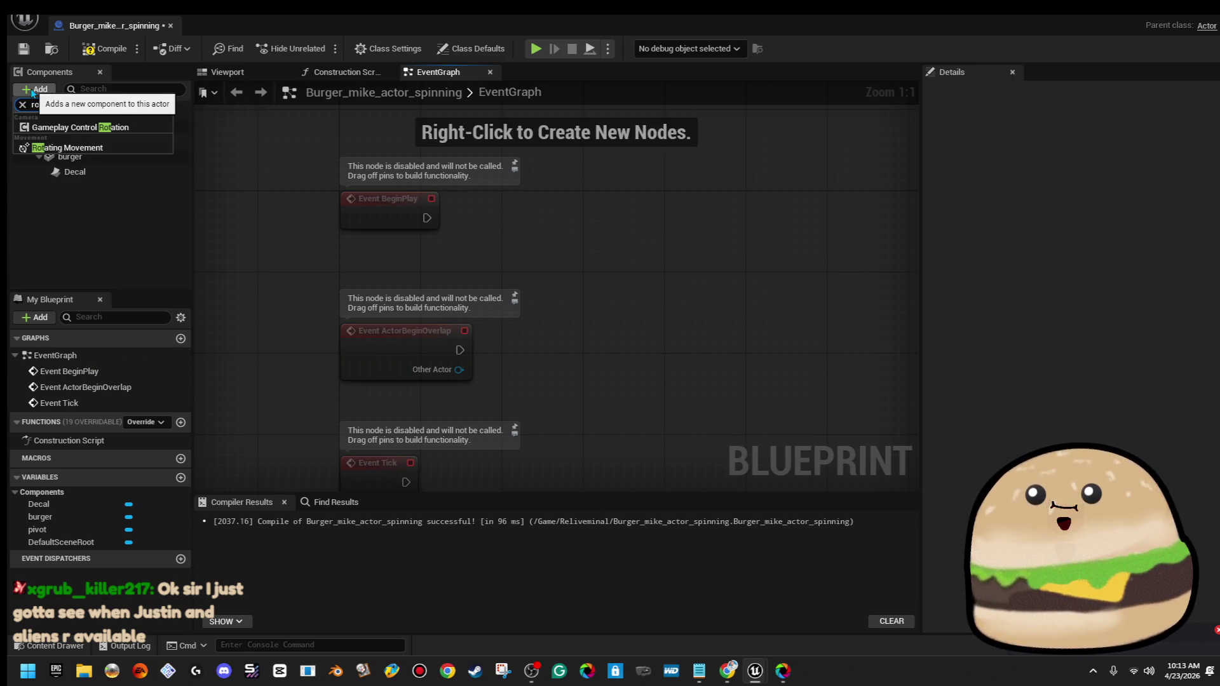
pyautogui.write('tat')
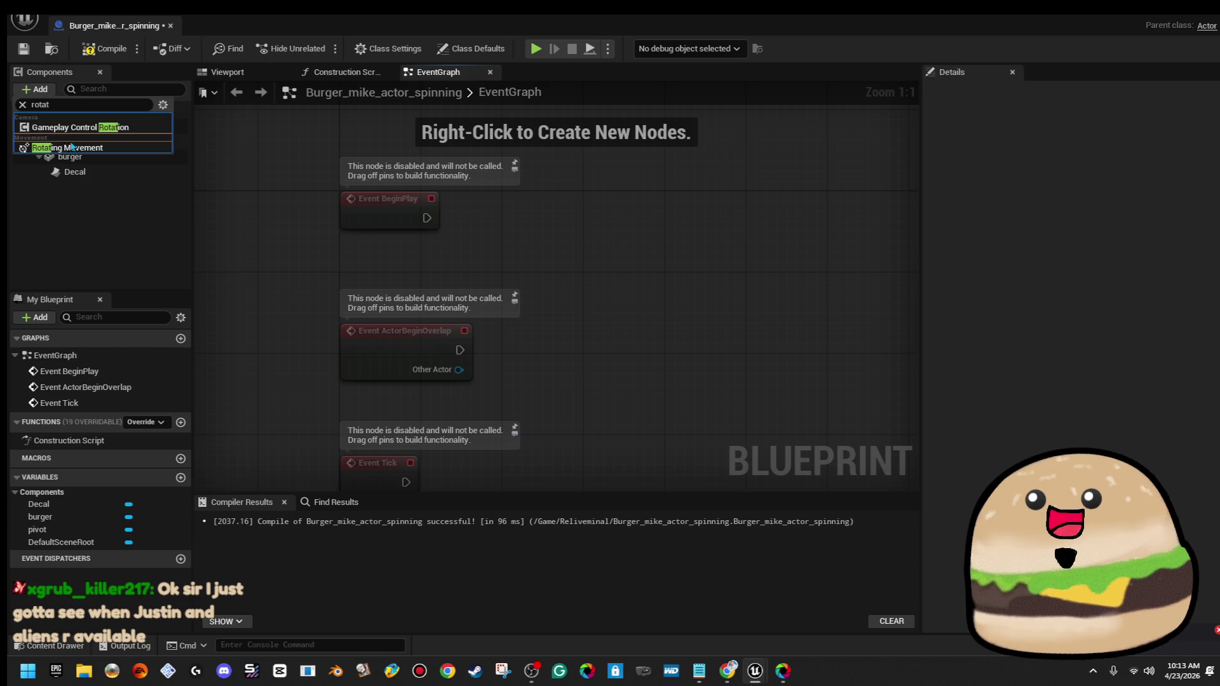
pyautogui.click(68, 146)
pyautogui.click(124, 194)
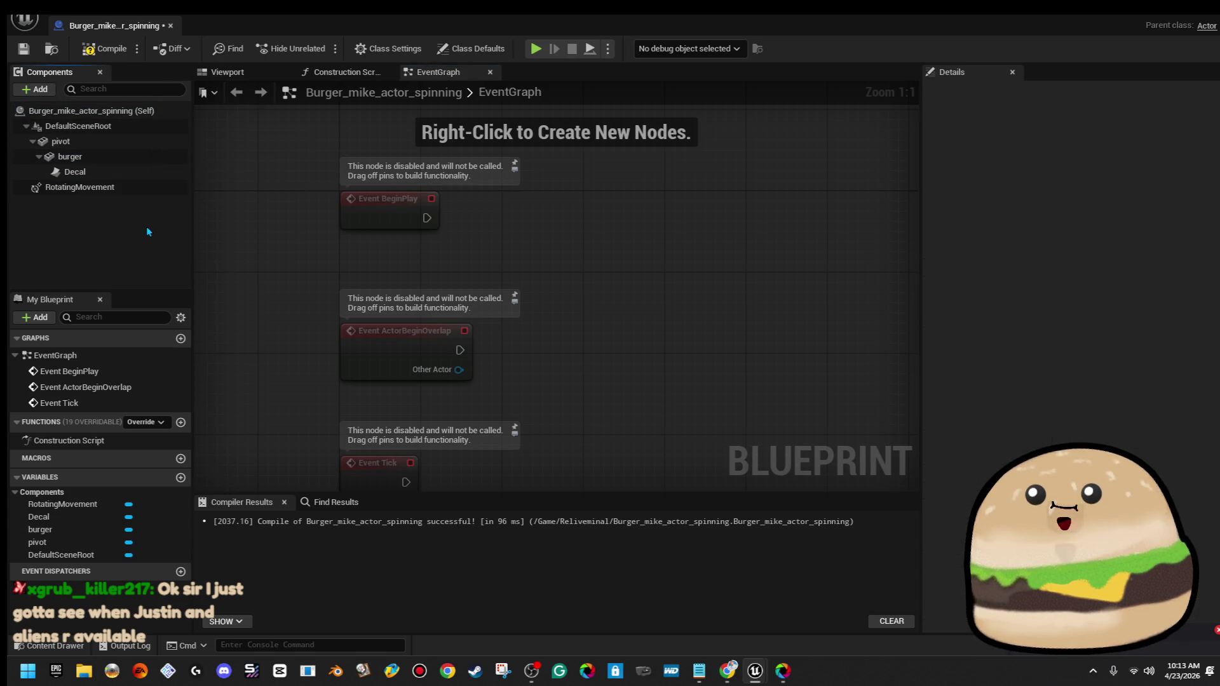
pyautogui.click(123, 189)
# On BeginPlay, set RotatingMovement's updated component to pivot, then compile and save
pyautogui.moveTo(672, 271); pyautogui.dragTo(675, 272)
pyautogui.moveTo(763, 273); pyautogui.dragTo(798, 220)
pyautogui.write('set')
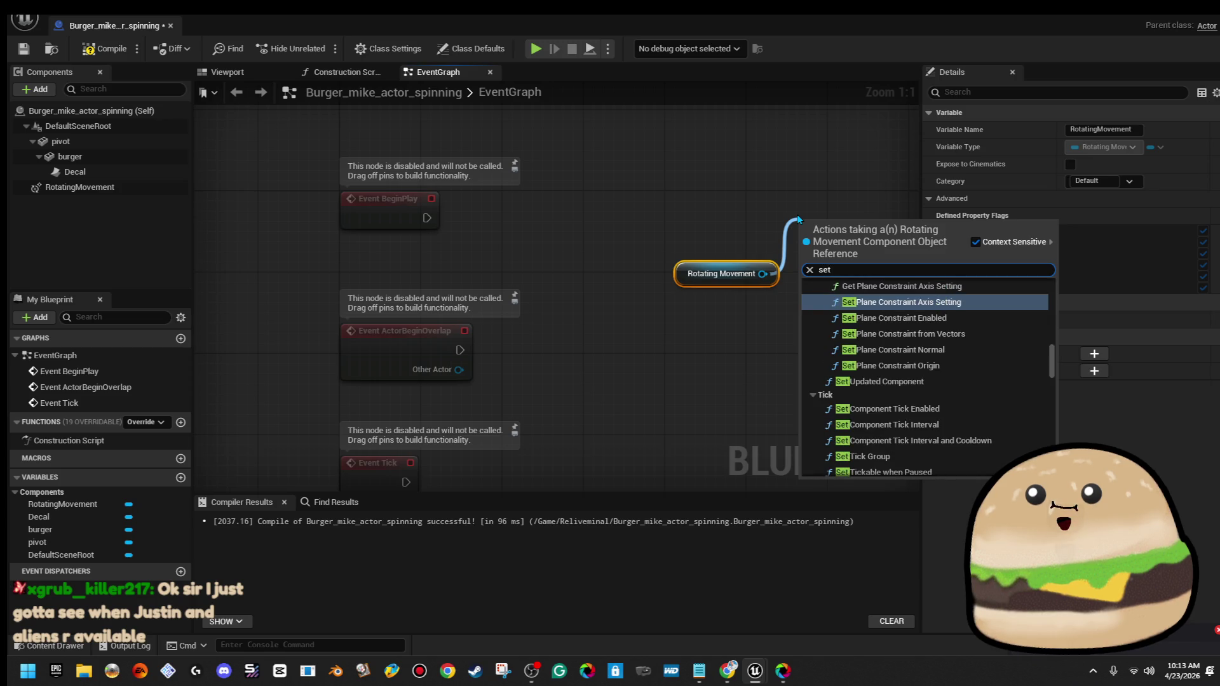
pyautogui.click(947, 385)
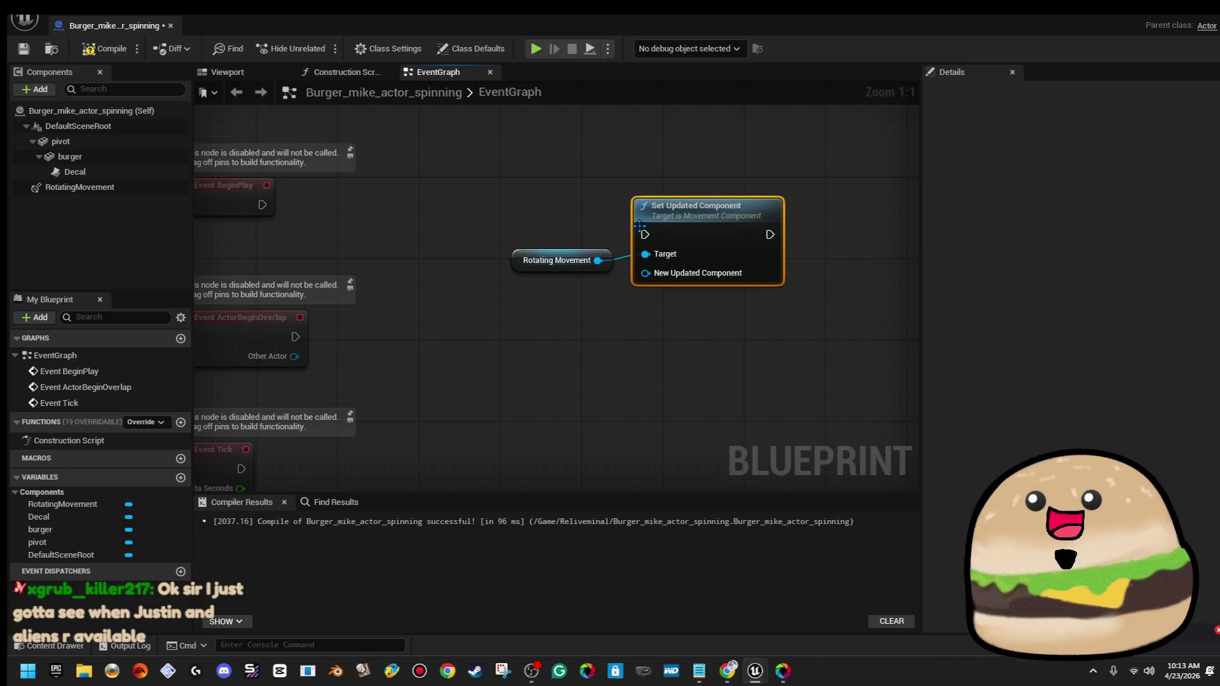
pyautogui.moveTo(645, 234)
pyautogui.mouseDown()
pyautogui.moveTo(252, 215)
pyautogui.moveTo(259, 207)
pyautogui.mouseUp()
pyautogui.moveTo(699, 206); pyautogui.dragTo(709, 175)
pyautogui.moveTo(60, 141)
pyautogui.mouseDown()
pyautogui.moveTo(542, 237)
pyautogui.moveTo(528, 306)
pyautogui.mouseUp()
pyautogui.click(544, 261)
pyautogui.press('F7')
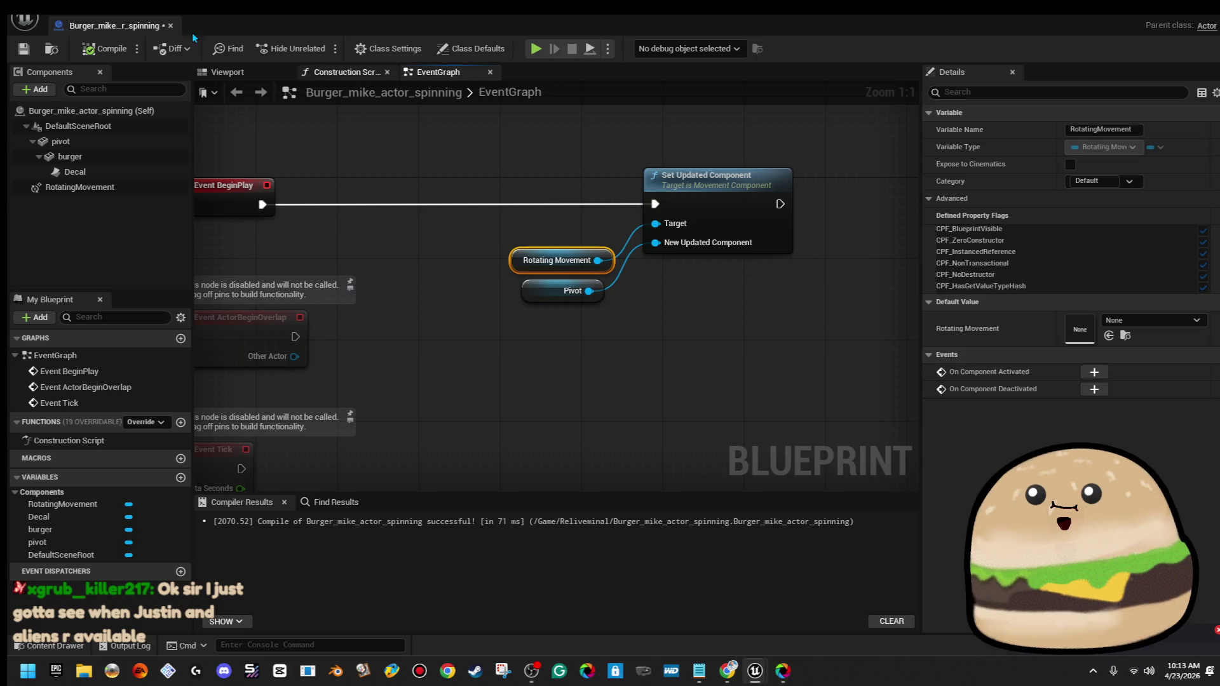
pyautogui.click(32, 56)
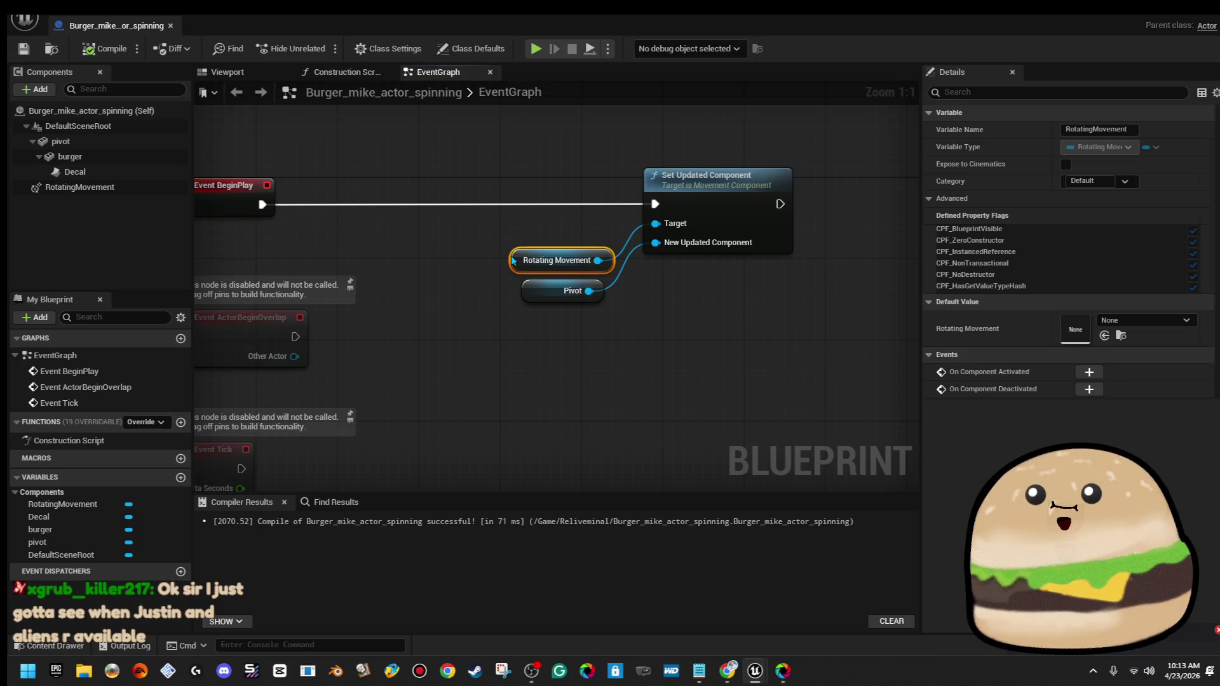
# Set RotatingMovement's yaw Rotation Rate to 30 and compile
pyautogui.click(80, 187)
pyautogui.scroll(-5, 1070, 381)
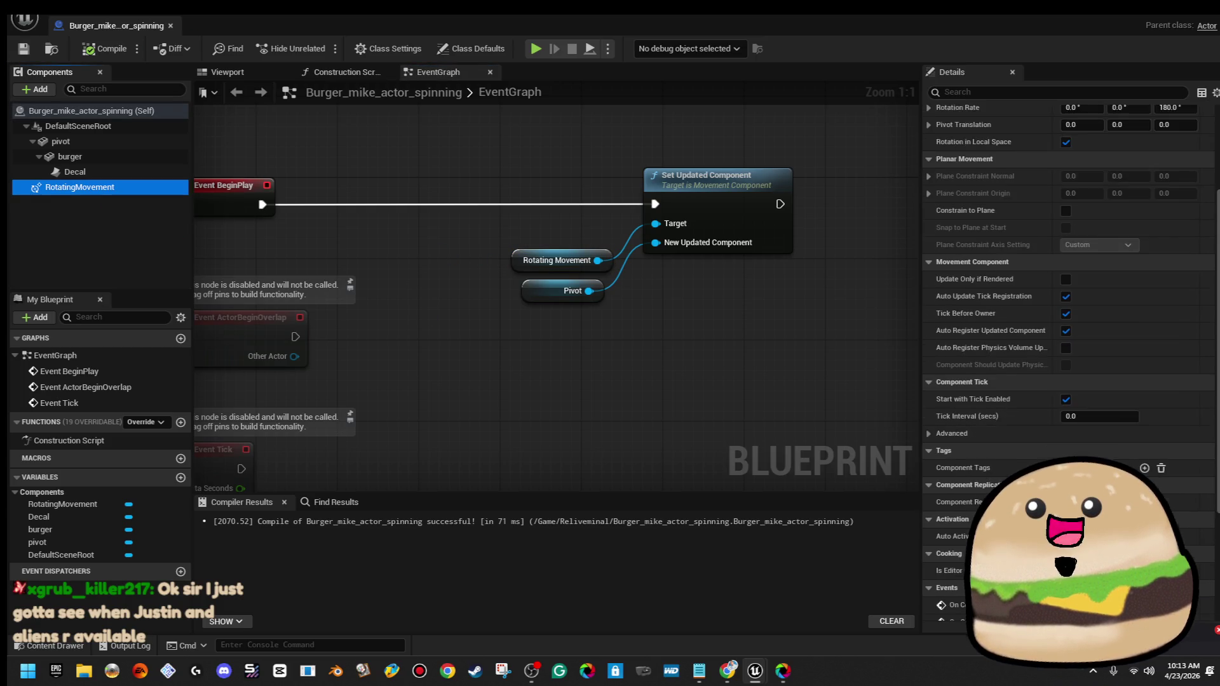
pyautogui.scroll(5, 1080, 318)
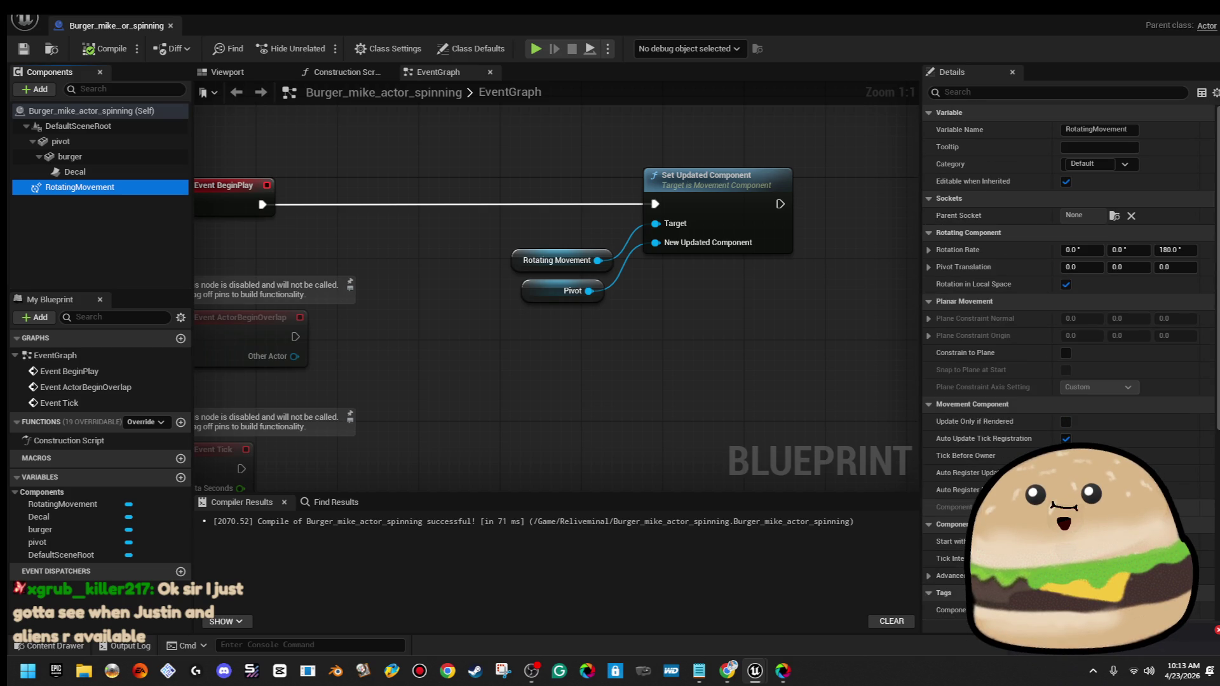
pyautogui.click(1176, 250)
pyautogui.write('30')
pyautogui.press('Return')
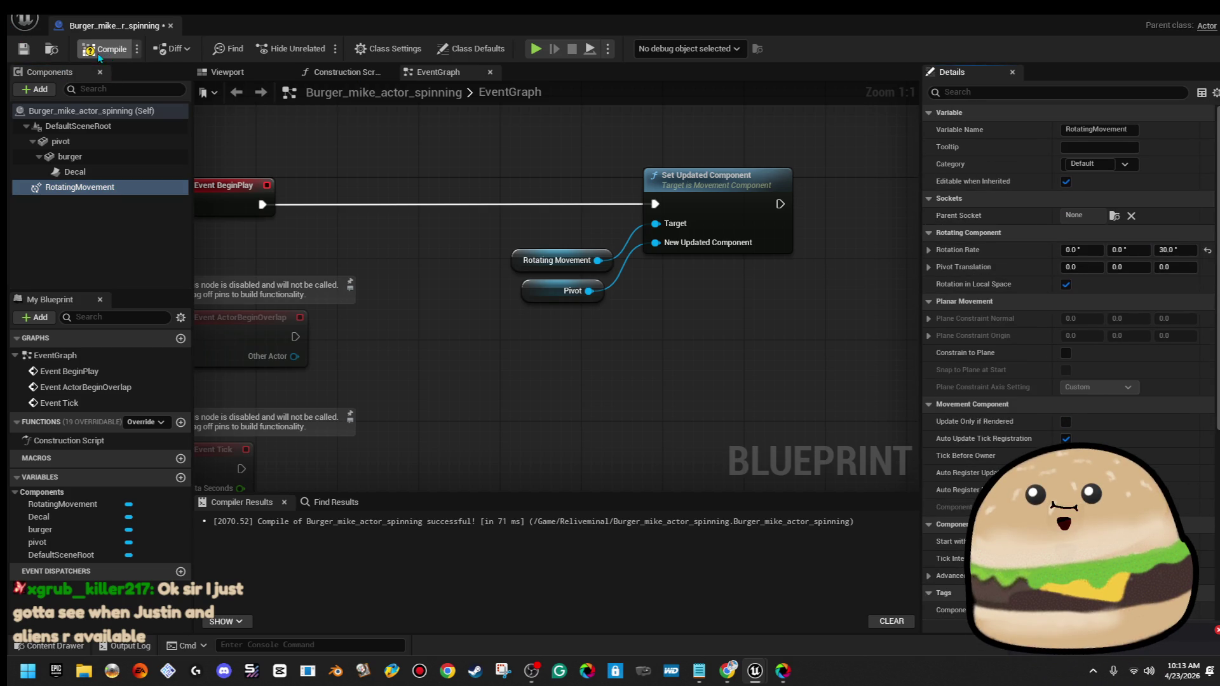
pyautogui.click(24, 49)
# Delete the unused ActorBeginOverlap and Event Tick nodes
pyautogui.scroll(-1, 501, 233)
pyautogui.moveTo(331, 294)
pyautogui.mouseDown()
pyautogui.moveTo(280, 382)
pyautogui.moveTo(275, 481)
pyautogui.mouseUp()
pyautogui.press('Delete')
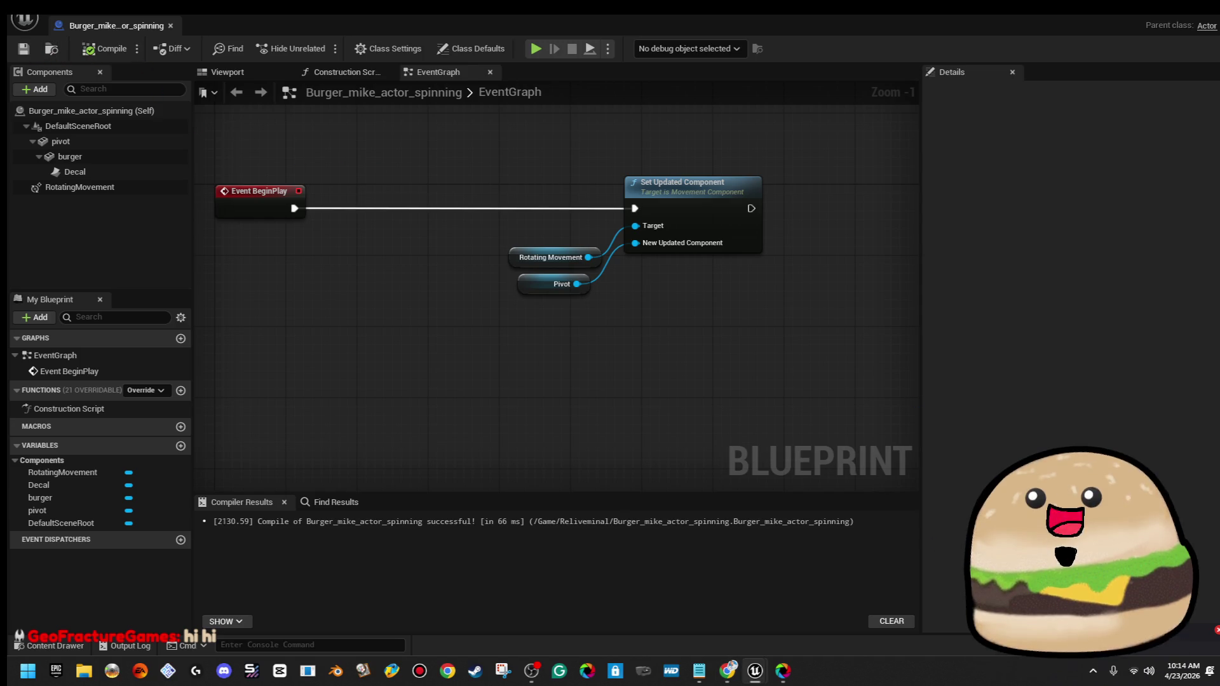
# Switch back to the reliveminal_map level with the smiling burger
pyautogui.hotkey('alt', 'Tab')
# Place a Burger_mike_actor_spinning instance on the road and scale it to about 2.78
pyautogui.moveTo(756, 340); pyautogui.dragTo(763, 375)
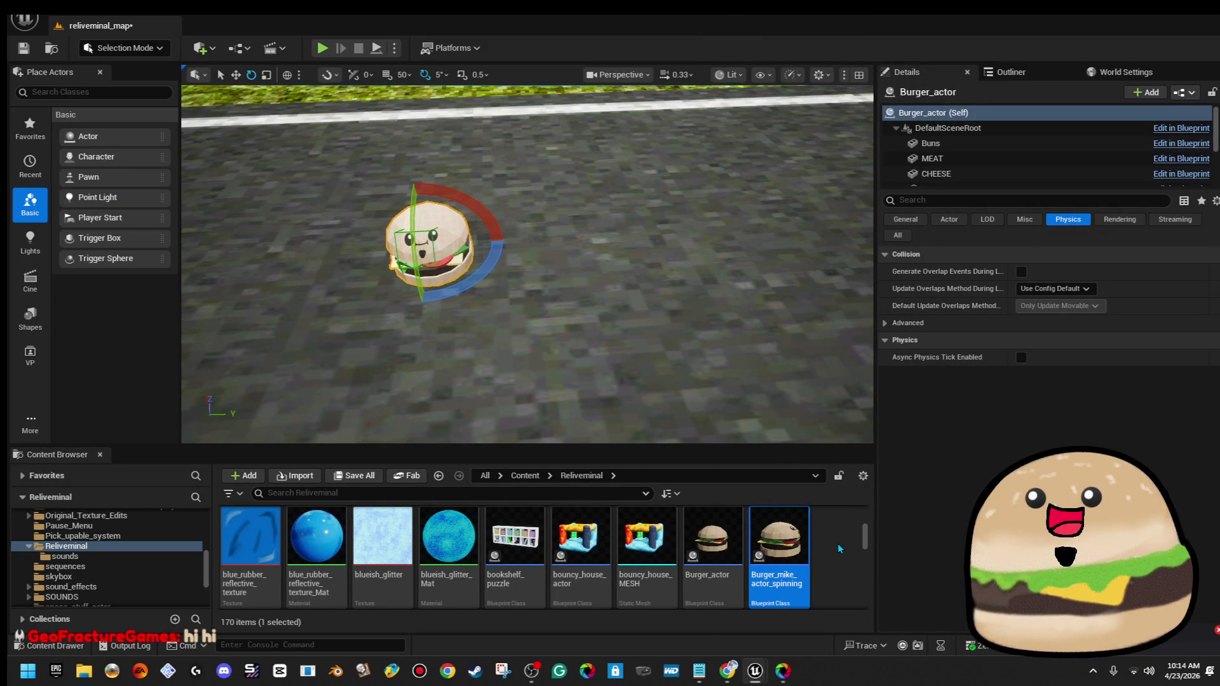
pyautogui.rightClick(799, 548)
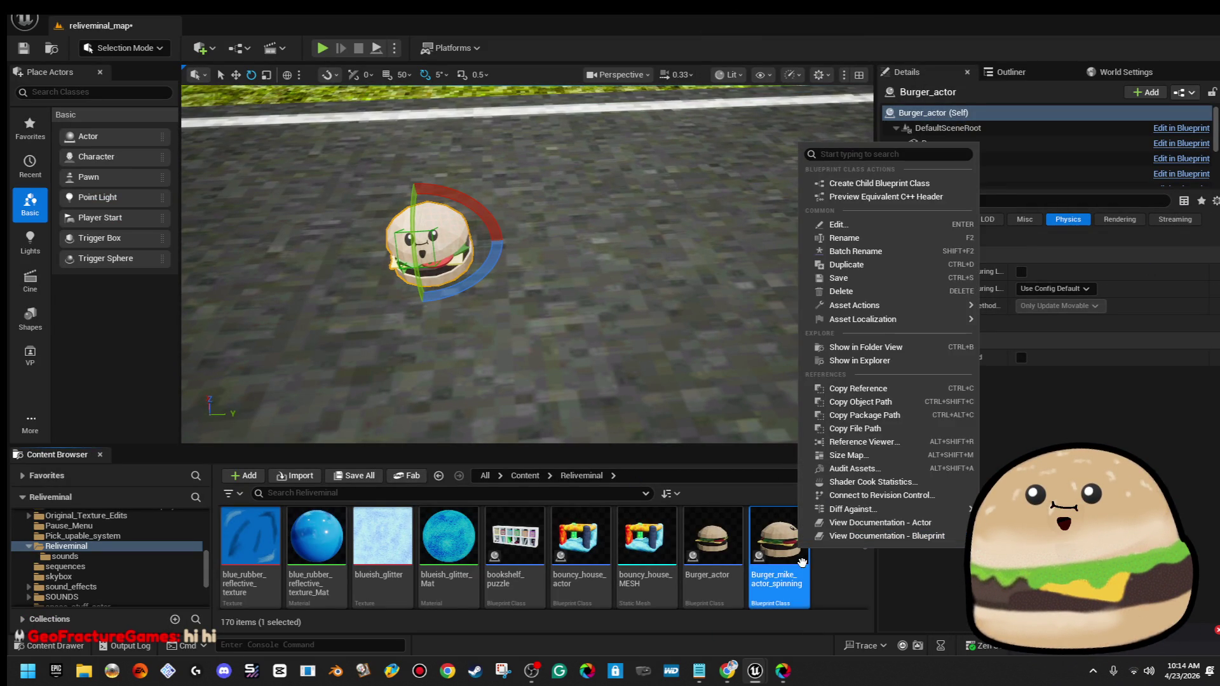
pyautogui.click(831, 577)
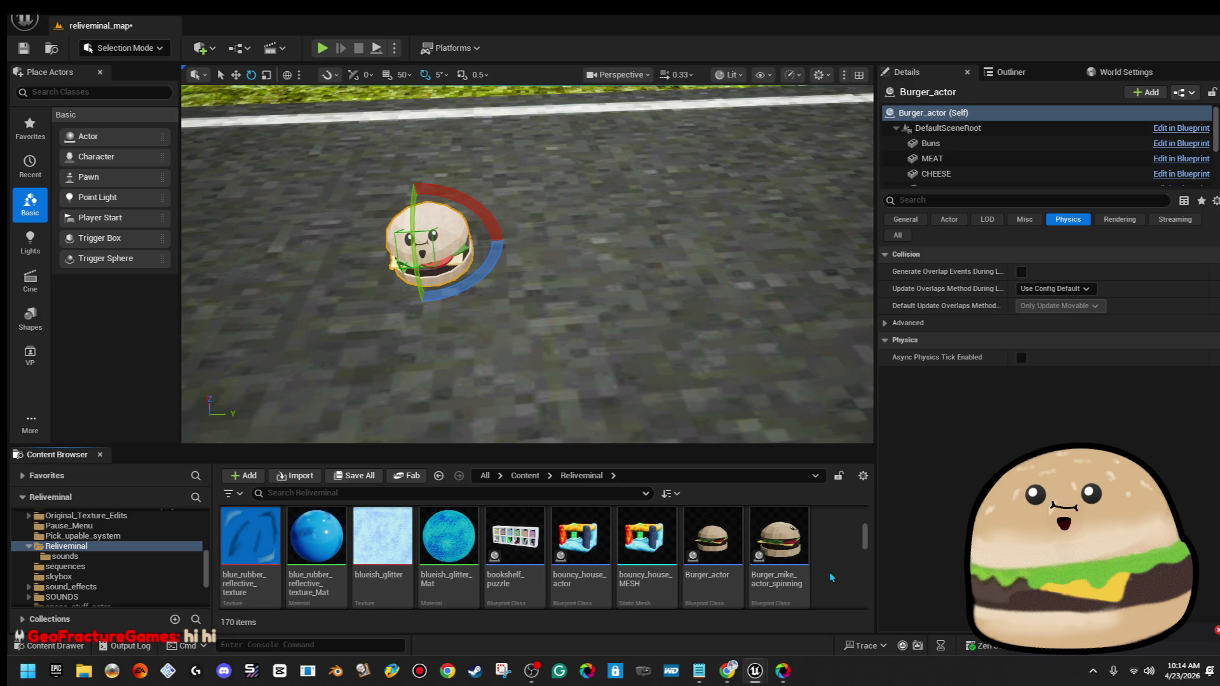
pyautogui.scroll(-1, 826, 568)
pyautogui.scroll(1, 807, 552)
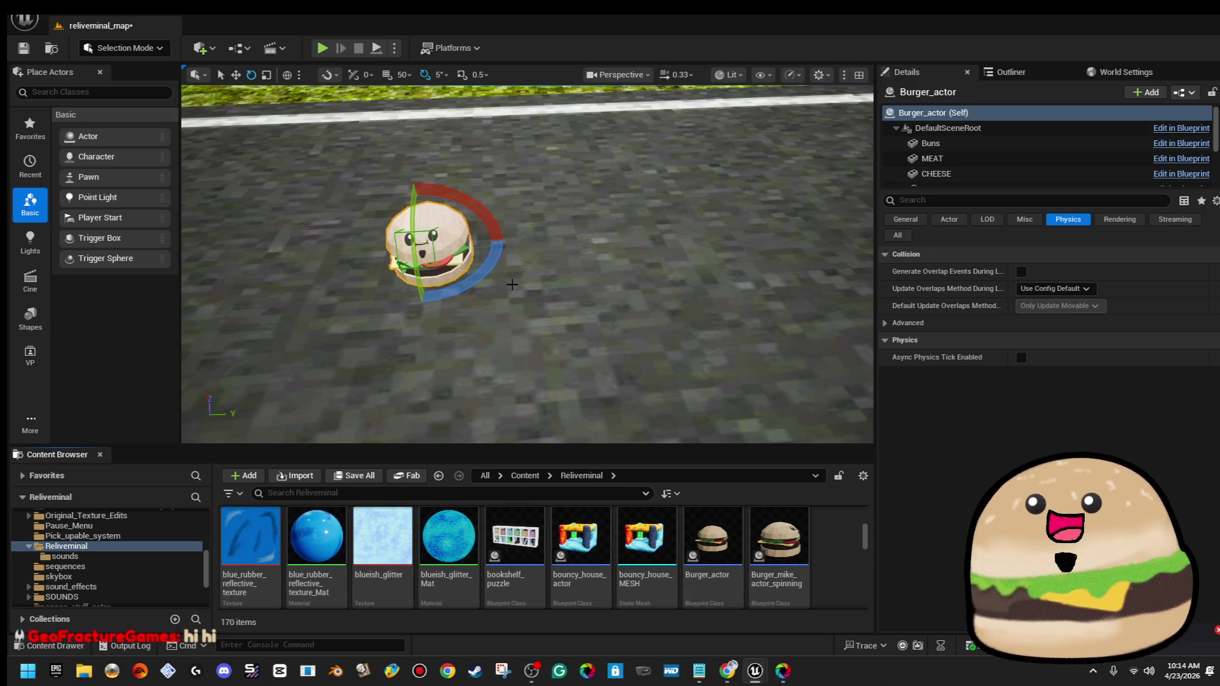
pyautogui.moveTo(779, 543)
pyautogui.mouseDown()
pyautogui.moveTo(721, 400)
pyautogui.moveTo(594, 291)
pyautogui.mouseUp()
pyautogui.click(447, 242)
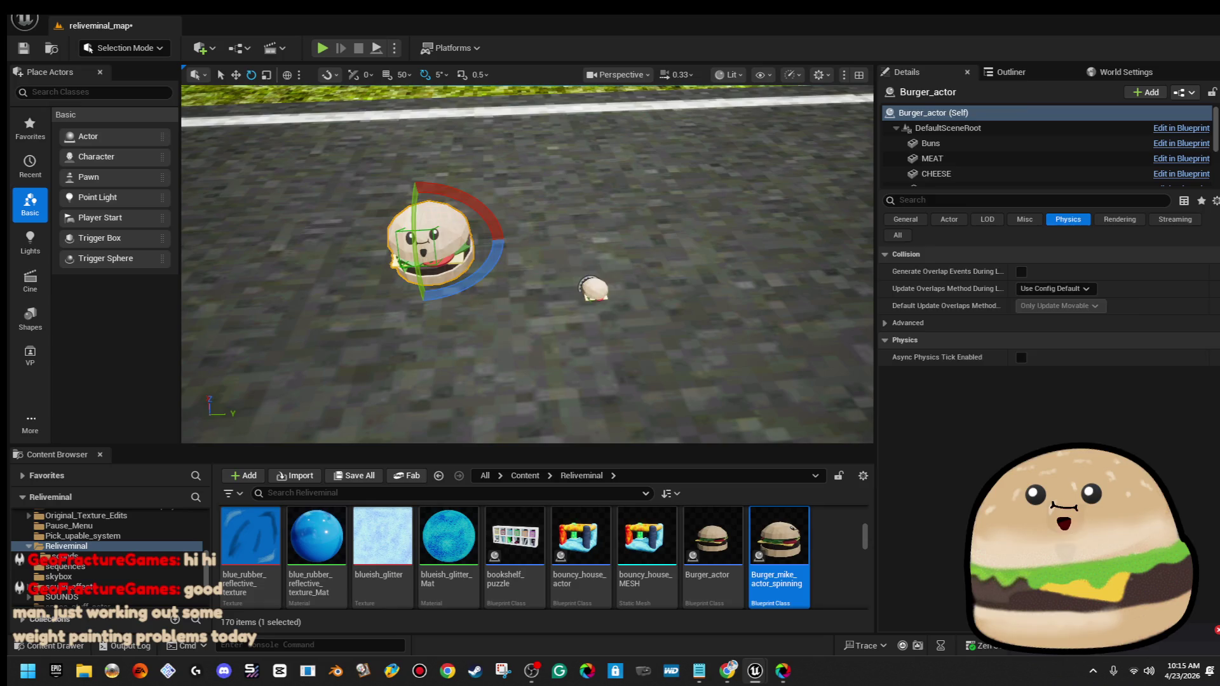
pyautogui.click(593, 290)
pyautogui.moveTo(597, 286); pyautogui.dragTo(629, 274)
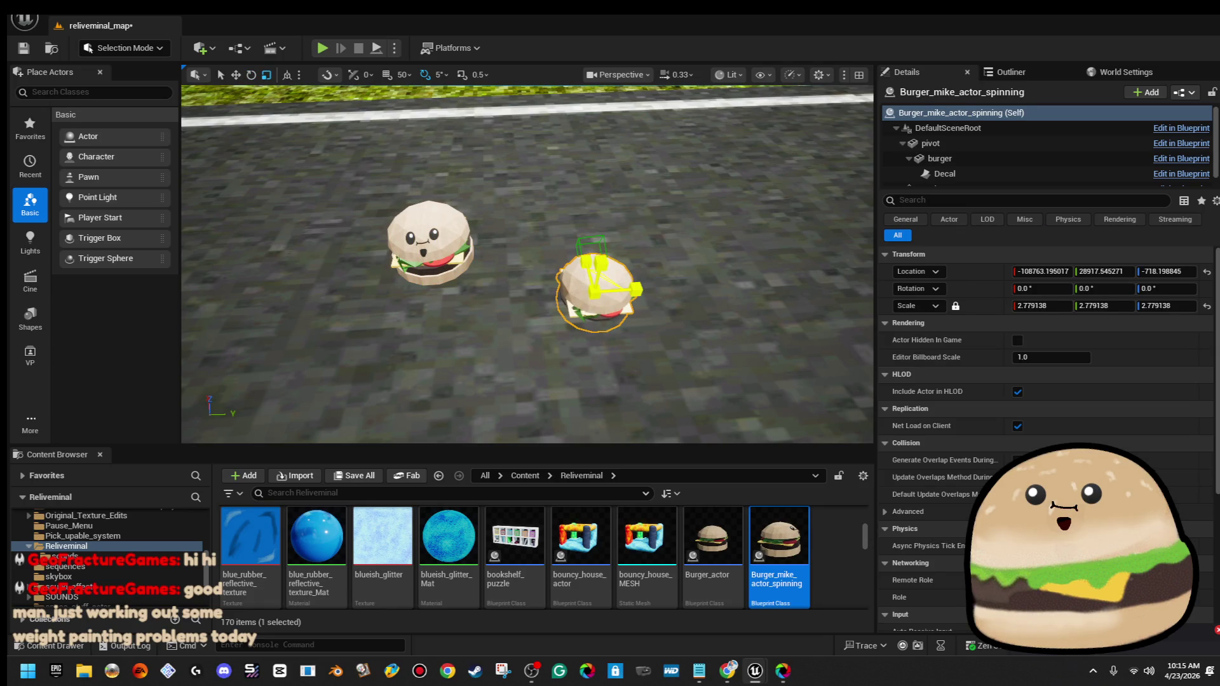
# Delete the old Burger_actor, leaving the spinning burger selected
pyautogui.click(415, 228)
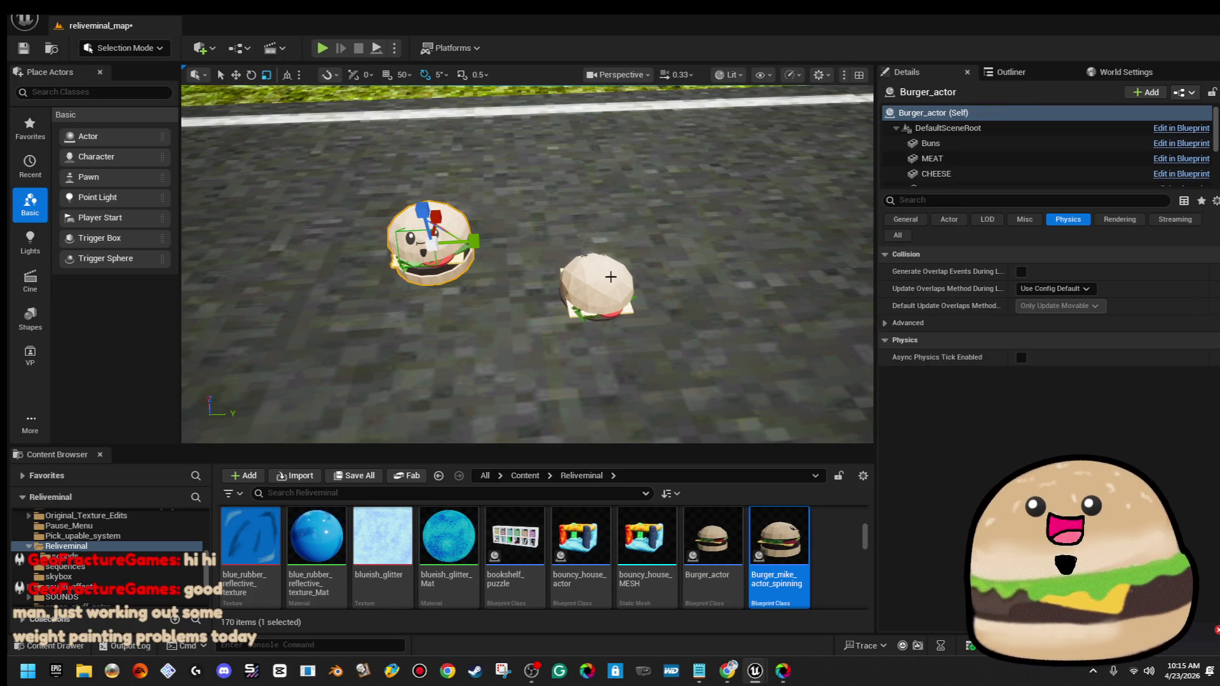
pyautogui.press('Delete')
pyautogui.click(611, 277)
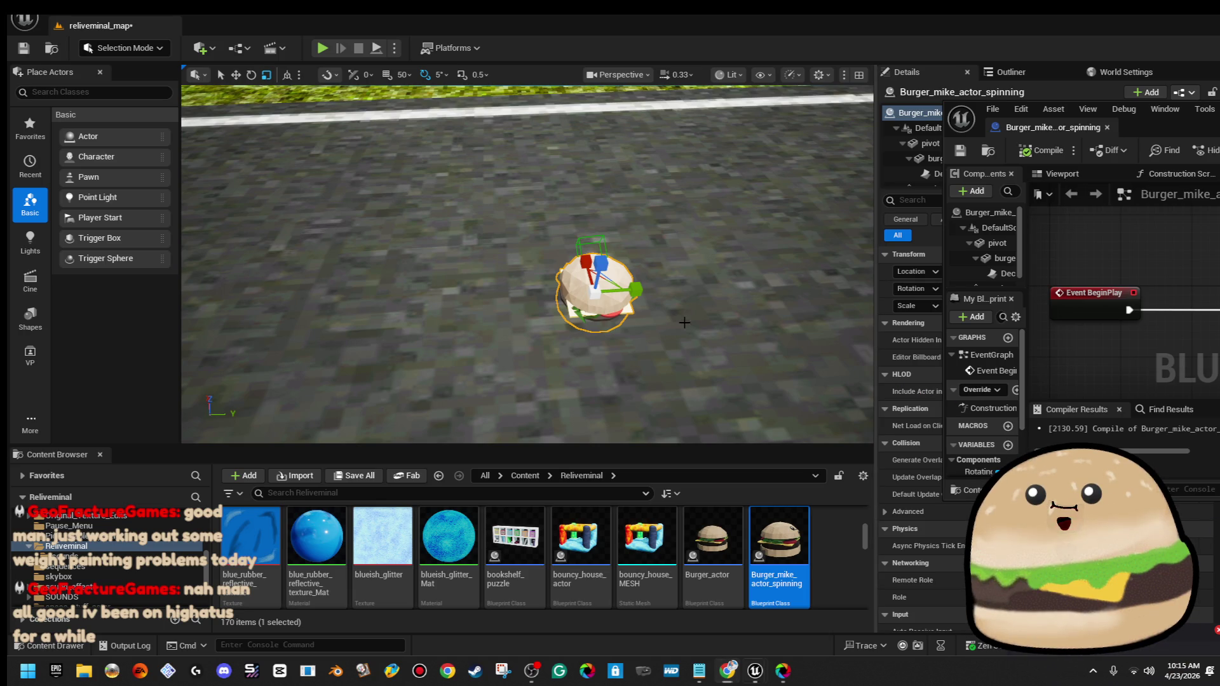
pyautogui.moveTo(575, 303)
pyautogui.mouseDown()
pyautogui.moveTo(575, 337)
pyautogui.moveTo(589, 235)
pyautogui.mouseUp()
# Play the level from a spot on the road, then stop the session
pyautogui.rightClick(753, 223)
pyautogui.moveTo(831, 576)
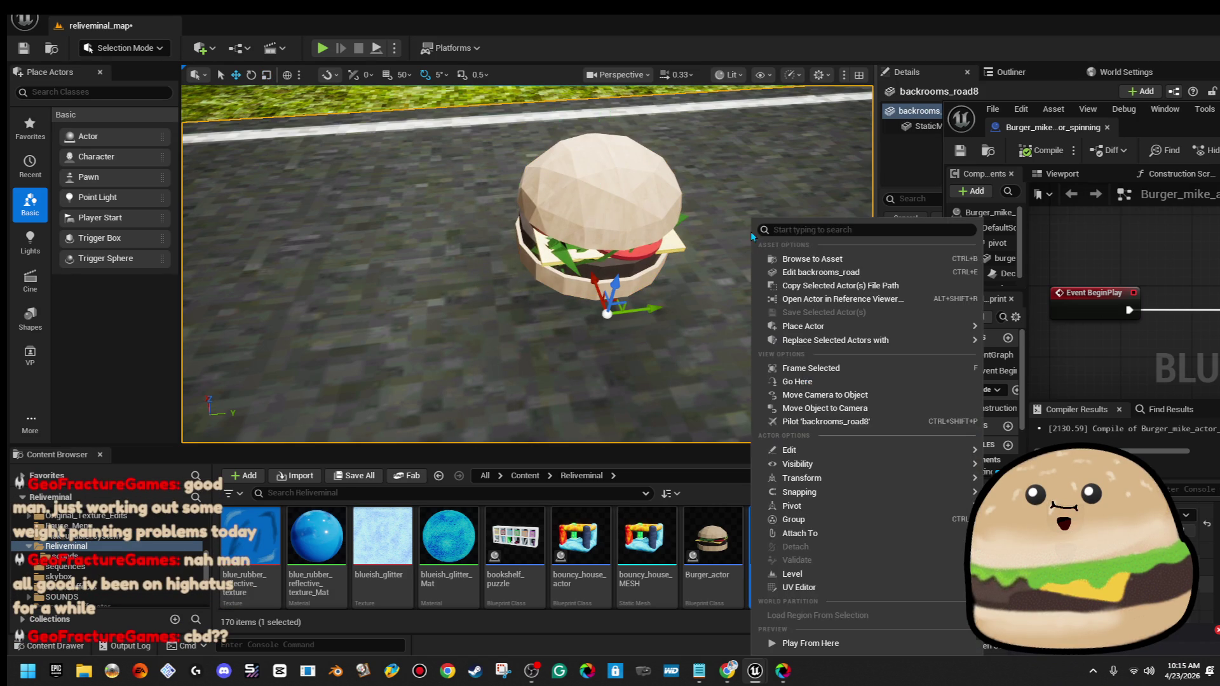
pyautogui.click(808, 643)
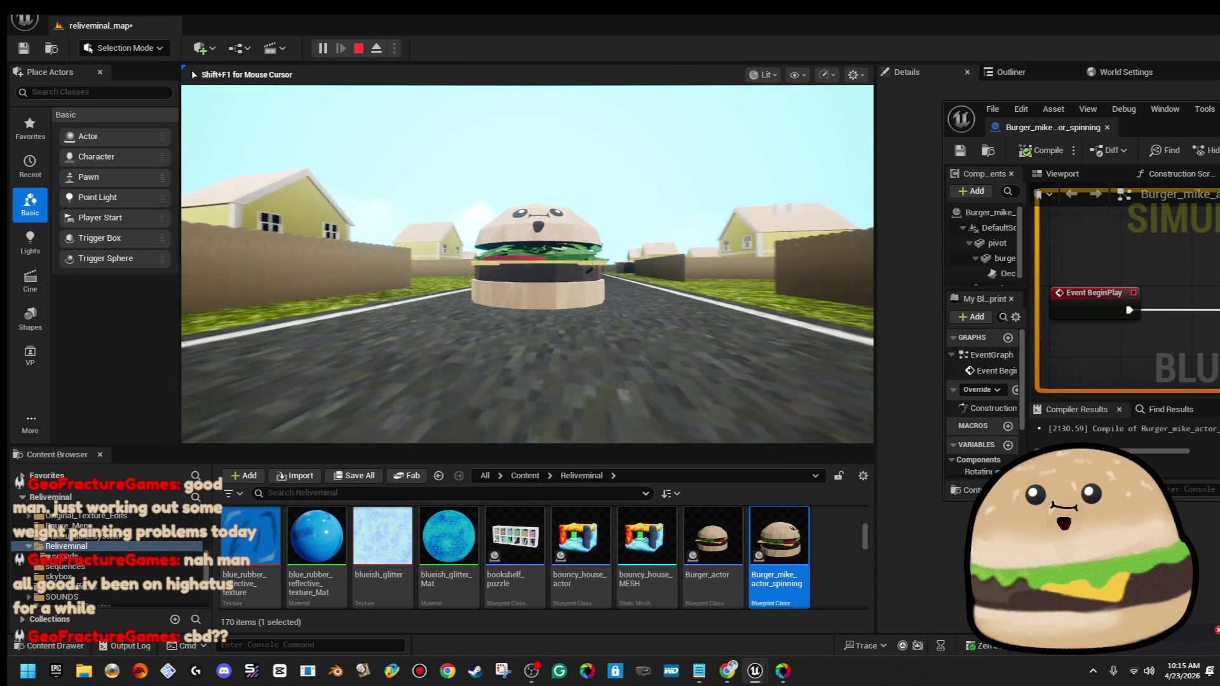
pyautogui.press('Escape')
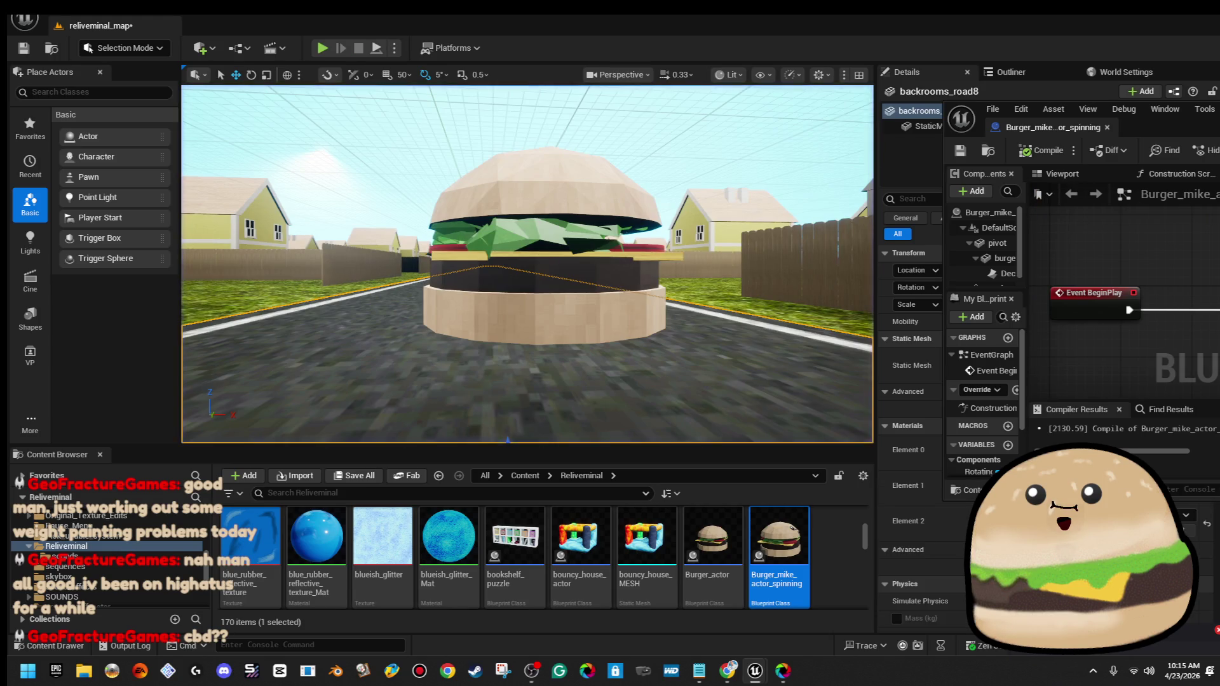
# Lower the burger toward the road and maximize the blueprint editor
pyautogui.moveTo(536, 180)
pyautogui.mouseDown()
pyautogui.moveTo(528, 390)
pyautogui.moveTo(540, 363)
pyautogui.moveTo(530, 323)
pyautogui.mouseUp()
pyautogui.press('w')
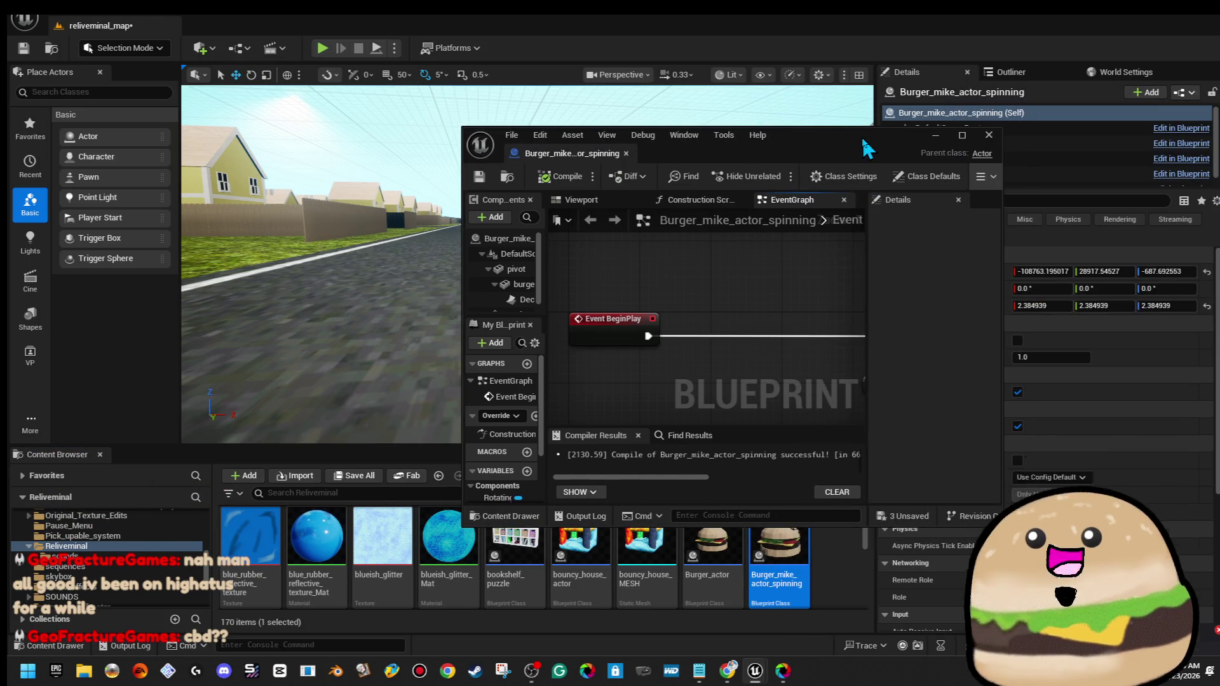
pyautogui.doubleClick(861, 138)
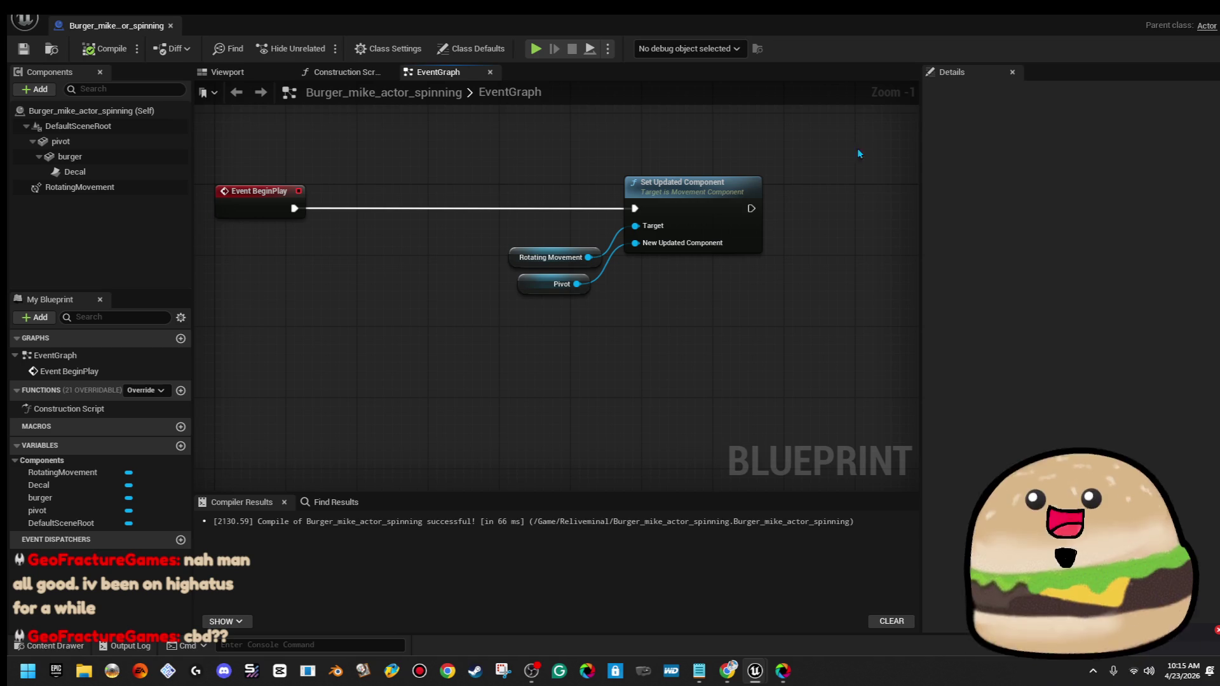
# Set RotatingMovement's yaw Rotation Rate to -60, then compile and save
pyautogui.click(520, 262)
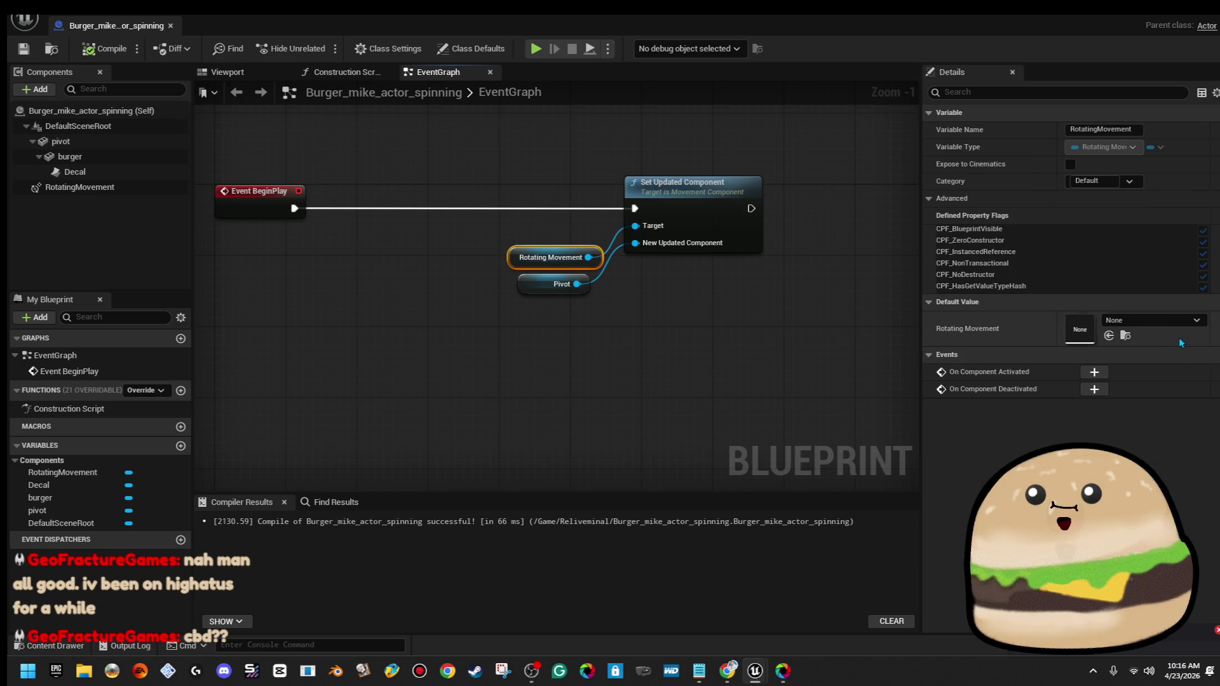
pyautogui.click(105, 188)
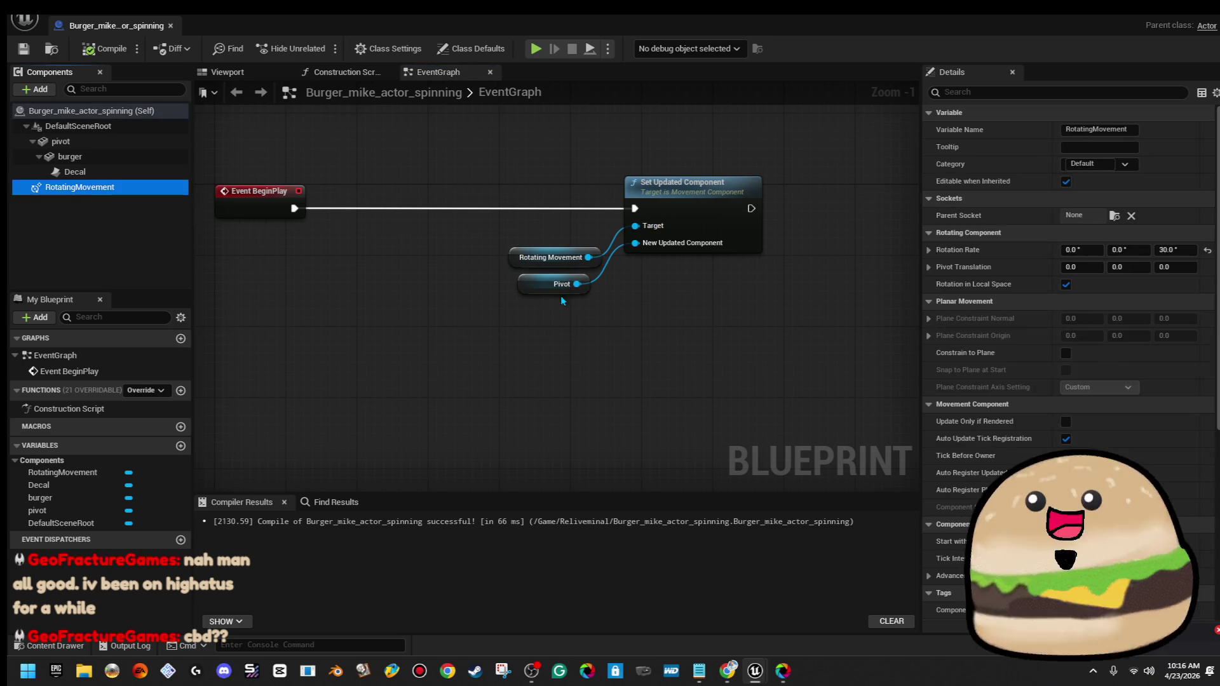
pyautogui.click(1172, 250)
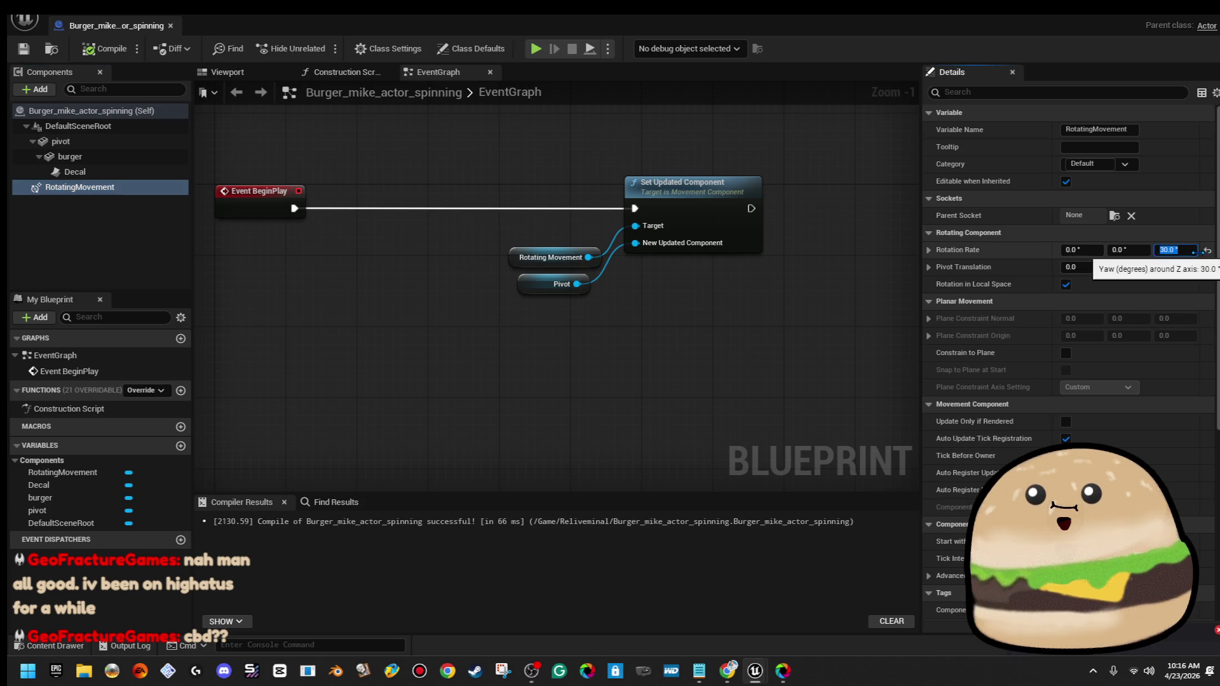
pyautogui.write('-60')
pyautogui.press('Return')
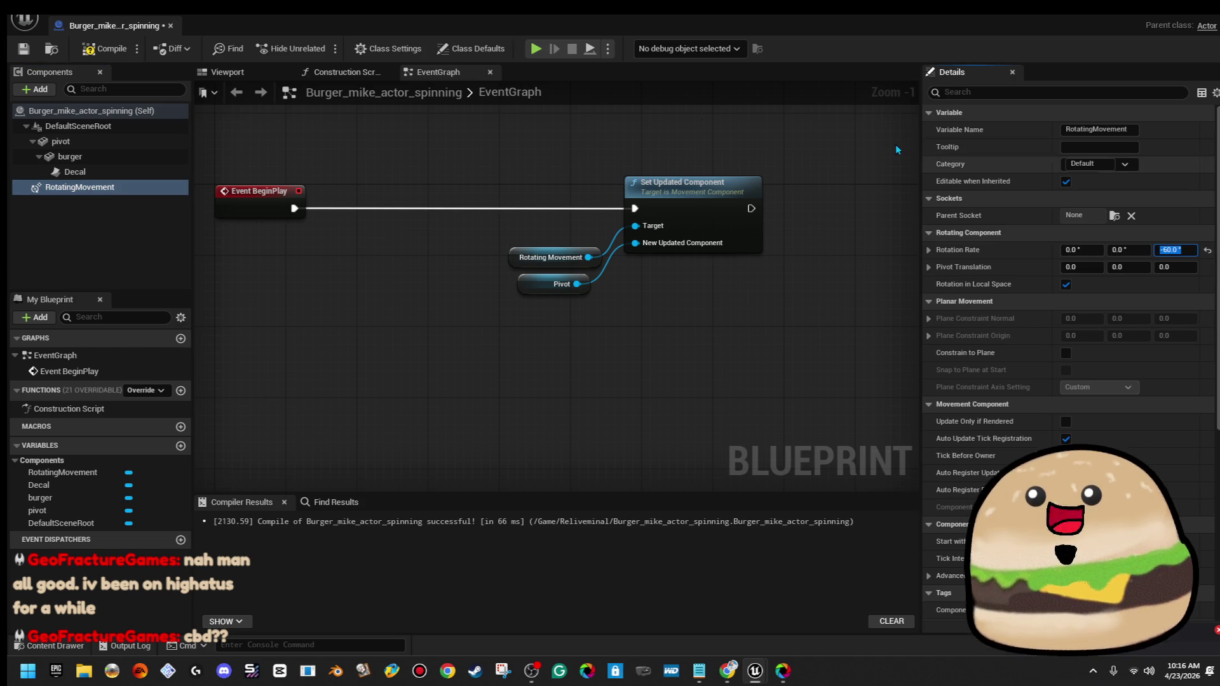
pyautogui.click(105, 48)
pyautogui.click(28, 55)
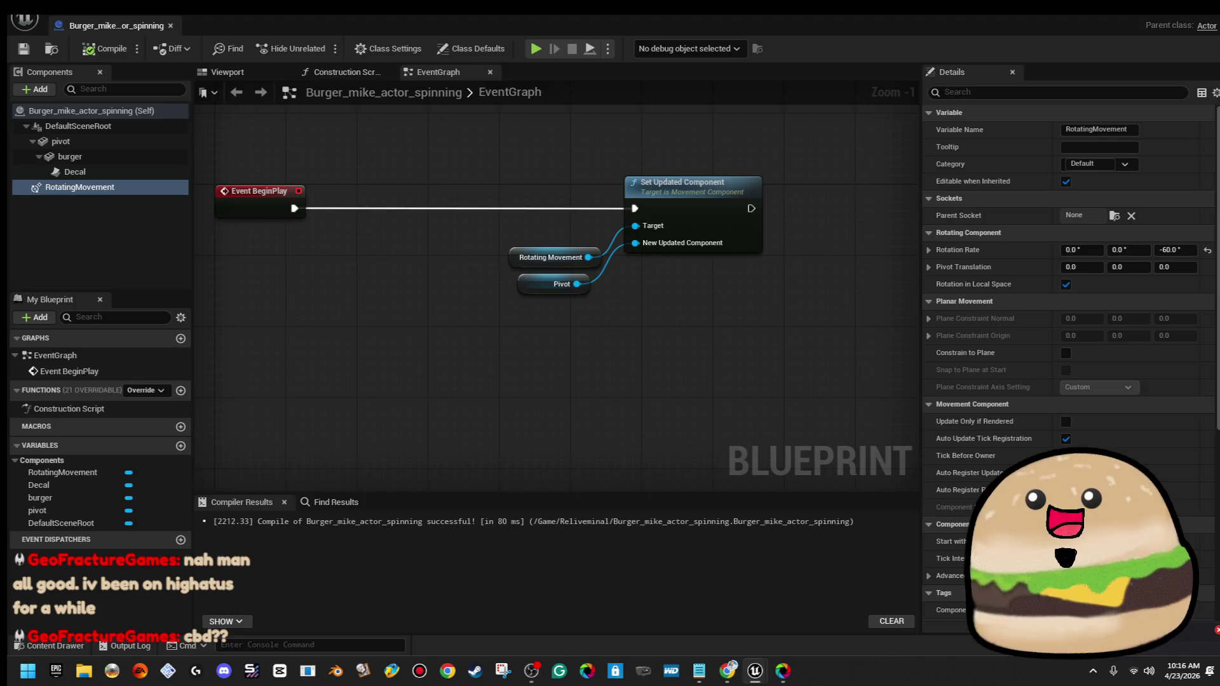
# Play-test the level from a road spot, then reopen the spinning burger blueprint
pyautogui.hotkey('alt', 'Tab')
pyautogui.rightClick(654, 219)
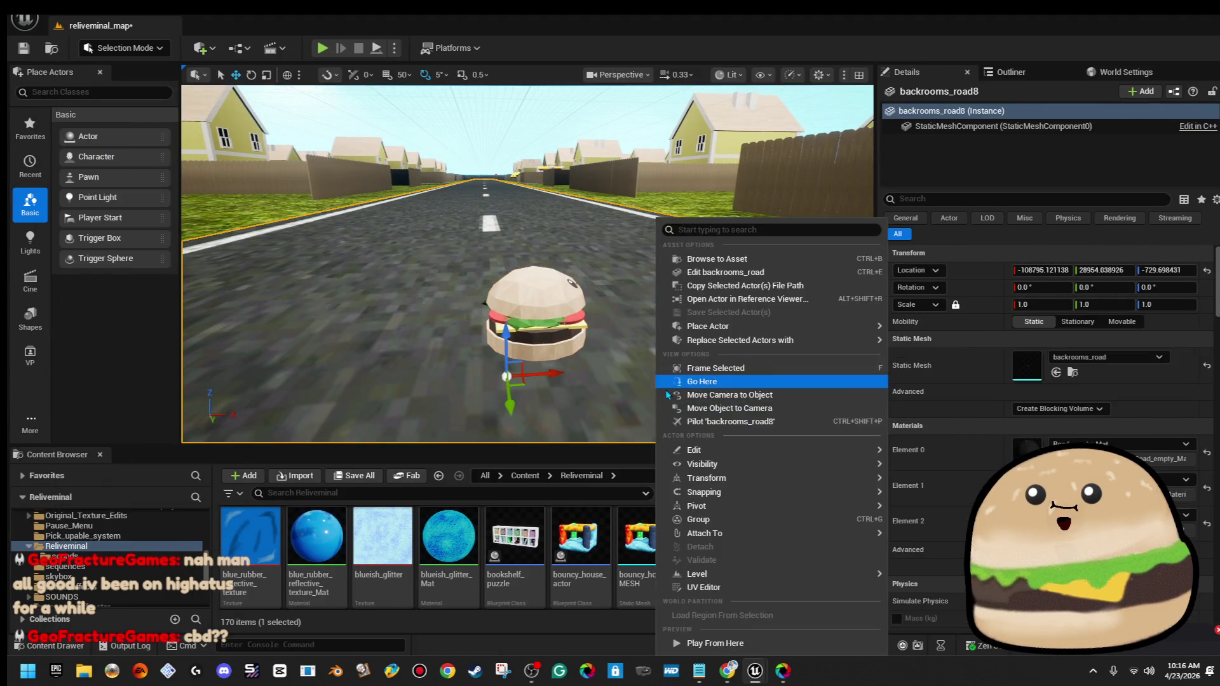
pyautogui.click(729, 646)
pyautogui.hotkey('alt', 'p')
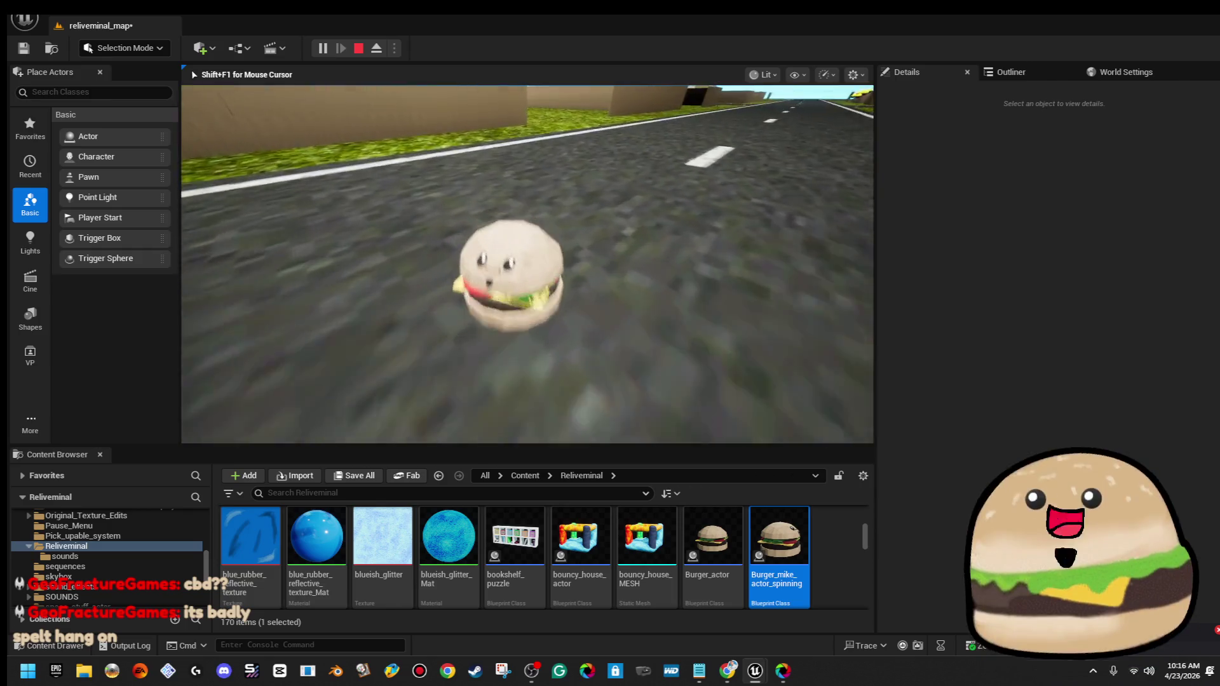
pyautogui.press('Escape')
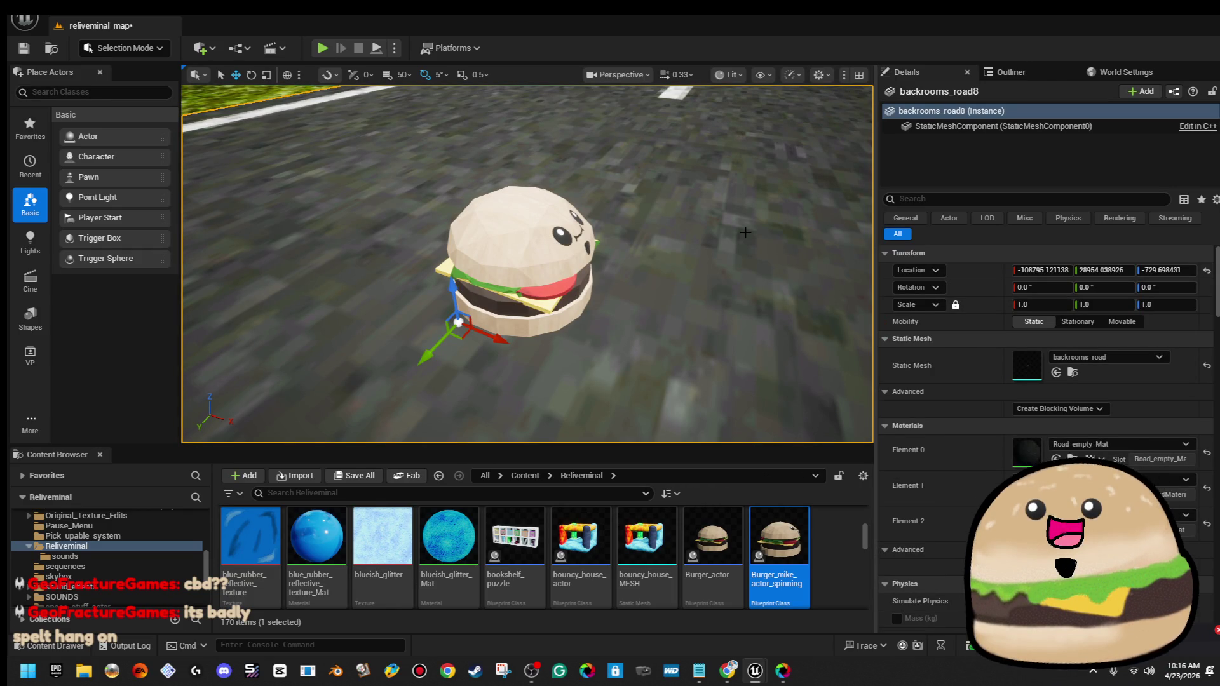
pyautogui.doubleClick(793, 540)
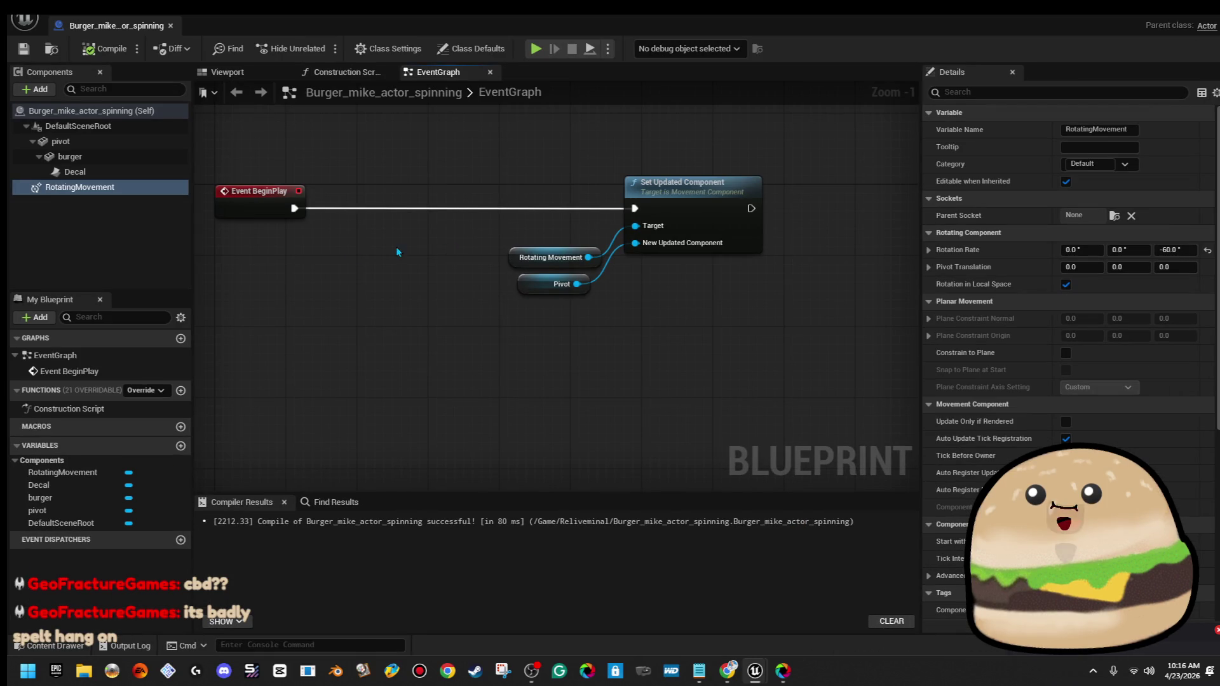
# Add a Sphere component under pivot and scale it to about 6.95 around the burger
pyautogui.click(227, 72)
pyautogui.click(60, 141)
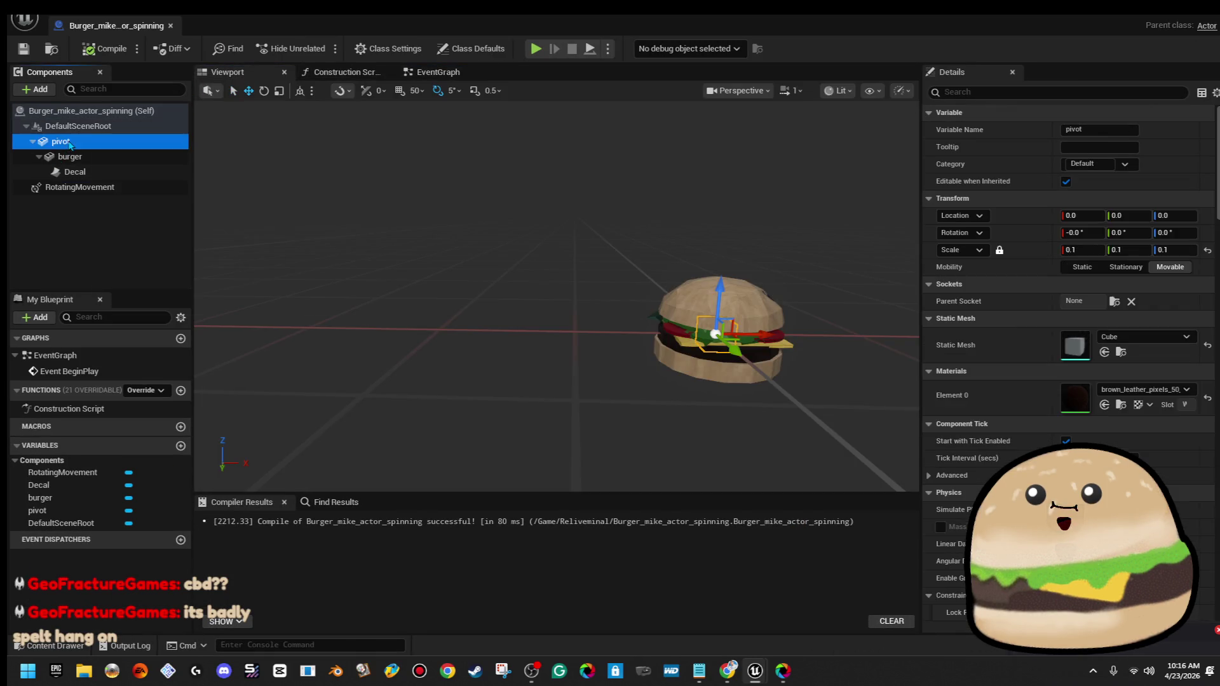
pyautogui.click(45, 96)
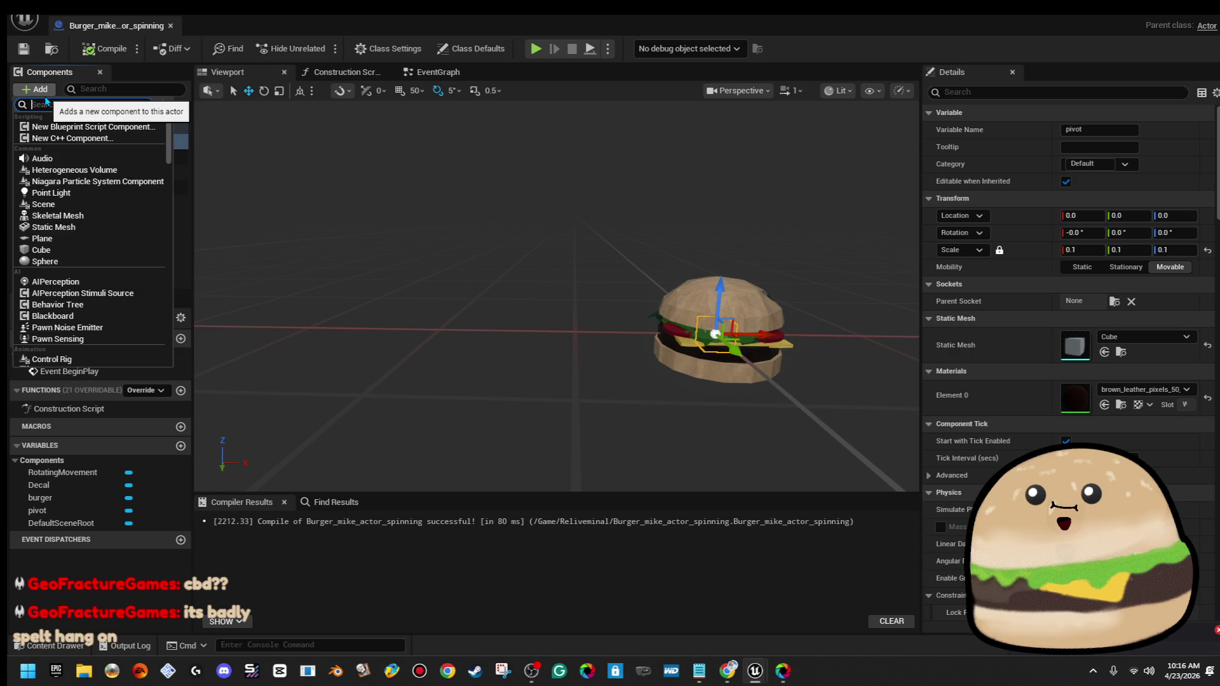
pyautogui.click(73, 261)
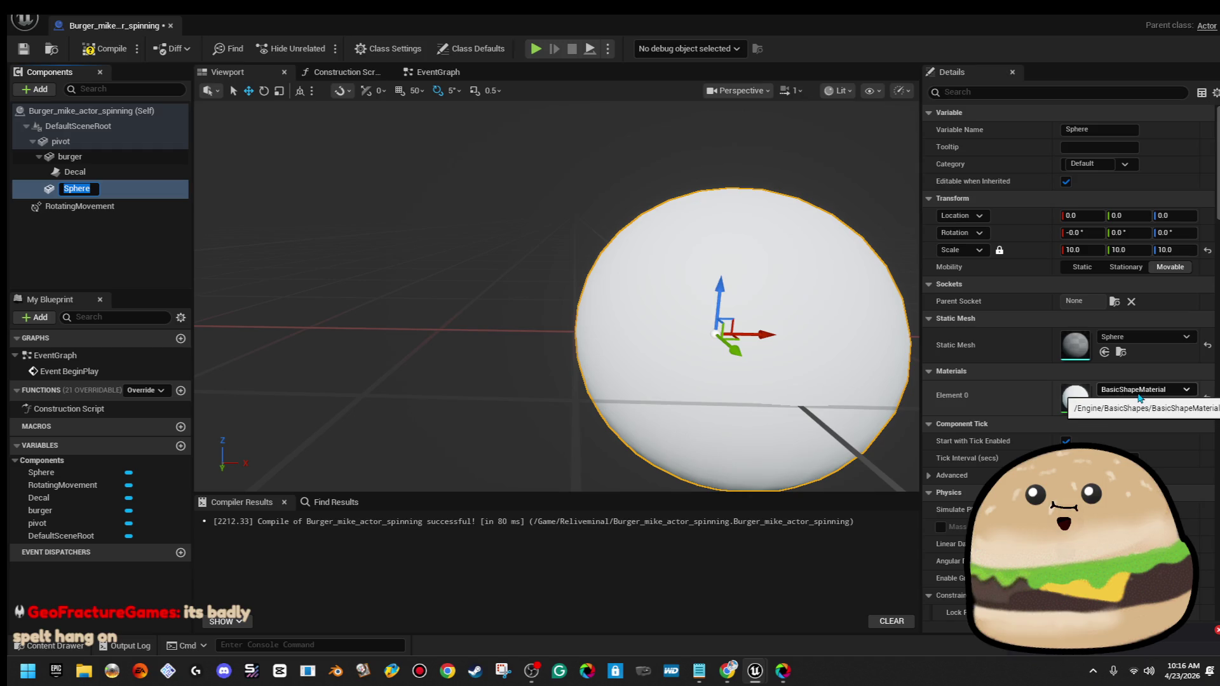
pyautogui.click(822, 360)
pyautogui.press('r')
pyautogui.moveTo(728, 344)
pyautogui.mouseDown()
pyautogui.moveTo(683, 391)
pyautogui.moveTo(708, 366)
pyautogui.mouseUp()
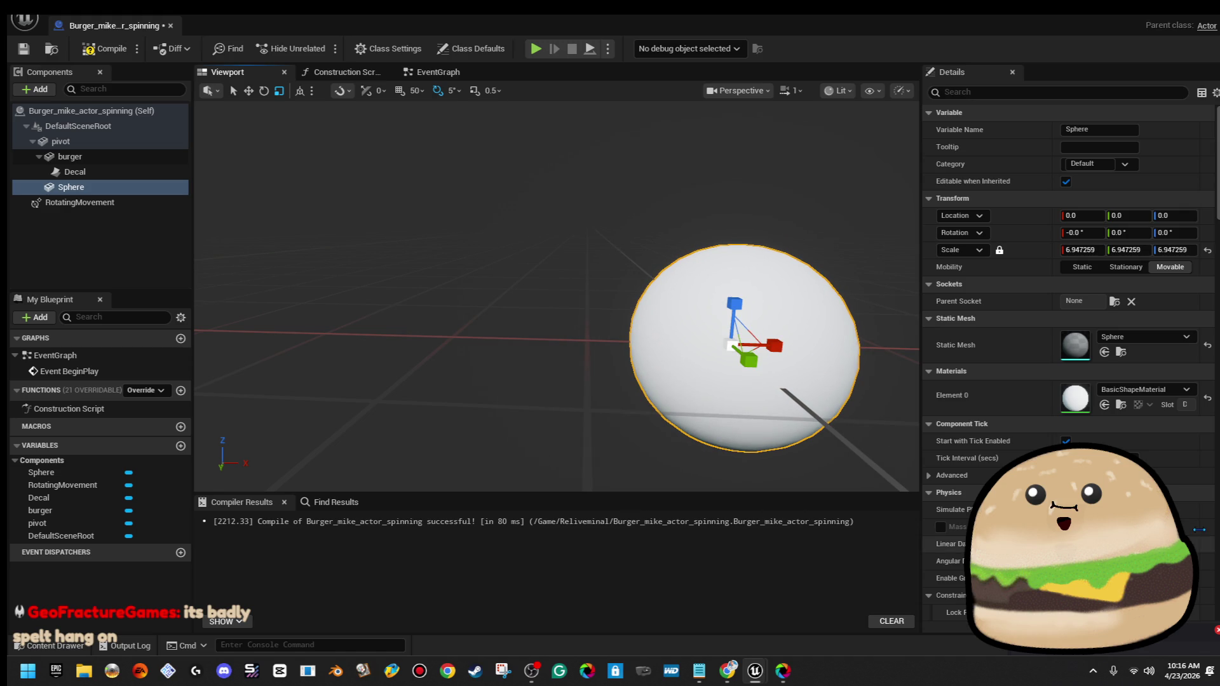
pyautogui.click(1160, 390)
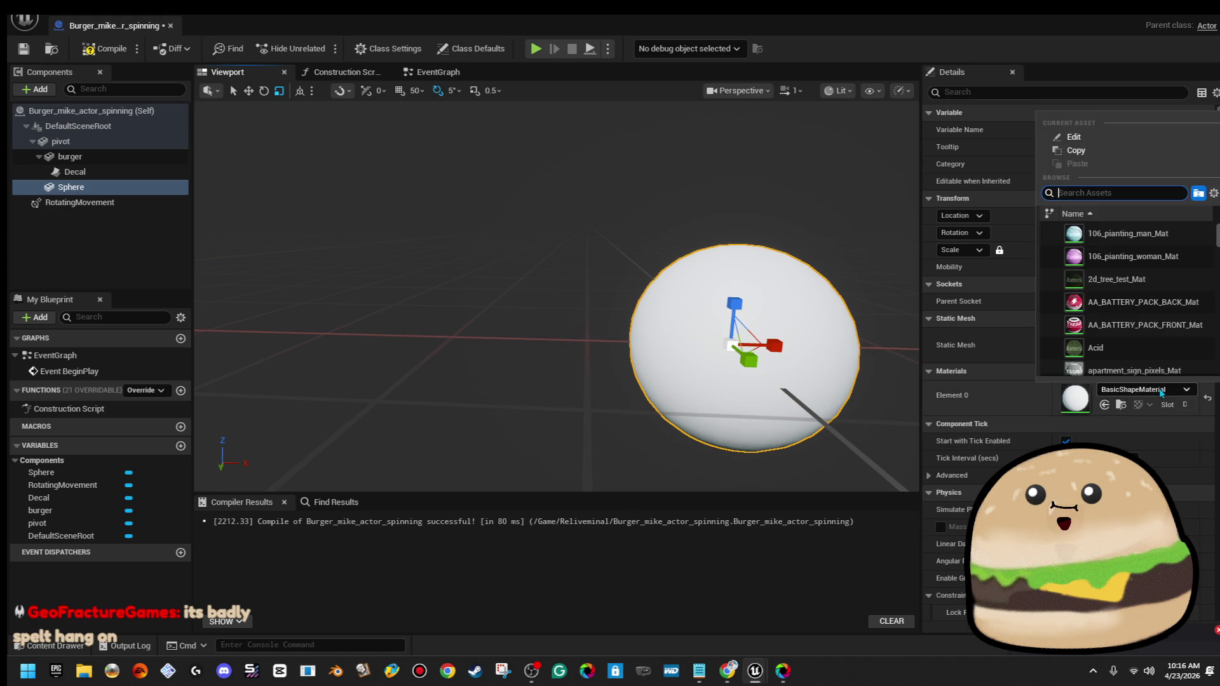
# Give the sphere the iinvisible material and look up its collision settings
pyautogui.click(1106, 233)
pyautogui.click(1055, 95)
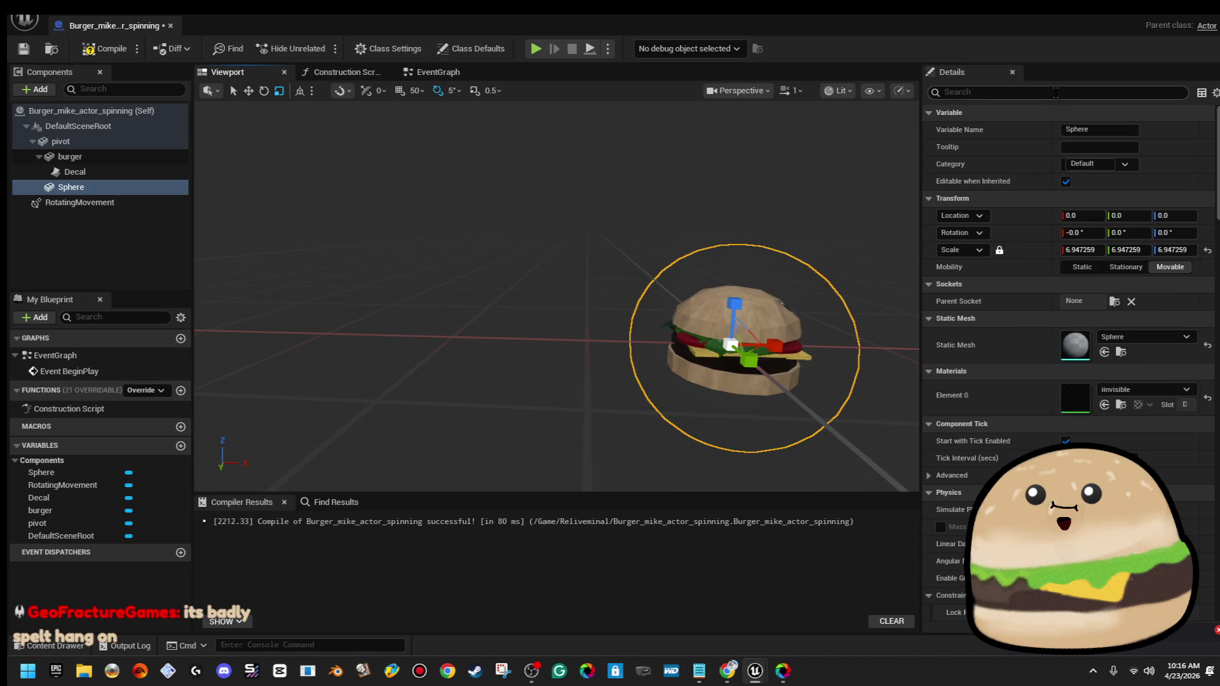
pyautogui.write('coll')
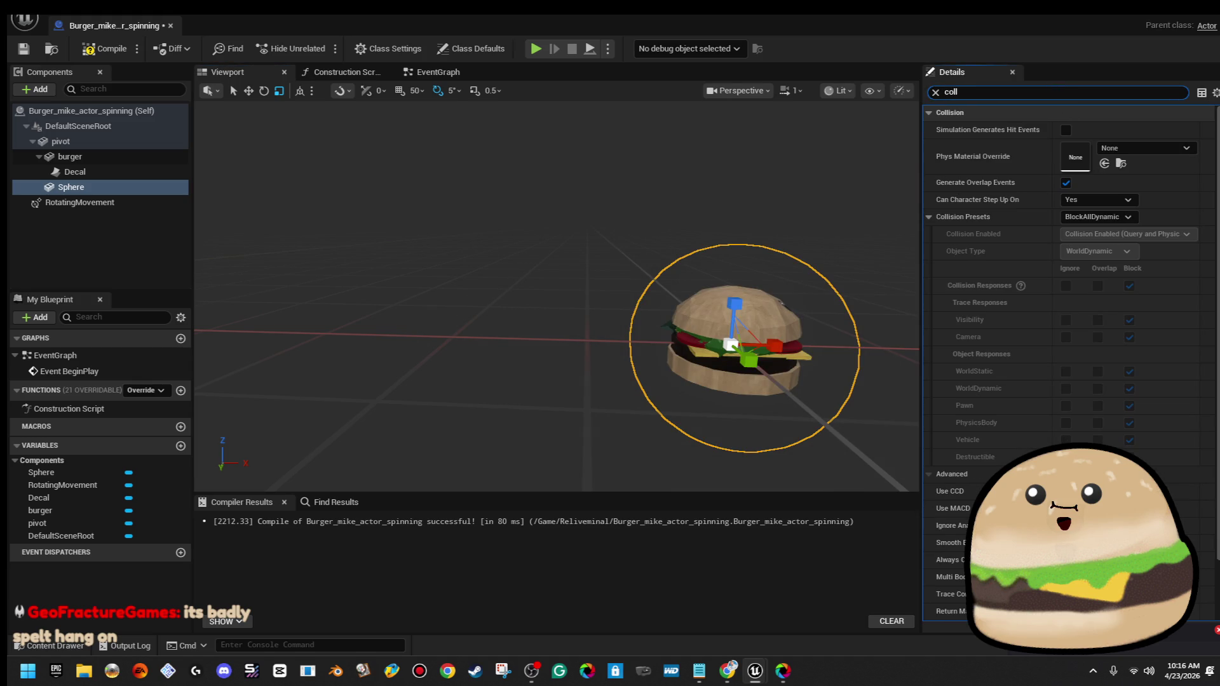
pyautogui.moveTo(783, 392)
pyautogui.mouseDown()
pyautogui.moveTo(733, 339)
pyautogui.moveTo(709, 343)
pyautogui.mouseUp()
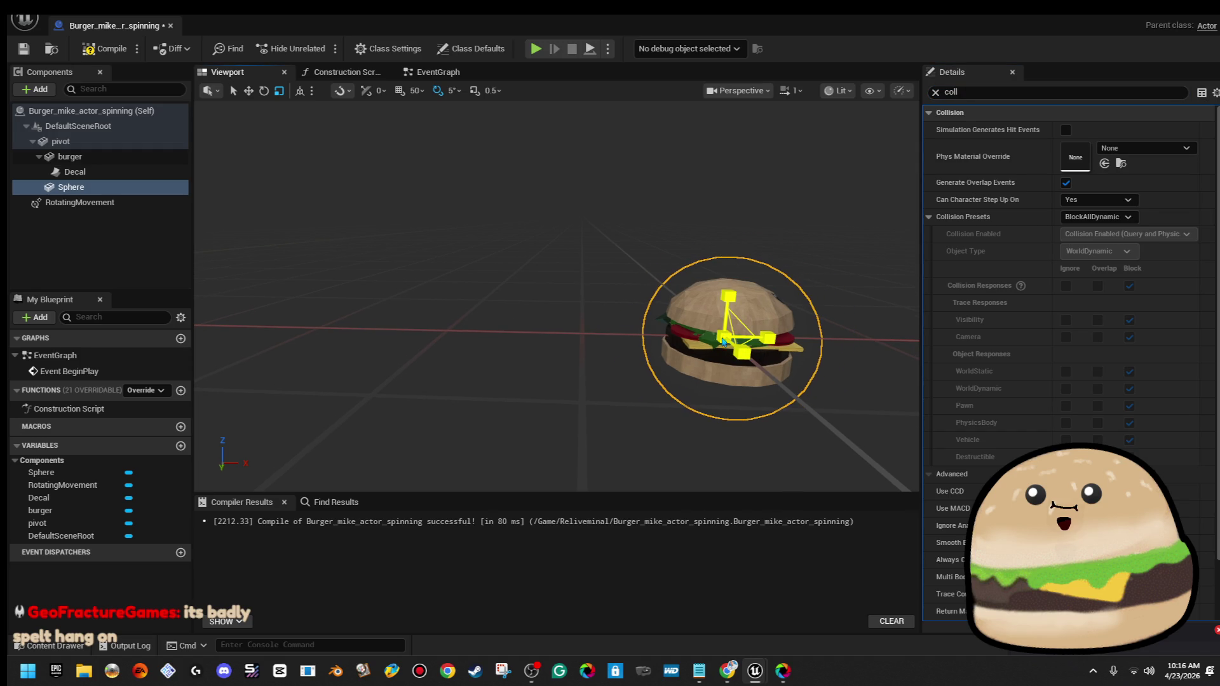
# Rename the sphere component to 'hit box = sphere' and return to the level
pyautogui.click(100, 211)
pyautogui.click(102, 188)
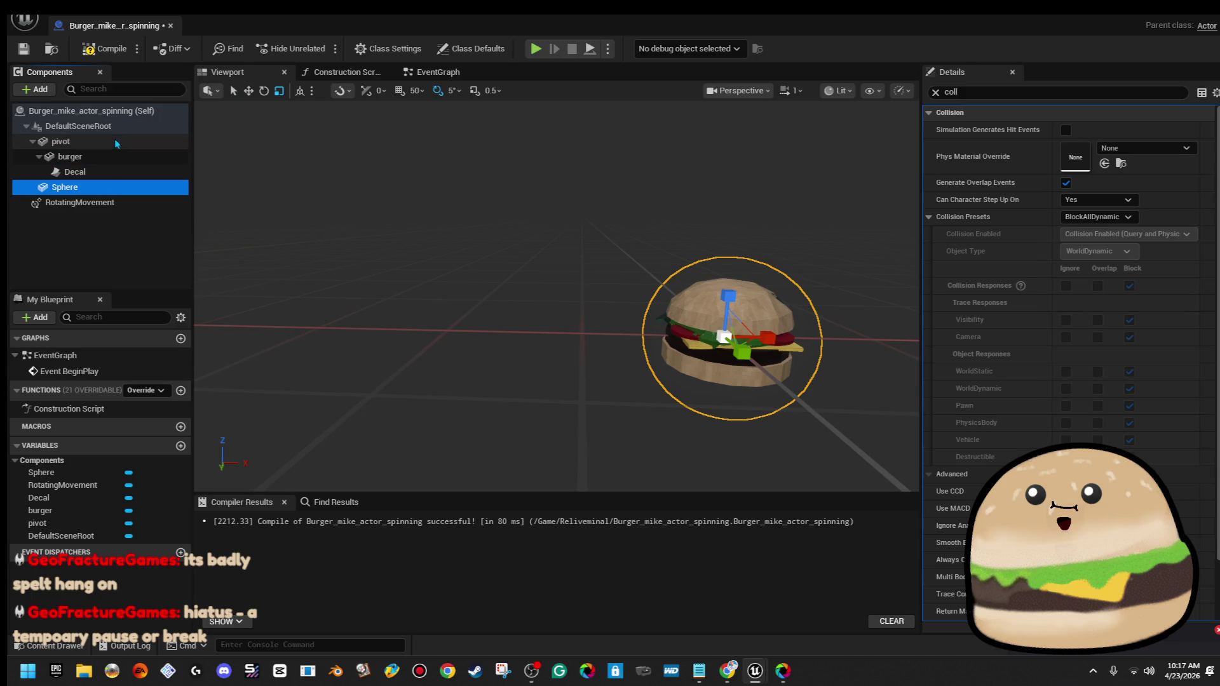
pyautogui.rightClick(92, 188)
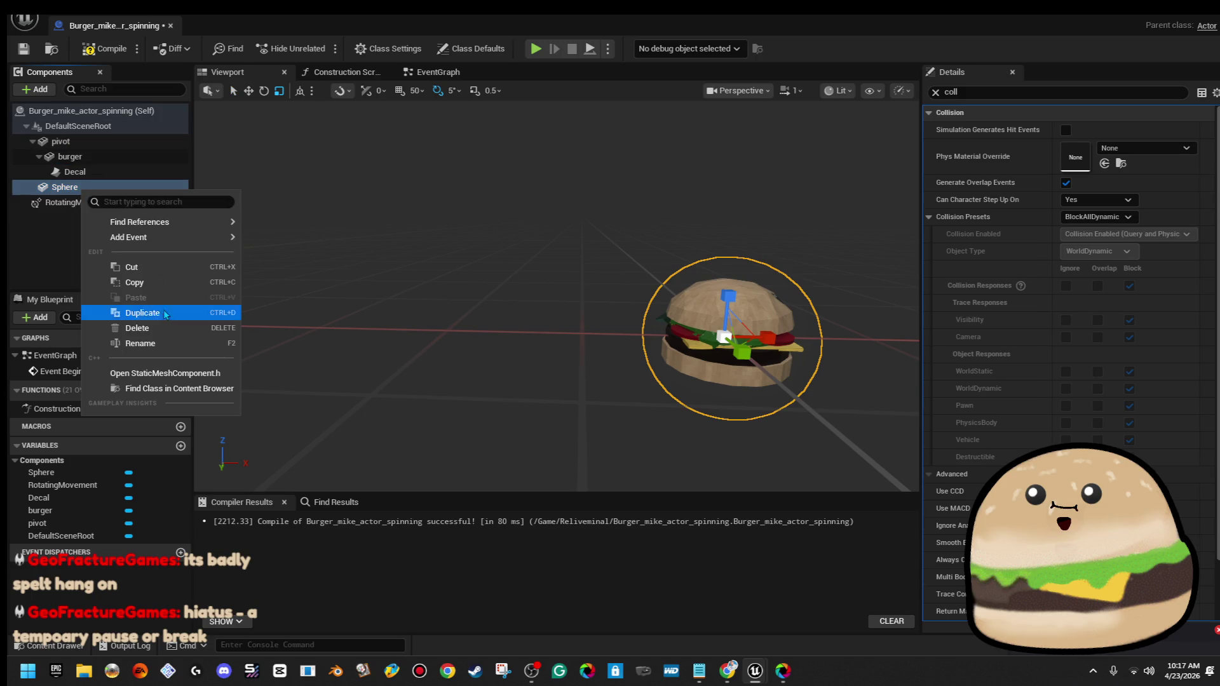
pyautogui.click(161, 344)
pyautogui.write('hit box')
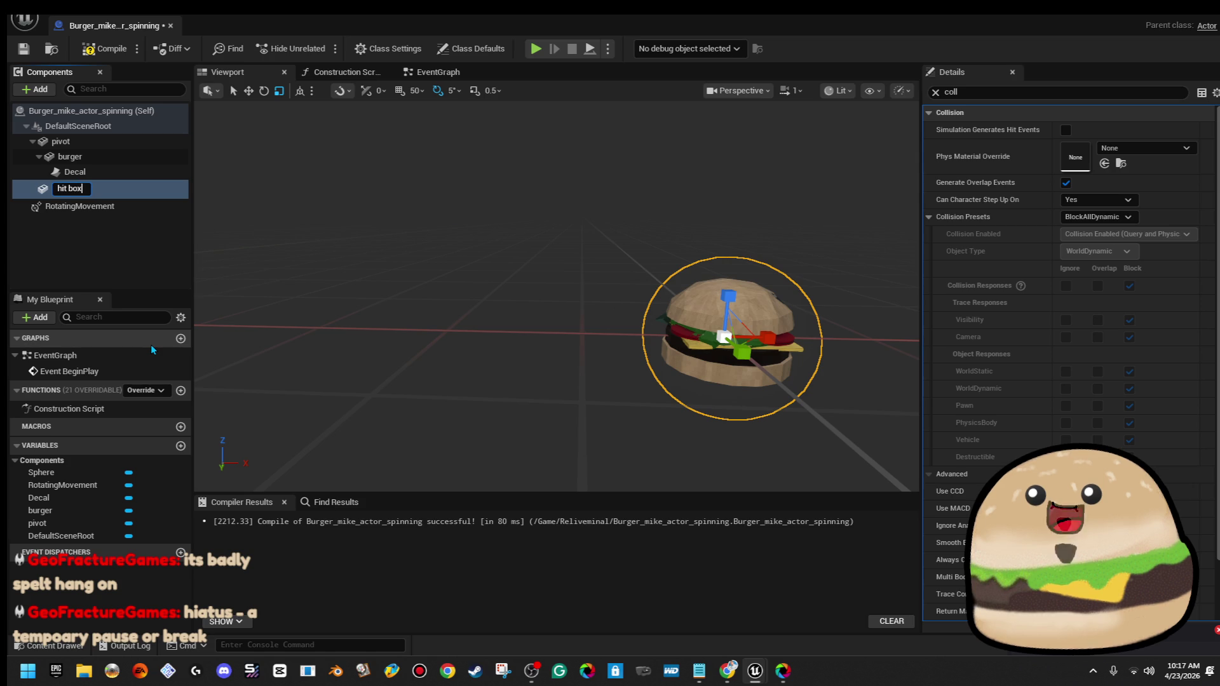
pyautogui.write(' = s')
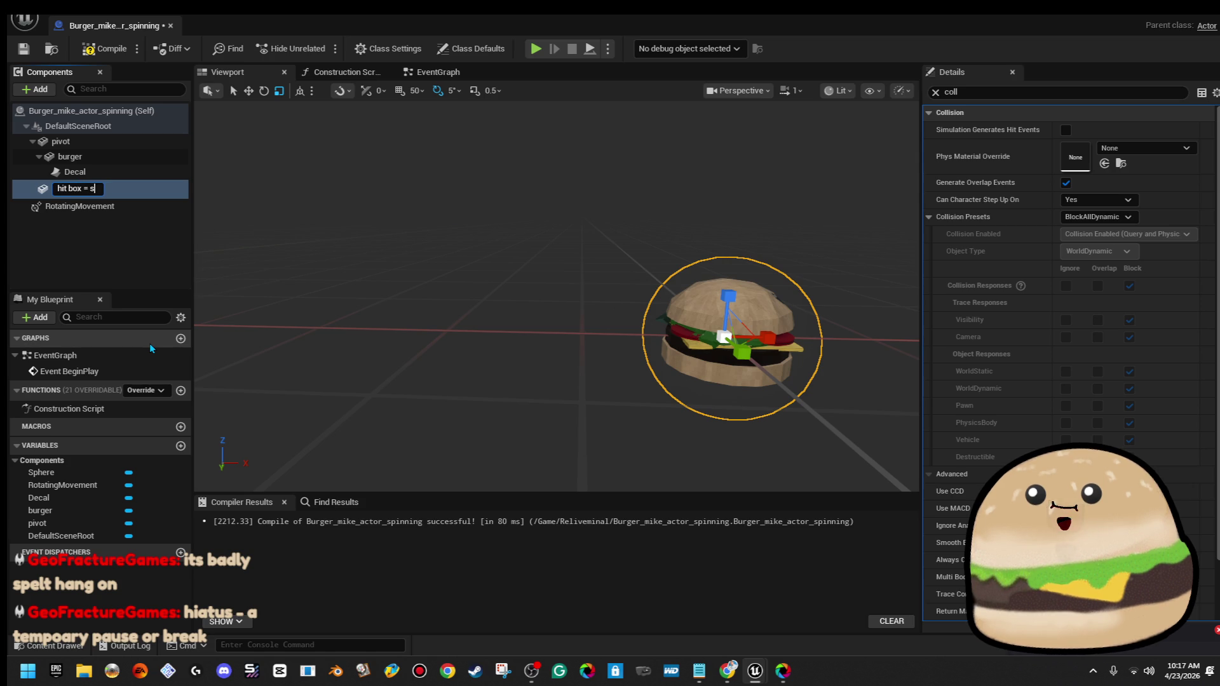
pyautogui.write('pherer')
pyautogui.press('Return')
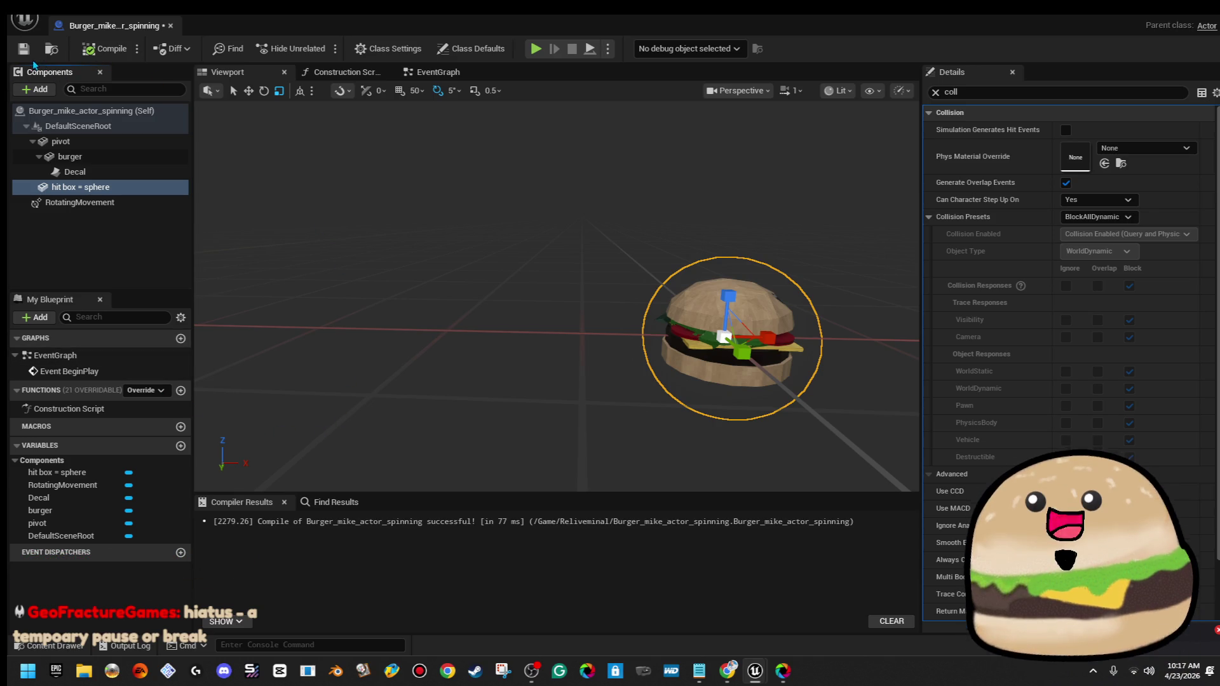
pyautogui.hotkey('alt', 'Tab')
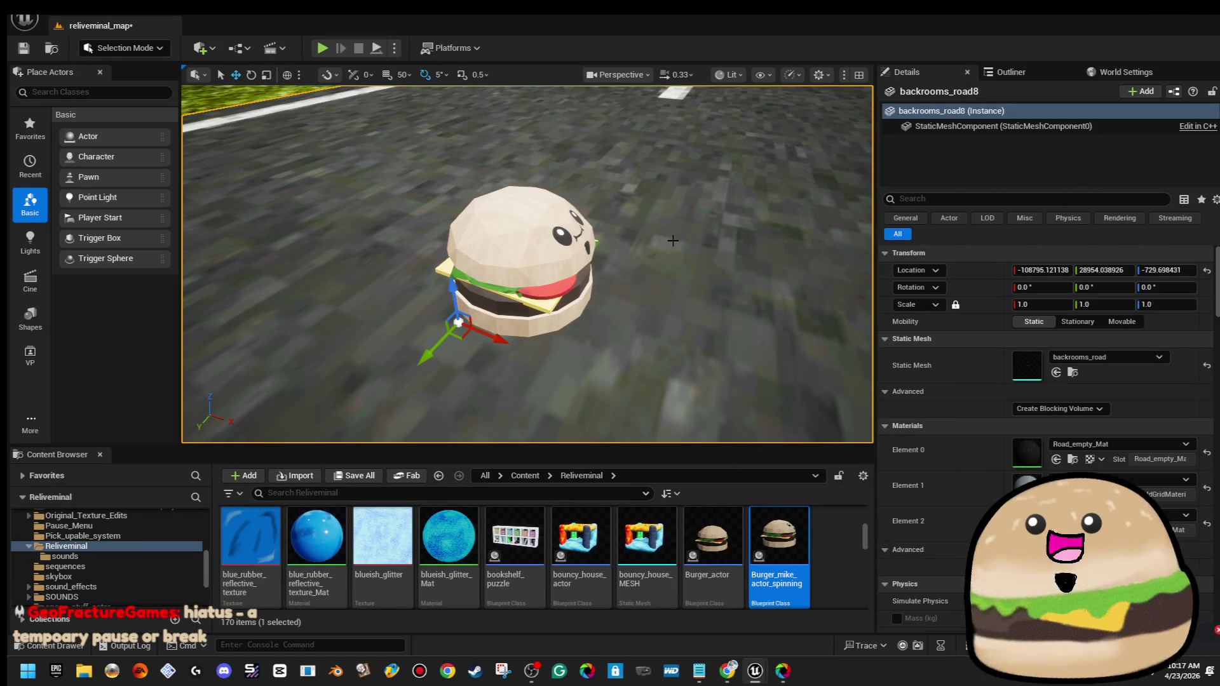
# Open Burger_actor and copy its interactable_object(tag) tag value
pyautogui.click(712, 540)
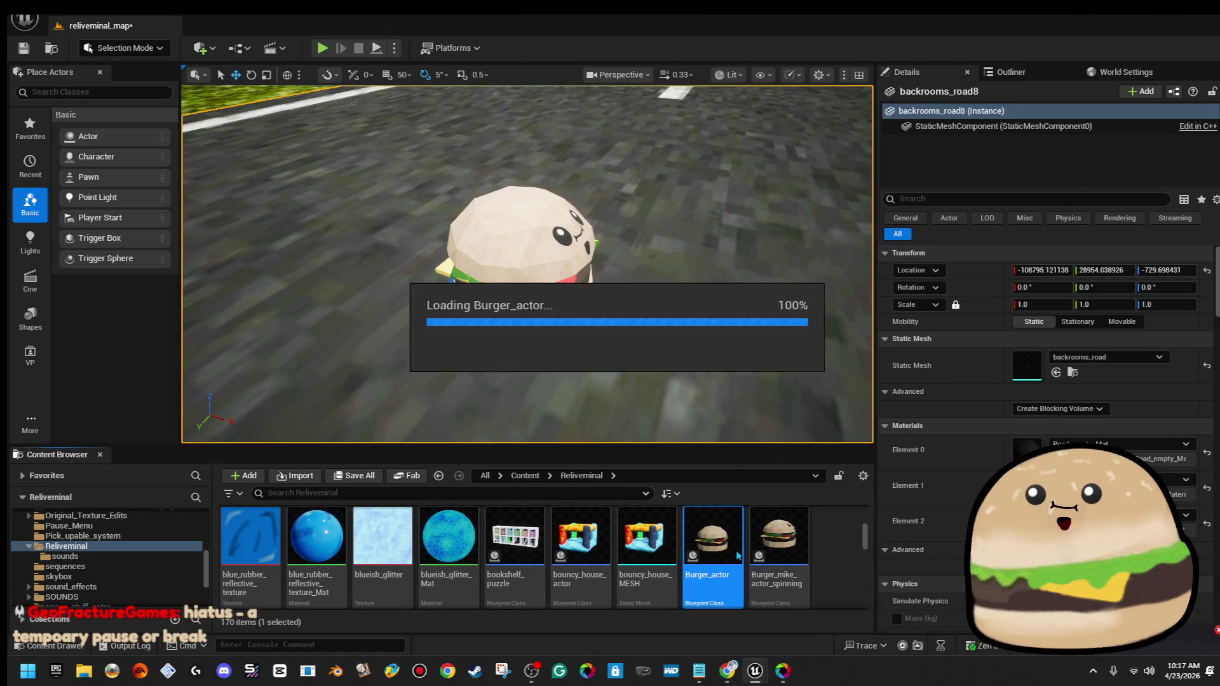
pyautogui.doubleClick(711, 540)
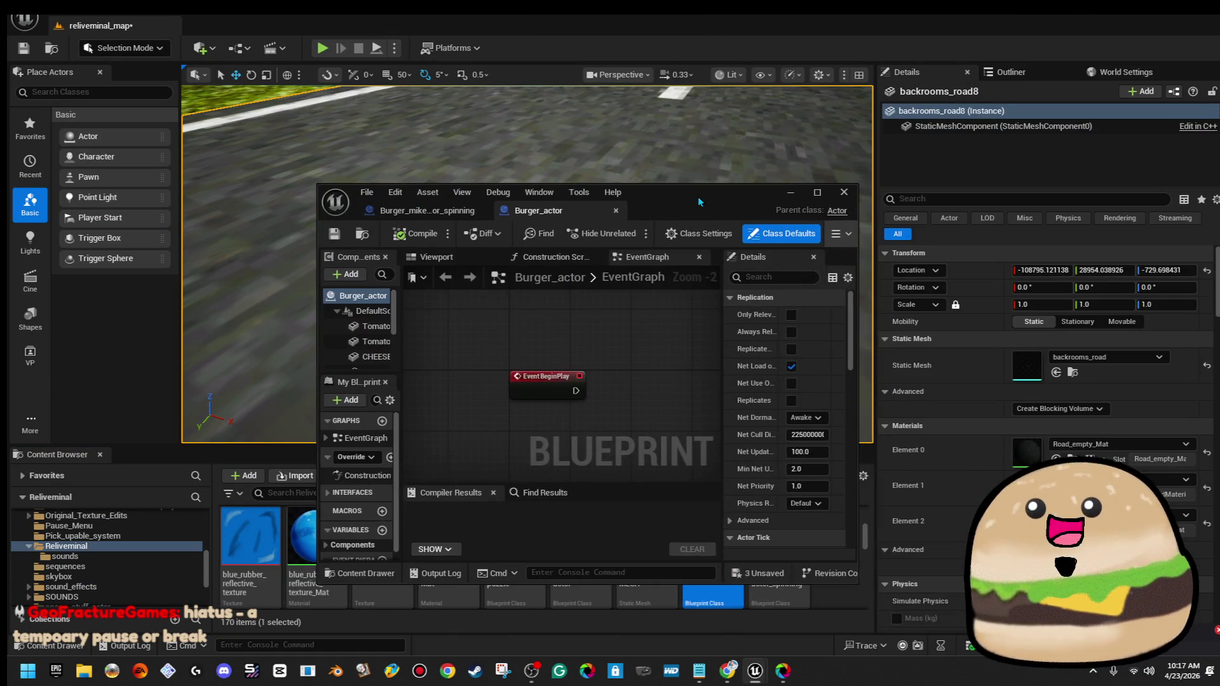
pyautogui.write('tag')
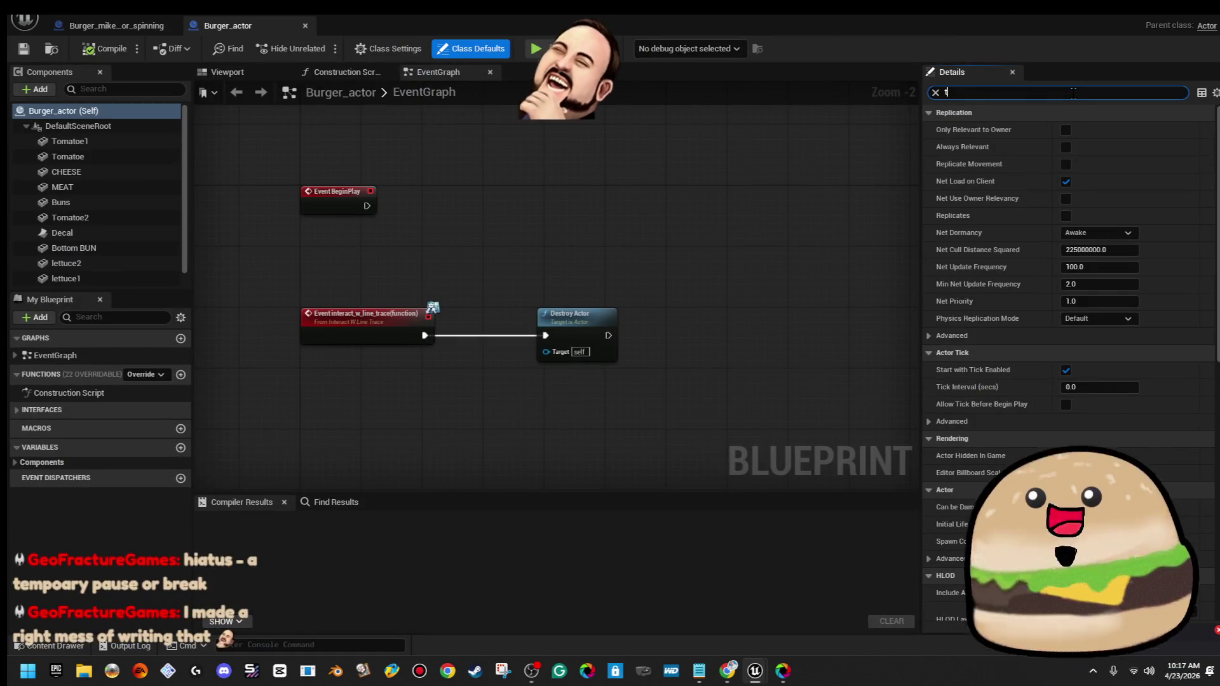
pyautogui.click(1124, 164)
pyautogui.rightClick(1124, 164)
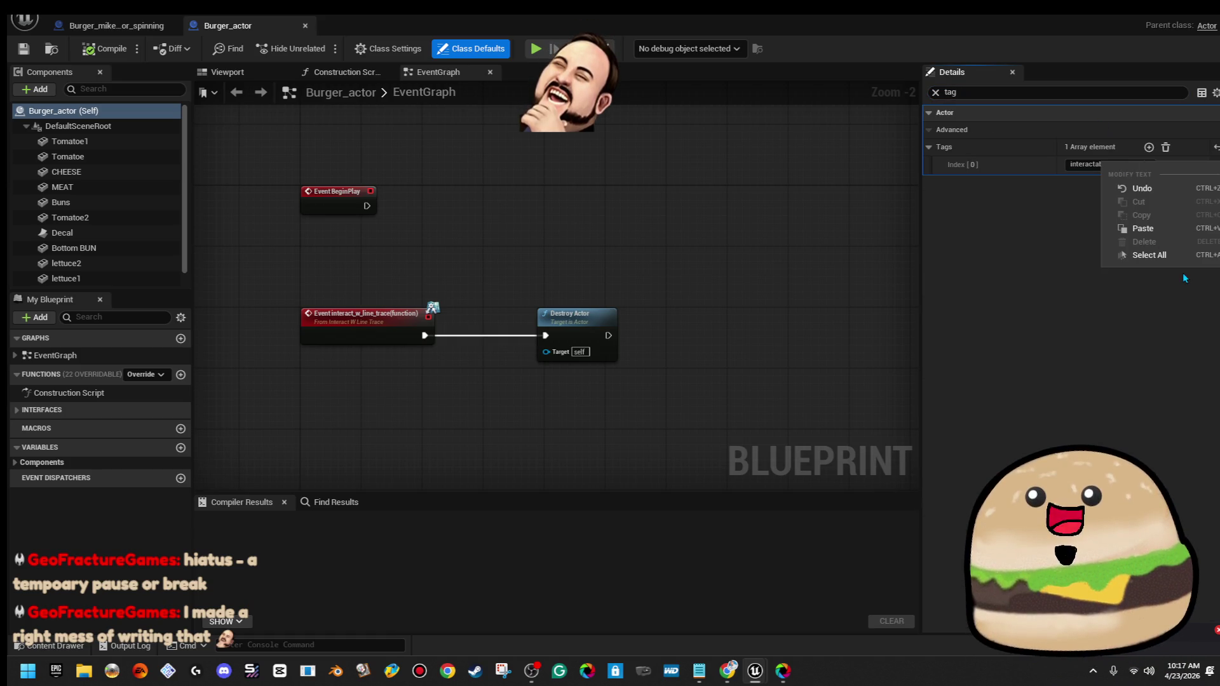
pyautogui.click(1180, 258)
pyautogui.rightClick(1114, 166)
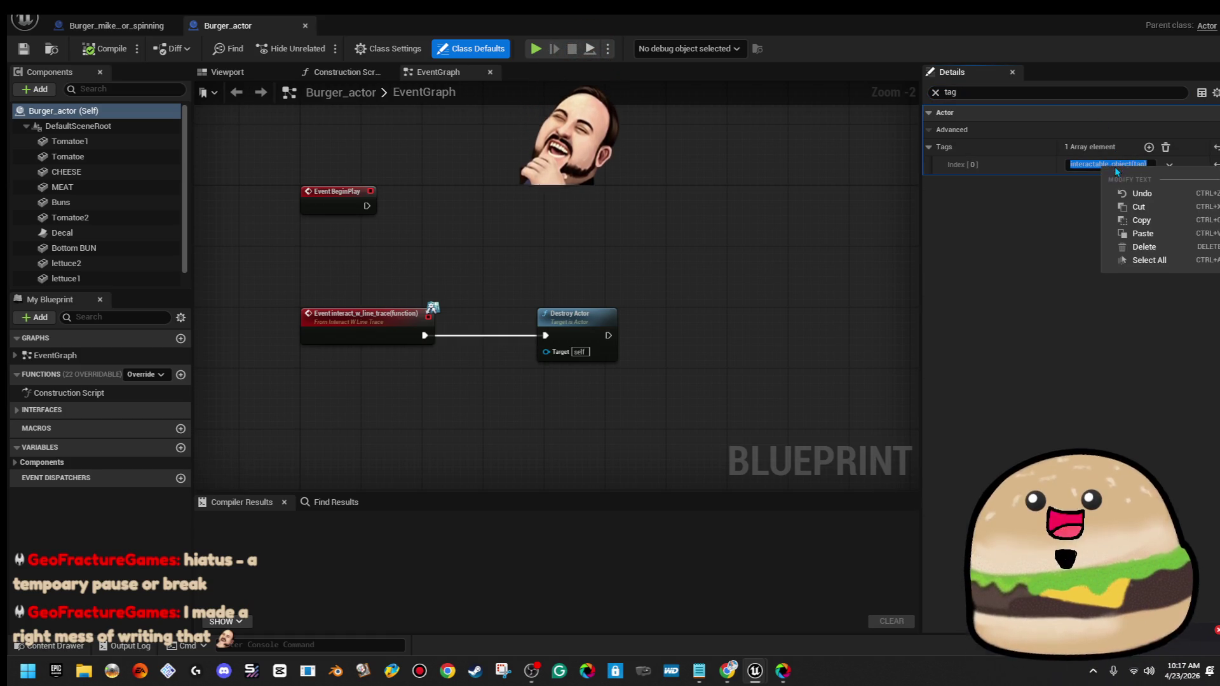
pyautogui.click(1151, 213)
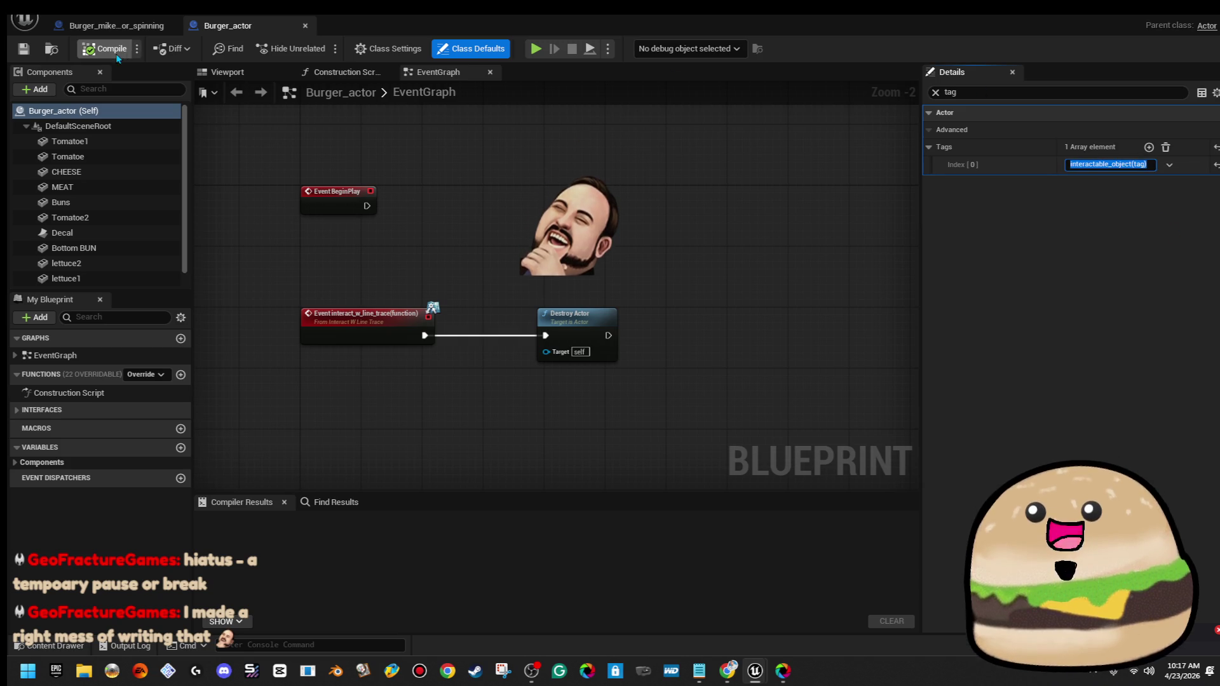
# Add interactable_object(tag) to the hit box's Component Tags, then compile and save
pyautogui.click(124, 27)
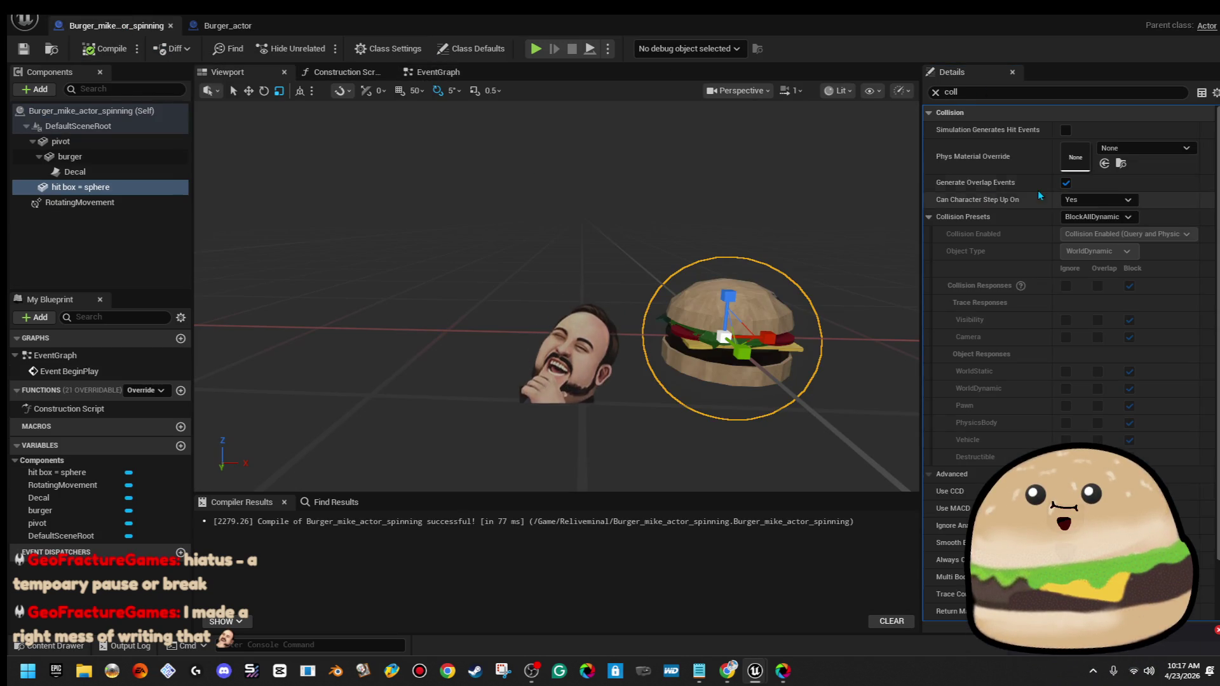
pyautogui.doubleClick(950, 92)
pyautogui.write('tag')
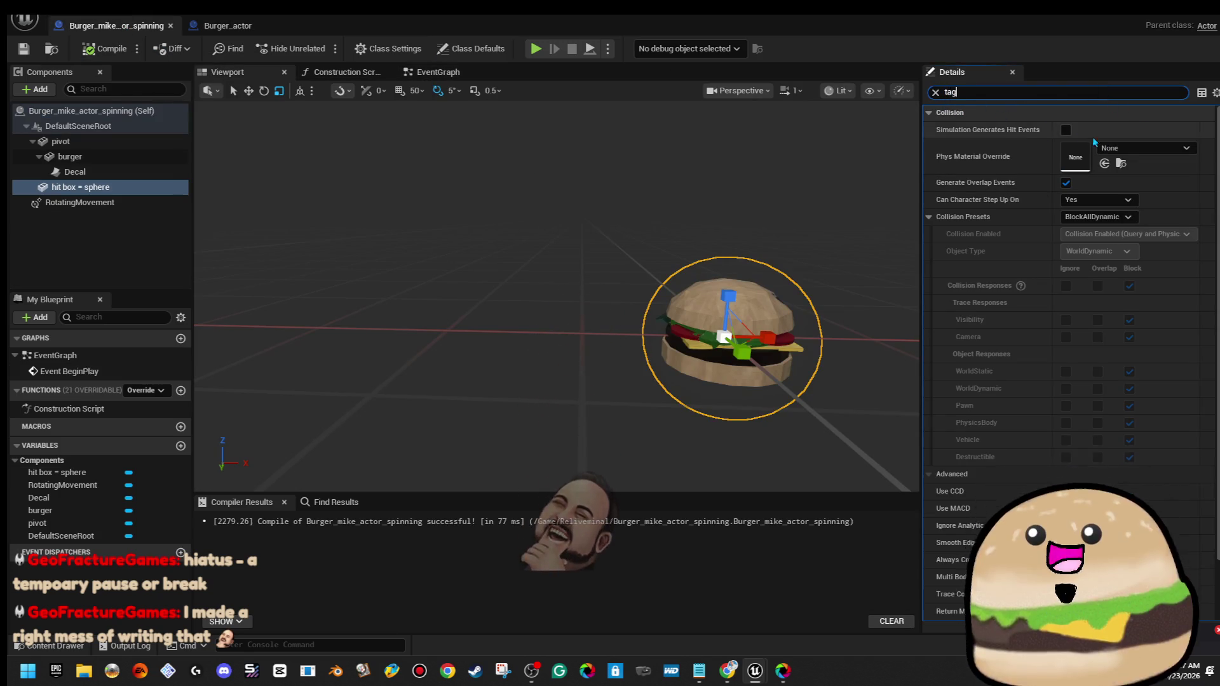
pyautogui.click(1150, 130)
pyautogui.write('interactable_object(tag)')
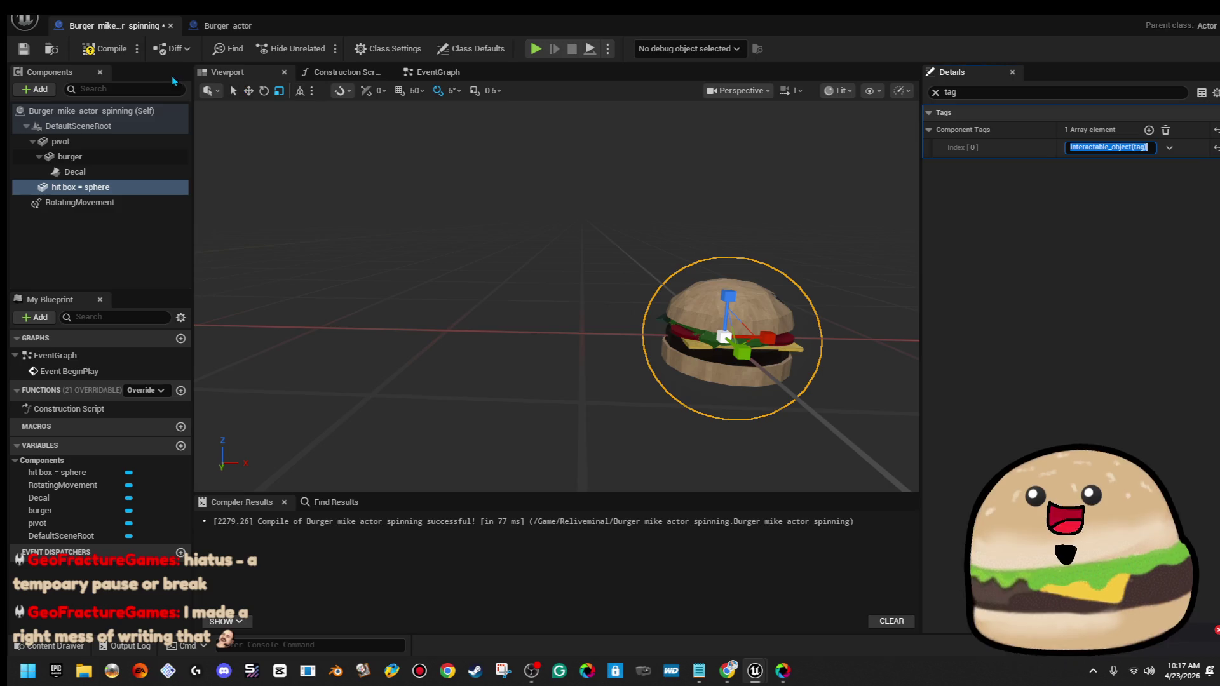
pyautogui.click(81, 53)
pyautogui.click(24, 49)
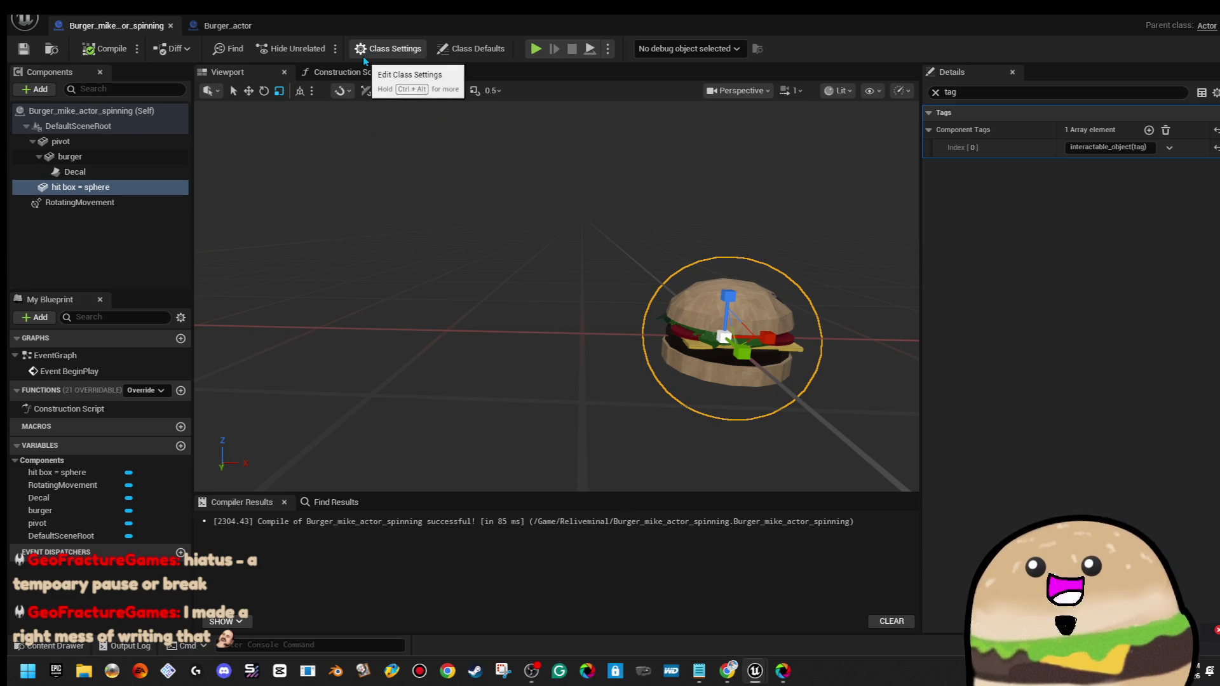
# Add Interact W Line Trace to the burger blueprint's implemented interfaces in Class Settings
pyautogui.click(389, 49)
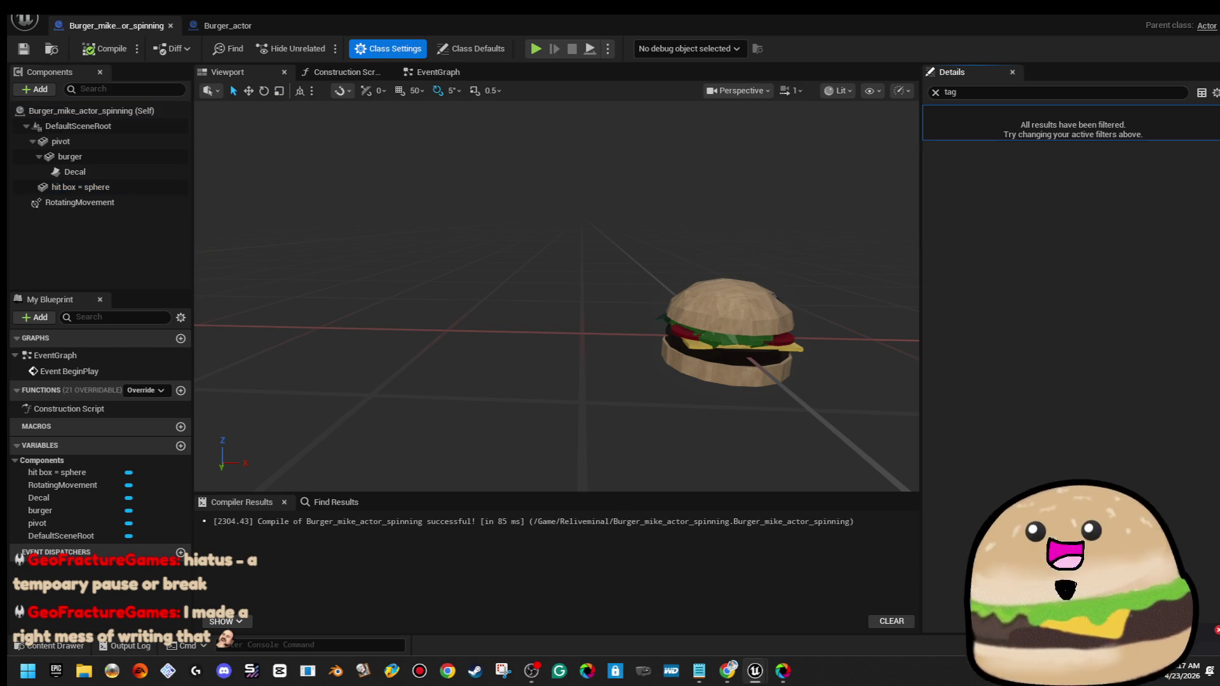
pyautogui.click(935, 93)
pyautogui.click(934, 170)
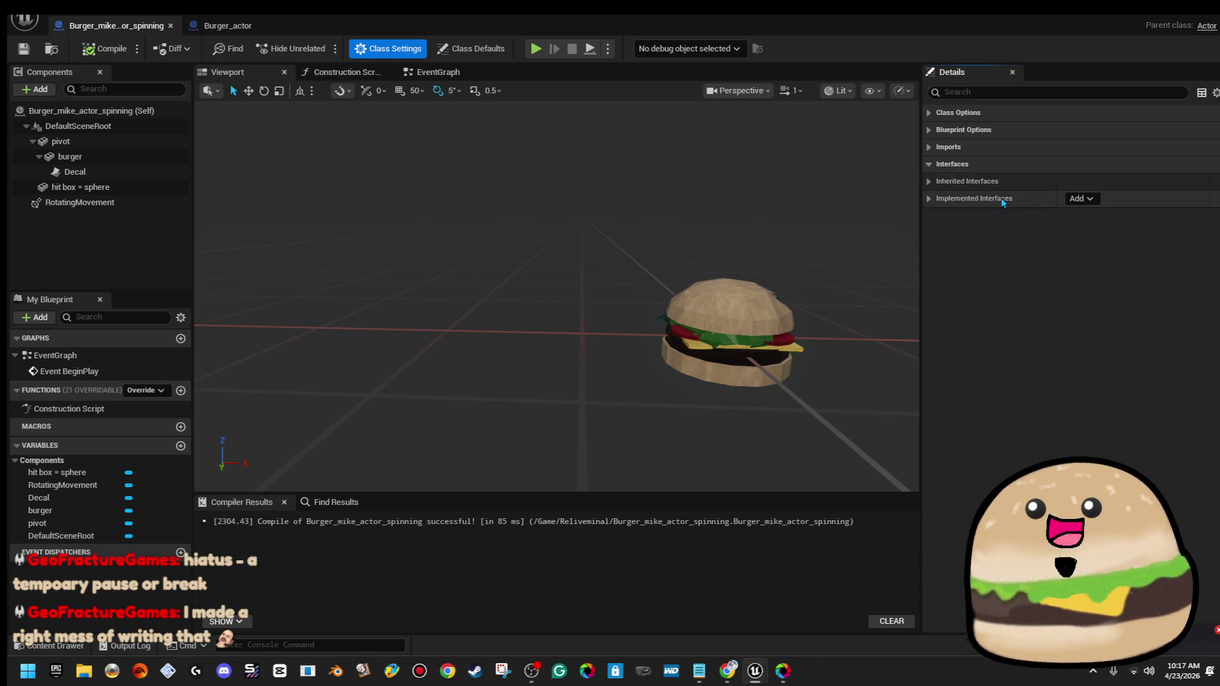
pyautogui.click(1078, 199)
pyautogui.write('w line')
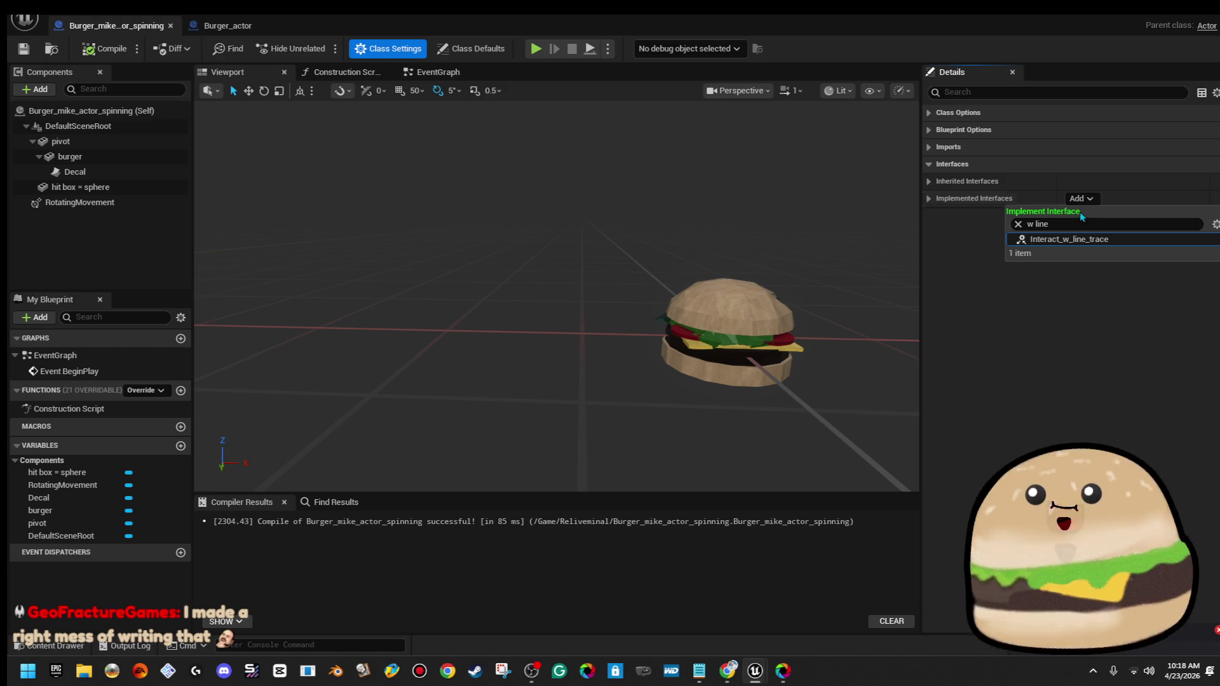
pyautogui.click(1069, 239)
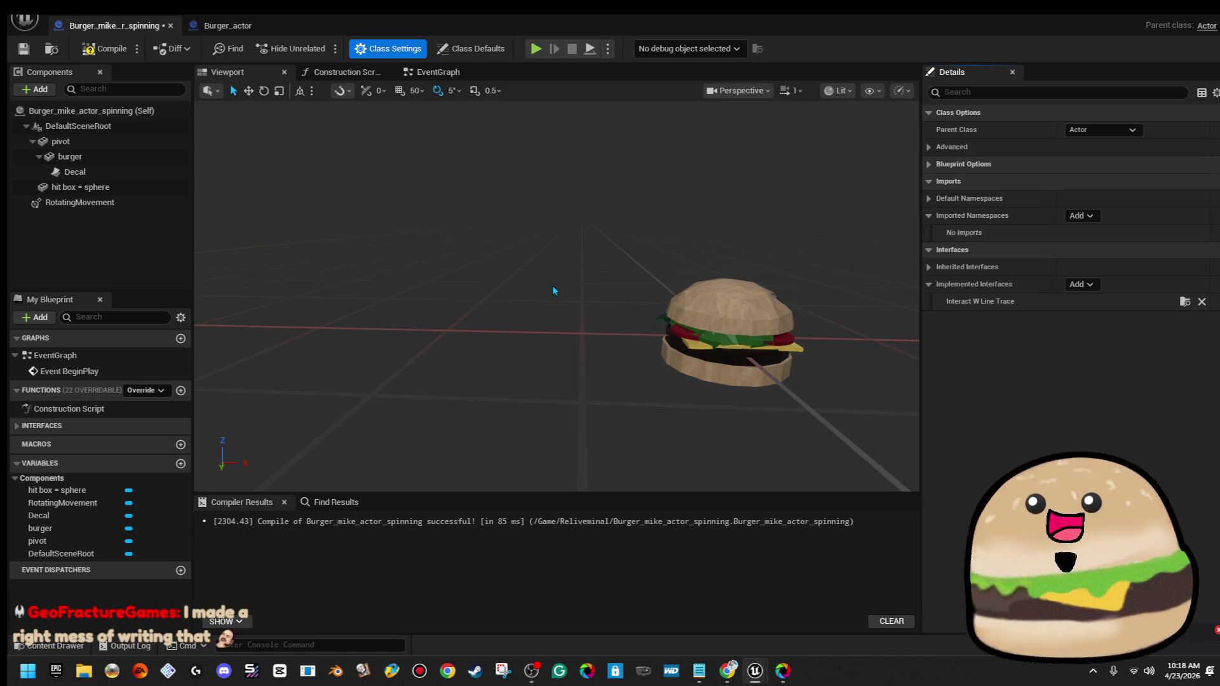
# Add the interact_w_line_trace event to the Event Graph and wire it into Destroy Actor
pyautogui.click(437, 72)
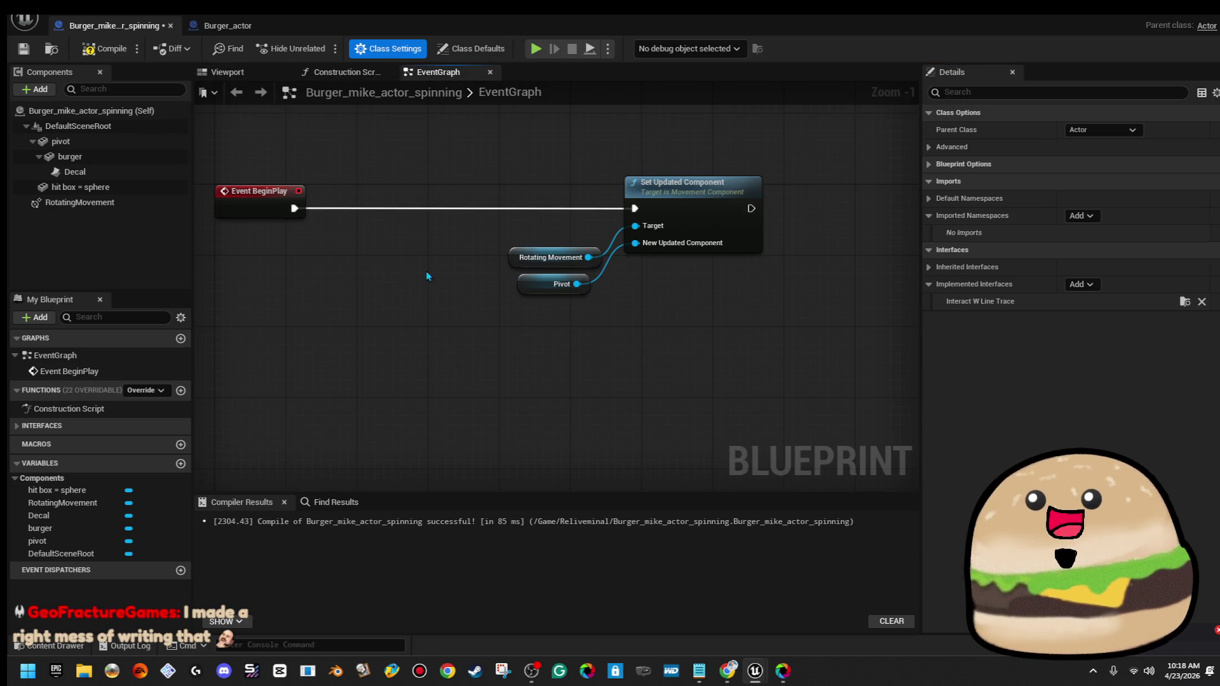
pyautogui.rightClick(280, 430)
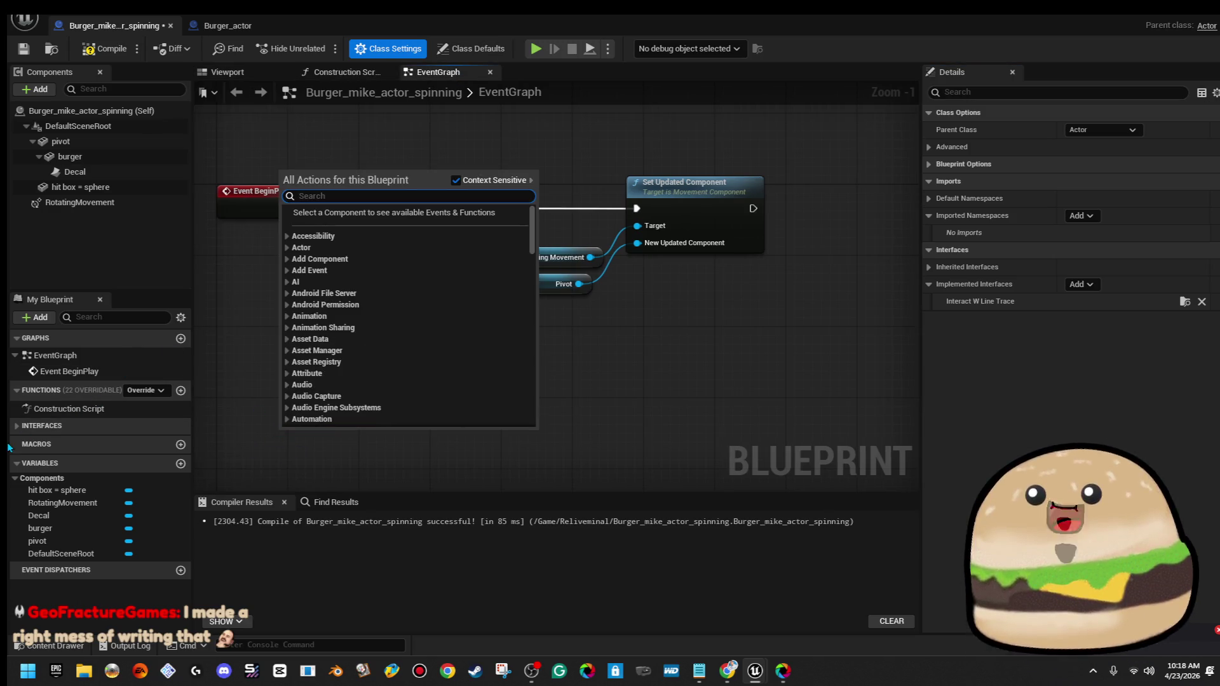
pyautogui.click(38, 426)
pyautogui.doubleClick(69, 443)
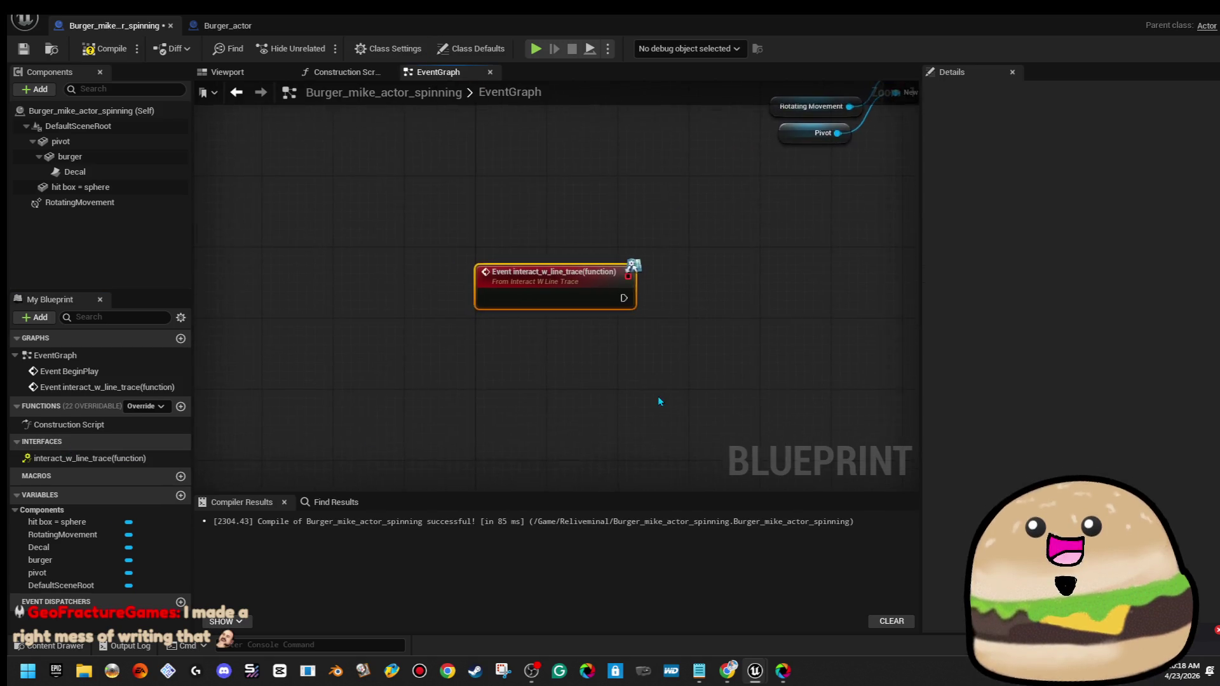
pyautogui.moveTo(498, 395); pyautogui.dragTo(731, 413)
pyautogui.write('detro')
pyautogui.press('BackSpace')
pyautogui.press('BackSpace')
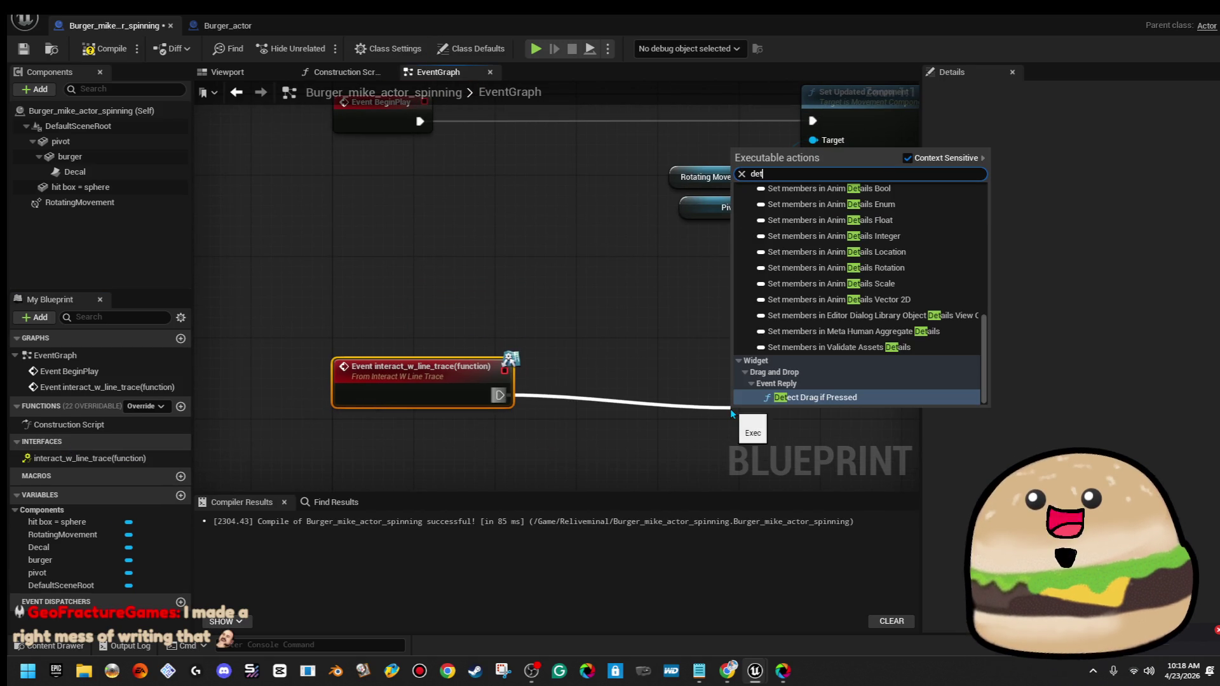
pyautogui.write('str')
pyautogui.press('Return')
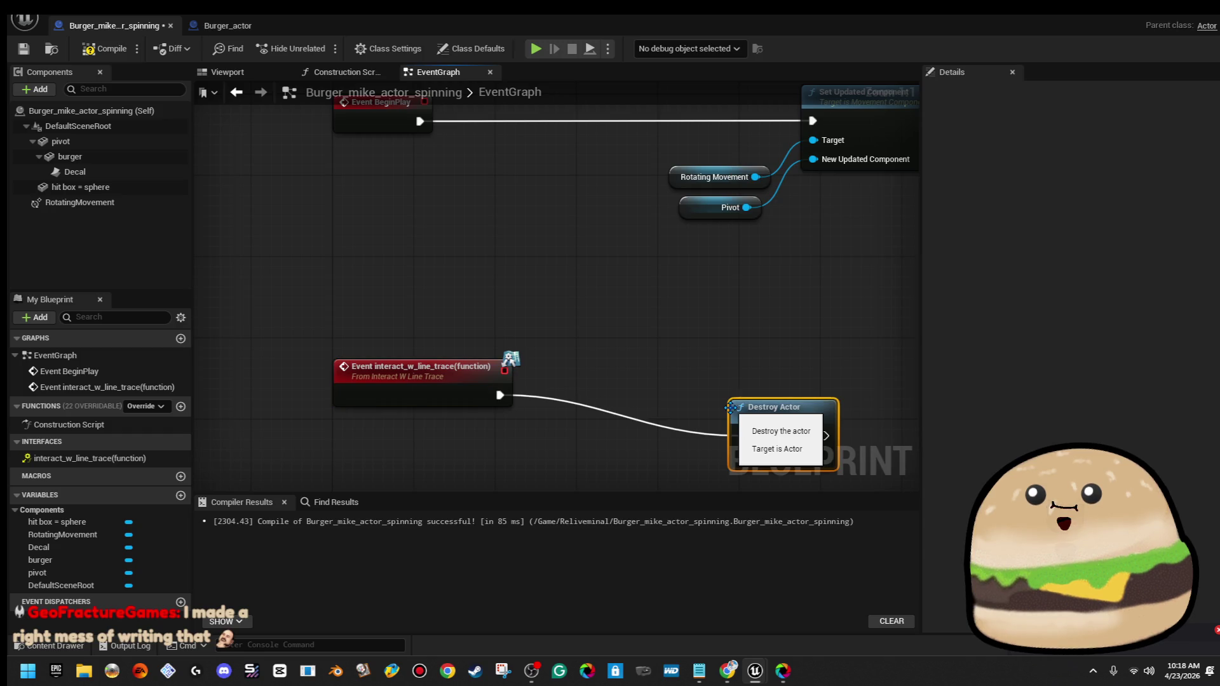
pyautogui.moveTo(791, 411); pyautogui.dragTo(791, 373)
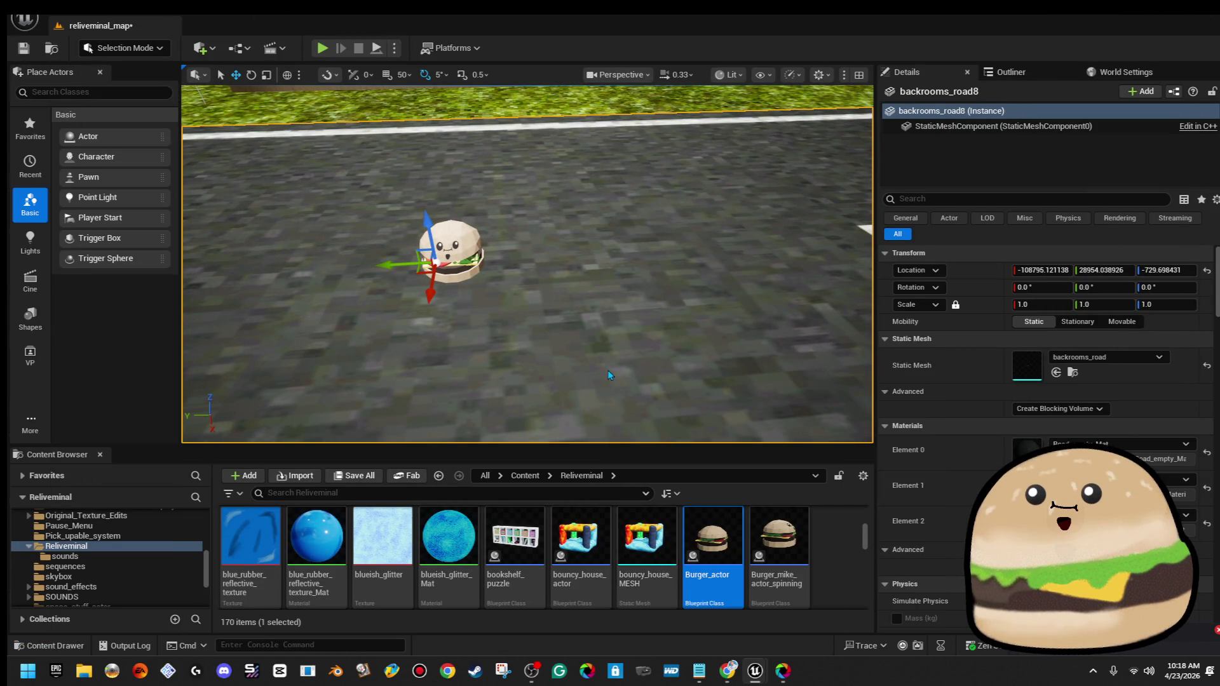
# Play-test the level from a spot on the road, then stop it
pyautogui.rightClick(609, 219)
pyautogui.click(654, 643)
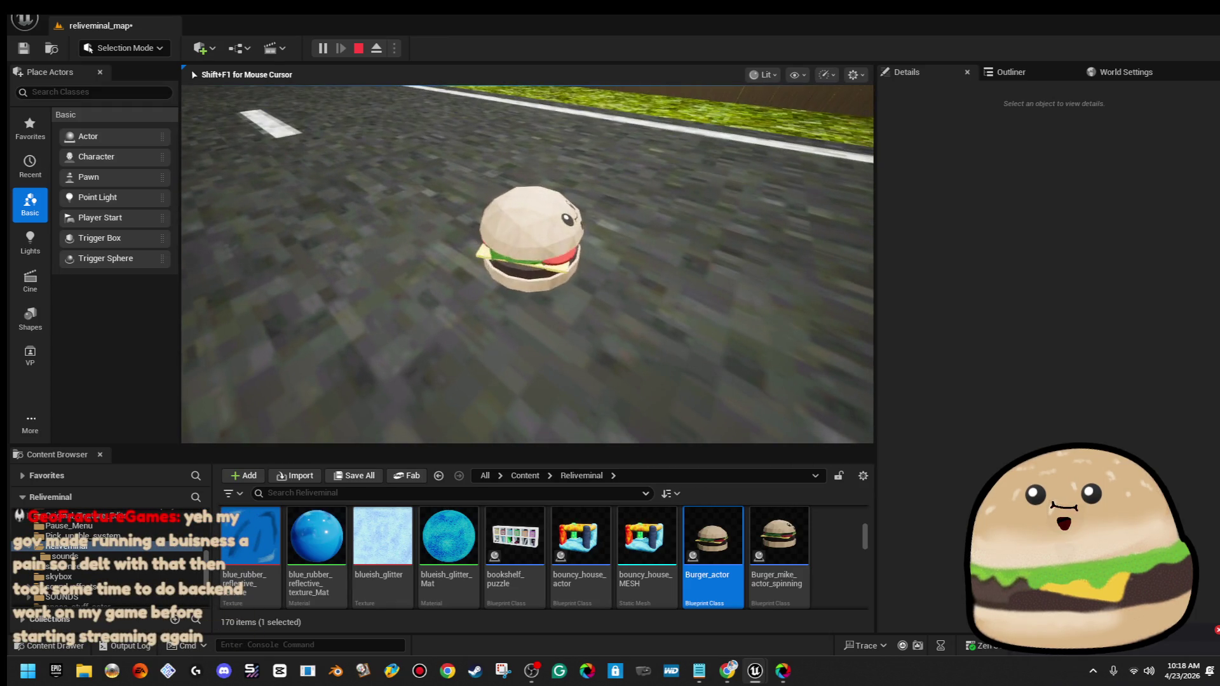
pyautogui.press('Escape')
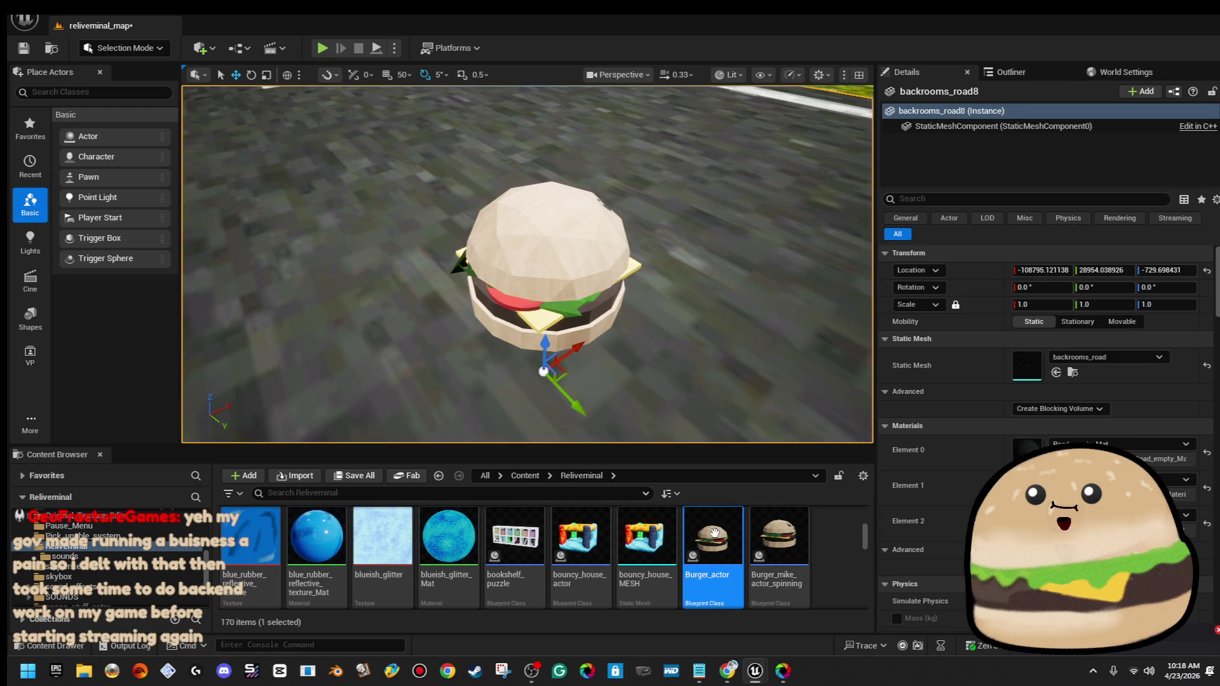
# Open the placed Burger_mike_actor_spinning's blueprint from the level
pyautogui.rightClick(537, 235)
pyautogui.click(633, 292)
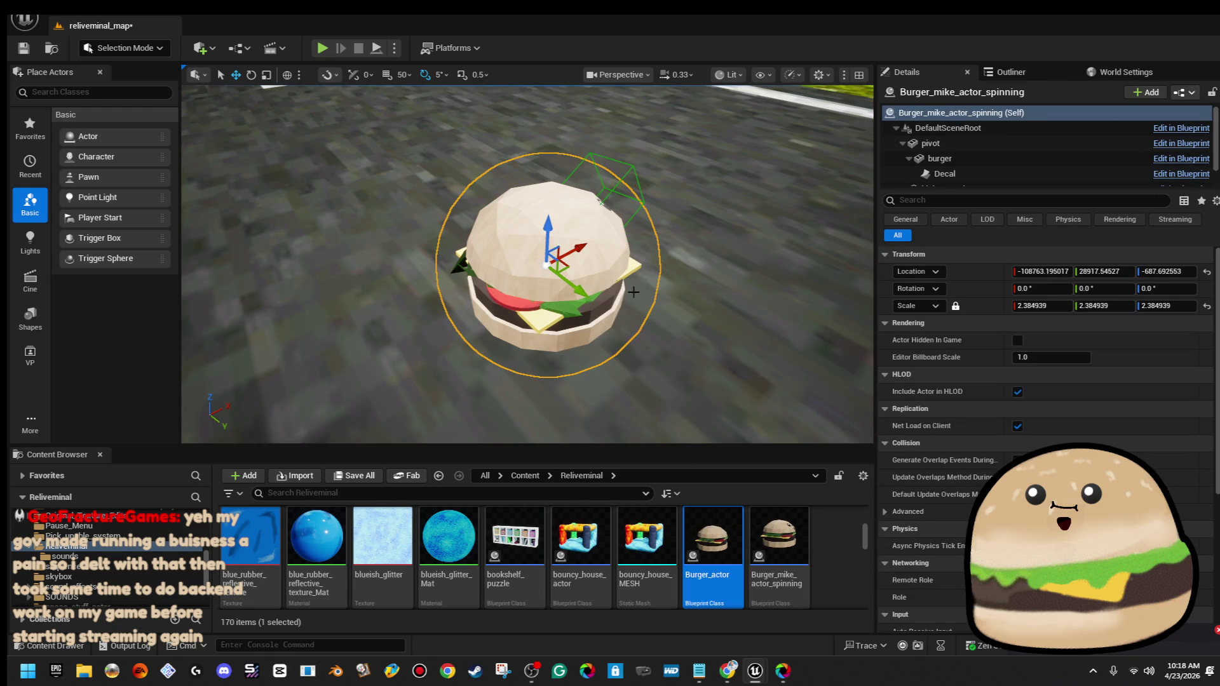
pyautogui.doubleClick(792, 550)
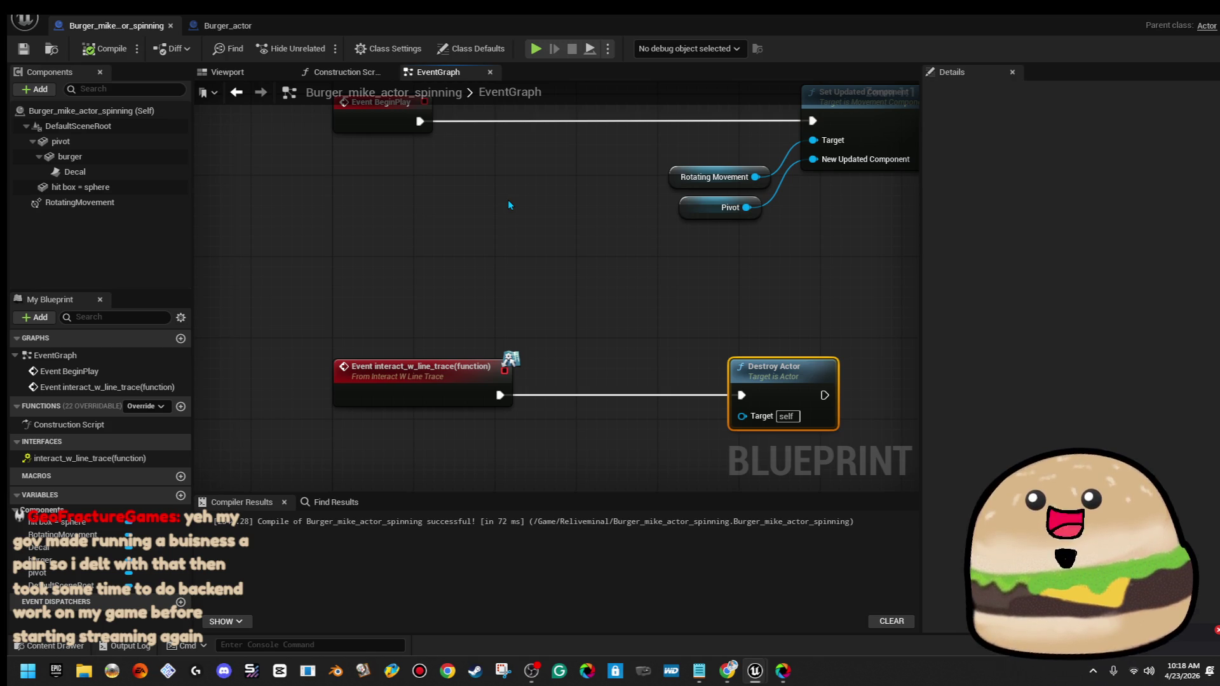
# Inspect the hit box component, briefly making it the root and undoing that
pyautogui.click(101, 188)
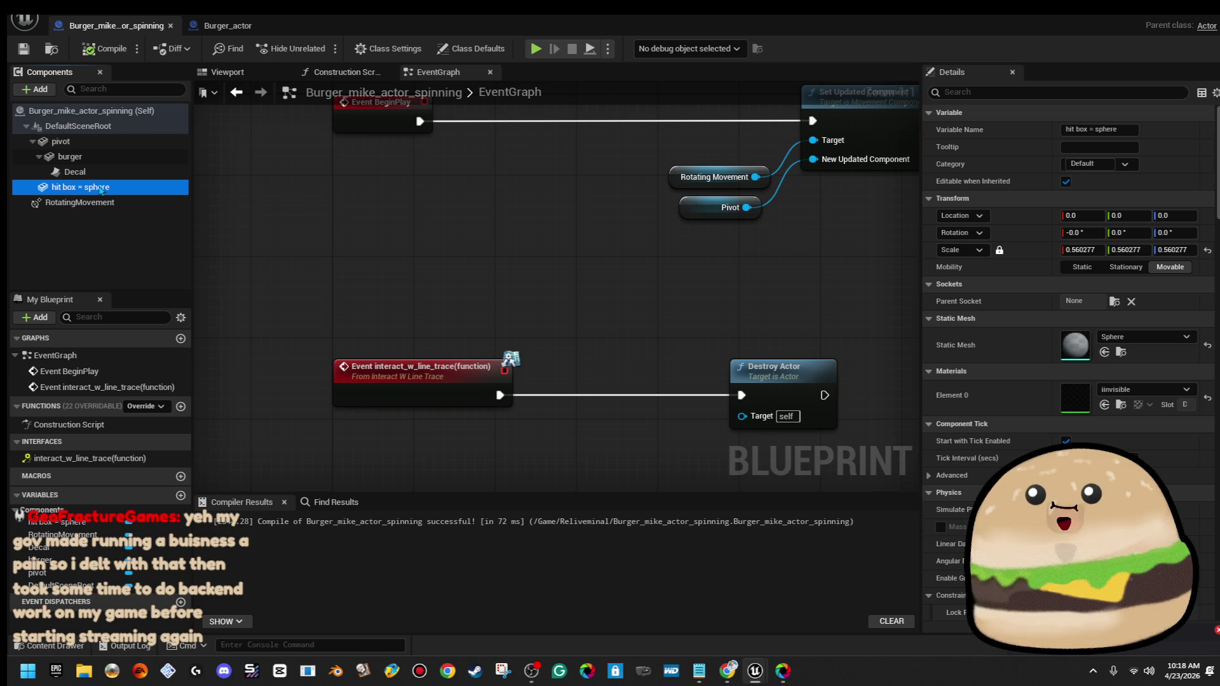
pyautogui.click(32, 141)
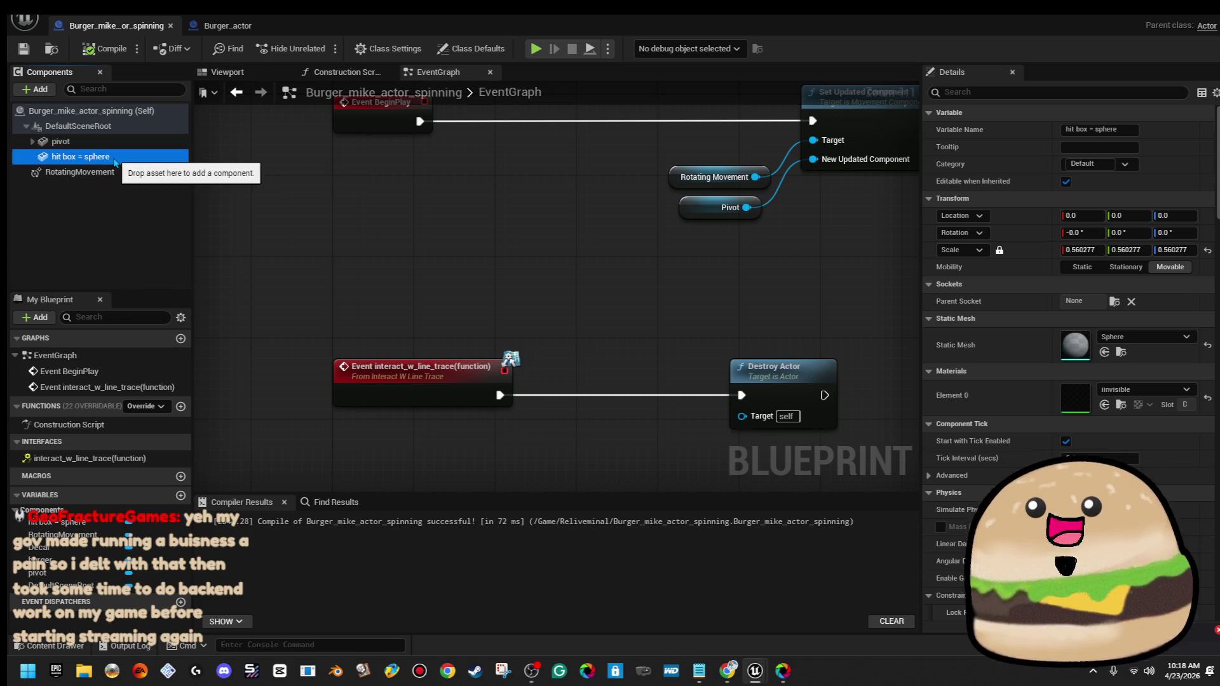
pyautogui.moveTo(115, 162); pyautogui.dragTo(124, 131)
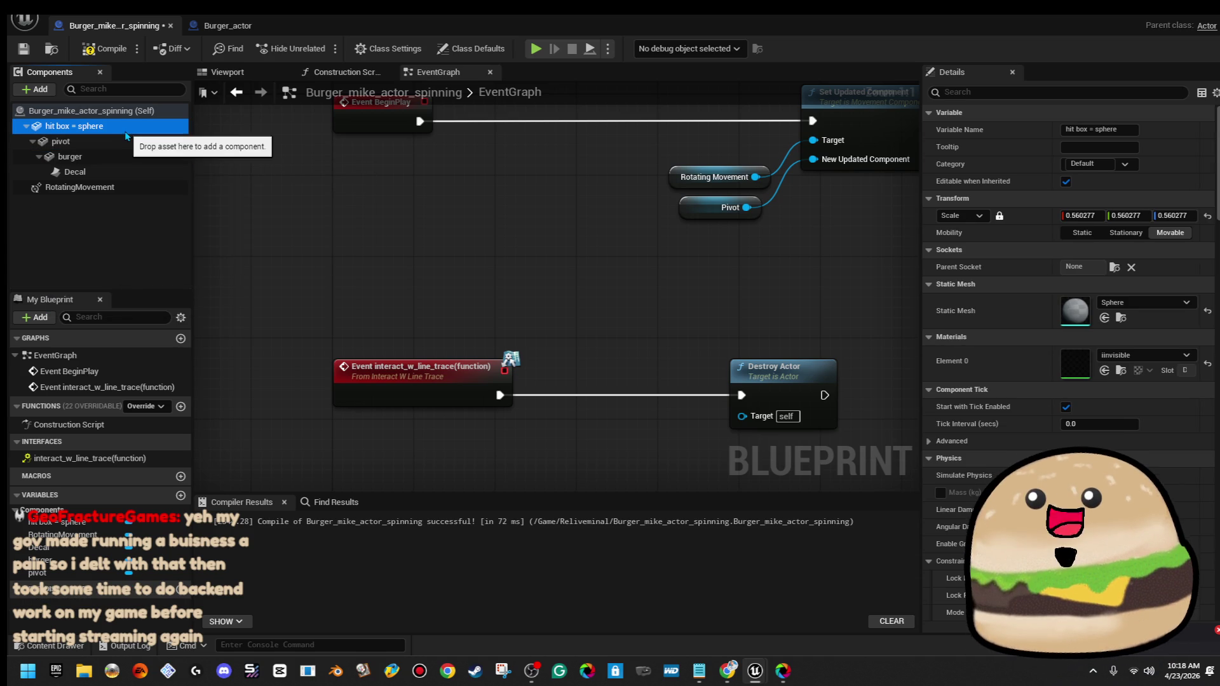
pyautogui.hotkey('ctrl', 'z')
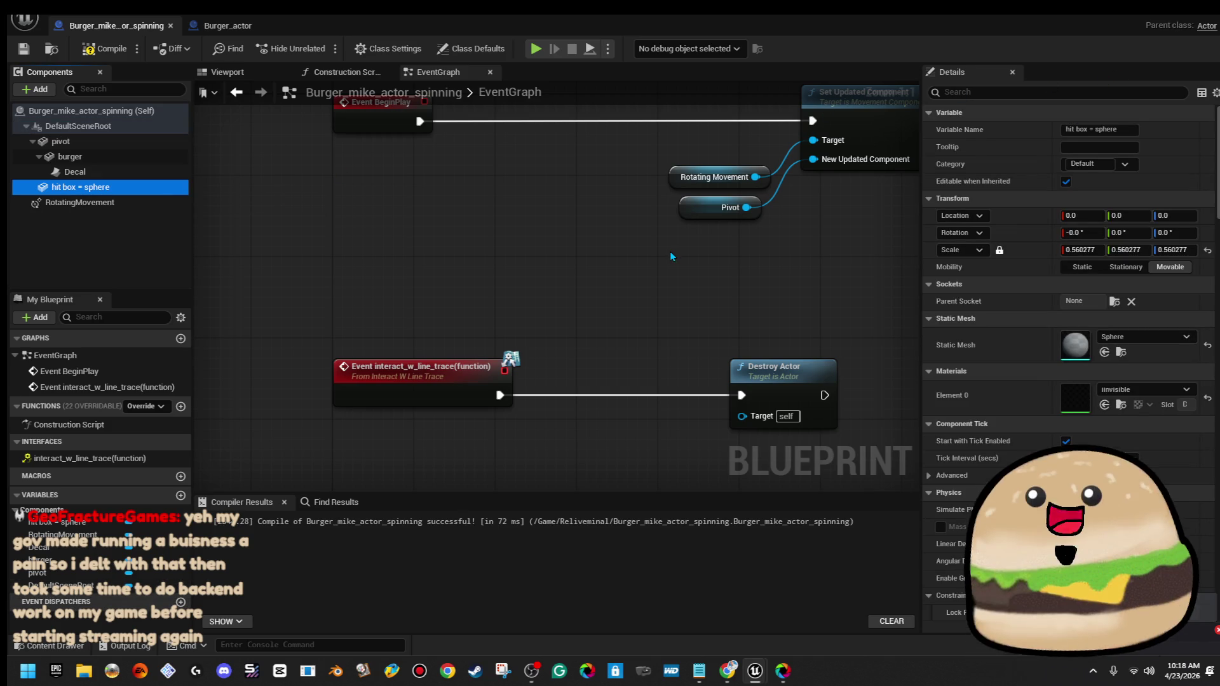
pyautogui.click(432, 388)
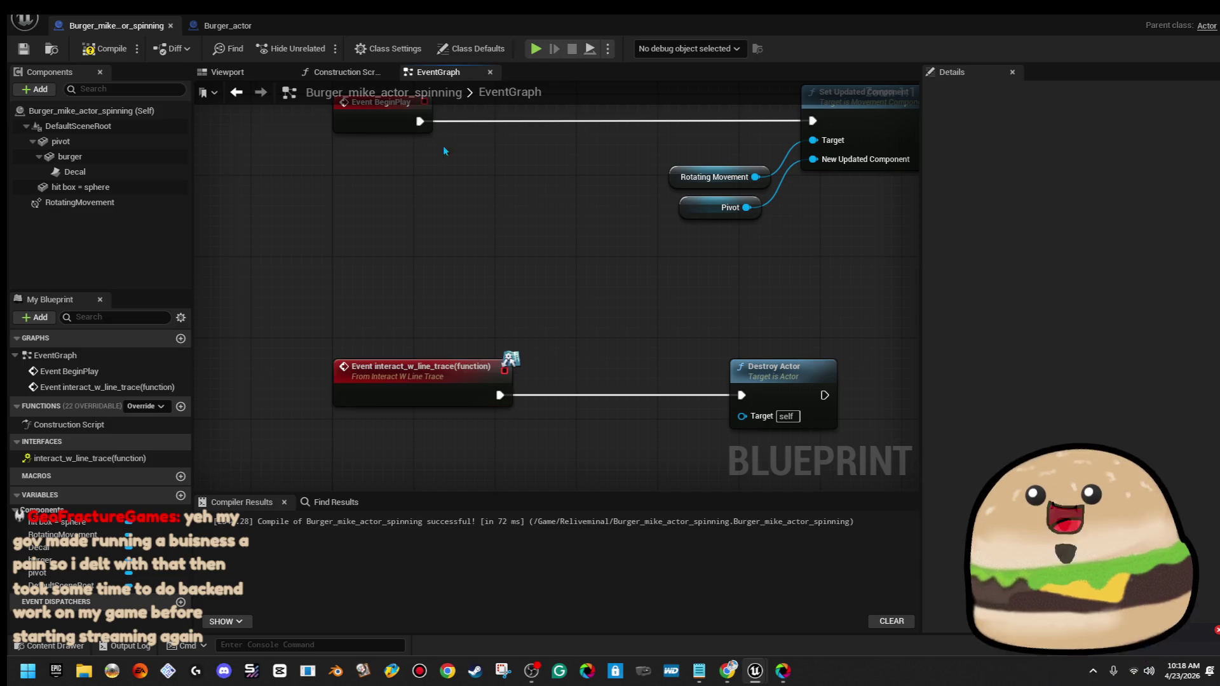
# Add a new empty element to the burger actor's own Tags in its defaults
pyautogui.click(89, 111)
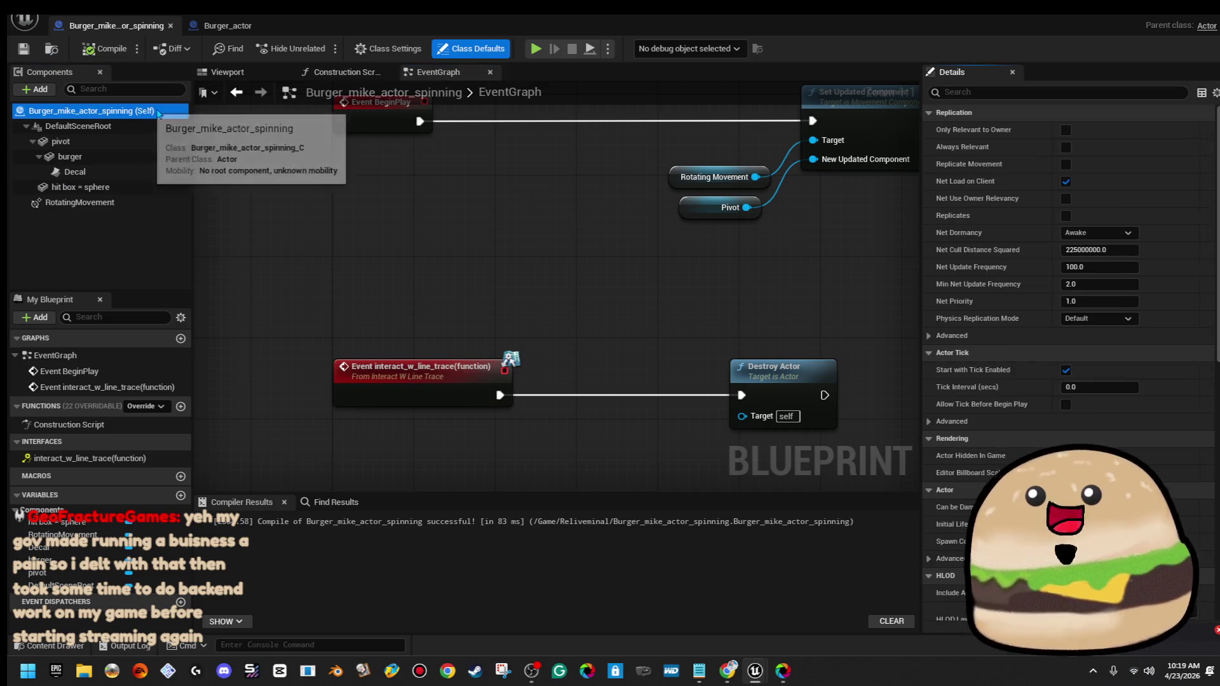
pyautogui.write('t')
pyautogui.click(1128, 93)
pyautogui.write('tag')
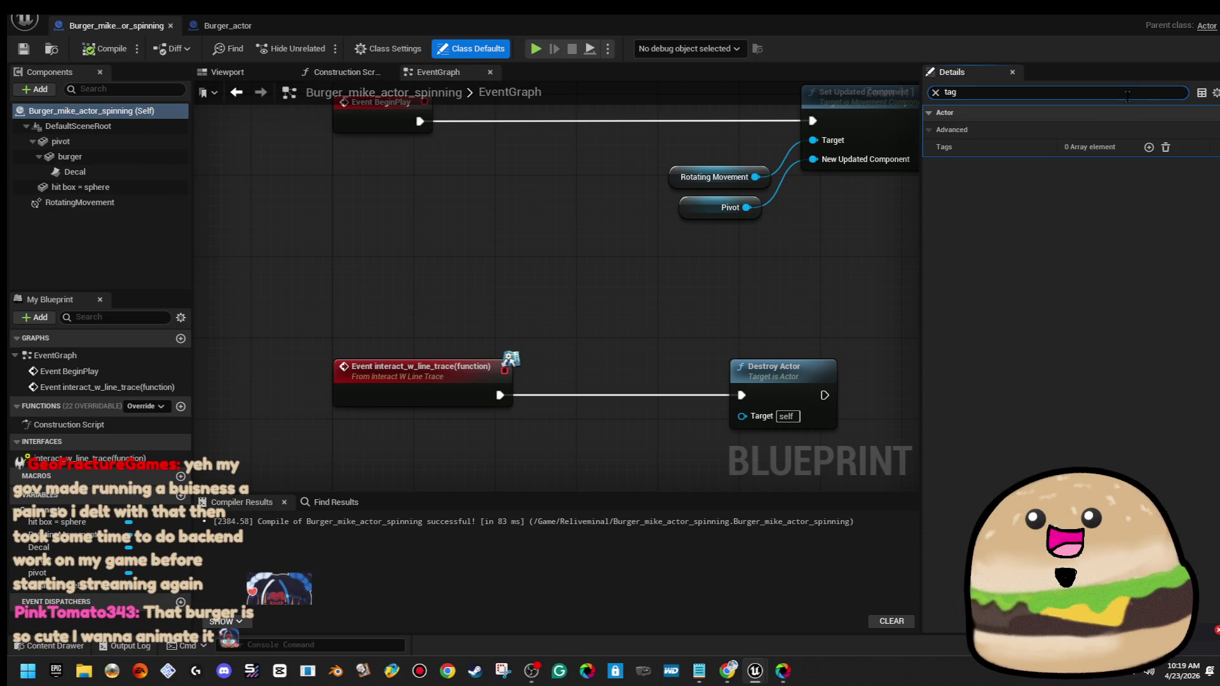
pyautogui.click(1149, 147)
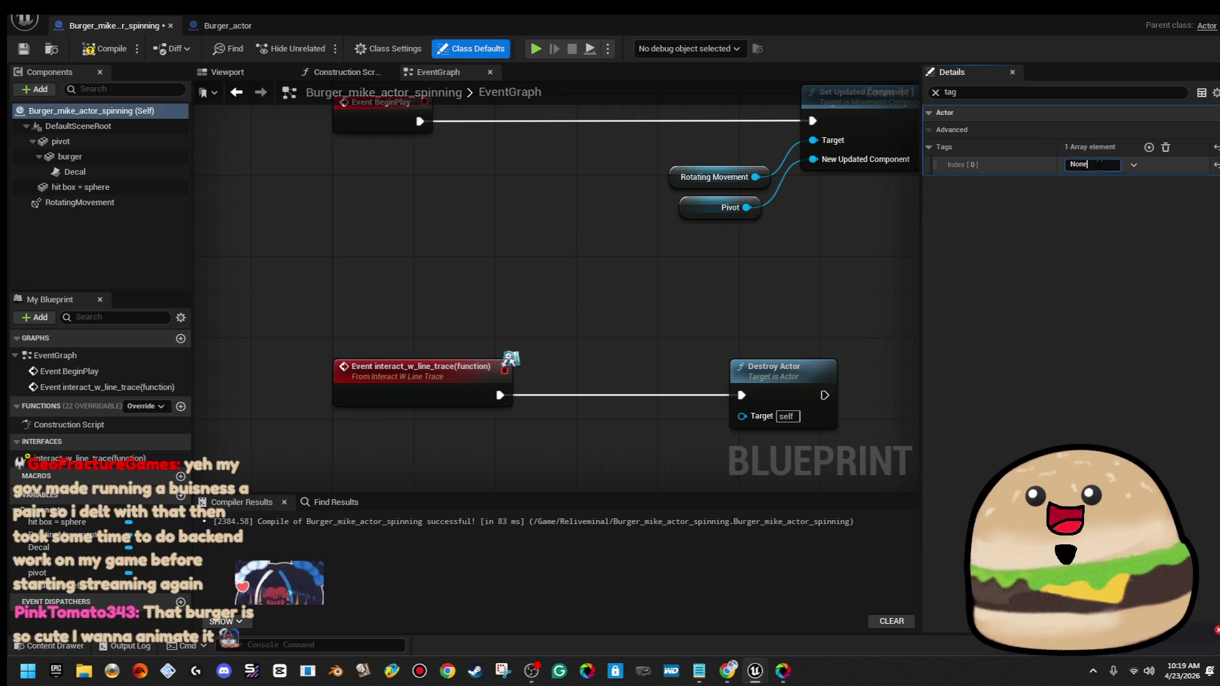
pyautogui.click(1124, 164)
pyautogui.hotkey('ctrl', 'v')
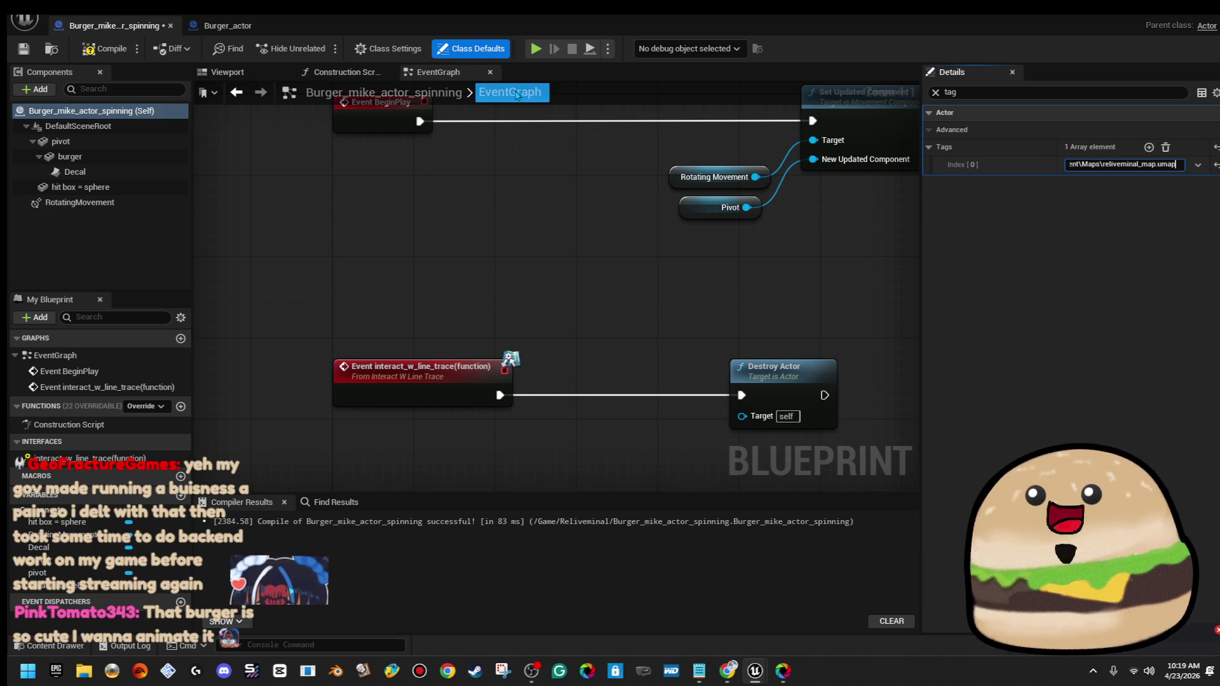
pyautogui.press('BackSpace')
pyautogui.press('BackSpace')
pyautogui.press('BackSpace')
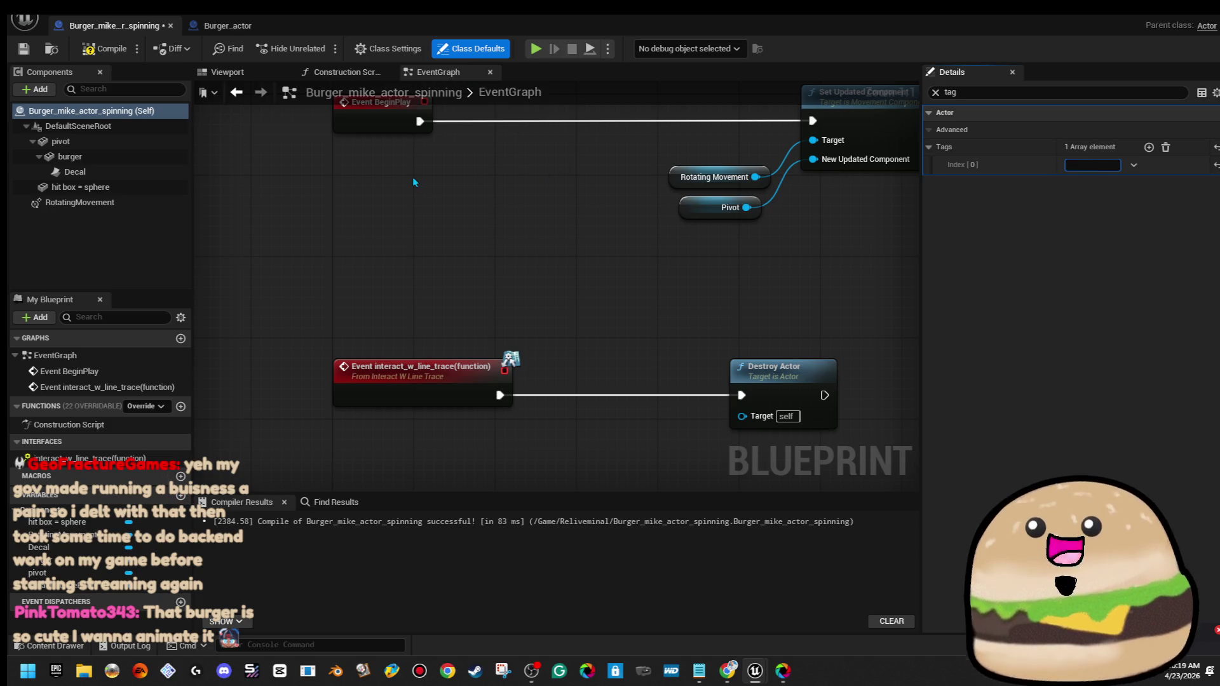
# Cut the interactable_object(tag) text out of the hit box's Component Tags
pyautogui.click(154, 127)
pyautogui.click(156, 136)
pyautogui.press('Down')
pyautogui.press('Down')
pyautogui.click(76, 186)
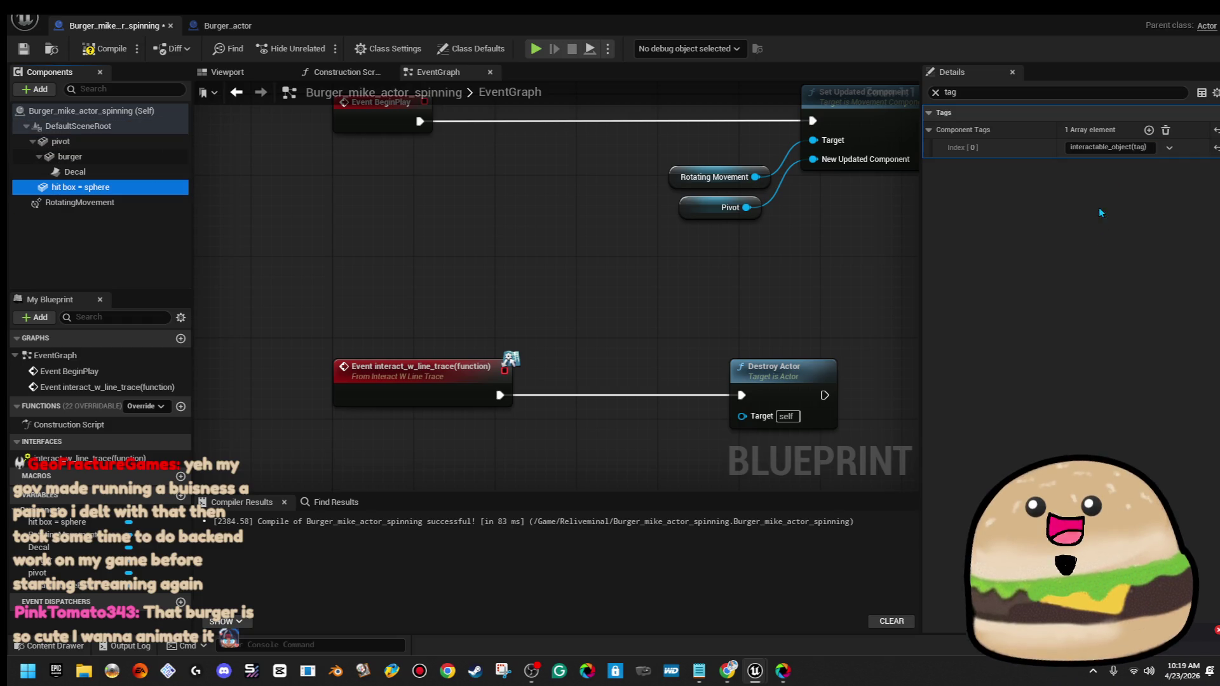
pyautogui.rightClick(1125, 149)
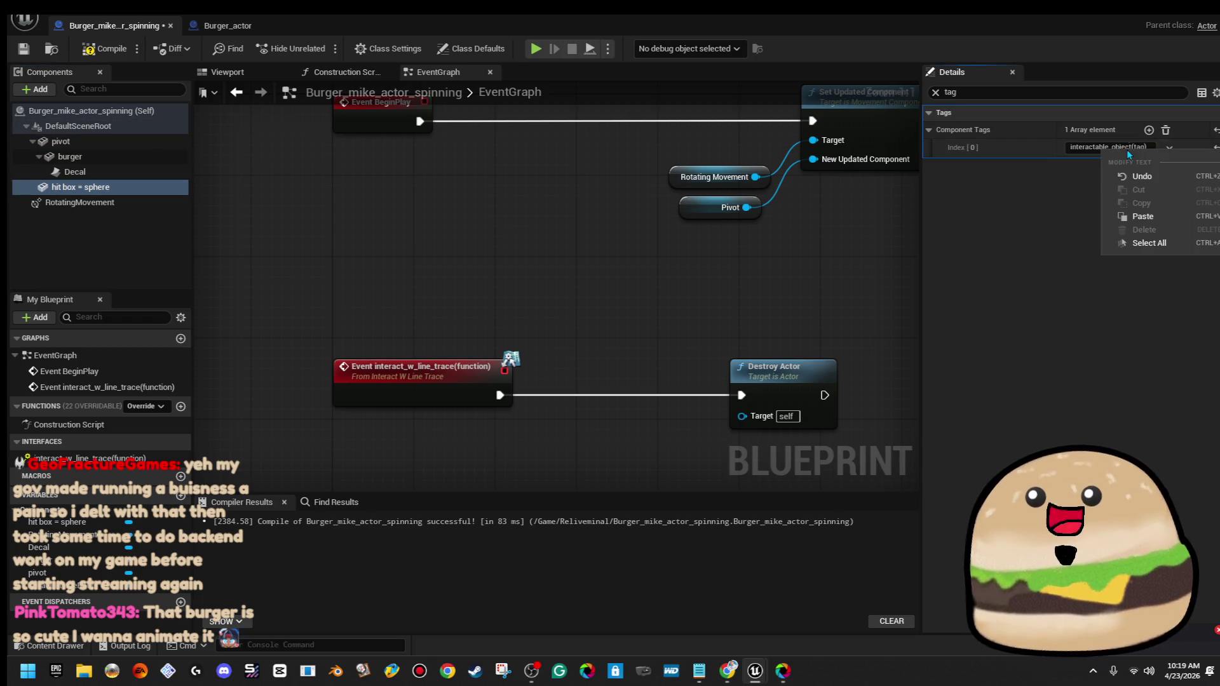
pyautogui.click(1179, 247)
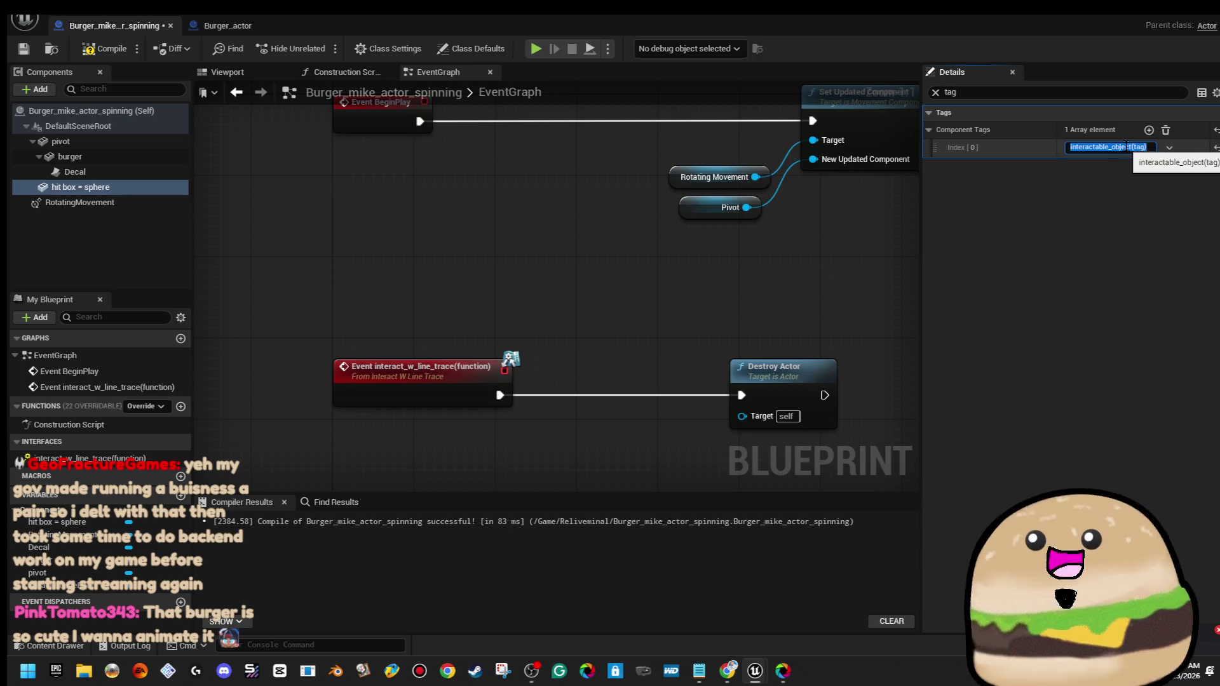
pyautogui.rightClick(1126, 147)
pyautogui.click(1153, 189)
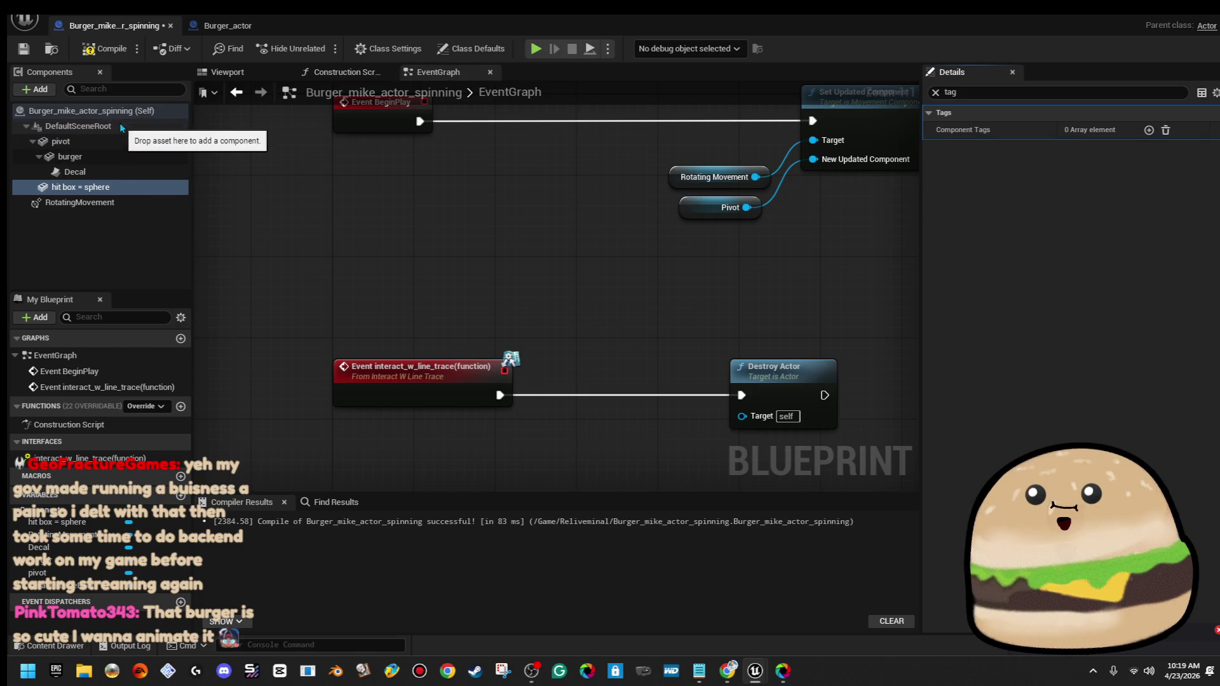
# Put interactable_object(tag) into the actor's first Tags entry
pyautogui.click(89, 111)
pyautogui.click(1106, 164)
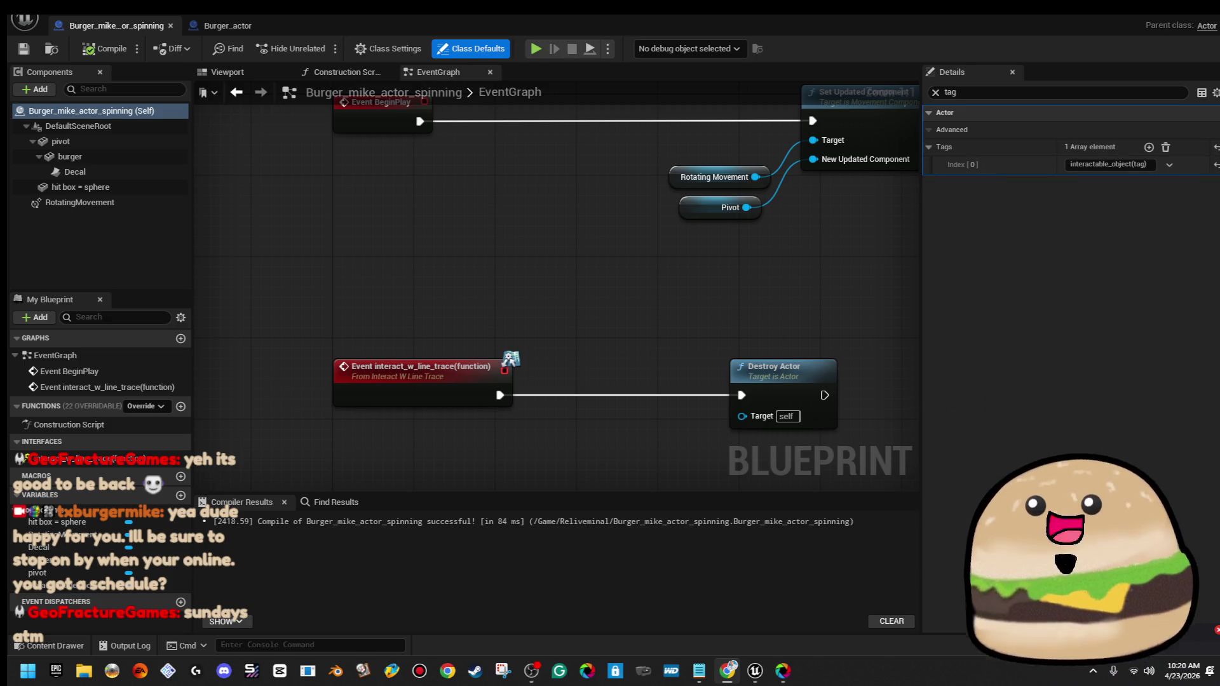
pyautogui.moveTo(684, 270)
pyautogui.mouseDown()
pyautogui.moveTo(596, 323)
pyautogui.moveTo(525, 326)
pyautogui.moveTo(618, 280)
pyautogui.moveTo(621, 301)
pyautogui.mouseUp()
pyautogui.scroll(-2, 538, 318)
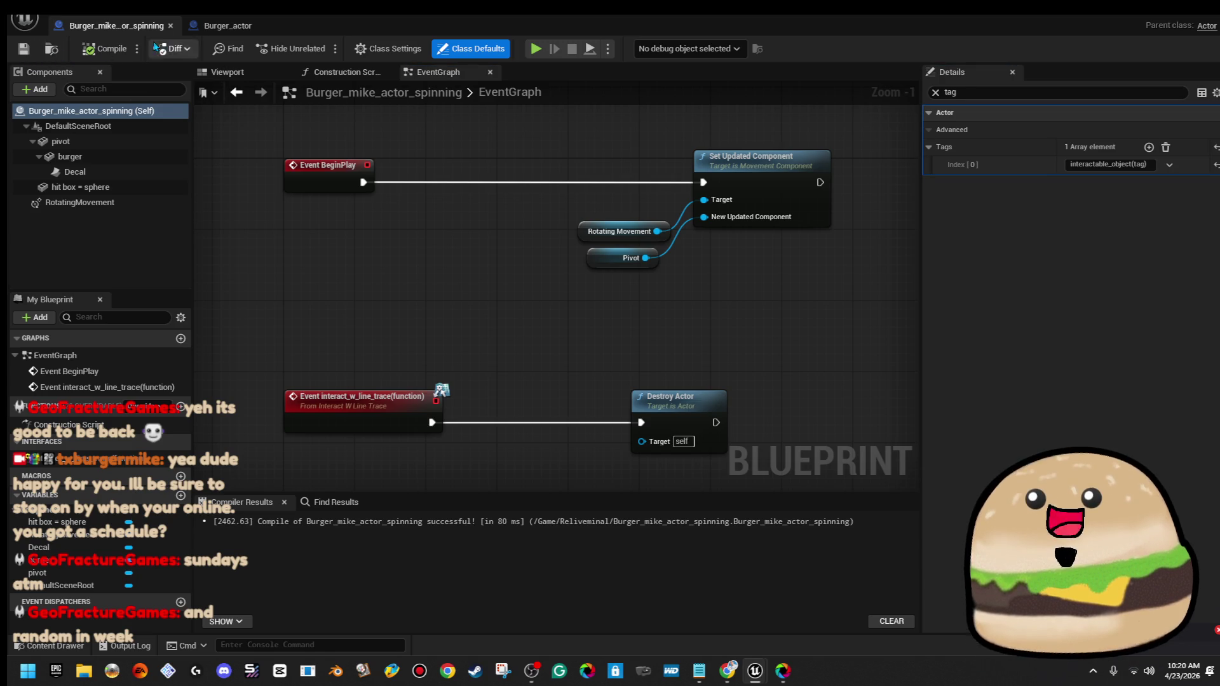
# Close both burger blueprint editors to return to the level
pyautogui.click(171, 26)
pyautogui.click(171, 26)
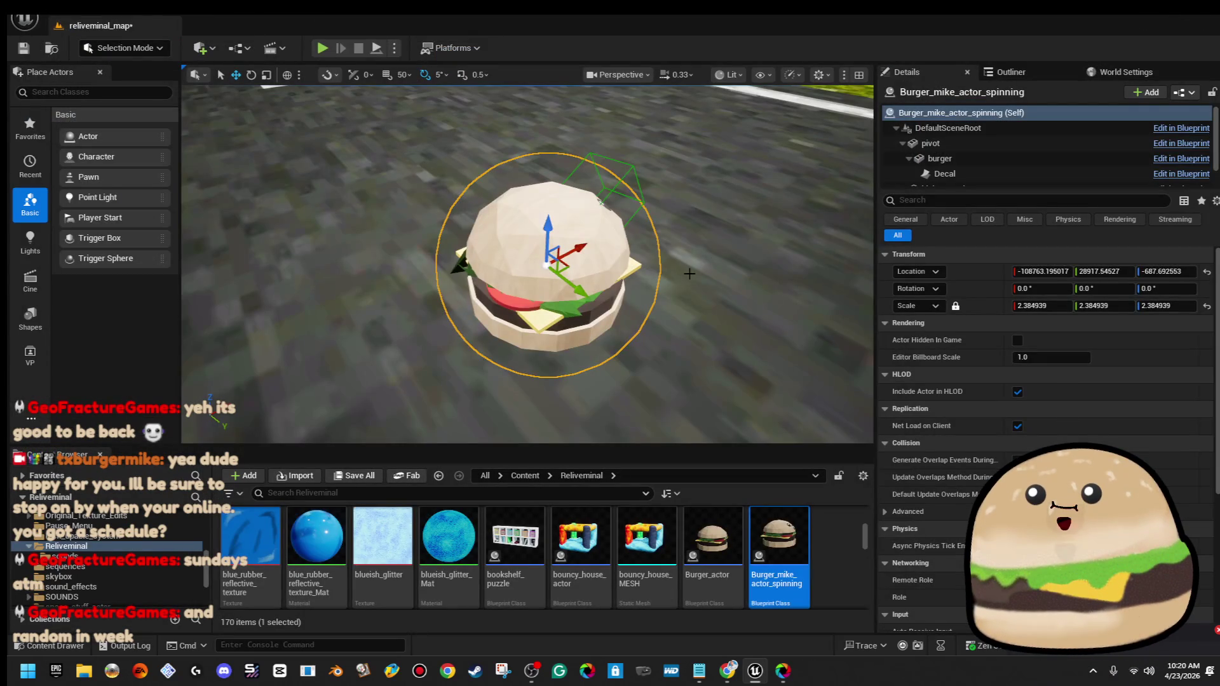
pyautogui.rightClick(741, 215)
pyautogui.click(657, 253)
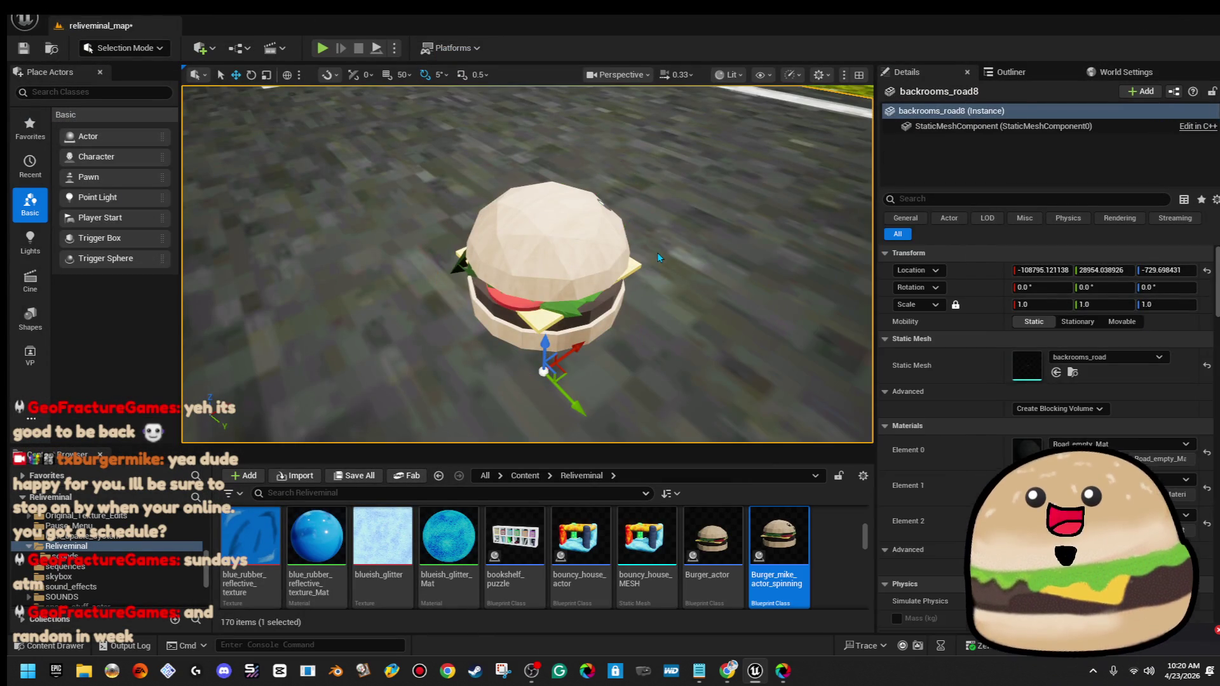
# Run a quick play test, then briefly reopen and close the spinning burger blueprint
pyautogui.hotkey('alt', 'p')
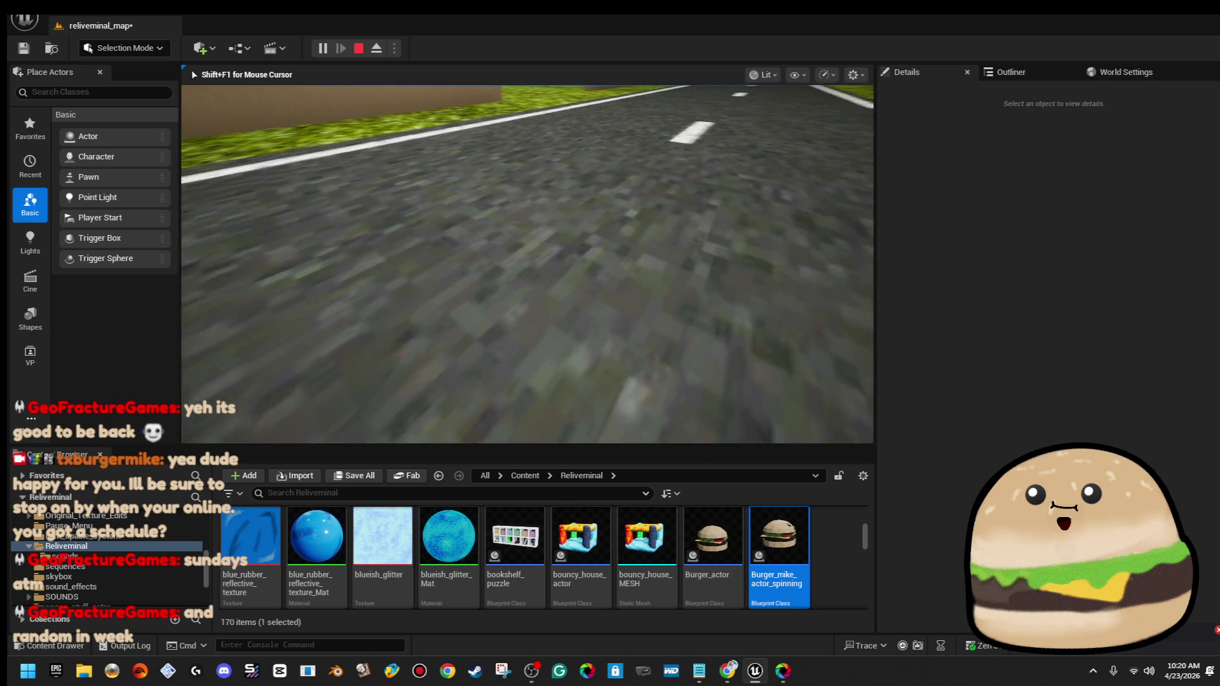
pyautogui.press('Escape')
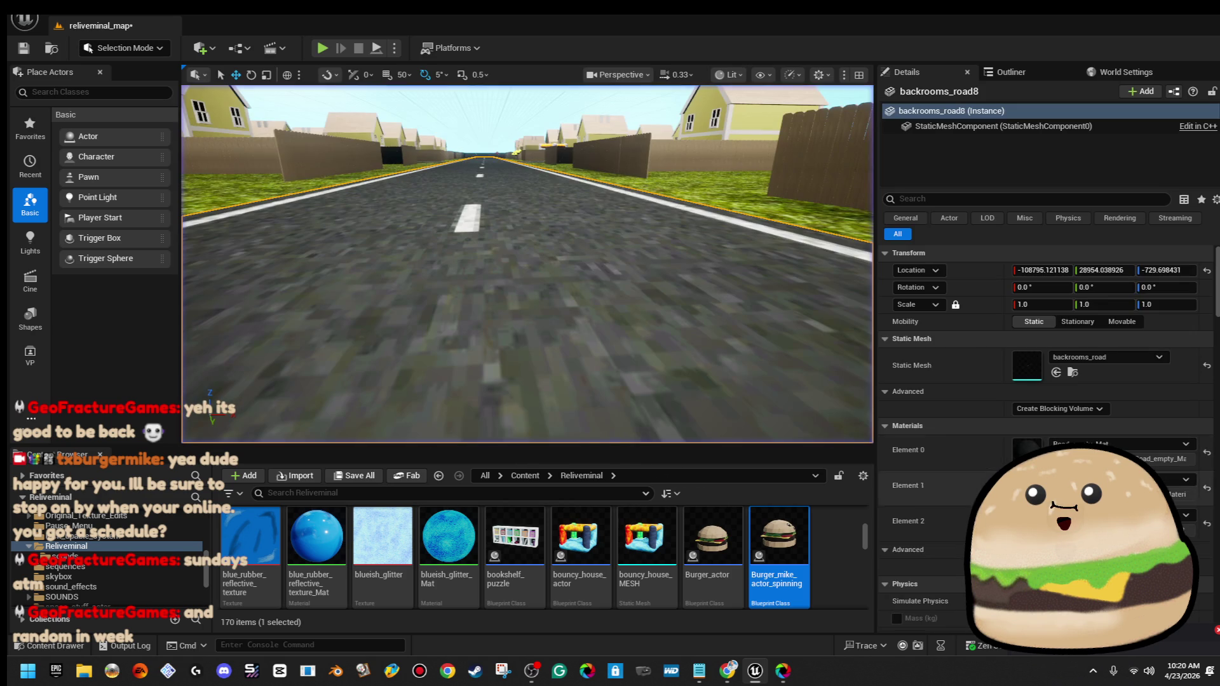
pyautogui.doubleClick(781, 534)
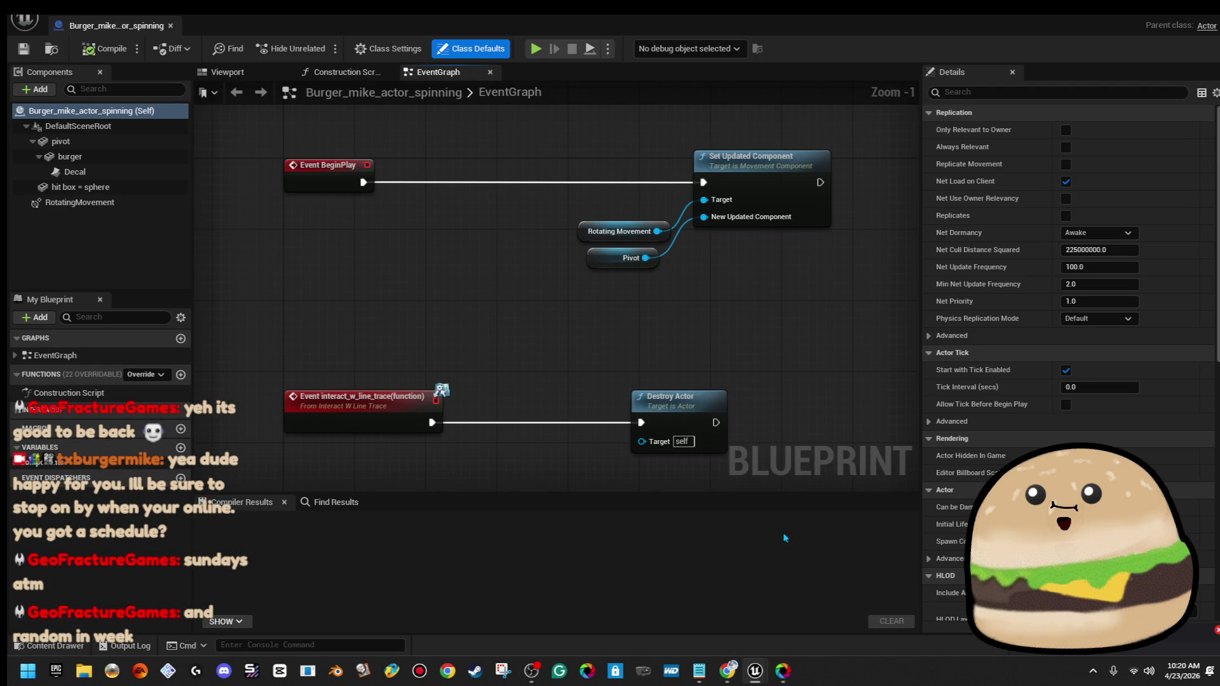
pyautogui.click(170, 26)
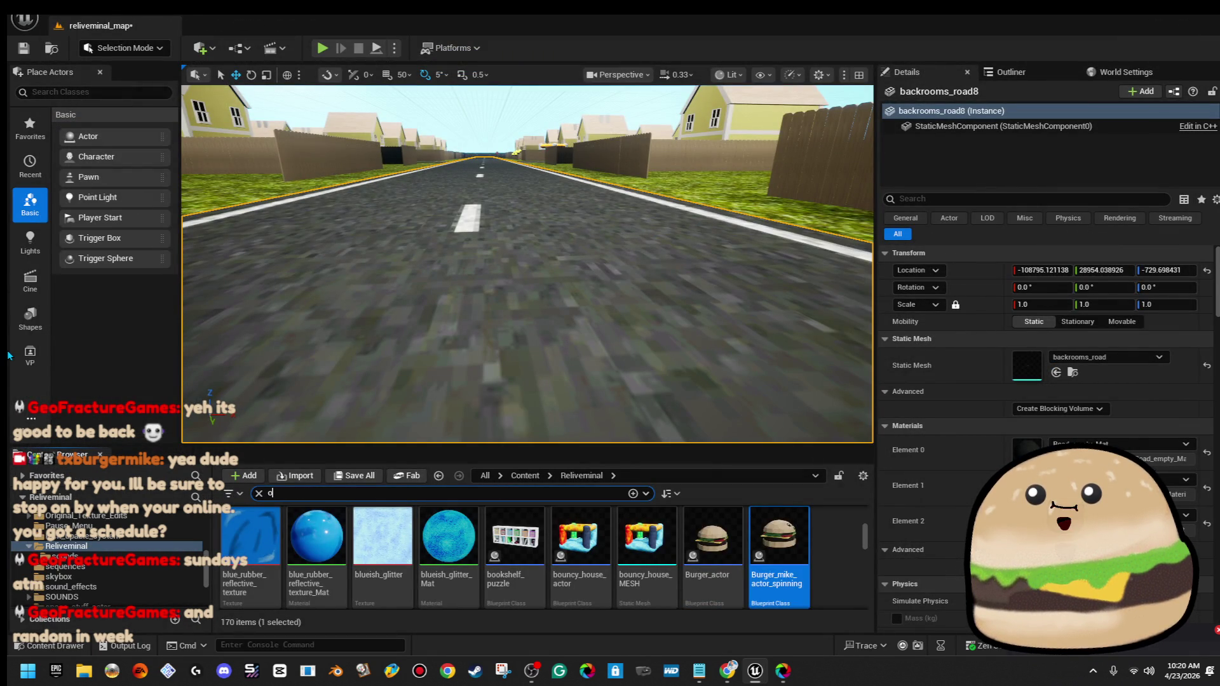
# Filter the Content Browser with 'bur' to find the spinning burger blueprint
pyautogui.write('outli')
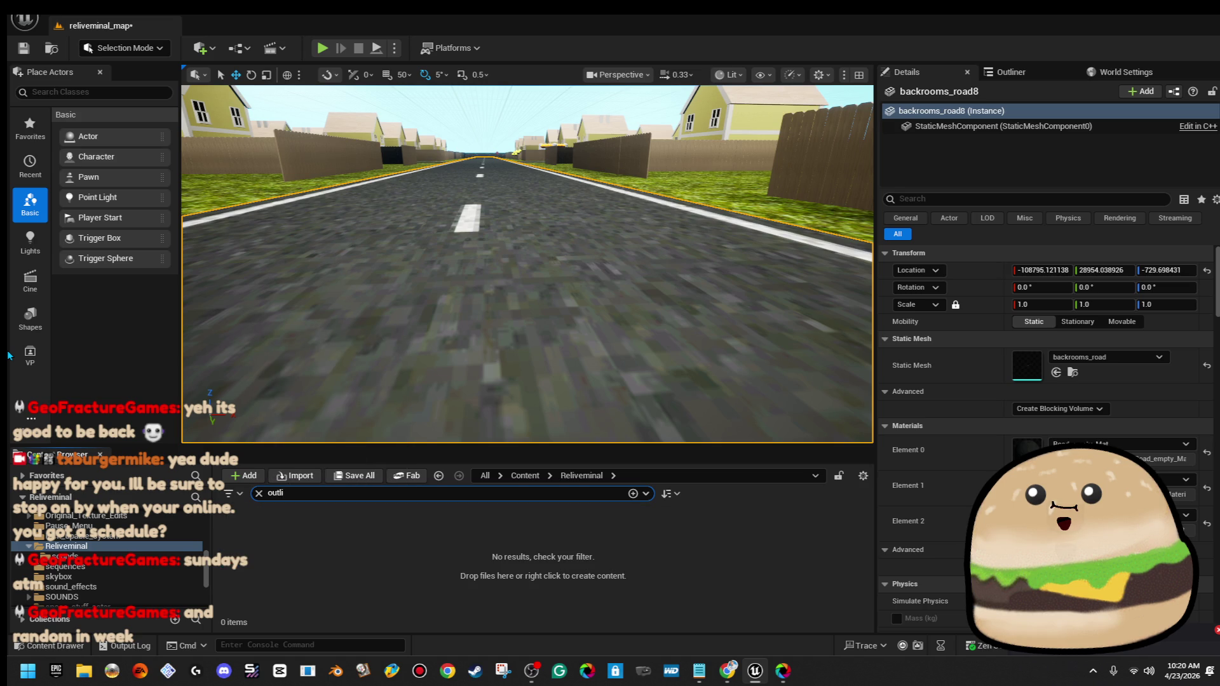
pyautogui.click(528, 477)
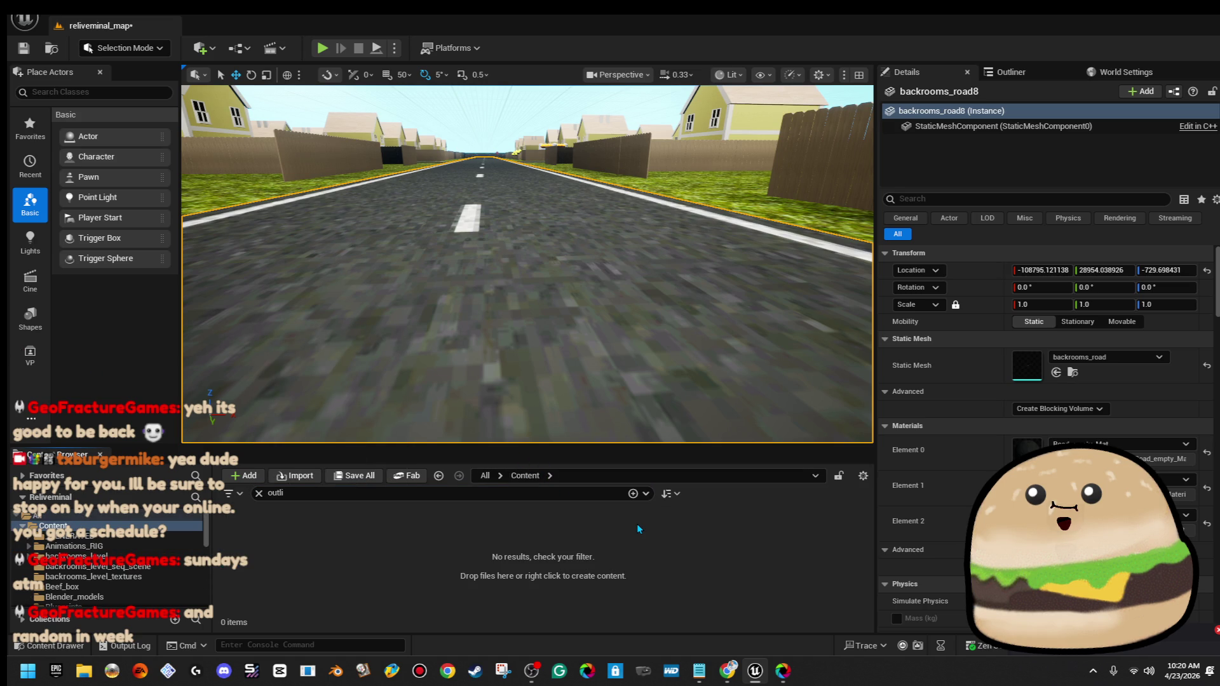
pyautogui.scroll(-5, 183, 574)
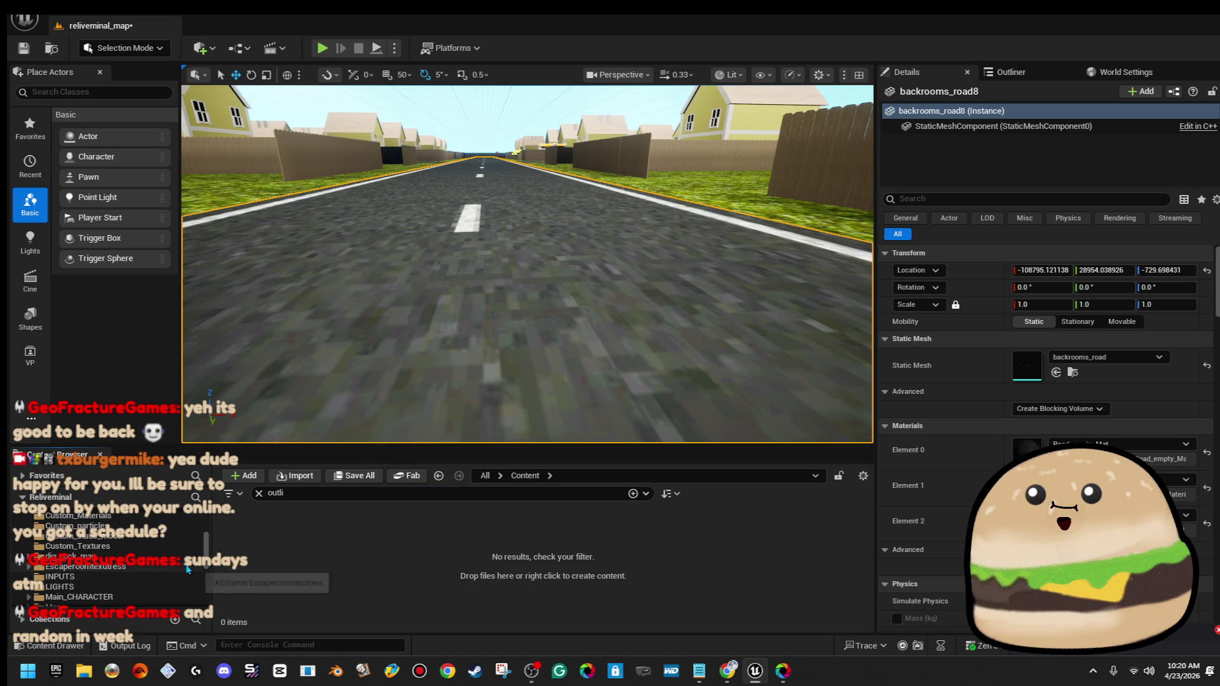
pyautogui.click(419, 493)
pyautogui.write('burger')
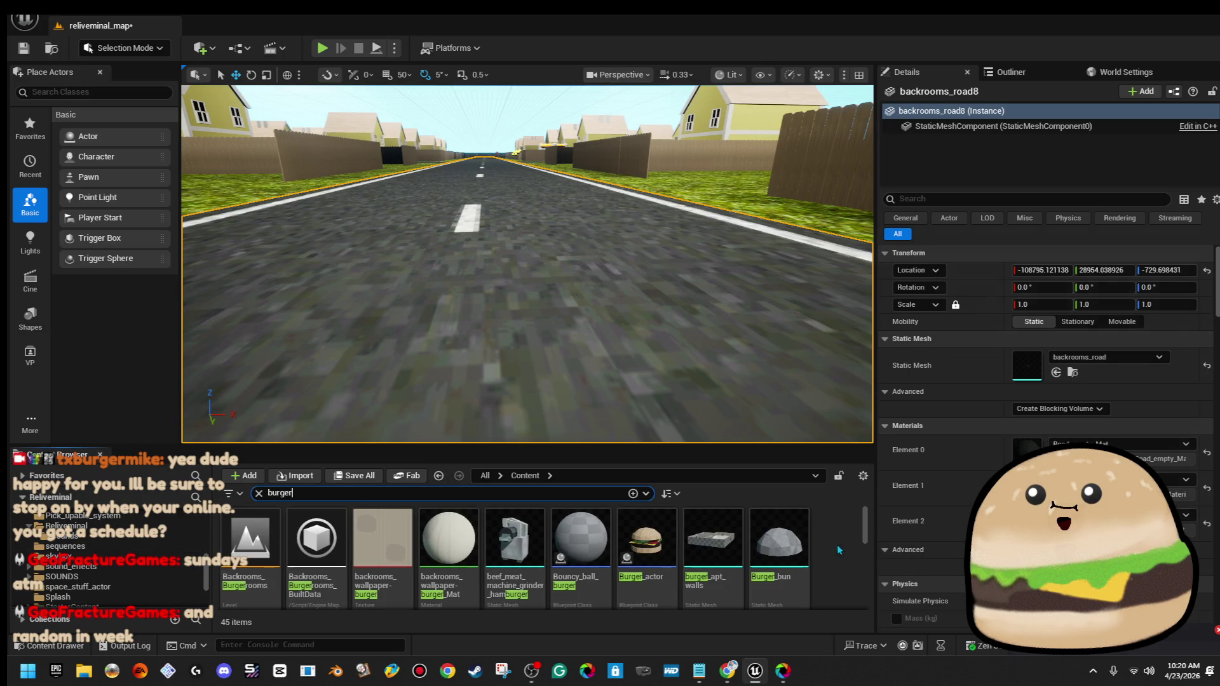
pyautogui.scroll(-3, 839, 556)
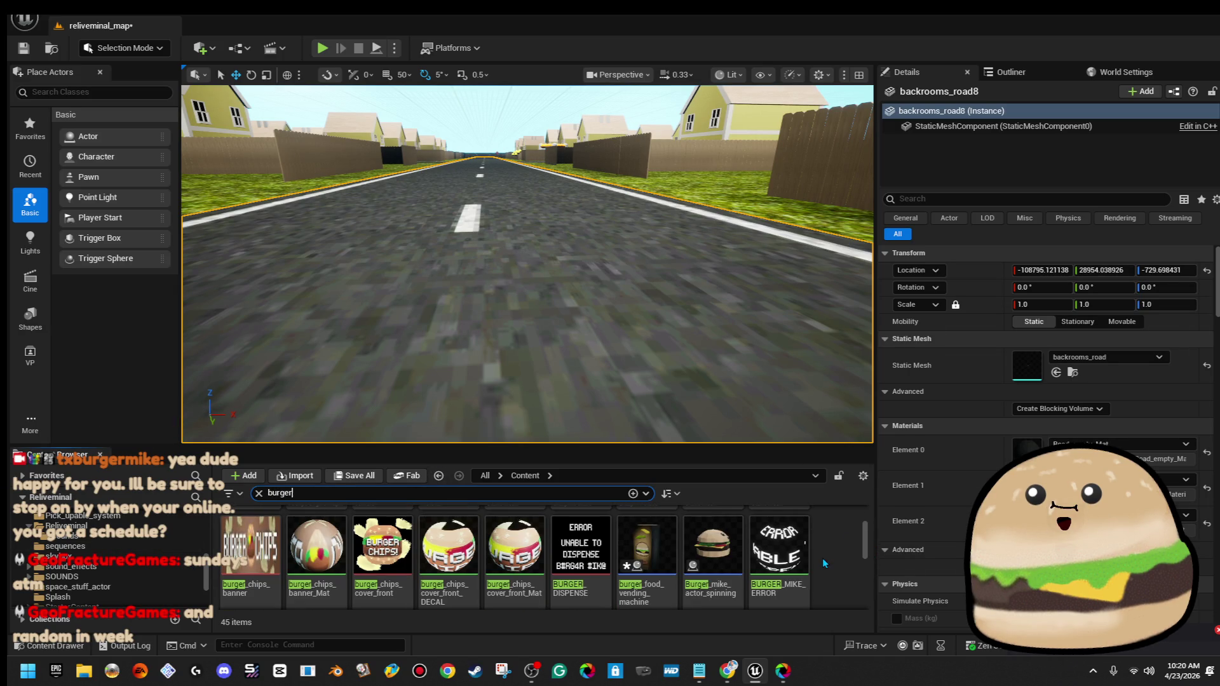
# Place a second spinning burger on the road and rotate it to 90° on Z
pyautogui.moveTo(711, 539); pyautogui.dragTo(548, 322)
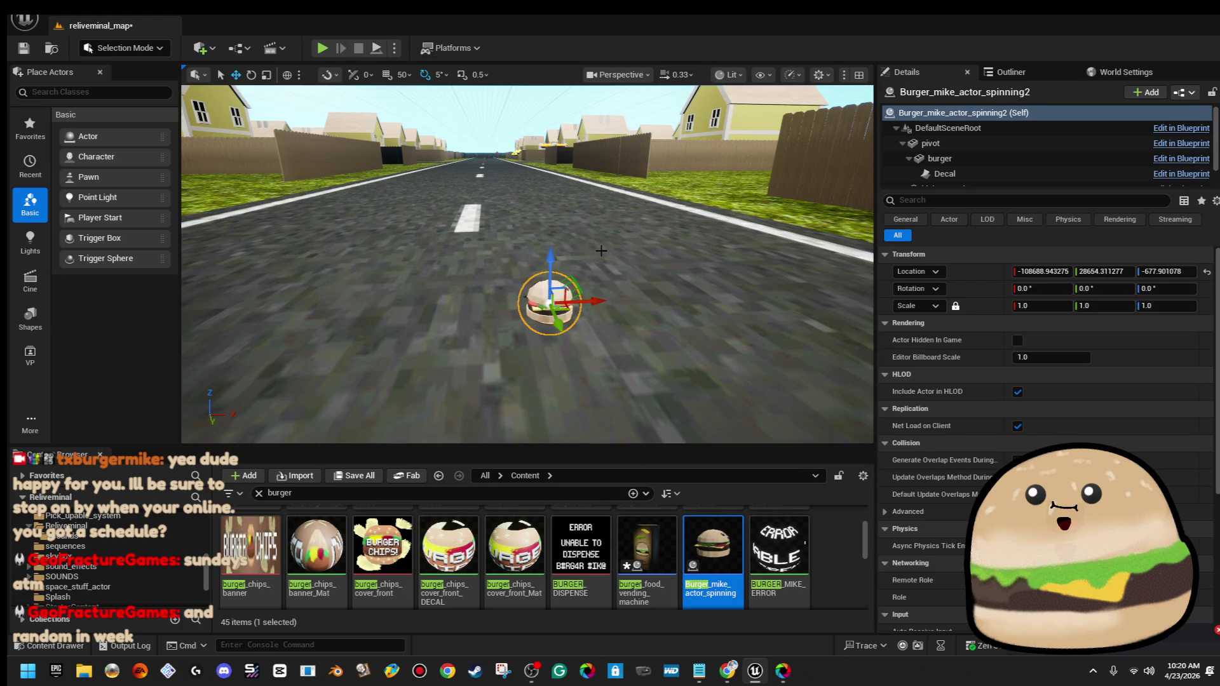
pyautogui.press('f')
pyautogui.press('e')
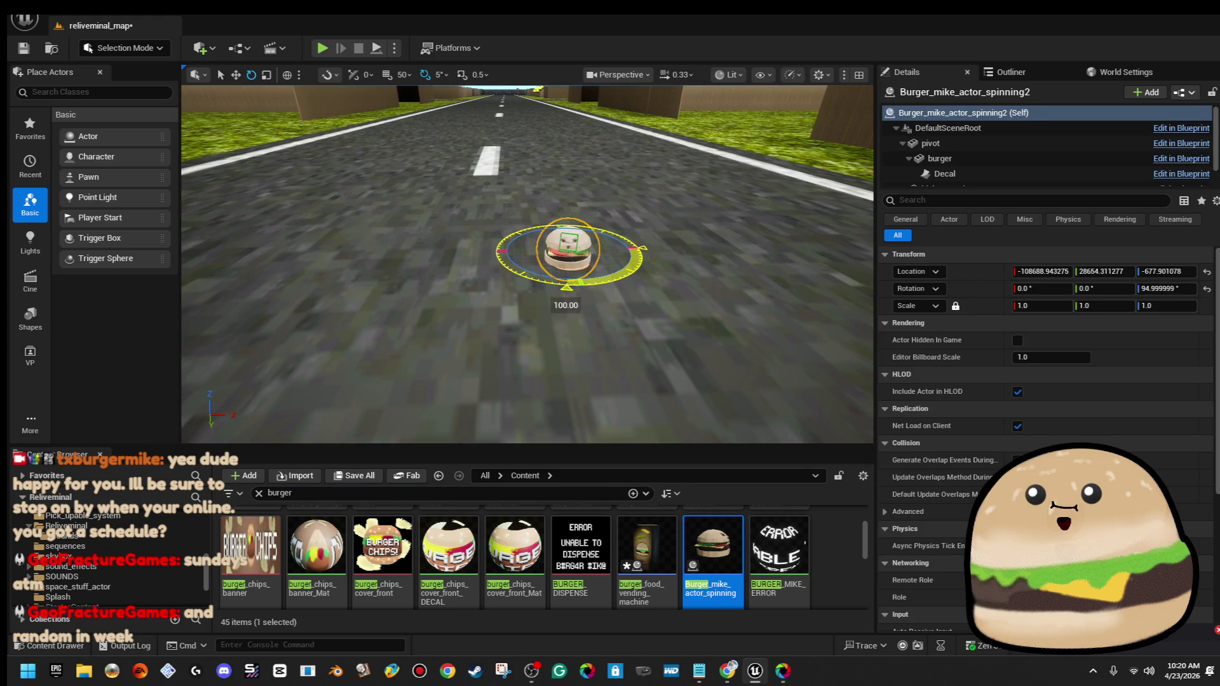
pyautogui.moveTo(575, 289); pyautogui.dragTo(559, 289)
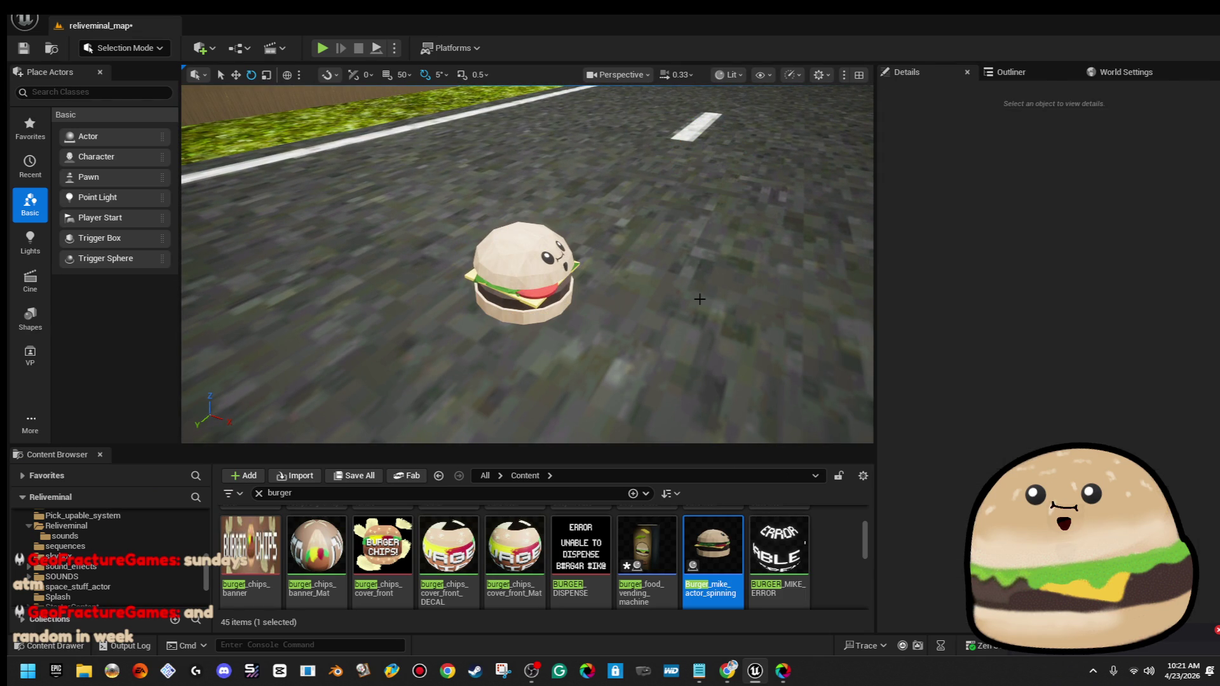
# Play-test from a spot on the road in a full-window game view, then stop
pyautogui.rightClick(701, 218)
pyautogui.click(793, 643)
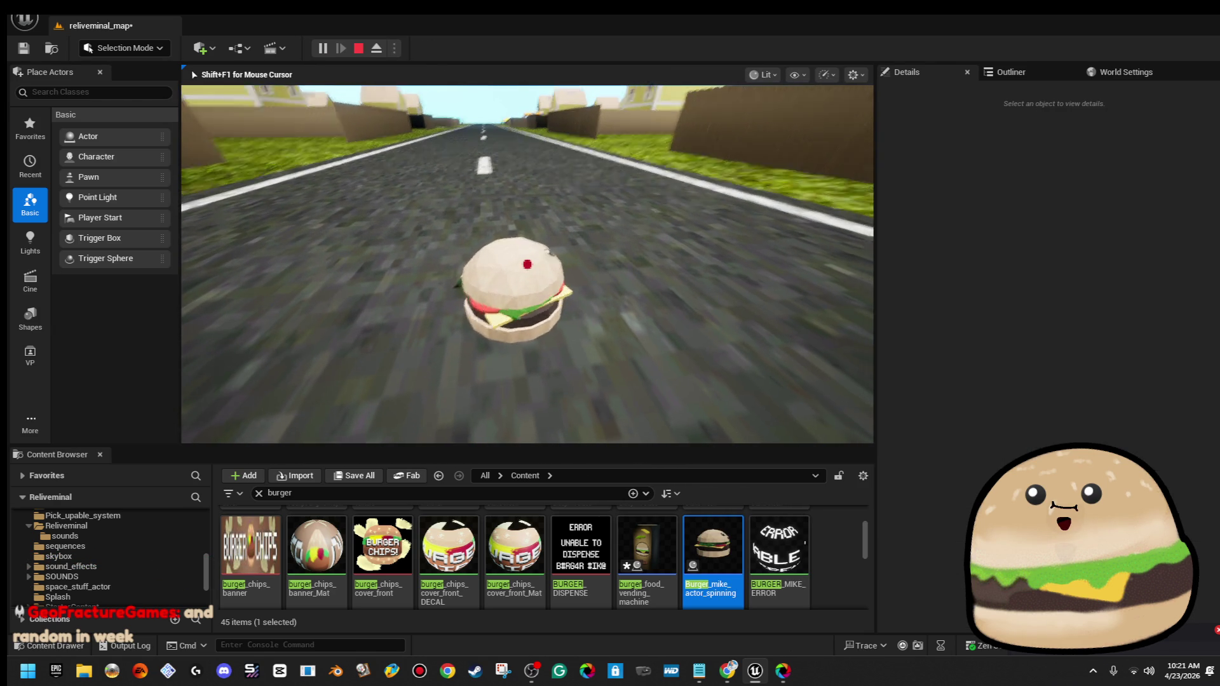
pyautogui.press('F11')
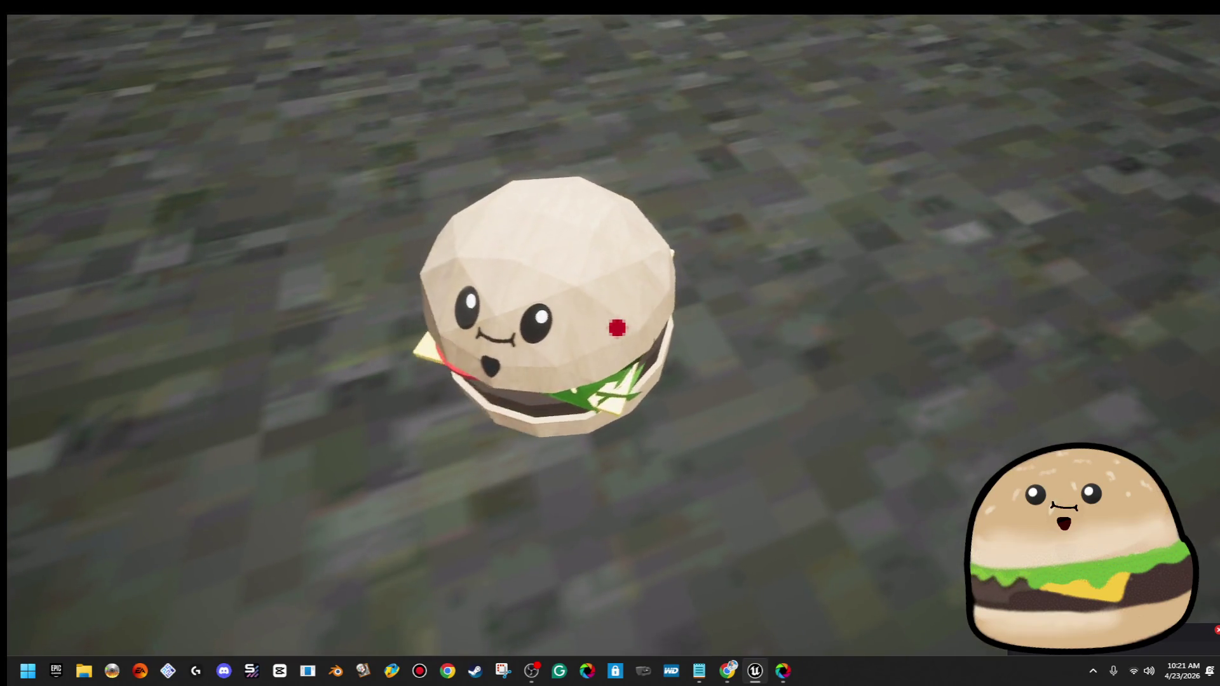
pyautogui.press('Escape')
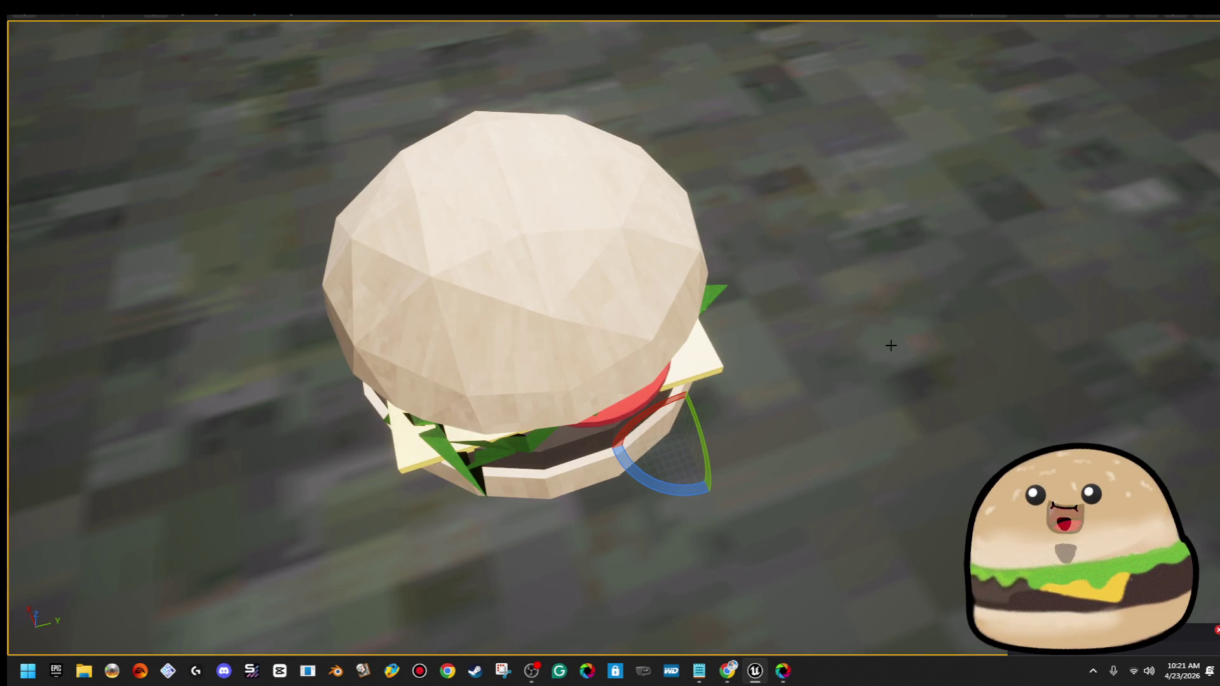
pyautogui.press('F11')
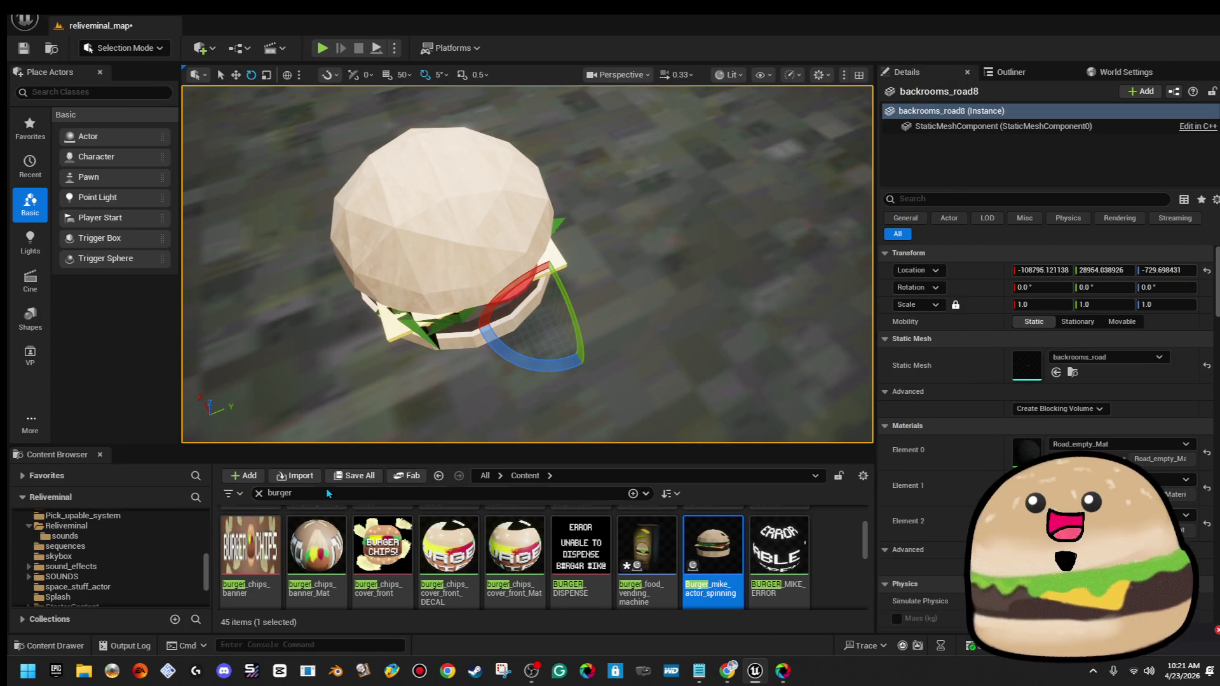
# Replace the Content Browser search with 'smile'
pyautogui.click(326, 487)
pyautogui.hotkey('ctrl', 'a')
pyautogui.write('smile')
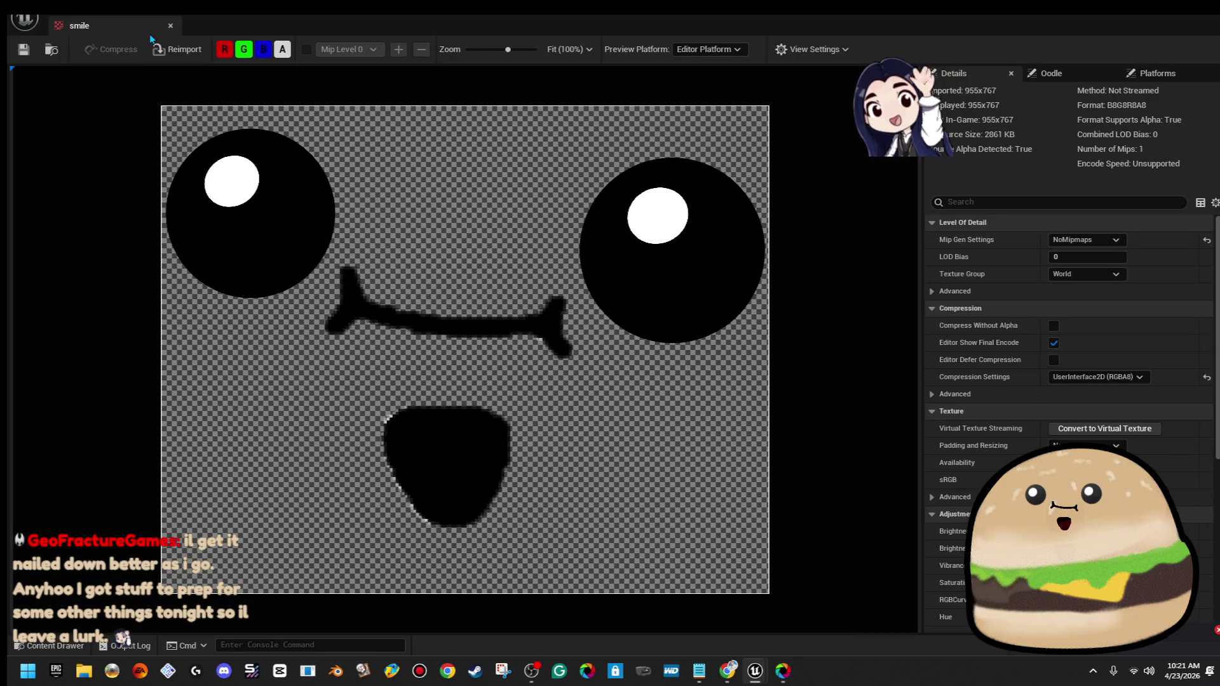
# Give smile_Mat Roughness 1.0 and Specular 0.0, then apply, save and close it
pyautogui.click(173, 24)
pyautogui.doubleClick(337, 544)
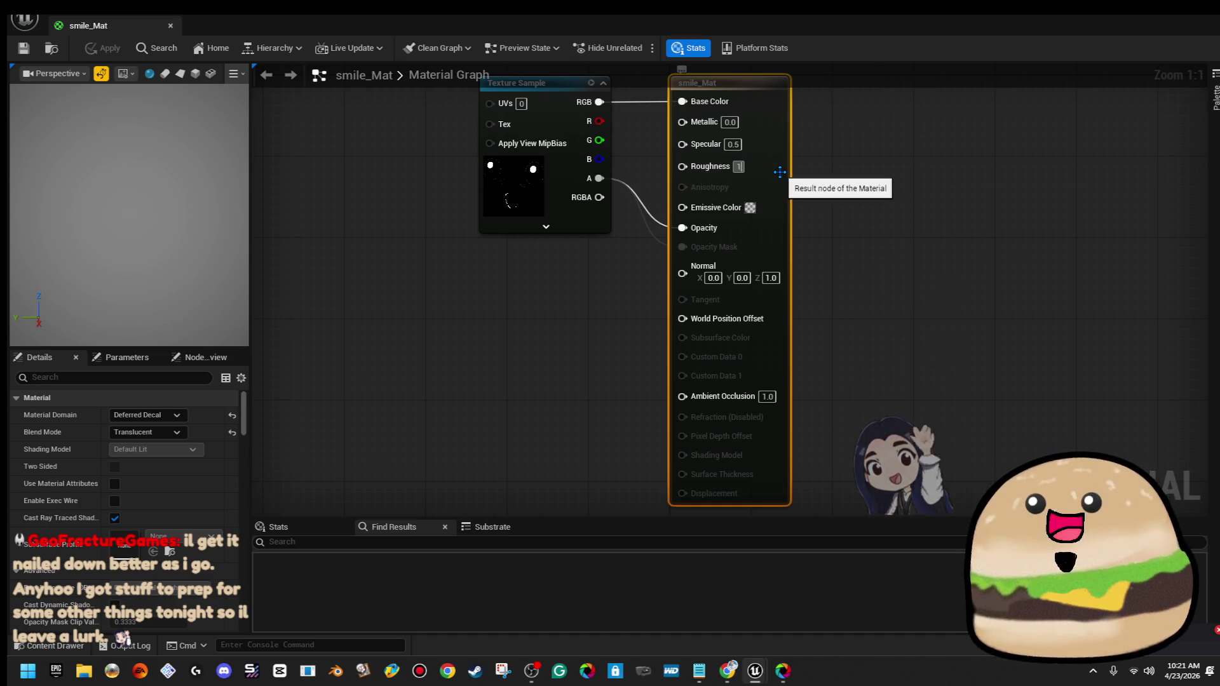
pyautogui.moveTo(742, 166); pyautogui.dragTo(781, 167)
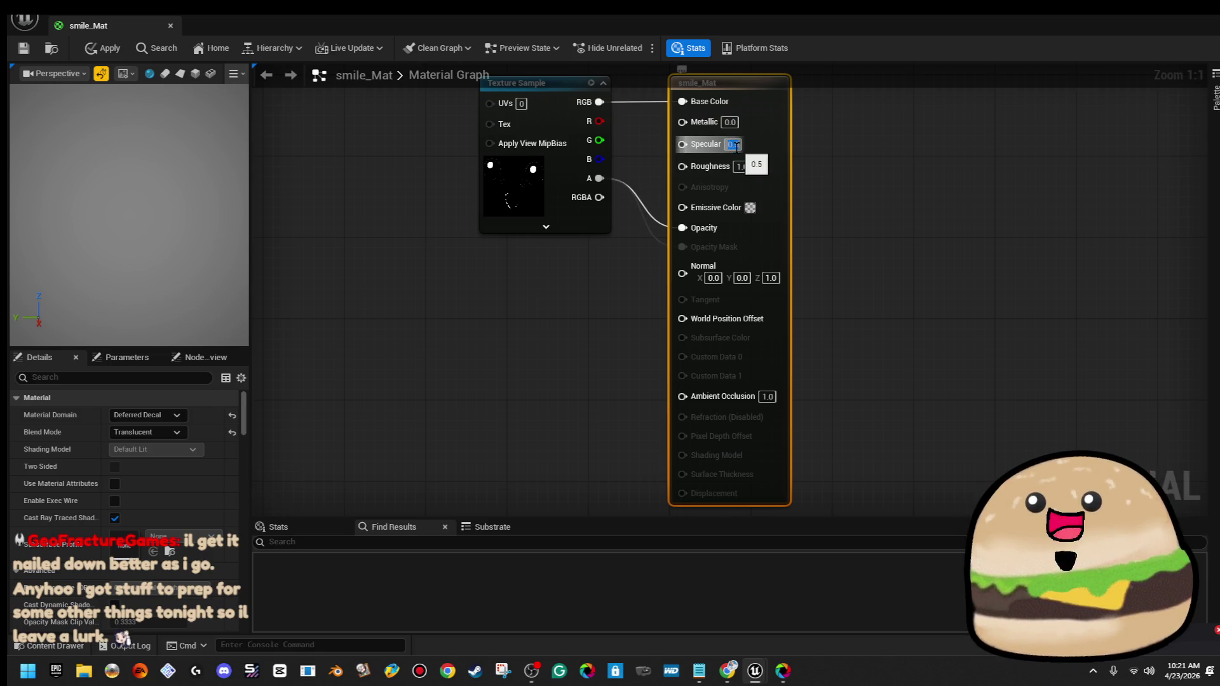
pyautogui.click(113, 48)
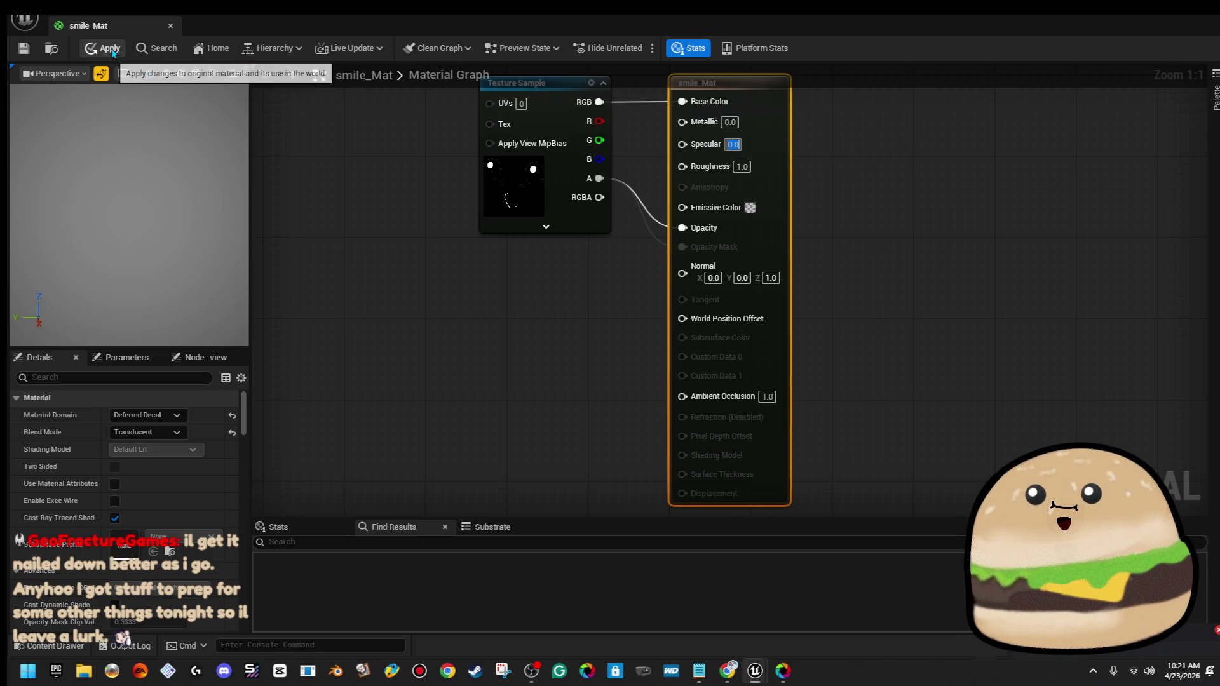
pyautogui.hotkey('ctrl', 's')
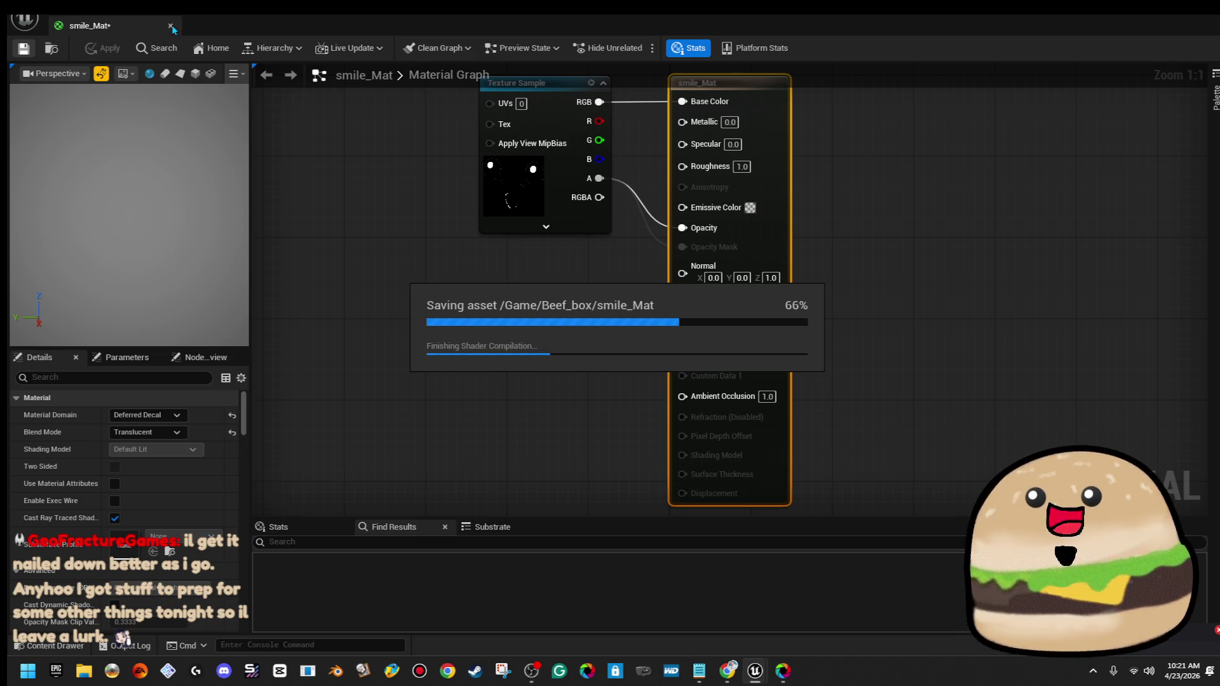
pyautogui.click(172, 24)
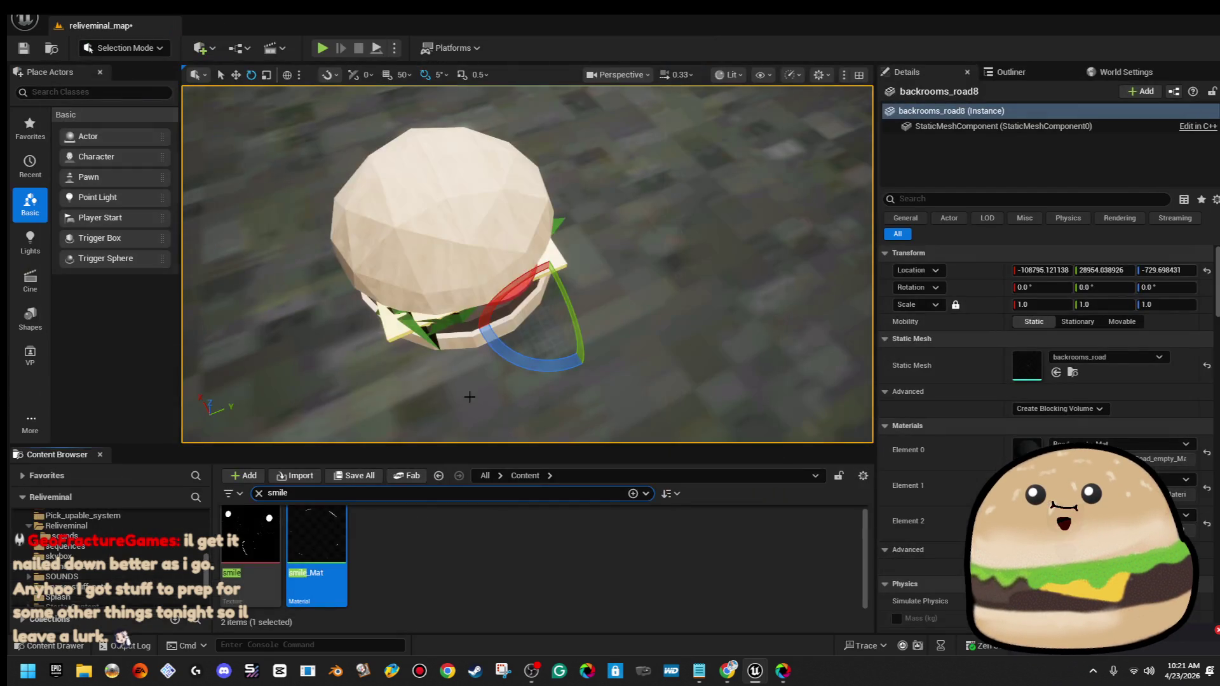
pyautogui.rightClick(697, 249)
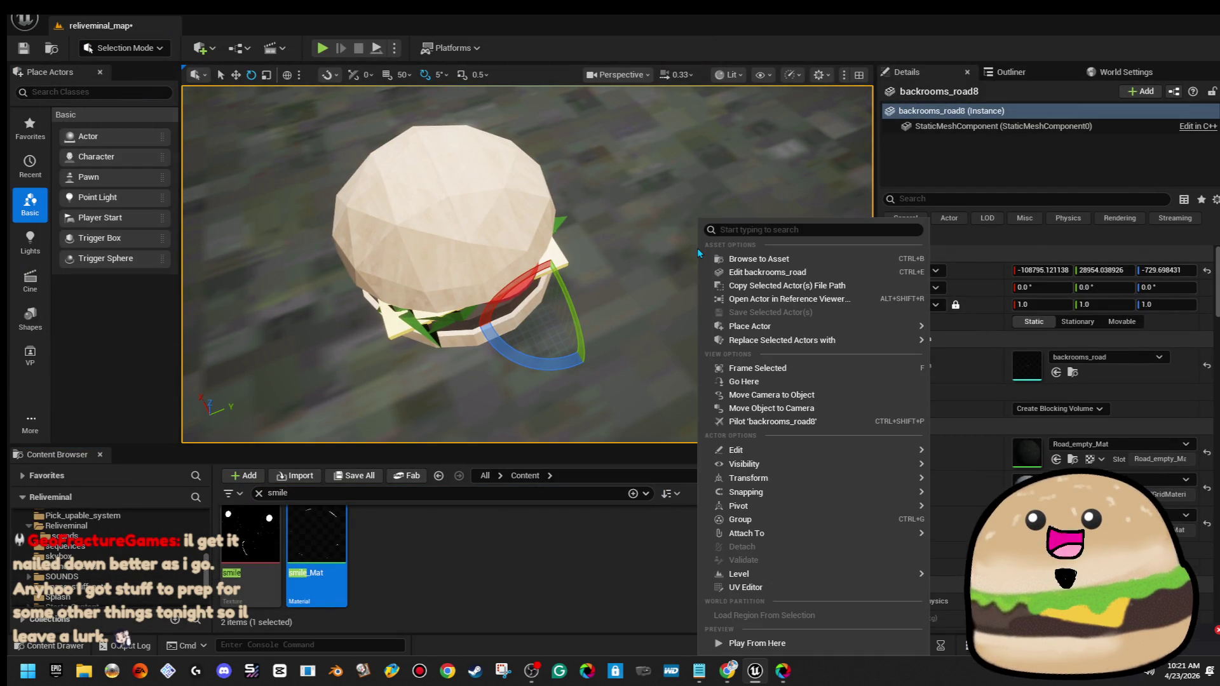
pyautogui.click(674, 178)
pyautogui.moveTo(754, 200); pyautogui.dragTo(755, 201)
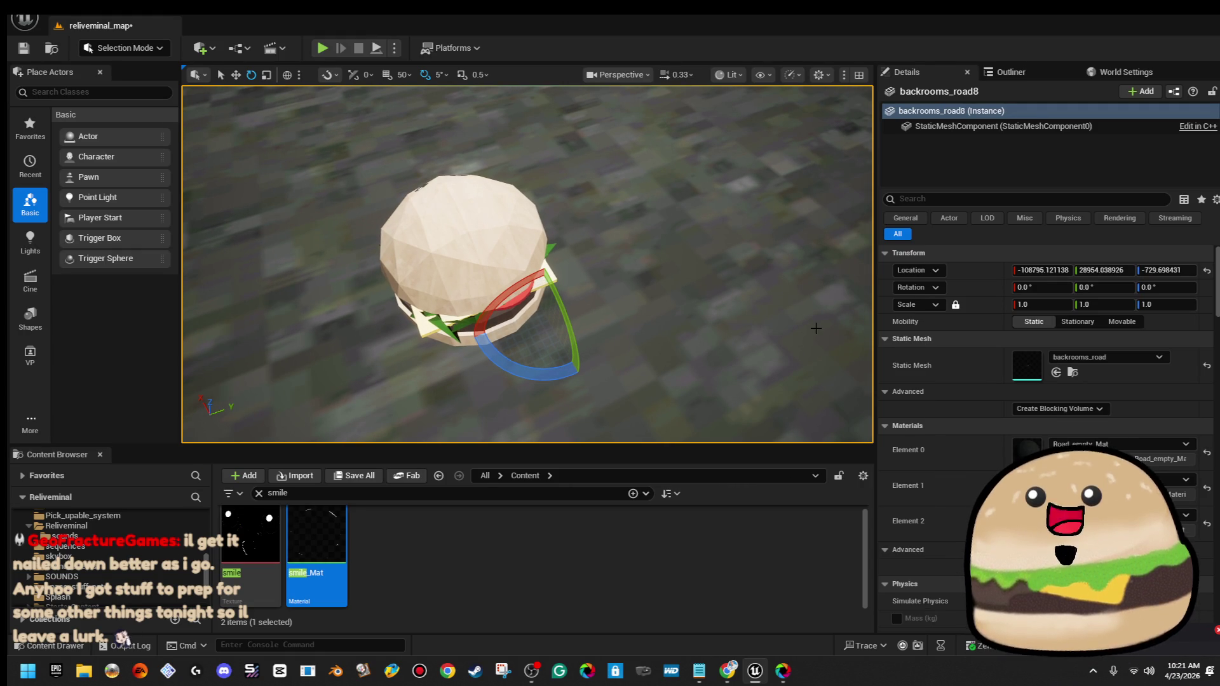
pyautogui.rightClick(737, 219)
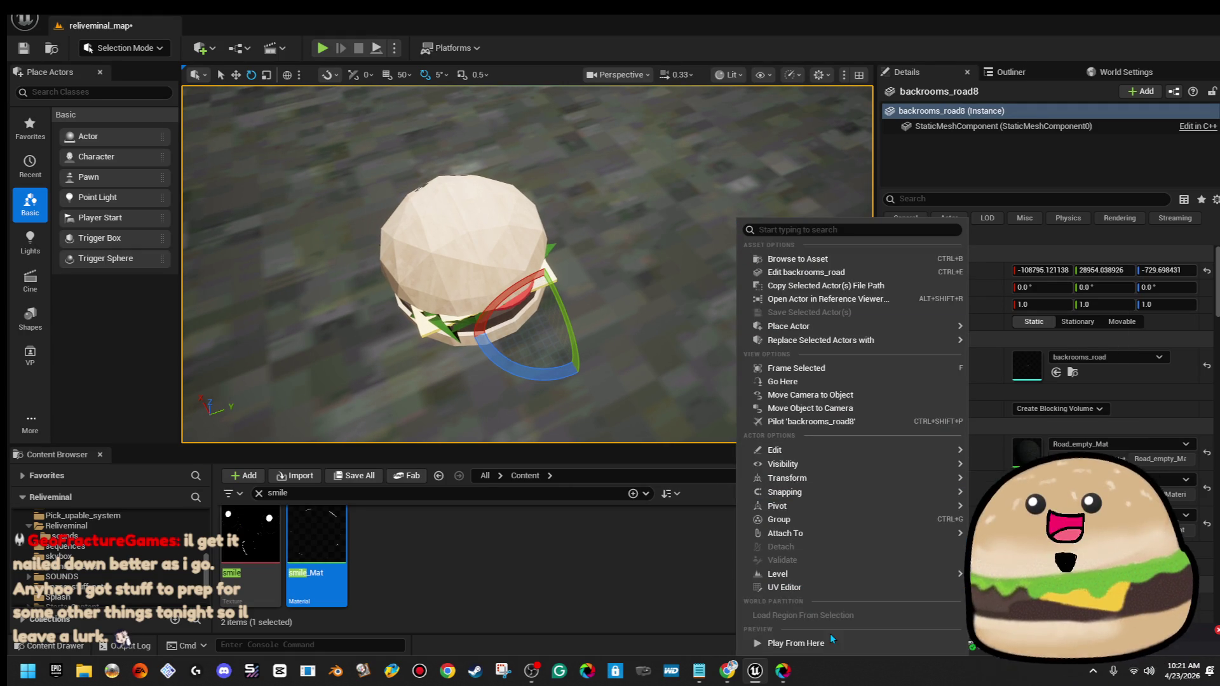
pyautogui.click(829, 642)
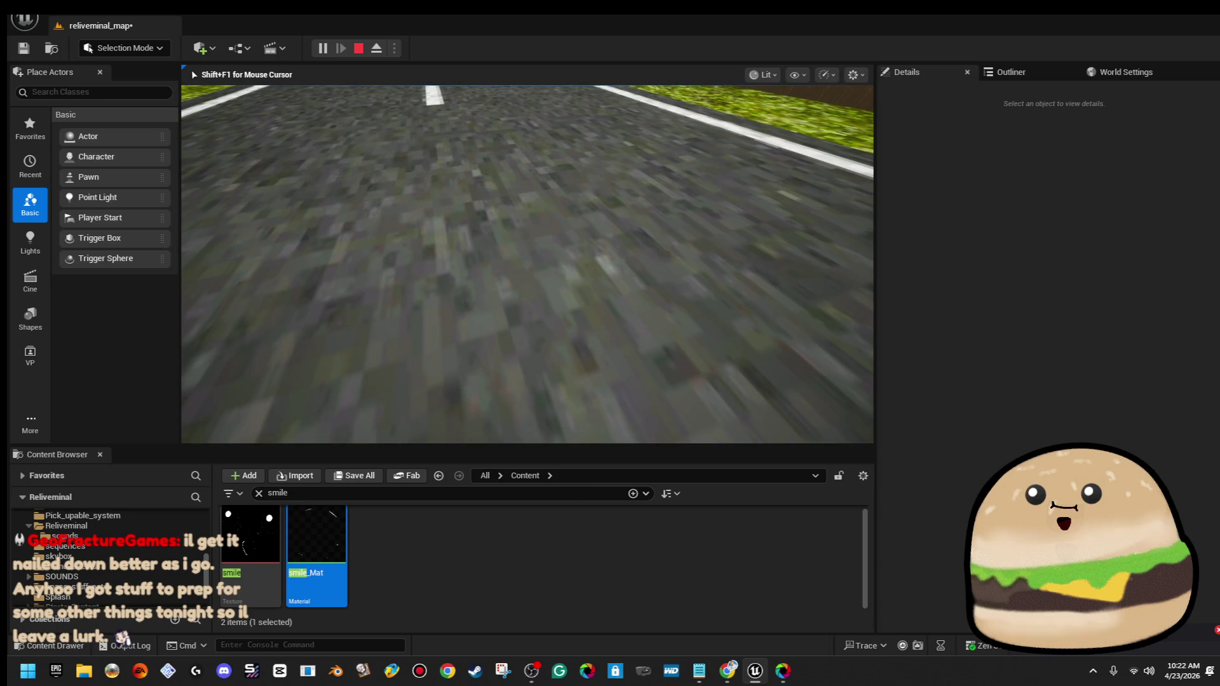
pyautogui.press('Escape')
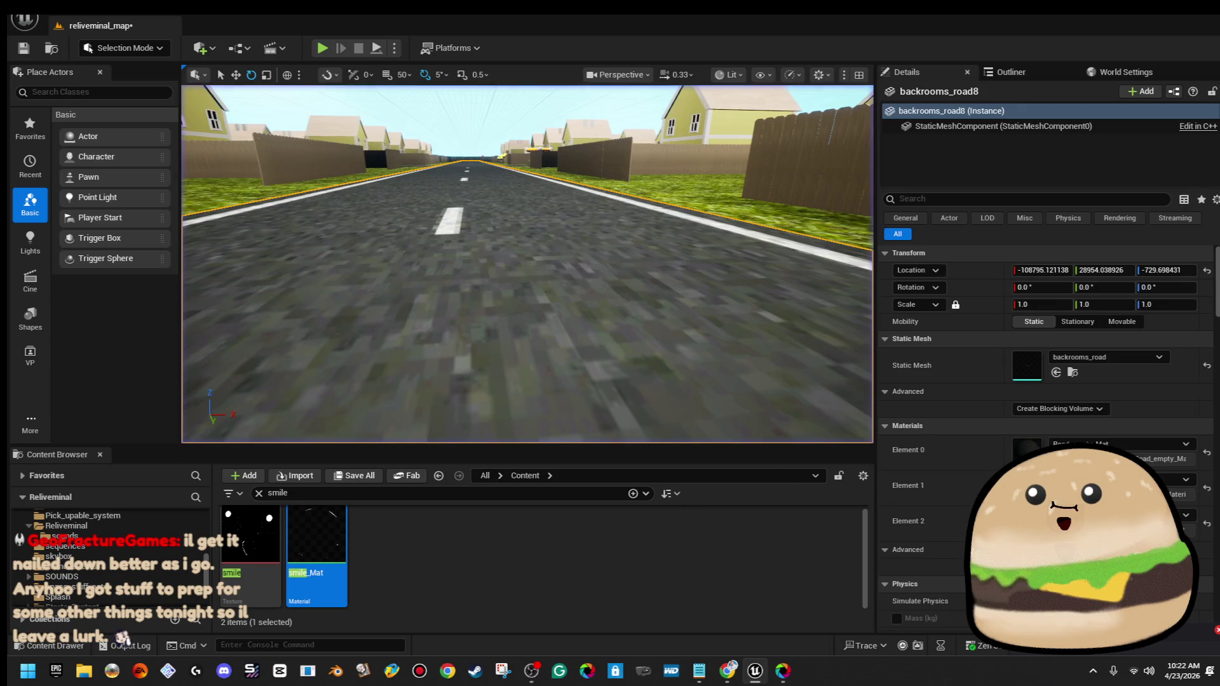
# Locate the small burger copy Burger_mike_actor_spinning2 near the houses and delete it
pyautogui.moveTo(482, 272)
pyautogui.mouseDown()
pyautogui.moveTo(554, 260)
pyautogui.moveTo(480, 245)
pyautogui.moveTo(418, 288)
pyautogui.mouseUp()
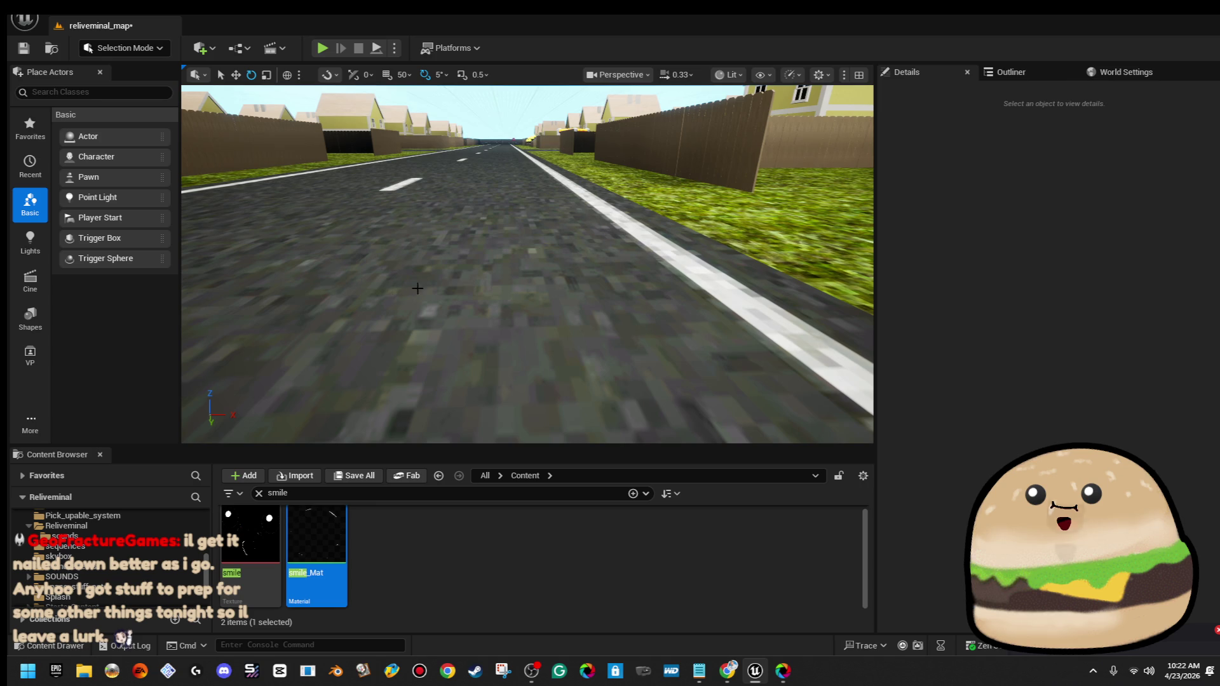
pyautogui.click(507, 227)
pyautogui.moveTo(507, 227)
pyautogui.mouseDown()
pyautogui.moveTo(572, 208)
pyautogui.moveTo(725, 88)
pyautogui.mouseUp()
pyautogui.click(684, 79)
pyautogui.moveTo(610, 105); pyautogui.dragTo(635, 105)
pyautogui.moveTo(508, 254)
pyautogui.mouseDown()
pyautogui.moveTo(527, 248)
pyautogui.moveTo(527, 266)
pyautogui.moveTo(527, 228)
pyautogui.moveTo(477, 178)
pyautogui.mouseUp()
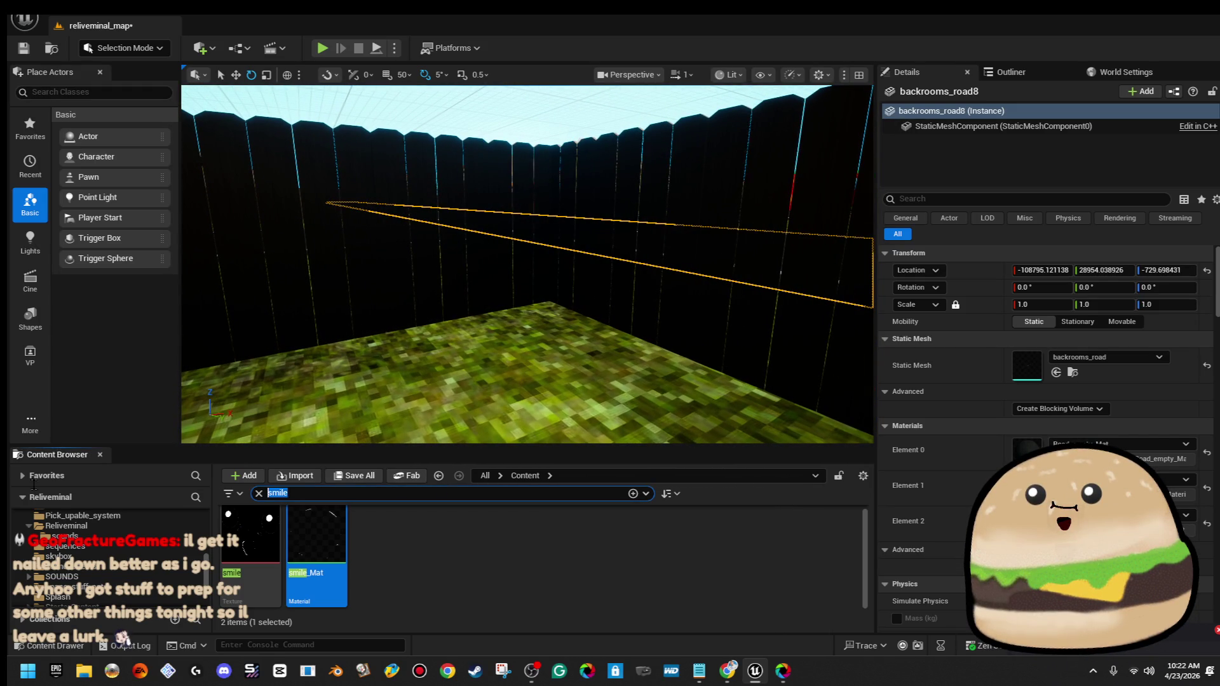
pyautogui.write('pinn')
pyautogui.moveTo(464, 321)
pyautogui.mouseDown()
pyautogui.moveTo(483, 331)
pyautogui.moveTo(474, 319)
pyautogui.mouseUp()
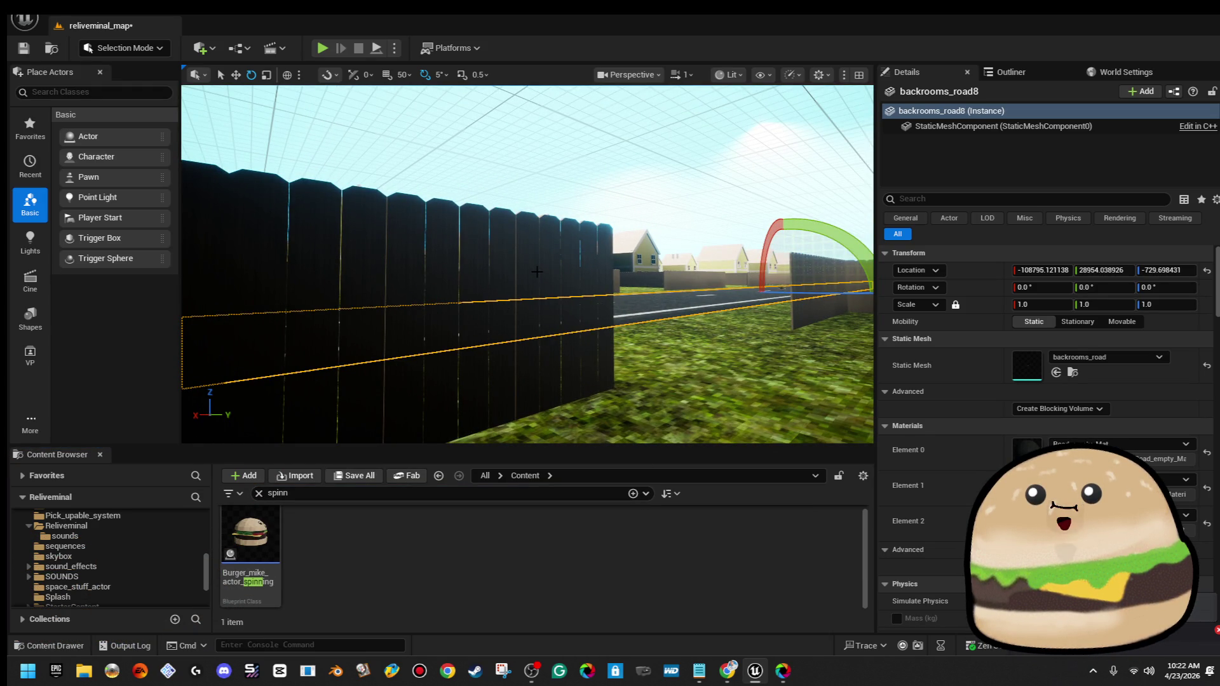
pyautogui.hotkey('ctrl', 'z')
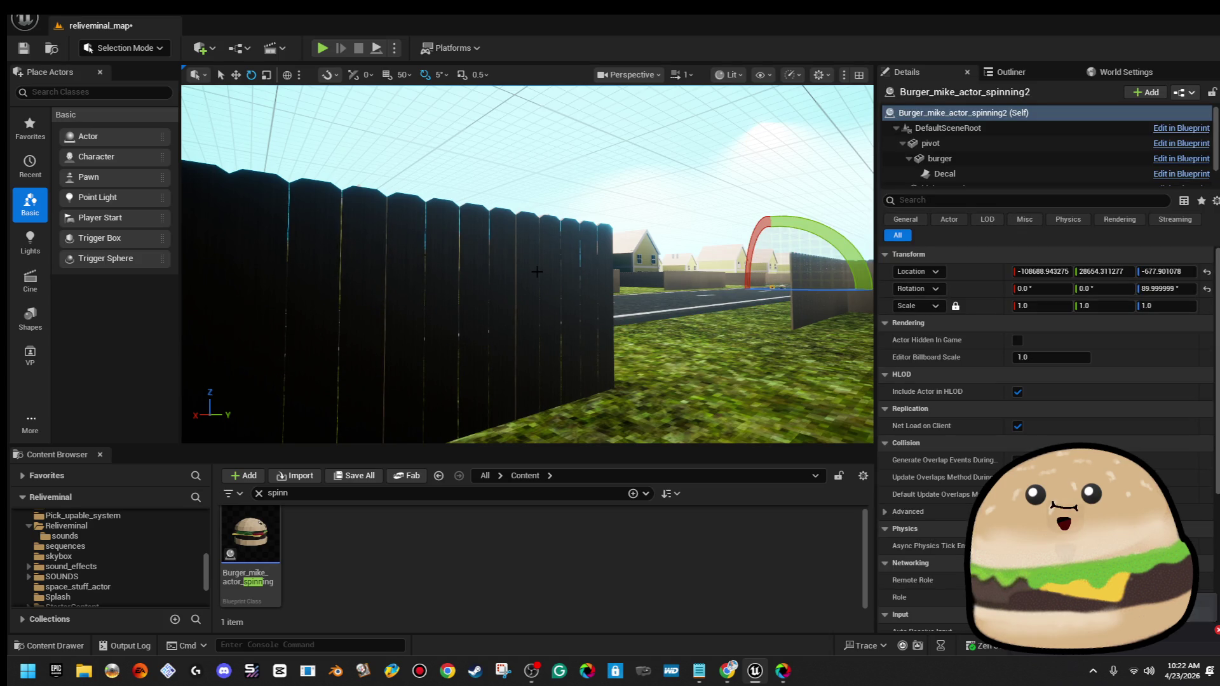
pyautogui.press('f')
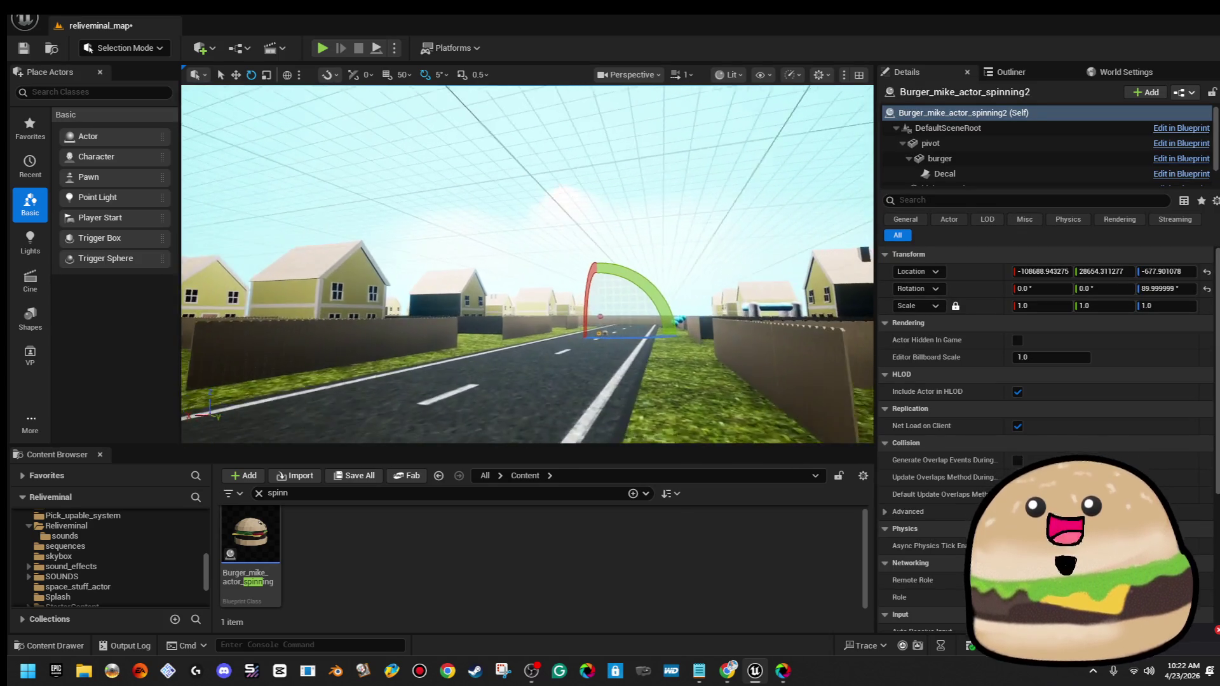
pyautogui.press('w')
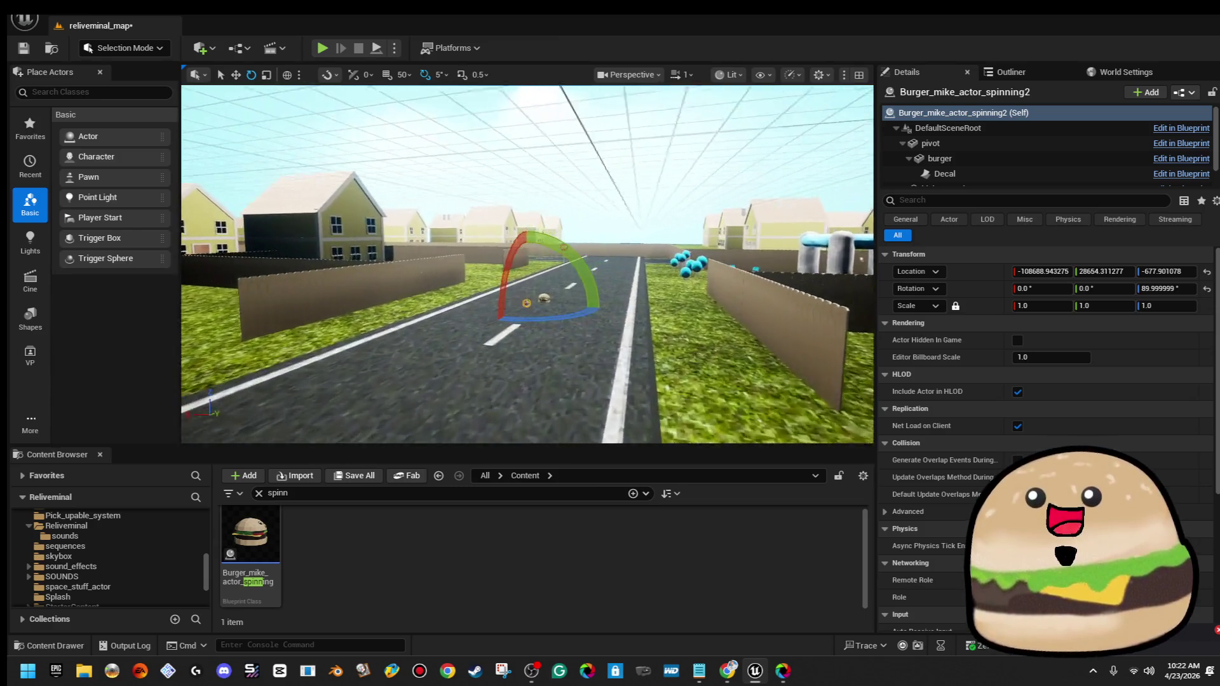
pyautogui.press('Delete')
# Scale the remaining spinning burger to 2.5 and frame it in view
pyautogui.click(606, 280)
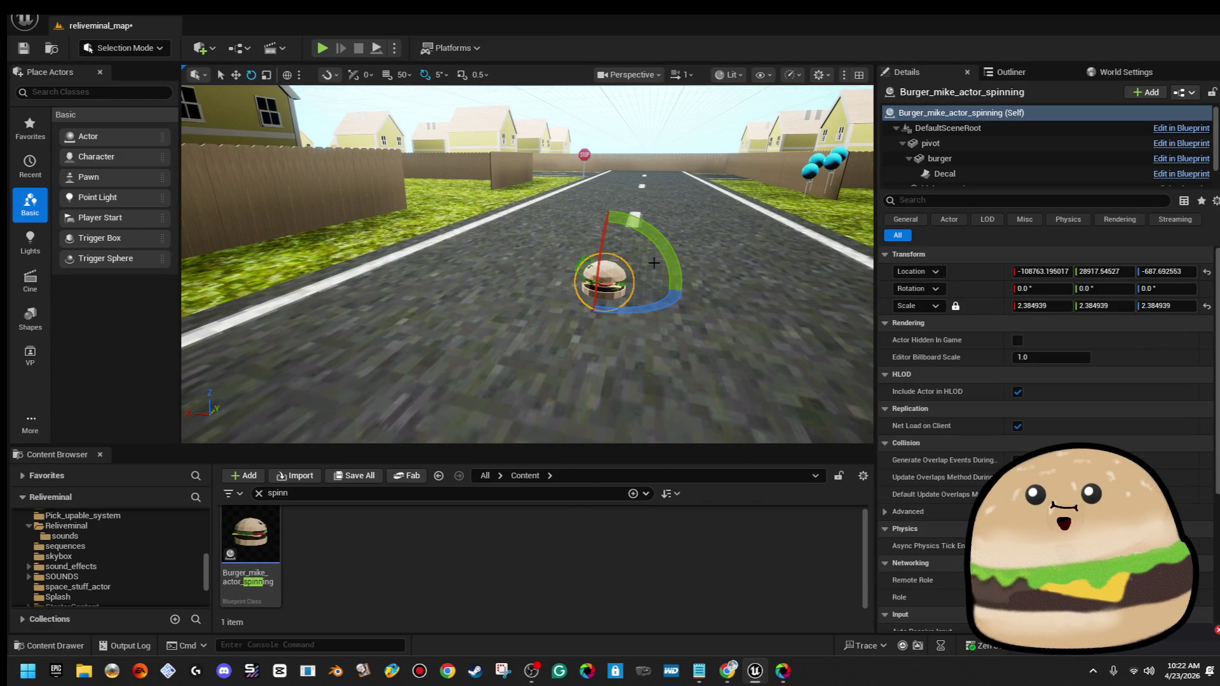
pyautogui.moveTo(608, 208); pyautogui.dragTo(546, 285)
pyautogui.click(1039, 305)
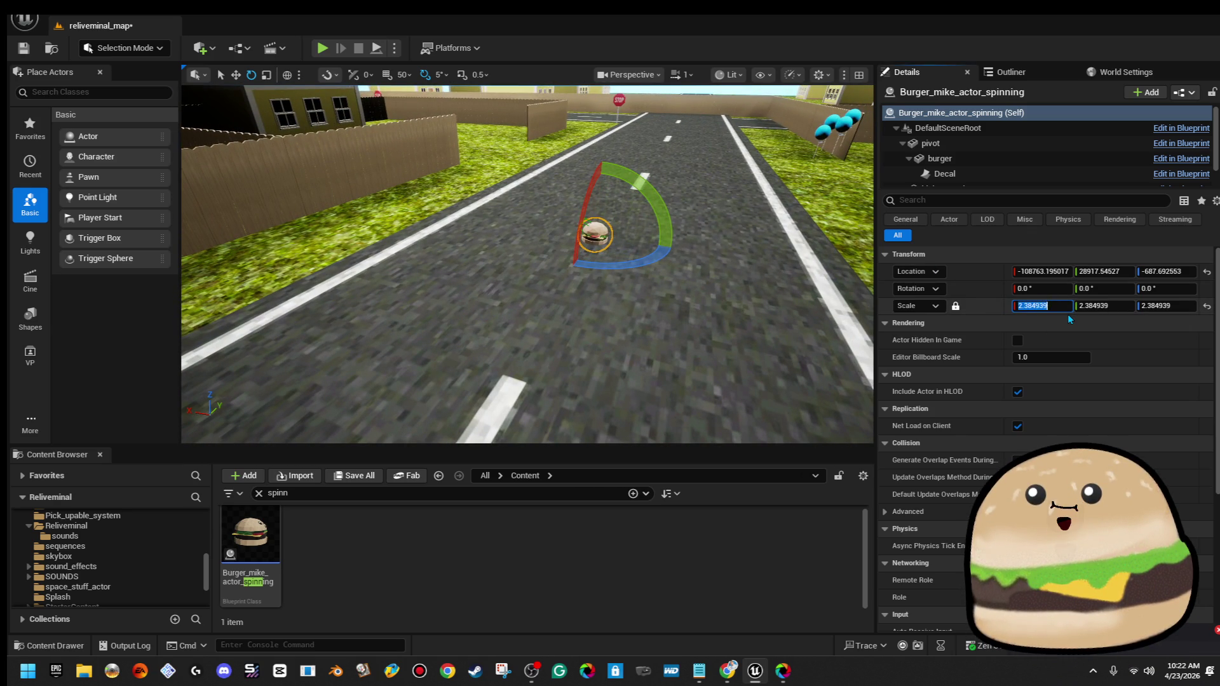
pyautogui.write('2.5')
pyautogui.press('Return')
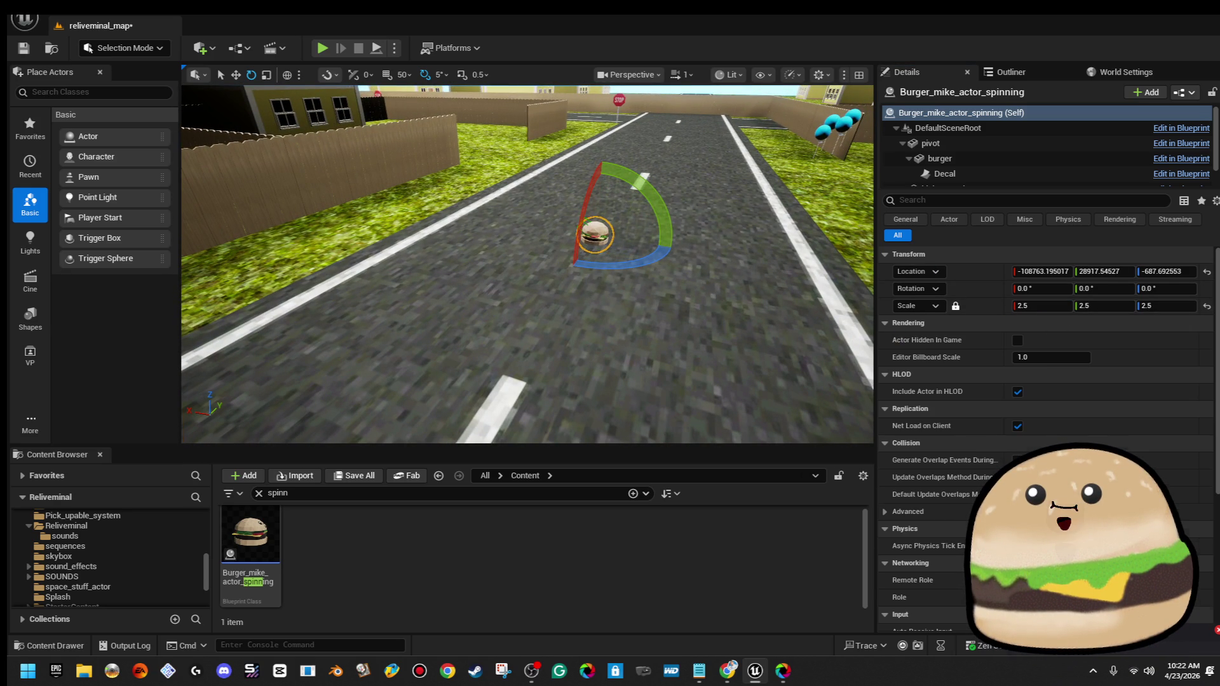
pyautogui.click(631, 279)
pyautogui.click(591, 223)
pyautogui.press('f')
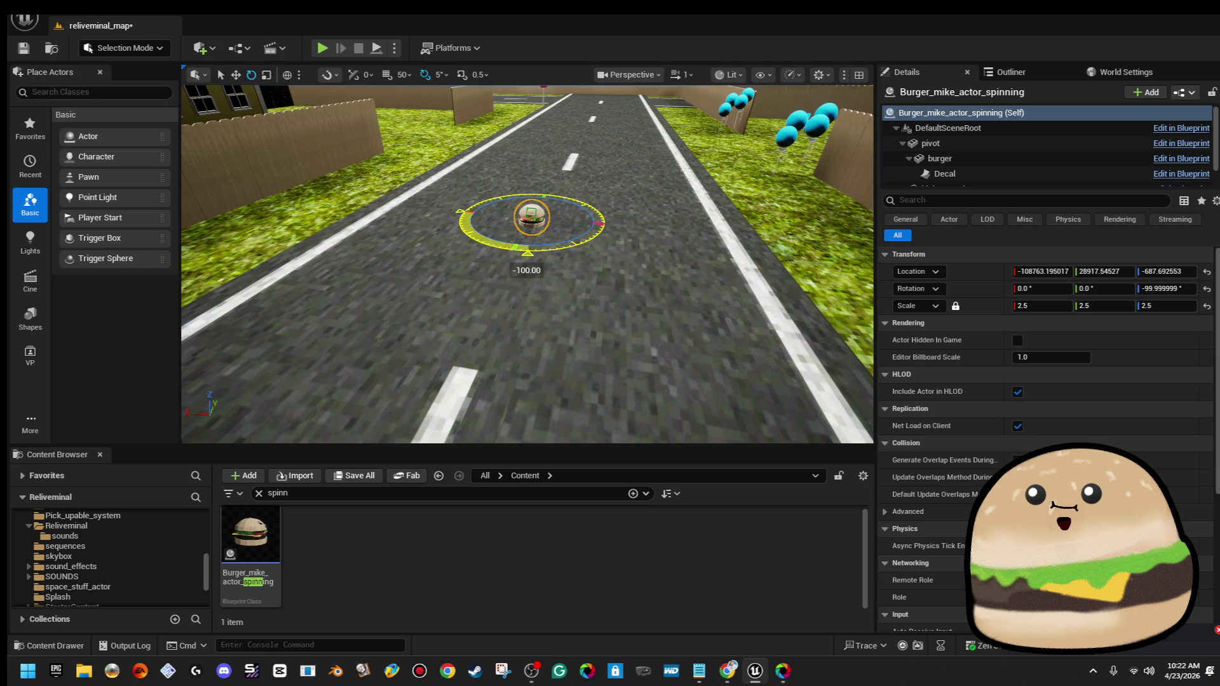
pyautogui.moveTo(543, 246)
pyautogui.mouseDown()
pyautogui.moveTo(600, 225)
pyautogui.moveTo(613, 262)
pyautogui.moveTo(667, 239)
pyautogui.mouseUp()
pyautogui.press('w')
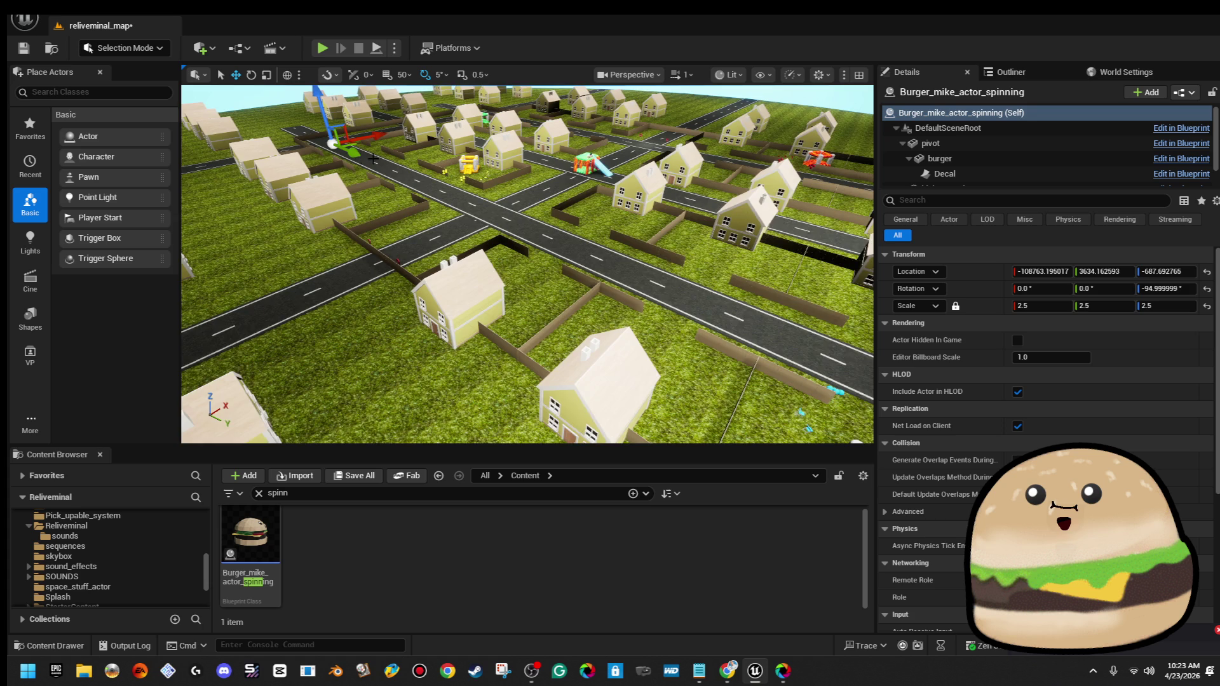
# Move the spinning burger to X -111017.95, Y 7970.94, Z -687.69
pyautogui.moveTo(361, 158); pyautogui.dragTo(360, 143)
pyautogui.click(687, 75)
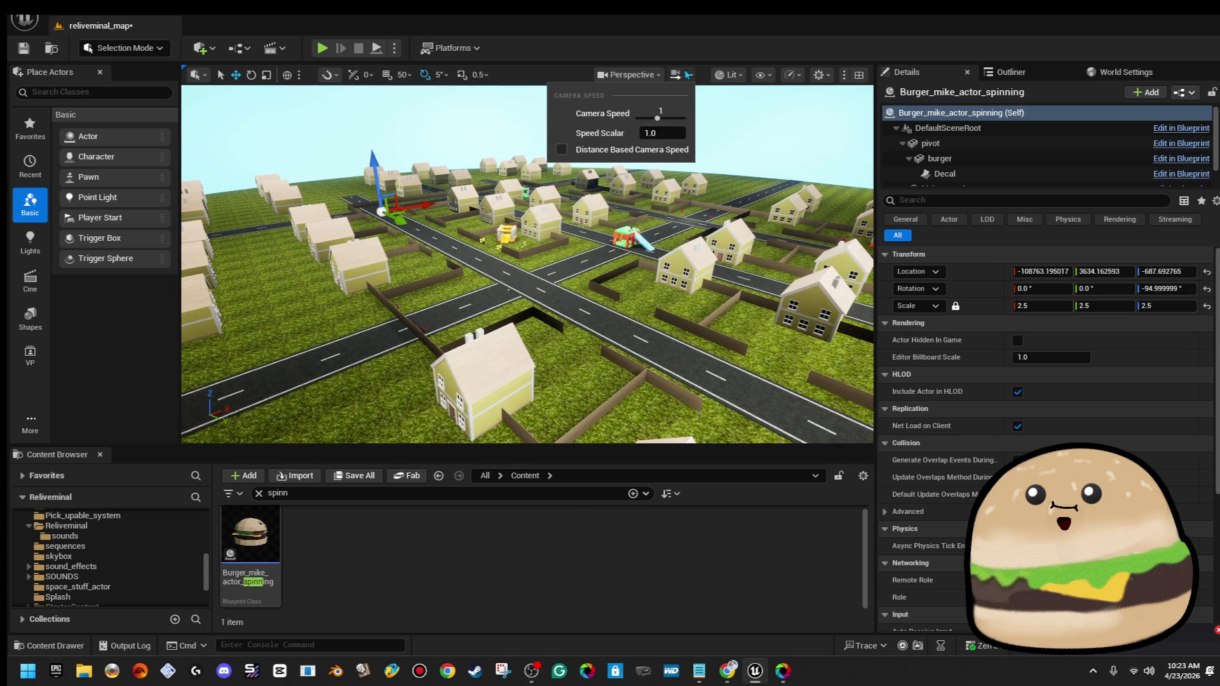
pyautogui.click(670, 115)
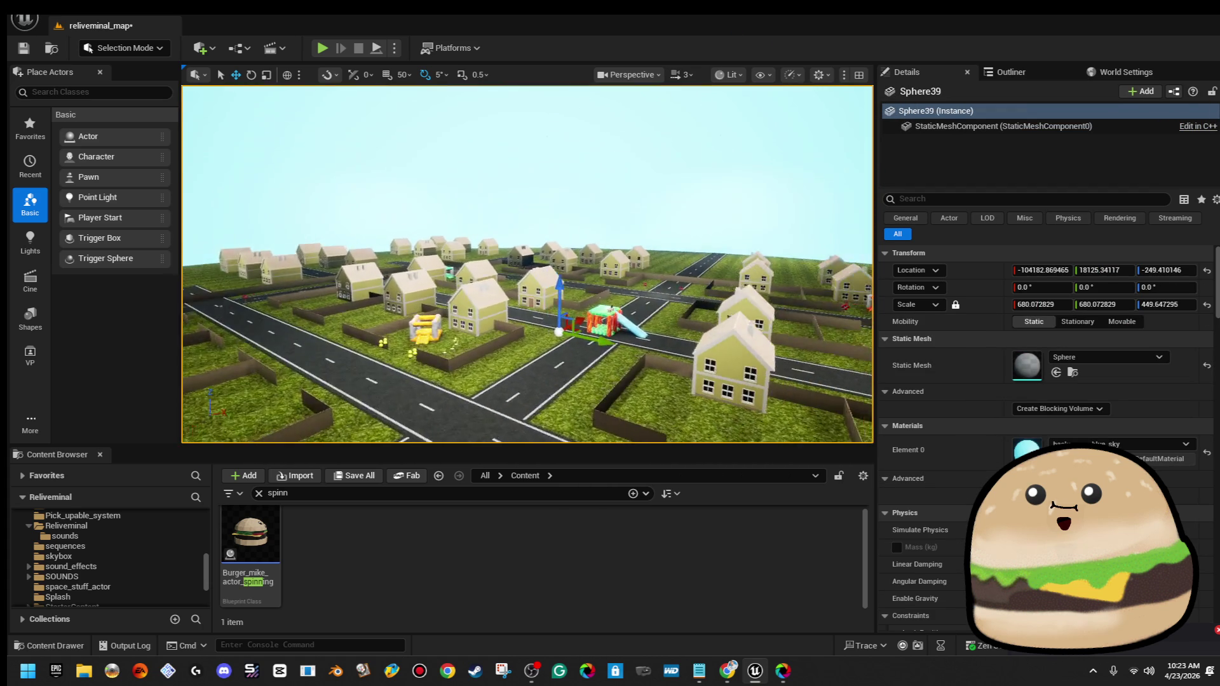
pyautogui.moveTo(527, 267)
pyautogui.mouseDown()
pyautogui.moveTo(527, 350)
pyautogui.moveTo(483, 349)
pyautogui.moveTo(451, 315)
pyautogui.mouseUp()
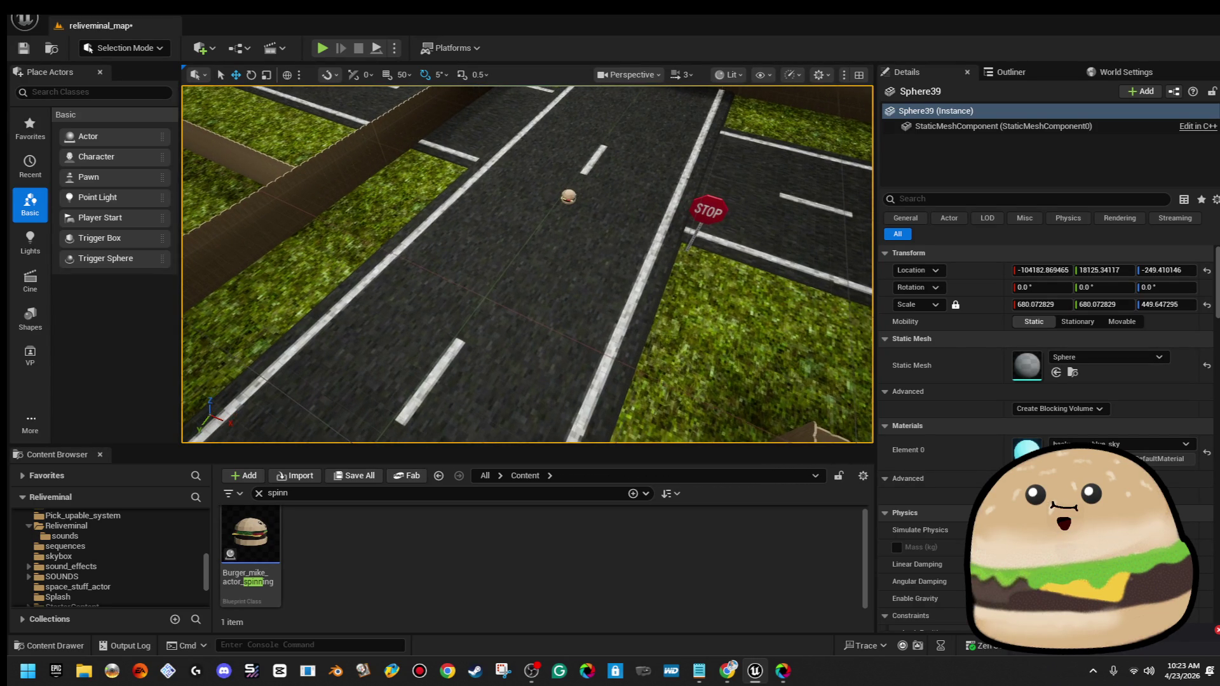
pyautogui.click(568, 197)
pyautogui.moveTo(569, 197); pyautogui.dragTo(721, 257)
pyautogui.moveTo(375, 263)
pyautogui.mouseDown()
pyautogui.moveTo(393, 260)
pyautogui.moveTo(420, 198)
pyautogui.mouseUp()
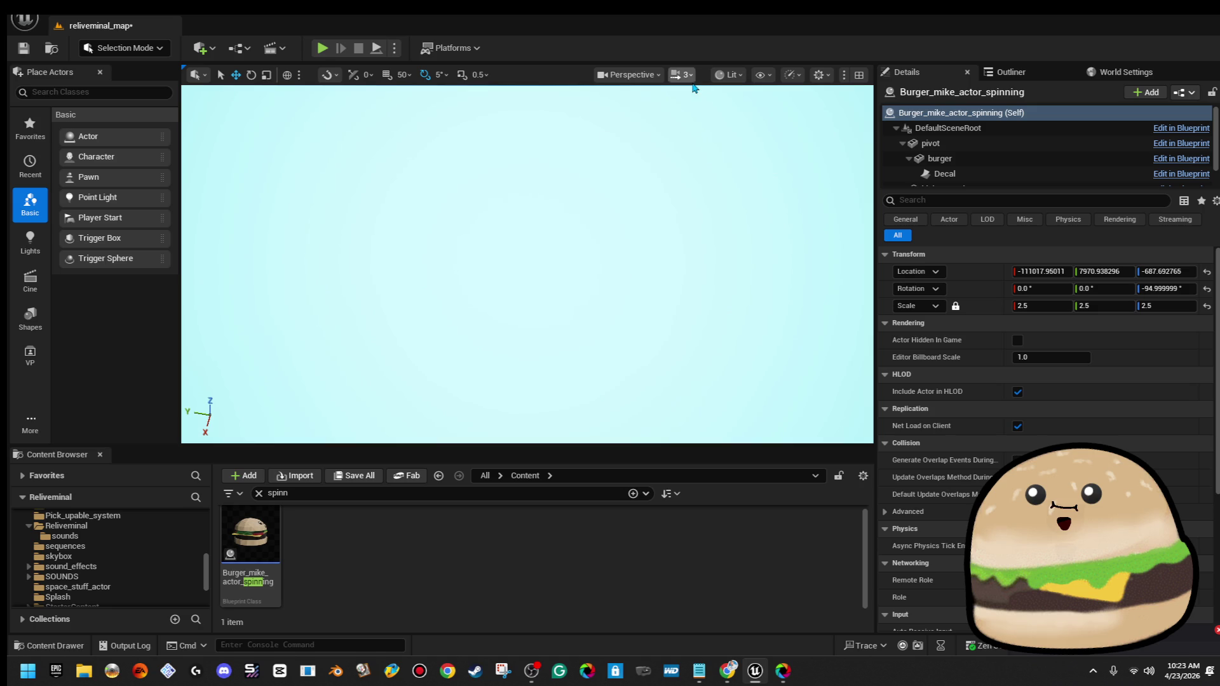
# Frame the burger and switch the viewport view mode from Lit to Unlit
pyautogui.press('f')
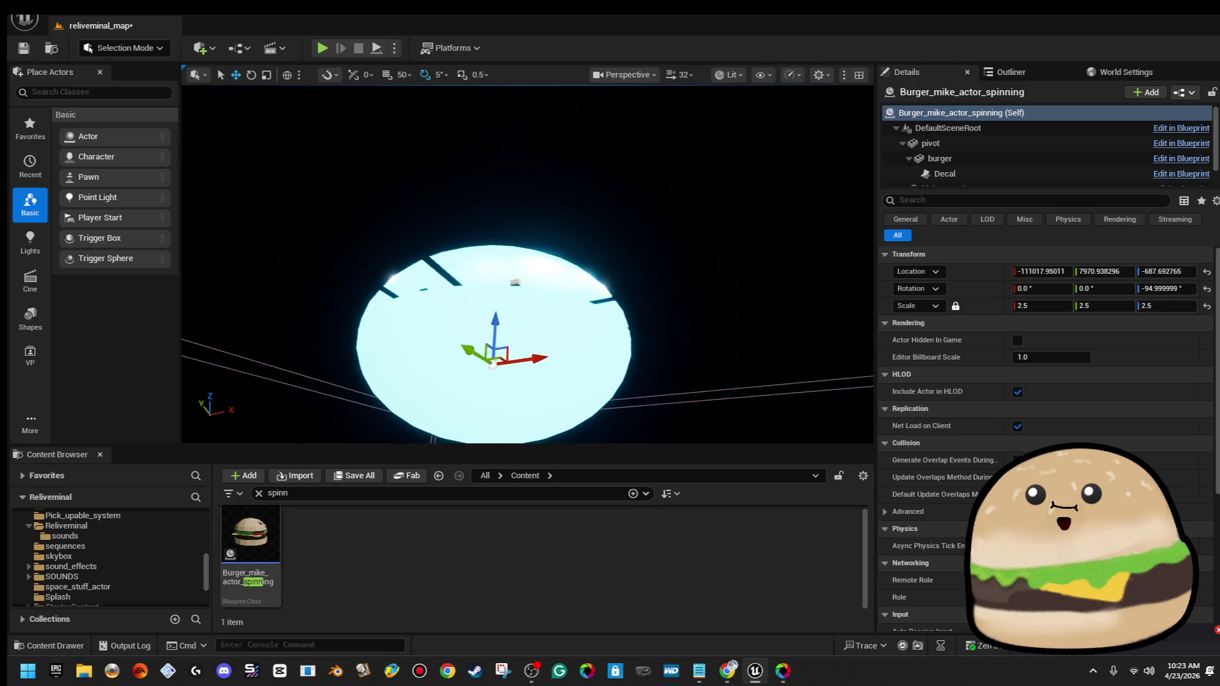
pyautogui.click(739, 77)
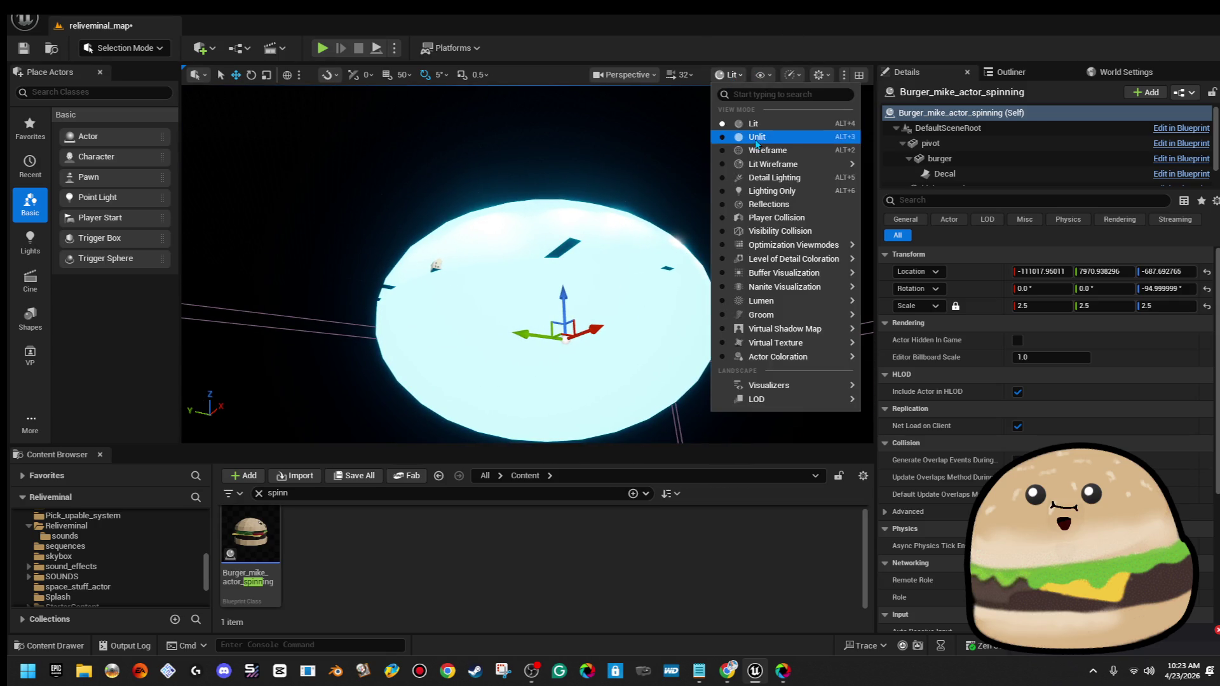
pyautogui.click(757, 140)
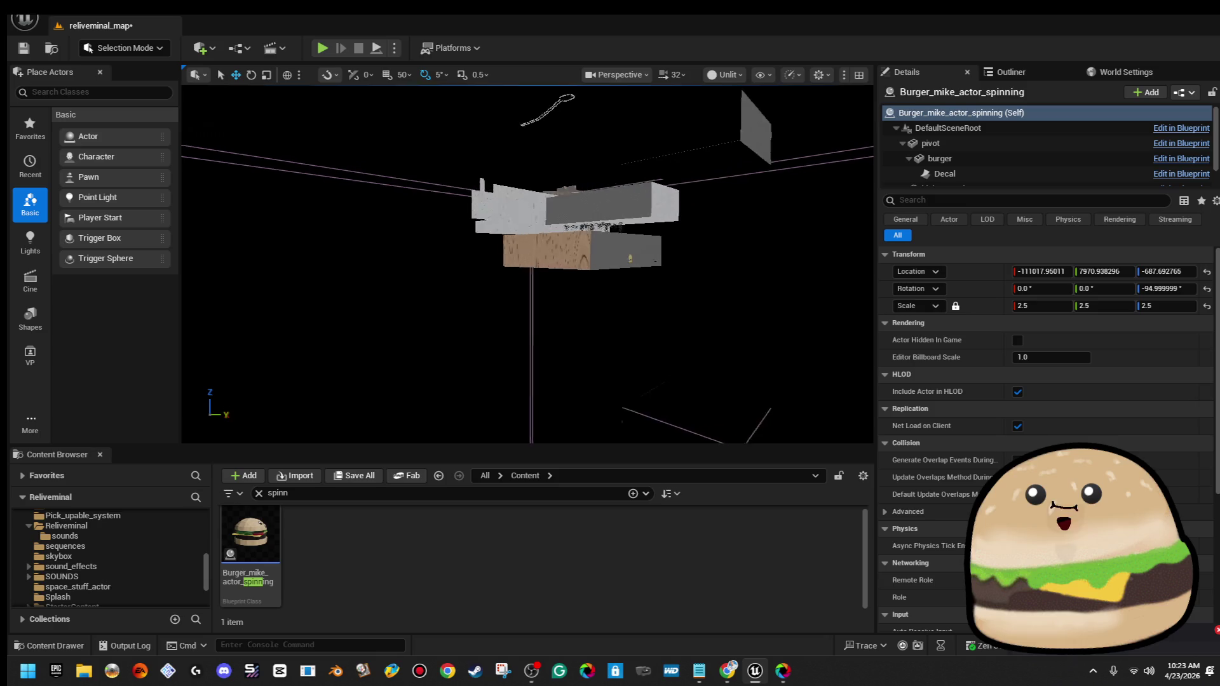
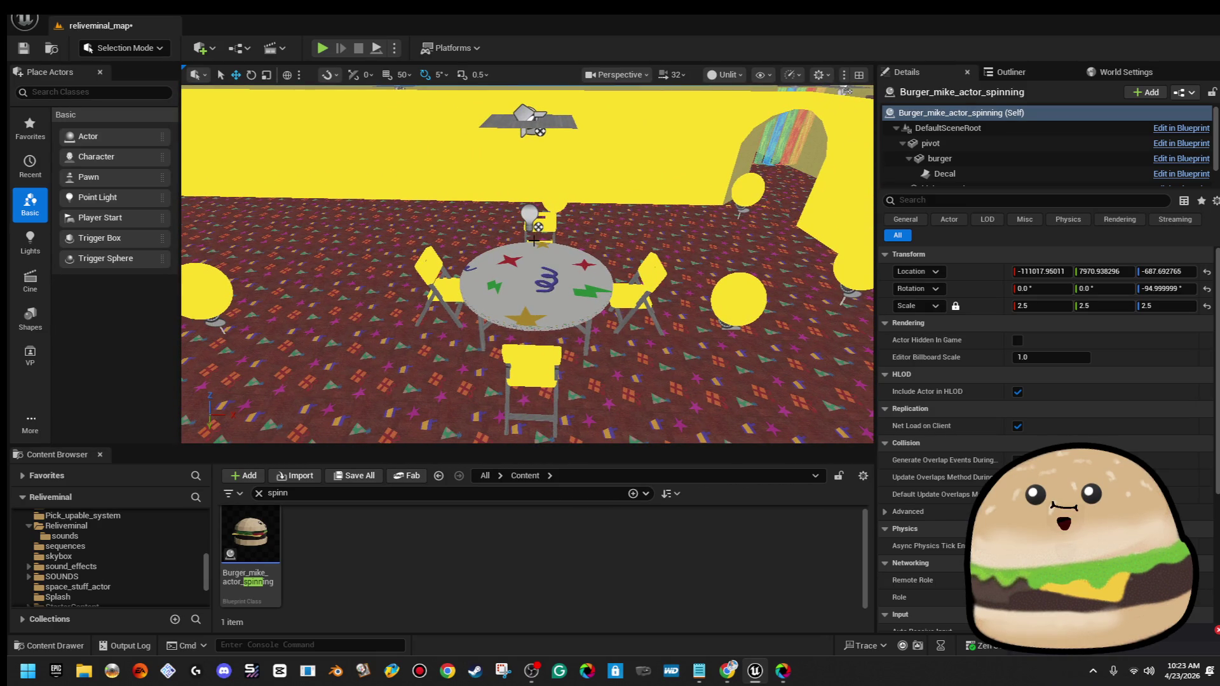
# Select cafeteria_table_model11, fly to the yard, and drop the table onto the grass with End
pyautogui.click(538, 256)
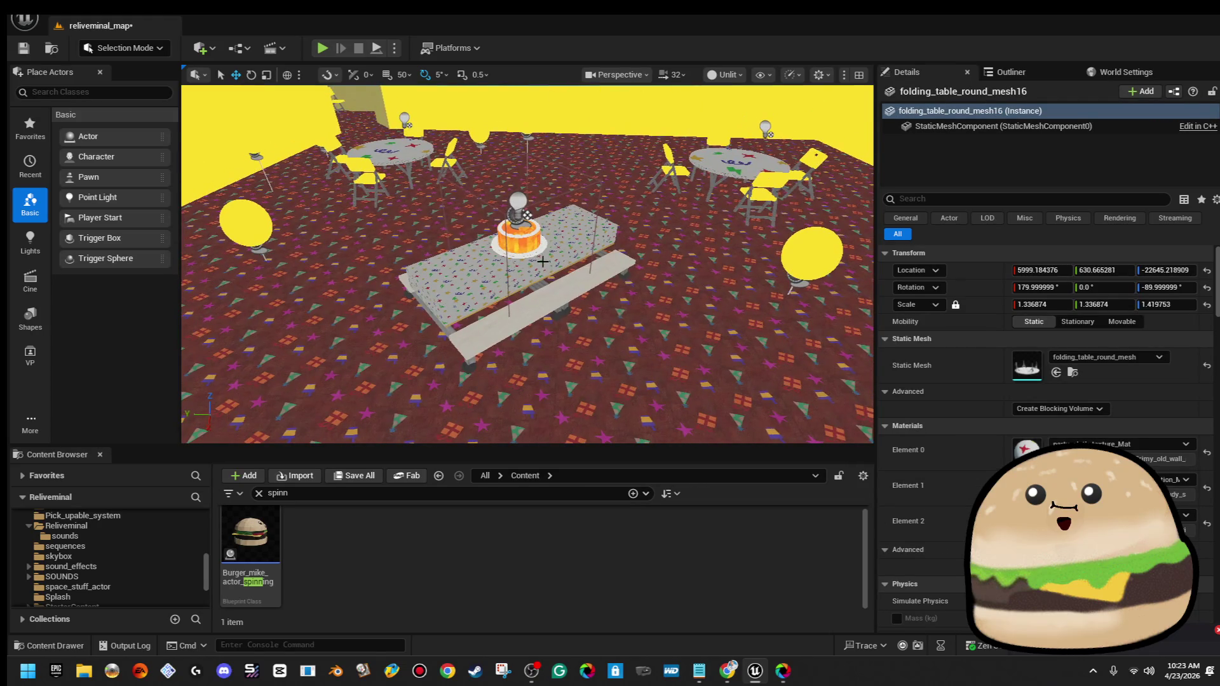
pyautogui.keyDown('ctrl'); pyautogui.click(533, 305); pyautogui.keyUp('ctrl')
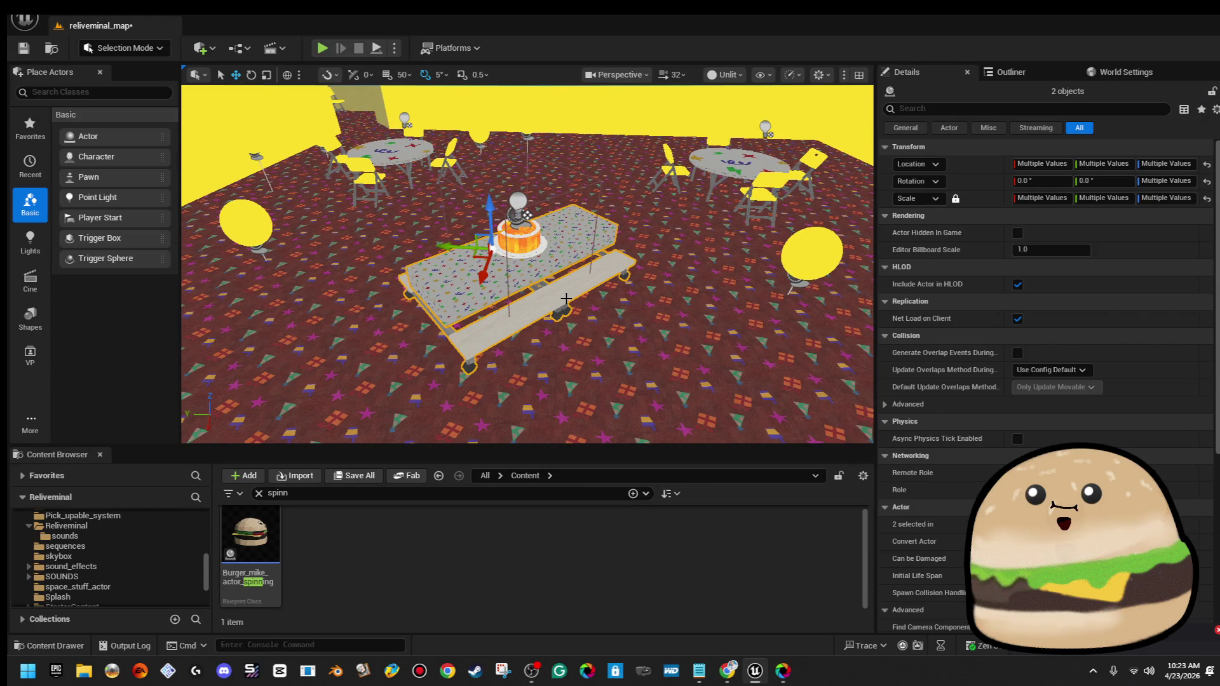
pyautogui.click(551, 294)
pyautogui.moveTo(551, 294); pyautogui.dragTo(561, 234)
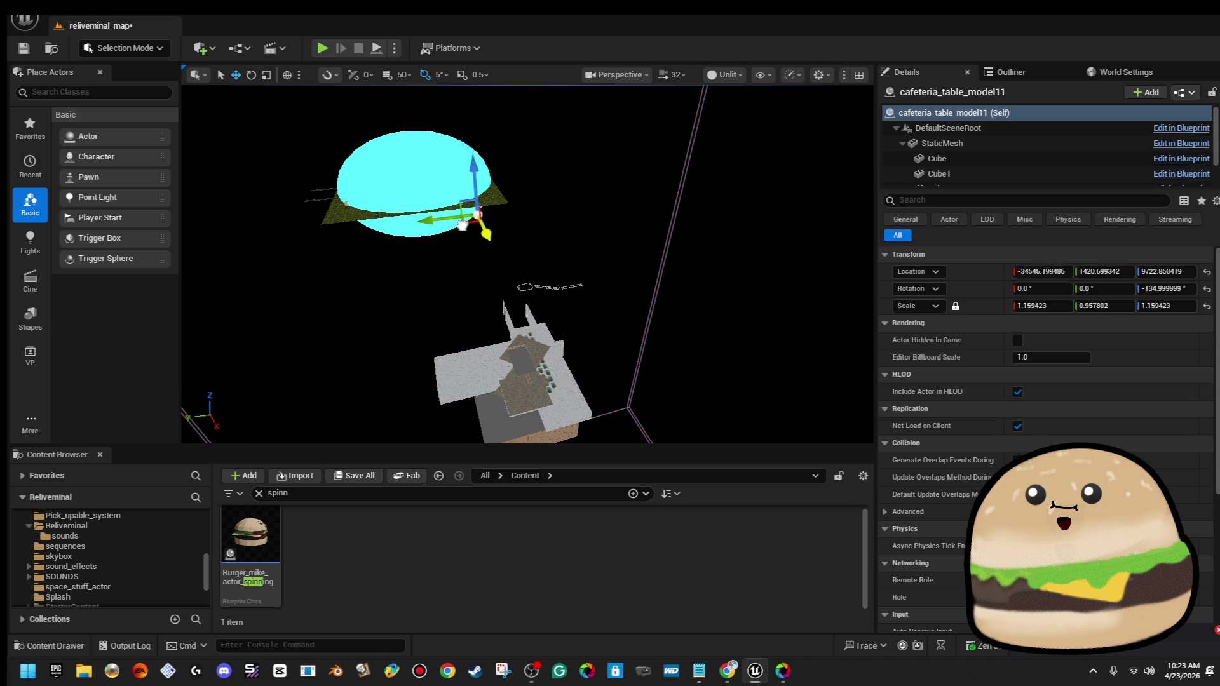
pyautogui.moveTo(436, 191); pyautogui.dragTo(439, 152)
pyautogui.moveTo(625, 171)
pyautogui.mouseDown()
pyautogui.moveTo(627, 216)
pyautogui.moveTo(680, 216)
pyautogui.moveTo(641, 221)
pyautogui.moveTo(626, 197)
pyautogui.mouseUp()
pyautogui.press('End')
pyautogui.press('f')
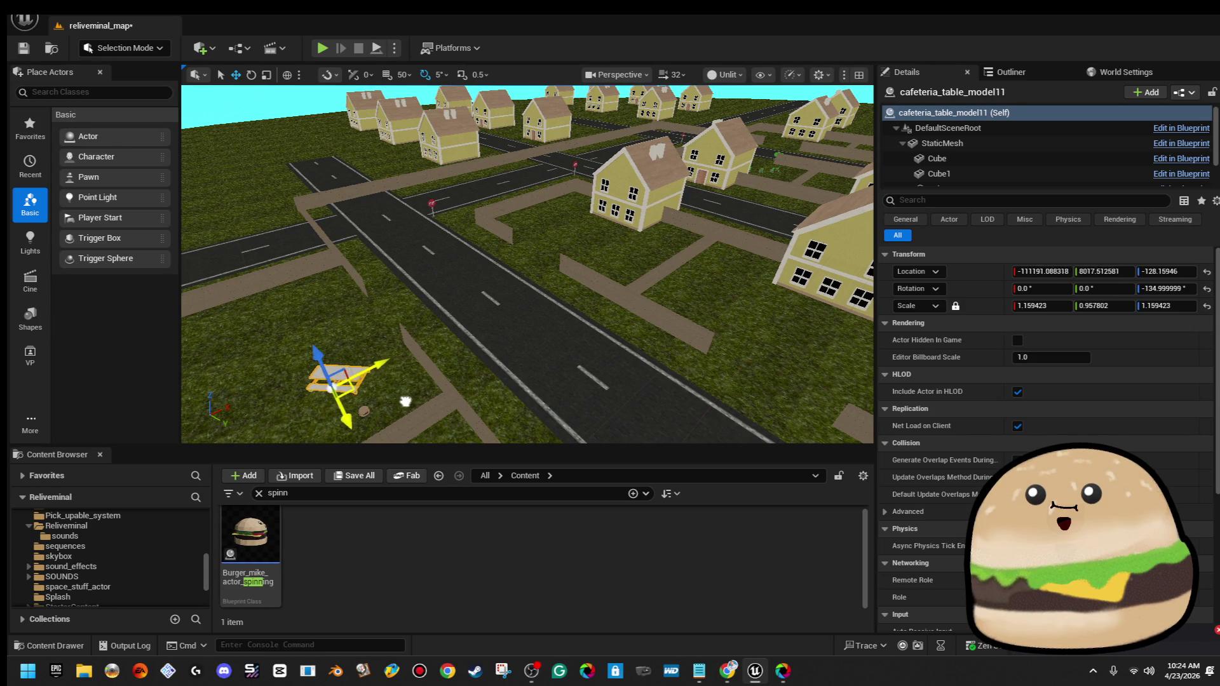
pyautogui.moveTo(395, 379)
pyautogui.mouseDown()
pyautogui.moveTo(357, 318)
pyautogui.moveTo(395, 384)
pyautogui.mouseUp()
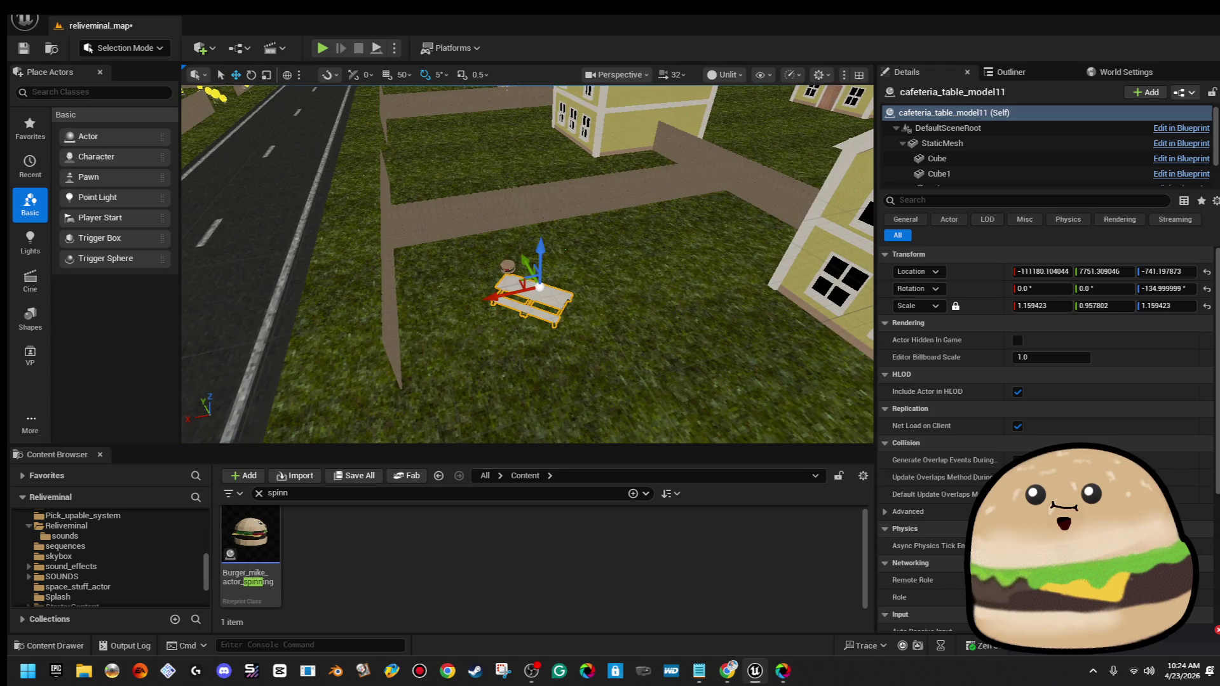
# Play-test from the yard spot, walking up to the bench and burger, then stop
pyautogui.rightClick(649, 356)
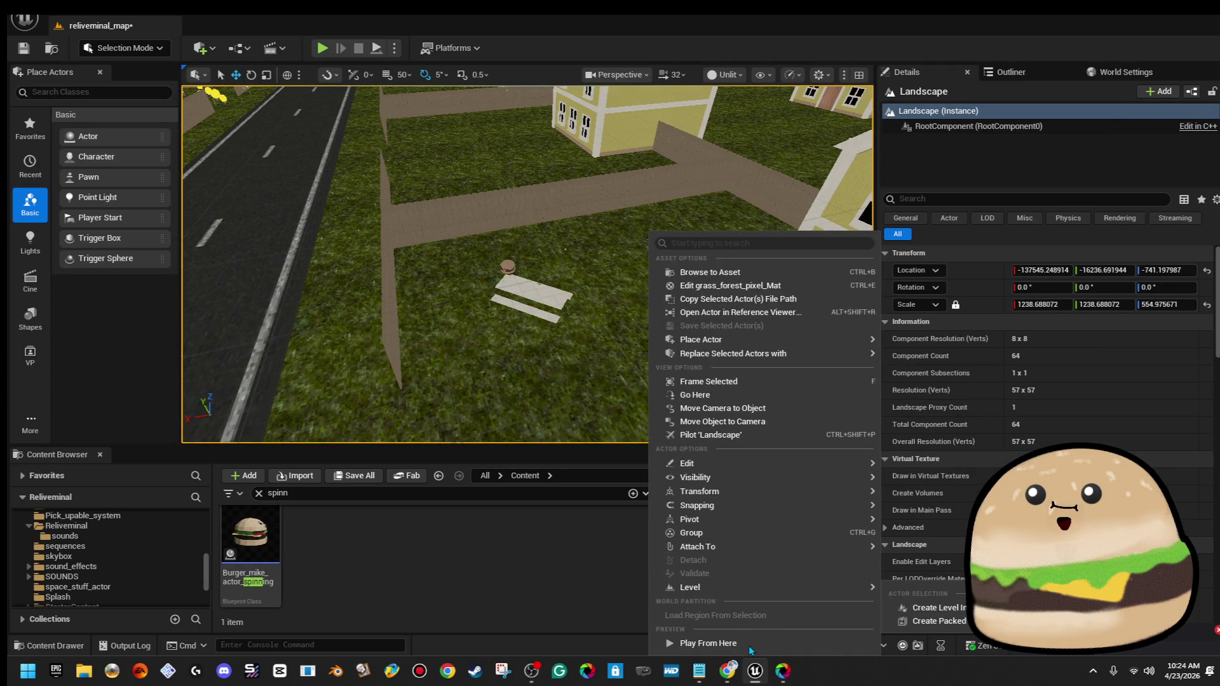
pyautogui.rightClick(631, 224)
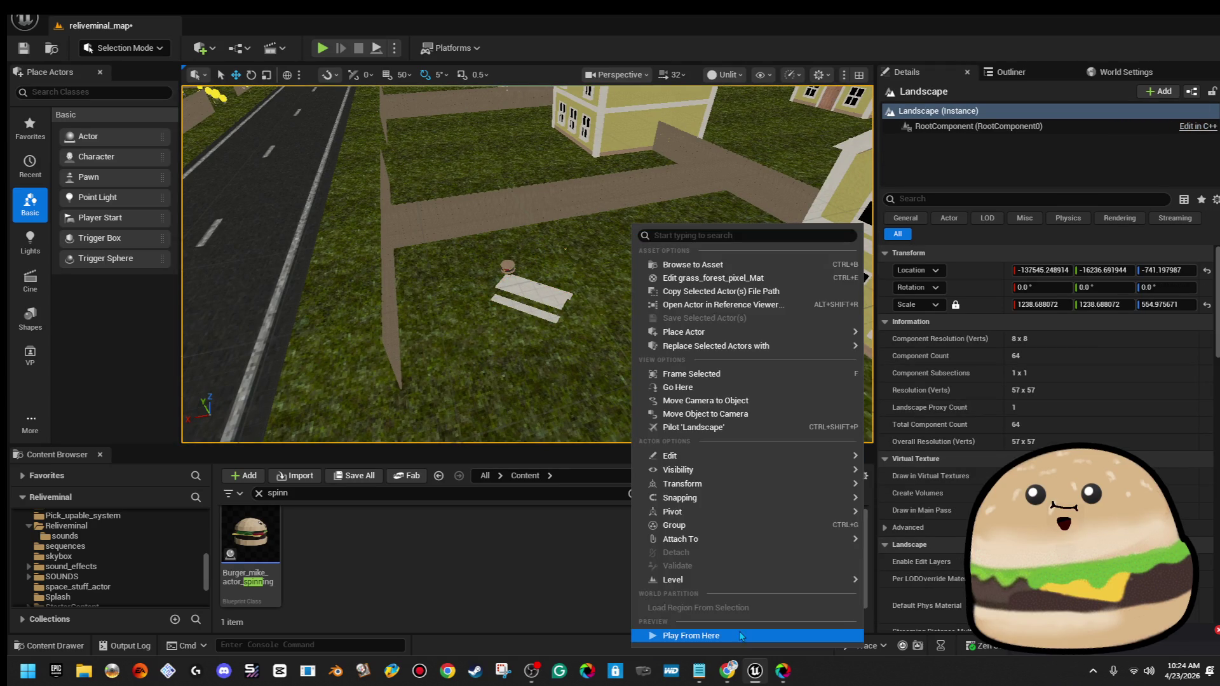
pyautogui.click(742, 635)
pyautogui.press('w')
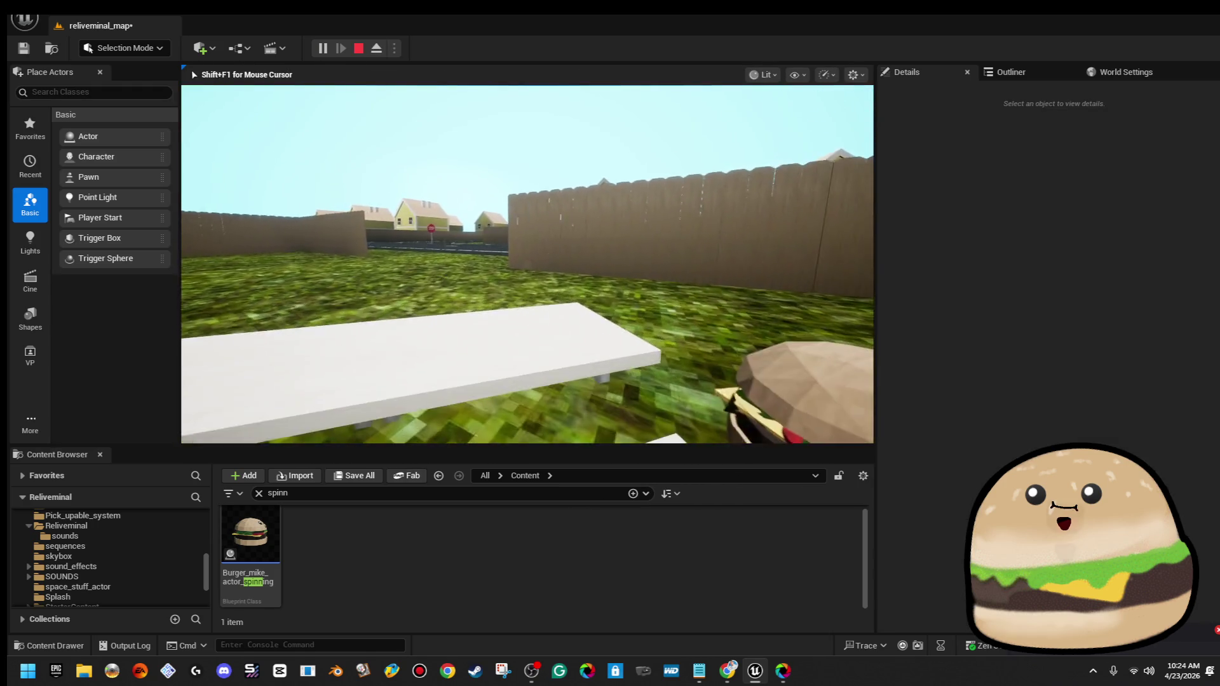
pyautogui.press('Escape')
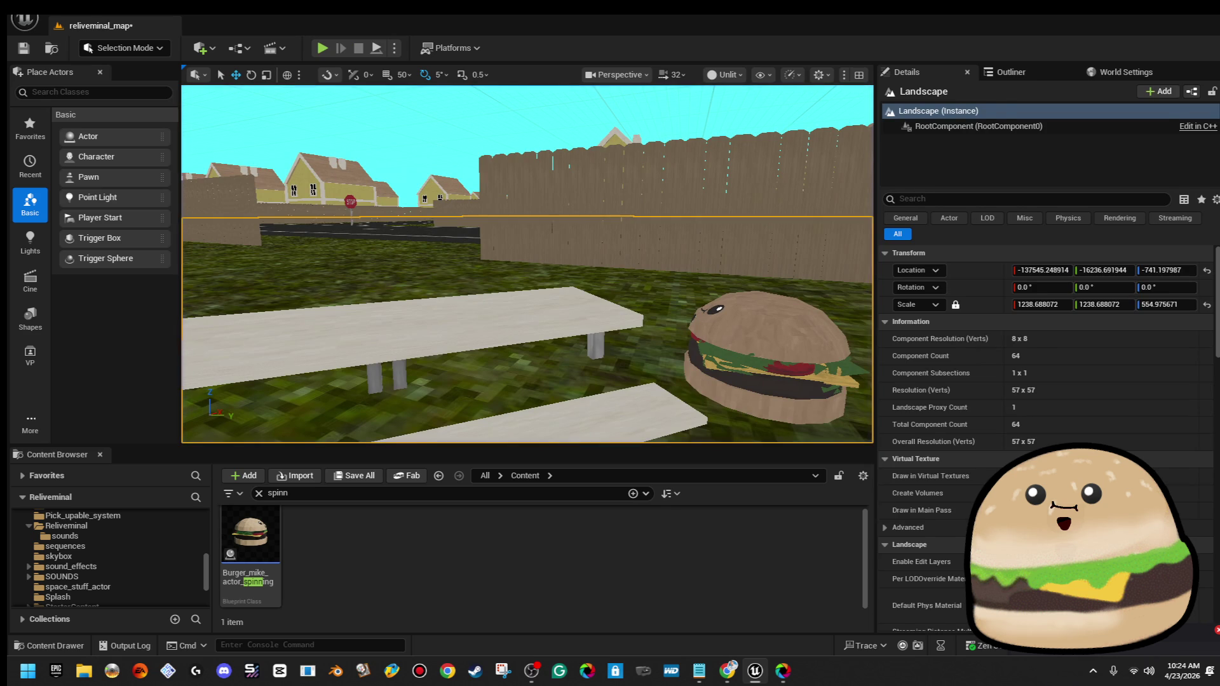
# Raise the picnic table slightly off the ground and enlarge it a little
pyautogui.click(480, 311)
pyautogui.press('f')
pyautogui.moveTo(444, 368); pyautogui.dragTo(450, 316)
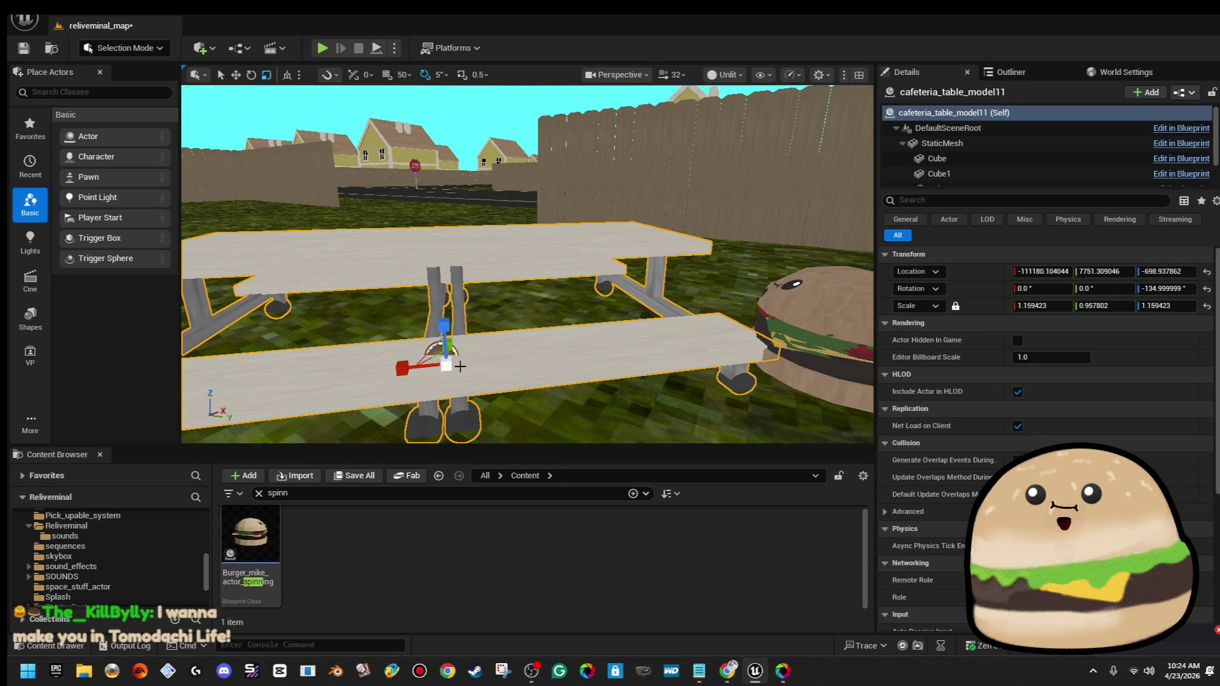
pyautogui.moveTo(447, 362); pyautogui.dragTo(456, 343)
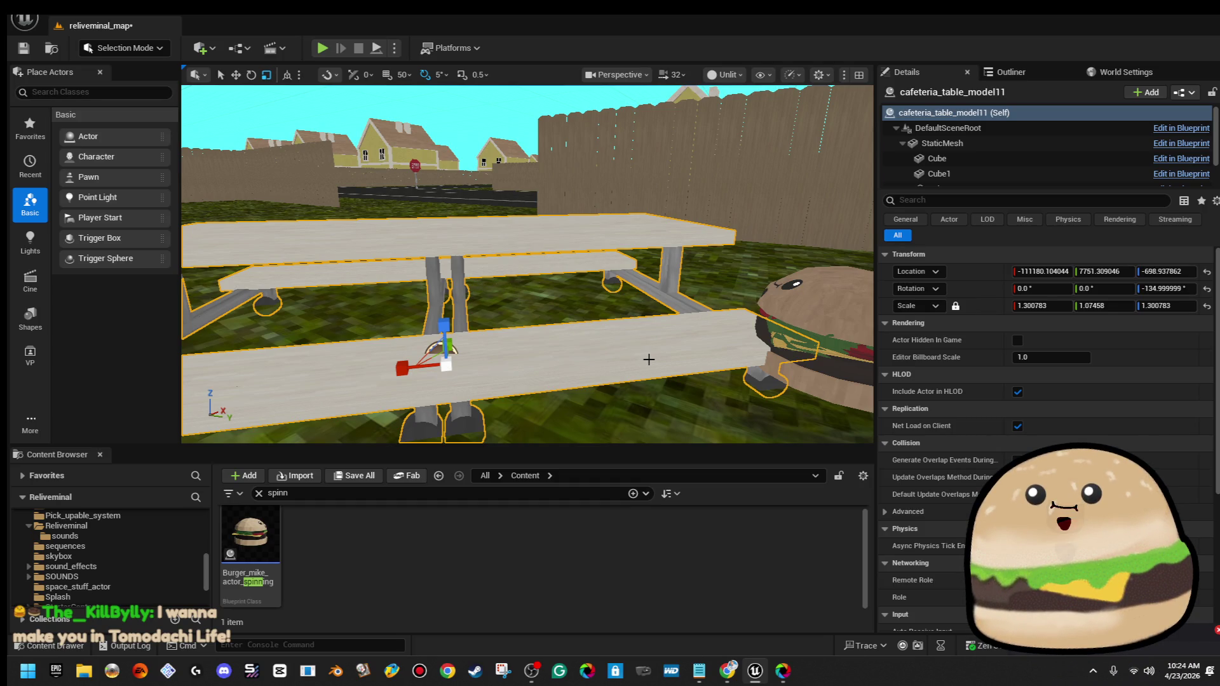
pyautogui.moveTo(528, 267)
pyautogui.mouseDown()
pyautogui.moveTo(527, 299)
pyautogui.moveTo(508, 286)
pyautogui.moveTo(521, 305)
pyautogui.mouseUp()
pyautogui.press('f')
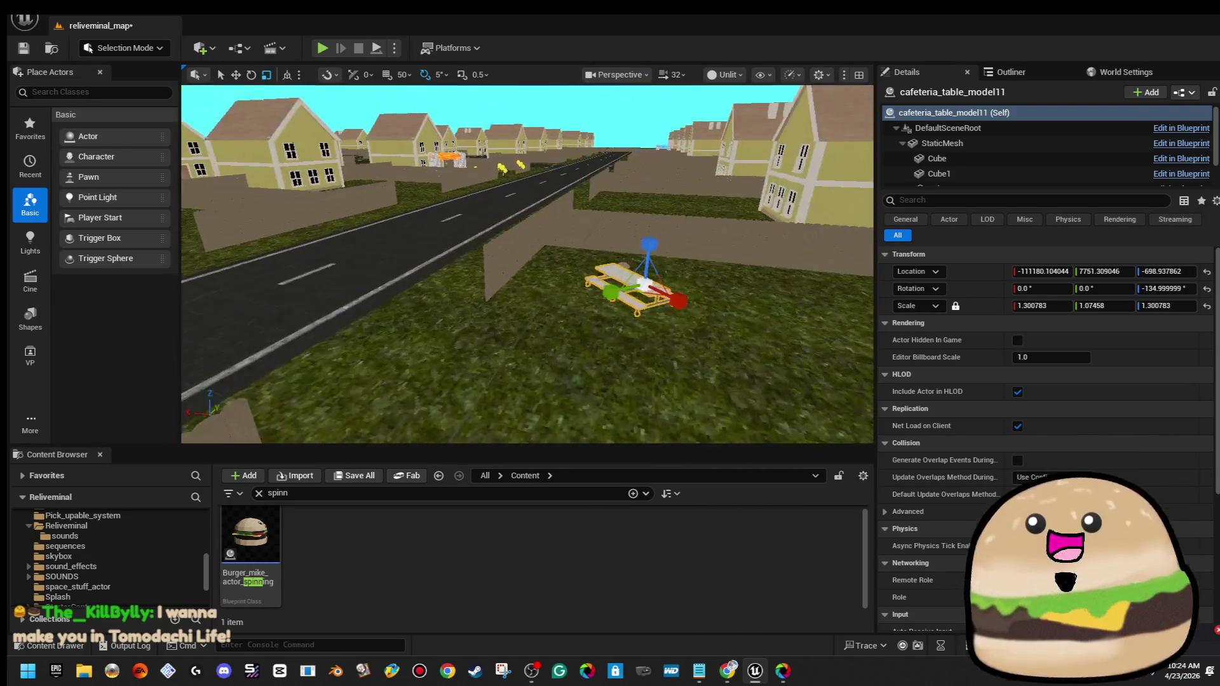
# Turn the picnic table 45 degrees and slide it right beside the burger
pyautogui.press('e')
pyautogui.moveTo(650, 283); pyautogui.dragTo(610, 286)
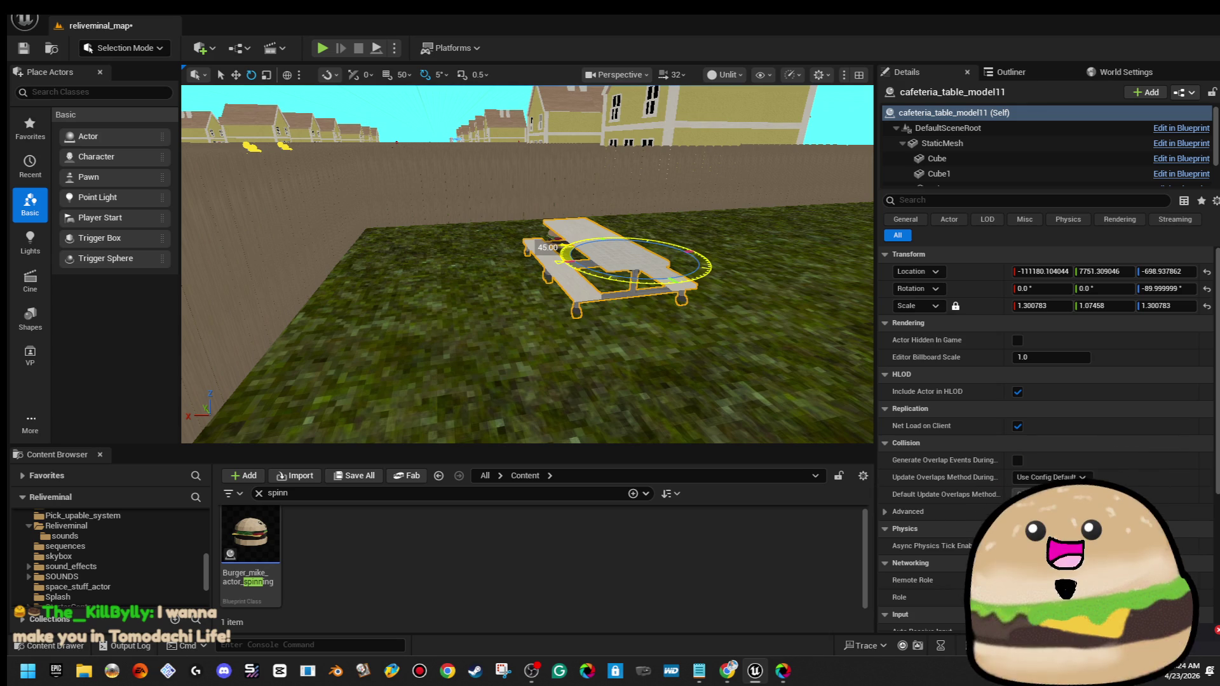
pyautogui.moveTo(598, 262); pyautogui.dragTo(379, 275)
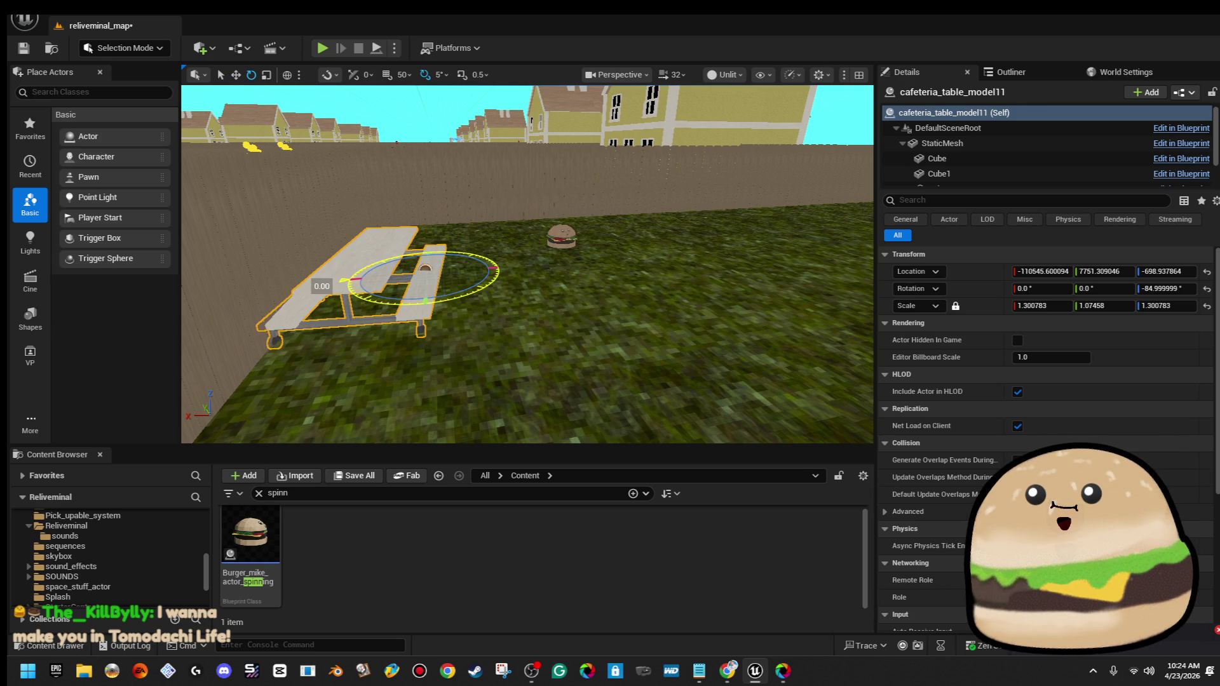
pyautogui.moveTo(394, 280); pyautogui.dragTo(474, 274)
pyautogui.moveTo(335, 281); pyautogui.dragTo(334, 282)
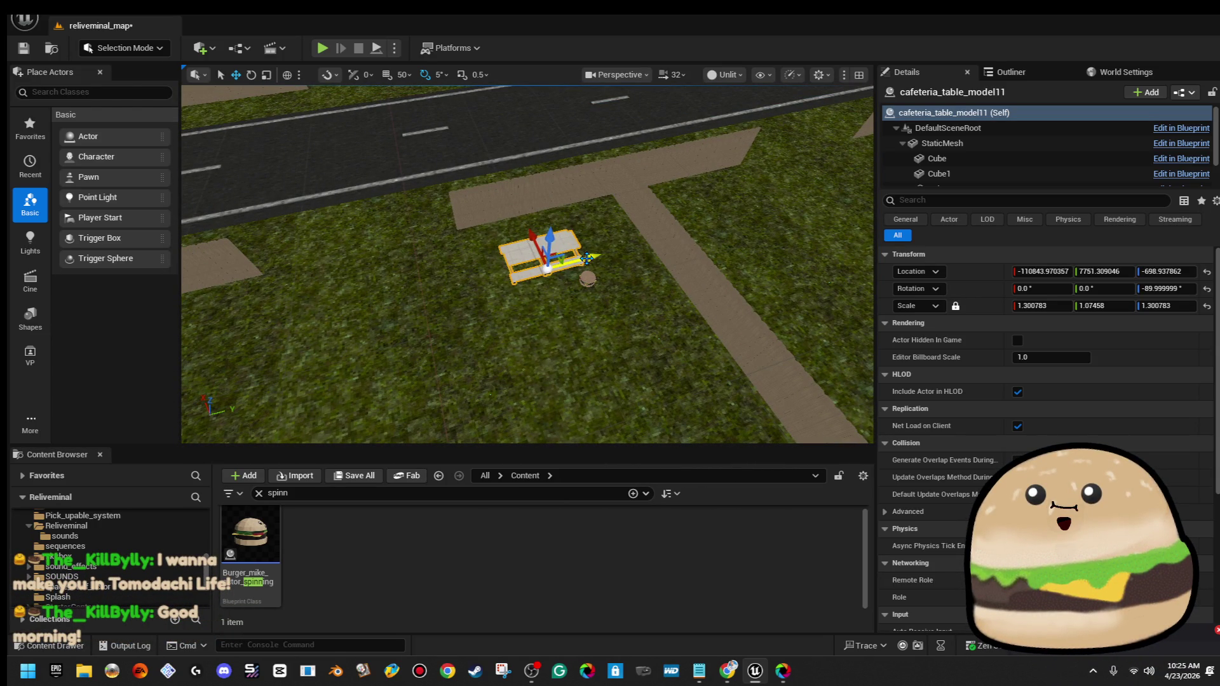
pyautogui.click(597, 275)
# Select Burger_mike_actor_spinning and set the viewport camera speed to 1
pyautogui.click(589, 278)
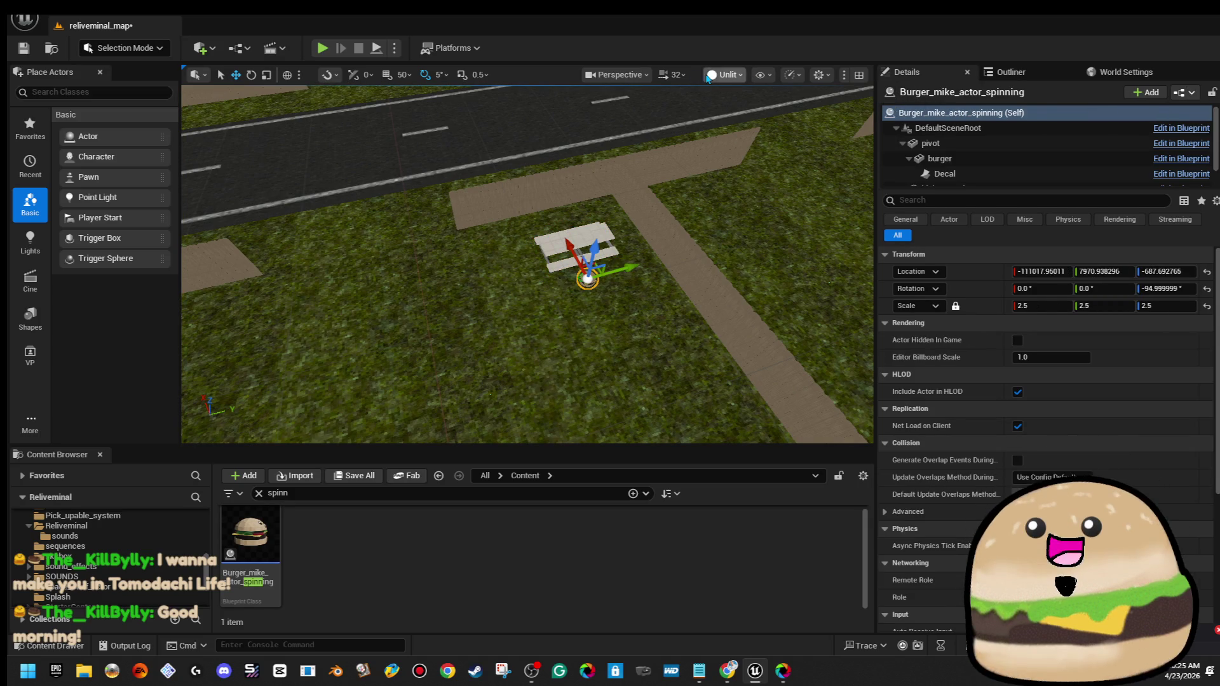
pyautogui.click(672, 74)
pyautogui.click(643, 117)
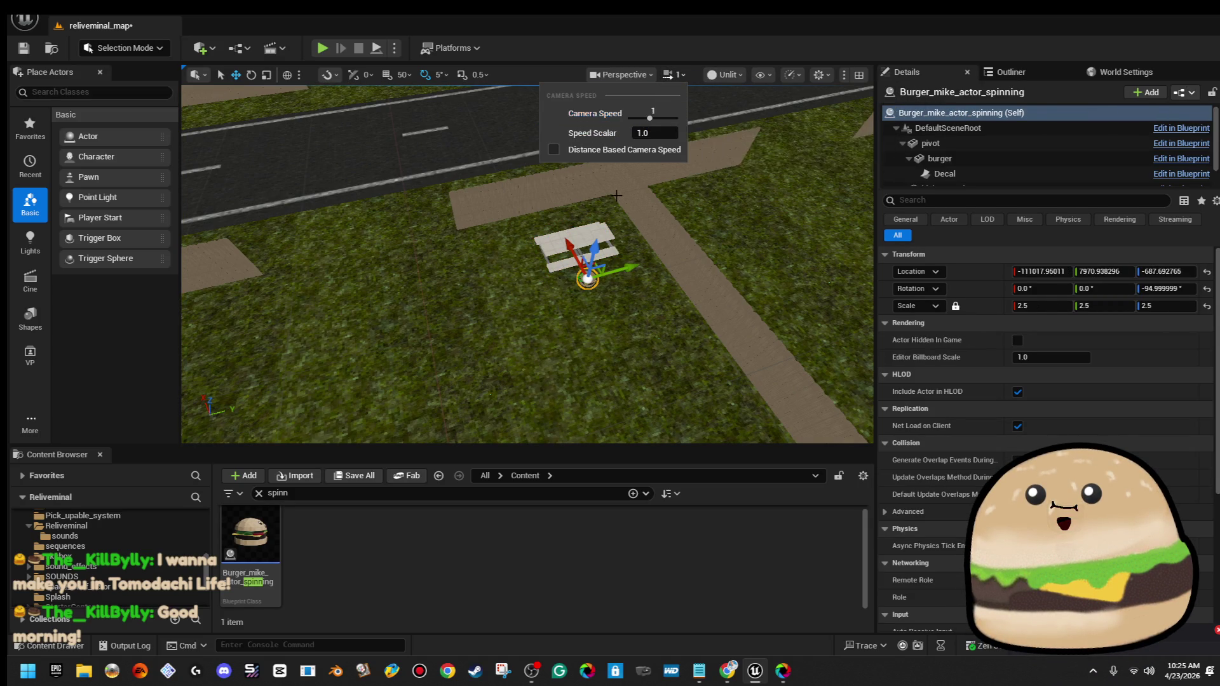
pyautogui.scroll(5, 527, 264)
pyautogui.scroll(3, 527, 265)
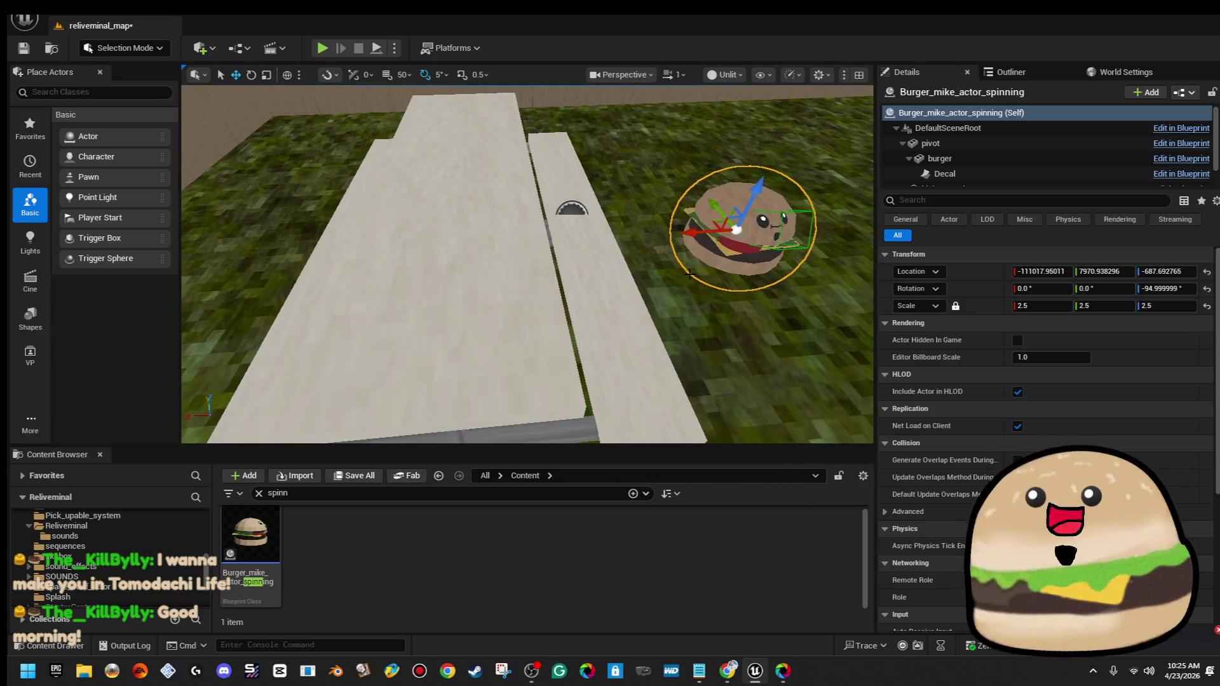
# Move the burger onto the picnic tabletop and scale it from 2.5 down to 2.0
pyautogui.moveTo(689, 219)
pyautogui.mouseDown()
pyautogui.moveTo(398, 200)
pyautogui.moveTo(427, 100)
pyautogui.mouseUp()
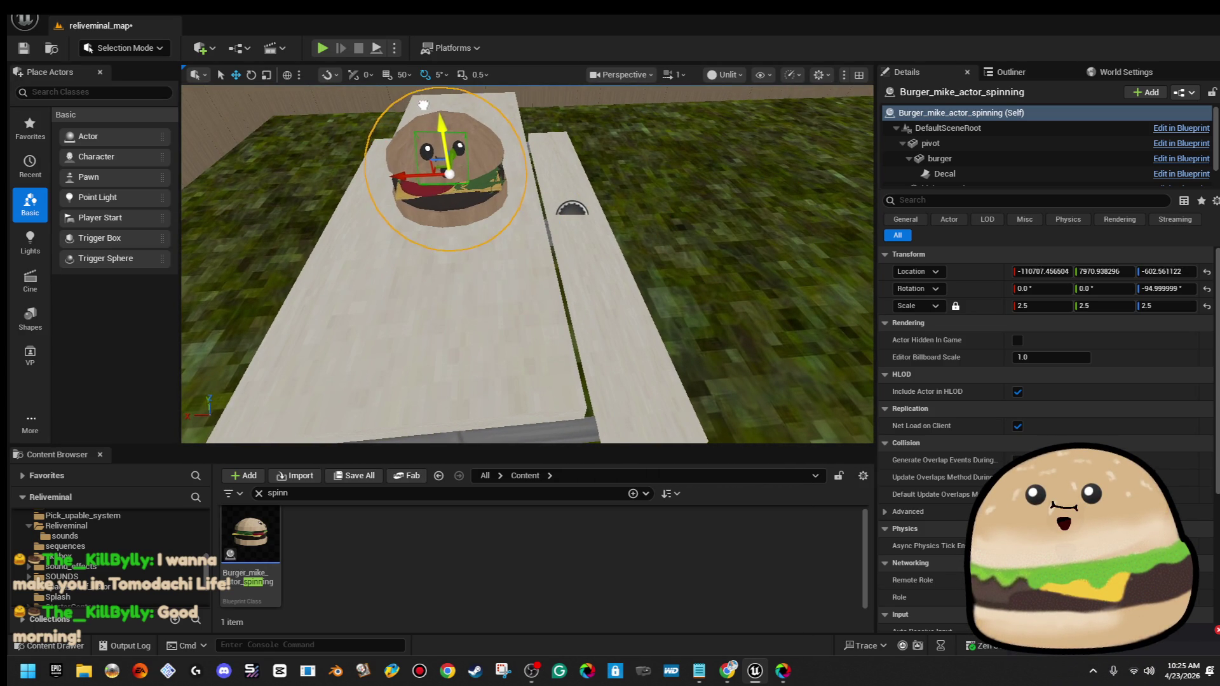
pyautogui.scroll(-6, 445, 111)
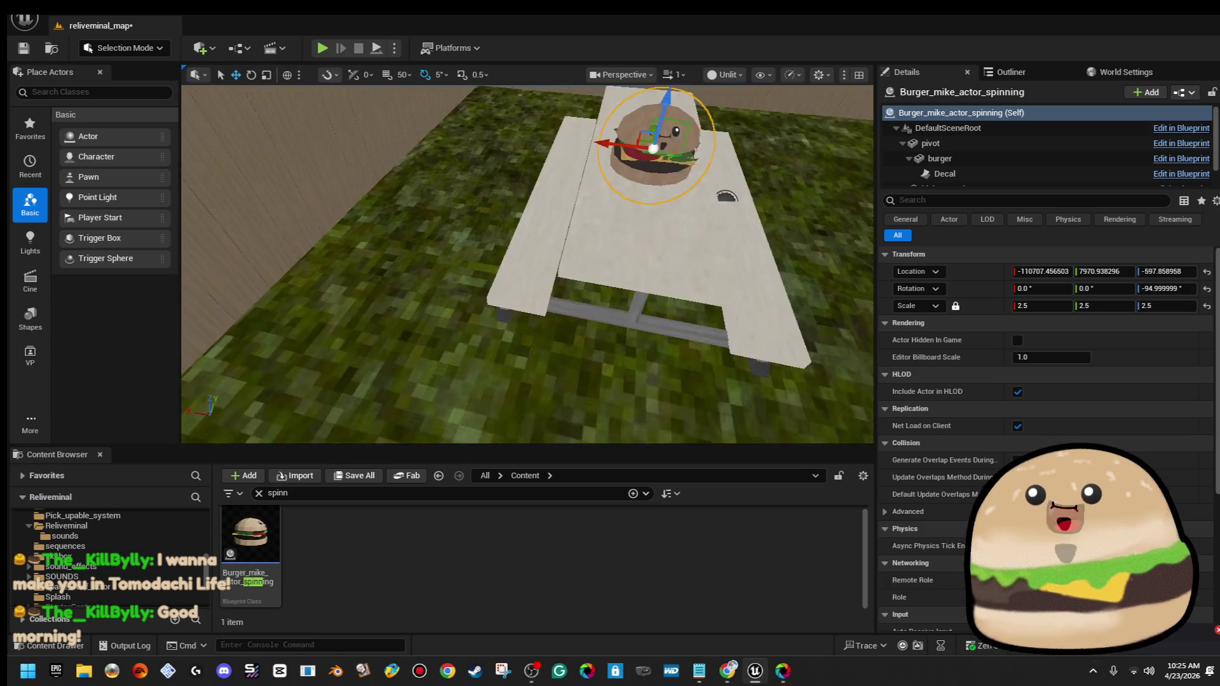
pyautogui.scroll(3, 444, 111)
pyautogui.press('r')
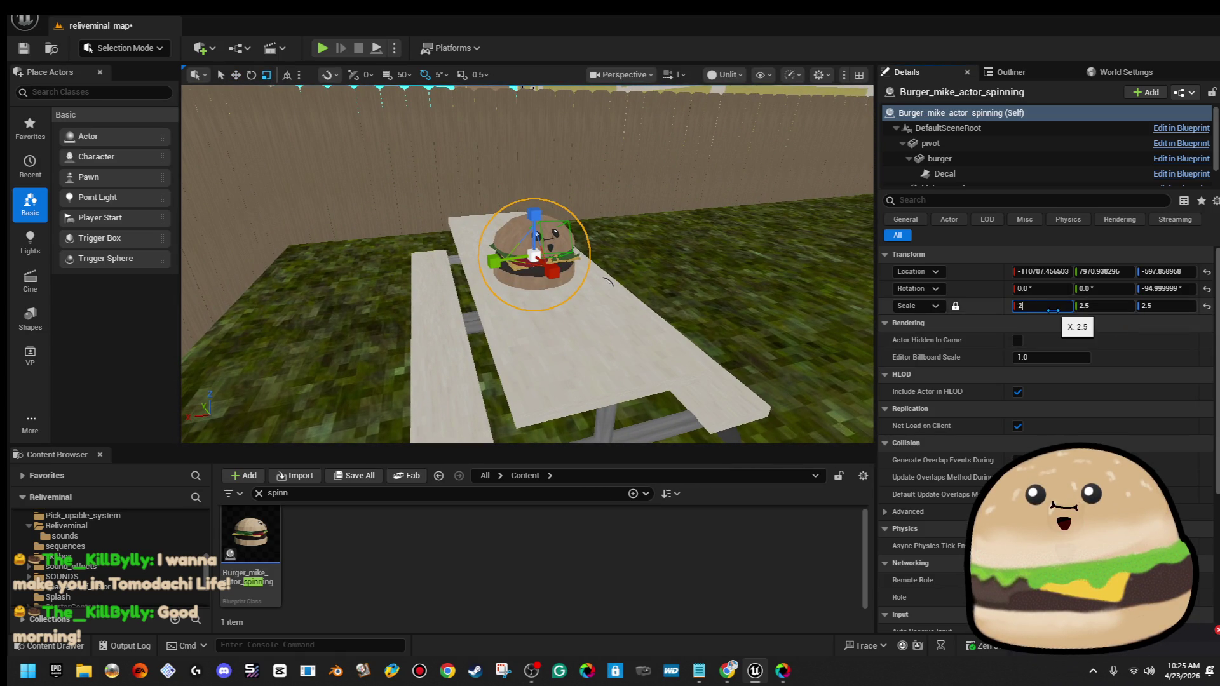
pyautogui.moveTo(698, 233); pyautogui.dragTo(672, 228)
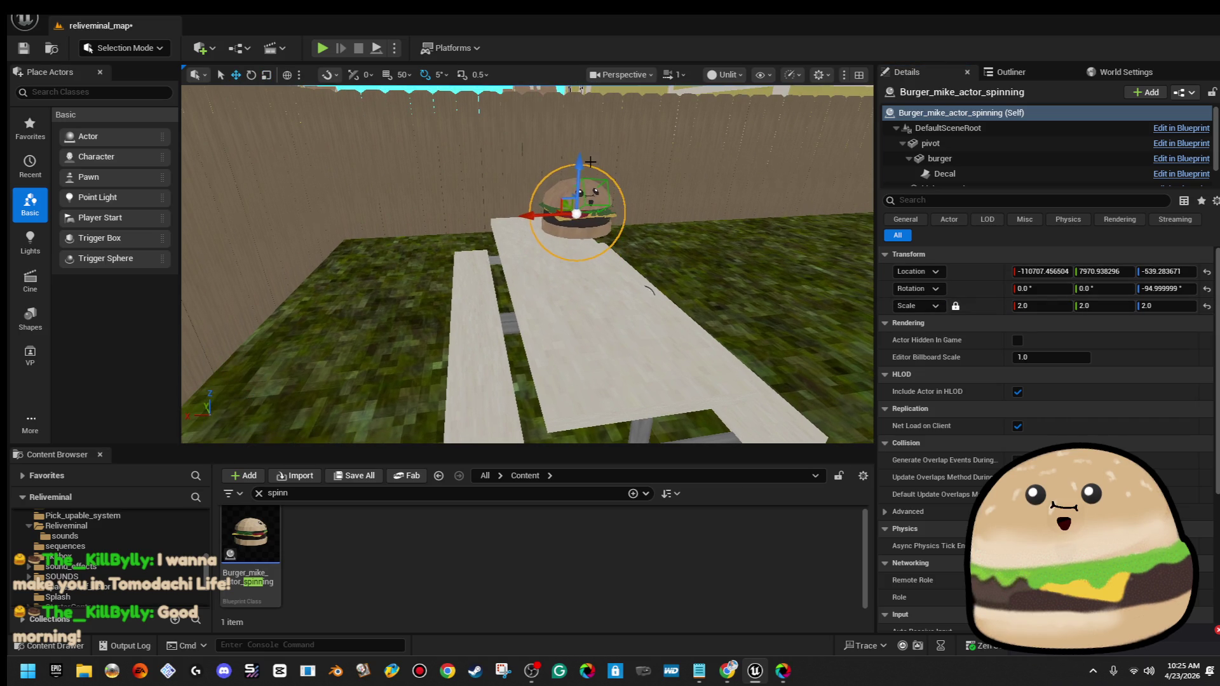
pyautogui.moveTo(585, 162); pyautogui.dragTo(594, 146)
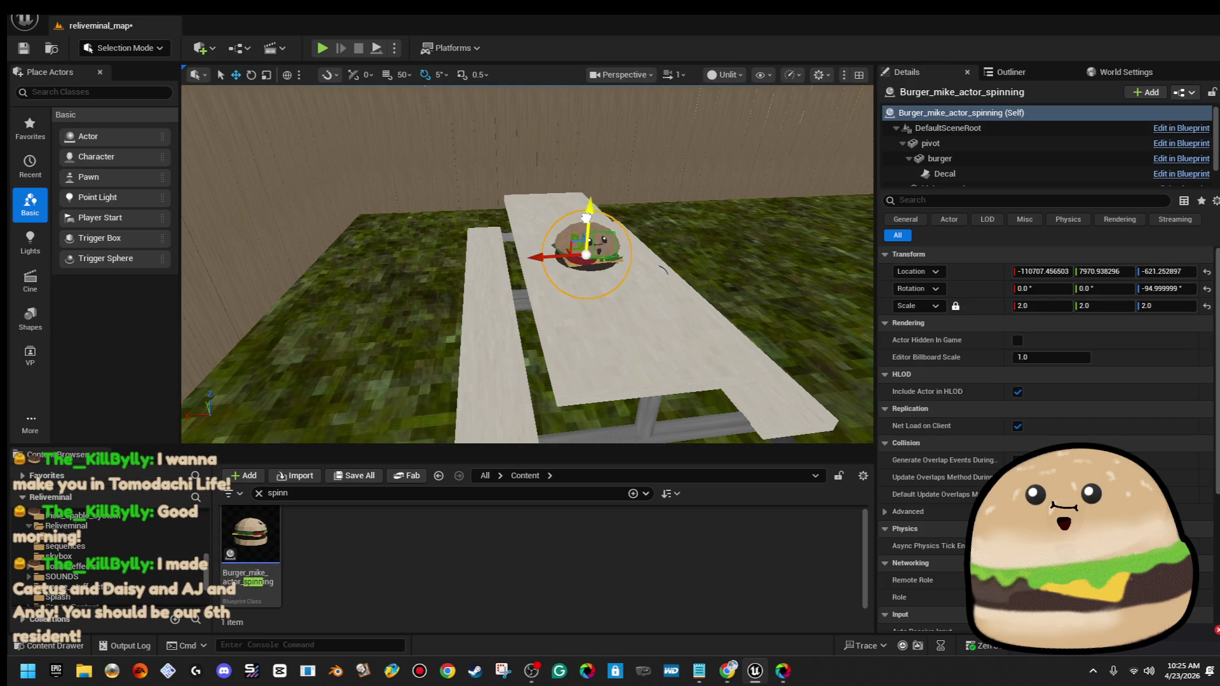
pyautogui.scroll(-10, 527, 264)
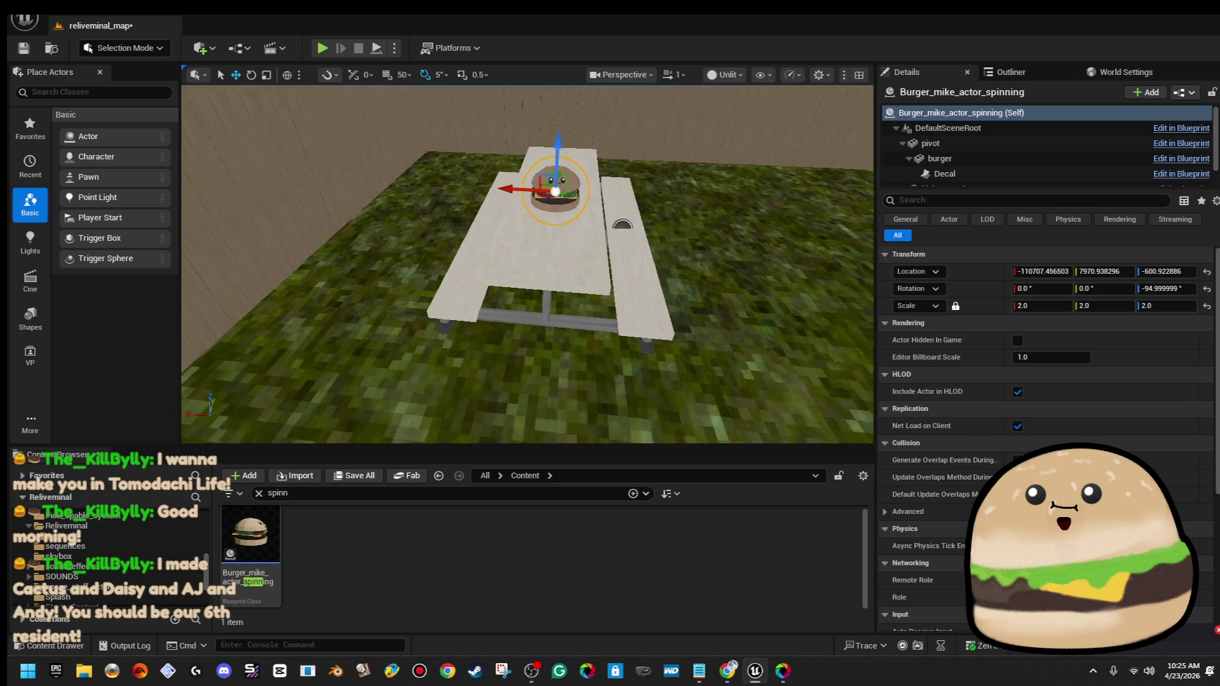
pyautogui.rightClick(683, 377)
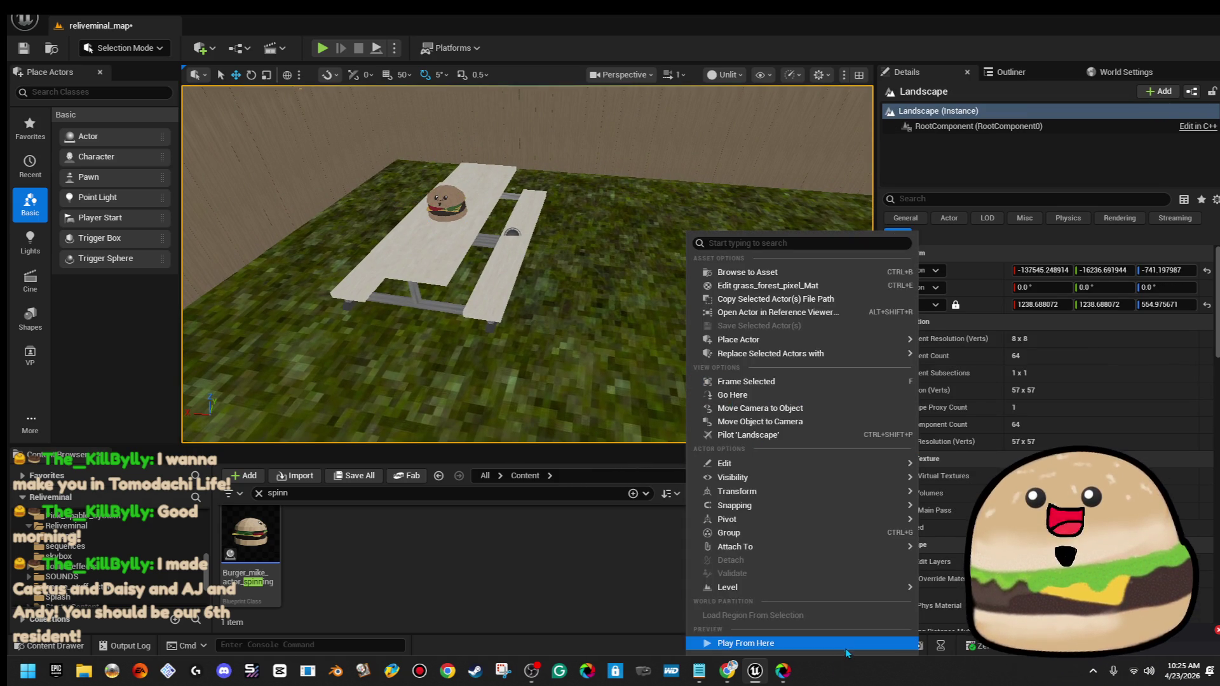
# Play-test around the burger on the picnic table, then stop and restore the editor layout
pyautogui.click(844, 646)
pyautogui.press('F11')
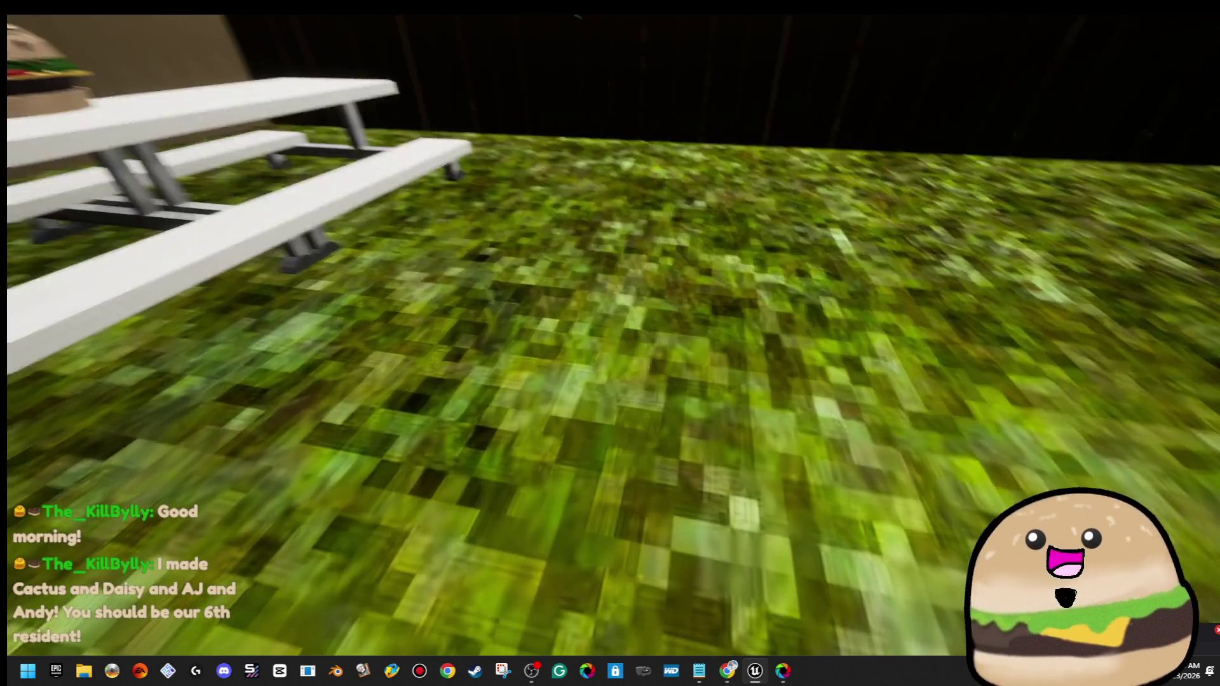
pyautogui.press('w')
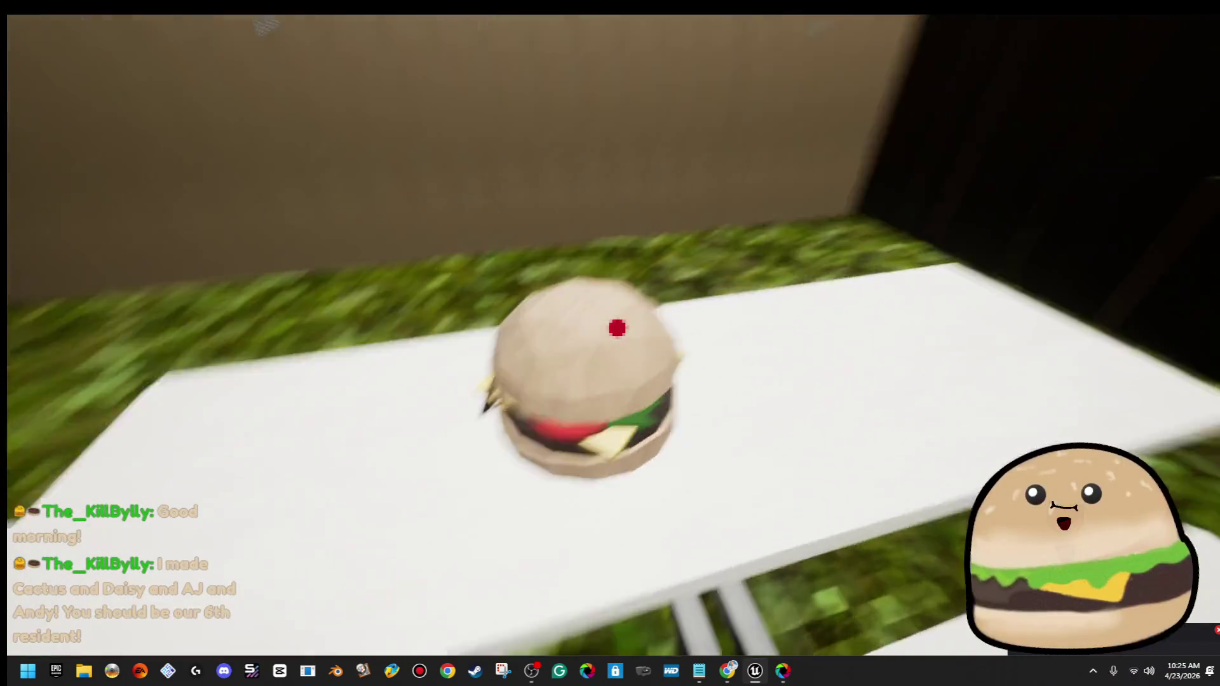
pyautogui.press('w')
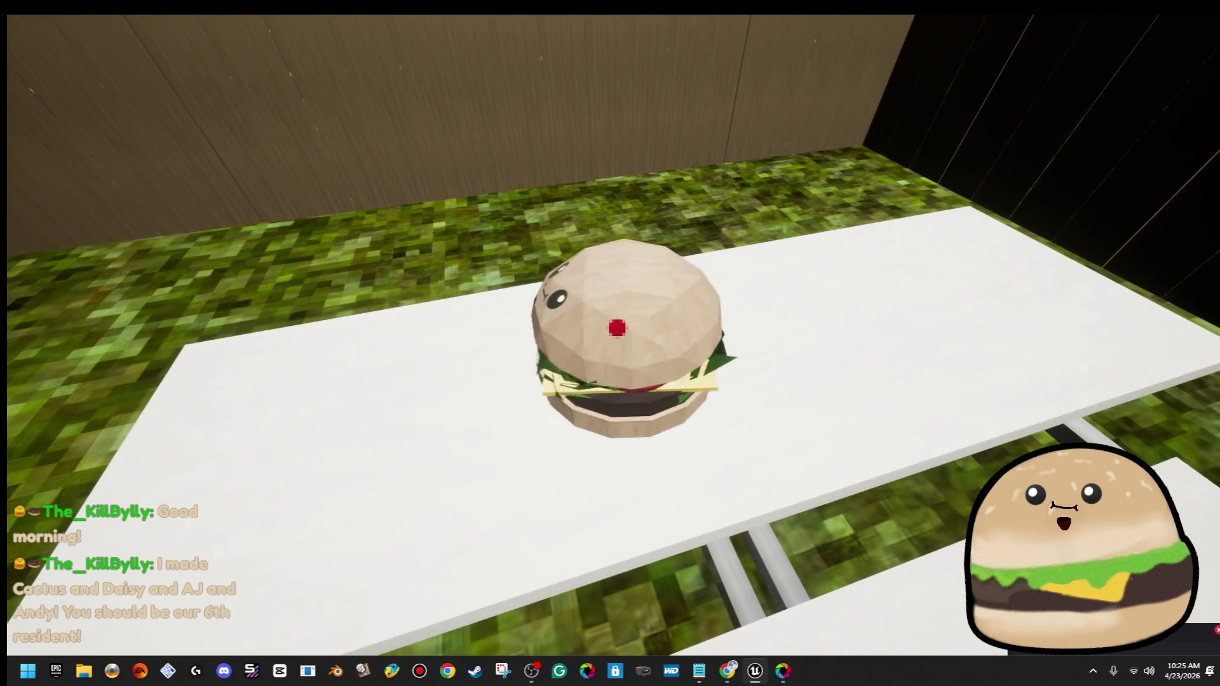
pyautogui.press('s')
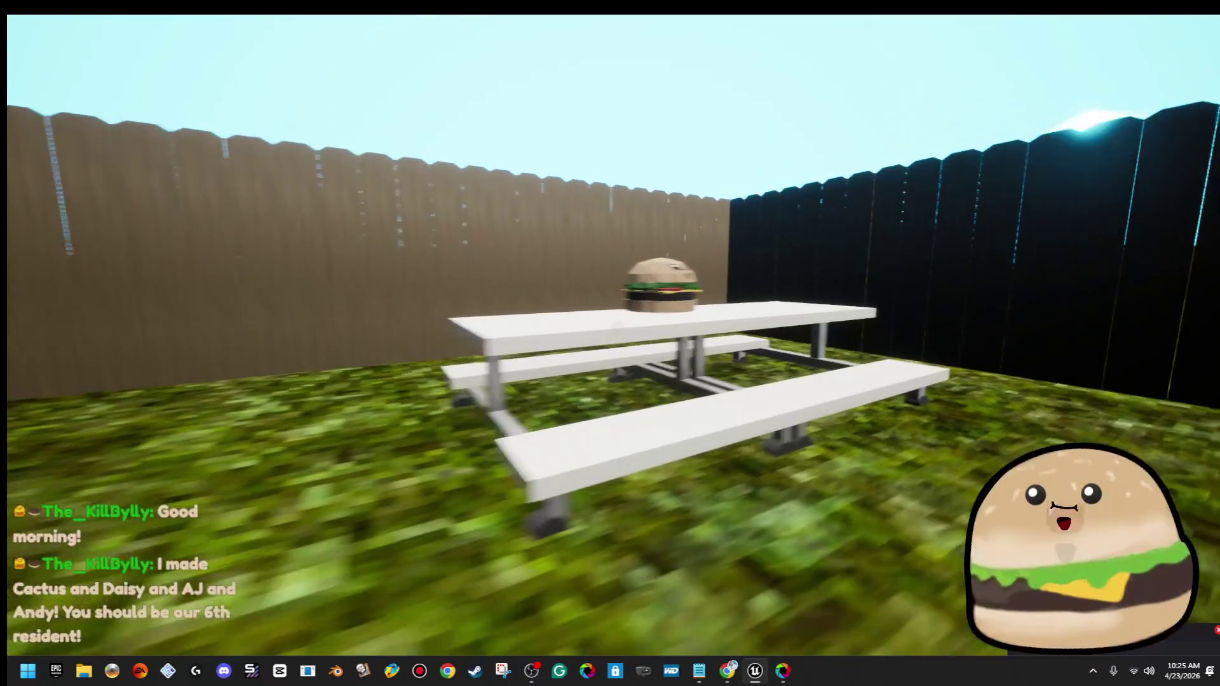
pyautogui.press('s')
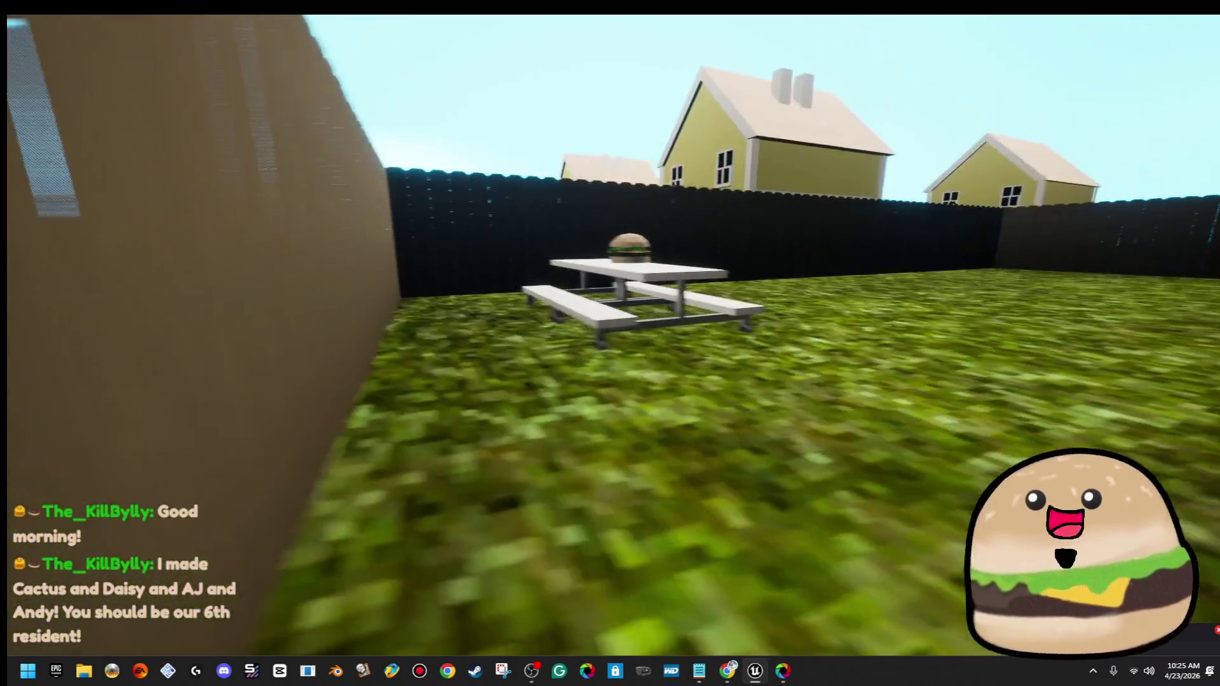
pyautogui.press('s')
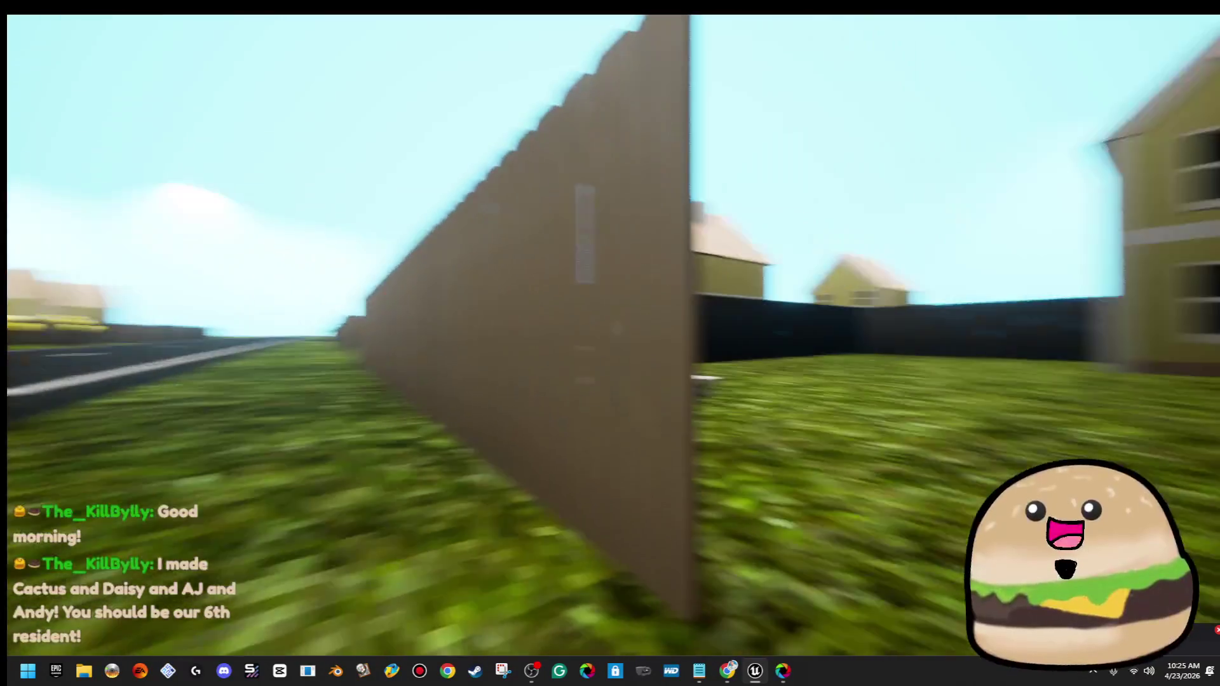
pyautogui.press('w')
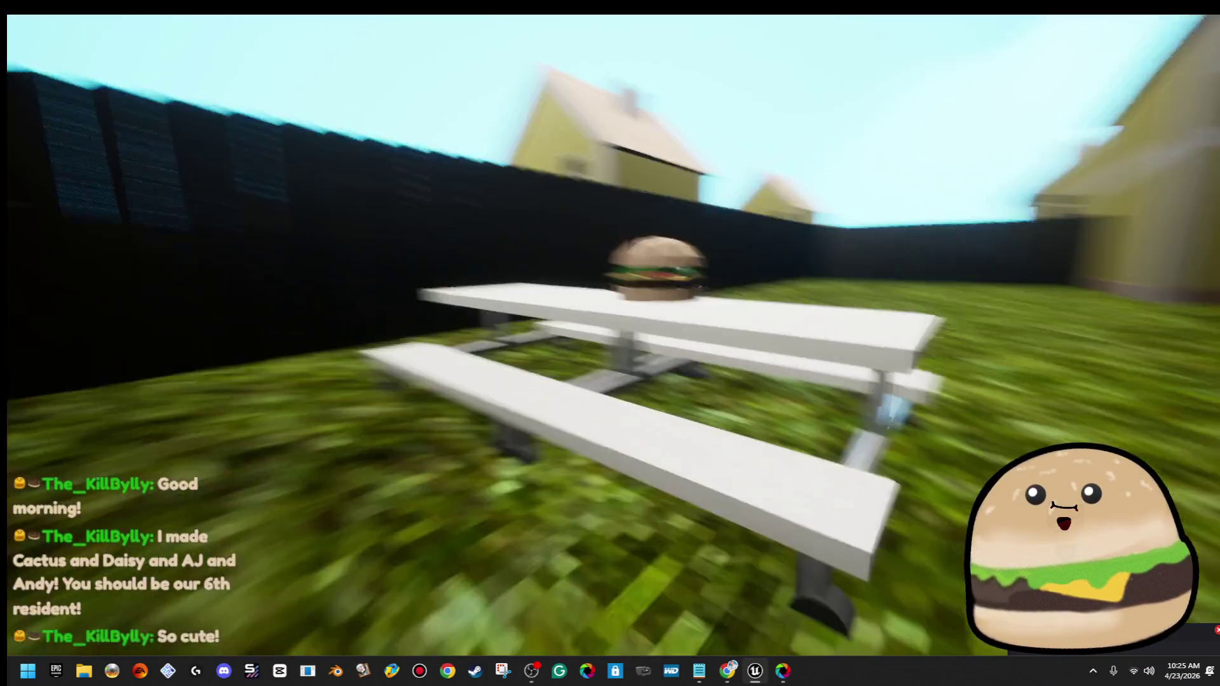
pyautogui.press('w')
pyautogui.press('a')
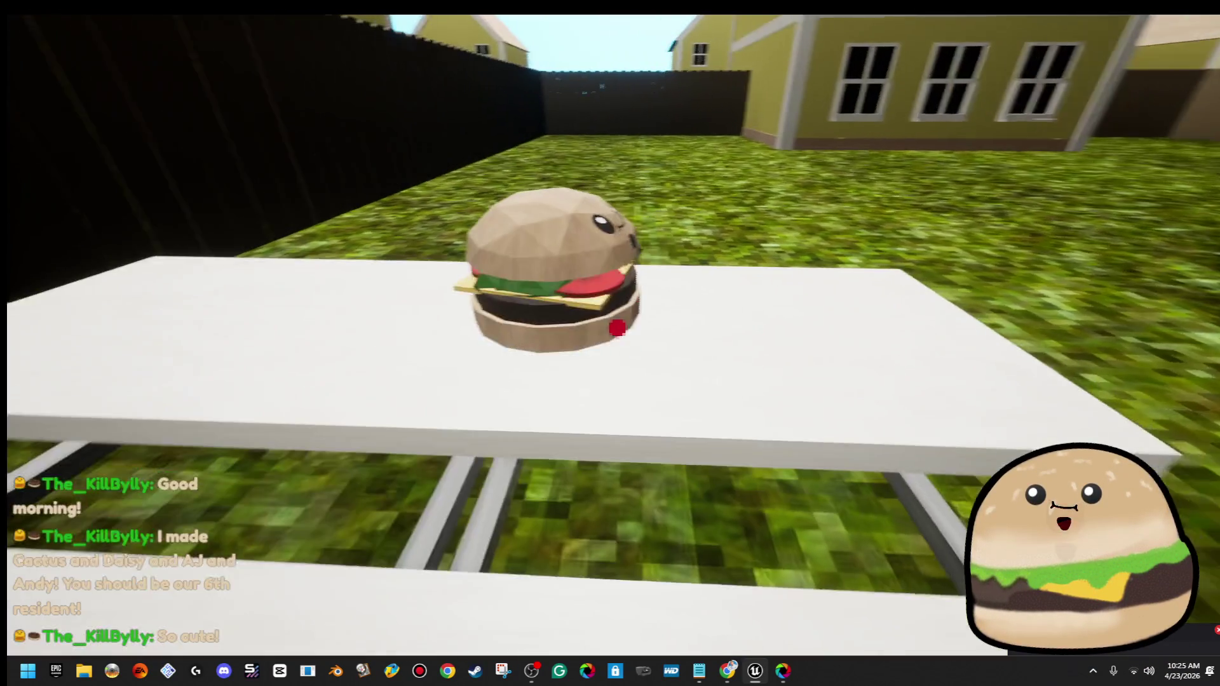
pyautogui.press('Escape')
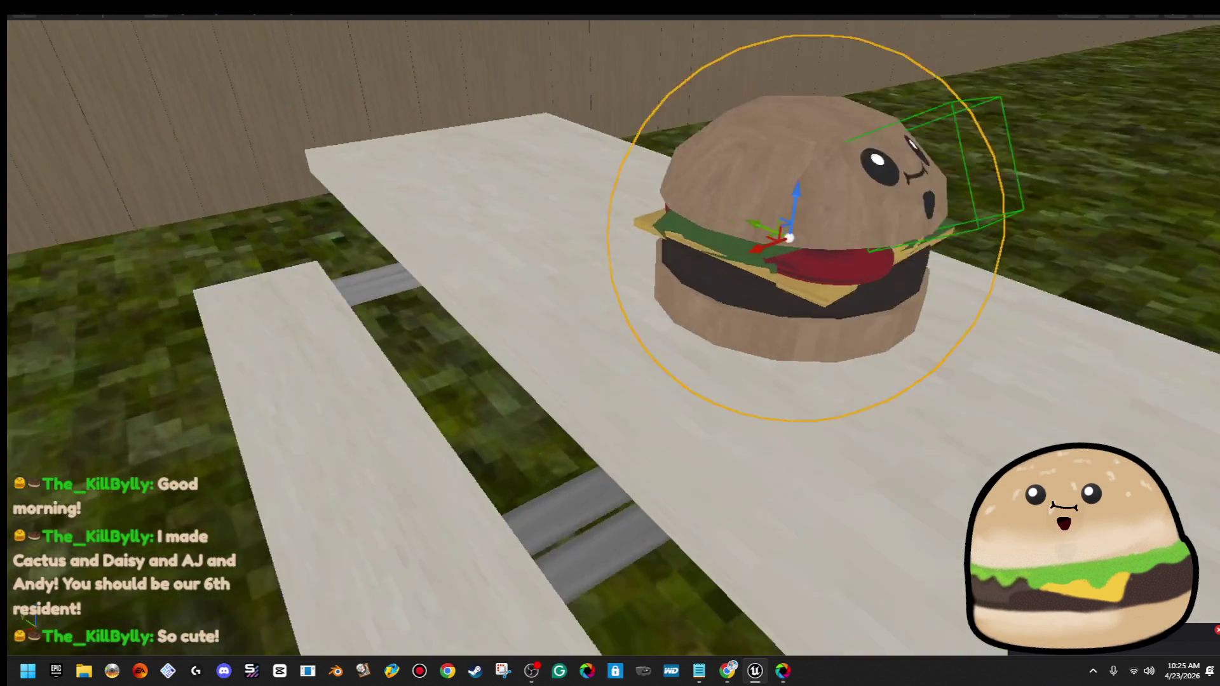
pyautogui.press('F11')
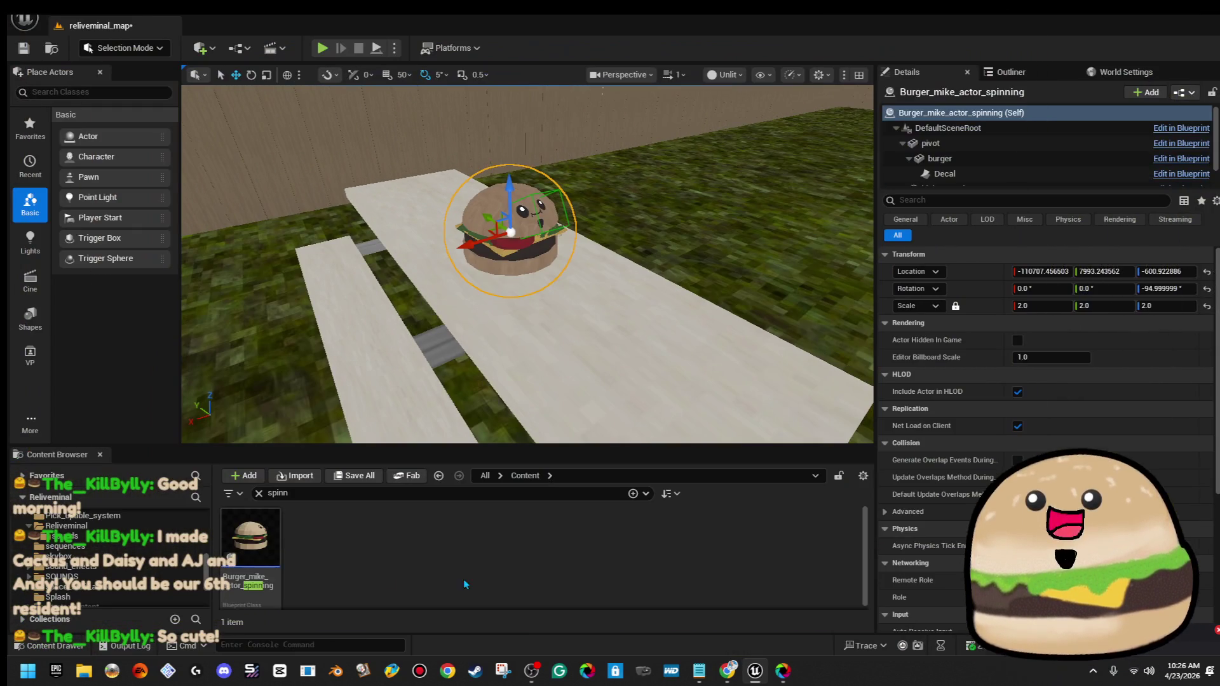
# Place a dishes_plate mesh on the picnic table and resize it under the burger
pyautogui.press('BackSpace')
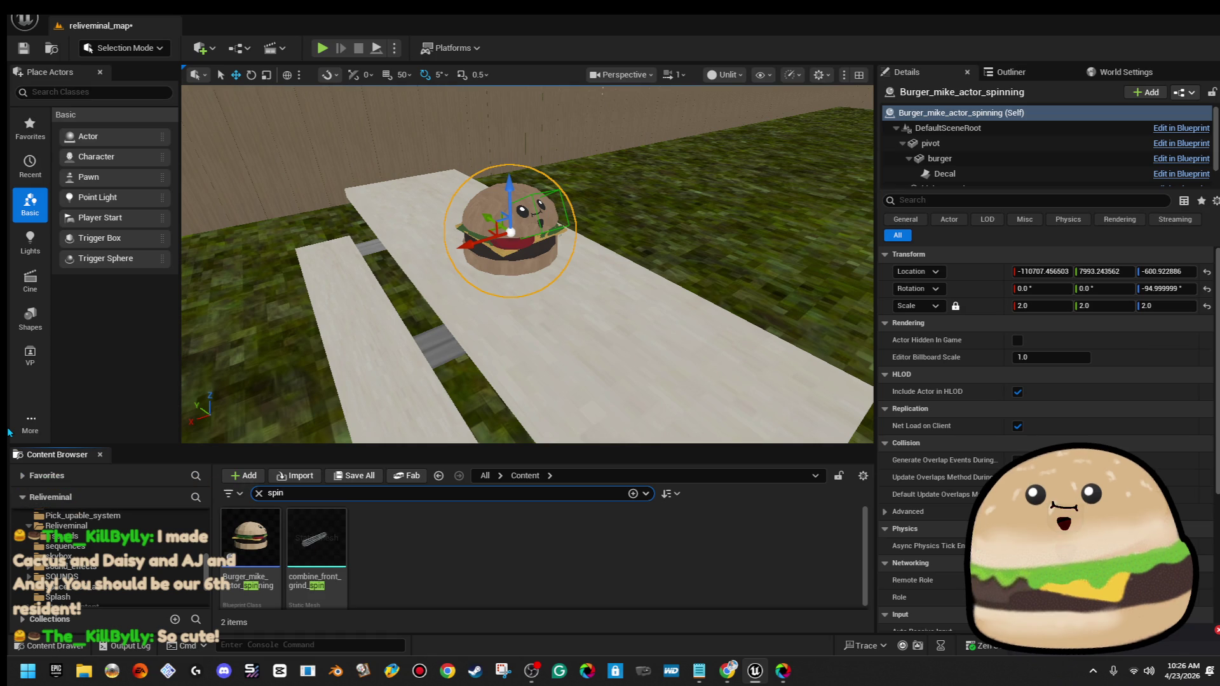
pyautogui.write('plate')
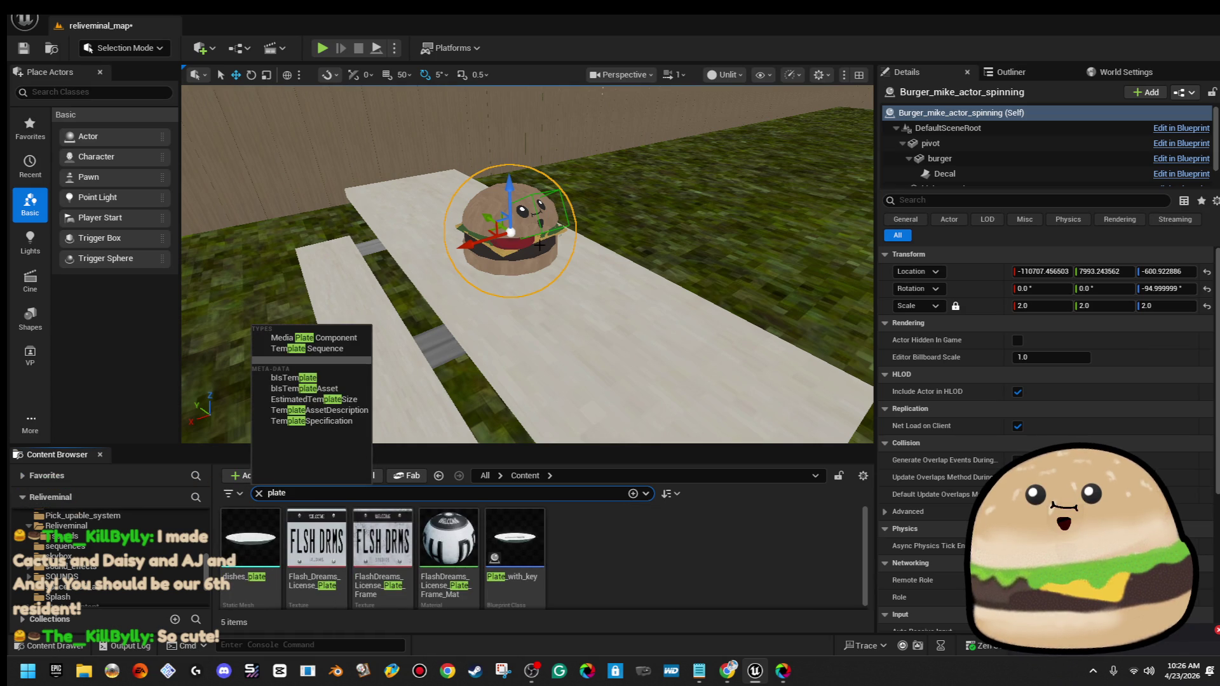
pyautogui.click(251, 540)
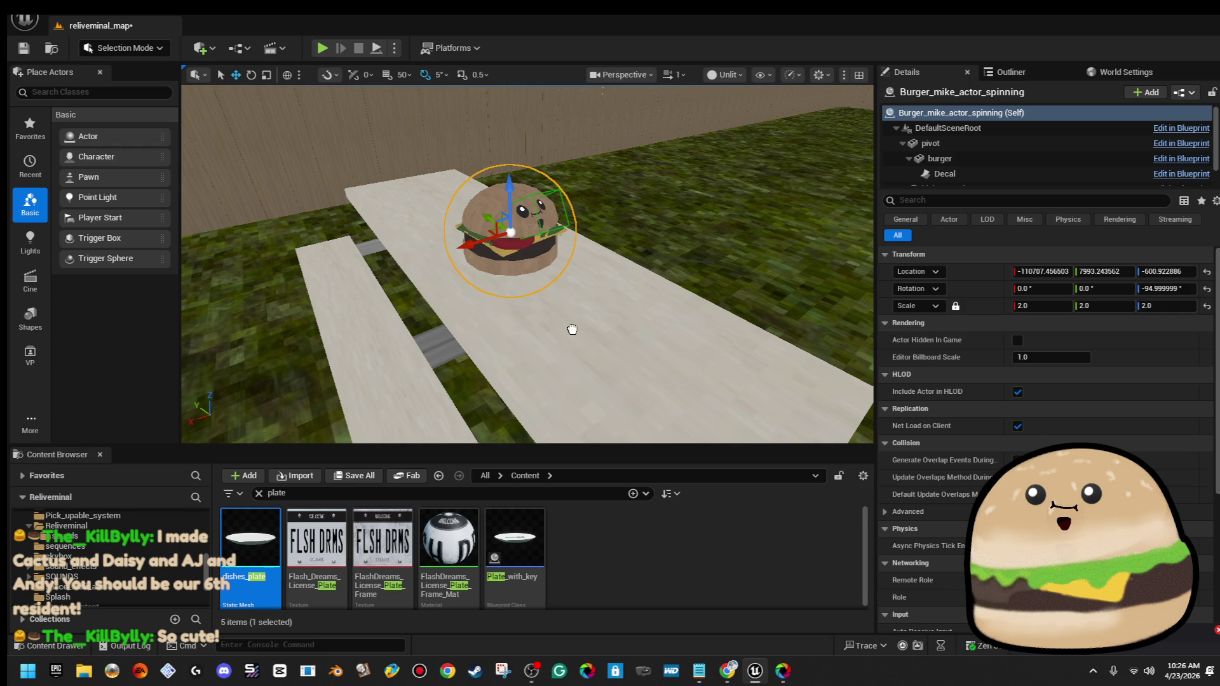
pyautogui.moveTo(568, 309)
pyautogui.mouseDown()
pyautogui.moveTo(532, 354)
pyautogui.moveTo(547, 327)
pyautogui.moveTo(547, 340)
pyautogui.moveTo(546, 254)
pyautogui.moveTo(548, 310)
pyautogui.moveTo(574, 289)
pyautogui.moveTo(665, 280)
pyautogui.moveTo(533, 264)
pyautogui.mouseUp()
pyautogui.press('r')
pyautogui.press('w')
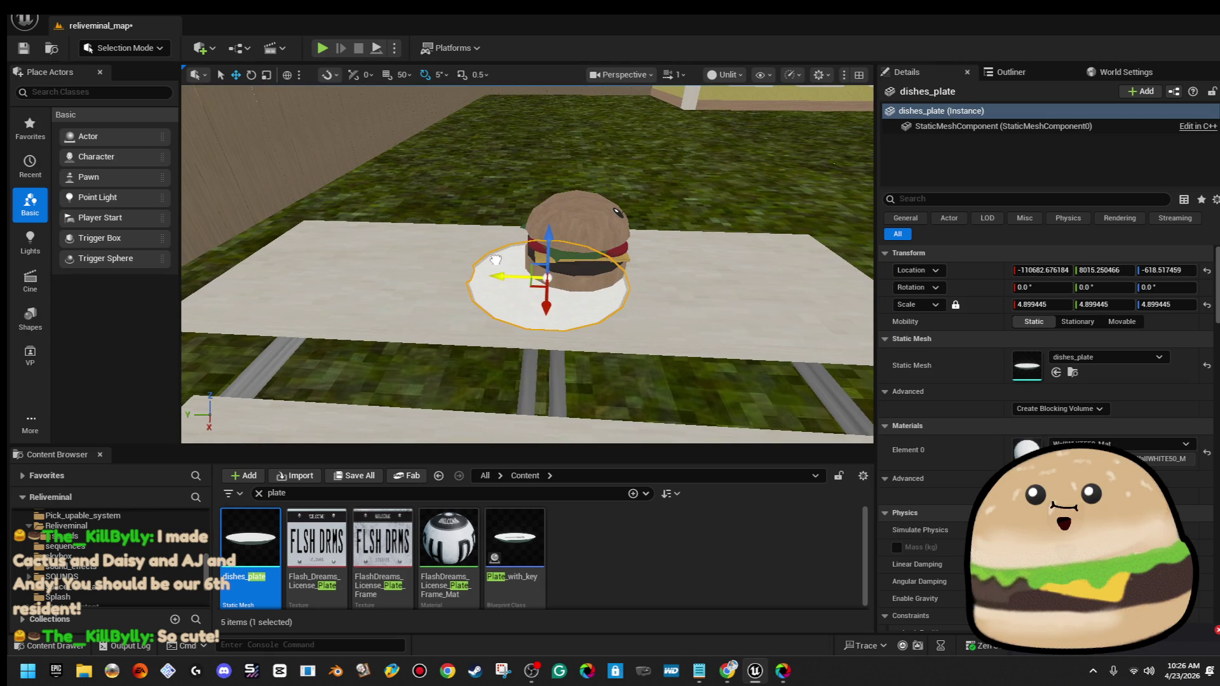
# Delete the picnic table together with its plate
pyautogui.click(585, 260)
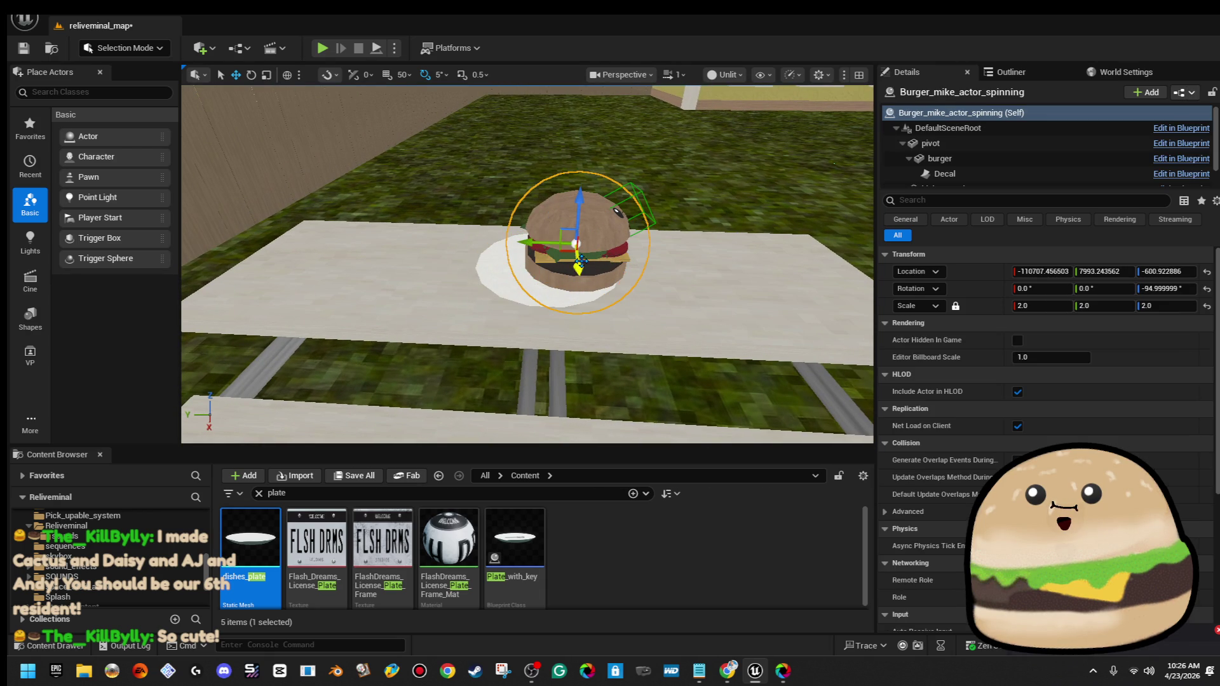
pyautogui.moveTo(515, 239)
pyautogui.mouseDown()
pyautogui.moveTo(495, 166)
pyautogui.moveTo(502, 210)
pyautogui.moveTo(612, 262)
pyautogui.mouseUp()
pyautogui.click(610, 304)
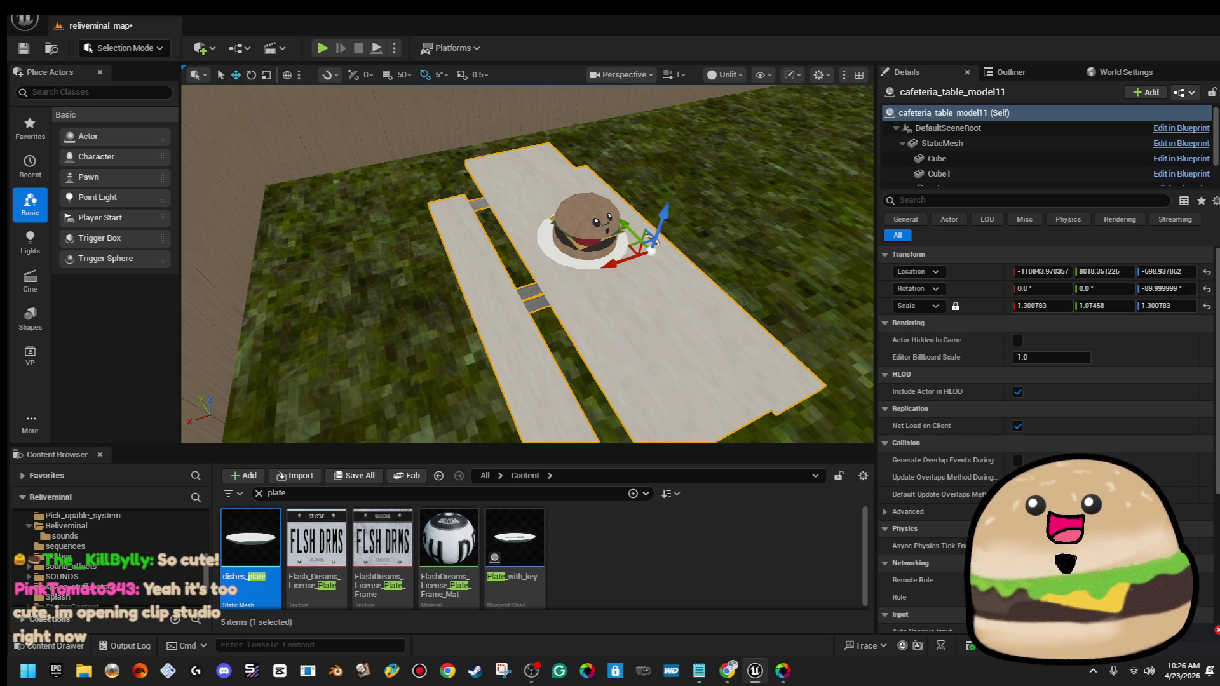
pyautogui.moveTo(615, 299); pyautogui.dragTo(629, 317)
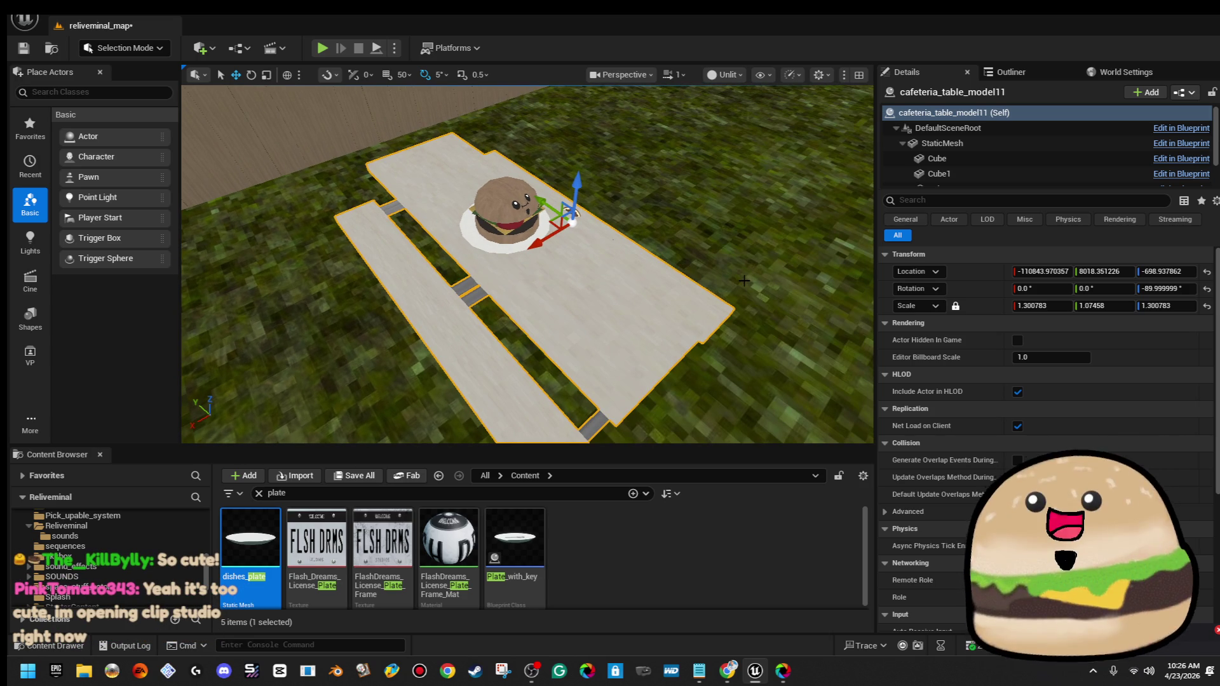
pyautogui.scroll(5, 666, 301)
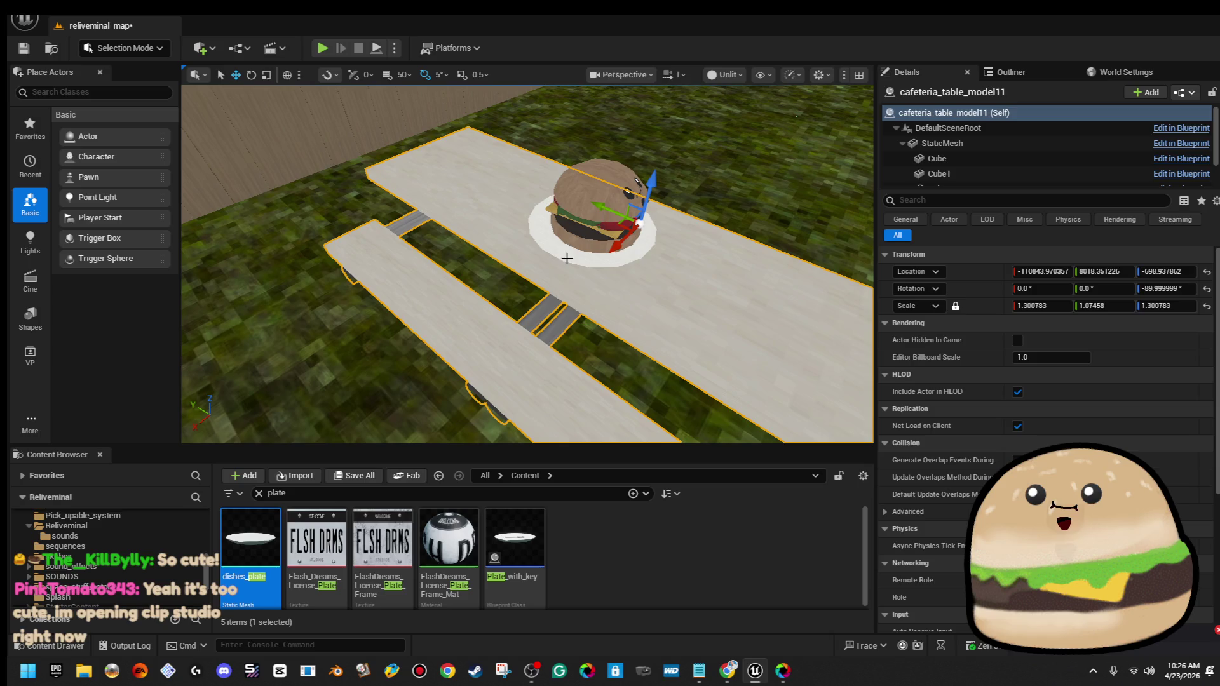
pyautogui.press('Delete')
# Lower the burger down onto the grass and run a quick play-test from there
pyautogui.click(575, 260)
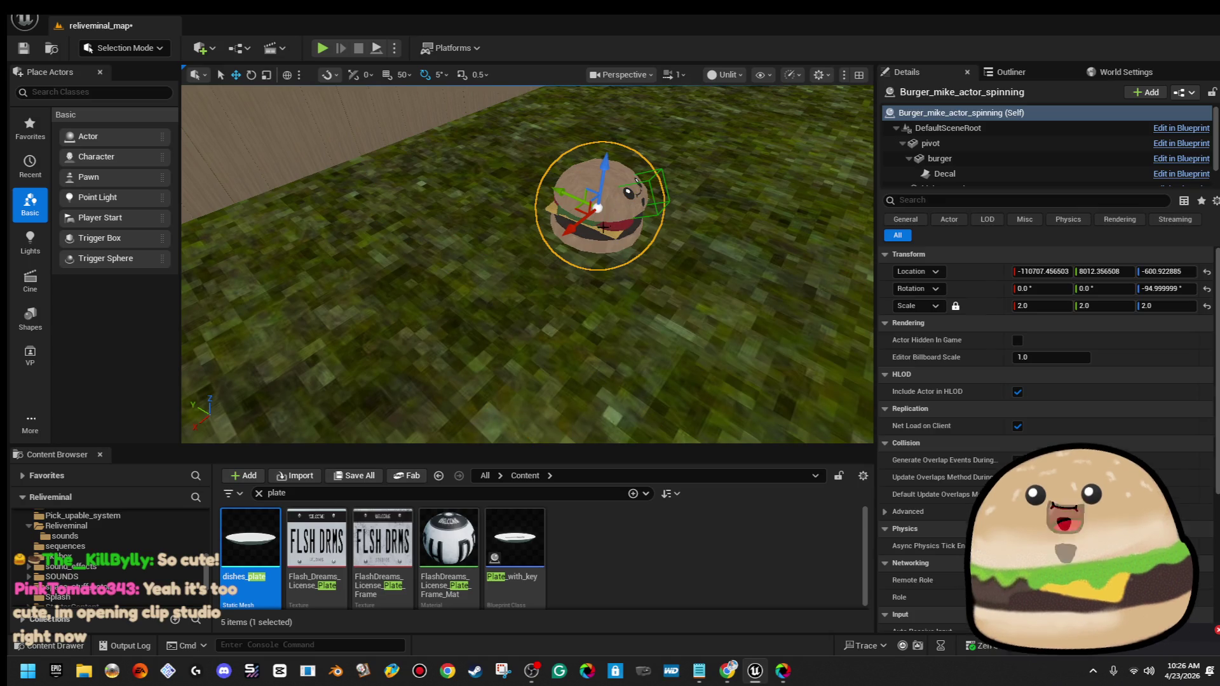
pyautogui.moveTo(608, 168); pyautogui.dragTo(592, 248)
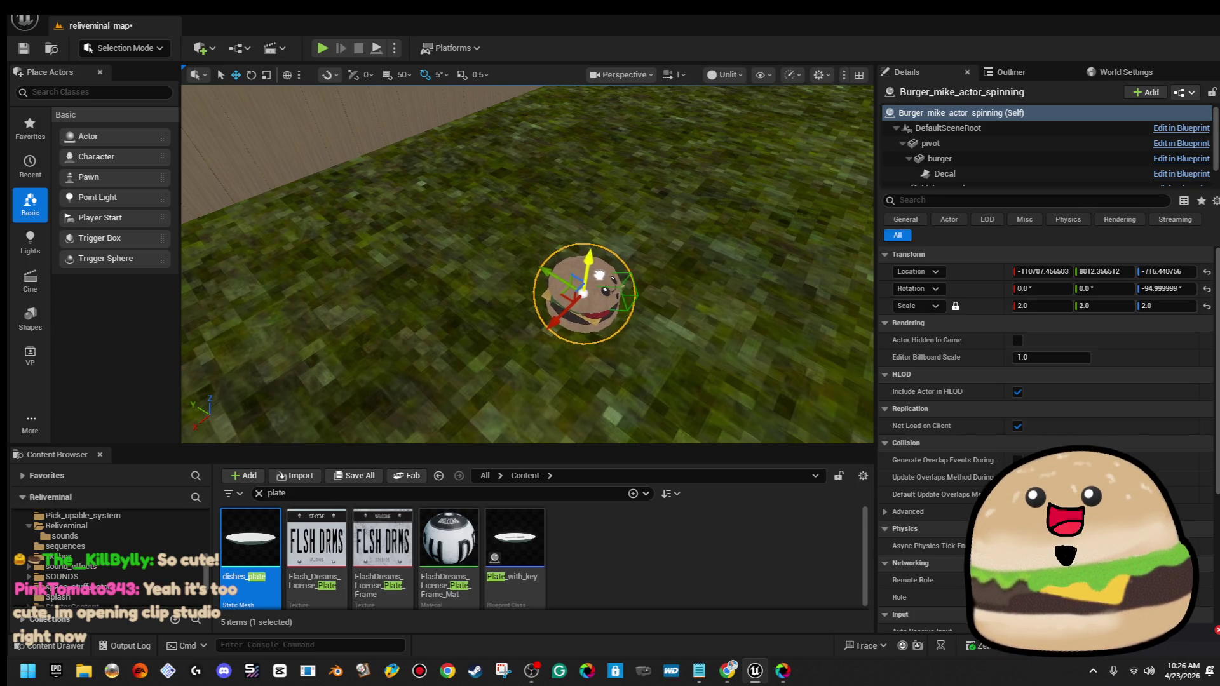
pyautogui.rightClick(726, 226)
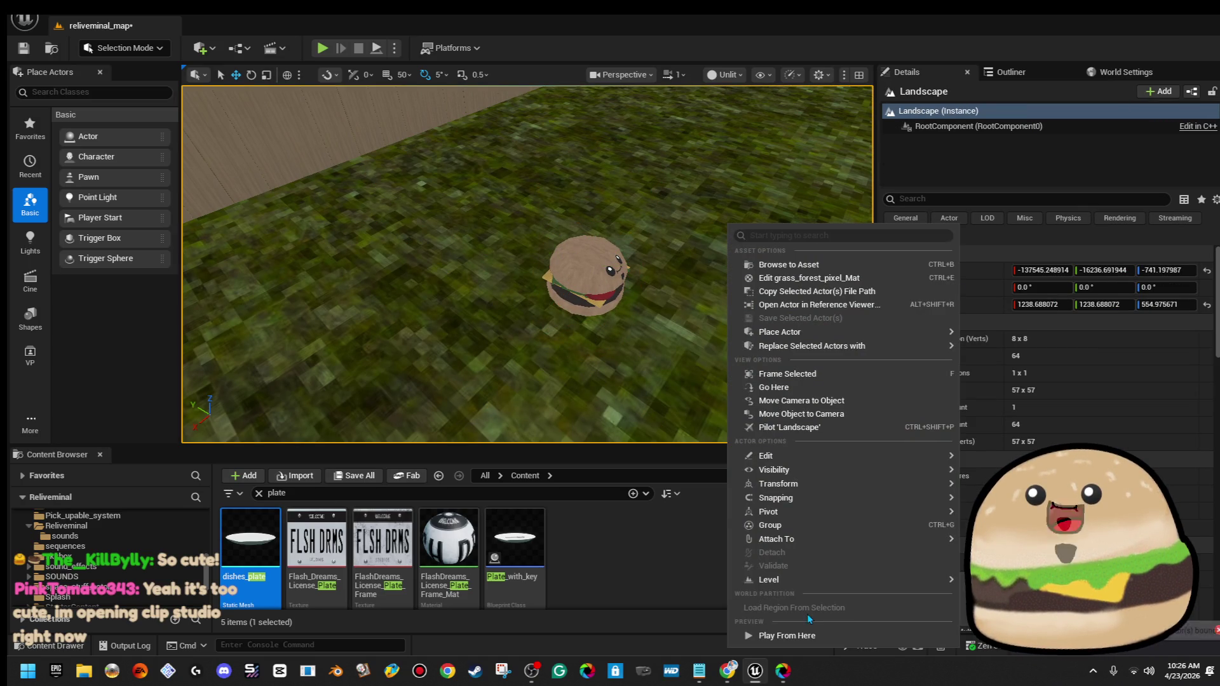
pyautogui.click(810, 642)
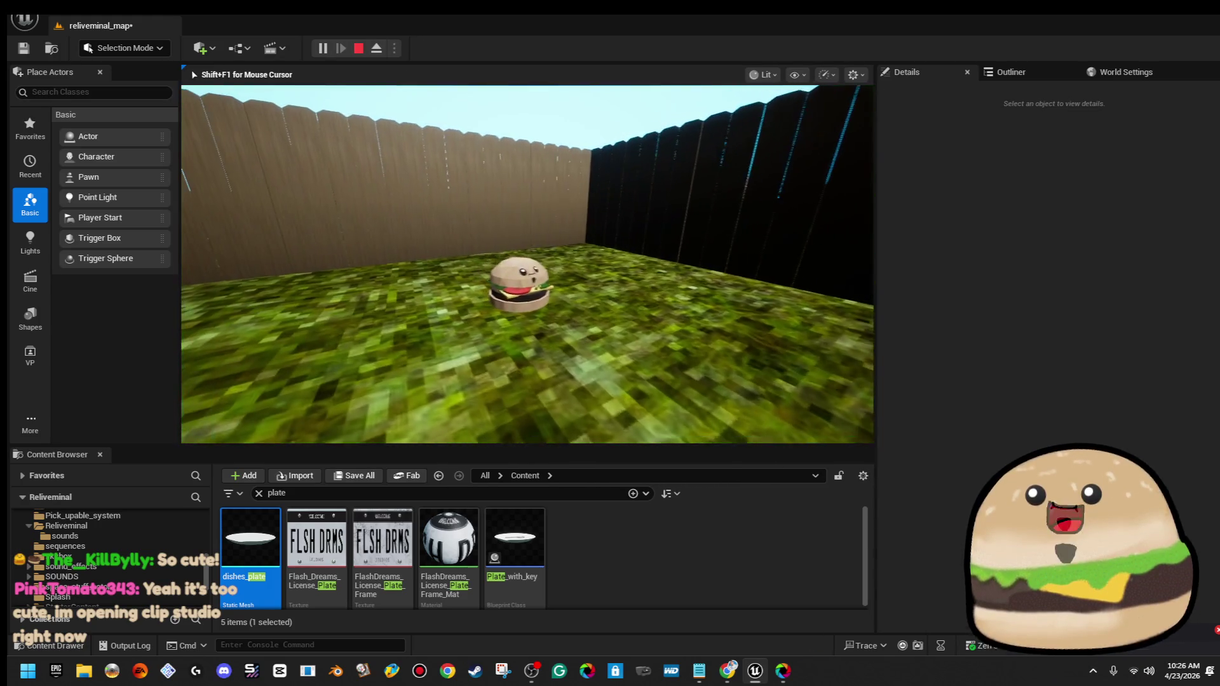
pyautogui.press('Escape')
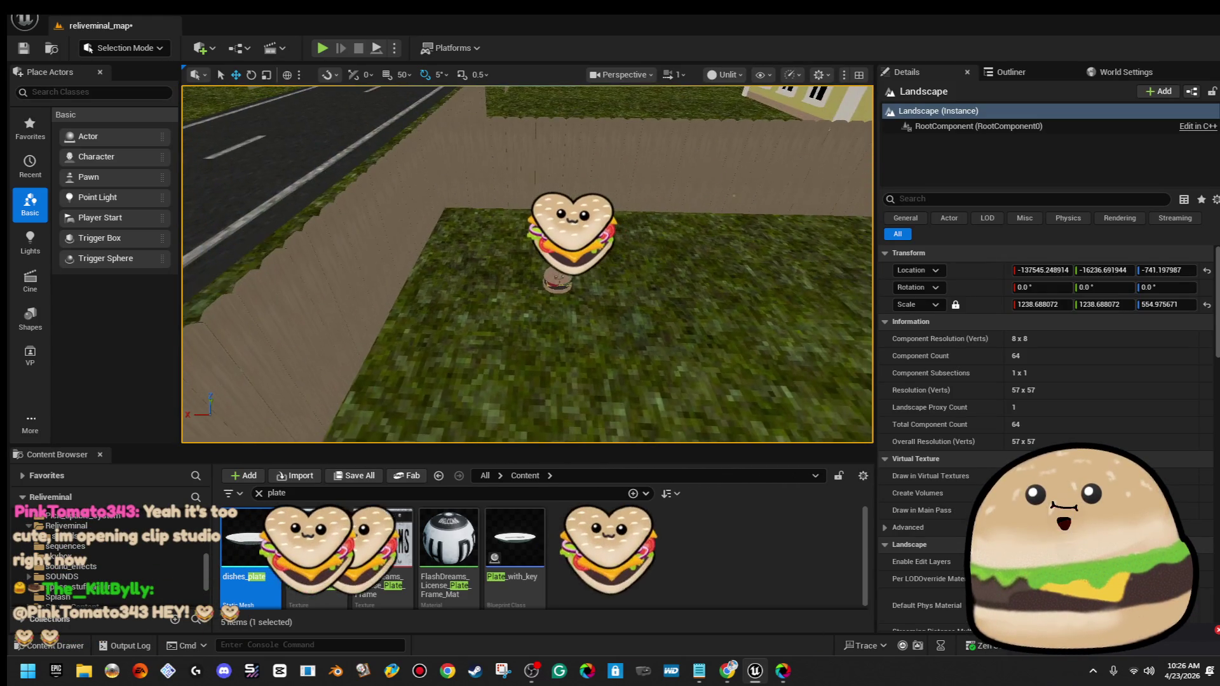
# Move the burger toward the wall corner at -110411.4, 8363.96, -687.16 and clear the asset search
pyautogui.click(540, 270)
pyautogui.moveTo(457, 292)
pyautogui.mouseDown()
pyautogui.moveTo(580, 333)
pyautogui.moveTo(610, 328)
pyautogui.moveTo(381, 283)
pyautogui.moveTo(578, 286)
pyautogui.moveTo(559, 274)
pyautogui.mouseUp()
pyautogui.press('f')
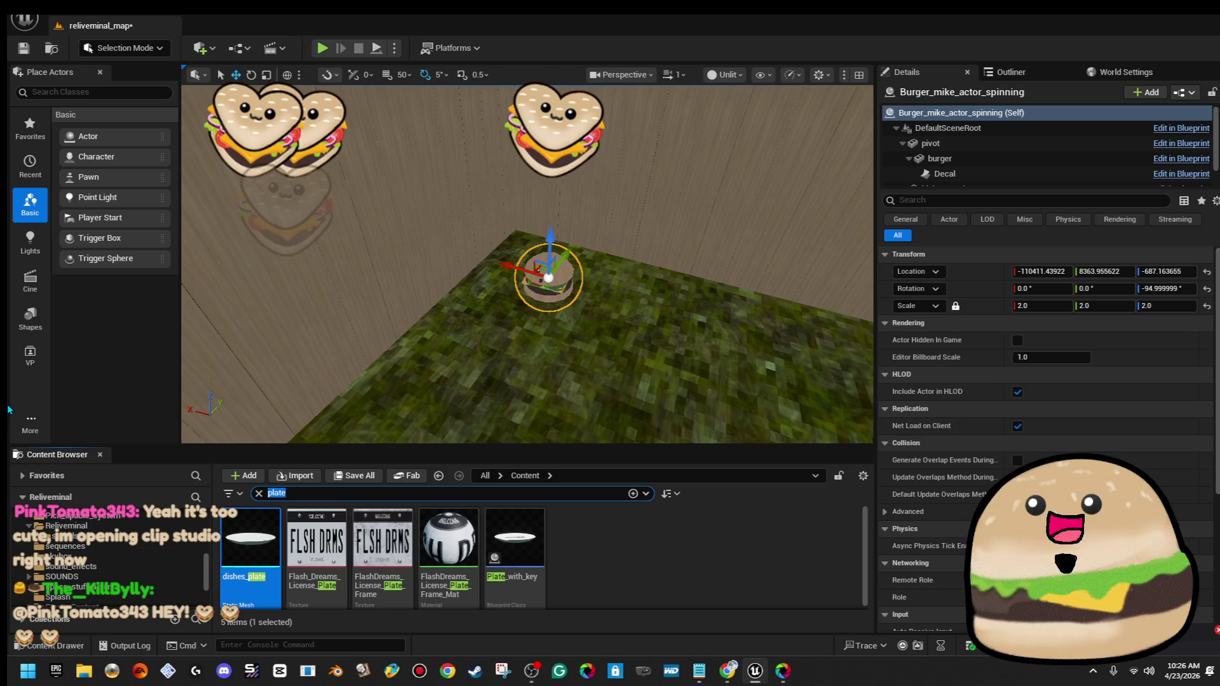
pyautogui.write('o')
pyautogui.doubleClick(311, 492)
pyautogui.write('cuop')
pyautogui.press('BackSpace')
pyautogui.press('BackSpace')
pyautogui.write('p')
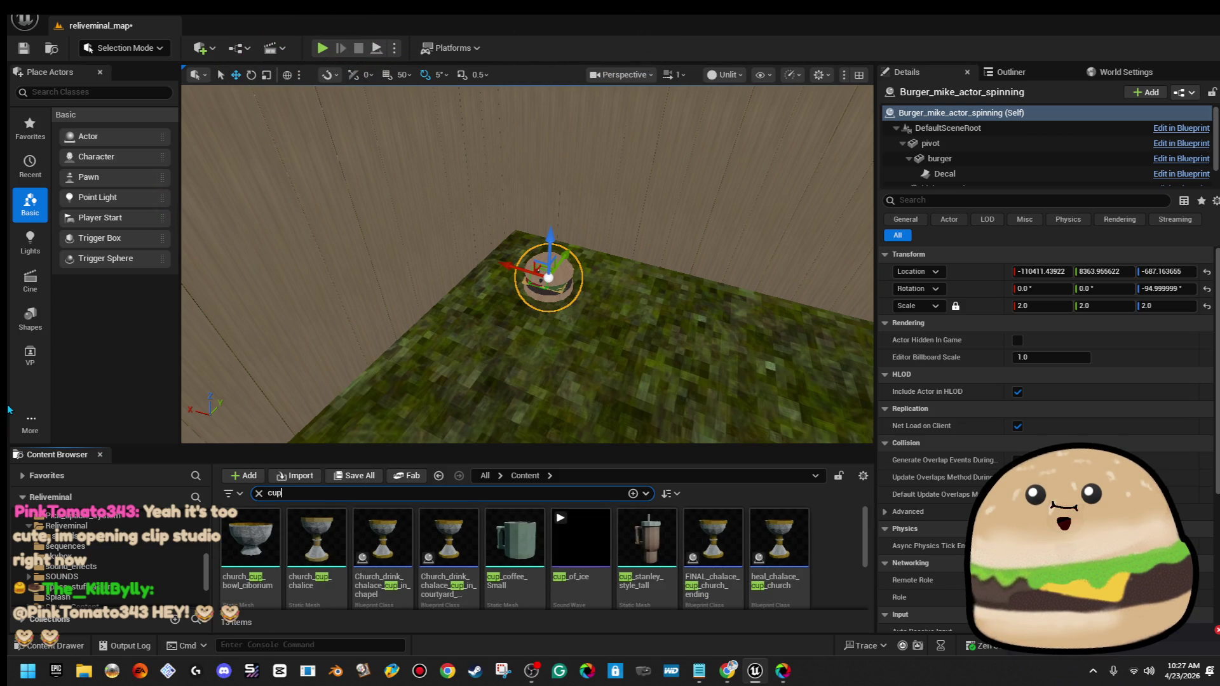
pyautogui.press('BackSpace')
pyautogui.press('BackSpace')
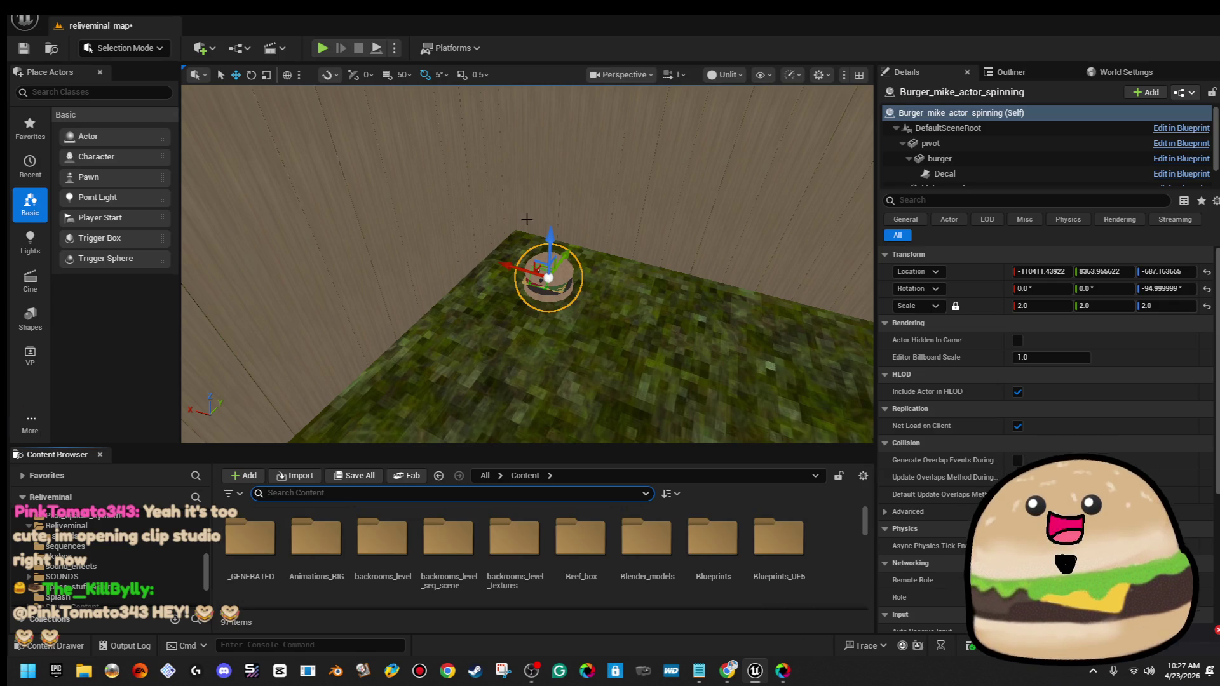
pyautogui.rightClick(560, 273)
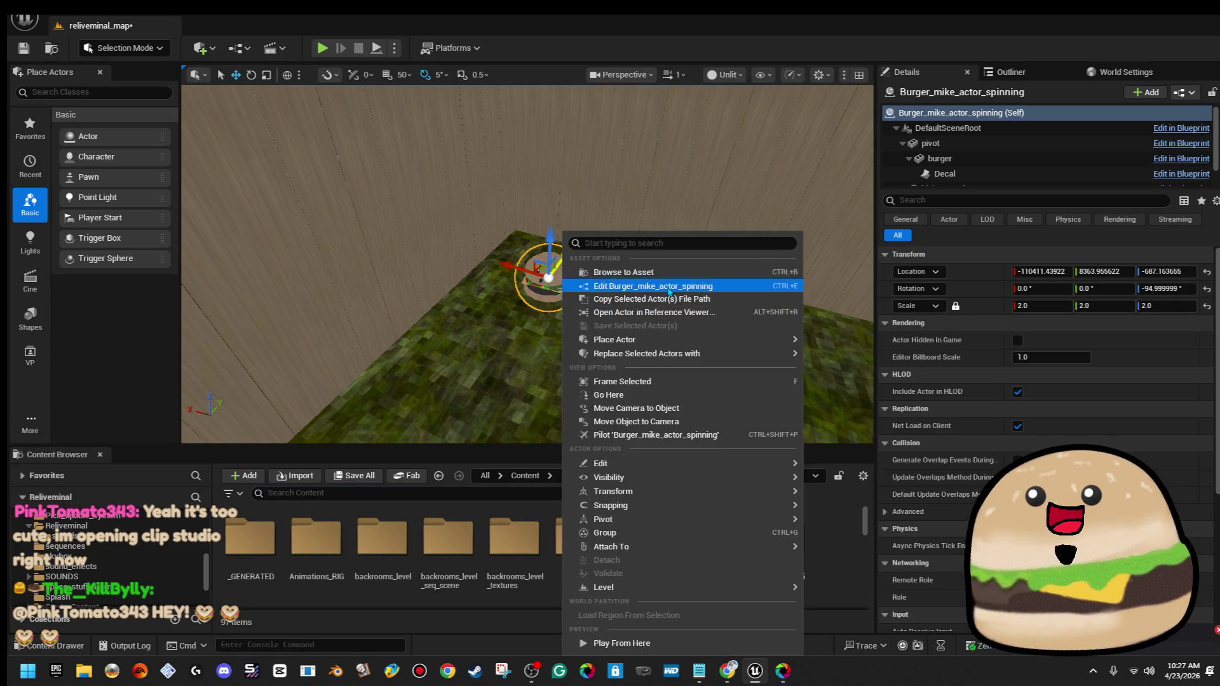
# In the burger actor's Blueprint, turn off Cast Shadow on the burger mesh and compile
pyautogui.click(669, 287)
pyautogui.click(227, 72)
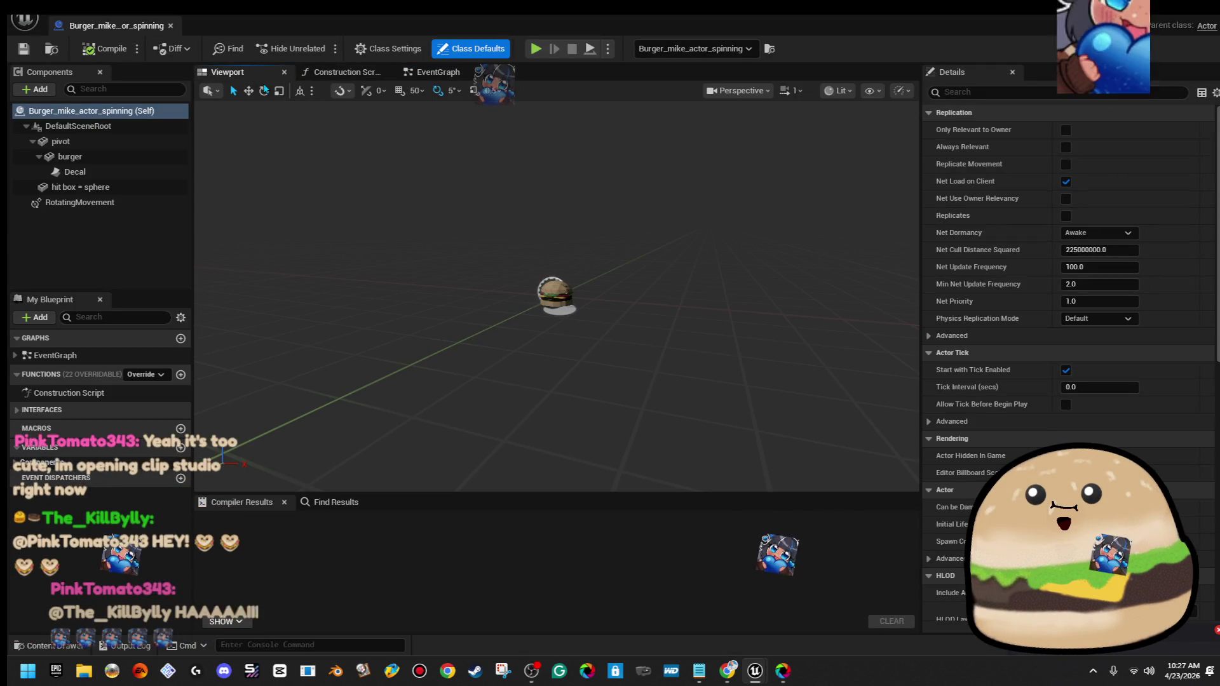
pyautogui.click(137, 156)
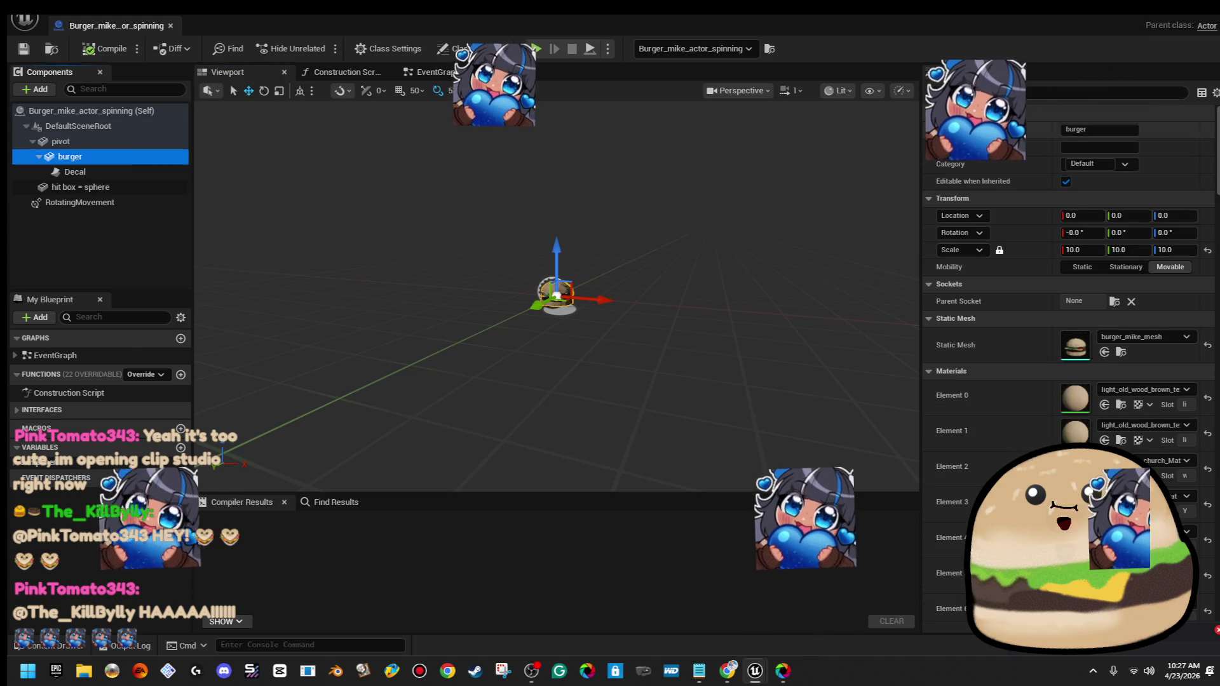
pyautogui.click(1080, 92)
pyautogui.write('shad')
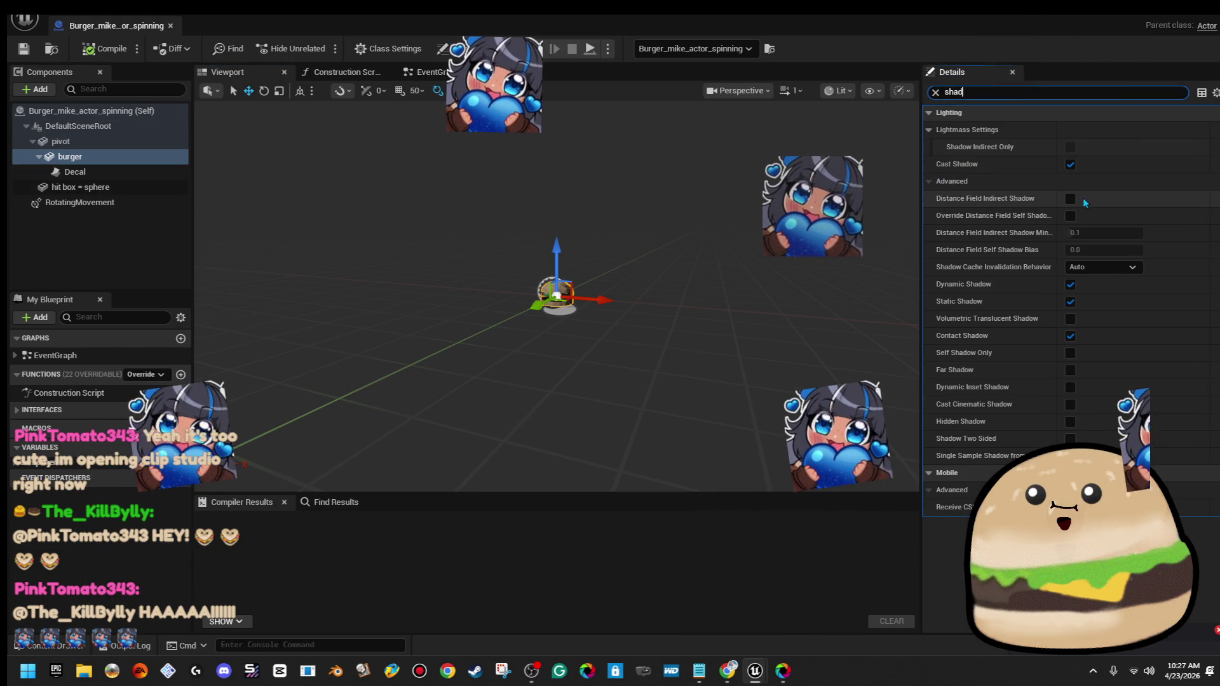
pyautogui.click(1070, 164)
pyautogui.click(106, 55)
# Turn off Cast Shadow on the hit box sphere, then compile and save
pyautogui.click(63, 141)
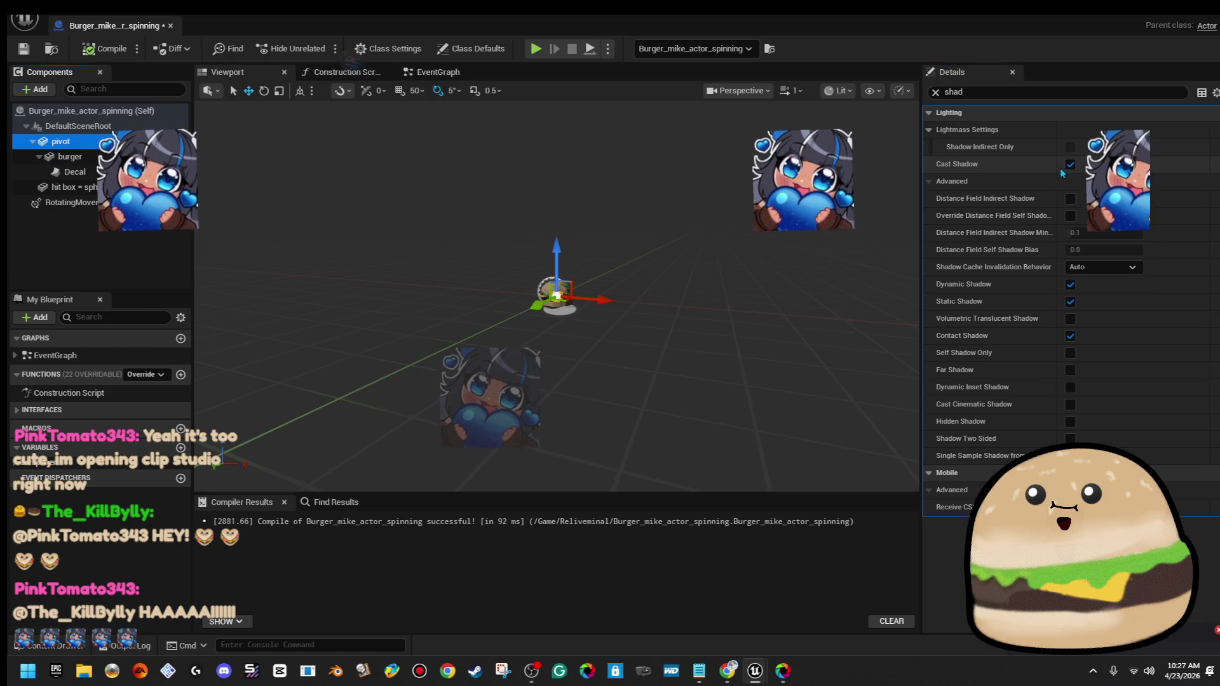
pyautogui.click(132, 188)
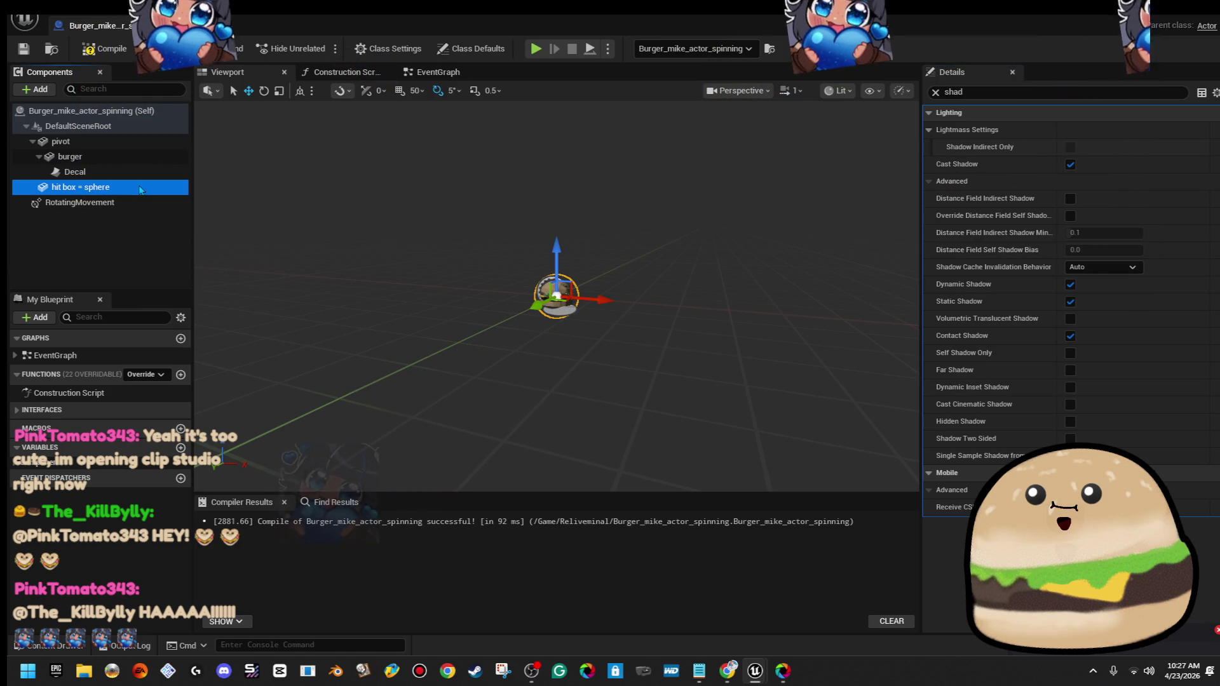
pyautogui.click(1067, 166)
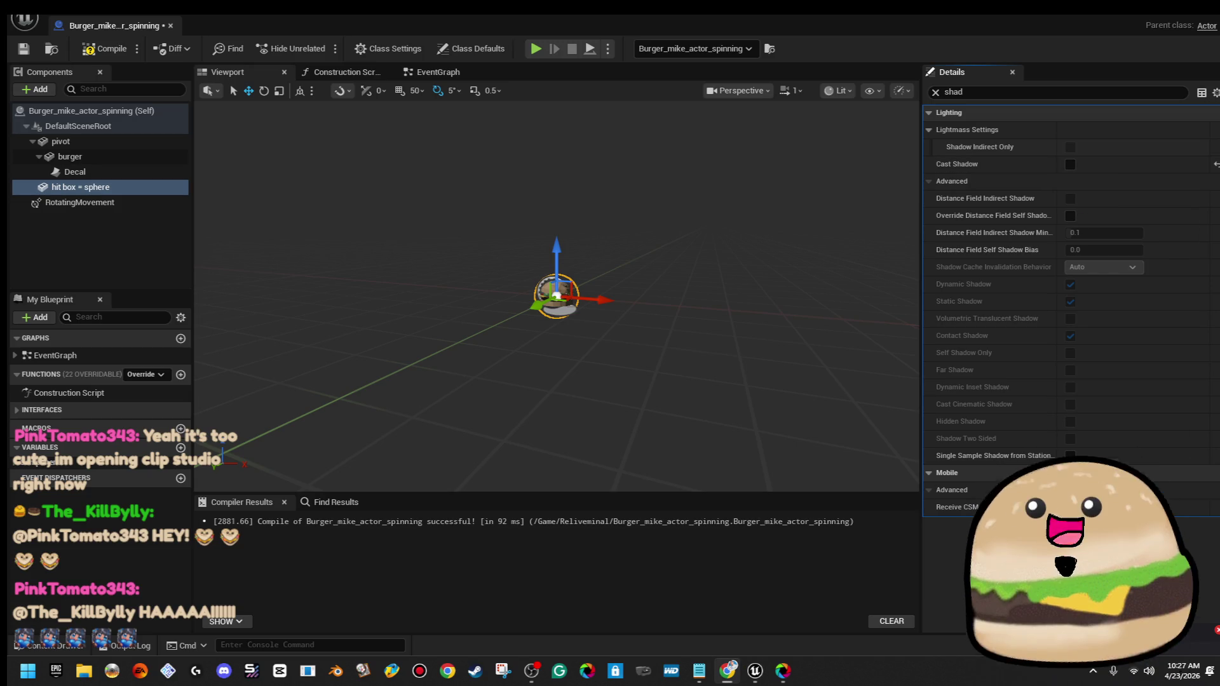
pyautogui.click(105, 48)
pyautogui.hotkey('ctrl', 's')
pyautogui.click(37, 89)
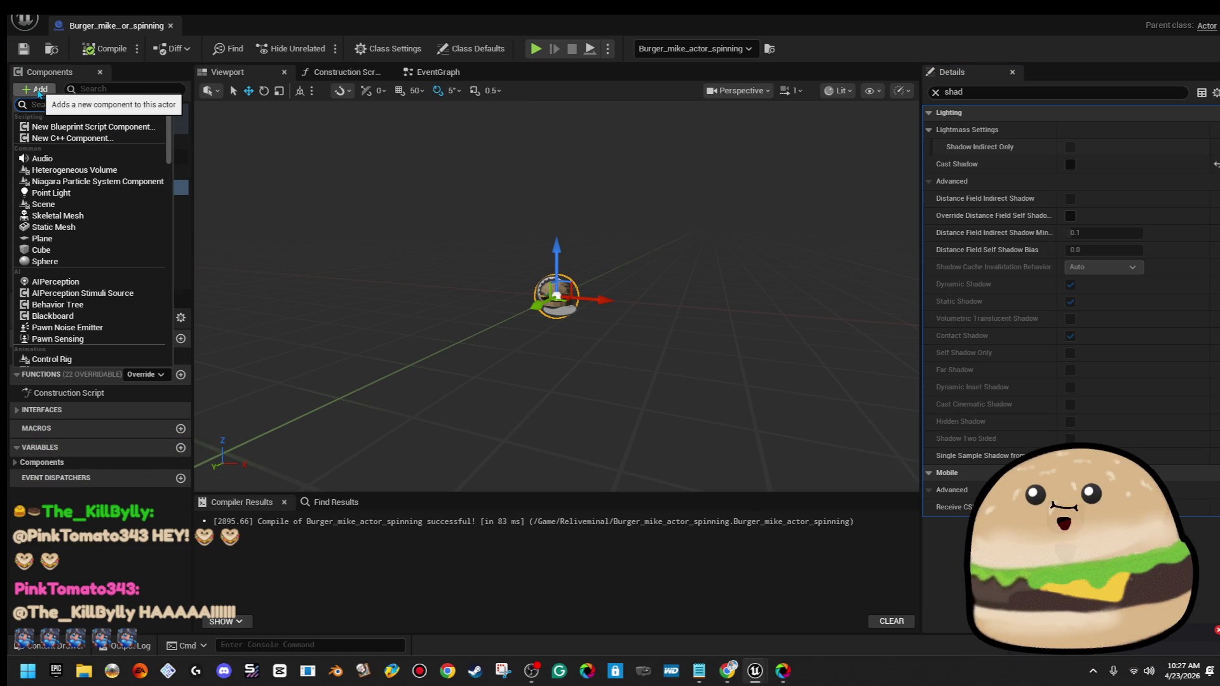
# Add a point light component with a 250 attenuation radius and recompile
pyautogui.click(50, 127)
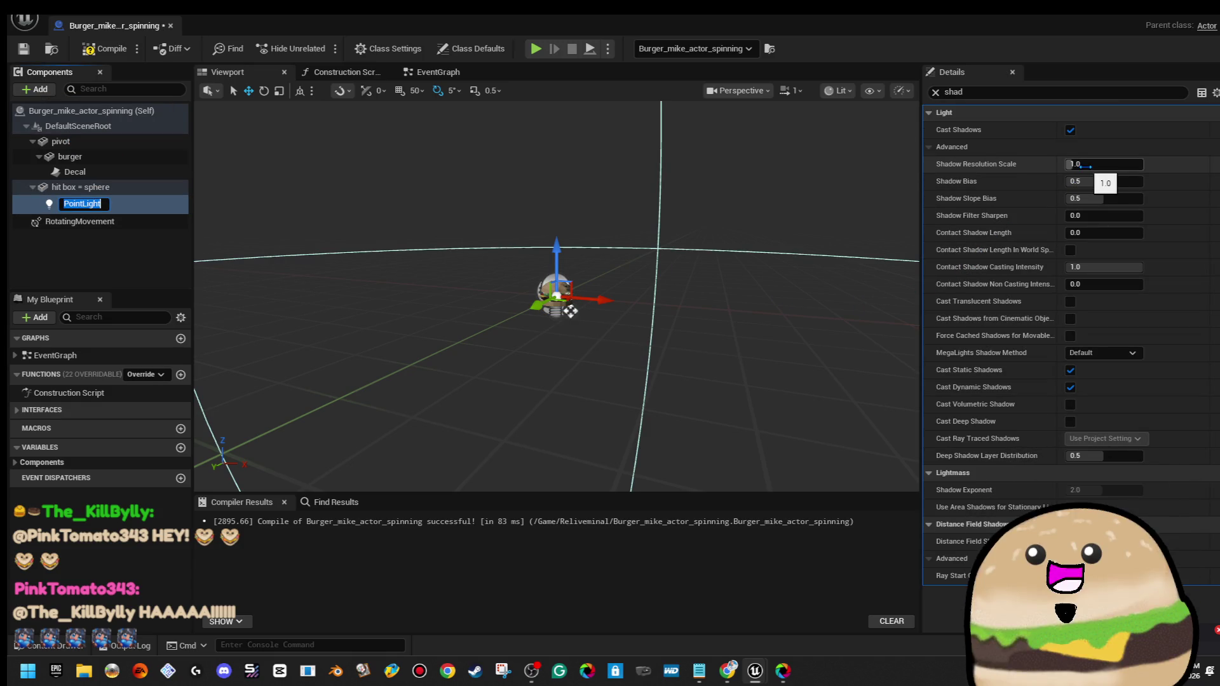
pyautogui.click(936, 92)
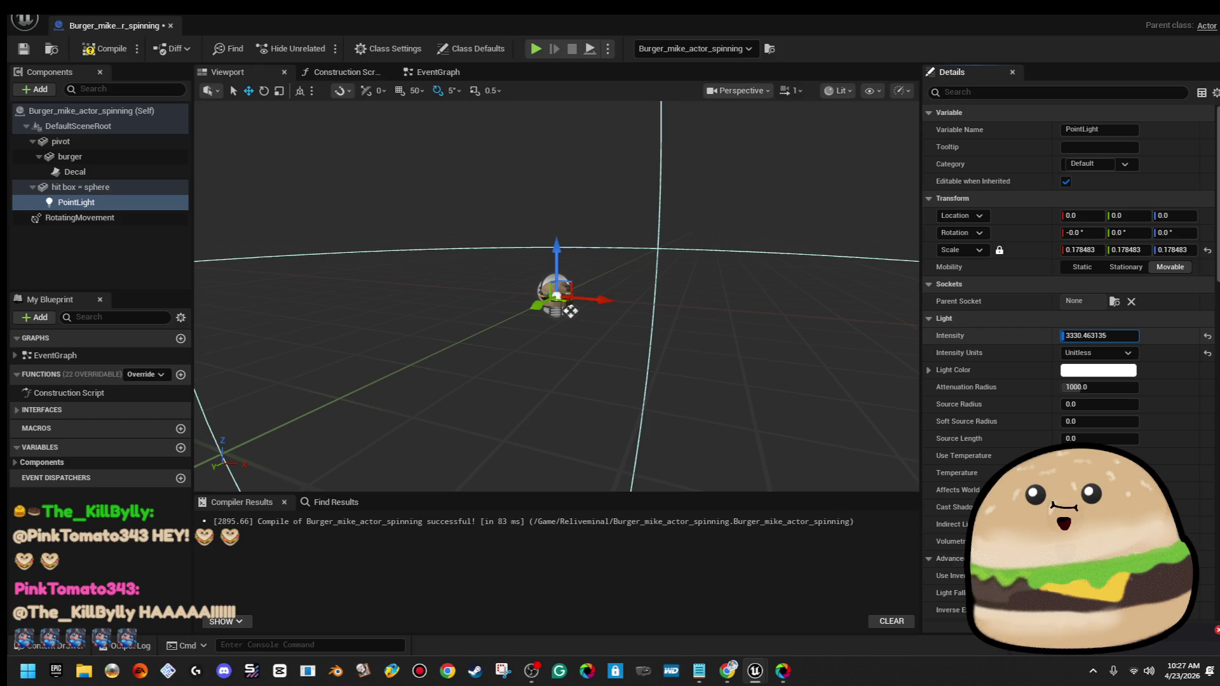
pyautogui.moveTo(507, 279); pyautogui.dragTo(452, 271)
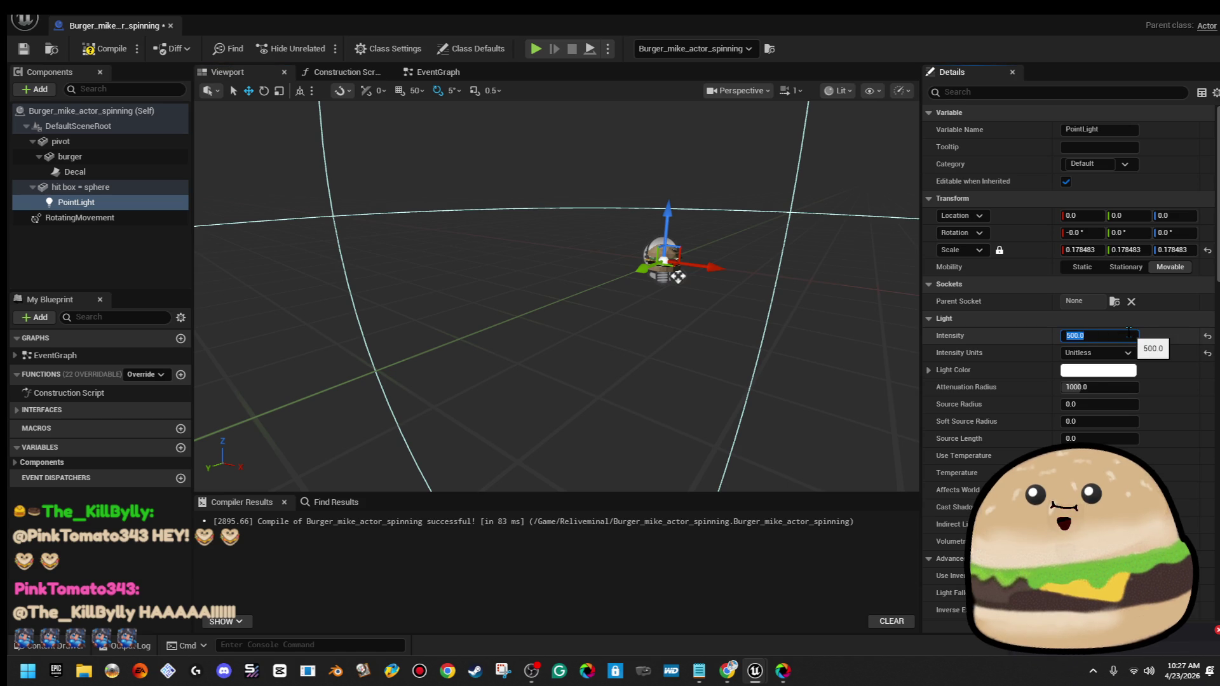
pyautogui.write('0')
pyautogui.press('Return')
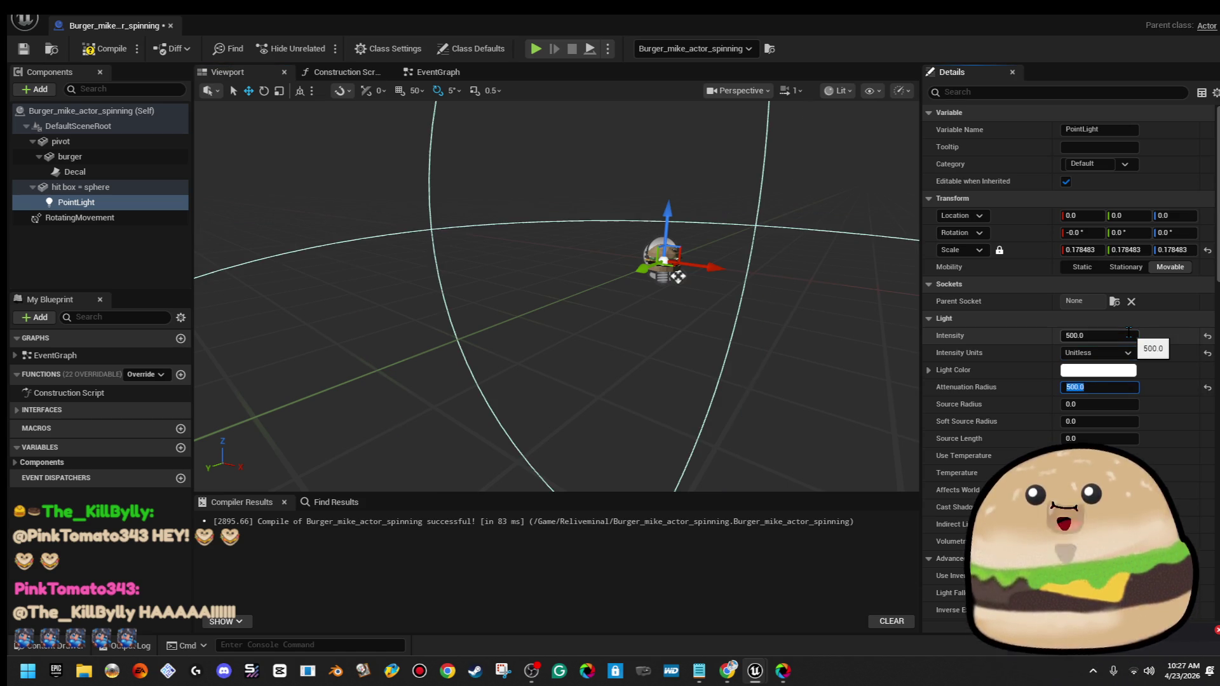
pyautogui.write('0')
pyautogui.press('Return')
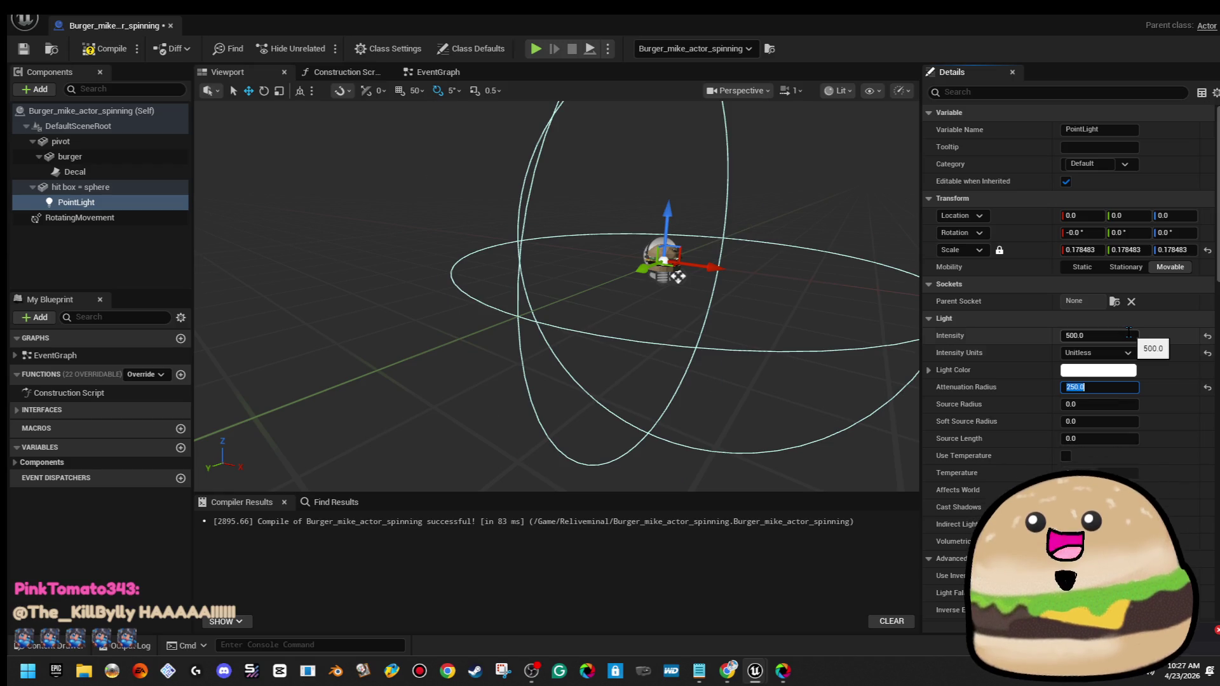
pyautogui.click(120, 50)
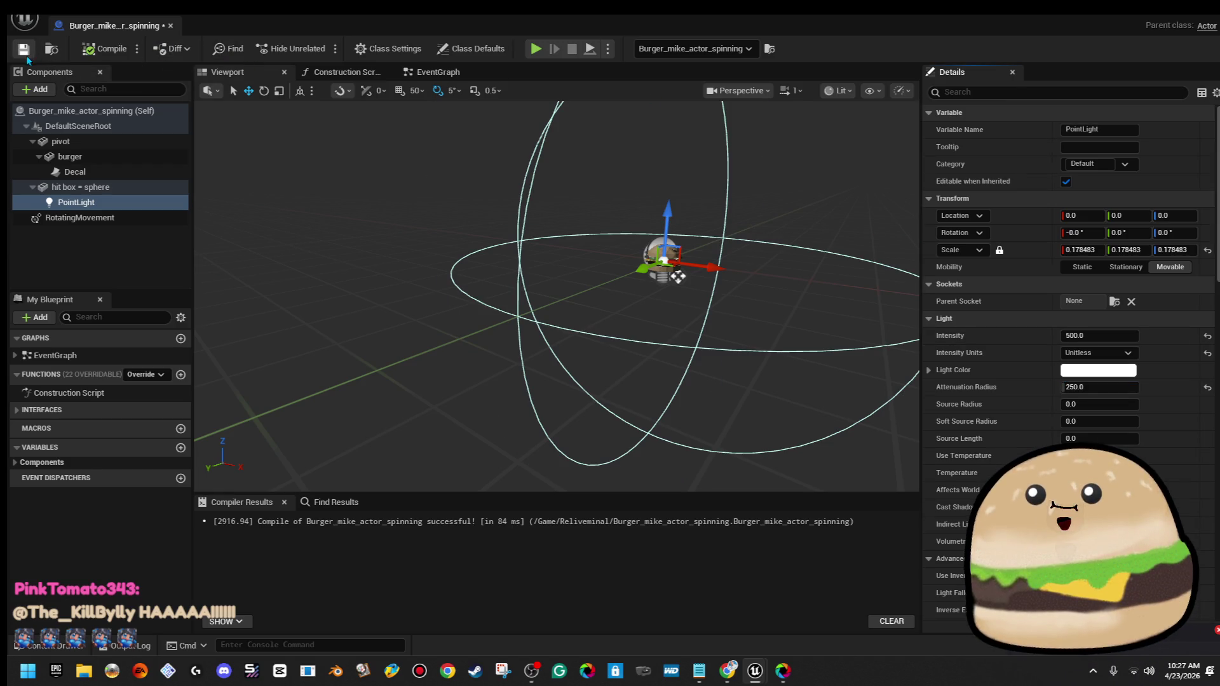
# Give the point light a warm cream colour and close the Blueprint editor
pyautogui.click(1122, 371)
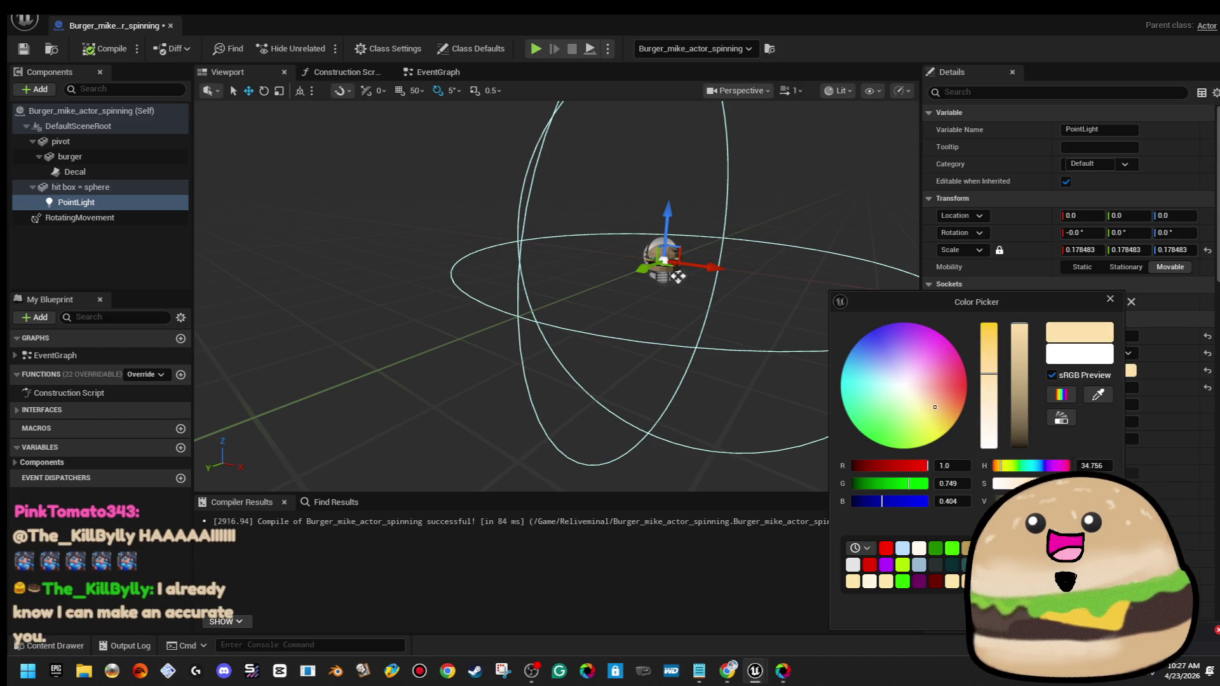
pyautogui.click(577, 248)
pyautogui.press('f')
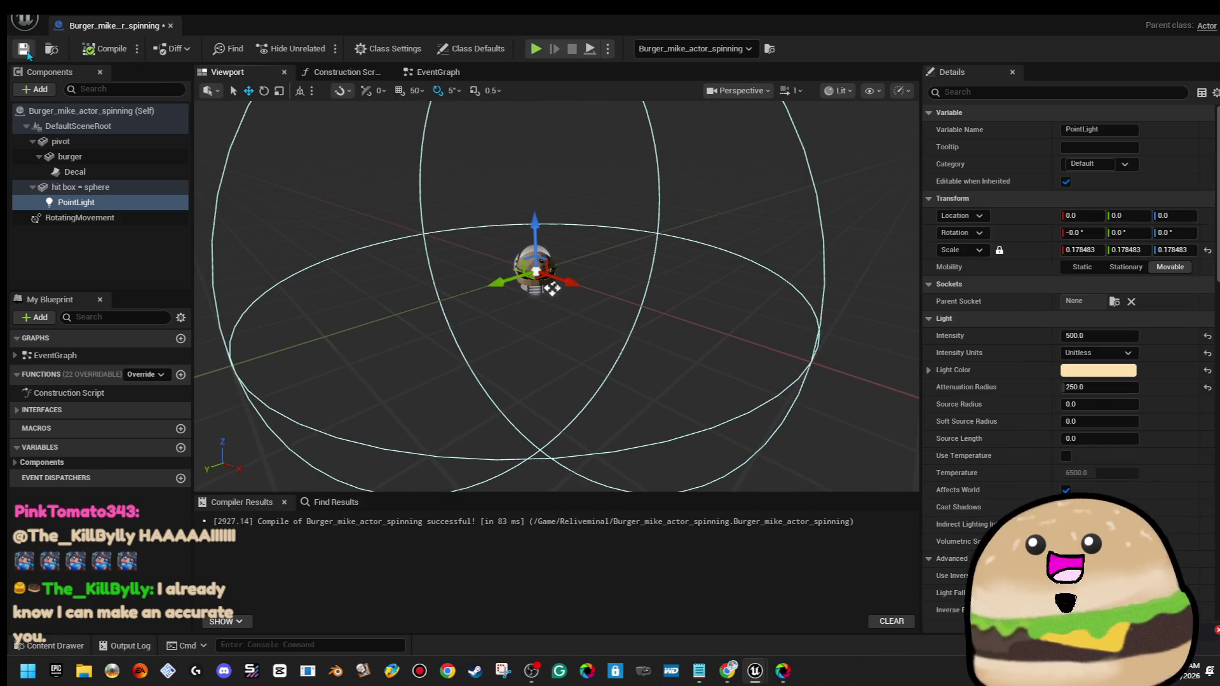
pyautogui.click(170, 26)
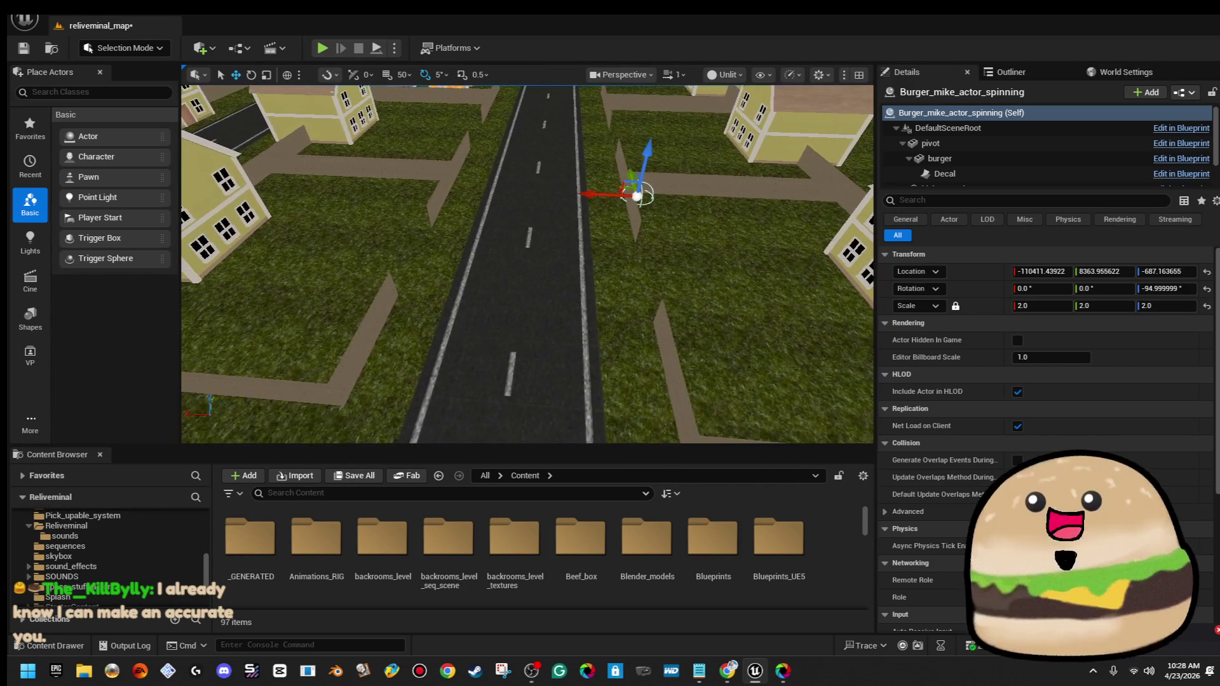
# Duplicate the spinning burger actor by dragging a copy off its move gizmo
pyautogui.click(117, 29)
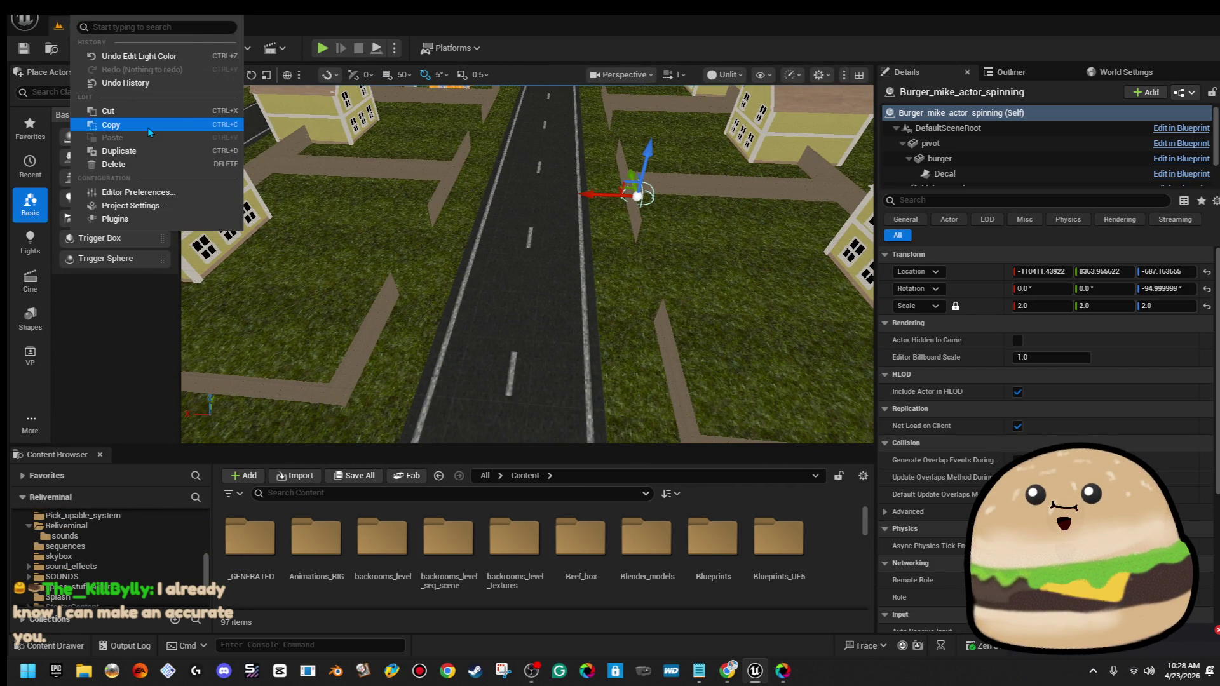
pyautogui.click(149, 131)
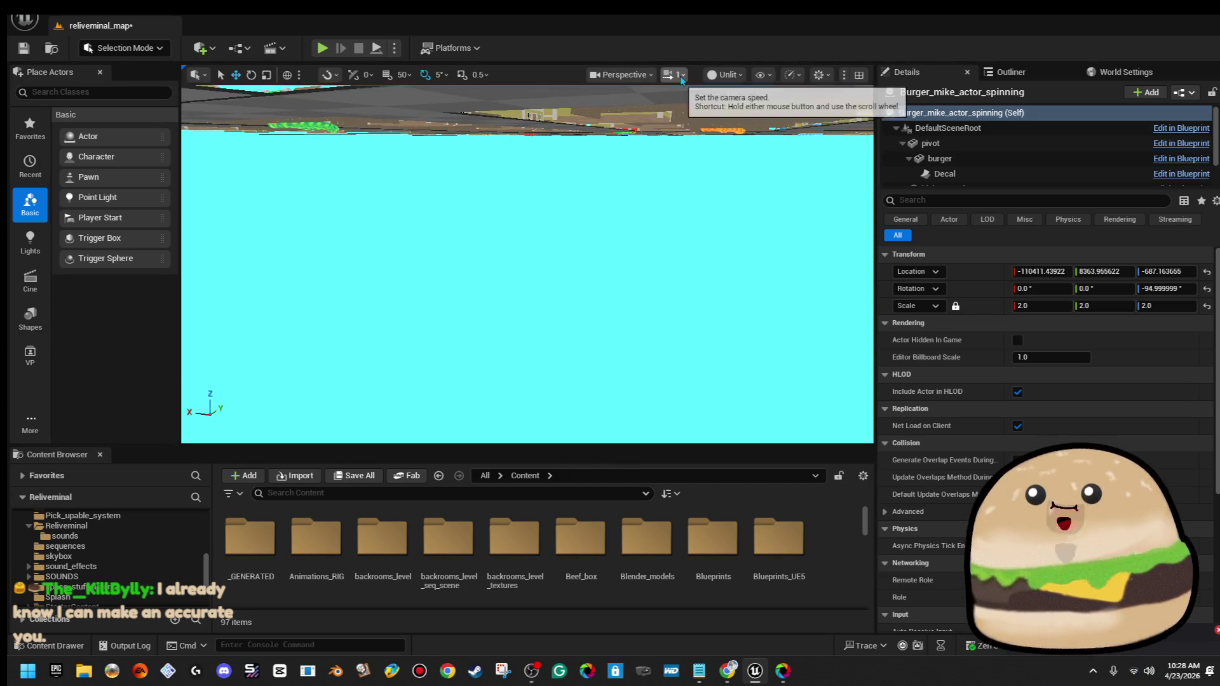
pyautogui.click(680, 78)
pyautogui.press('f')
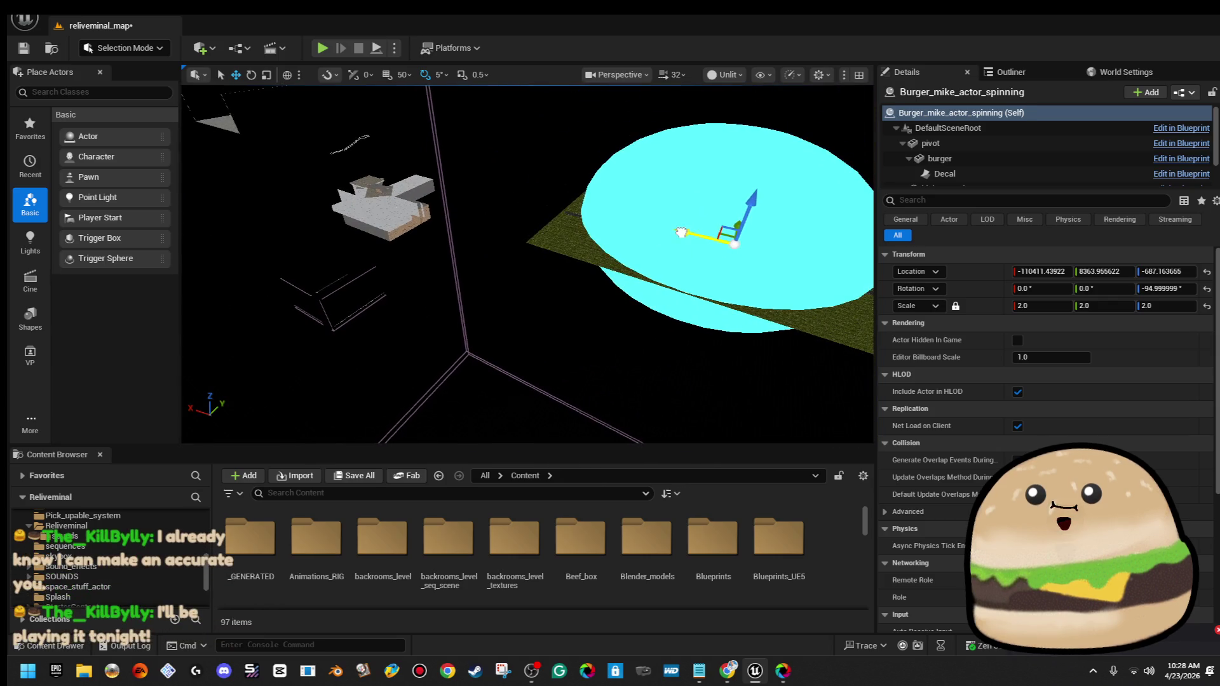
pyautogui.moveTo(407, 210)
pyautogui.mouseDown()
pyautogui.moveTo(387, 204)
pyautogui.moveTo(413, 191)
pyautogui.moveTo(508, 267)
pyautogui.mouseUp()
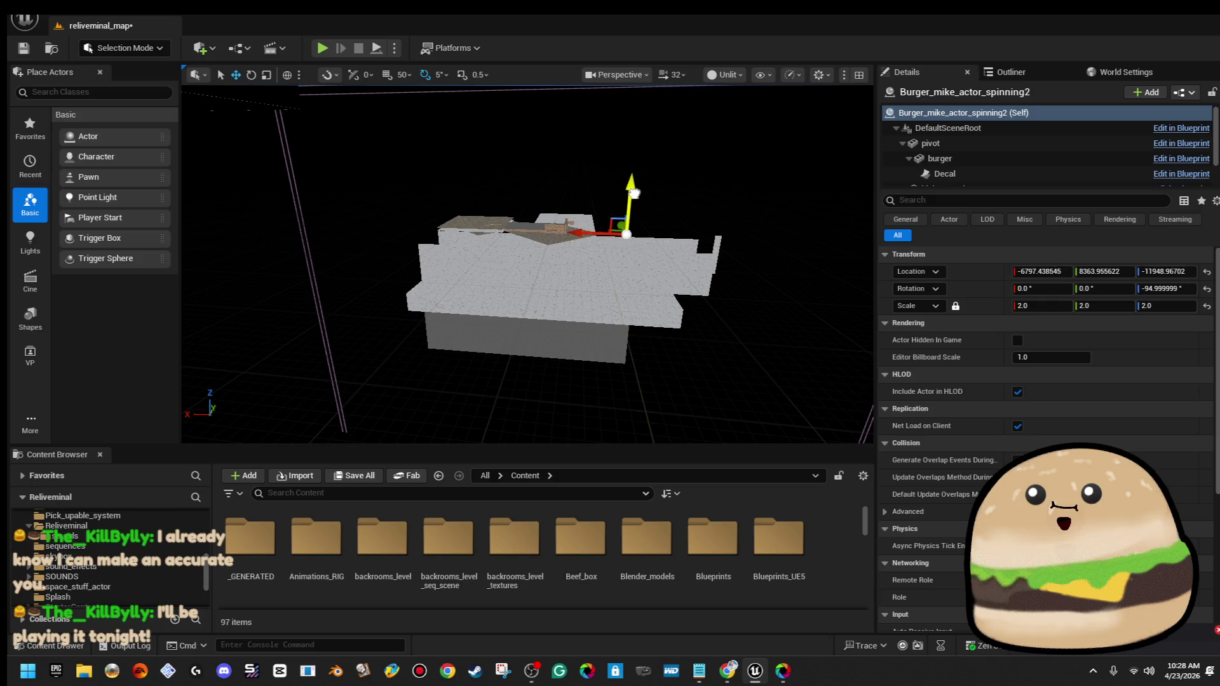
# Move the burger copy into the wooden hallway at 3611.87, 259.96, -9625.15
pyautogui.moveTo(495, 236)
pyautogui.mouseDown()
pyautogui.moveTo(531, 199)
pyautogui.moveTo(654, 218)
pyautogui.moveTo(658, 195)
pyautogui.mouseUp()
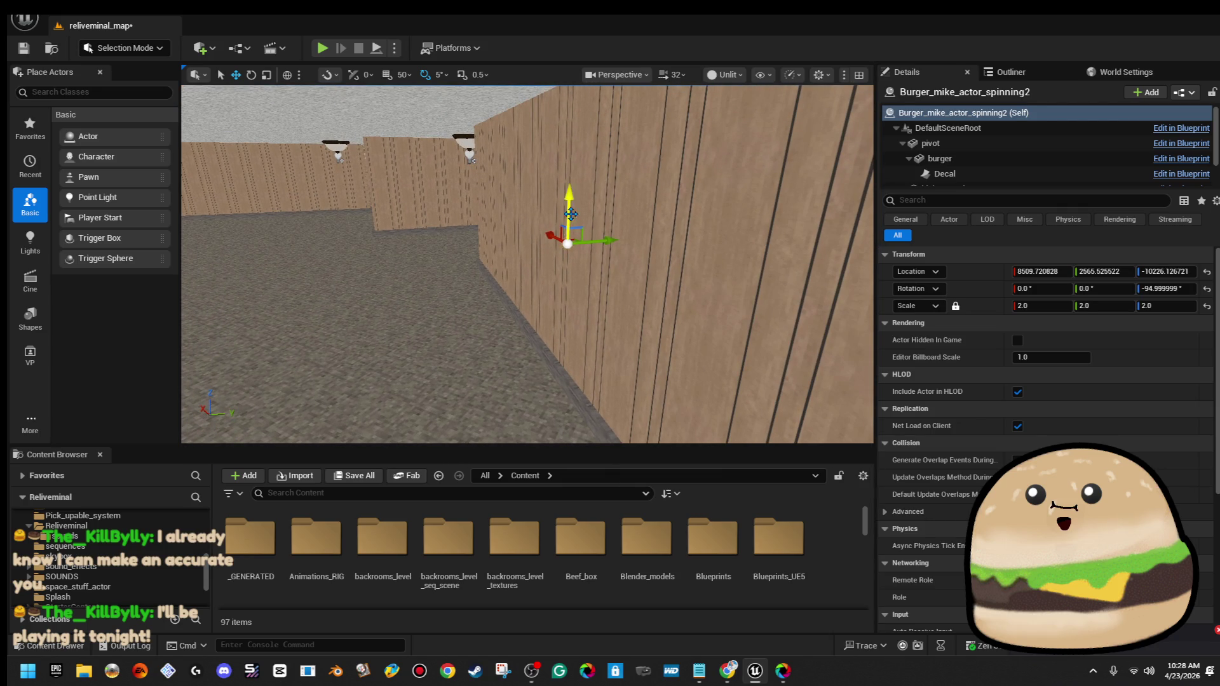
pyautogui.moveTo(572, 147); pyautogui.dragTo(572, 144)
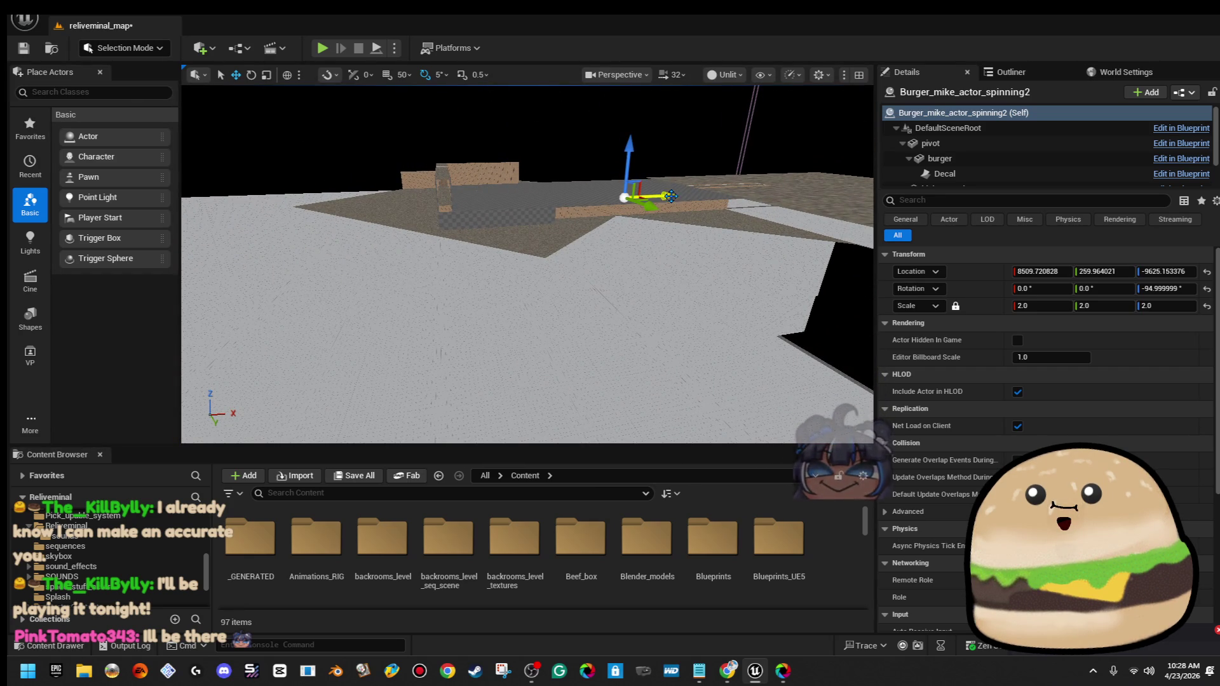
pyautogui.moveTo(593, 195); pyautogui.dragTo(569, 200)
pyautogui.click(570, 200)
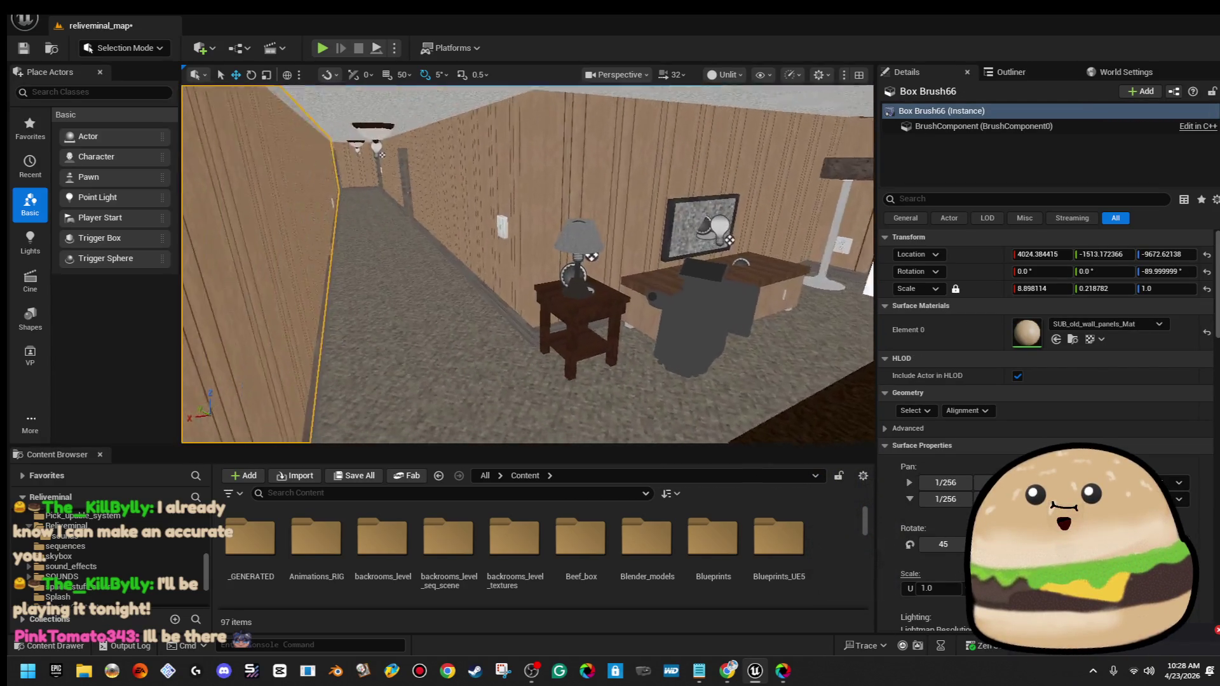
pyautogui.press('f')
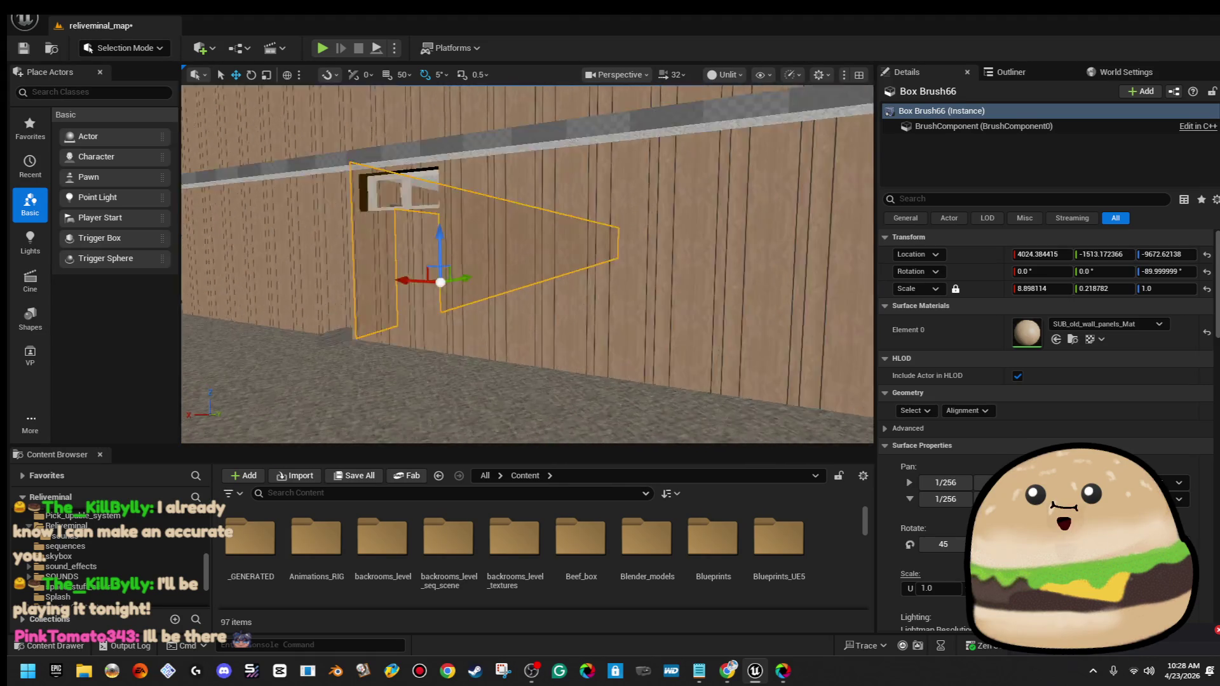
pyautogui.click(668, 224)
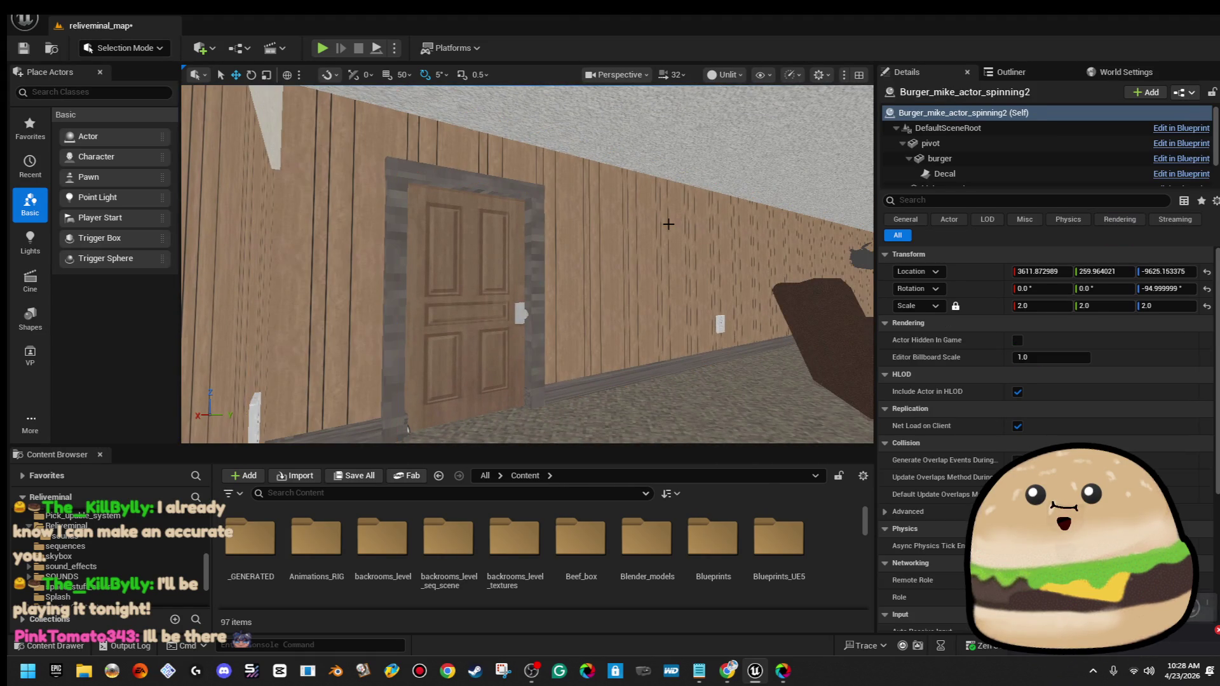
# Slow the camera to speed 1 and fly into the bedroom to view the desk and PC monitor
pyautogui.moveTo(729, 228); pyautogui.dragTo(592, 229)
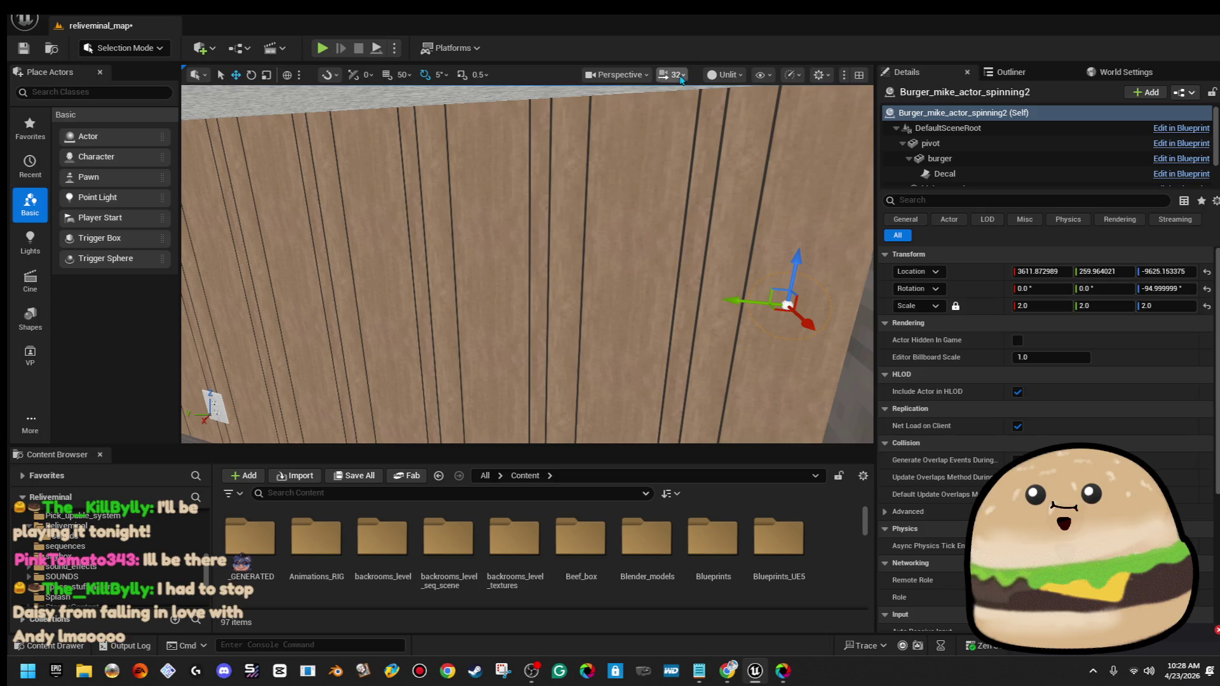
pyautogui.moveTo(659, 112); pyautogui.dragTo(630, 115)
pyautogui.moveTo(635, 209); pyautogui.dragTo(572, 210)
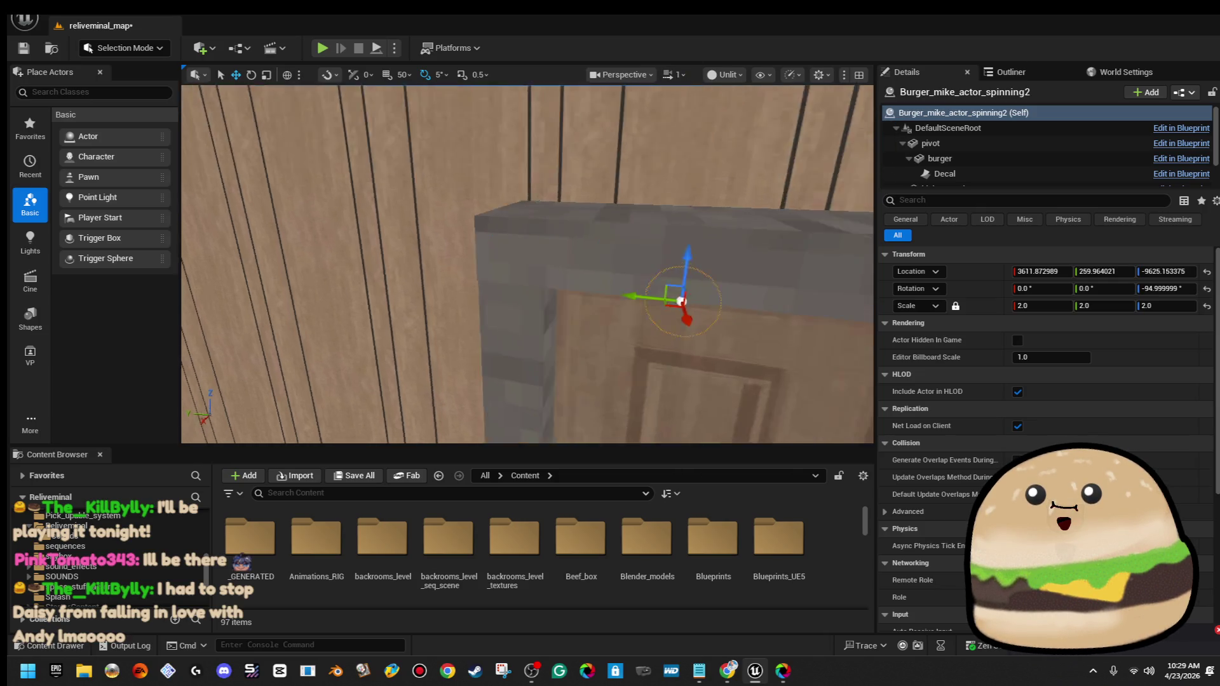
pyautogui.moveTo(676, 359); pyautogui.dragTo(826, 407)
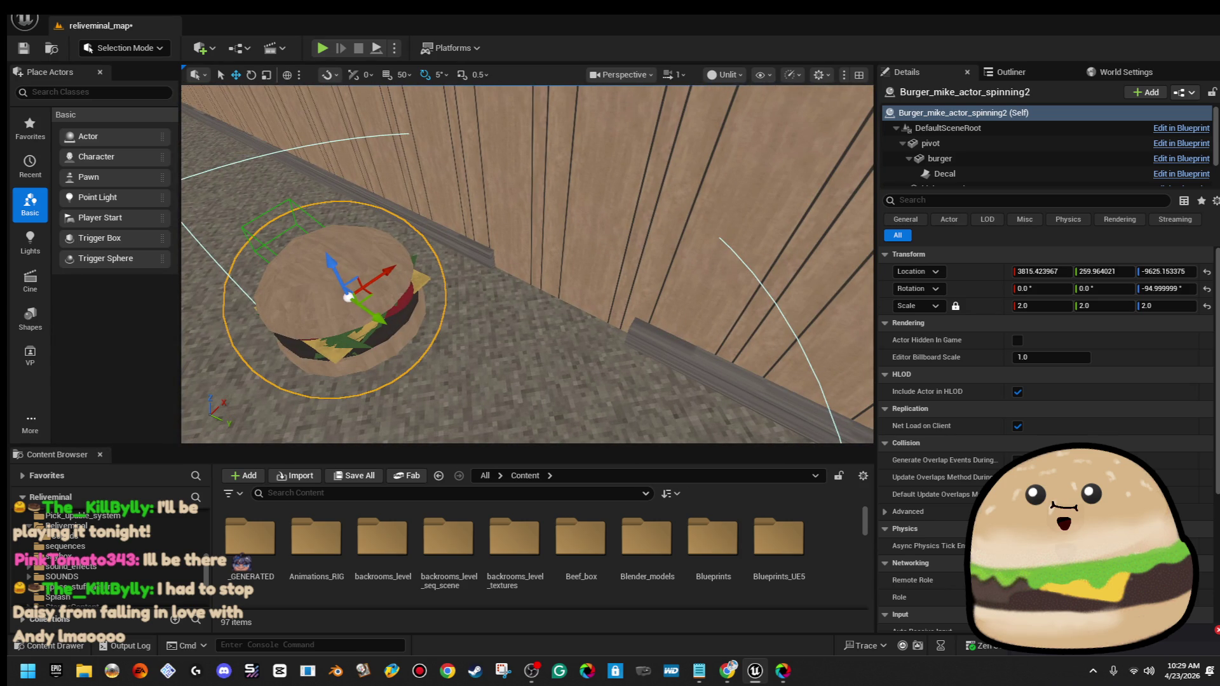
pyautogui.moveTo(640, 309)
pyautogui.mouseDown()
pyautogui.moveTo(616, 310)
pyautogui.moveTo(641, 309)
pyautogui.mouseUp()
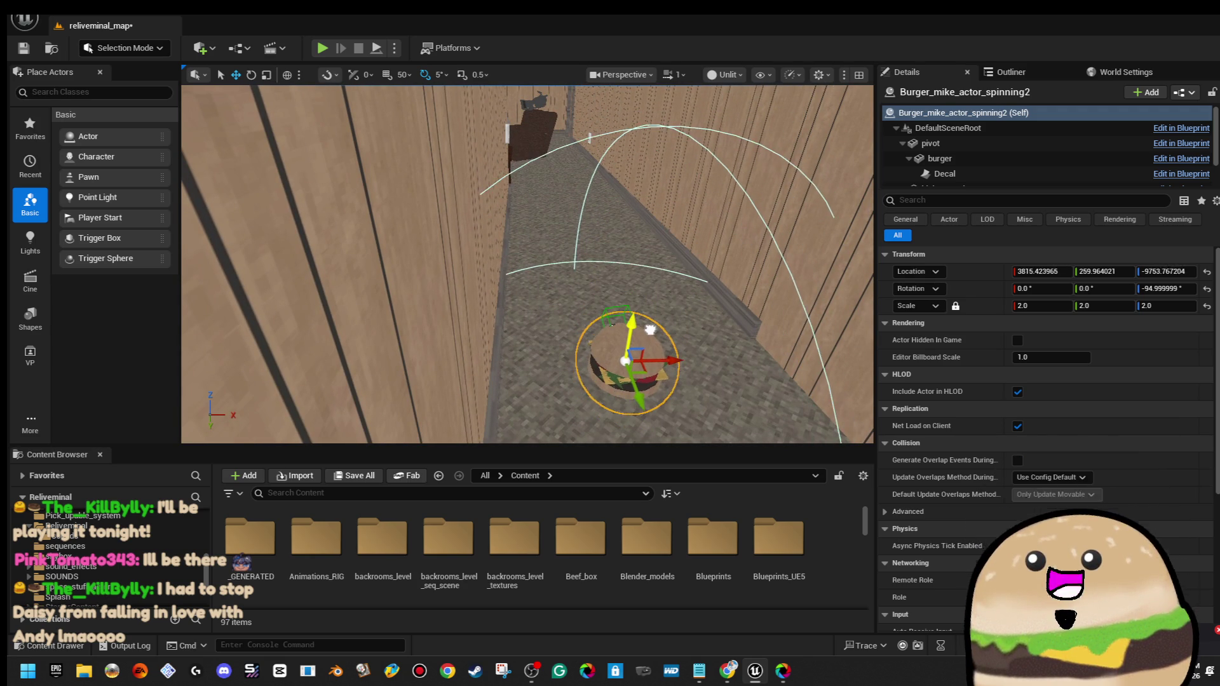
pyautogui.moveTo(660, 308); pyautogui.dragTo(606, 279)
pyautogui.moveTo(477, 276); pyautogui.dragTo(477, 276)
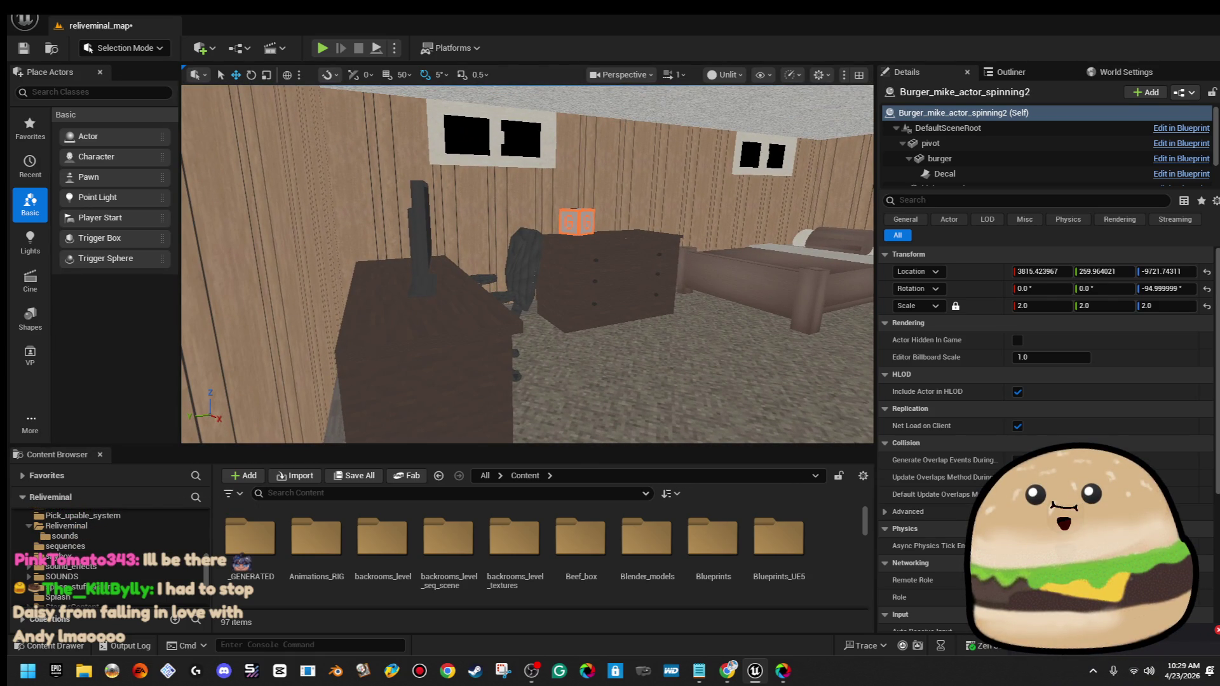
pyautogui.click(414, 233)
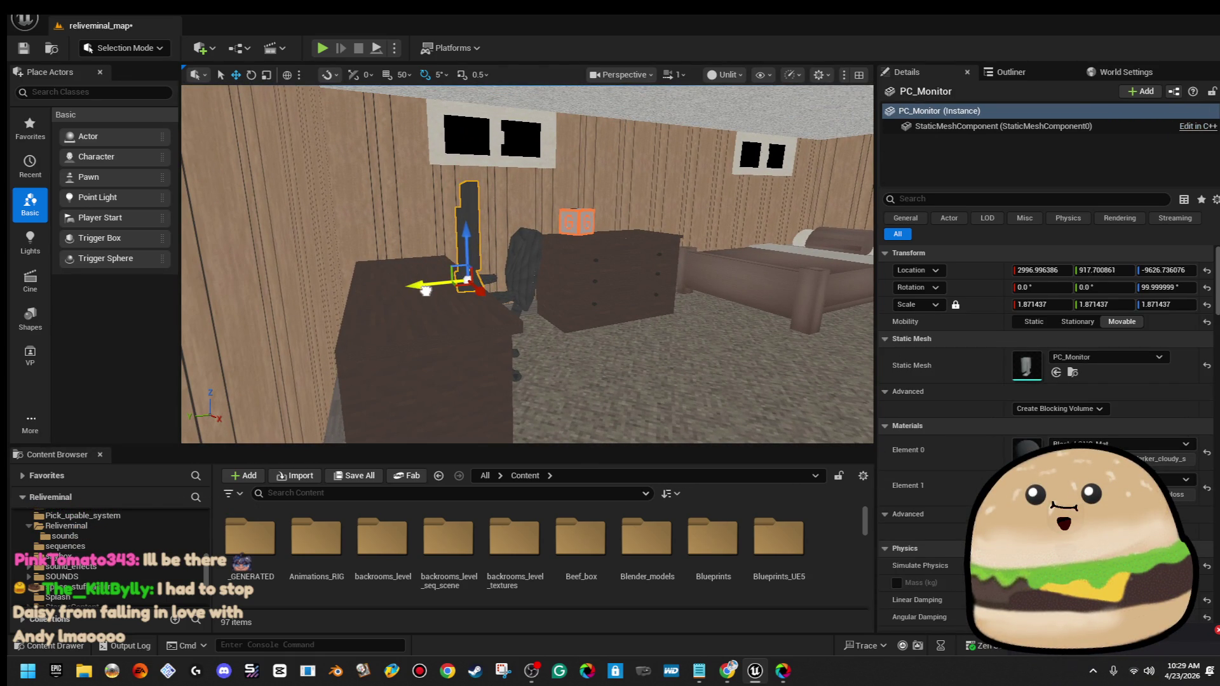
pyautogui.moveTo(489, 287); pyautogui.dragTo(489, 287)
pyautogui.moveTo(628, 288); pyautogui.dragTo(628, 287)
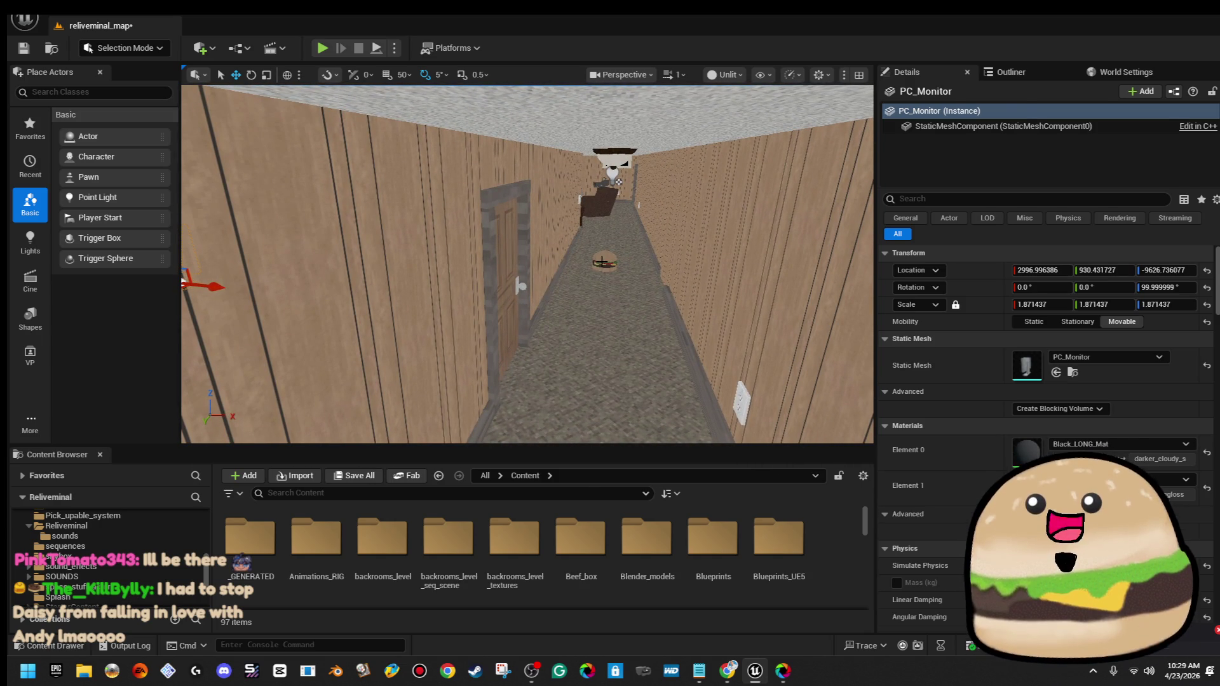
# Set the burger copy down on the desk beside the PC monitor and start a play-test there
pyautogui.click(602, 261)
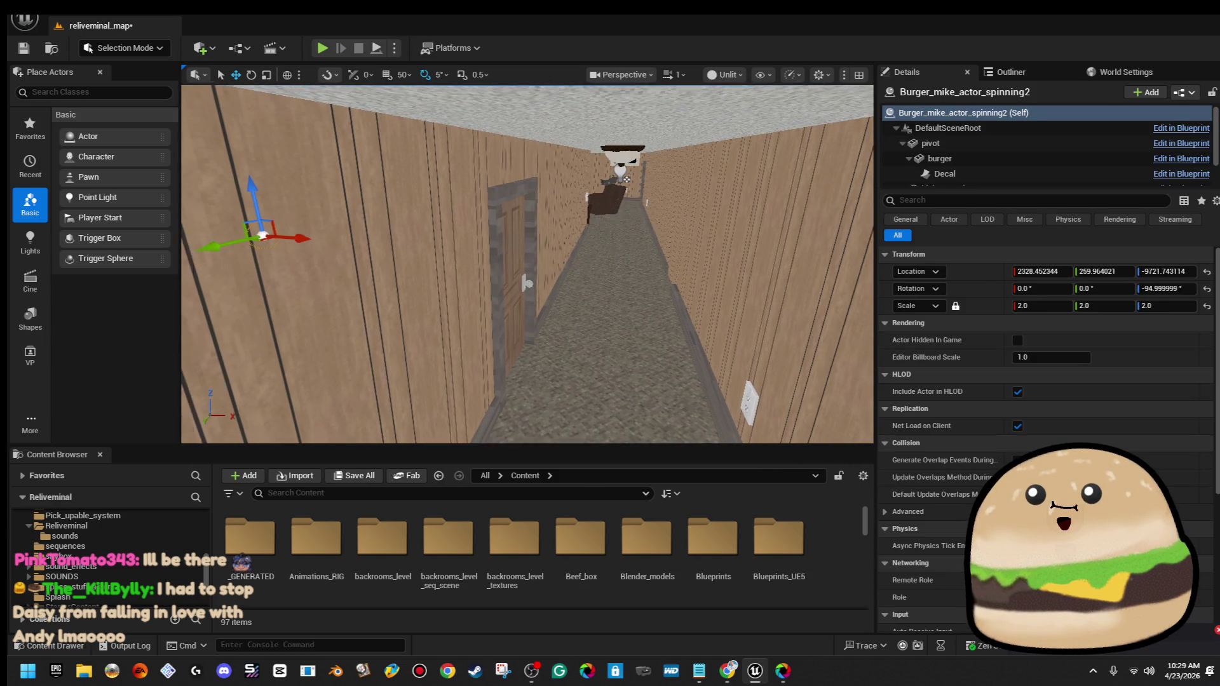
pyautogui.press('f')
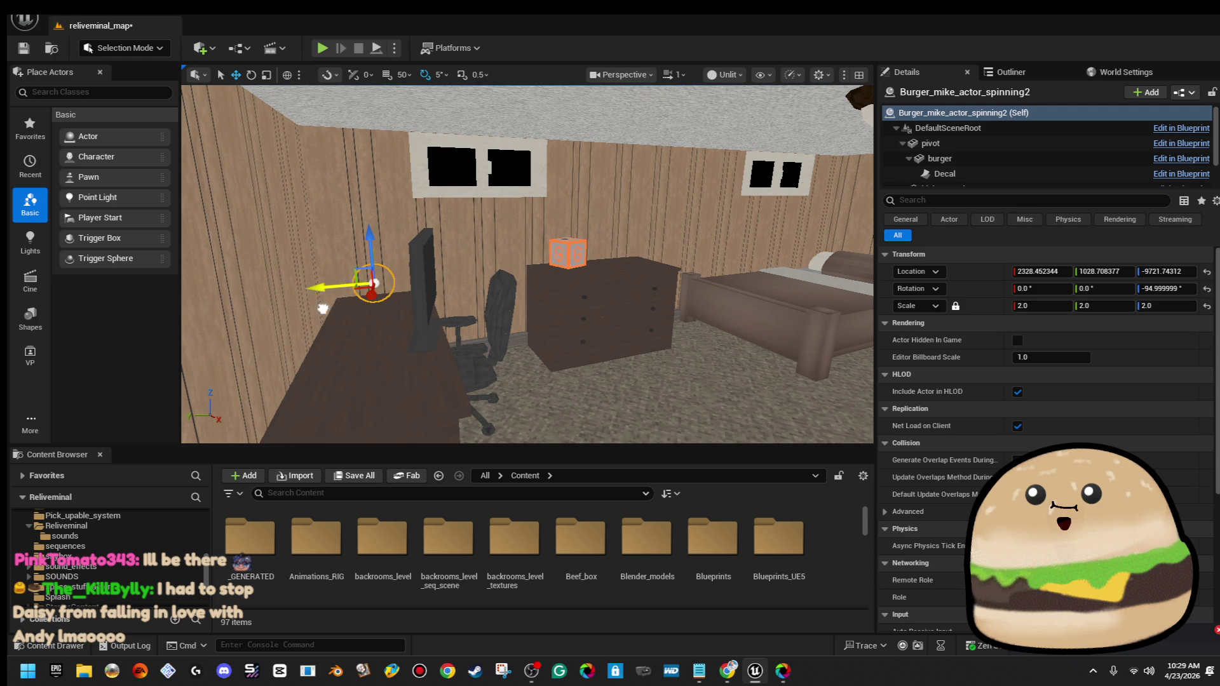
pyautogui.moveTo(390, 395)
pyautogui.mouseDown()
pyautogui.moveTo(385, 380)
pyautogui.moveTo(337, 400)
pyautogui.moveTo(292, 366)
pyautogui.moveTo(299, 388)
pyautogui.moveTo(355, 391)
pyautogui.moveTo(664, 343)
pyautogui.mouseUp()
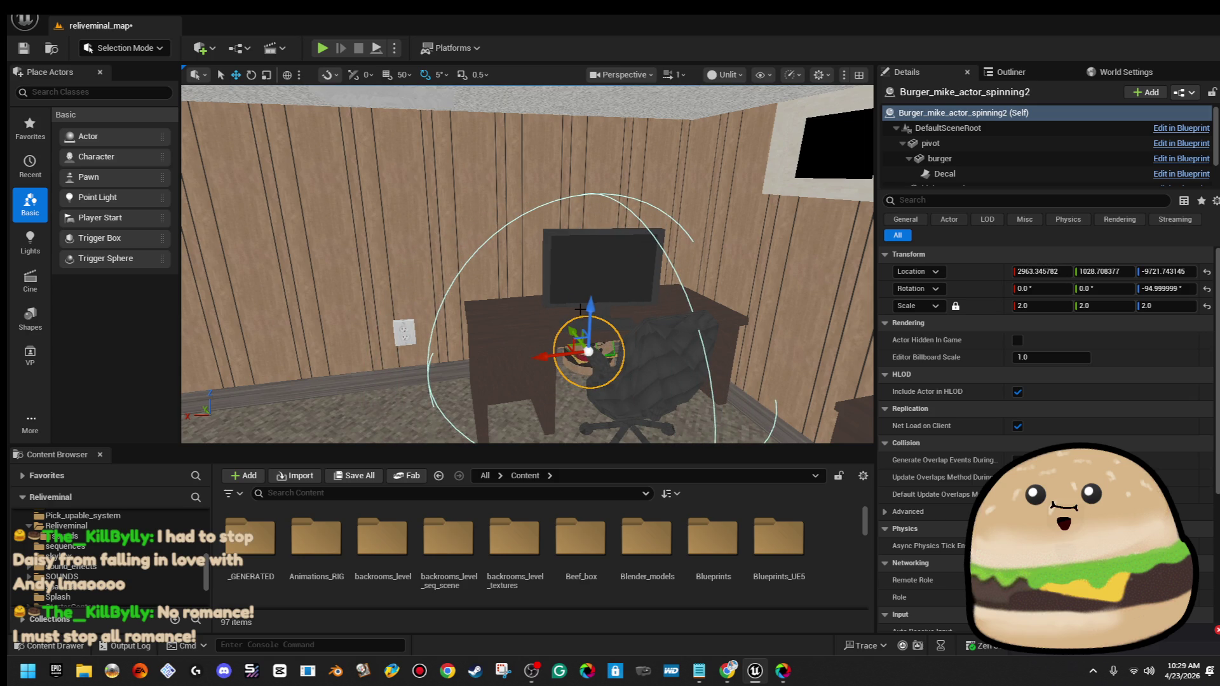
pyautogui.moveTo(610, 205); pyautogui.dragTo(445, 356)
pyautogui.click(448, 356)
pyautogui.press('e')
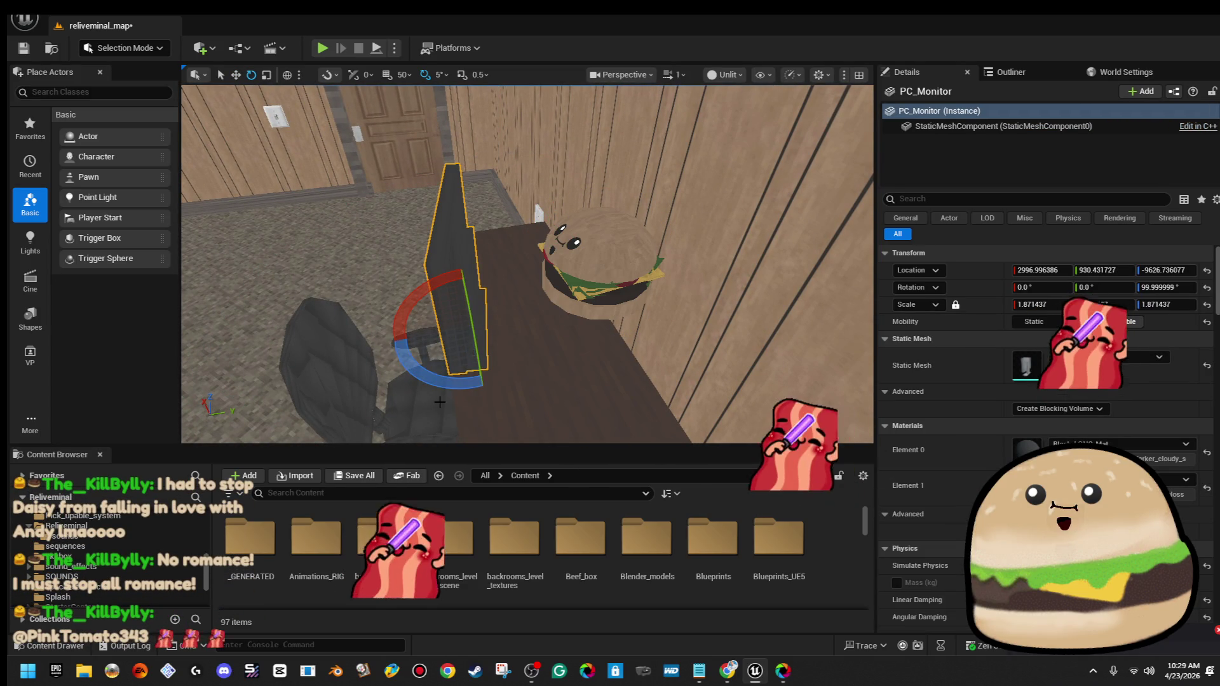
pyautogui.click(583, 270)
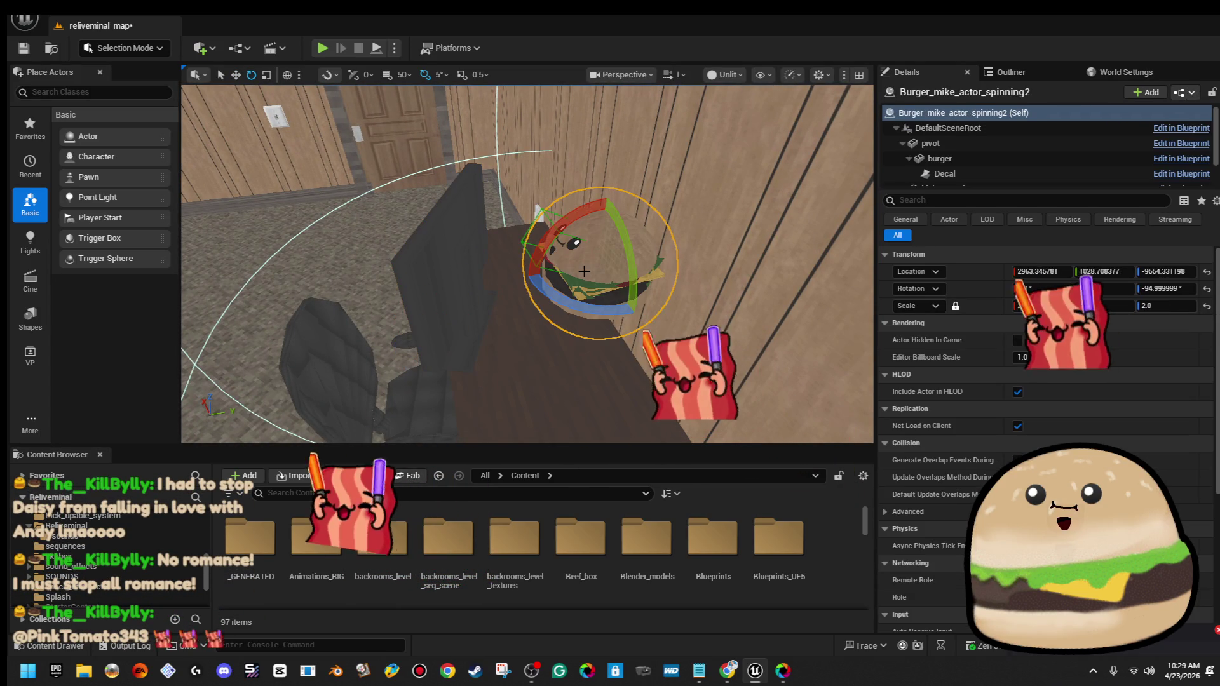
pyautogui.moveTo(599, 229)
pyautogui.mouseDown()
pyautogui.moveTo(598, 279)
pyautogui.moveTo(597, 260)
pyautogui.mouseUp()
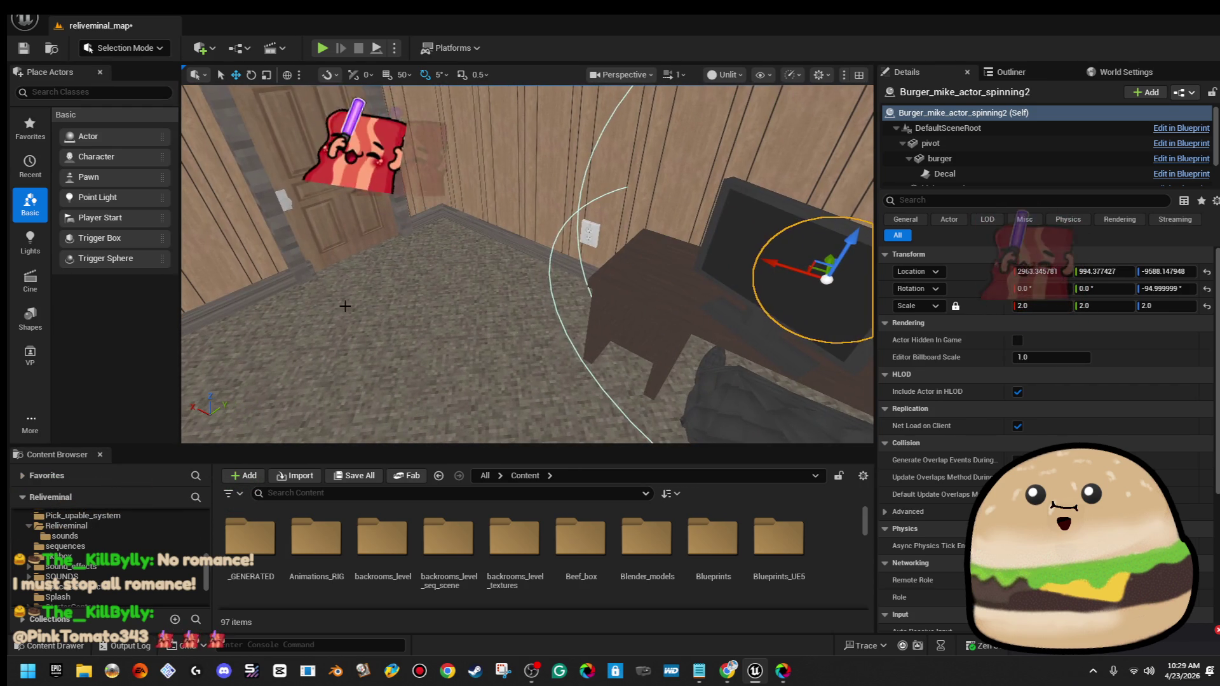
pyautogui.rightClick(347, 310)
pyautogui.click(479, 643)
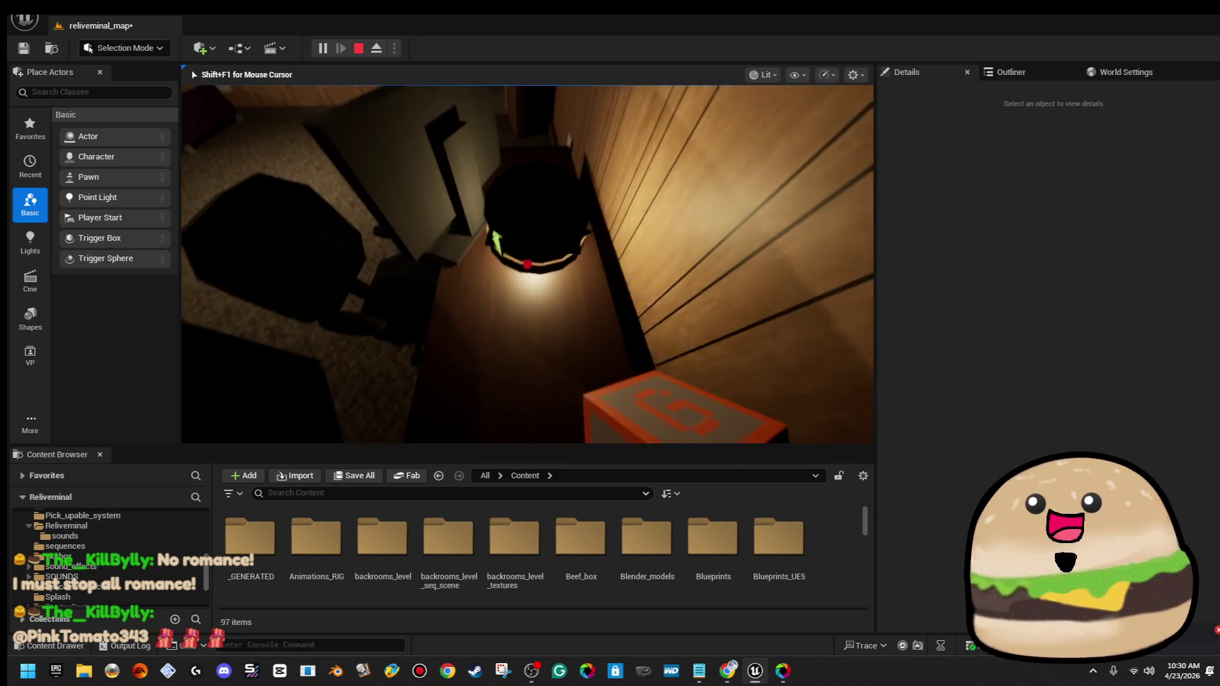
# Free the cursor with Shift+F1, filter content to 'burger', and open the Burger_actor Blueprint
pyautogui.hotkey('shift', 'F1')
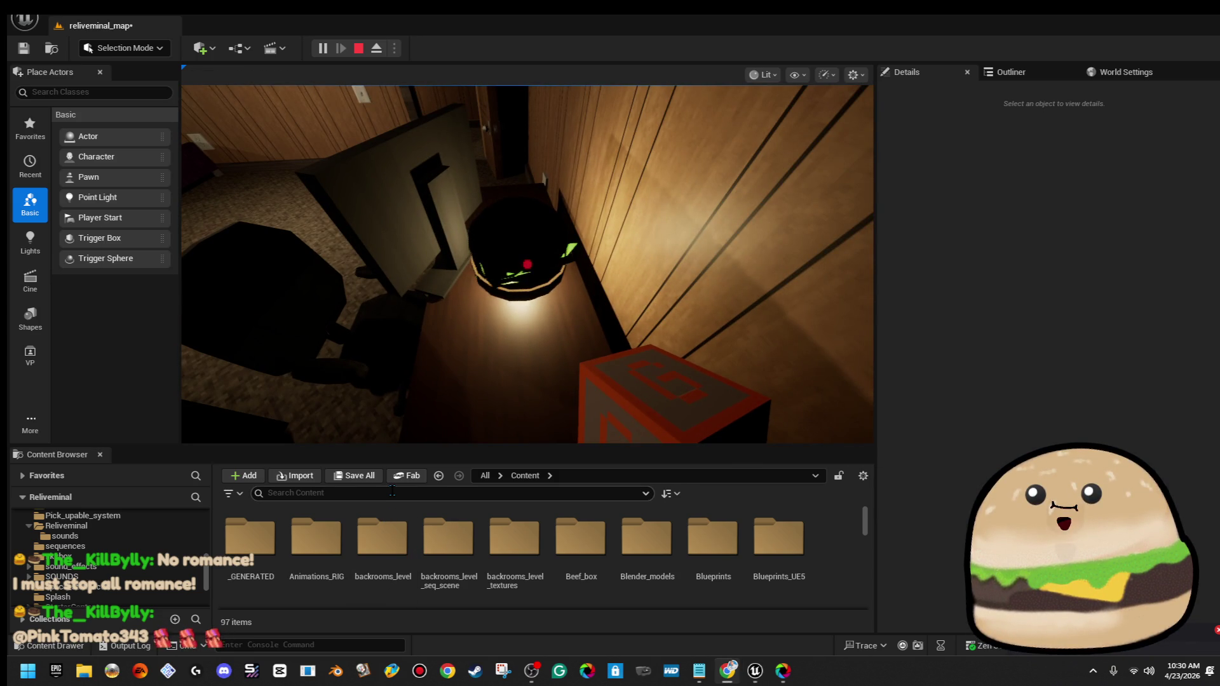
pyautogui.click(392, 492)
pyautogui.write('burger')
pyautogui.press('Return')
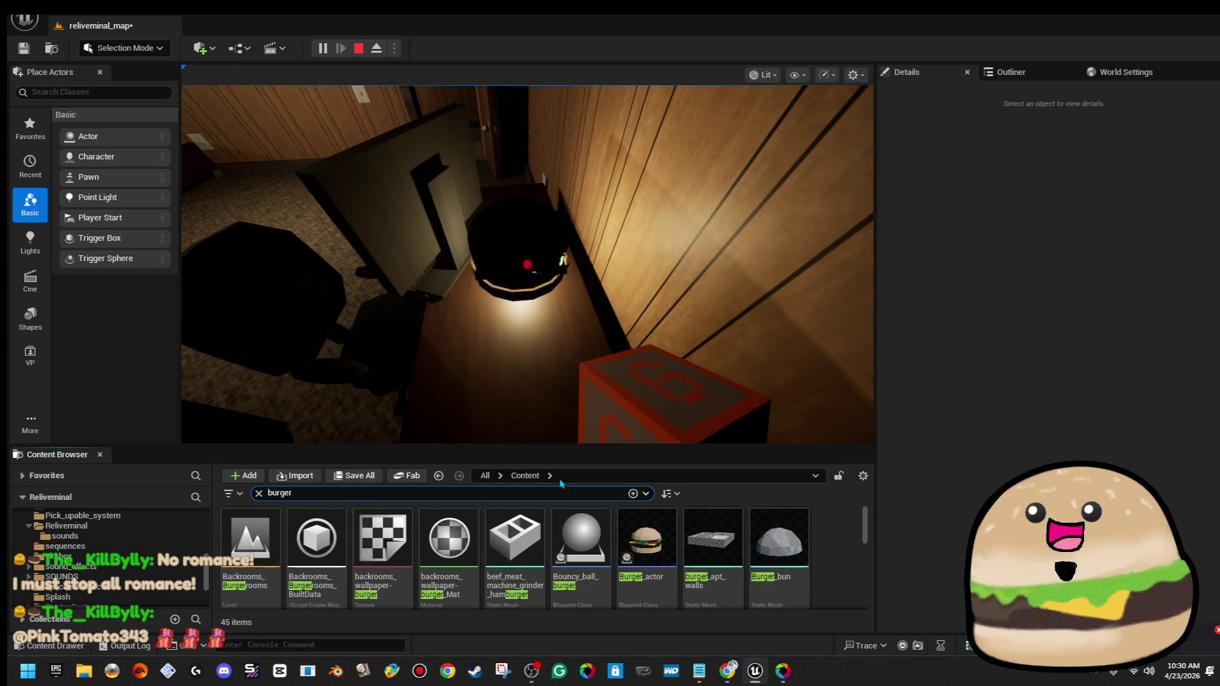
pyautogui.doubleClick(670, 542)
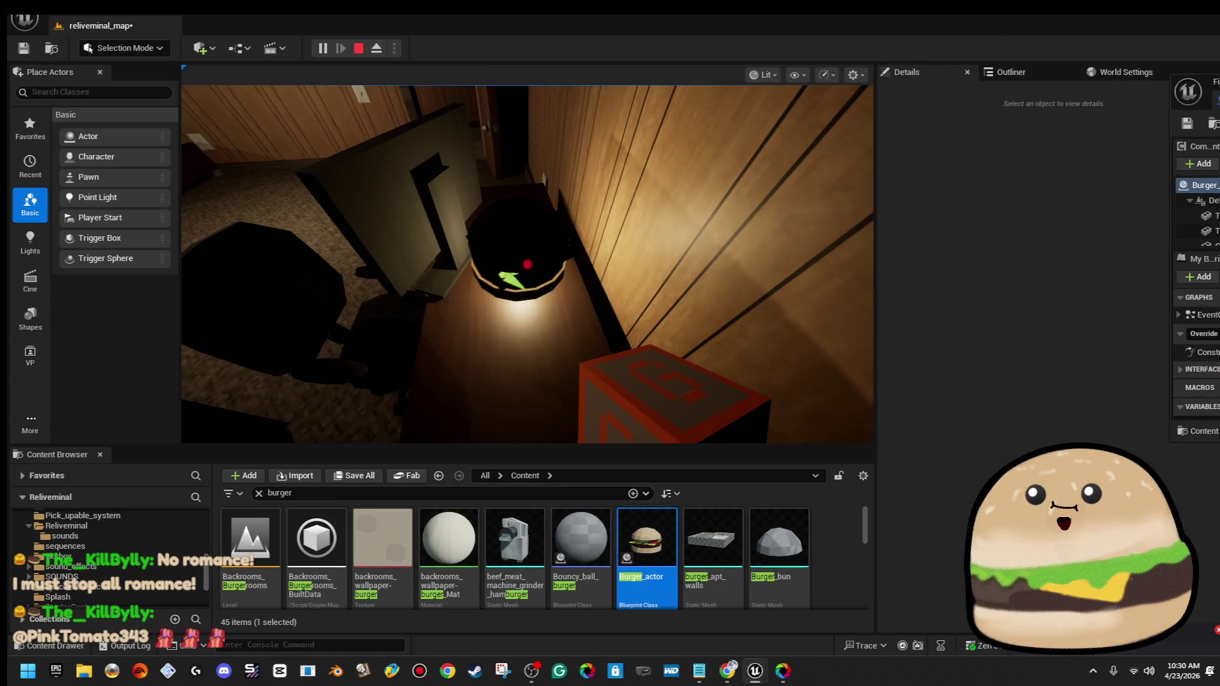